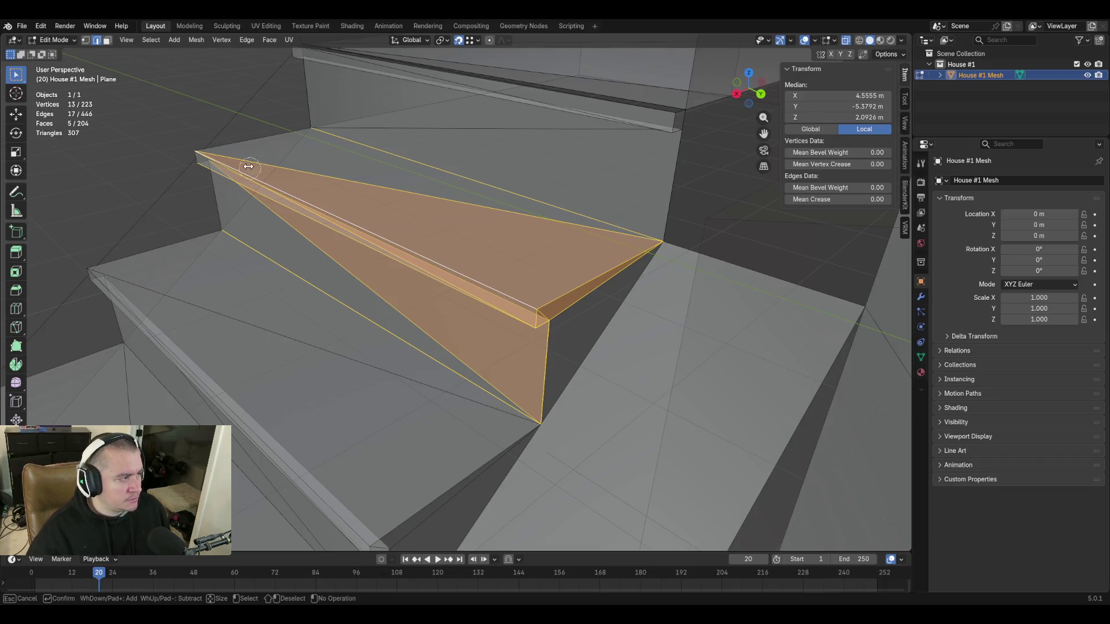
Select the top stair step's tread and riser faces.
drag(241, 145, 237, 152)
click(197, 156)
key(Escape)
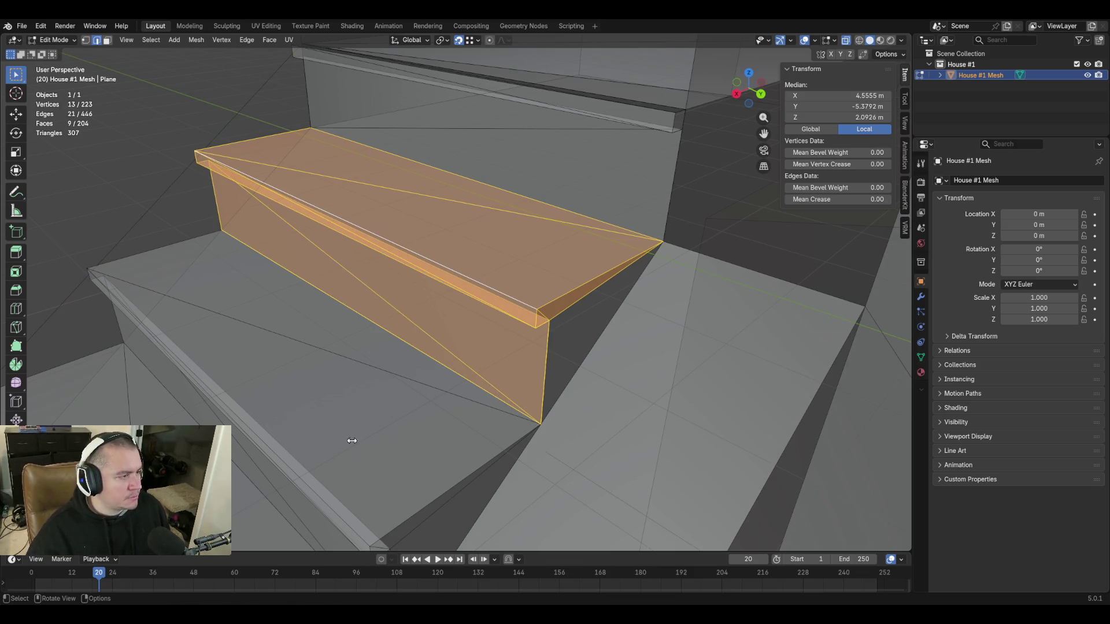
right_click(407, 351)
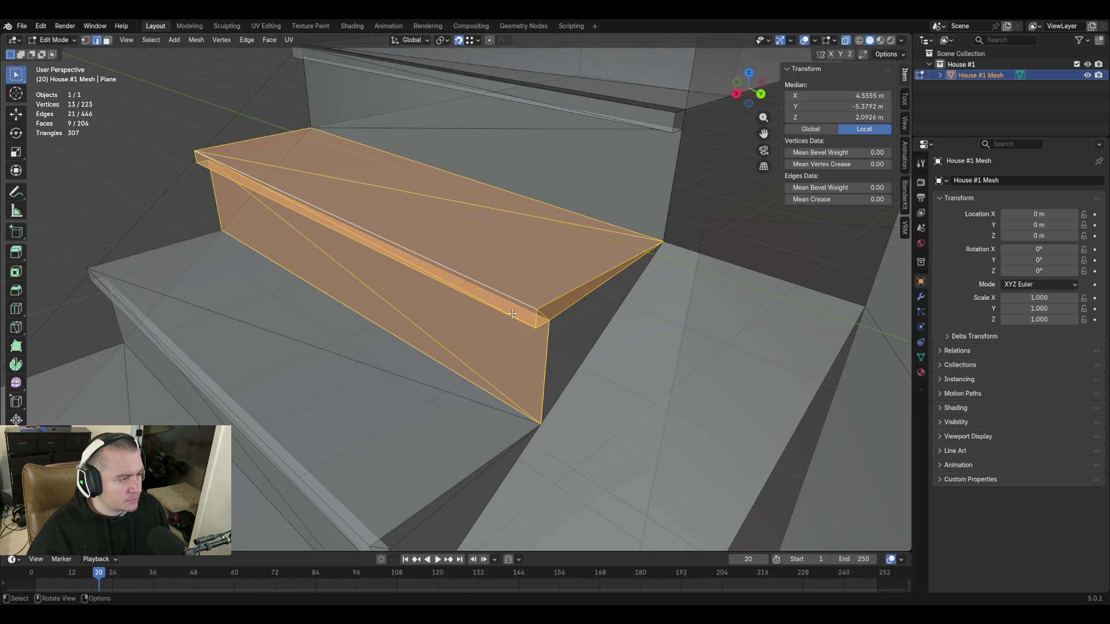
key(shift+grave)
key(s)
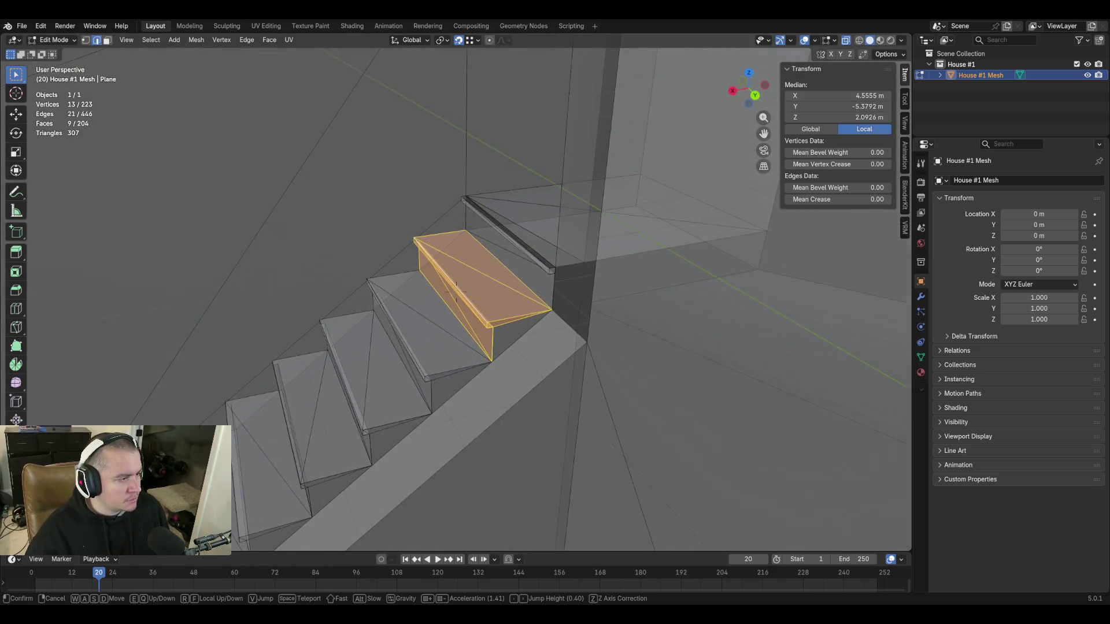
click(418, 345)
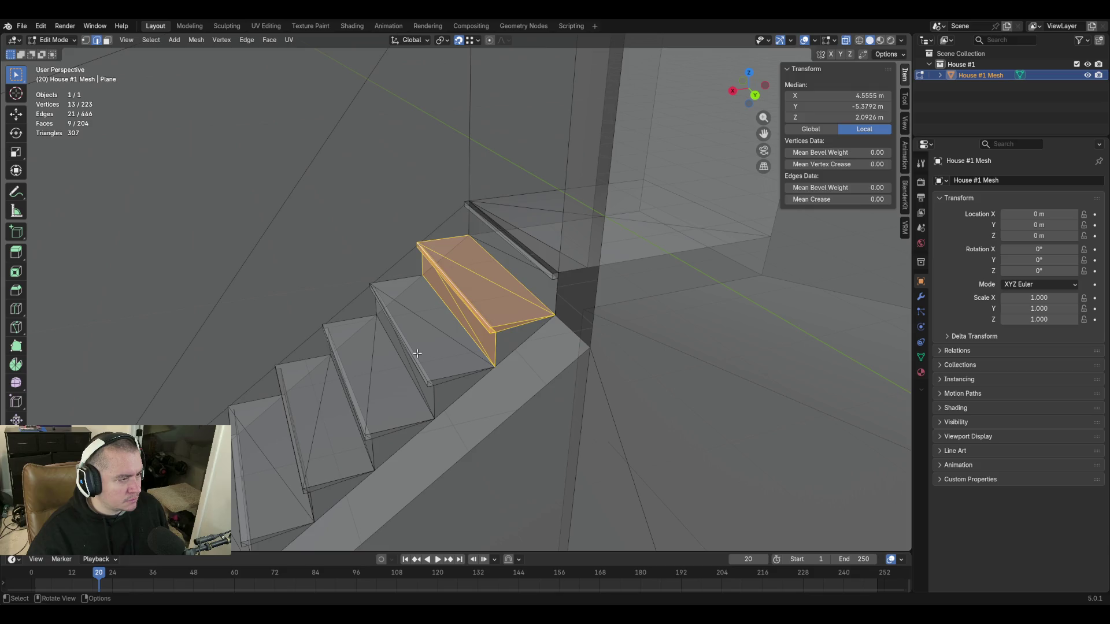
Duplicate the step, lift the copy along Z, and rotate it 90° then 180° about Z.
key(shift+d)
key(z)
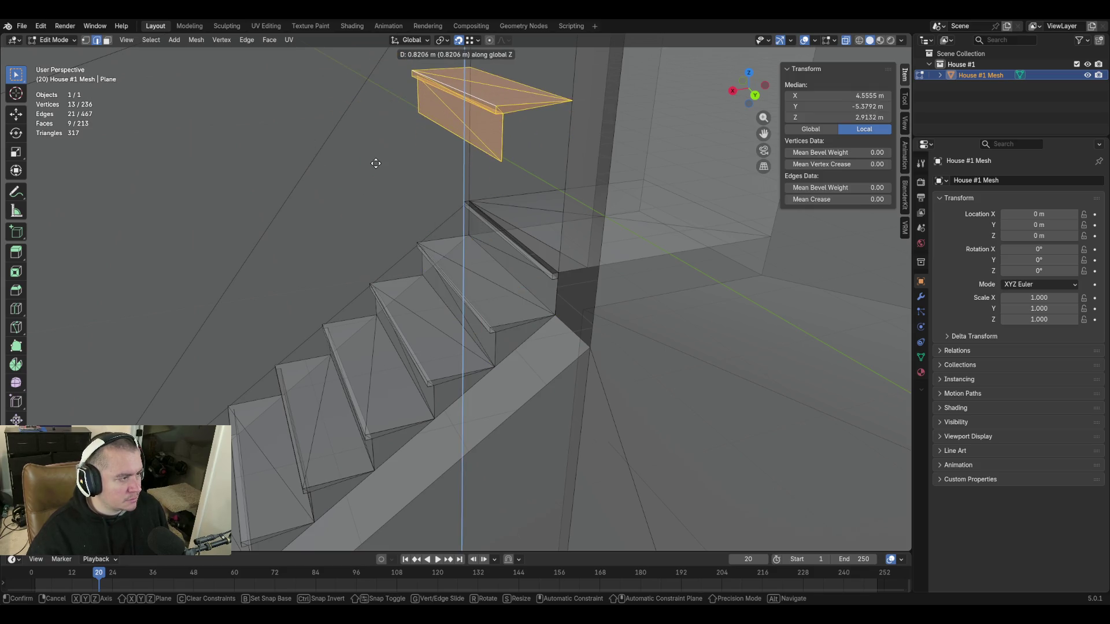
key(r)
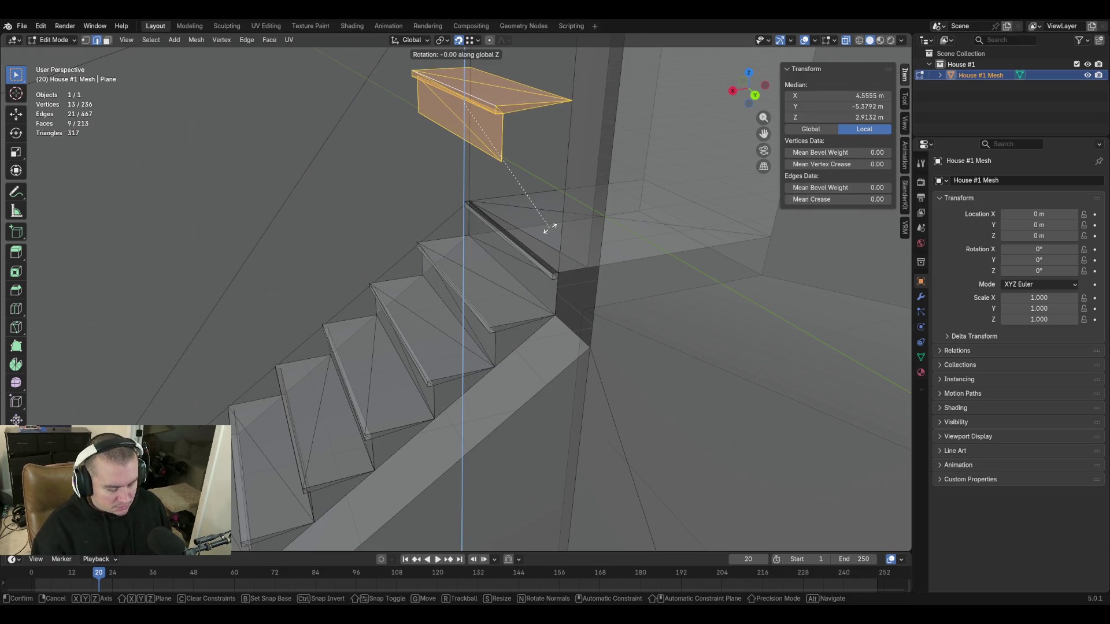
text(90)
key(Return)
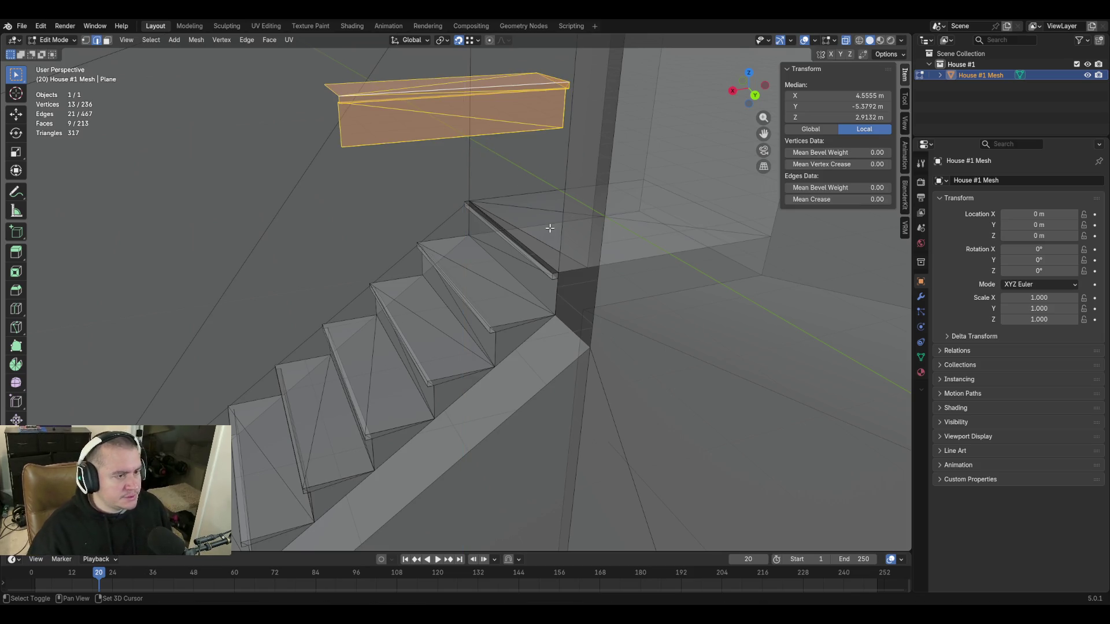
text(r)
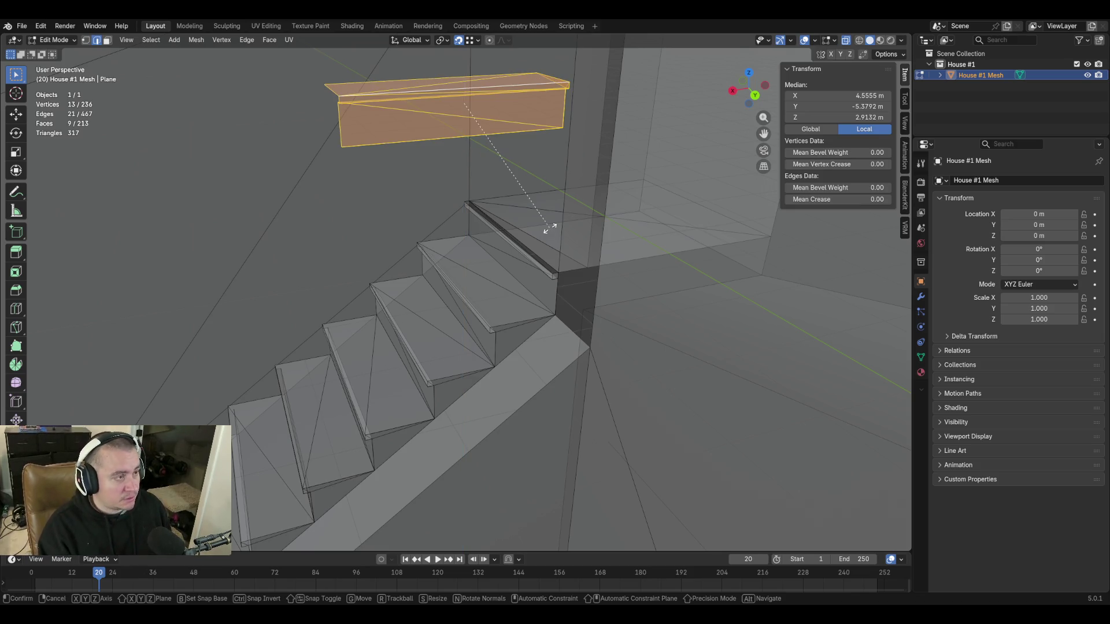
text(180z)
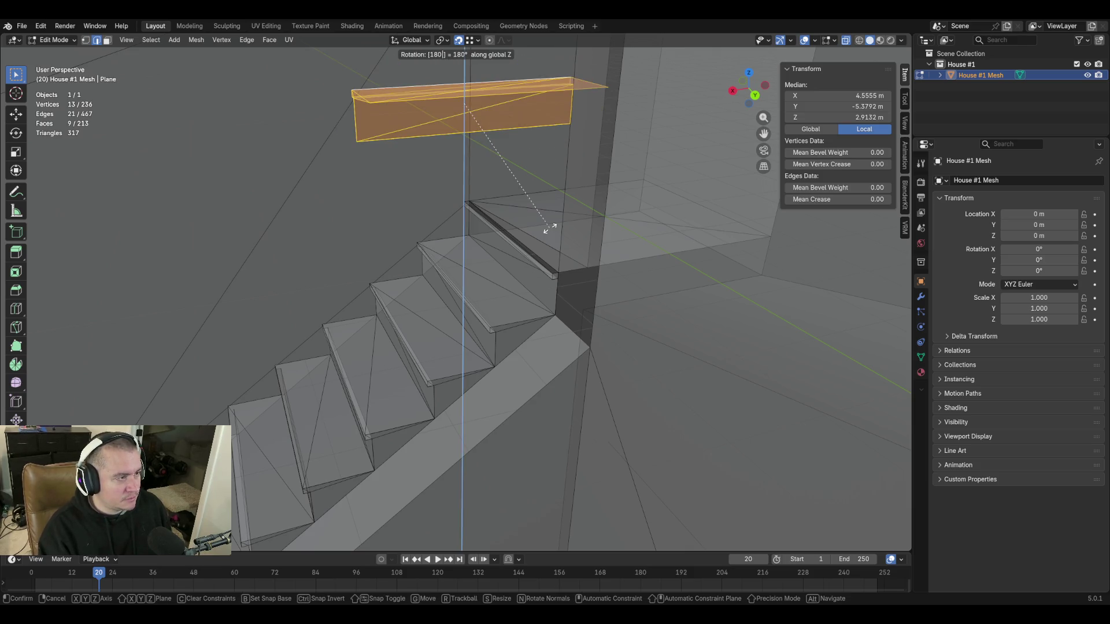
key(Return)
Save the file as blockout.blend.
key(shift+grave)
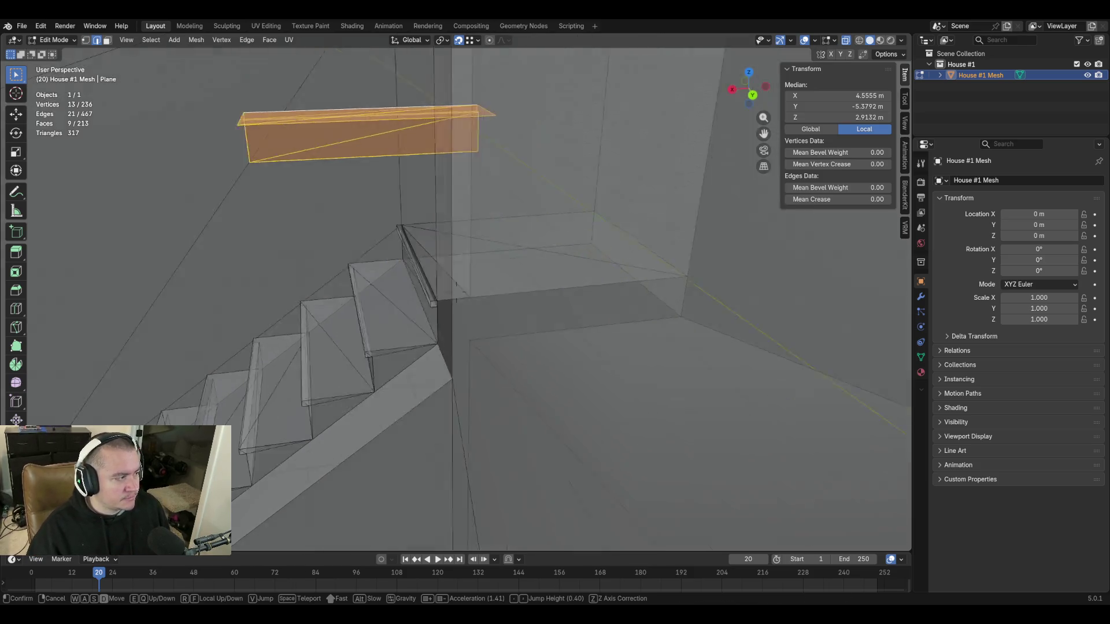
key(w)
key(ctrl+s)
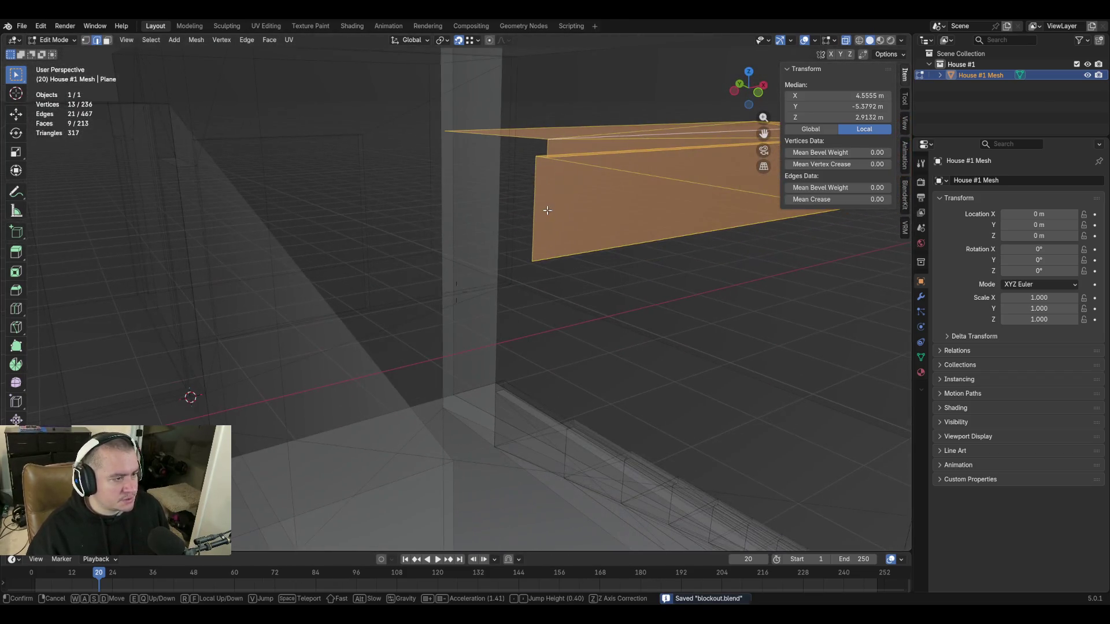
Move the copied step down and toward the stairwell wall.
key(Return)
key(g)
click(116, 377)
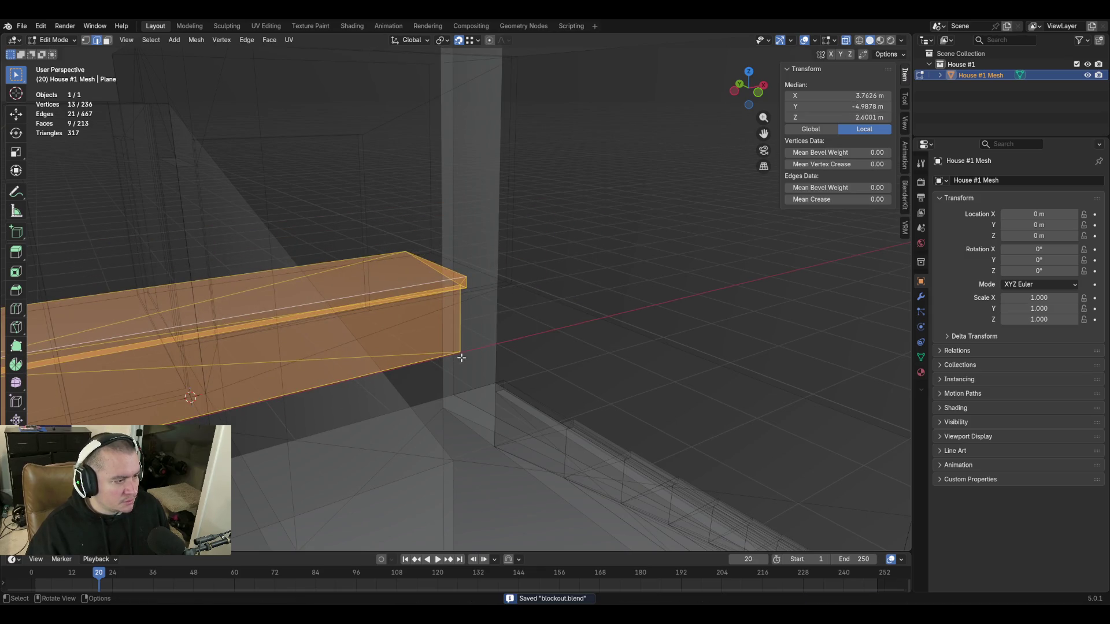
scroll(461, 358, down, 3)
key(shift+grave)
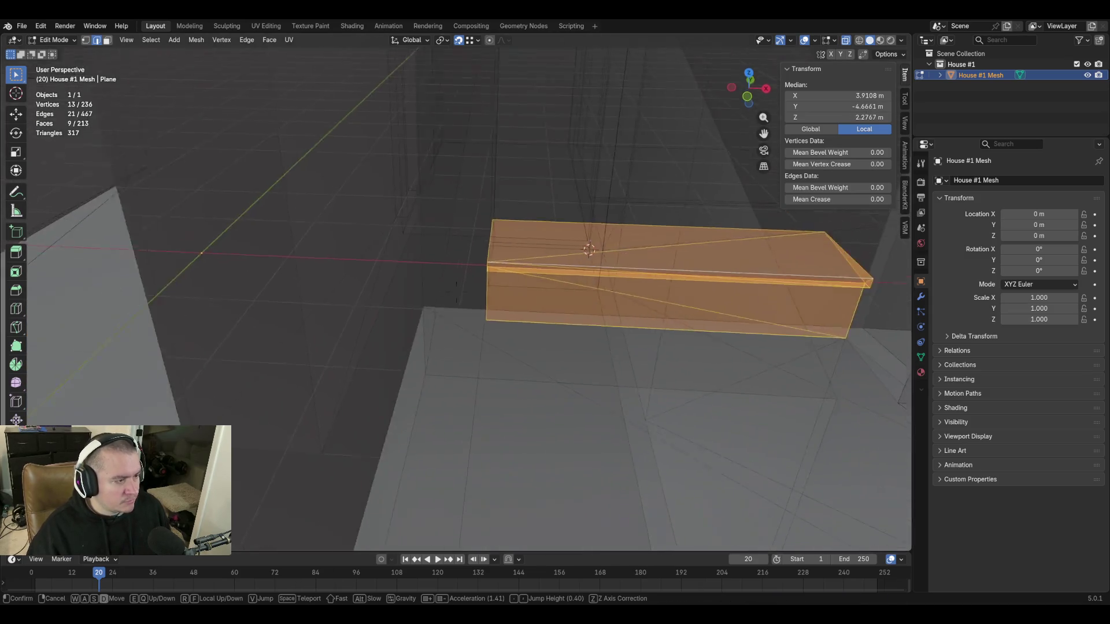
key(w)
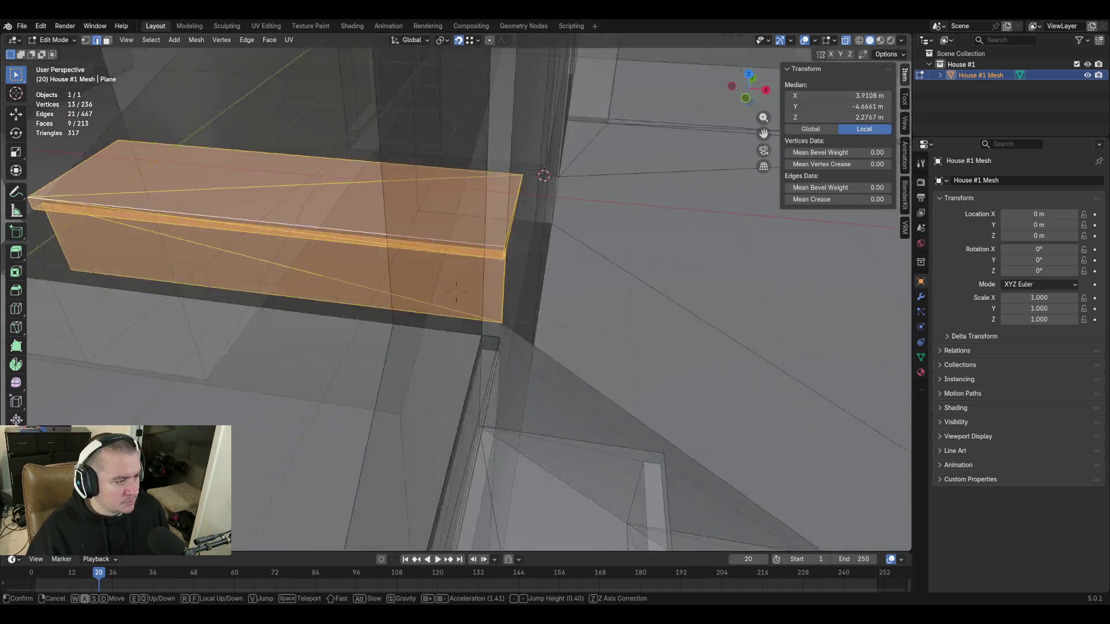
click(456, 294)
key(g)
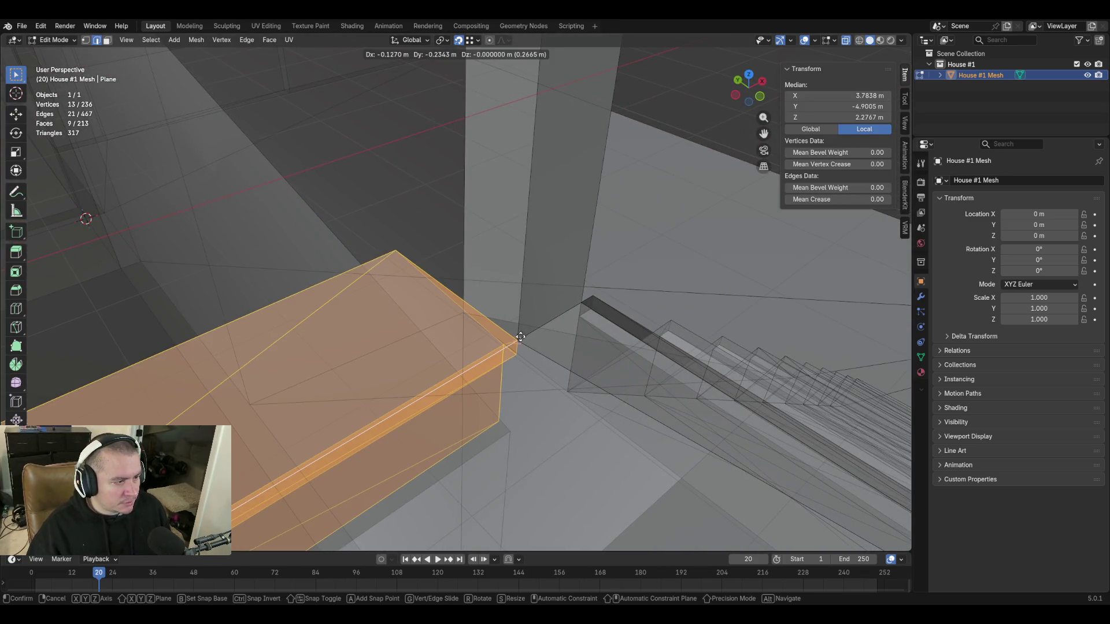
click(475, 213)
Set the copied step against the wall corner and nudge it into final position.
key(g)
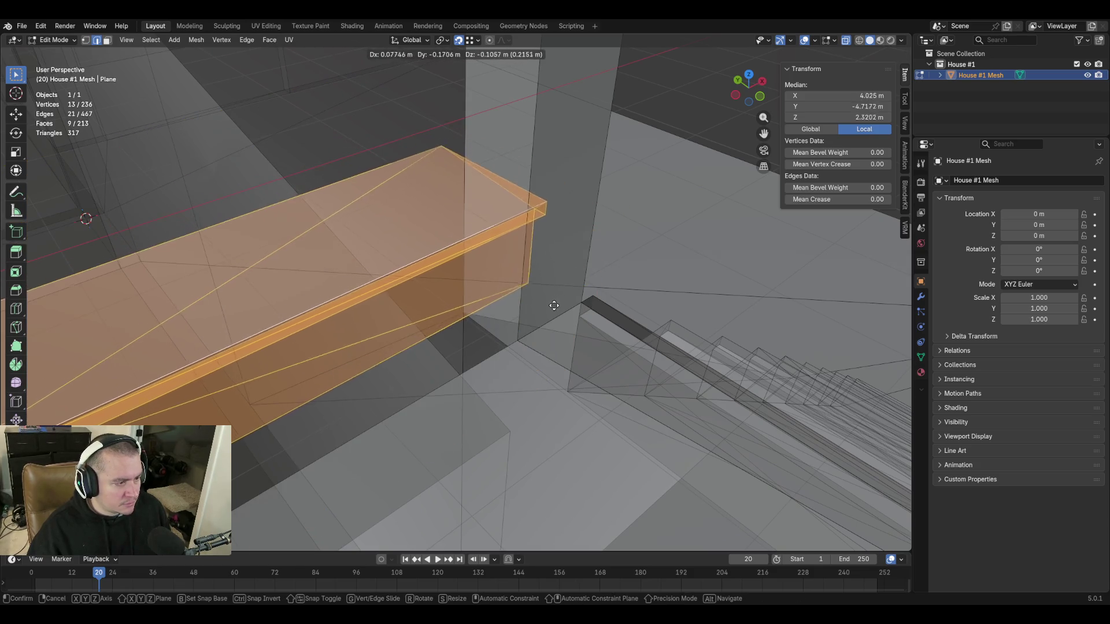
click(472, 347)
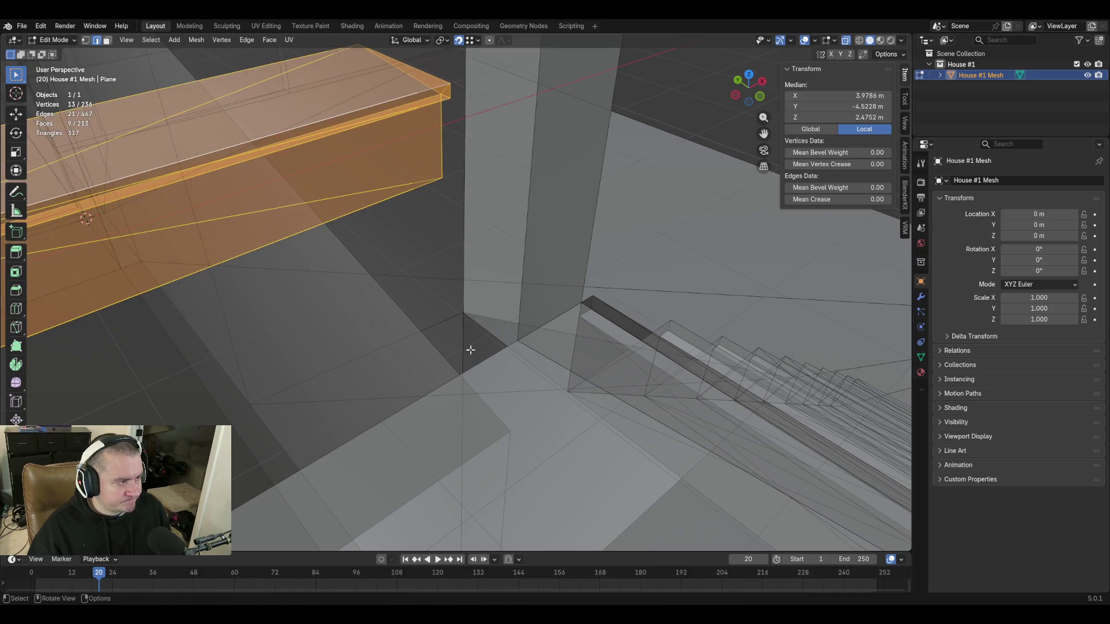
key(shift+grave)
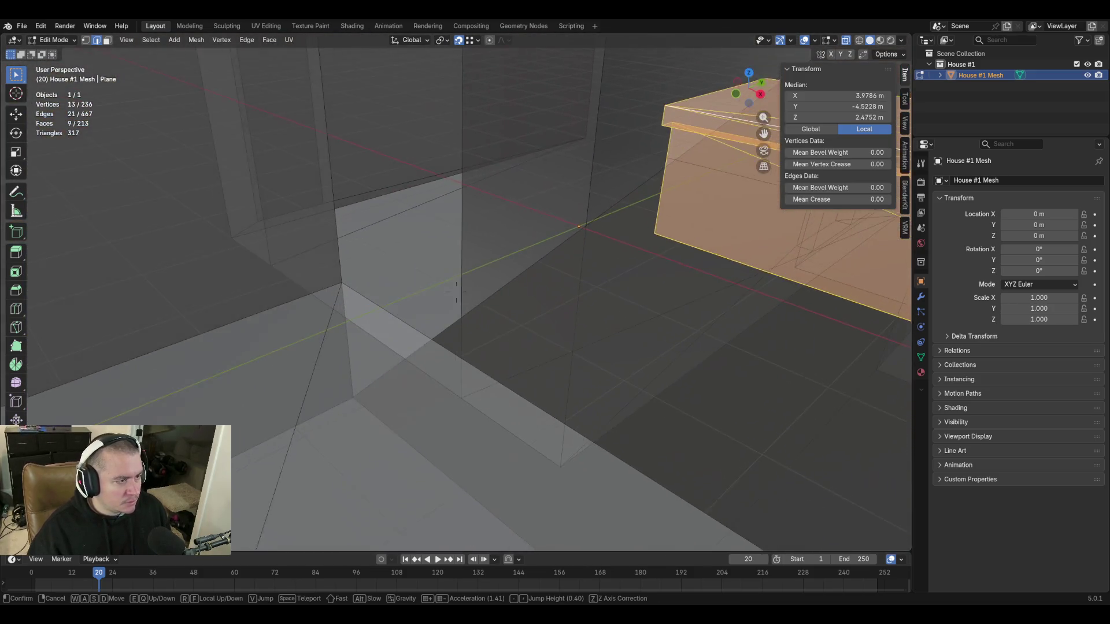
click(650, 236)
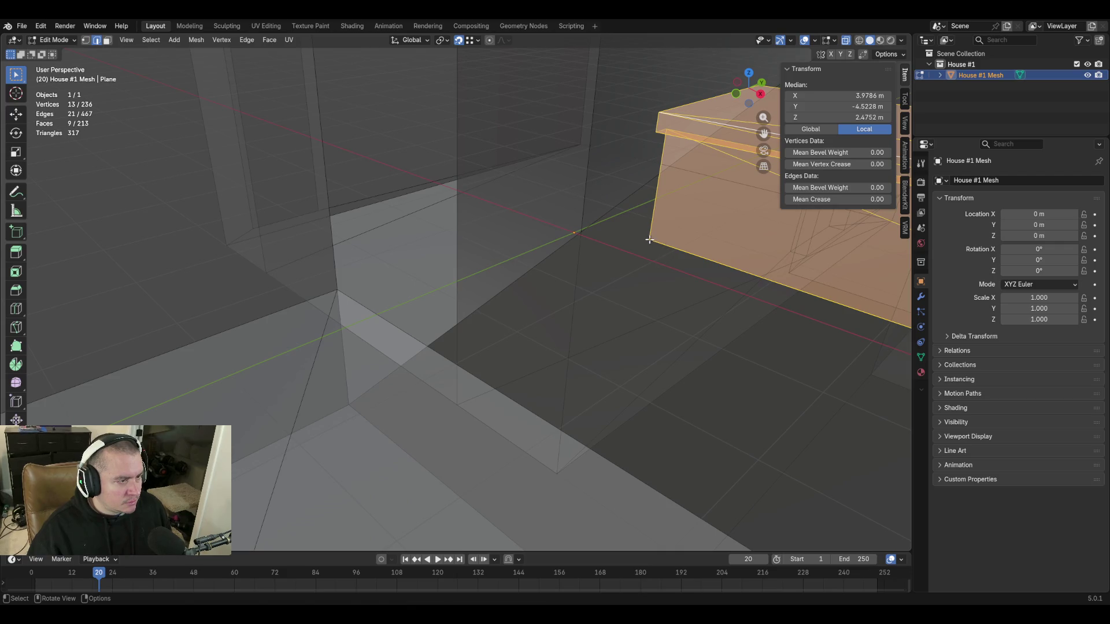
key(g)
click(625, 231)
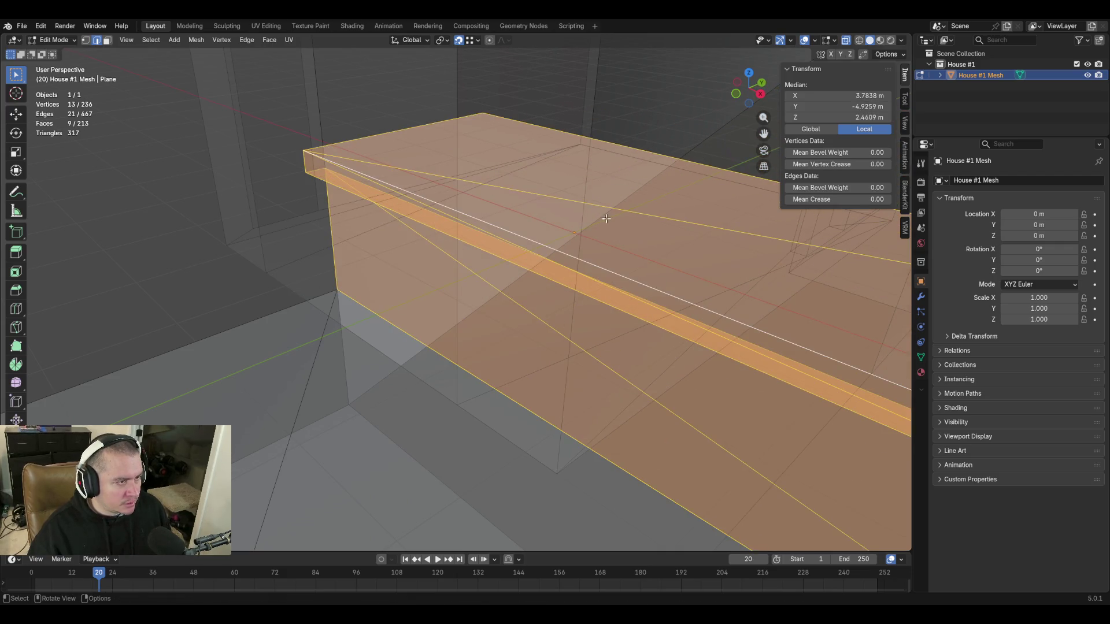
Switch to edge select and pick the block's front edge.
key(shift+grave)
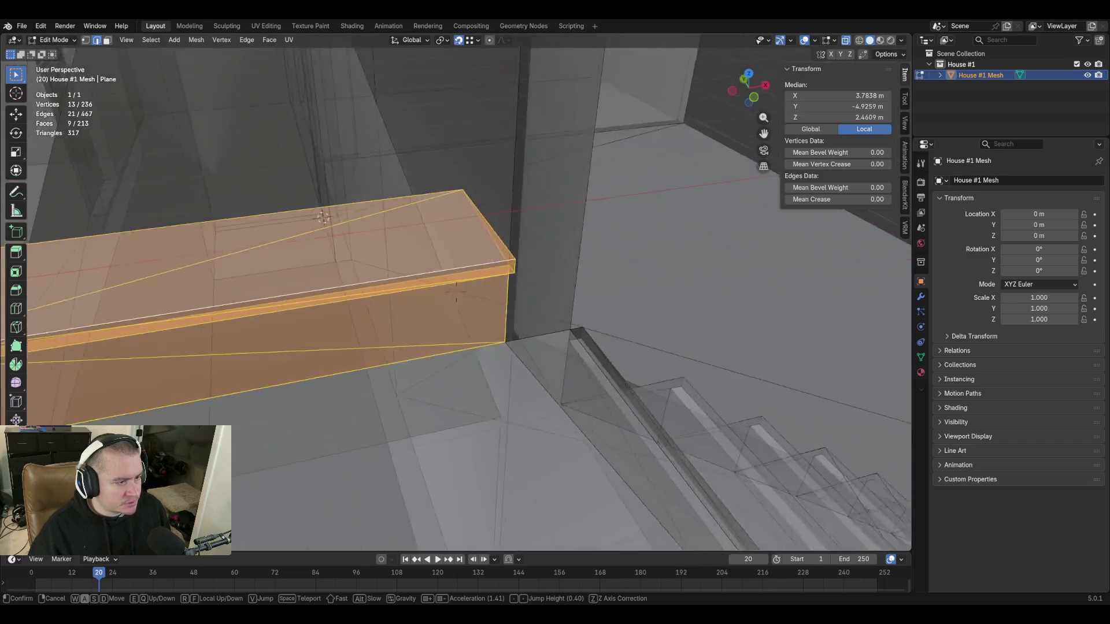
key(w)
key(s)
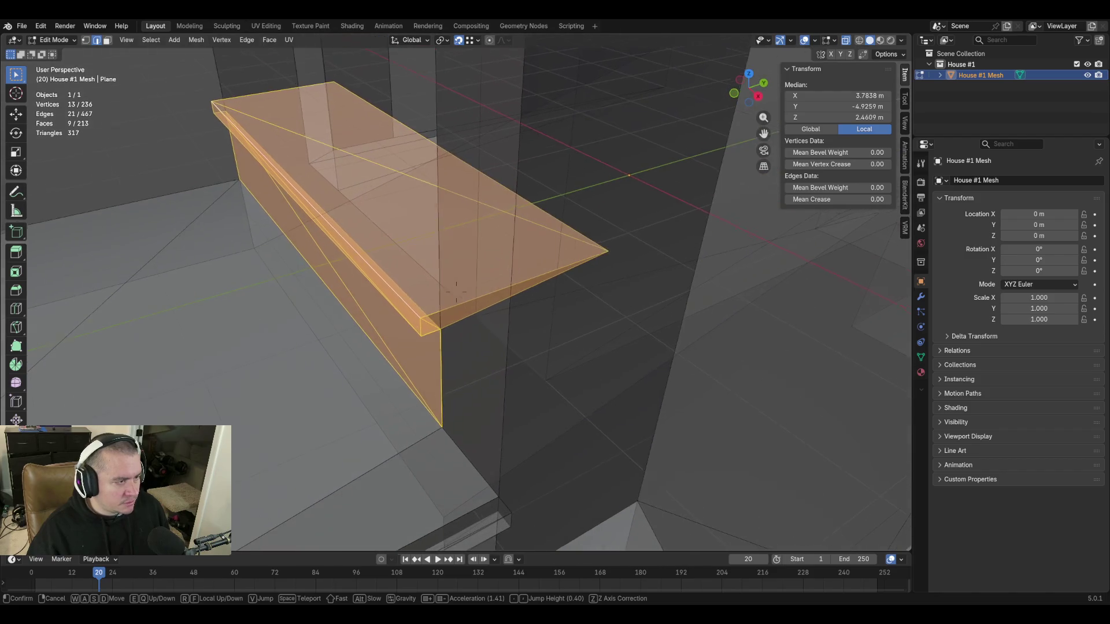
click(563, 204)
key(3)
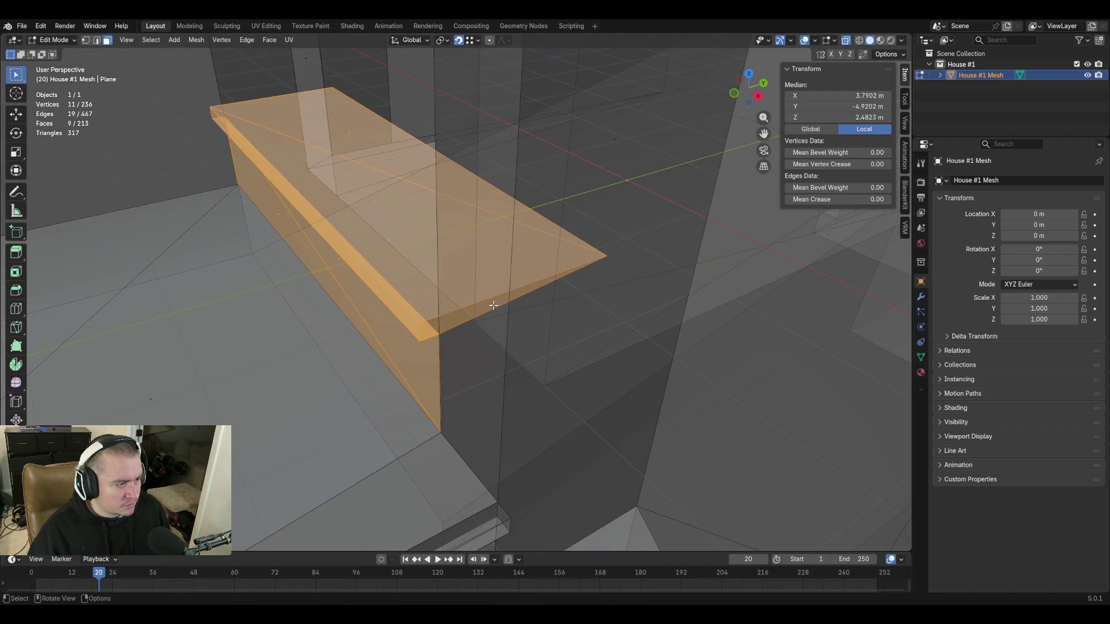
click(493, 305)
key(2)
click(464, 319)
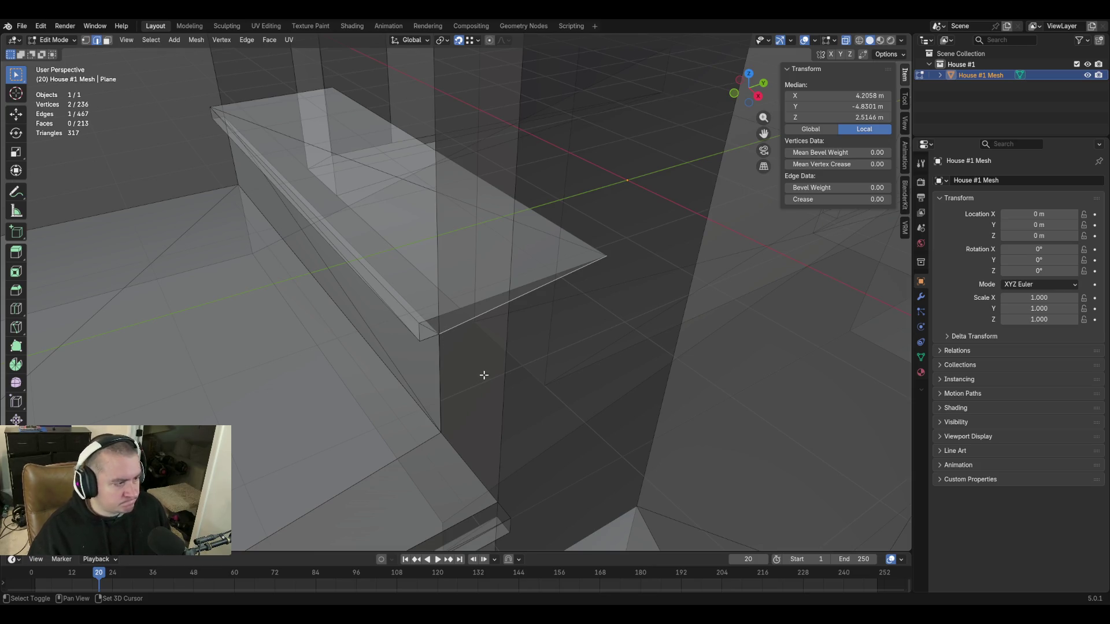
key(x)
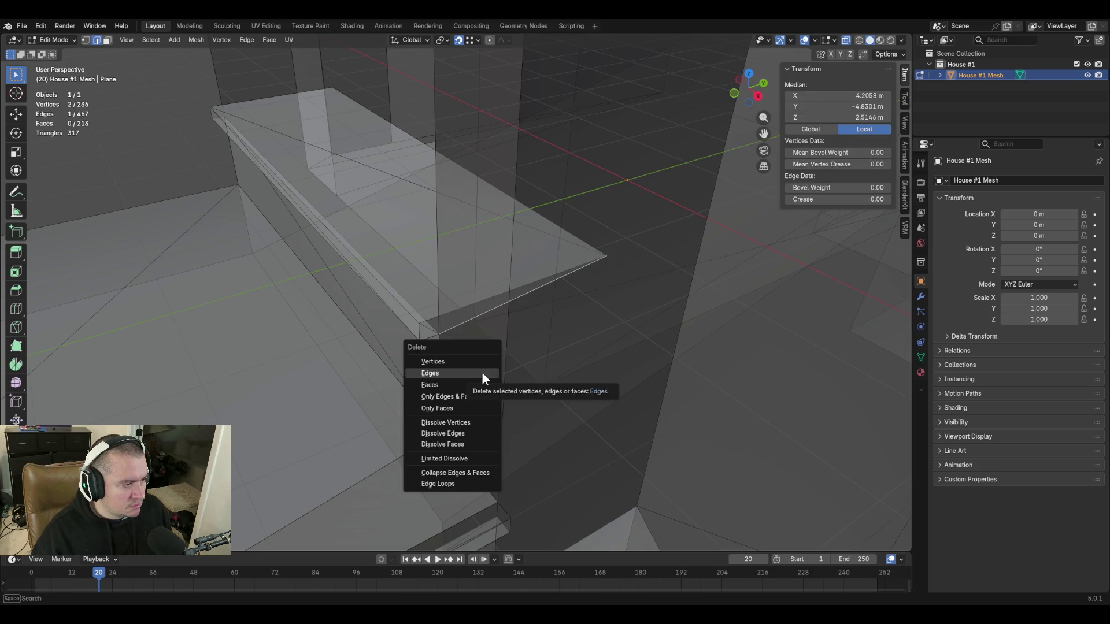
click(482, 373)
click(433, 331)
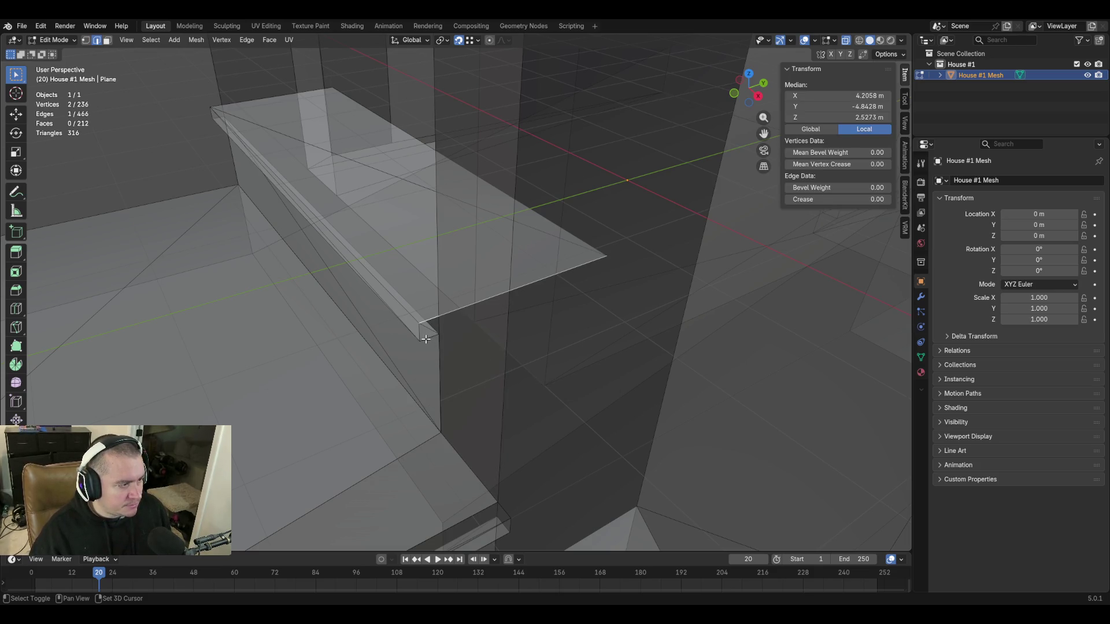
key(shift+grave)
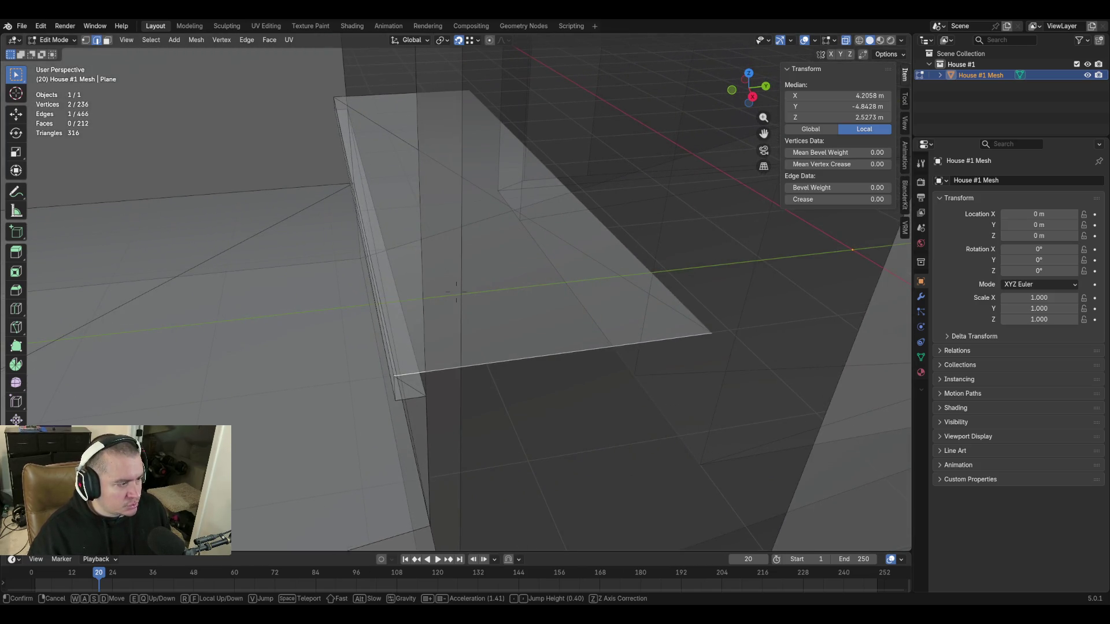
click(456, 292)
shift+click(424, 395)
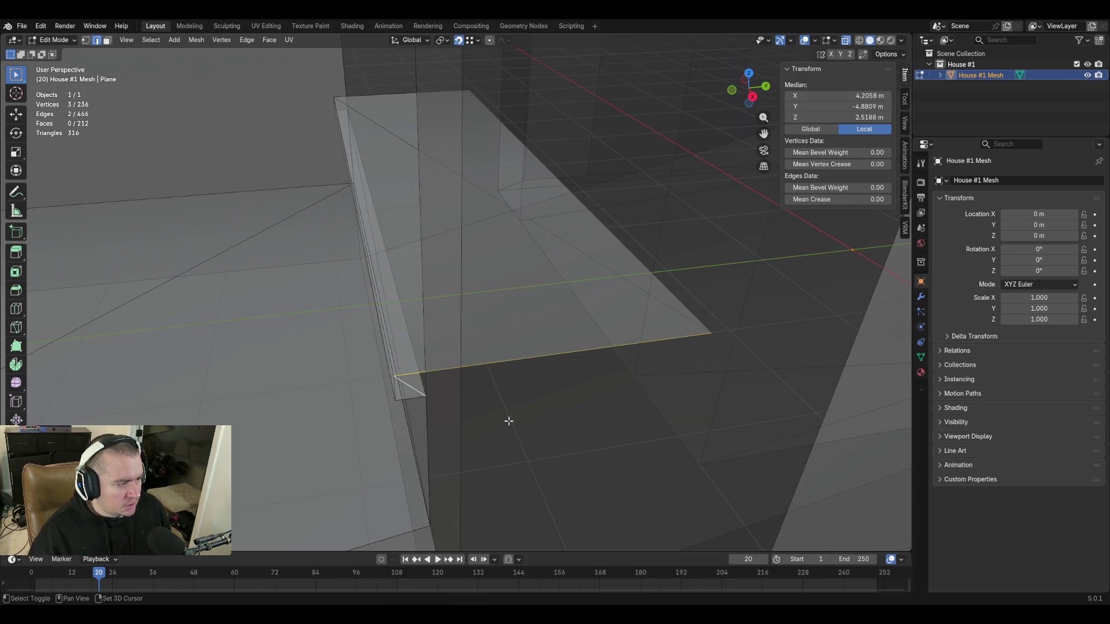
key(f)
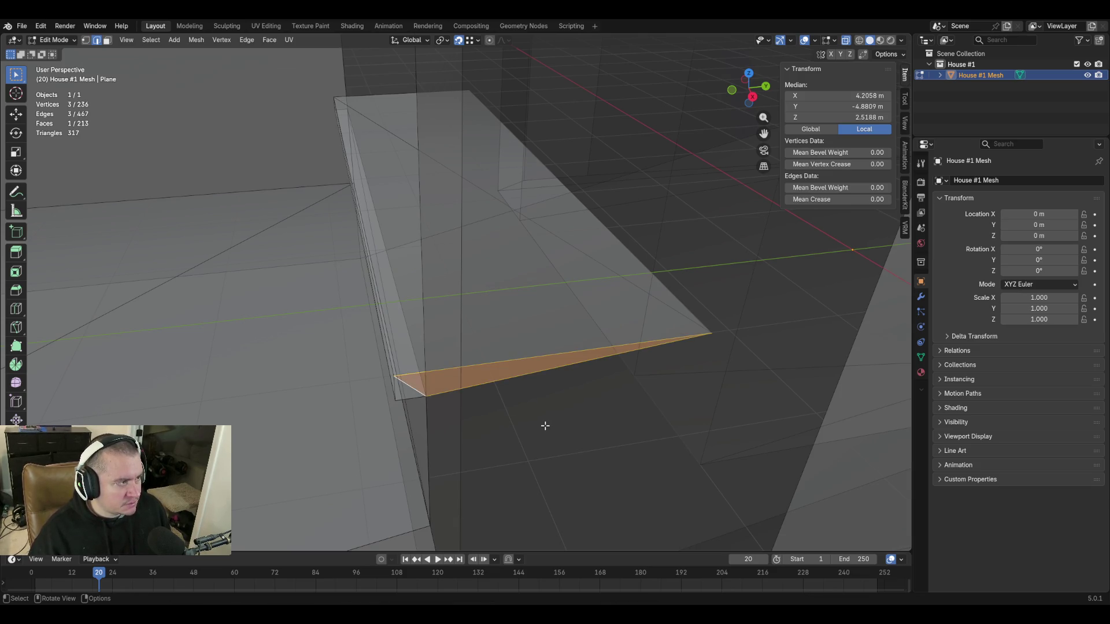
key(shift+grave)
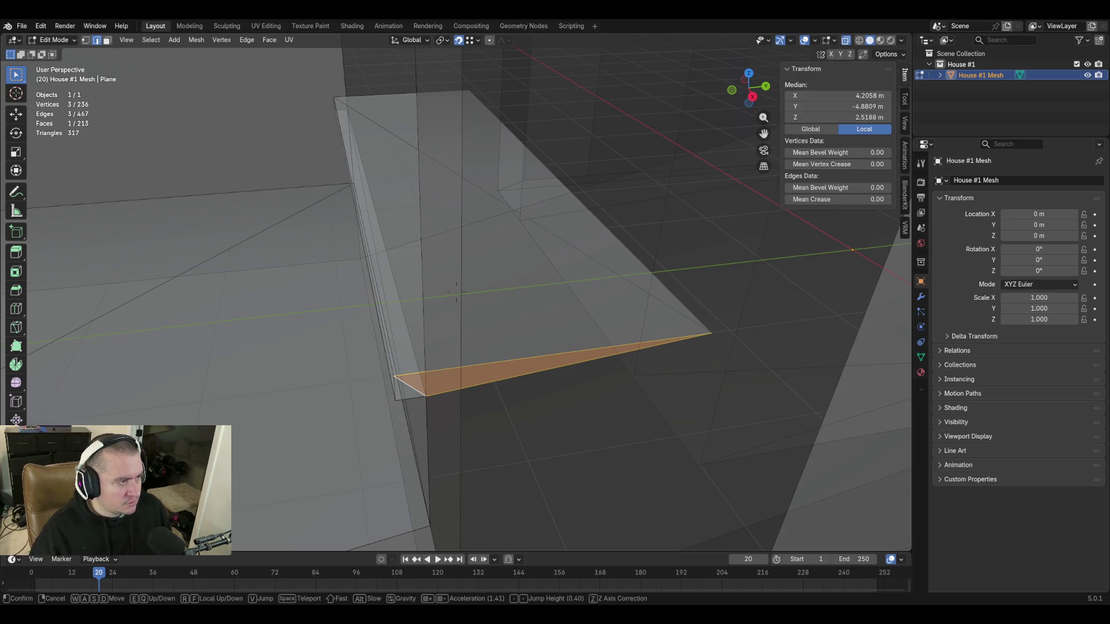
key(s)
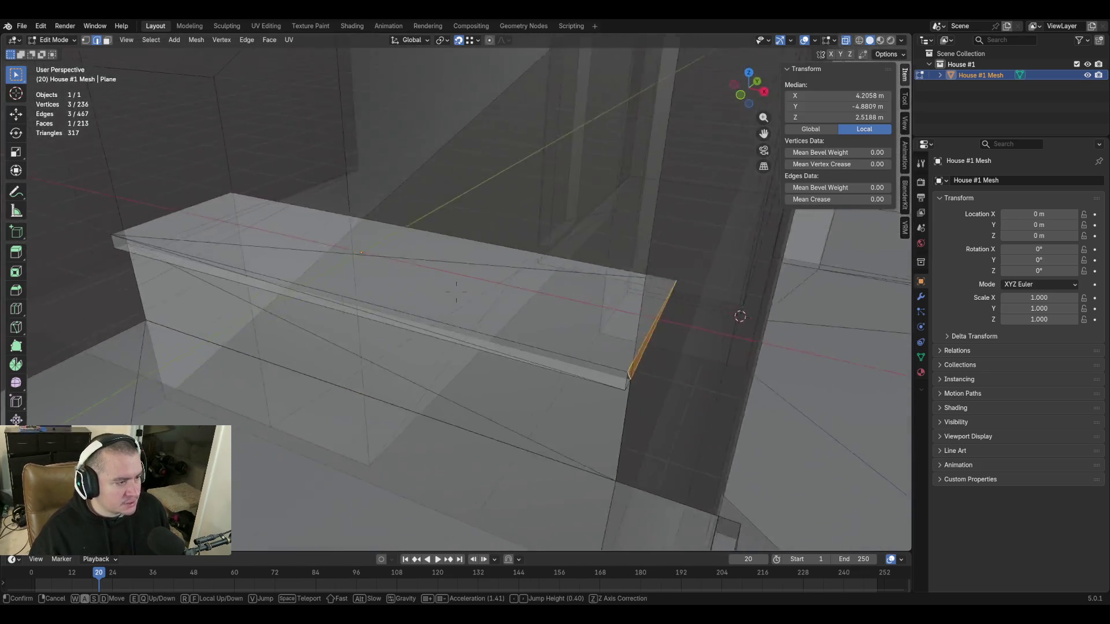
click(533, 426)
Turn off X-ray and circle-select the edges along the shelf top and left corner.
middle_drag(678, 340, 616, 329)
click(372, 215)
key(shift+grave)
key(Return)
click(846, 40)
key(c)
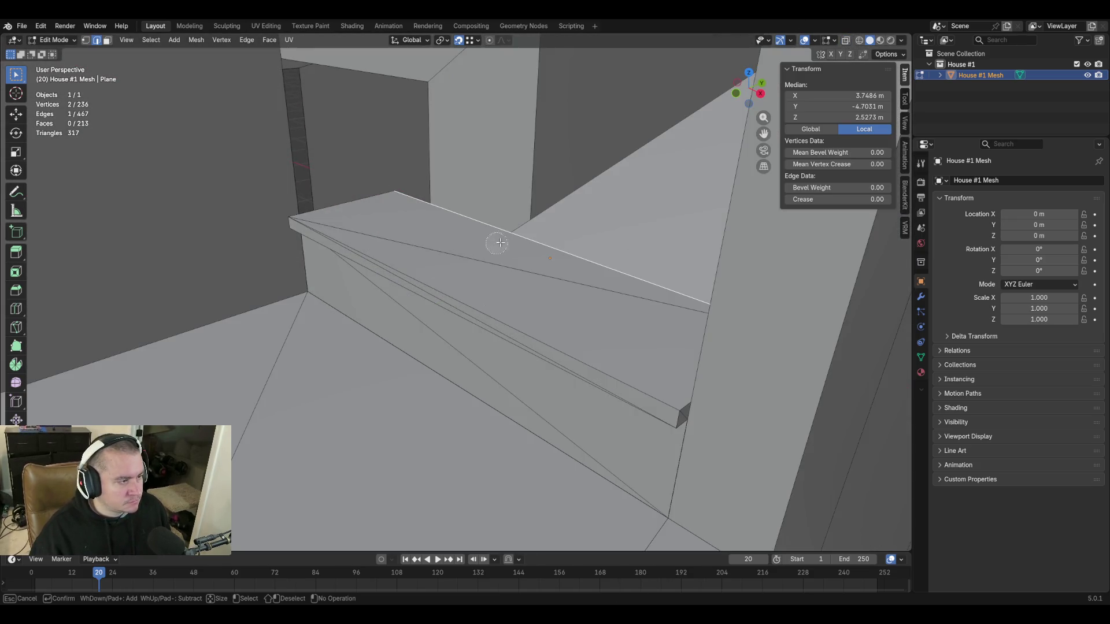
drag(500, 251, 466, 386)
drag(310, 237, 305, 256)
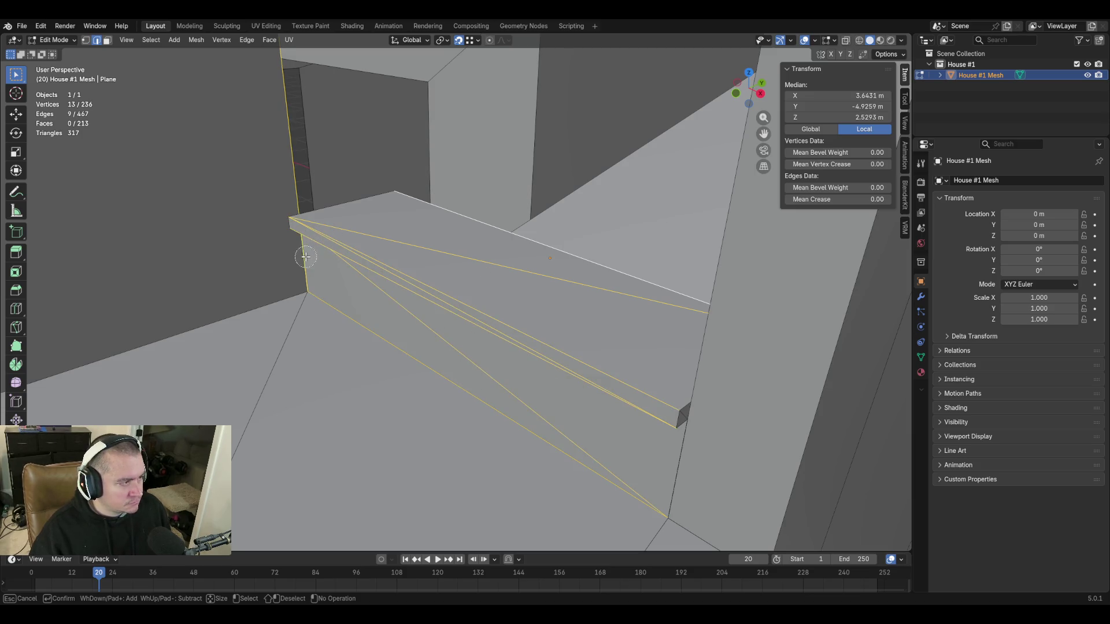
key(Escape)
Add the top-left edge, right end edge and corner vertex to complete the top faces.
shift+click(354, 201)
shift+click(685, 420)
shift+click(678, 429)
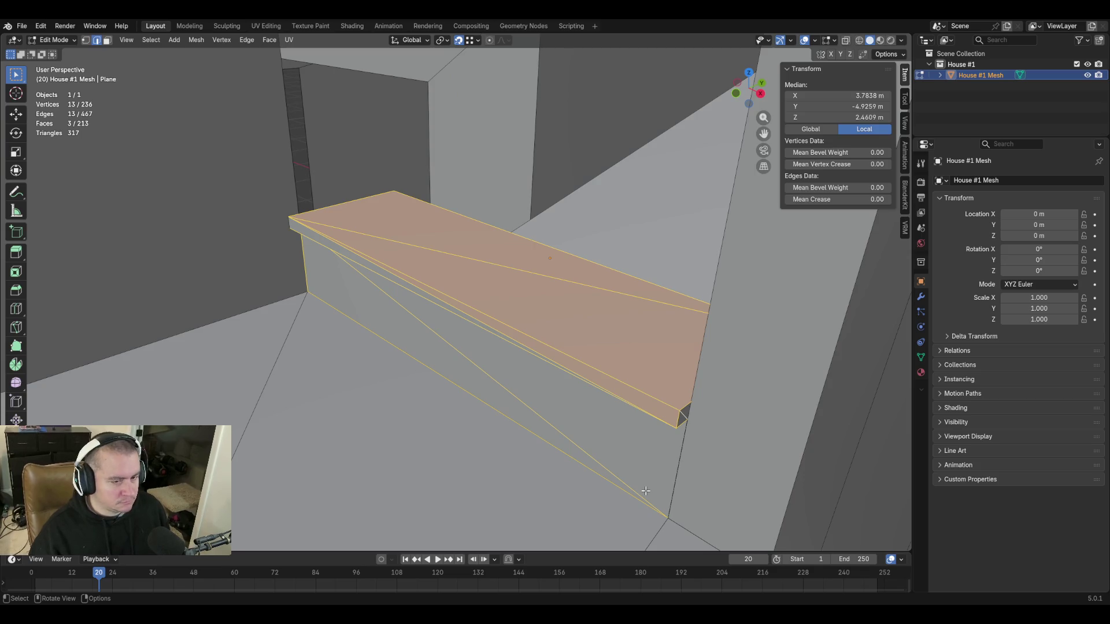
shift+click(680, 463)
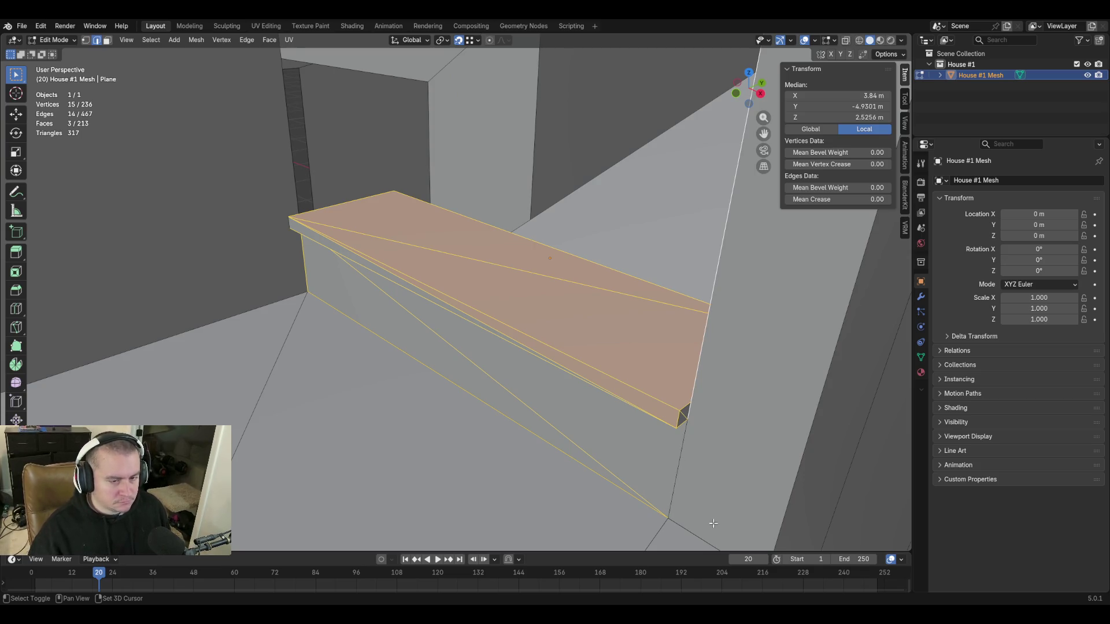
shift+click(681, 443)
shift+click(679, 478)
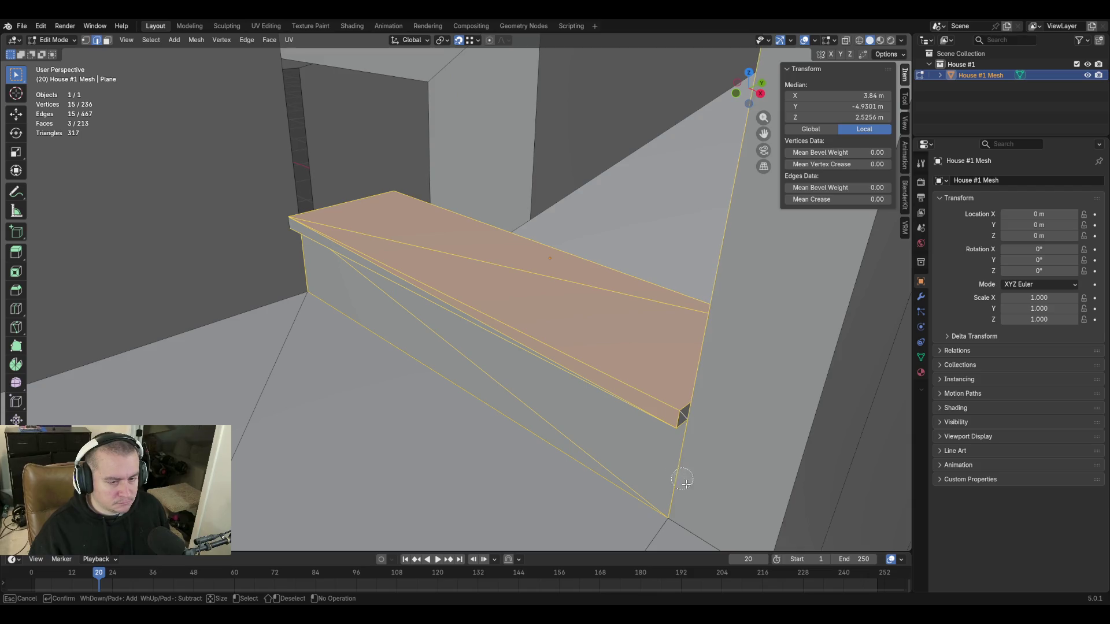
shift+click(727, 206)
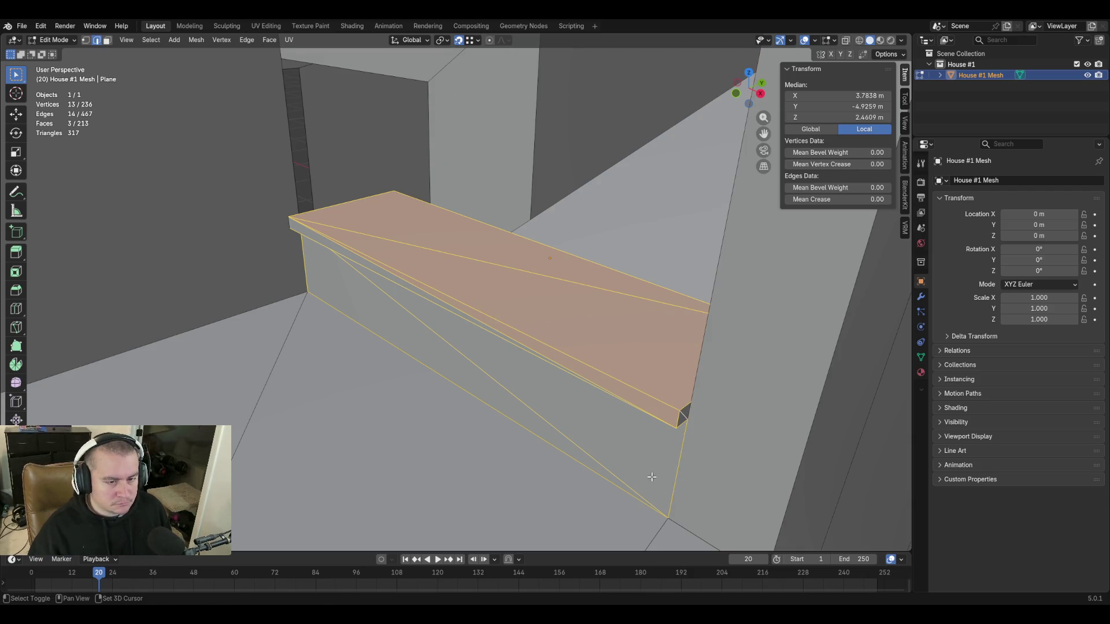
key(shift+grave)
key(Escape)
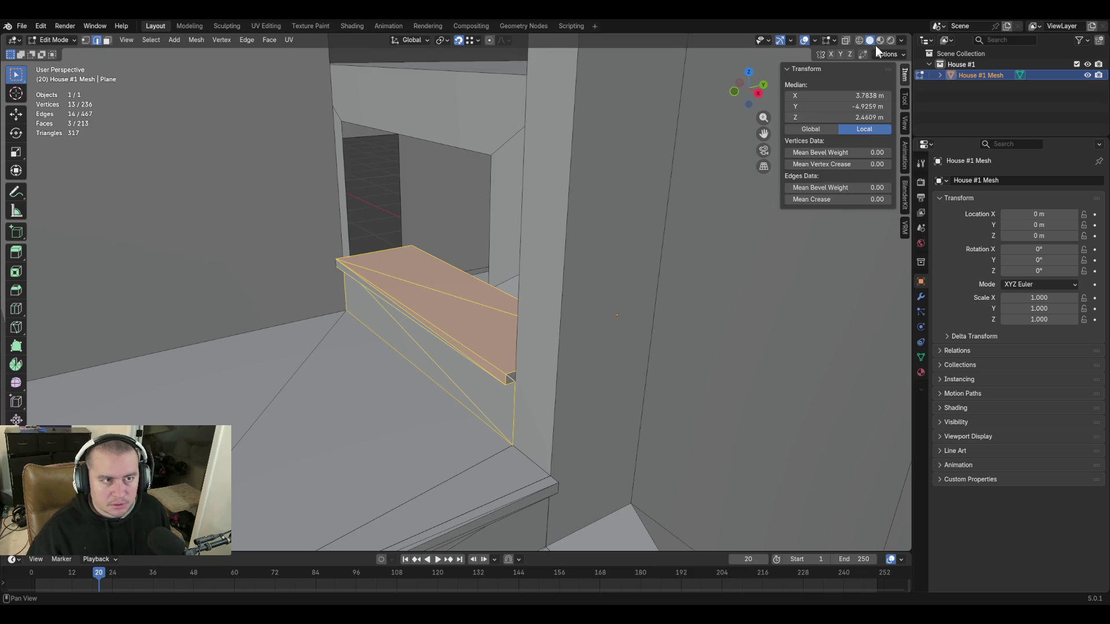
Enable X-ray and add the shelf's front faces to the selection.
key(alt+z)
key(shift+grave)
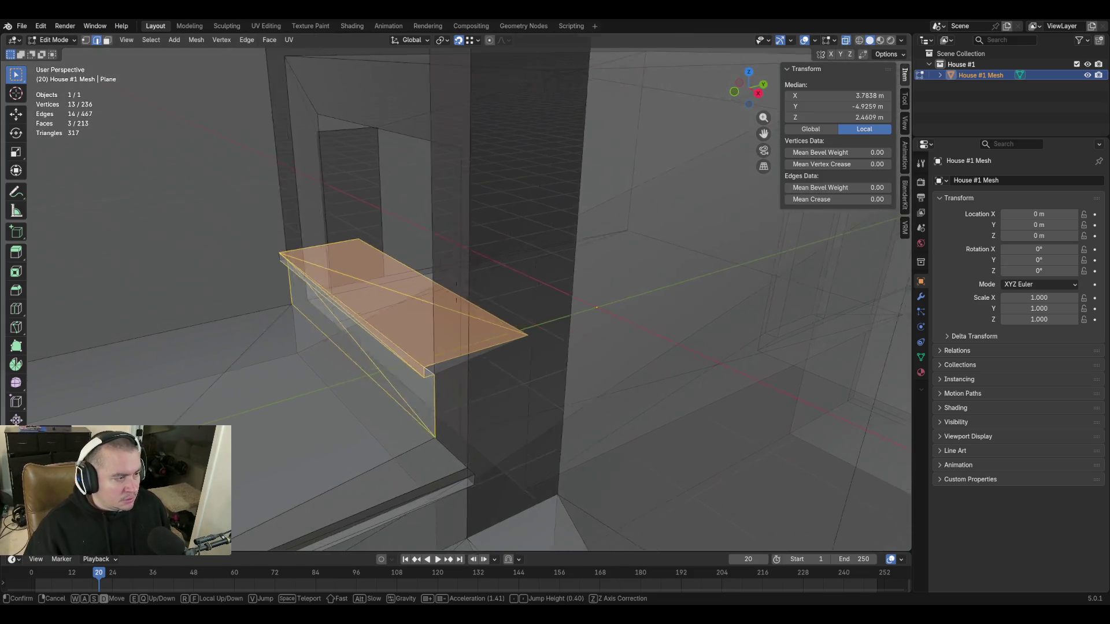
click(490, 446)
key(f)
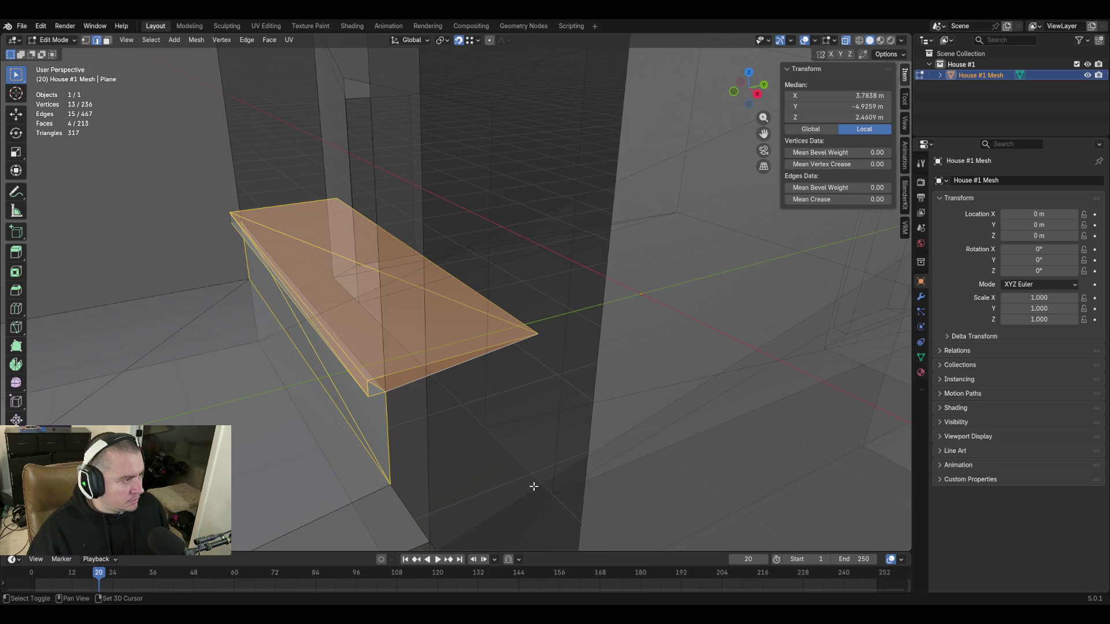
key(shift+grave)
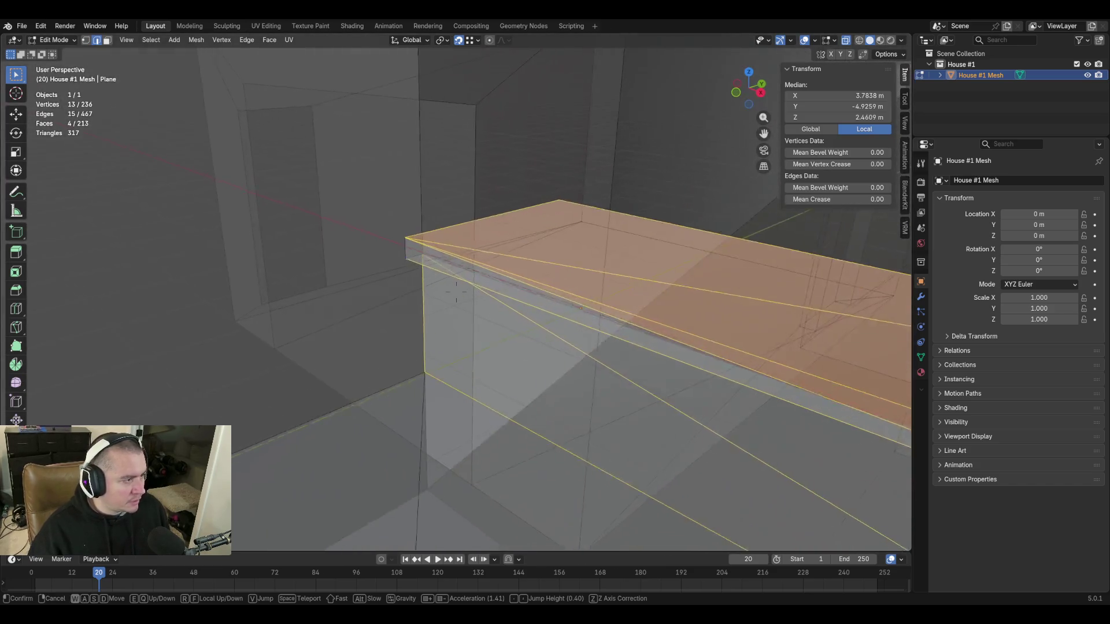
click(377, 231)
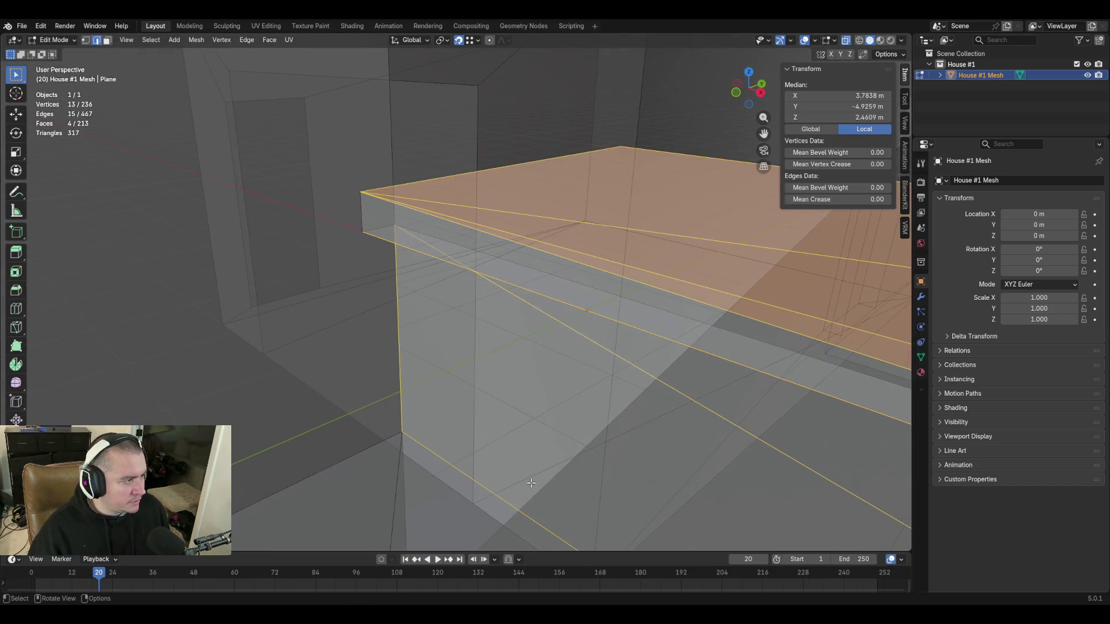
key(f)
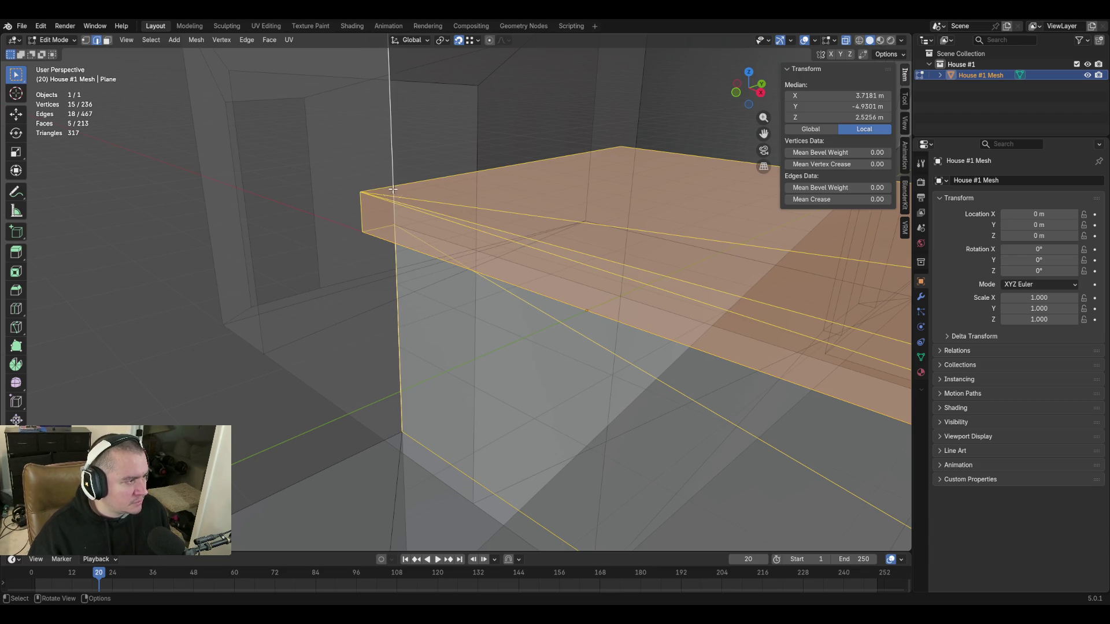
key(shift+grave)
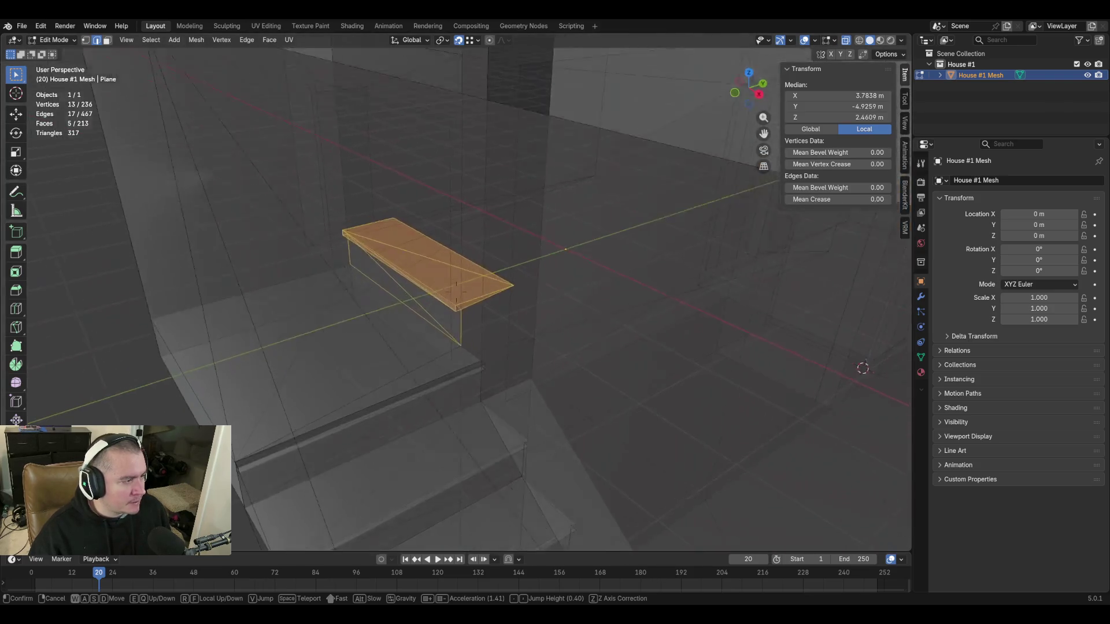
Extrude the selected shelf geometry upward, snapping it to the shelf corner.
key(w)
key(Return)
key(e)
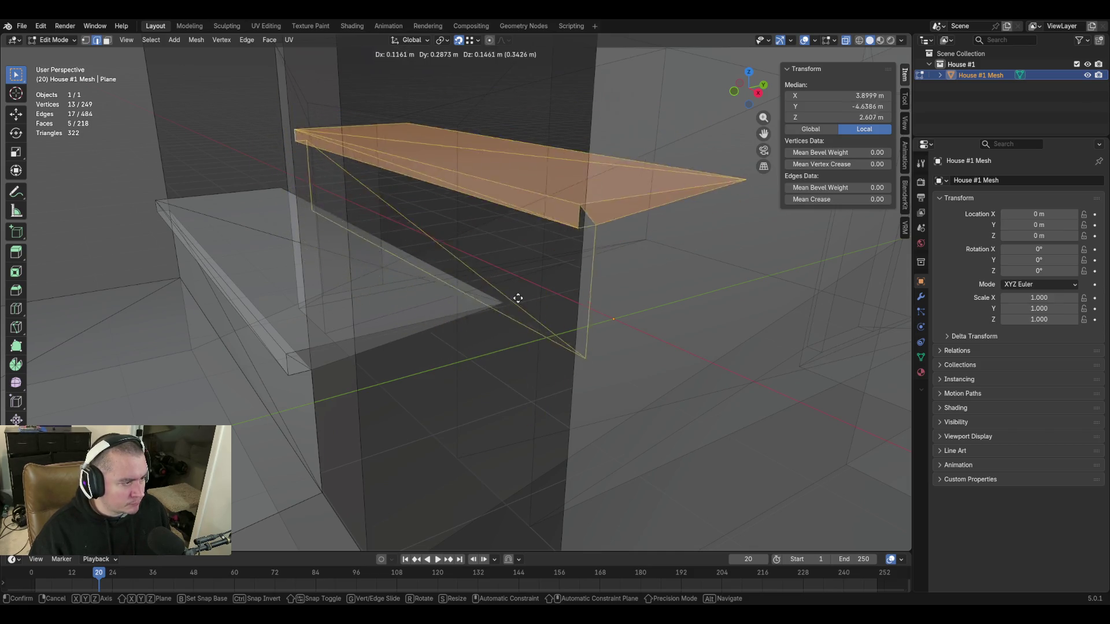
key(ctrl)
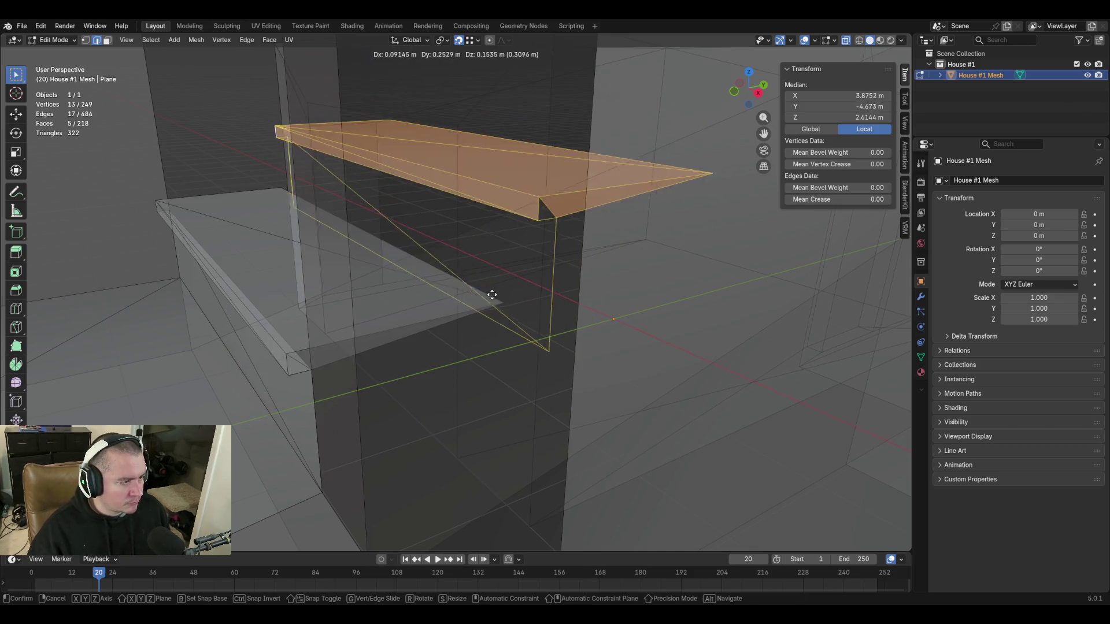
click(501, 304)
key(shift+grave)
key(s)
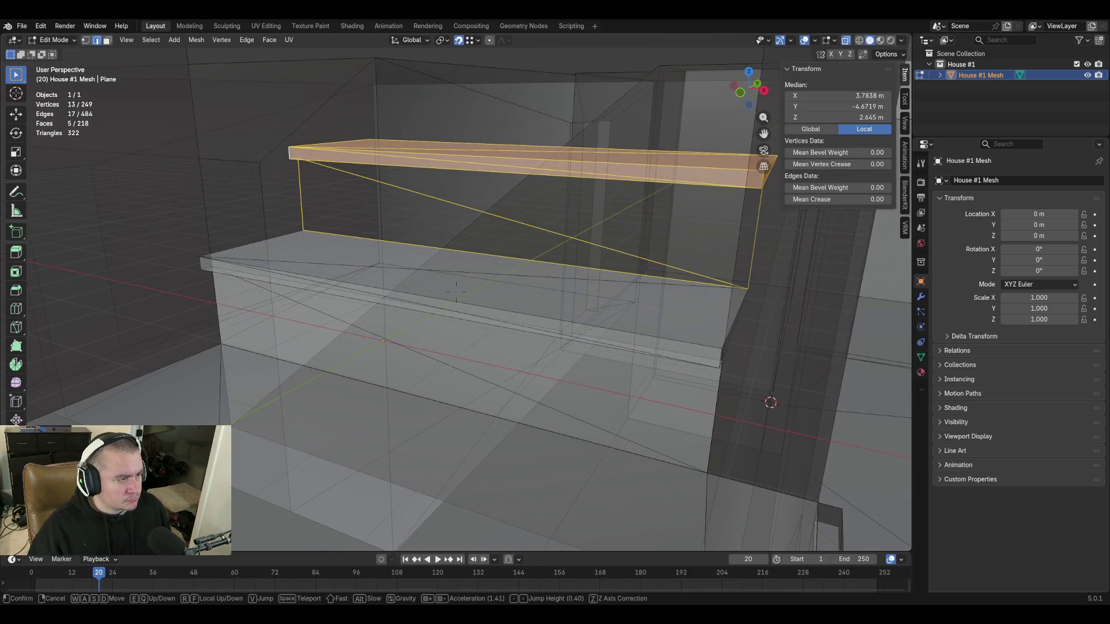
key(w)
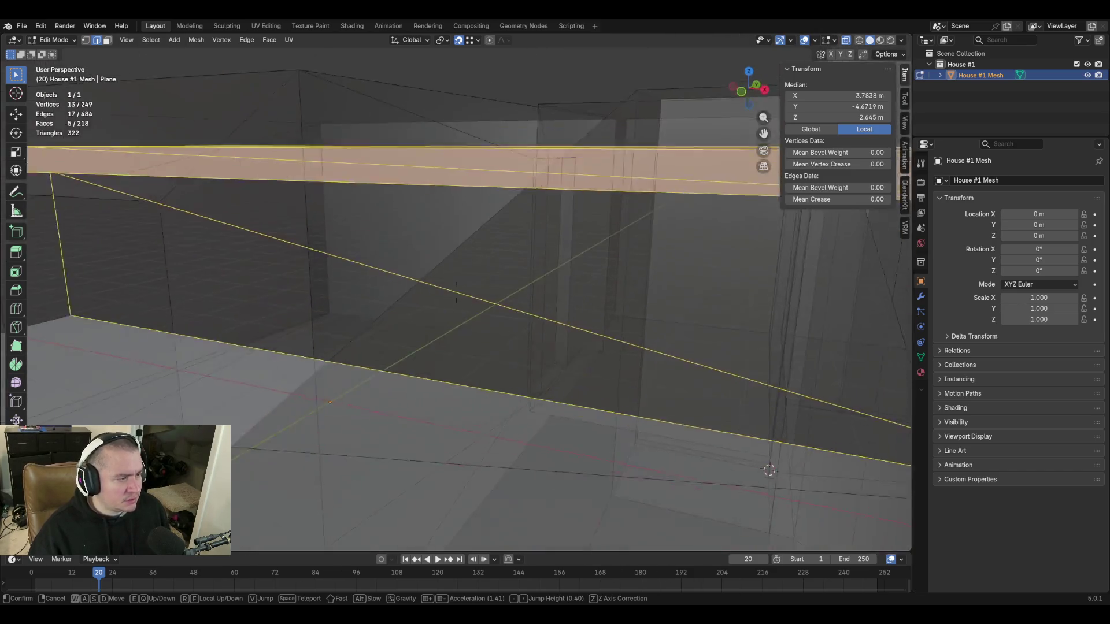
key(s)
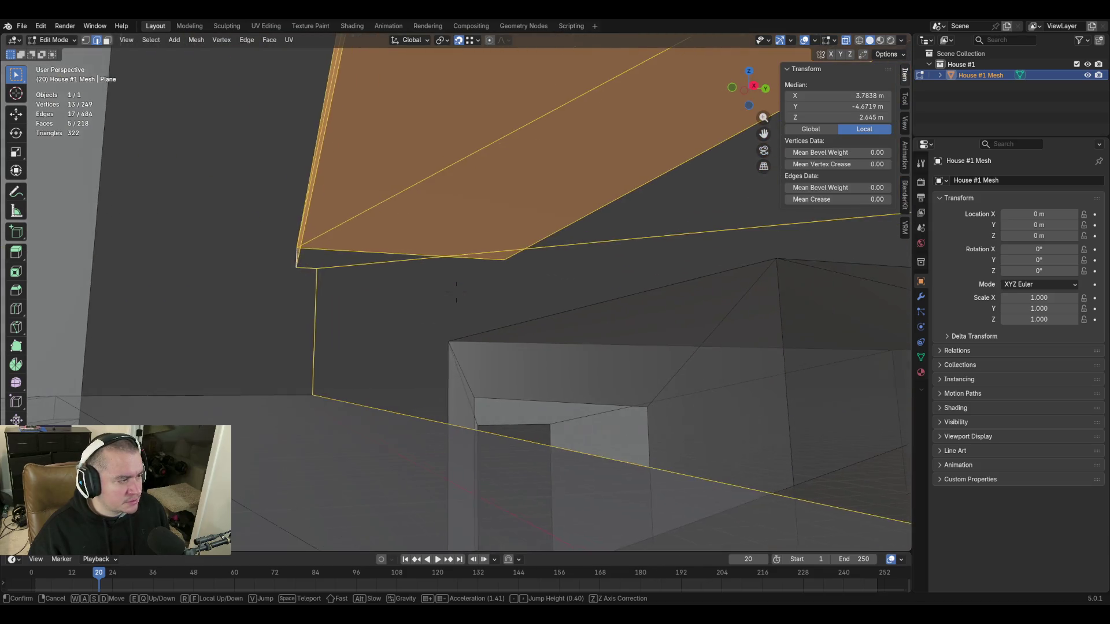
click(639, 441)
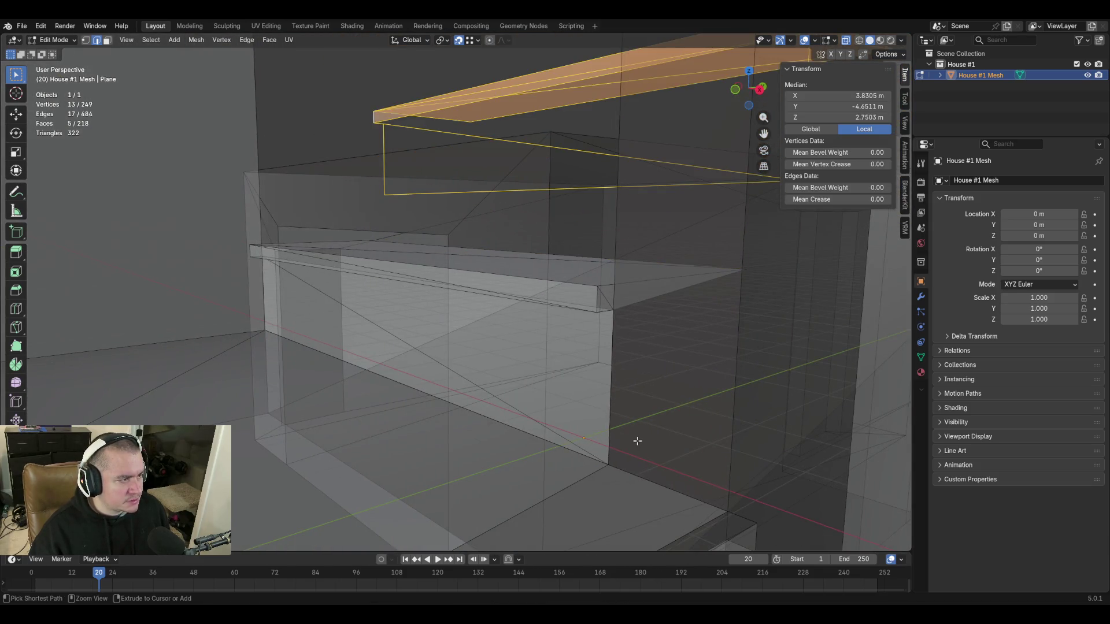
Undo the trial extrusion, leaving the shelf mesh unchanged.
key(ctrl+z)
key(shift+grave)
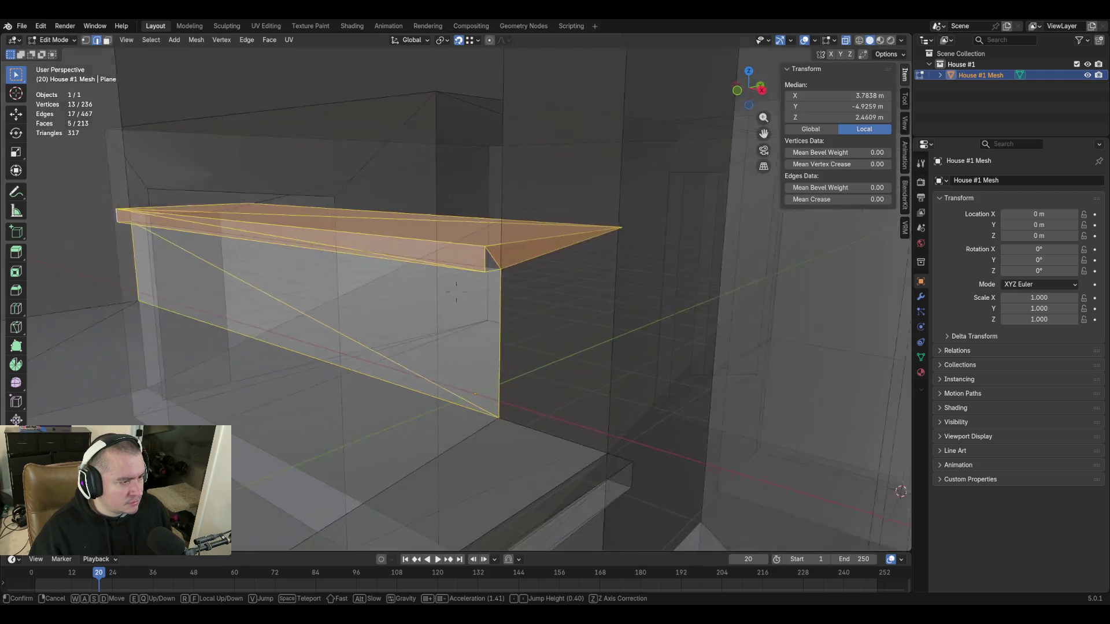
key(w)
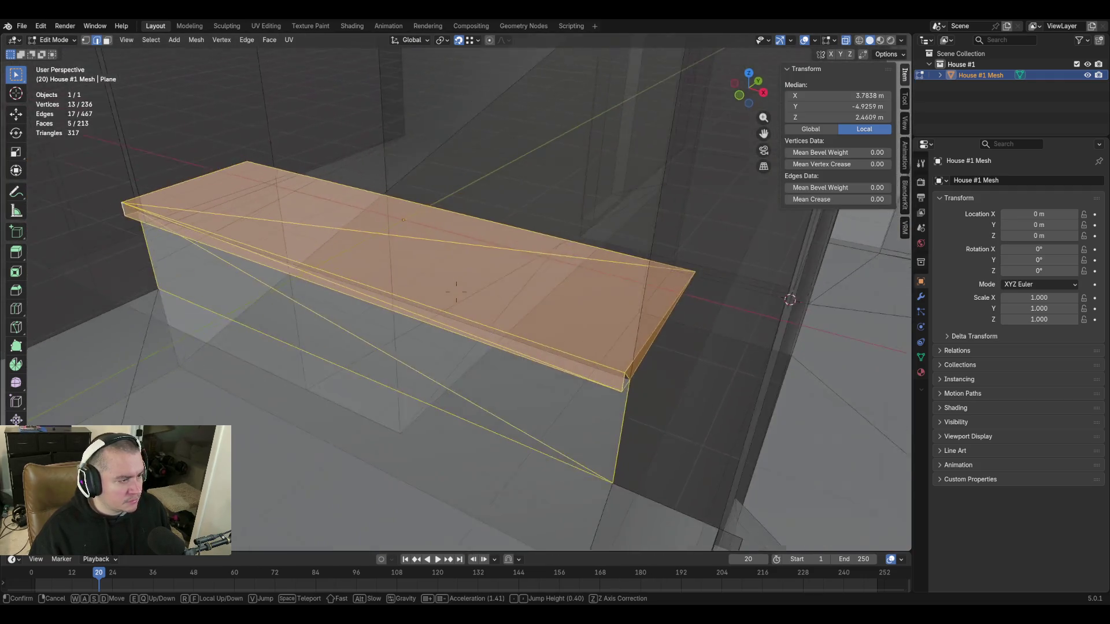
click(723, 202)
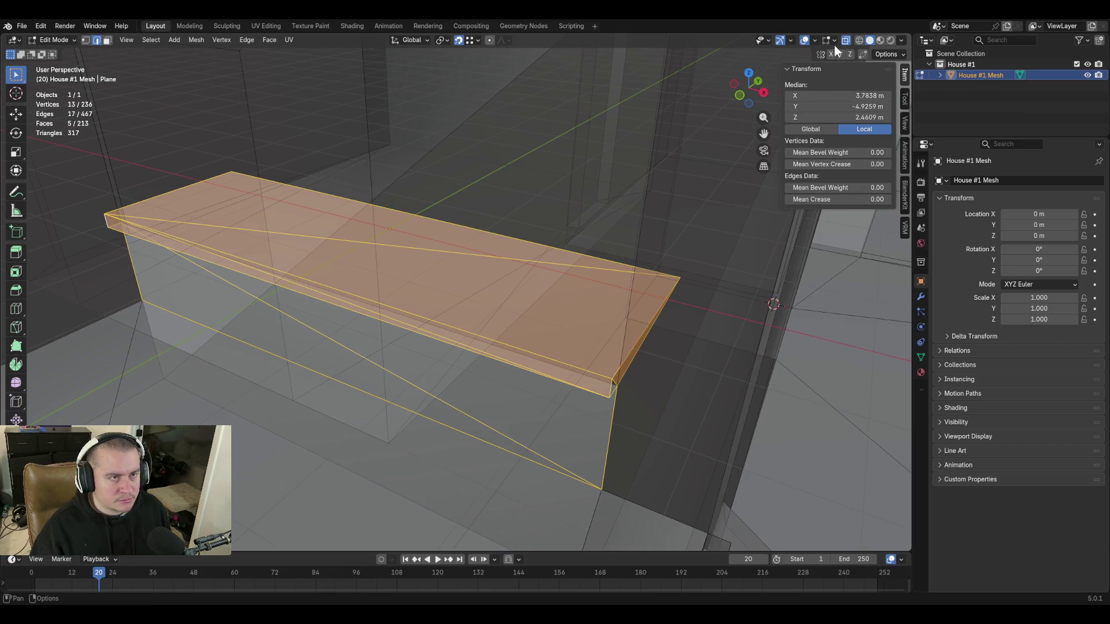
In solid face-select mode, circle-select the shelf's front faces and small end face.
click(845, 40)
key(3)
key(c)
drag(437, 324, 331, 344)
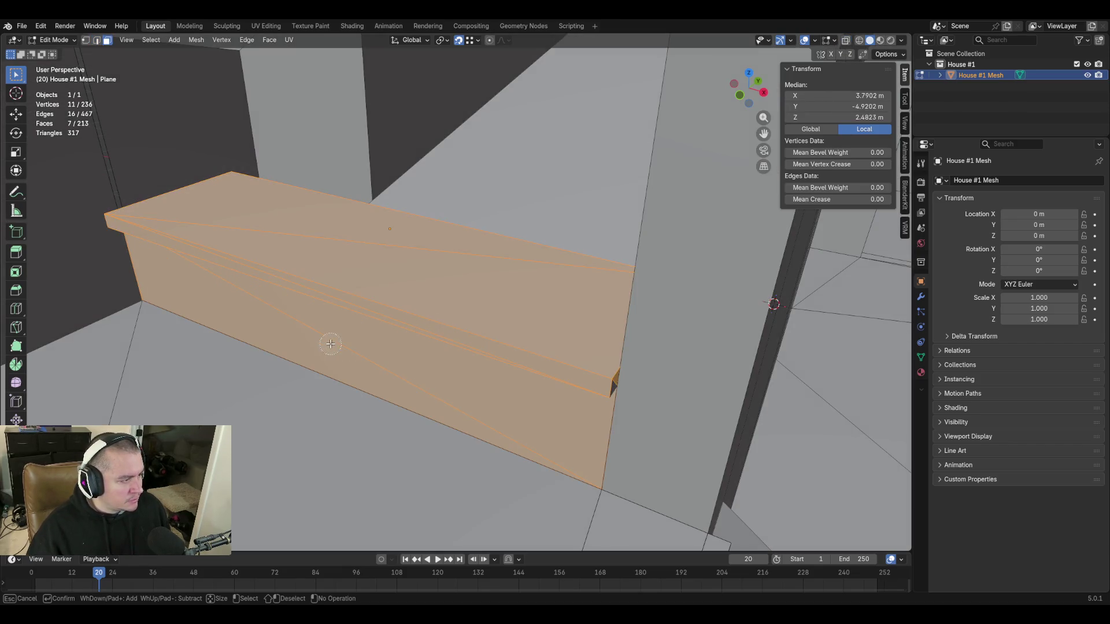
click(603, 384)
key(Escape)
key(shift+grave)
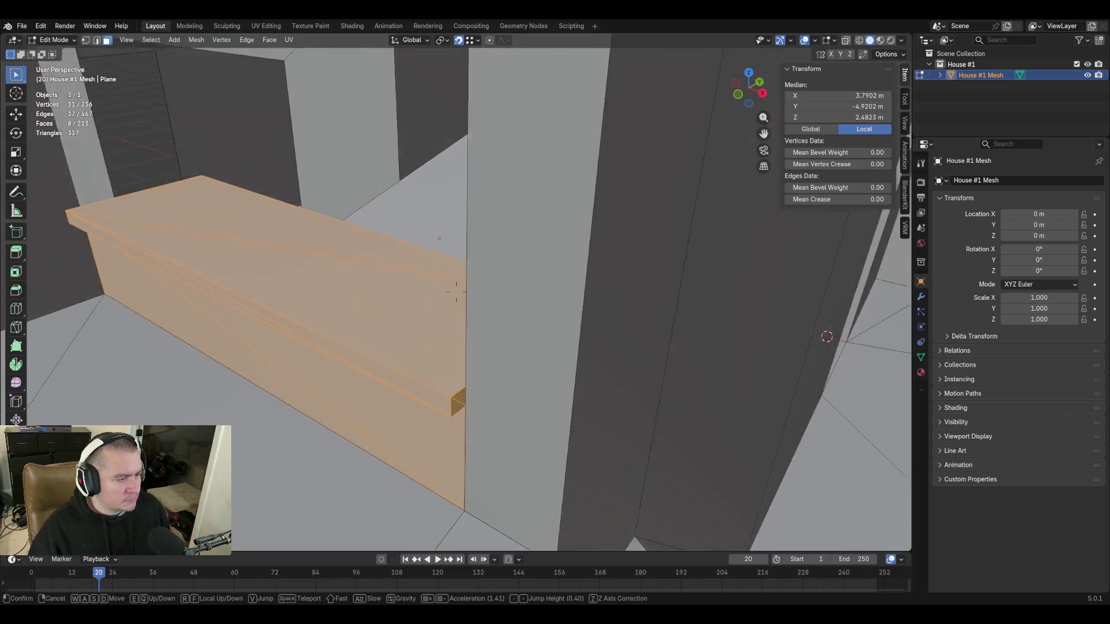
key(s)
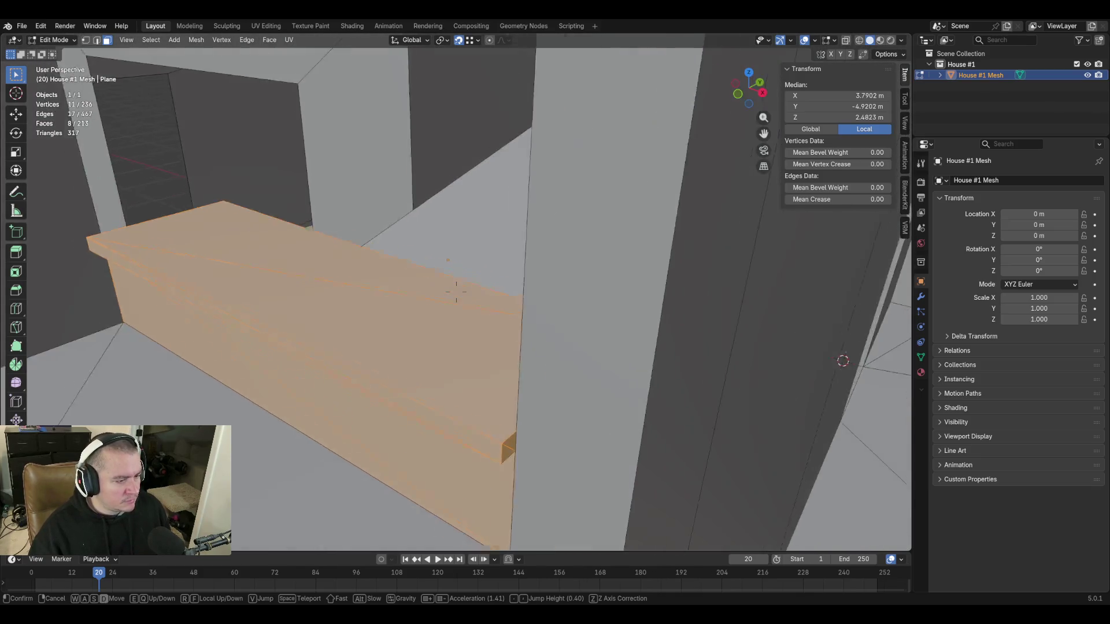
click(432, 390)
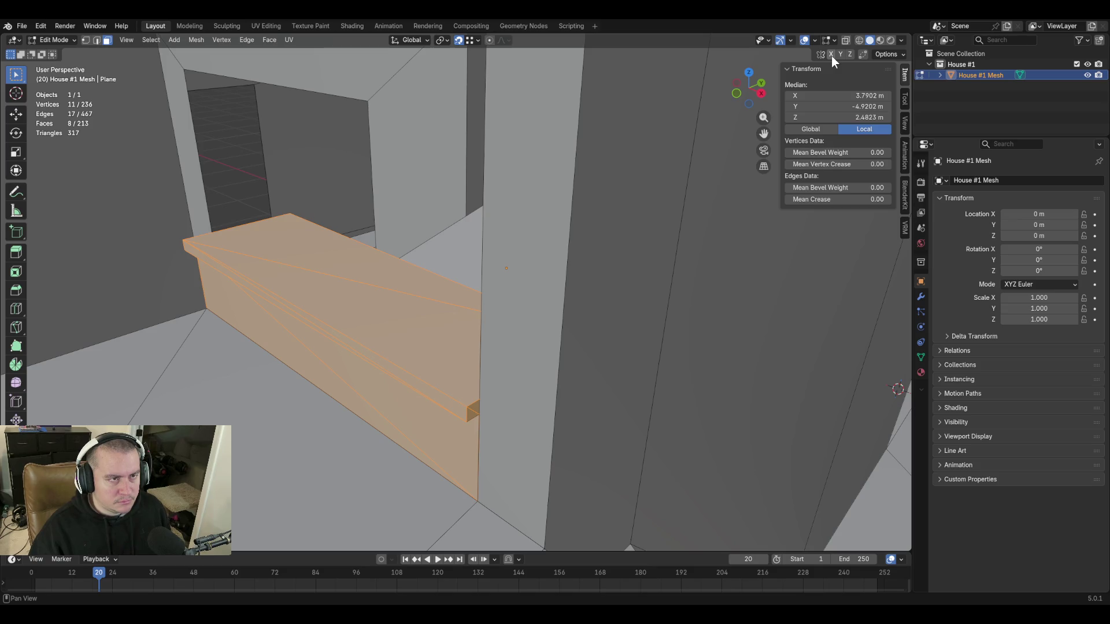
With X-ray on, duplicate the shelf and place the copy higher, undoing an extra copy.
click(848, 41)
key(shift+d)
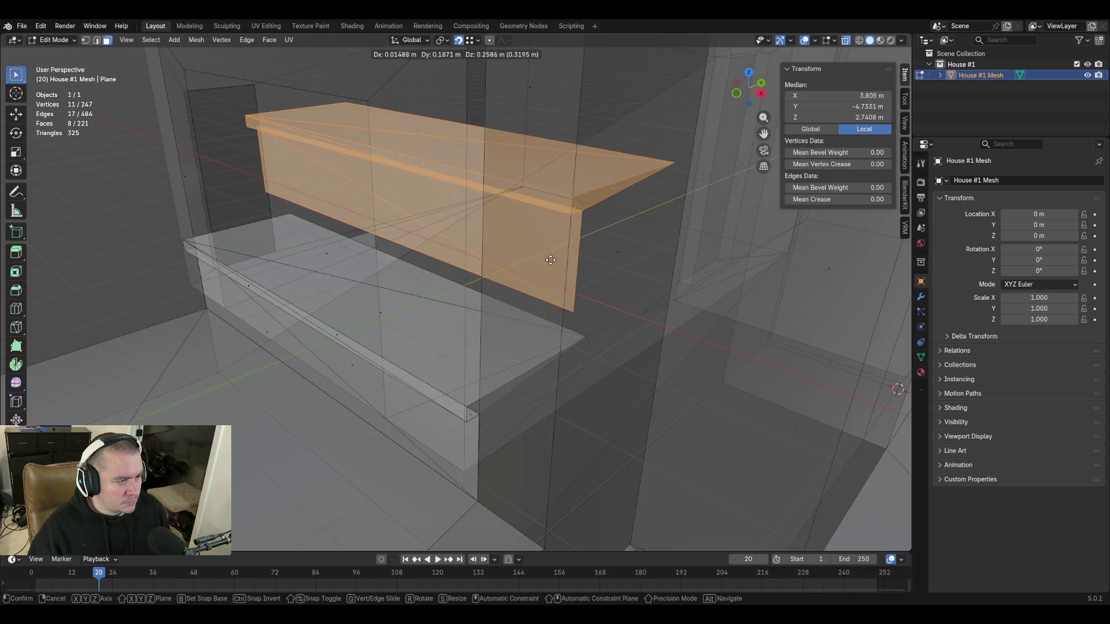
click(554, 255)
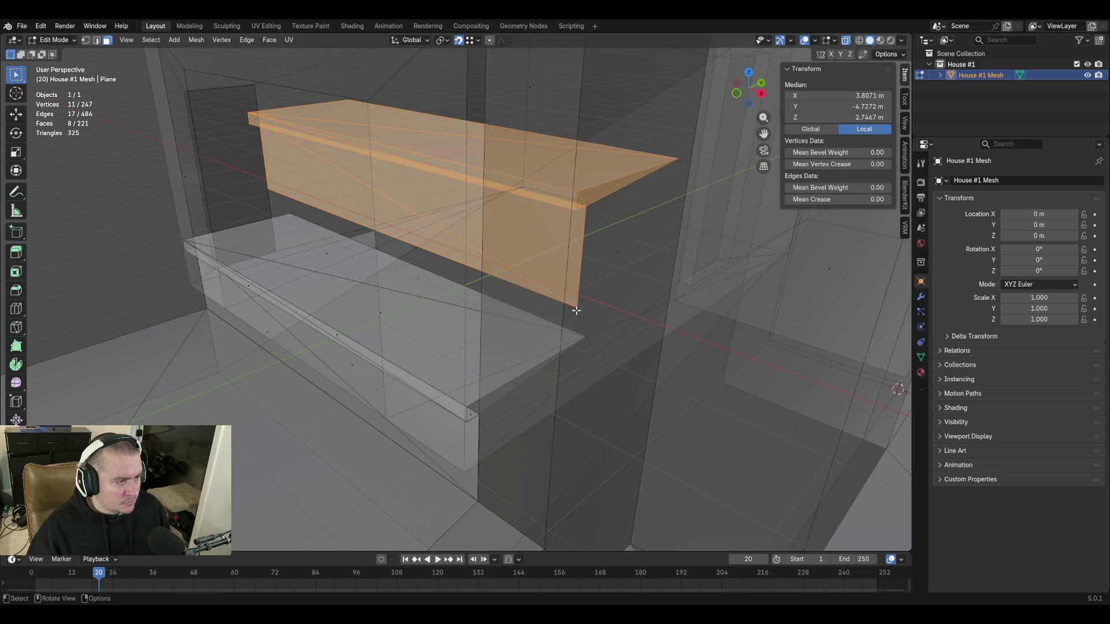
key(shift+grave)
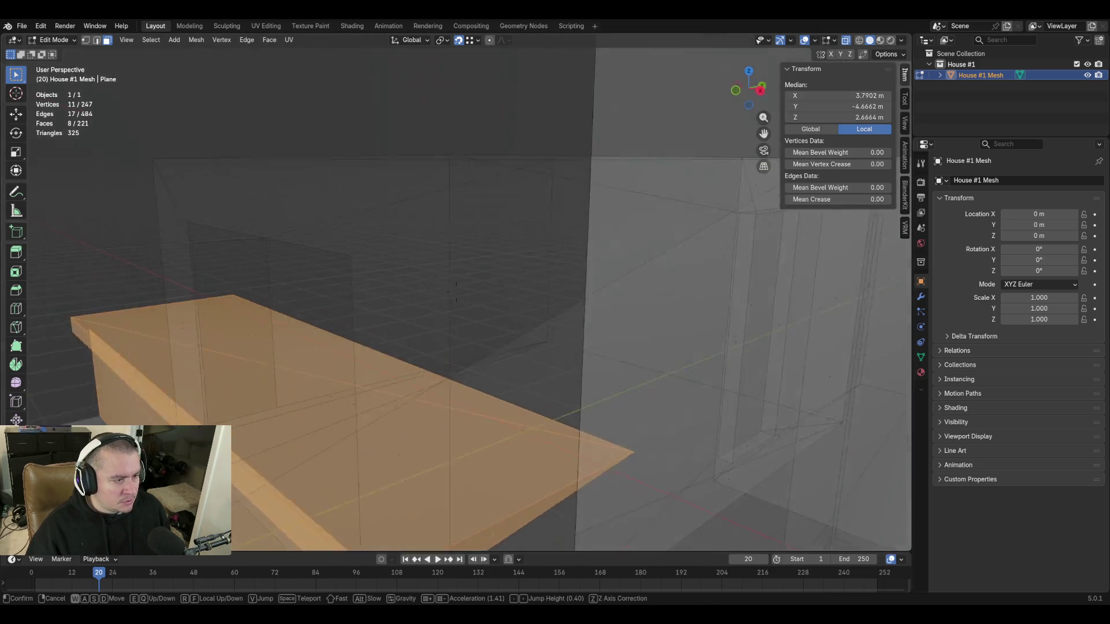
click(512, 389)
key(shift+d)
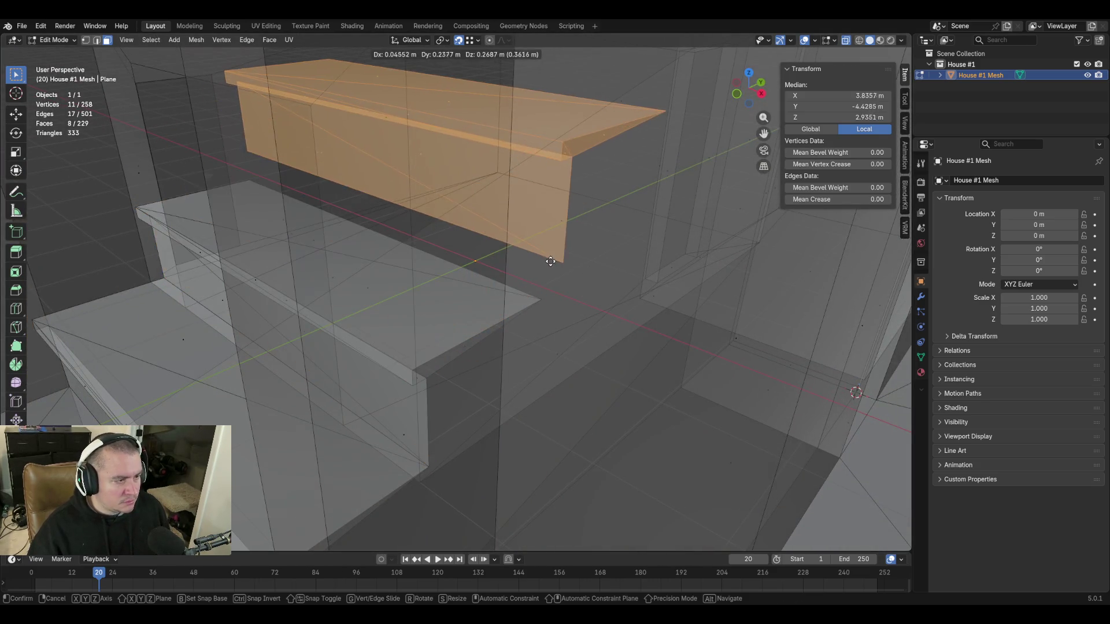
click(550, 261)
key(ctrl+z)
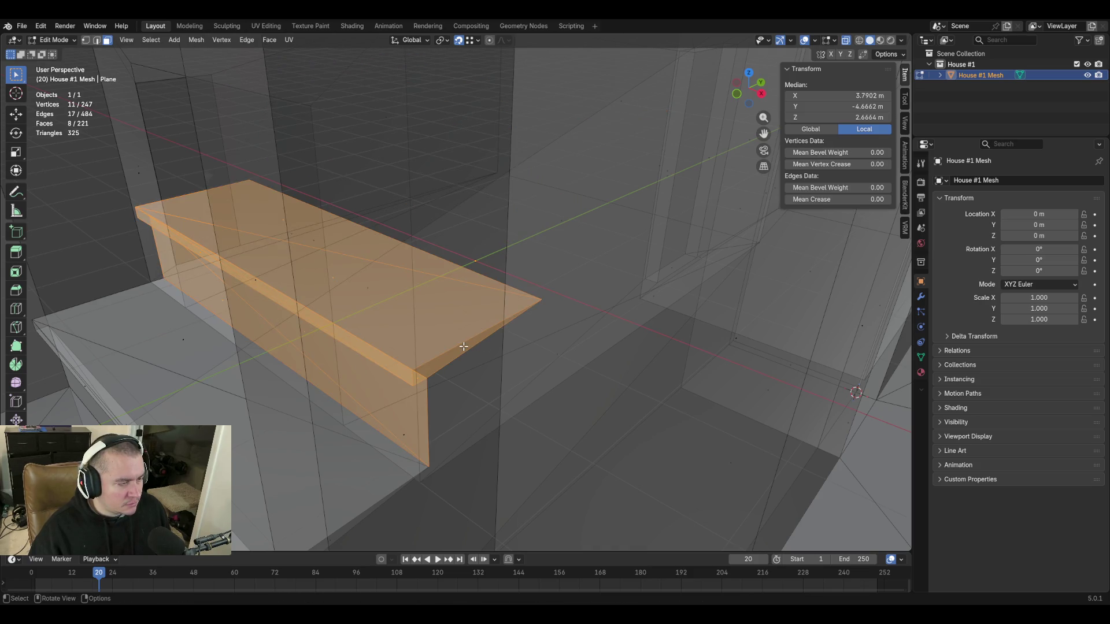
Delete the narrow front end face and small corner face at the ledge's end.
click(466, 347)
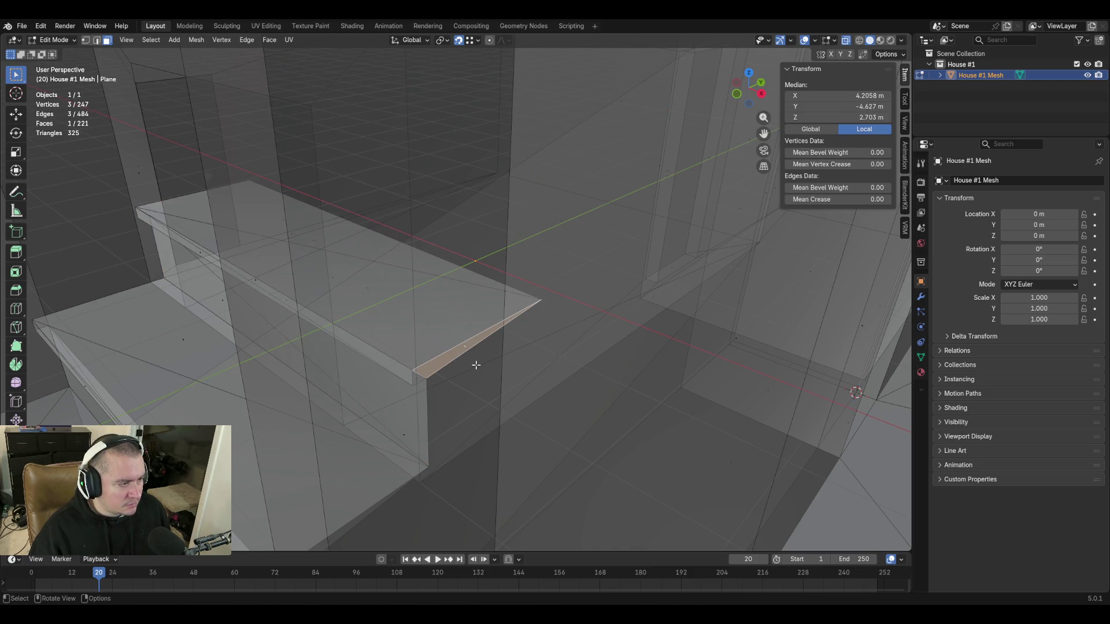
shift+click(420, 378)
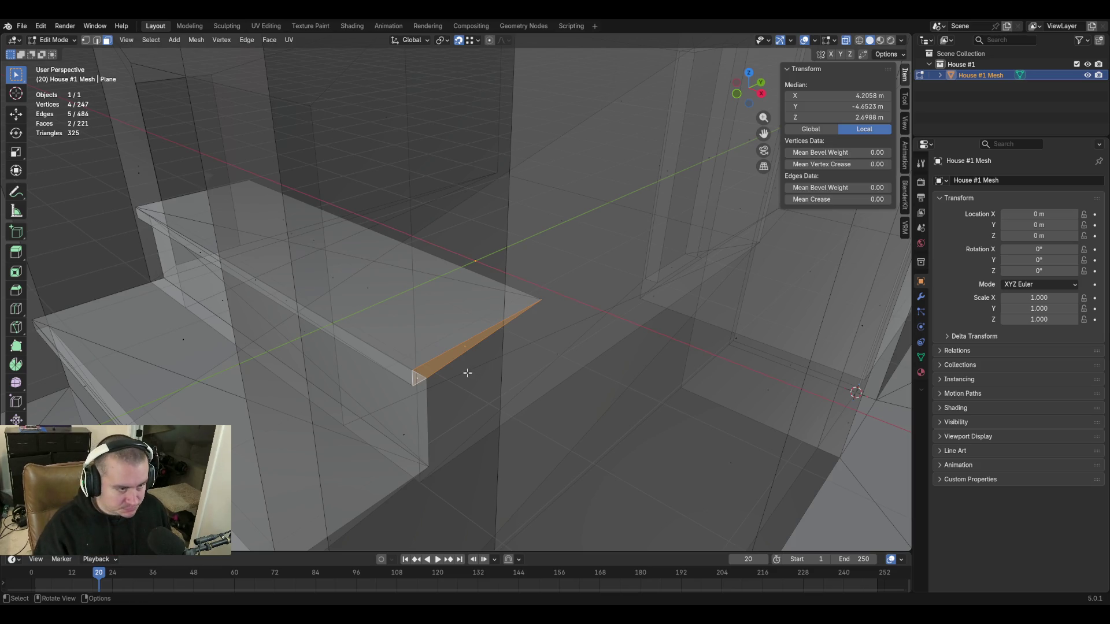
key(x)
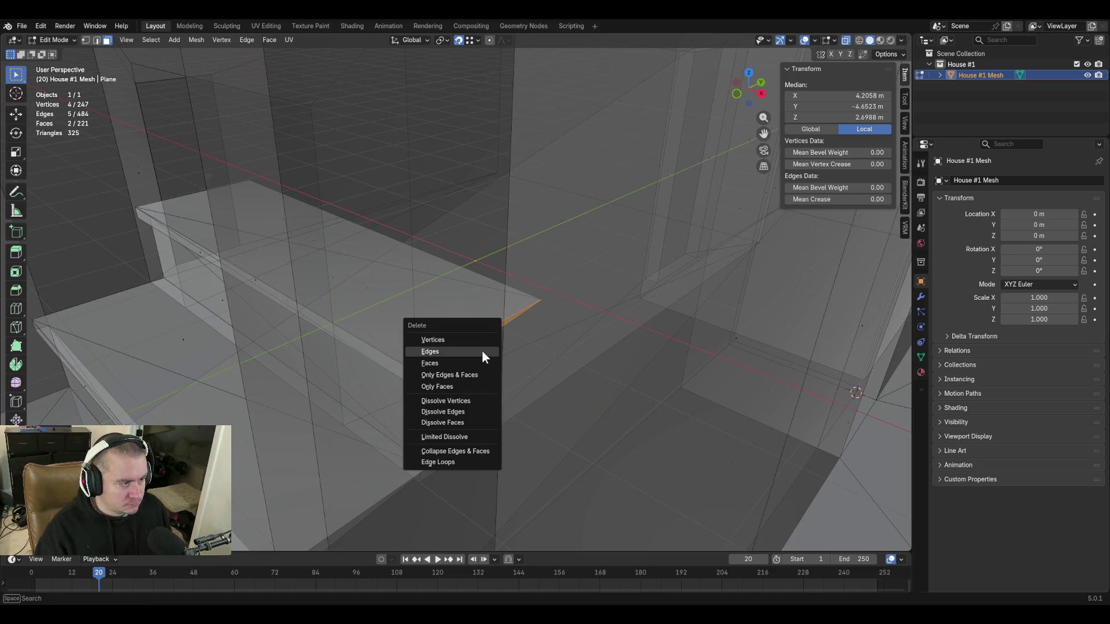
click(461, 363)
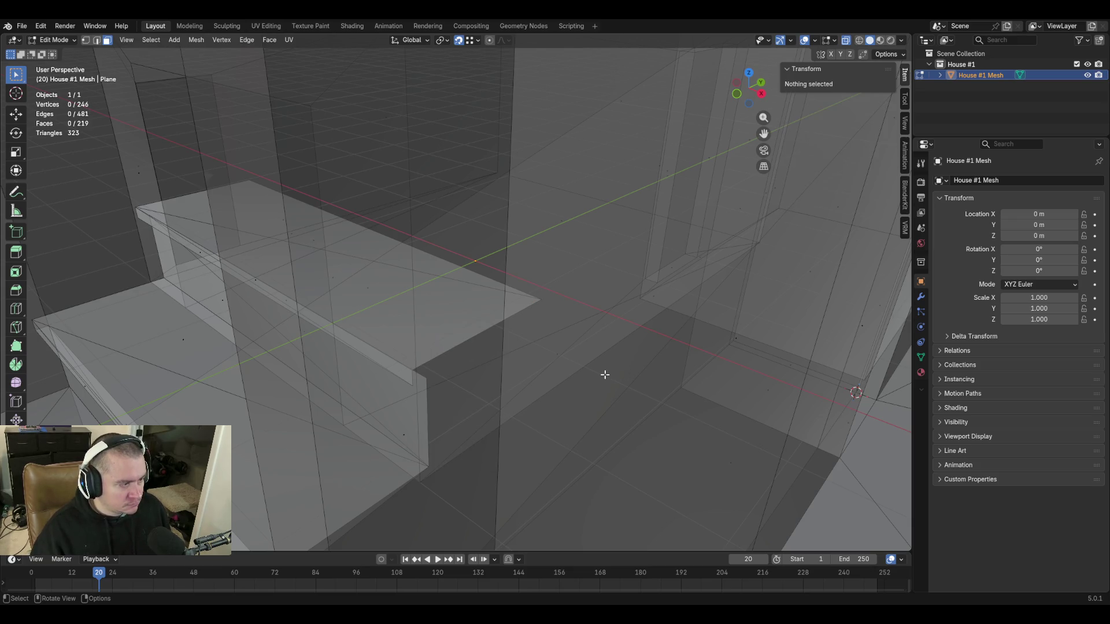
key(shift+grave)
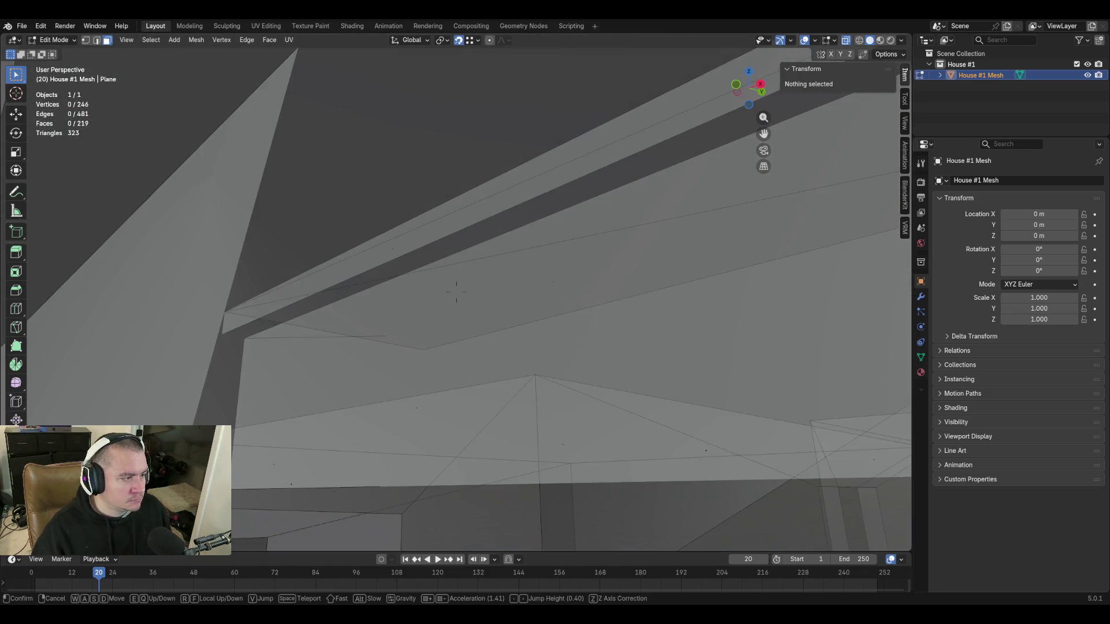
Fill a new face between the two opposite ceiling edges of the gap.
click(456, 291)
key(2)
click(386, 235)
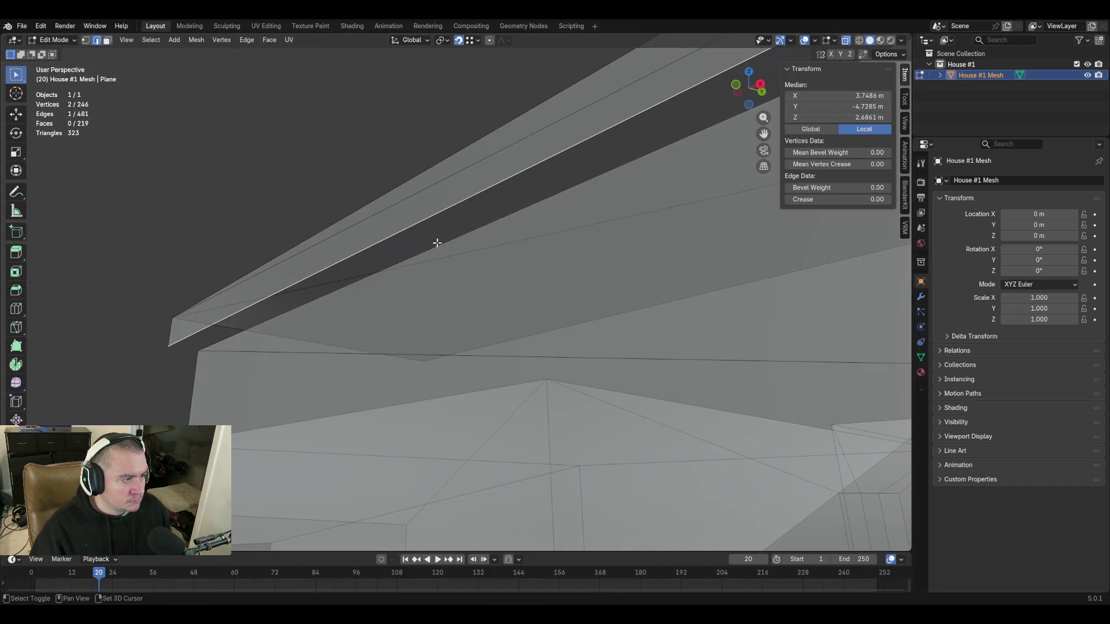
shift+click(436, 246)
key(f)
Select the two long thin ceiling strip faces.
key(shift+grave)
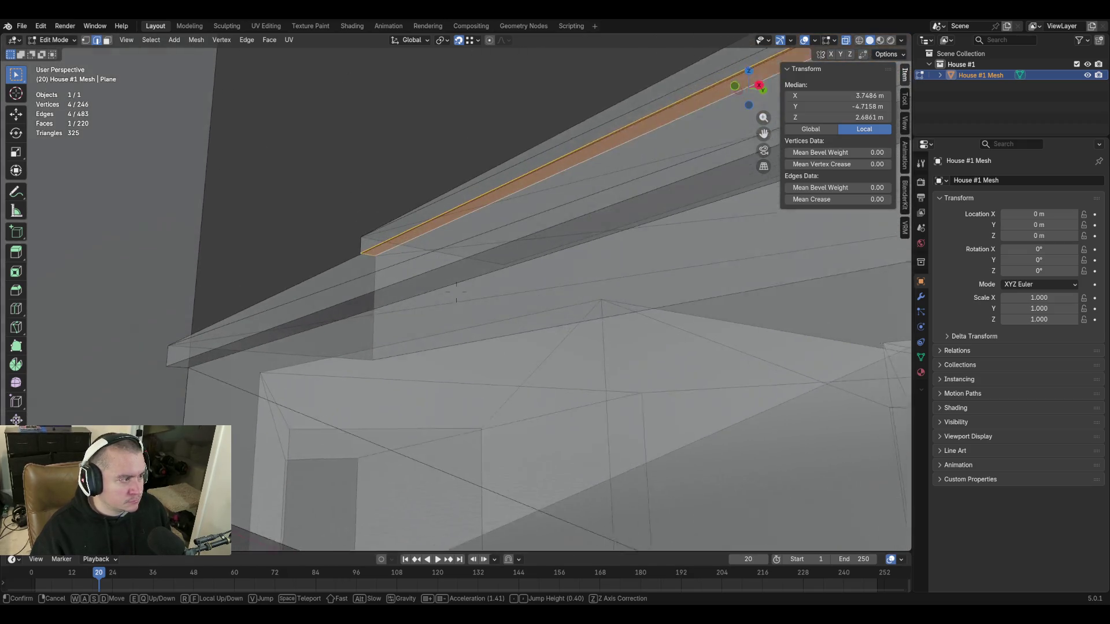
click(456, 292)
click(437, 284)
shift+click(469, 296)
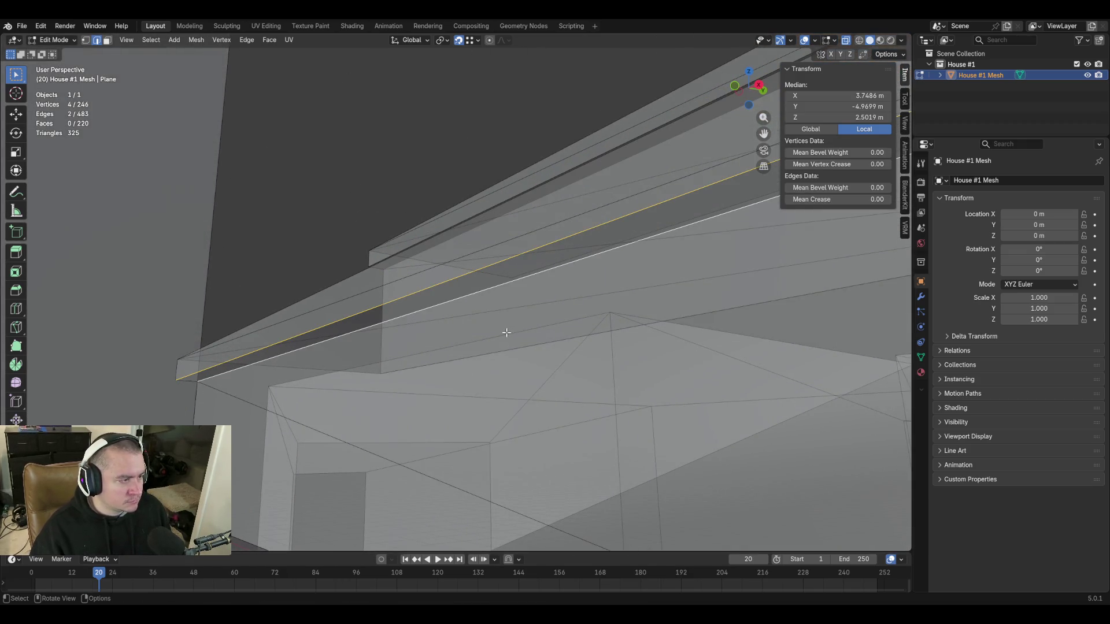
key(shift+grave)
click(456, 292)
key(3)
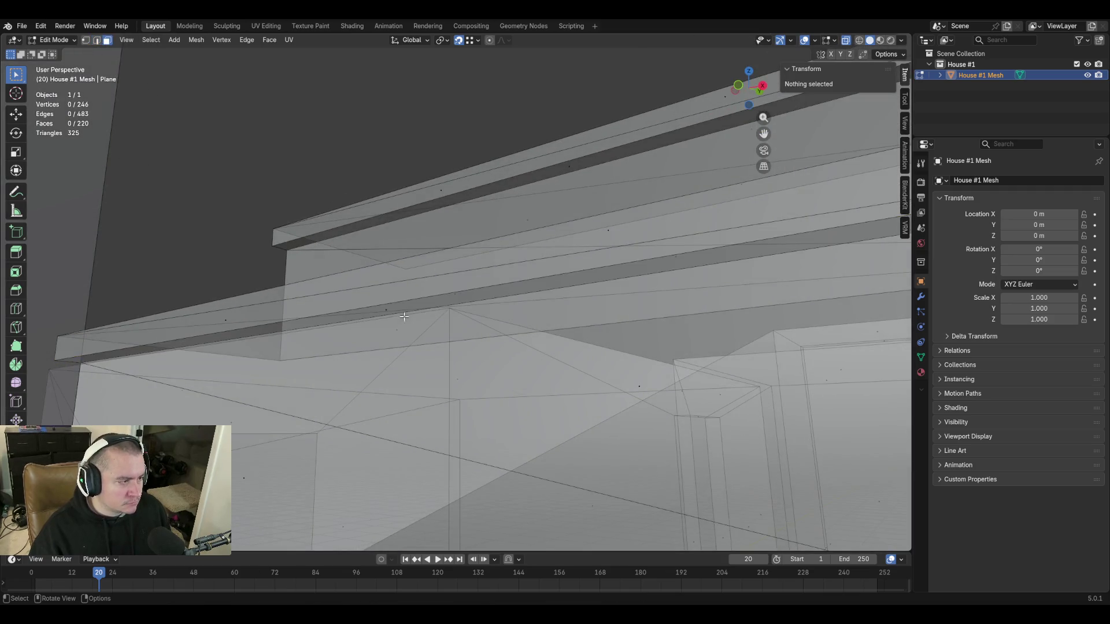
click(384, 311)
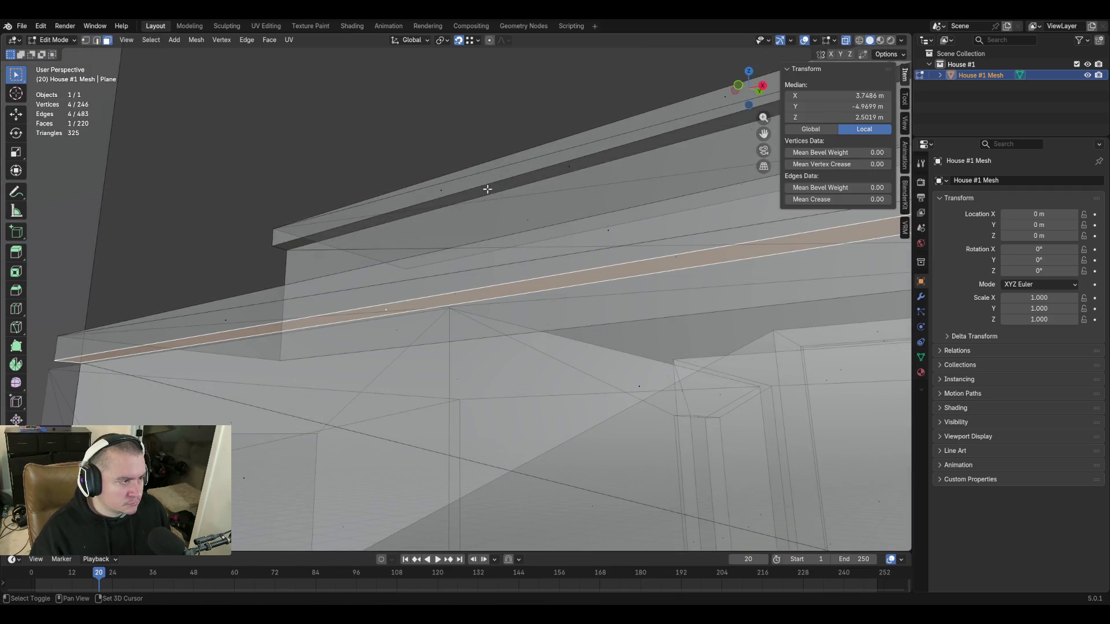
shift+click(565, 174)
right_click(565, 174)
key(Escape)
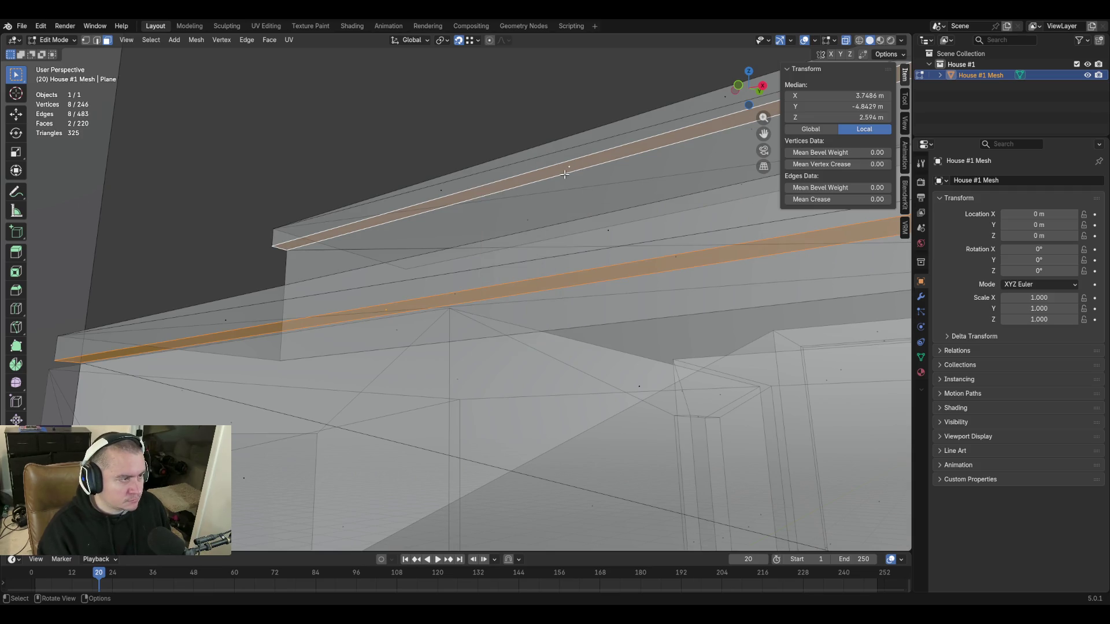
Hide the two strips to inspect behind them, then reveal them again.
key(h)
key(shift+grave)
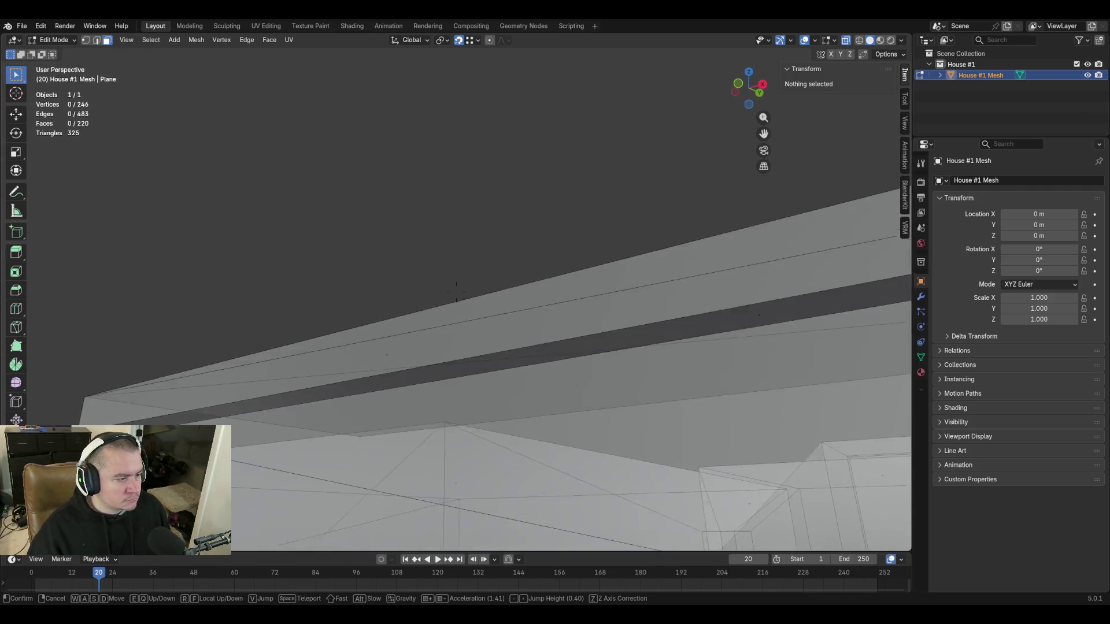
click(456, 286)
key(alt+h)
right_click(473, 251)
key(Escape)
Check the upper ceiling strip's normals, then reselect it and return to the stairs.
click(502, 252)
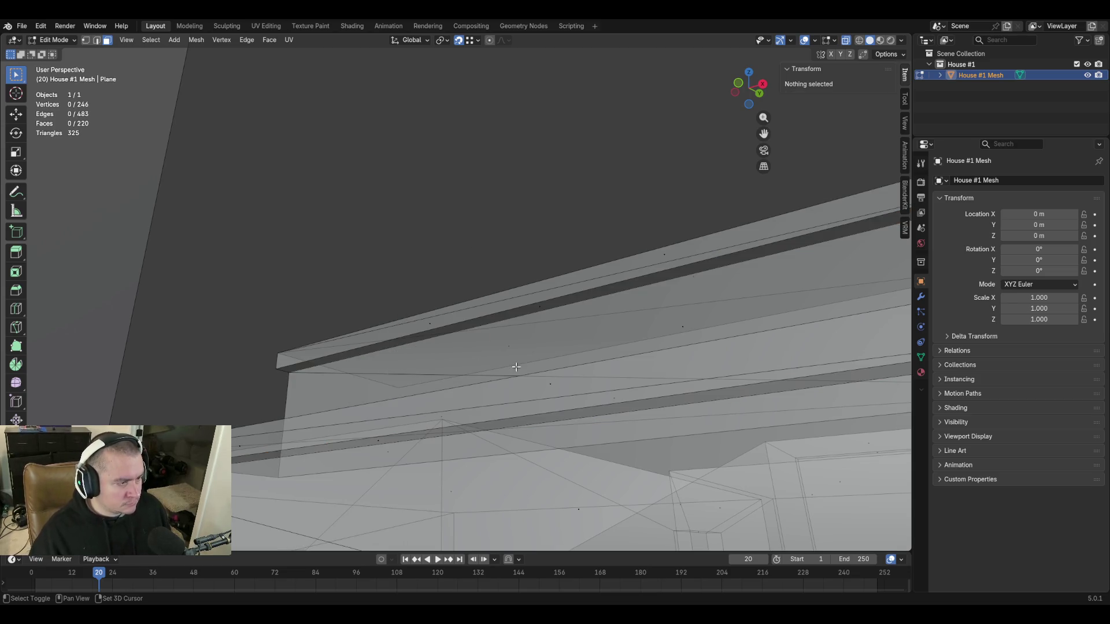
click(539, 304)
click(540, 303)
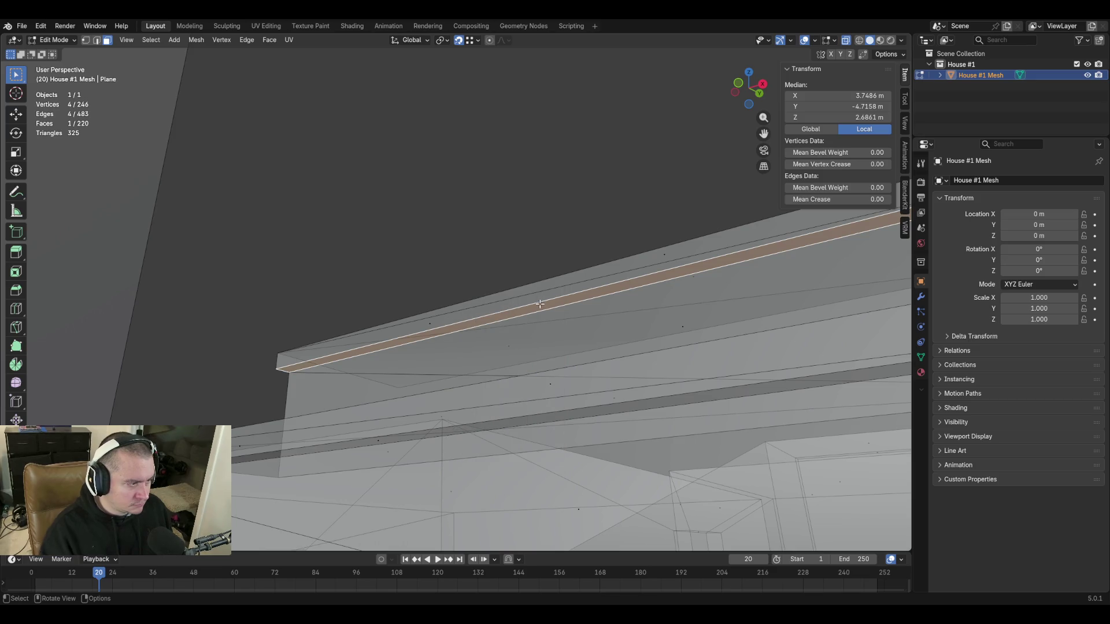
click(520, 258)
key(ctrl+z)
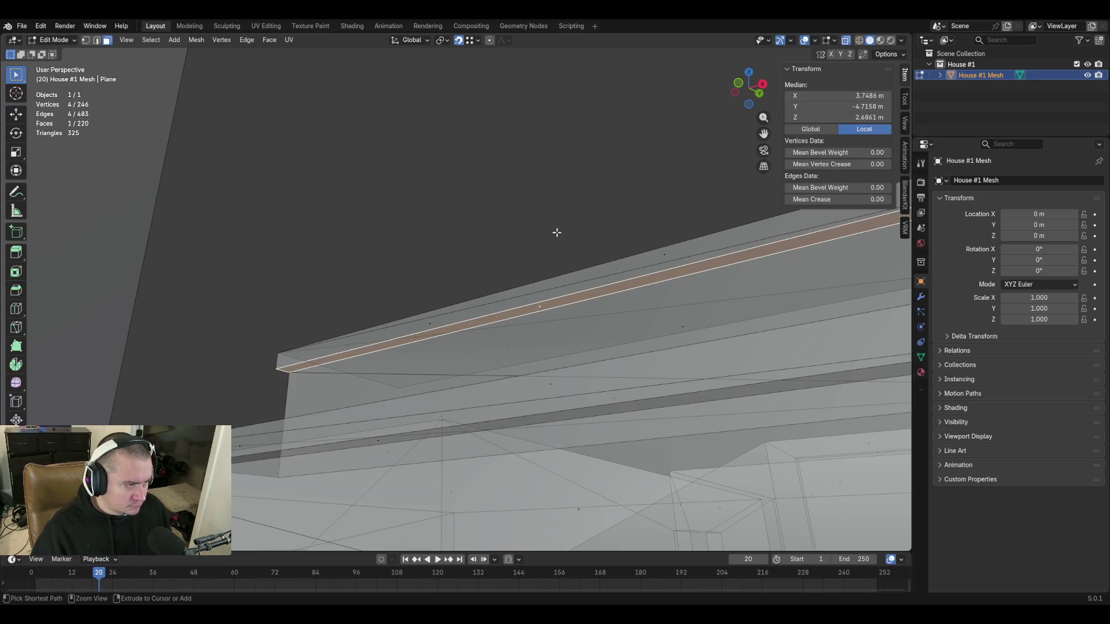
key(shift+grave)
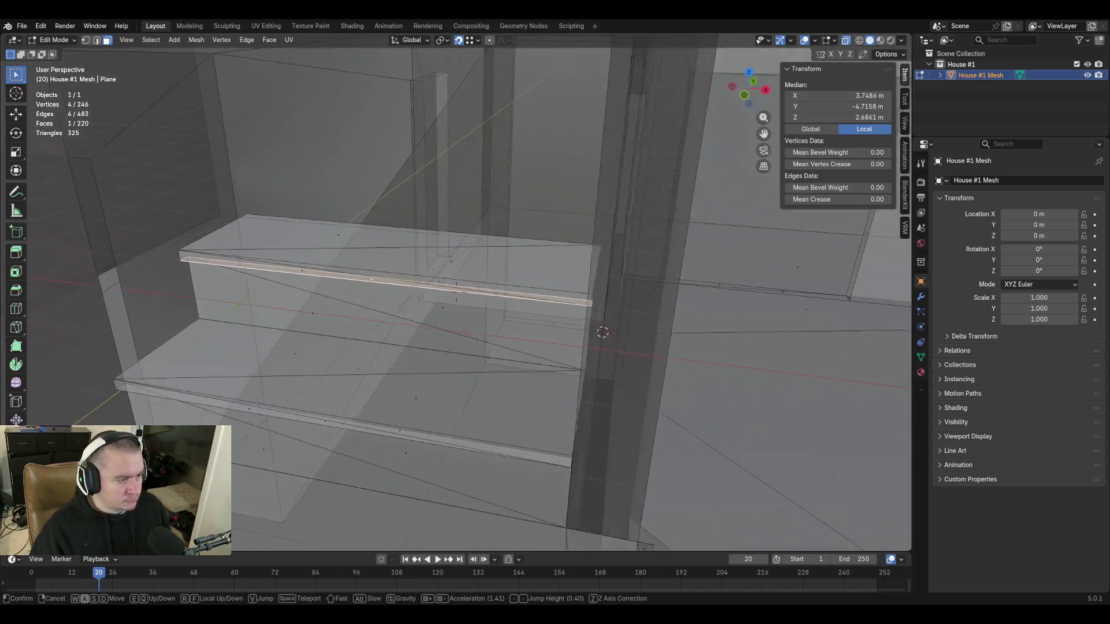
click(559, 224)
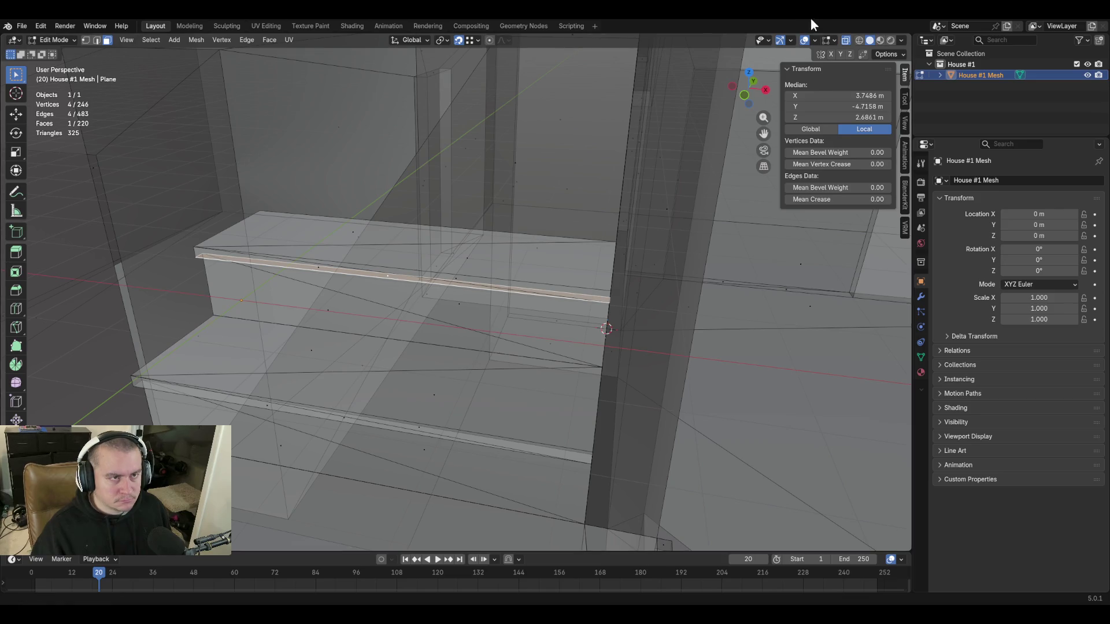
In solid view, circle-select the ledge box's front and top faces, then restore X-ray.
click(845, 41)
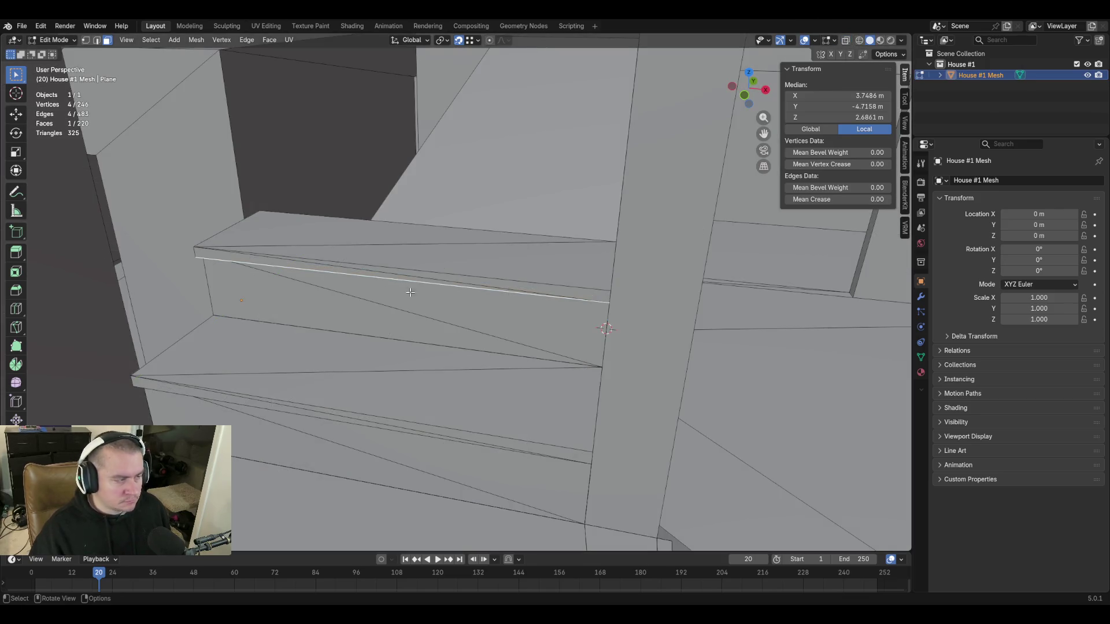
click(391, 280)
key(c)
drag(384, 240, 344, 290)
right_click(344, 290)
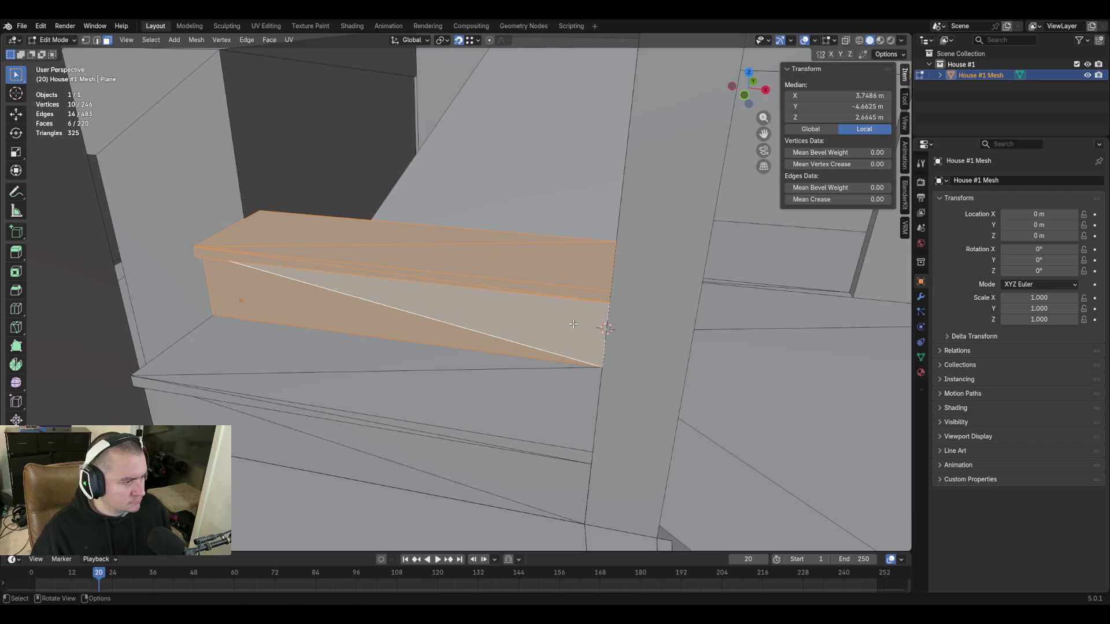
click(846, 41)
Duplicate the six selected faces onto a corner vertex, inspect the copy, then undo it.
key(shift+grave)
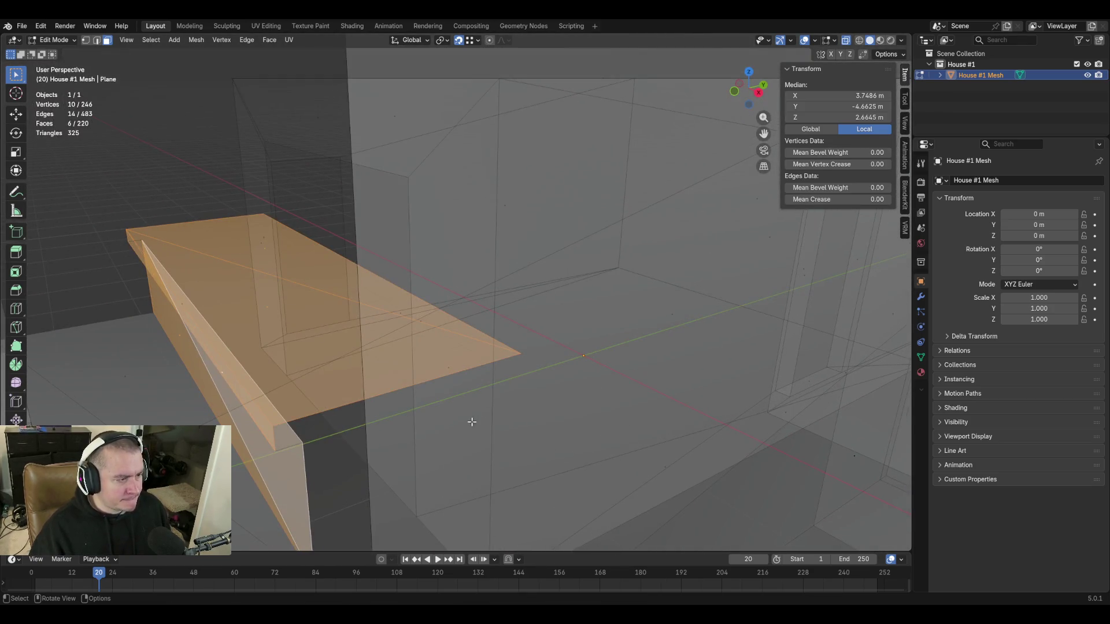
click(497, 364)
key(shift+d)
click(519, 348)
key(shift+grave)
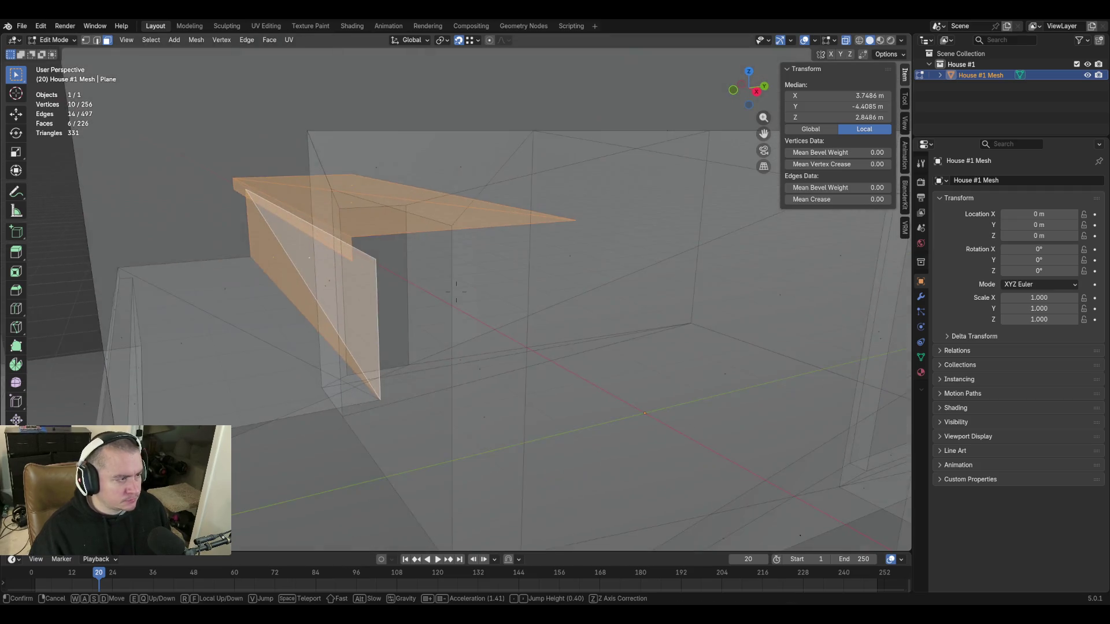
key(w)
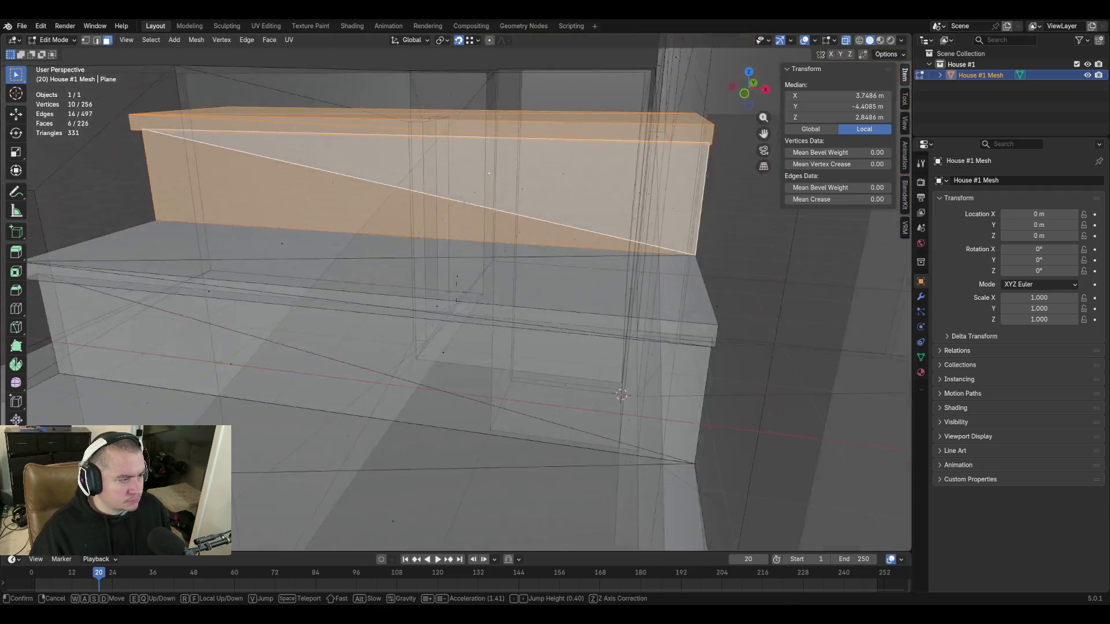
key(s)
key(w)
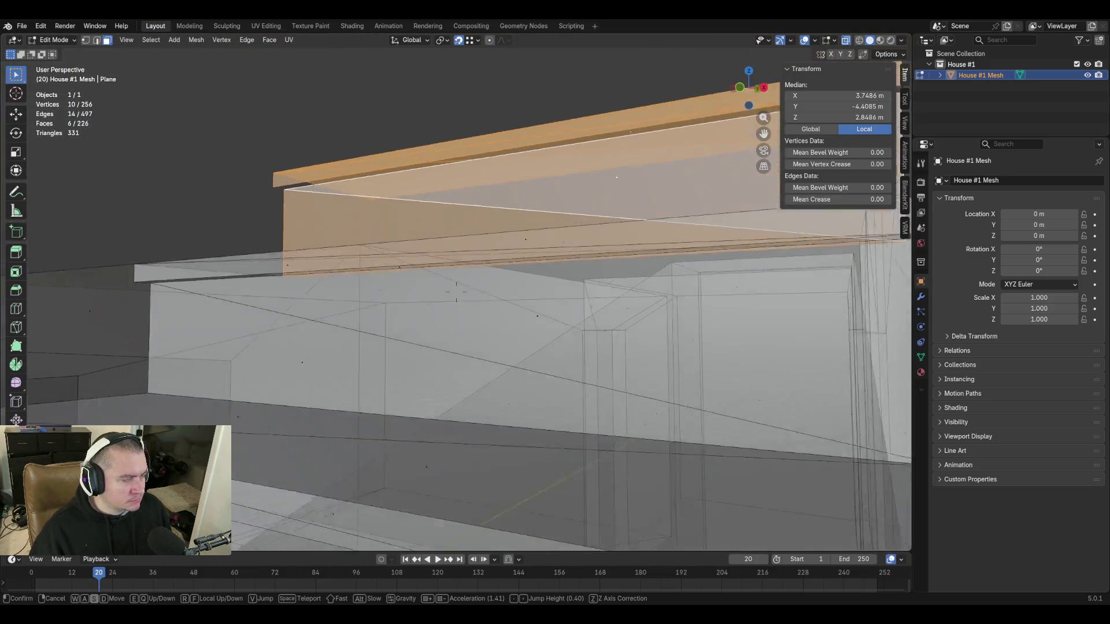
key(s)
click(552, 364)
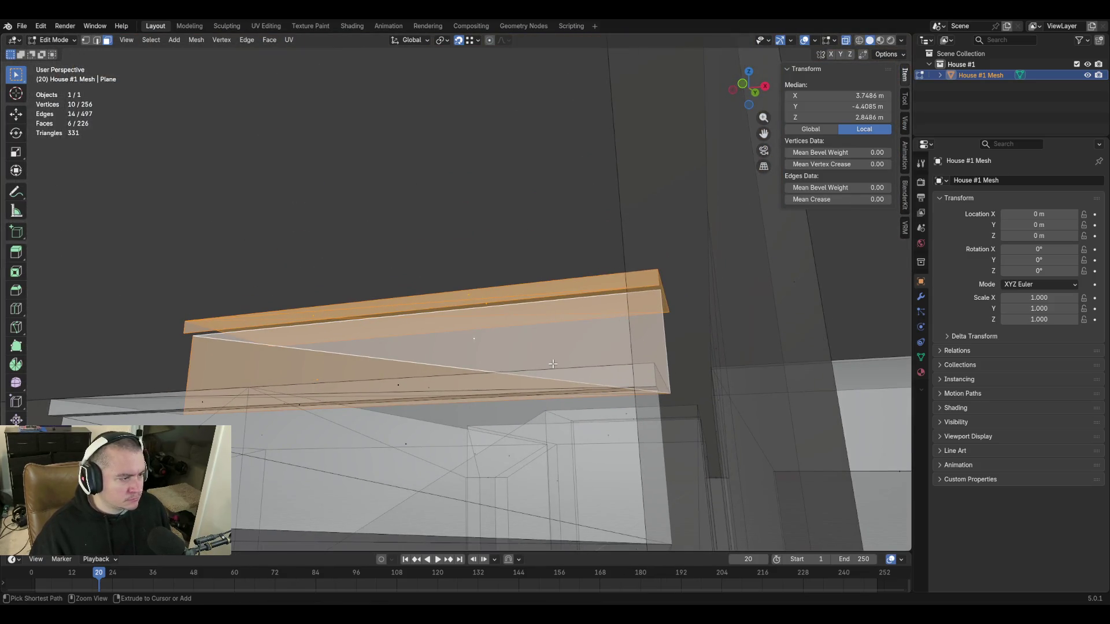
key(ctrl+z)
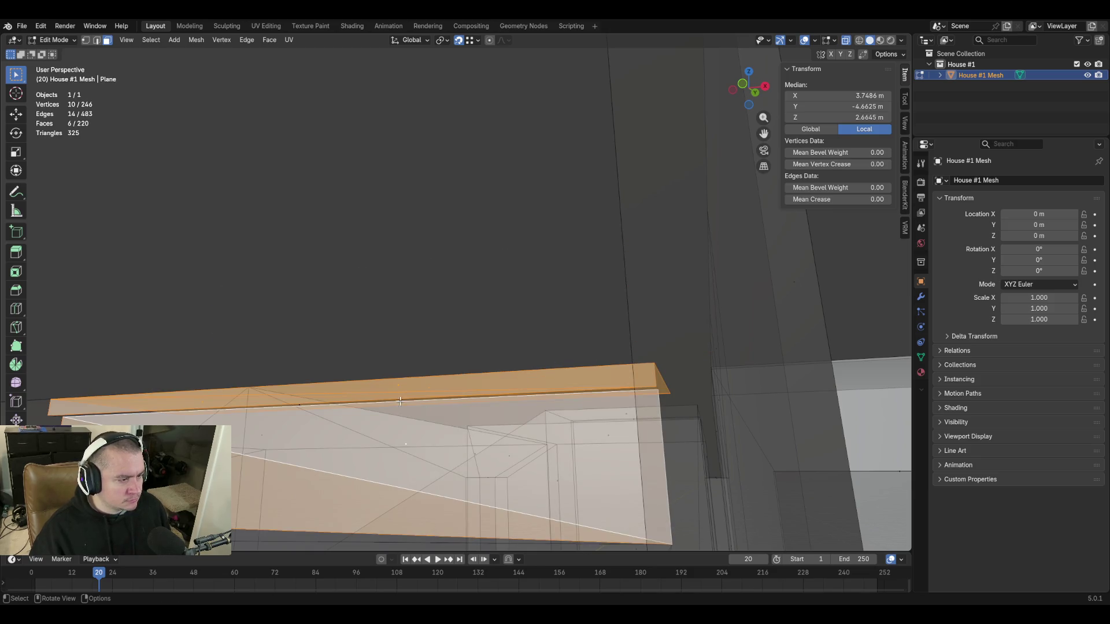
Fill the ledge box's open top face and duplicate the box.
key(f)
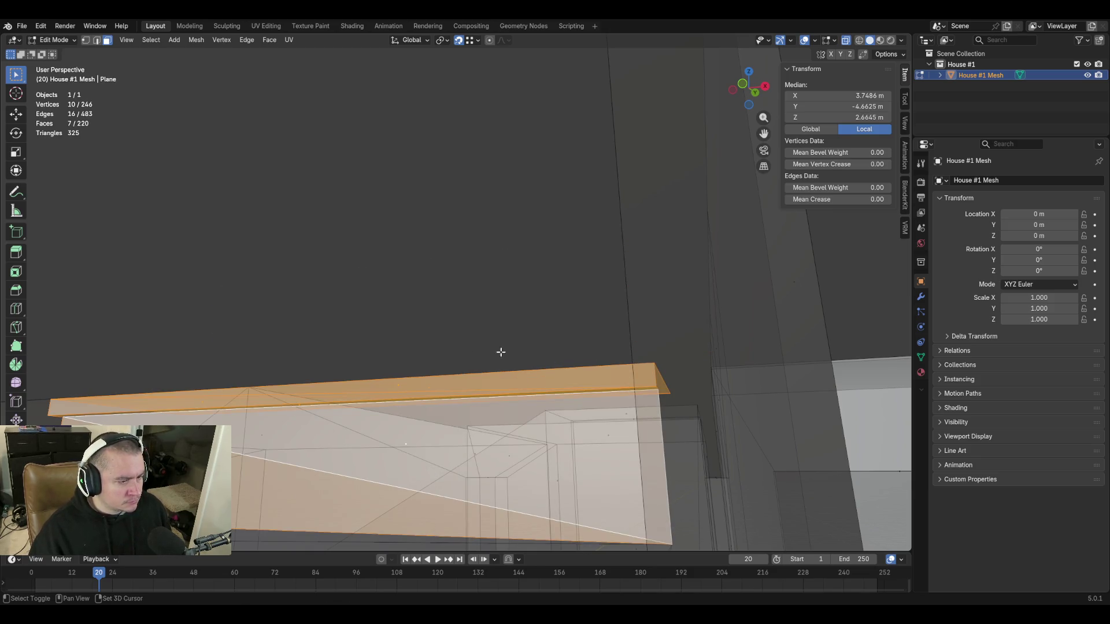
key(shift+grave)
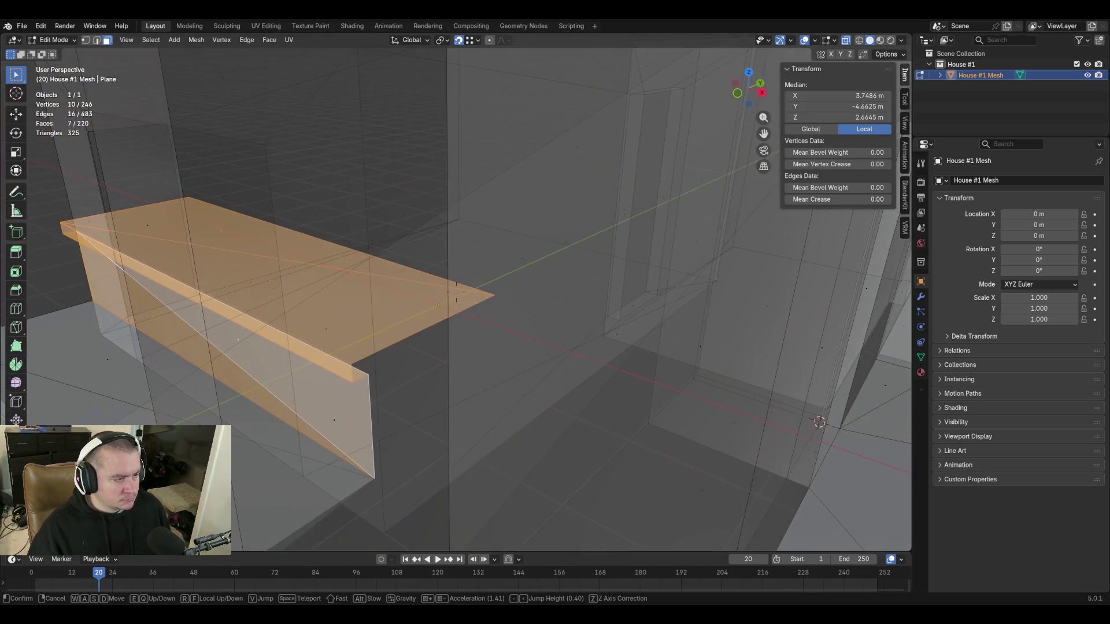
click(456, 295)
key(shift+d)
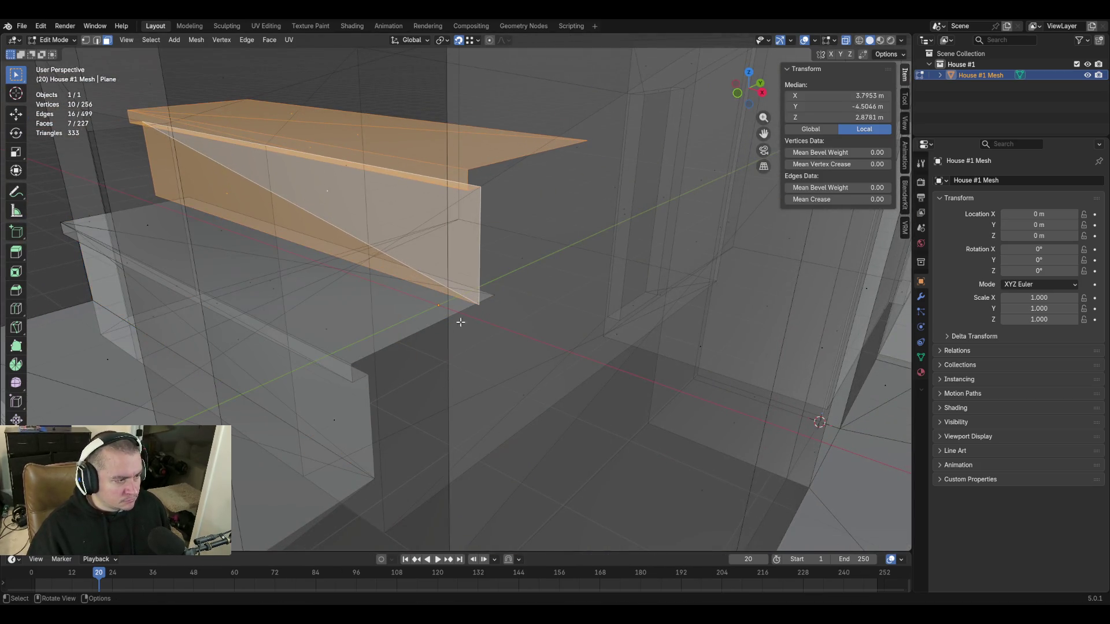
Place the box copy above the original, then add another copy and move it into position.
click(503, 291)
key(shift+grave)
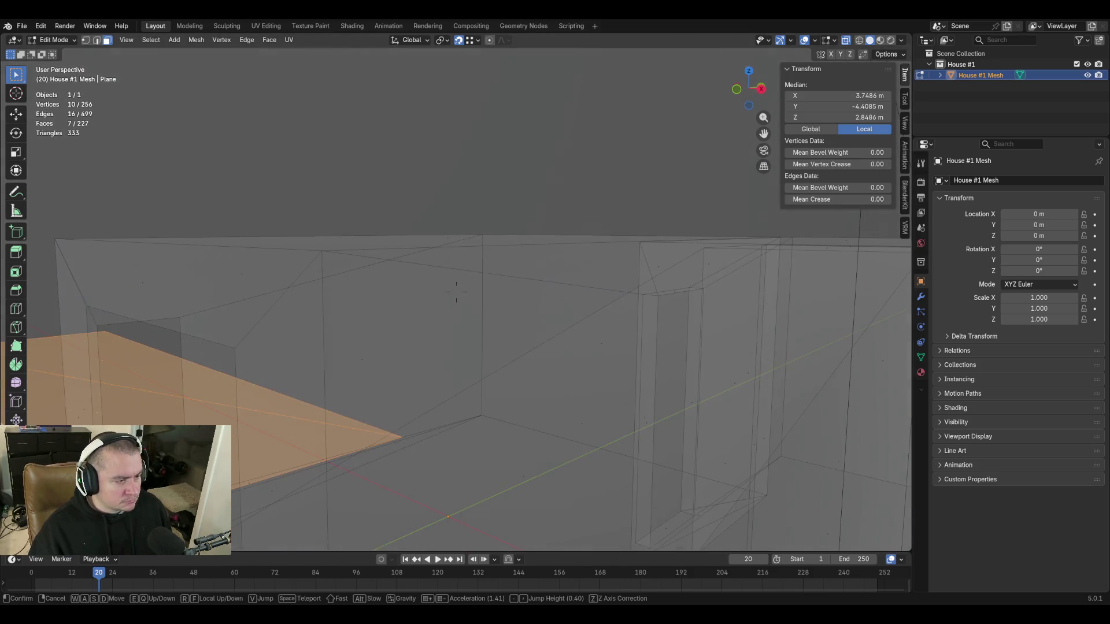
click(456, 294)
key(shift+d)
click(611, 212)
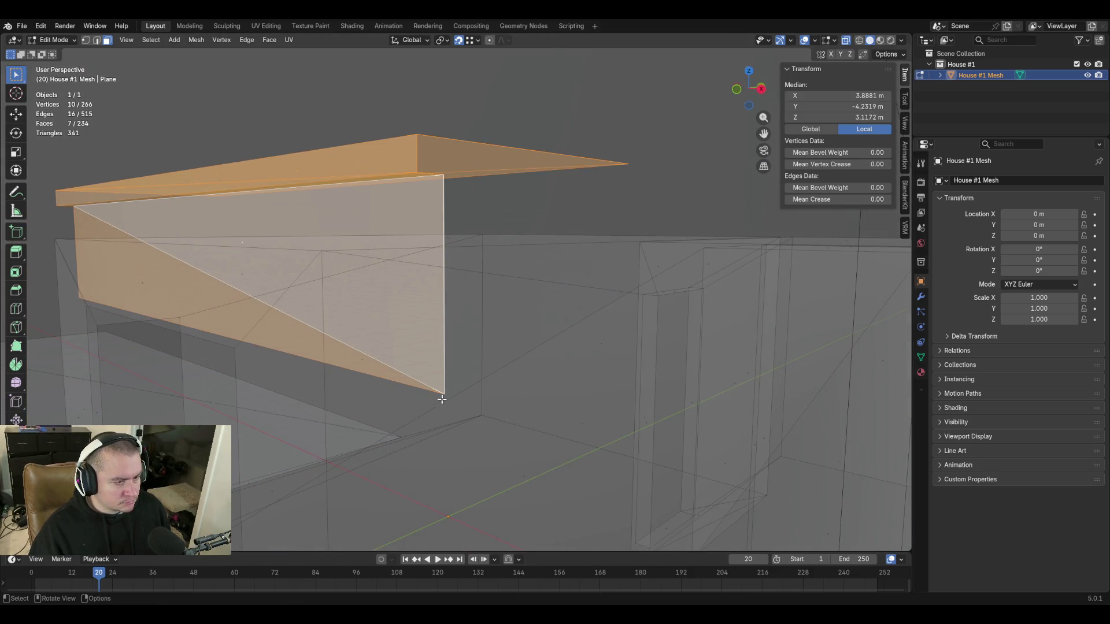
key(g)
click(406, 435)
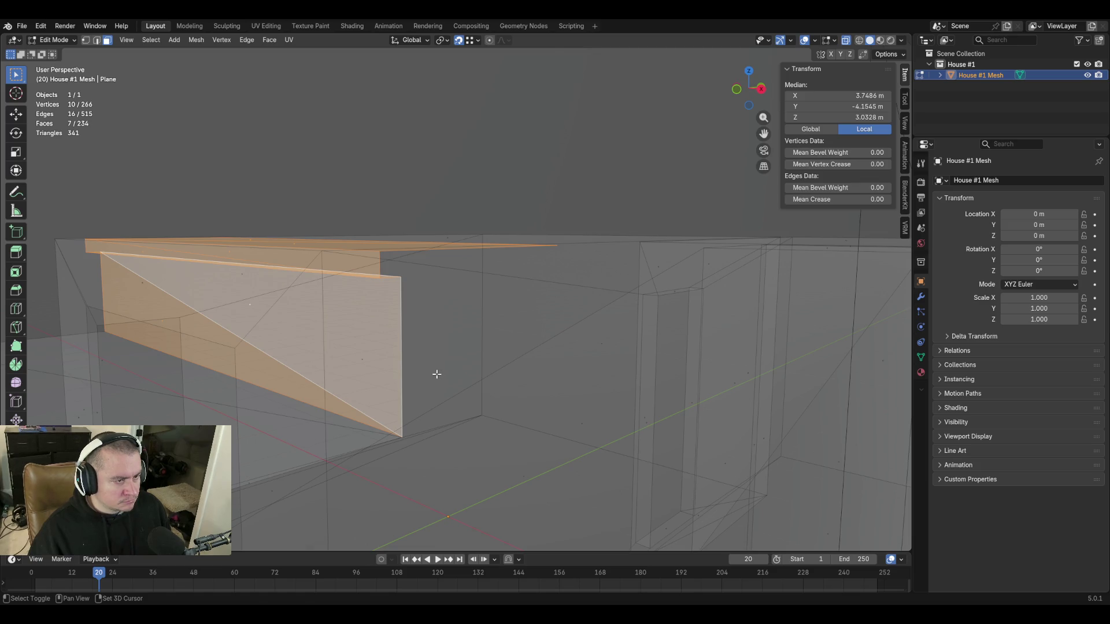
Duplicate the stair piece and snap the copy onto the corner higher up.
key(shift+d)
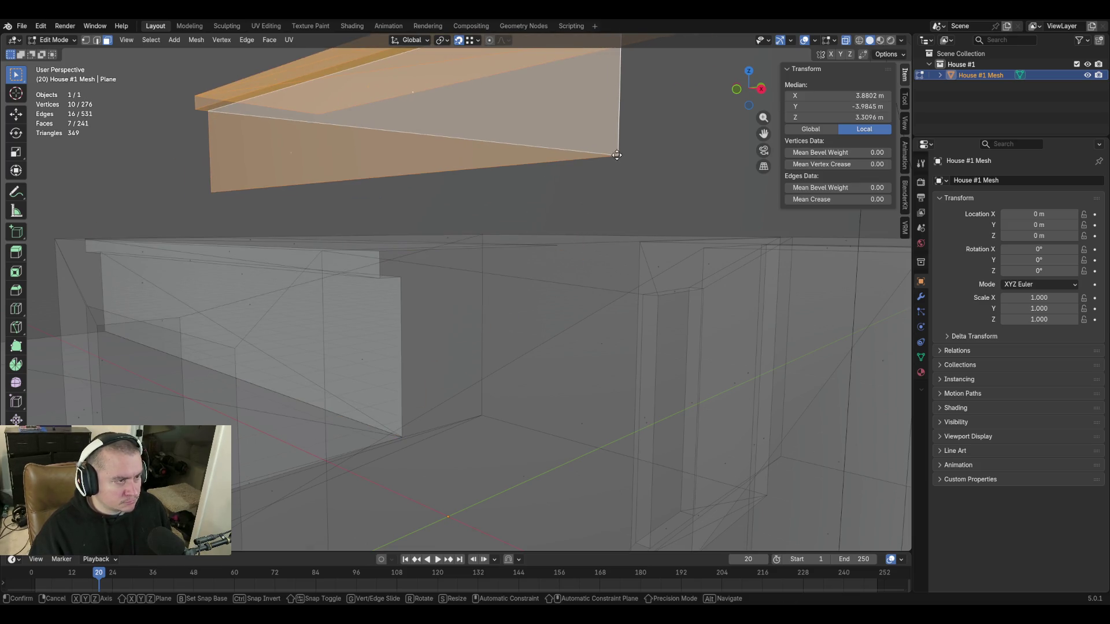
key(shift+grave)
key(w)
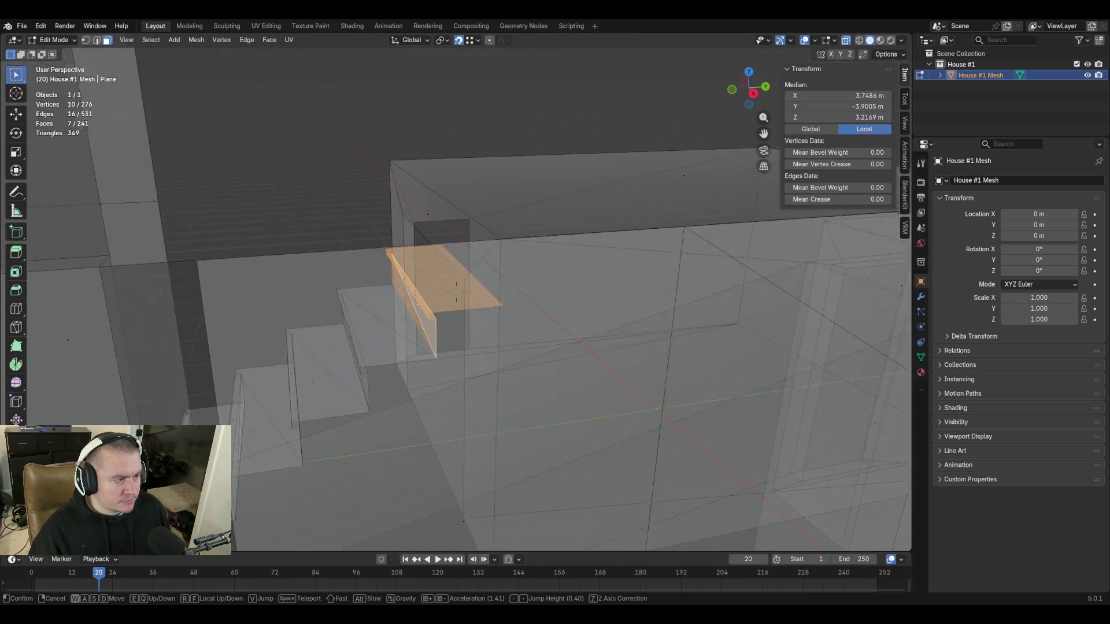
key(w)
click(457, 292)
key(shift+d)
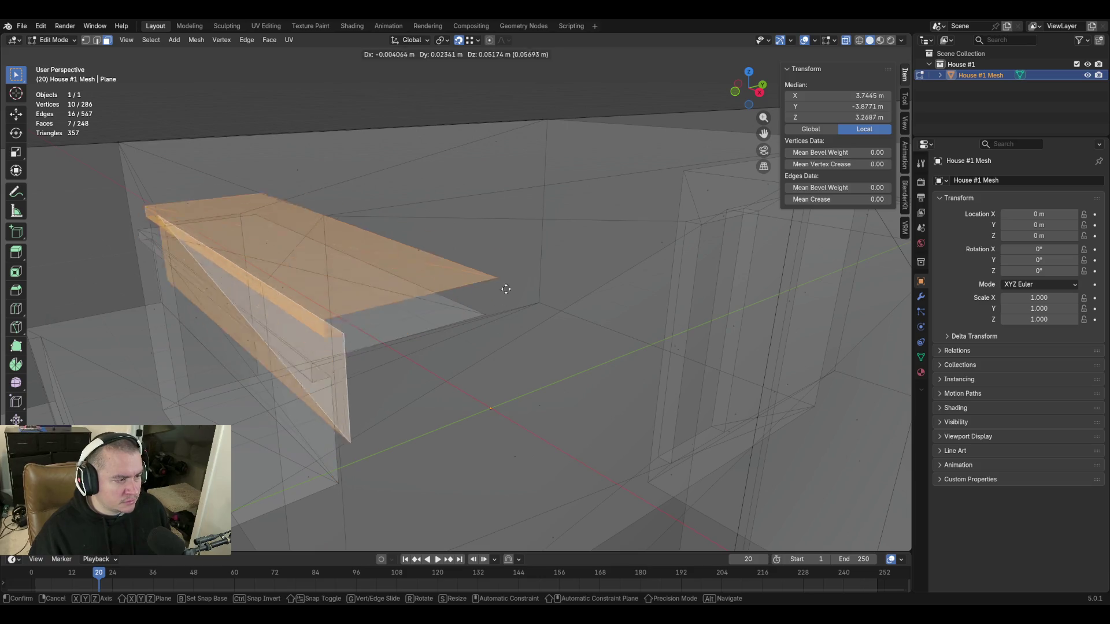
click(508, 281)
key(g)
click(487, 311)
Stack more stair-piece copies on top, undoing a misplaced one and repositioning the top piece.
key(shift+d)
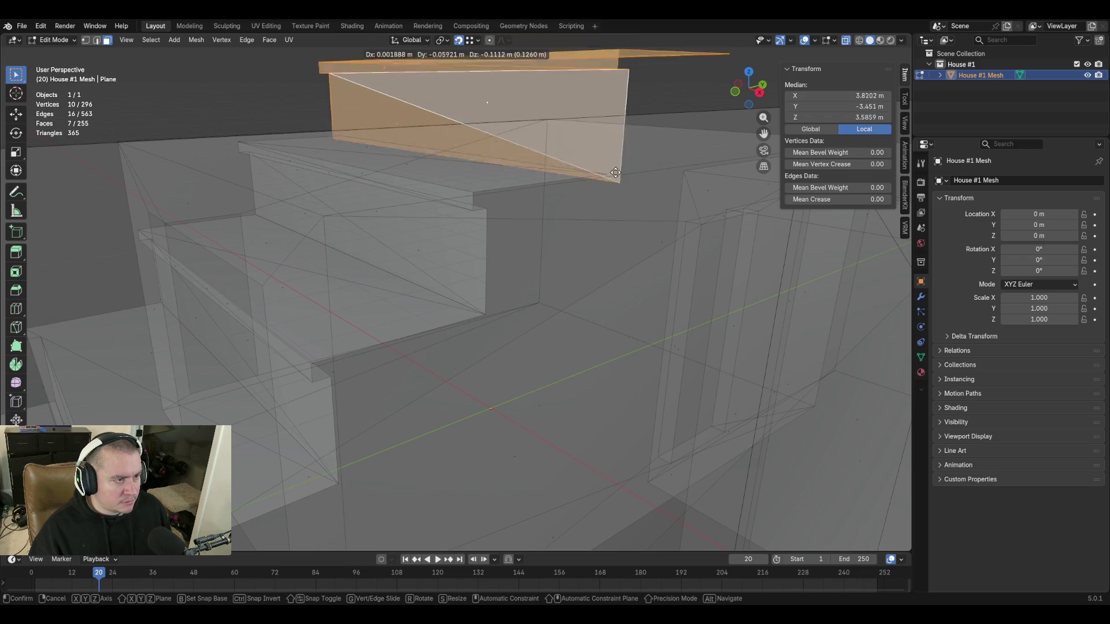
click(614, 174)
key(w)
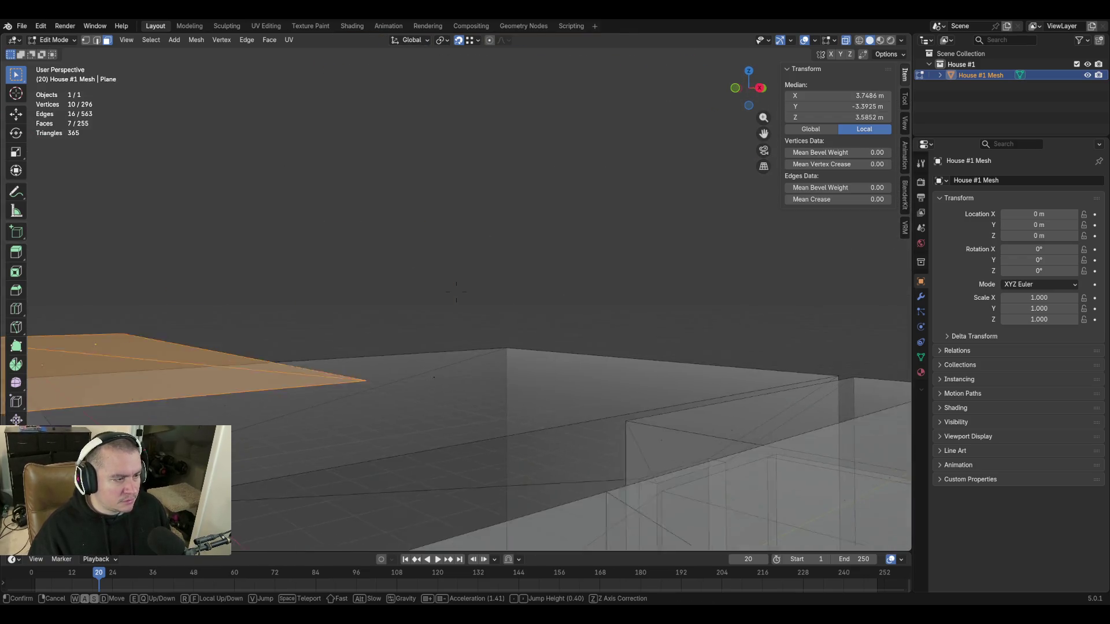
click(456, 292)
key(shift+d)
click(588, 244)
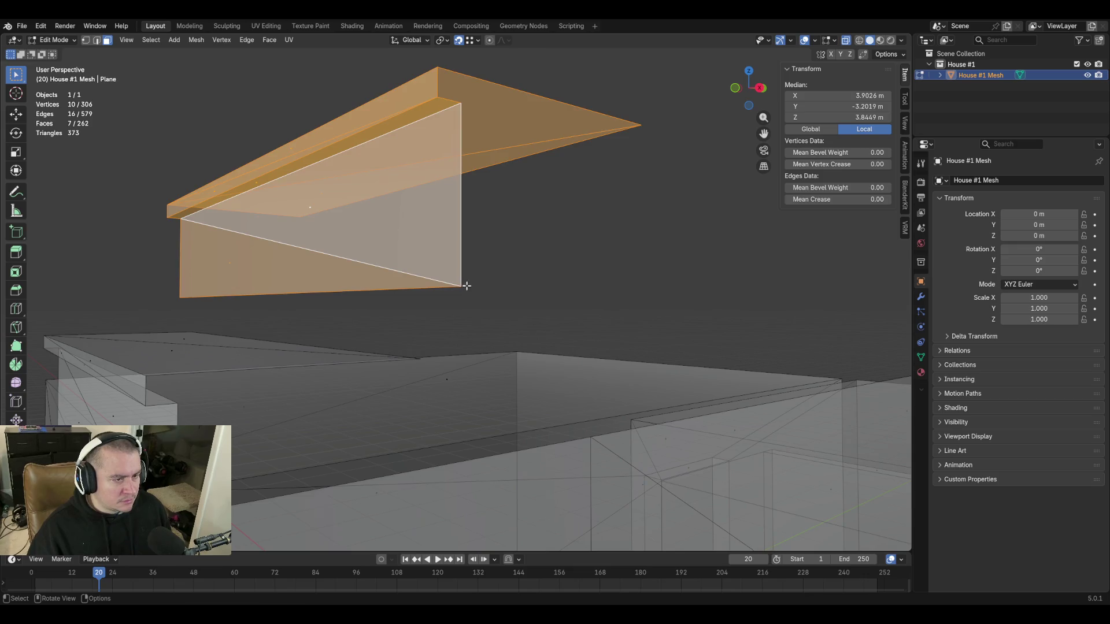
key(ctrl+z)
key(shift+d)
click(605, 164)
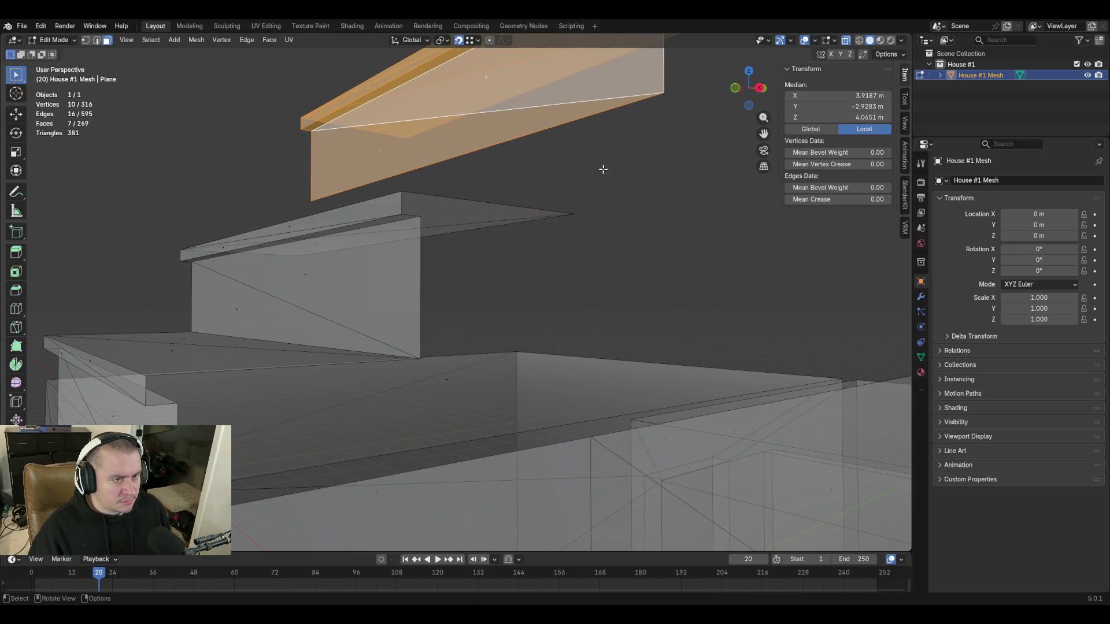
key(g)
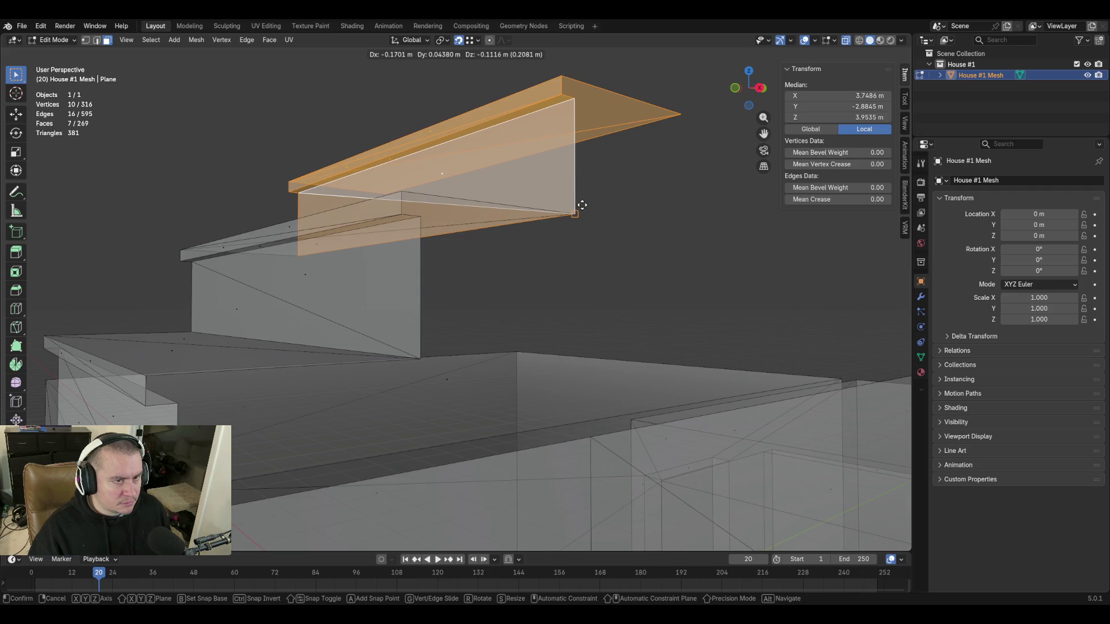
click(583, 205)
Fly around to inspect the extended staircase.
key(shift+grave)
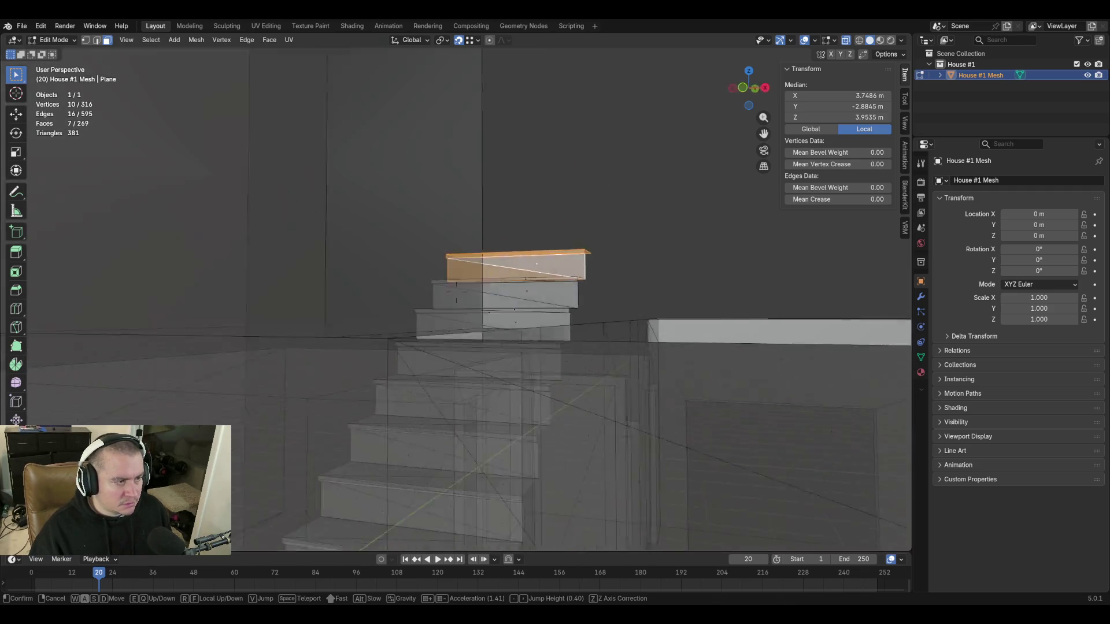
key(s)
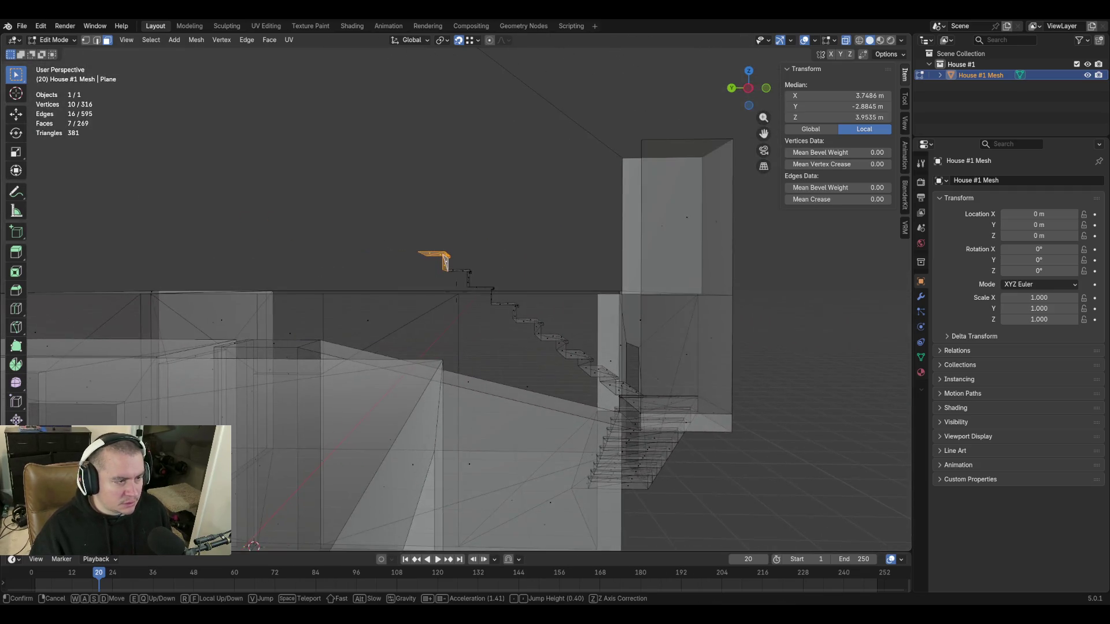
key(w)
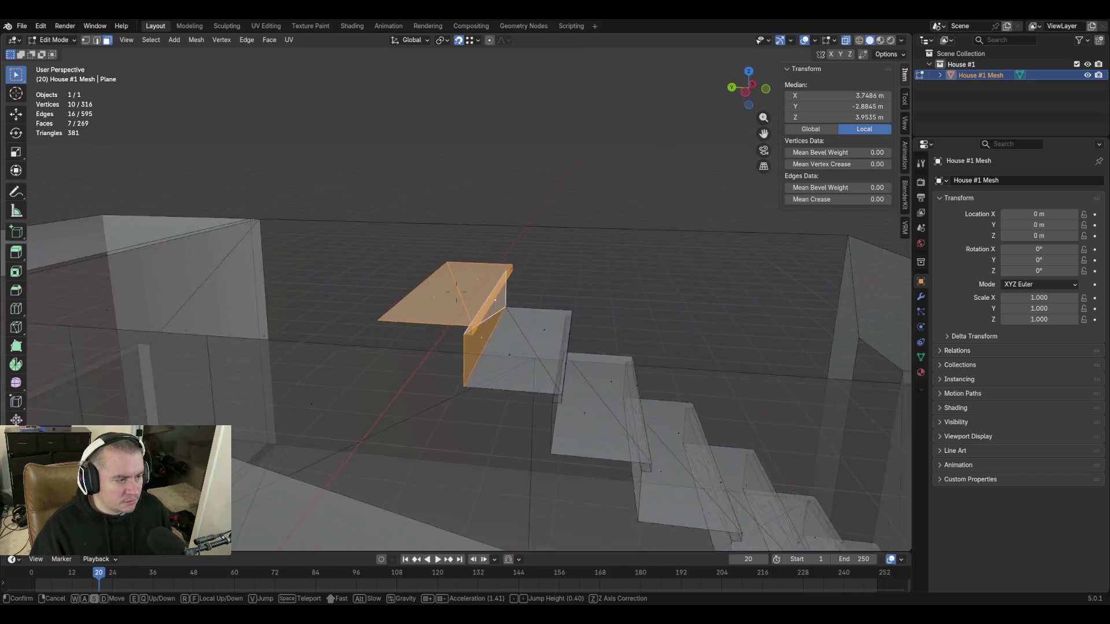
key(s)
click(545, 295)
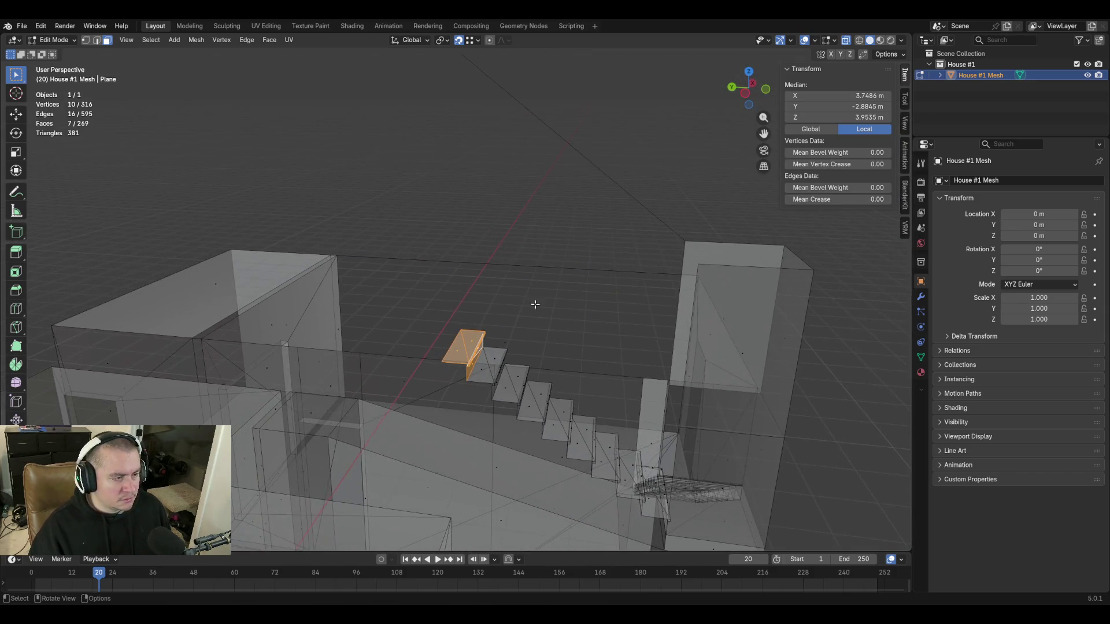
Switch to edge select and pick a single edge of the top step.
key(ctrl+Tab)
click(457, 329)
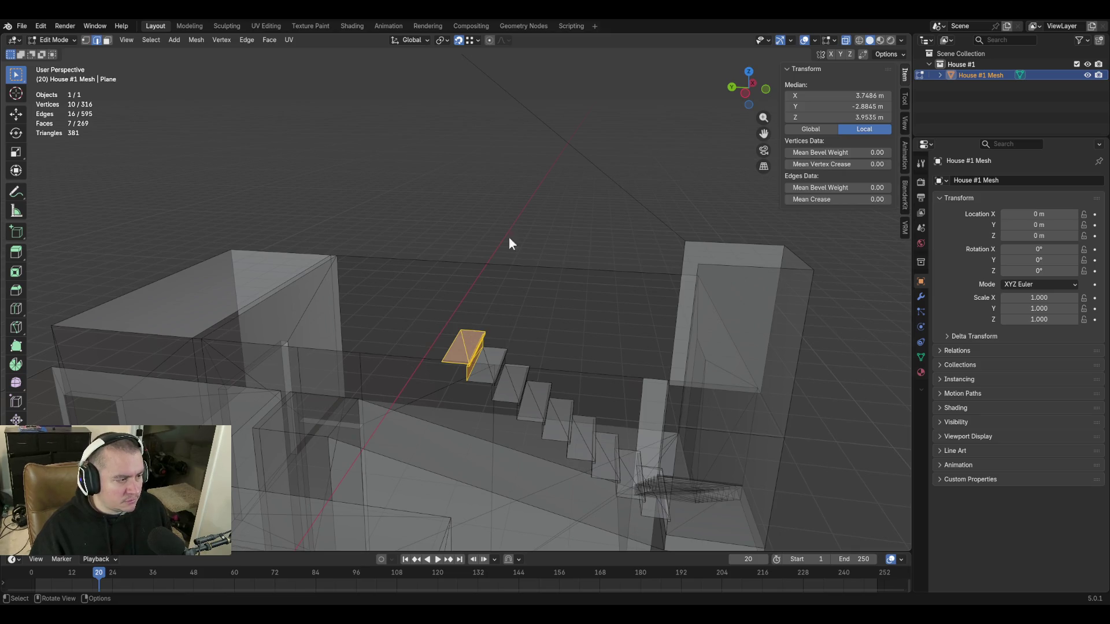
click(456, 343)
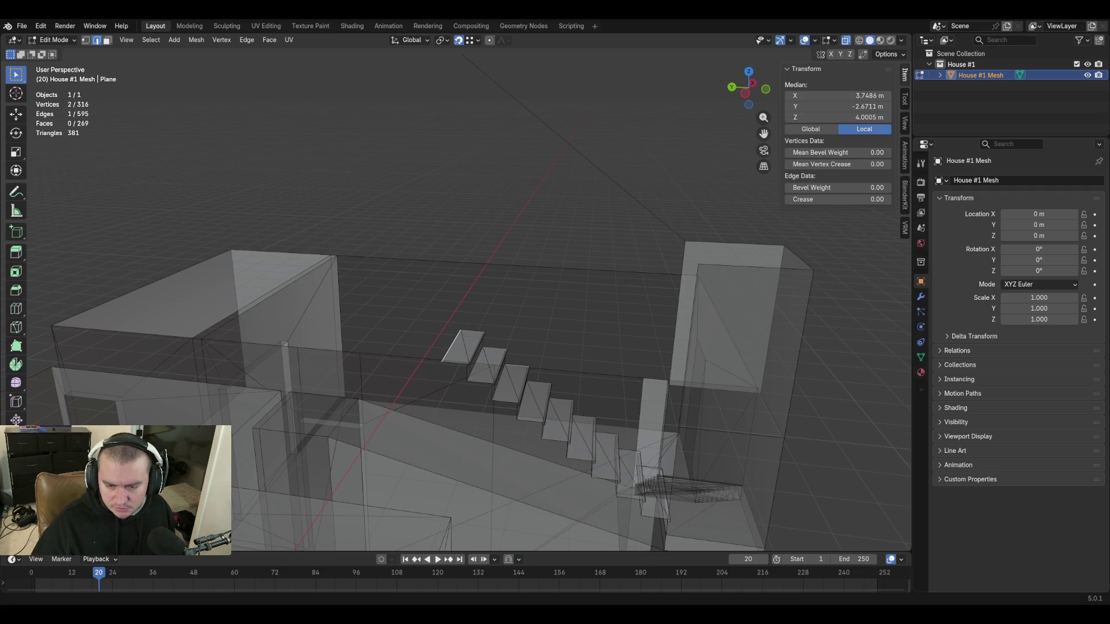
click(447, 278)
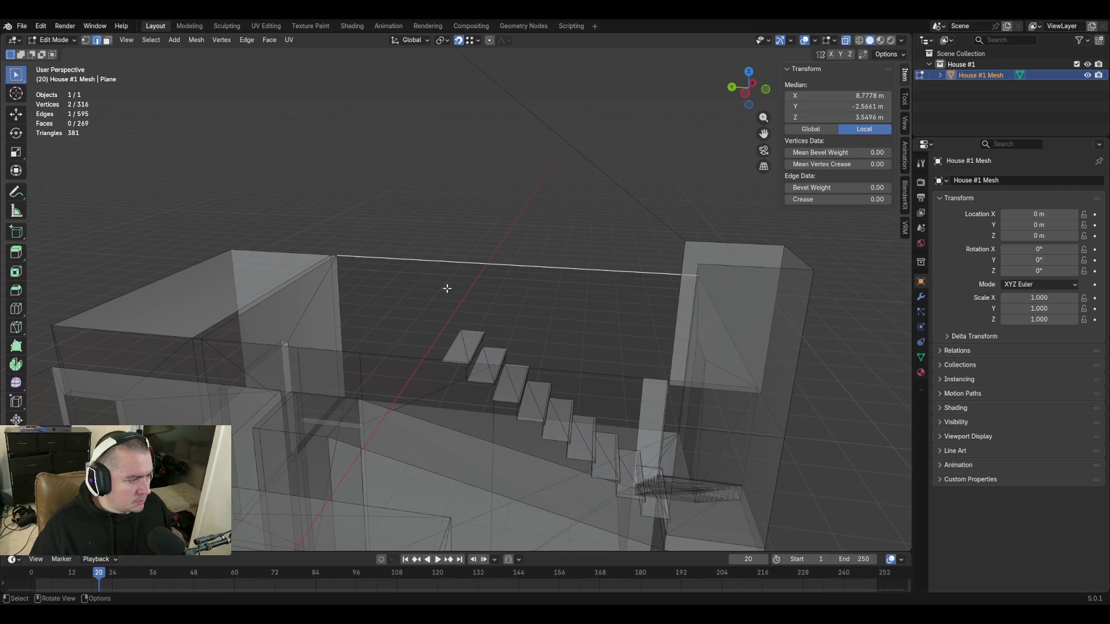
click(455, 345)
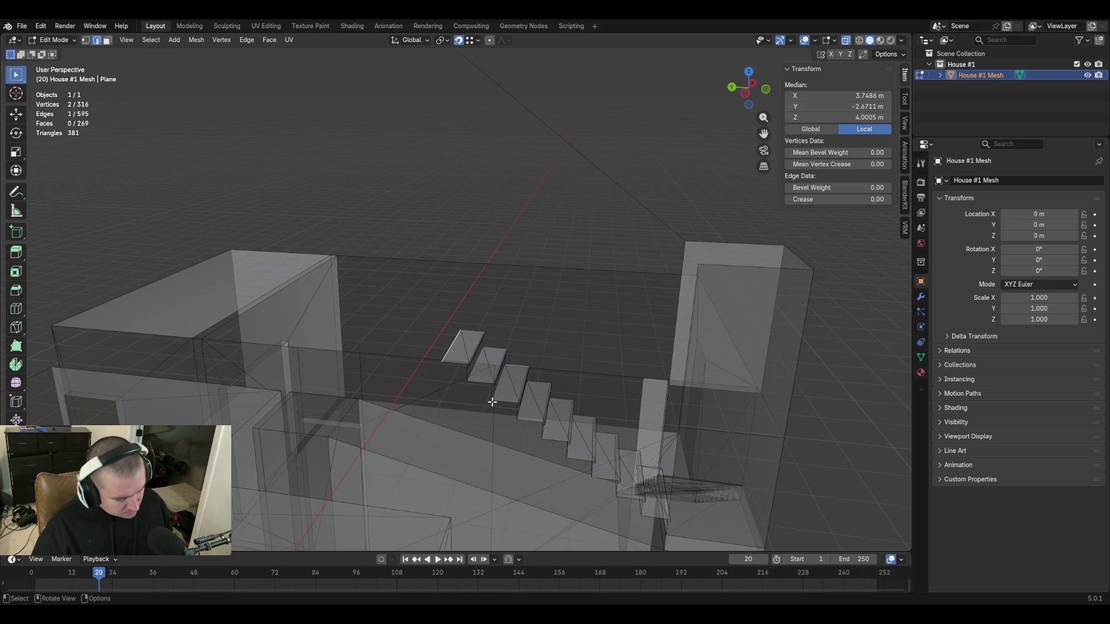
text(ez)
text(3.048)
key(Return)
key(shift+grave)
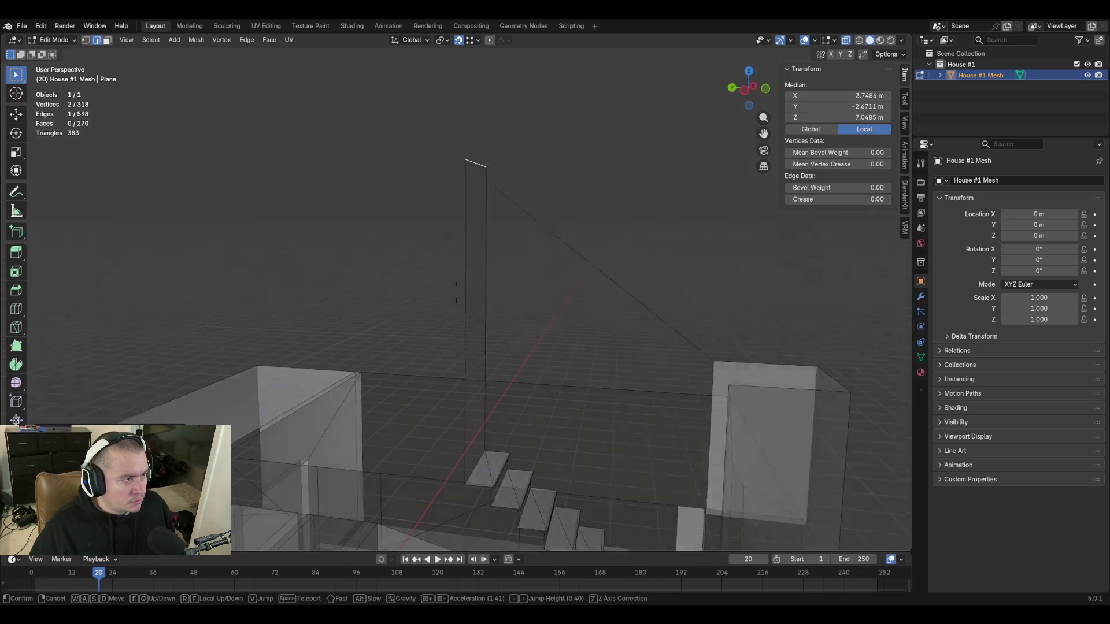
key(w)
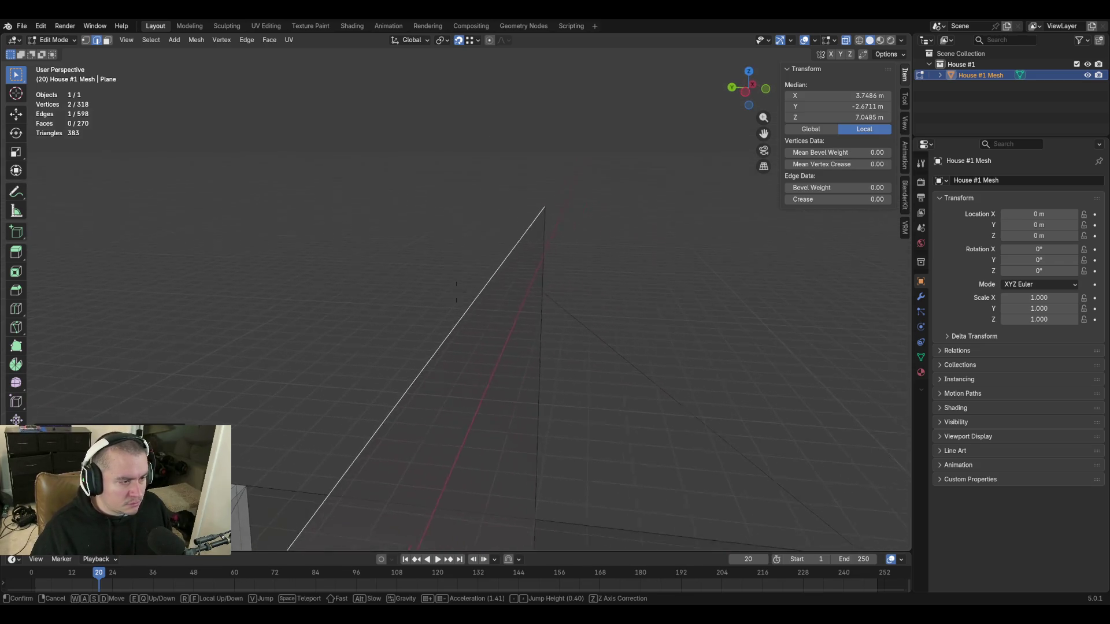
key(s)
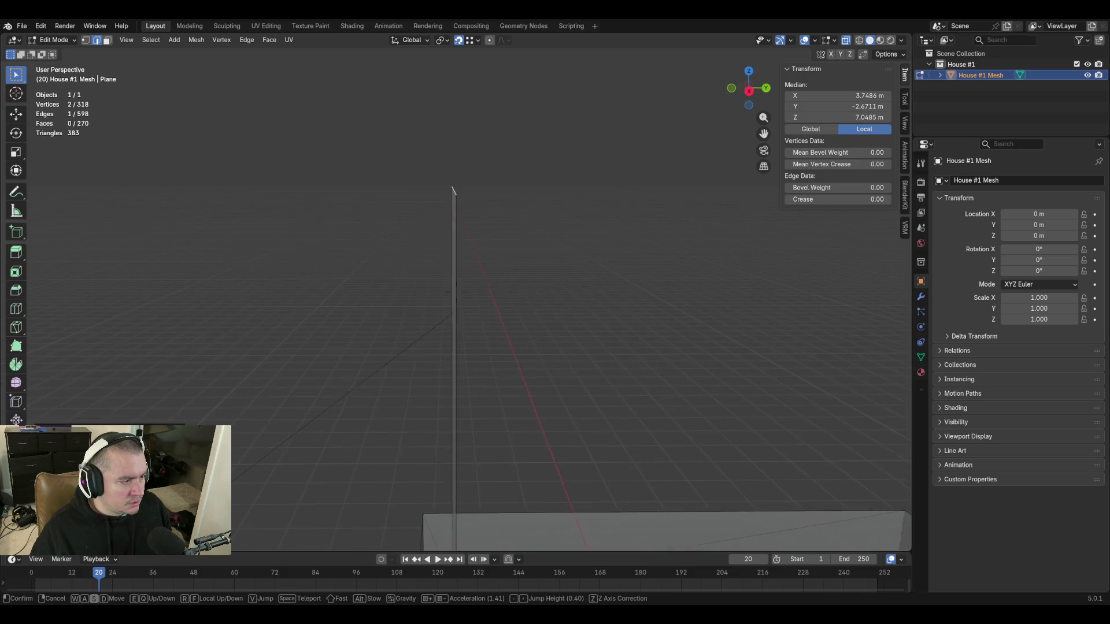
key(w)
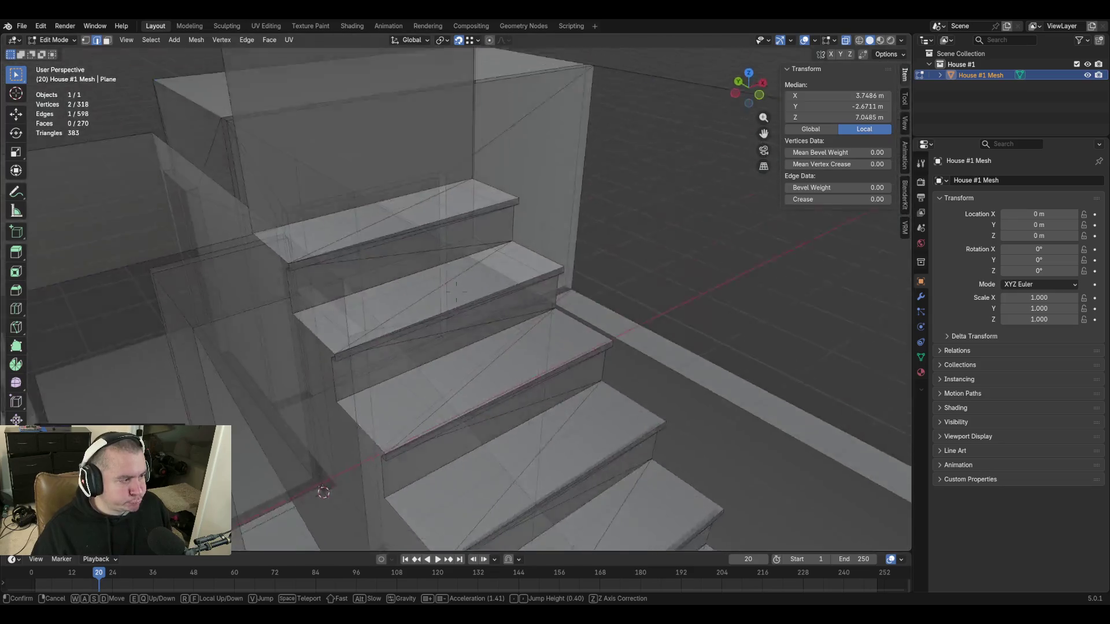
click(610, 349)
key(ctrl+z)
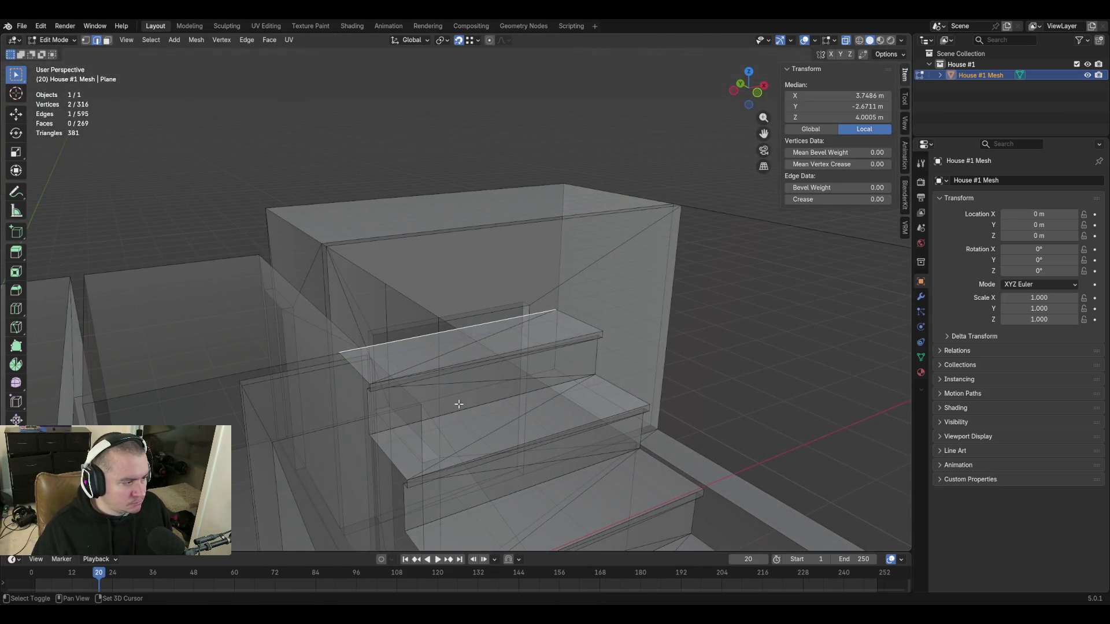
Circle-select the overhang's flat top faces and its diagonal side faces above the wall.
key(shift+grave)
key(s)
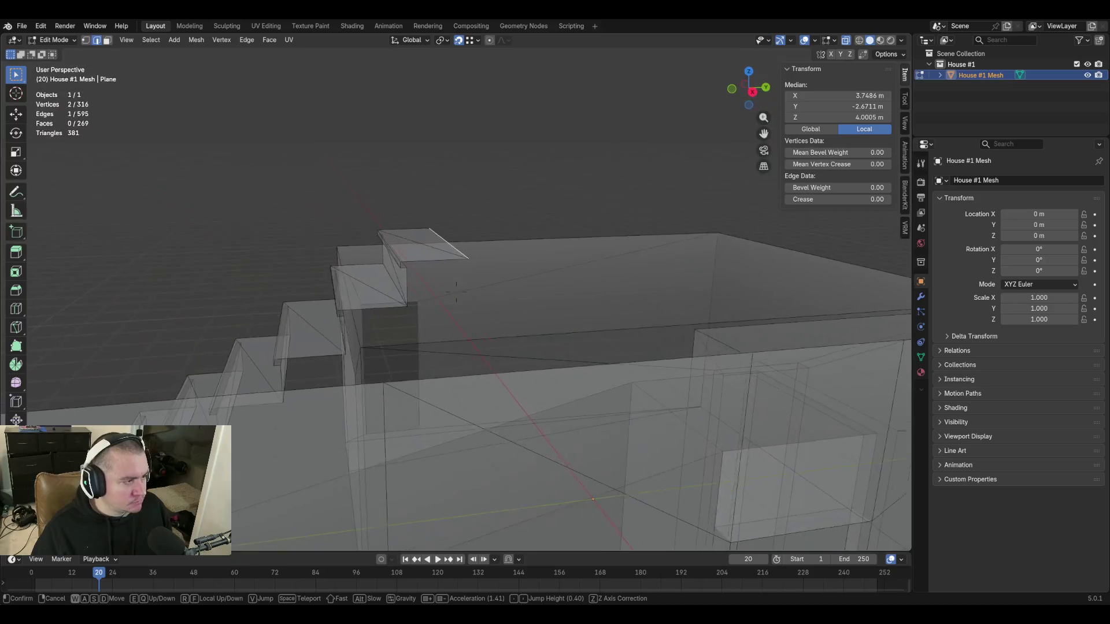
click(456, 292)
key(c)
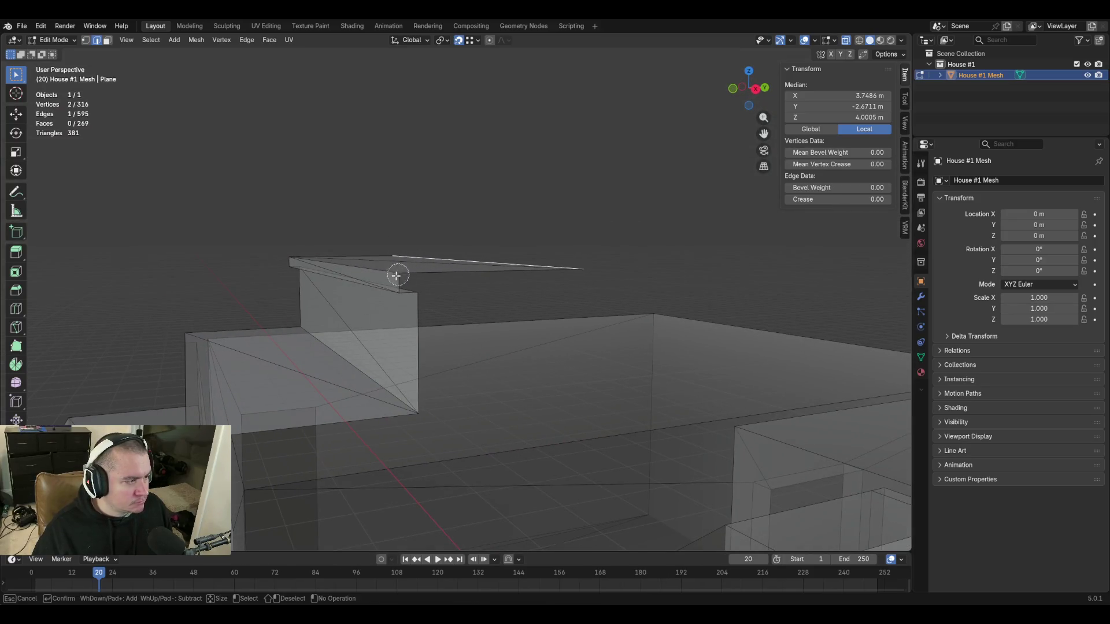
click(339, 266)
click(289, 258)
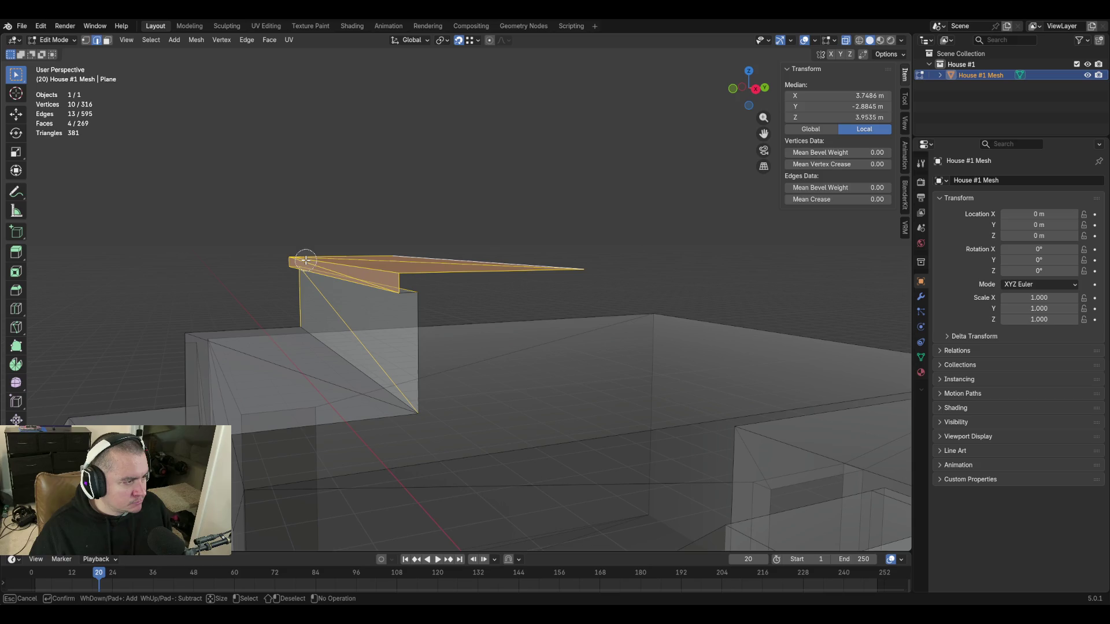
click(415, 285)
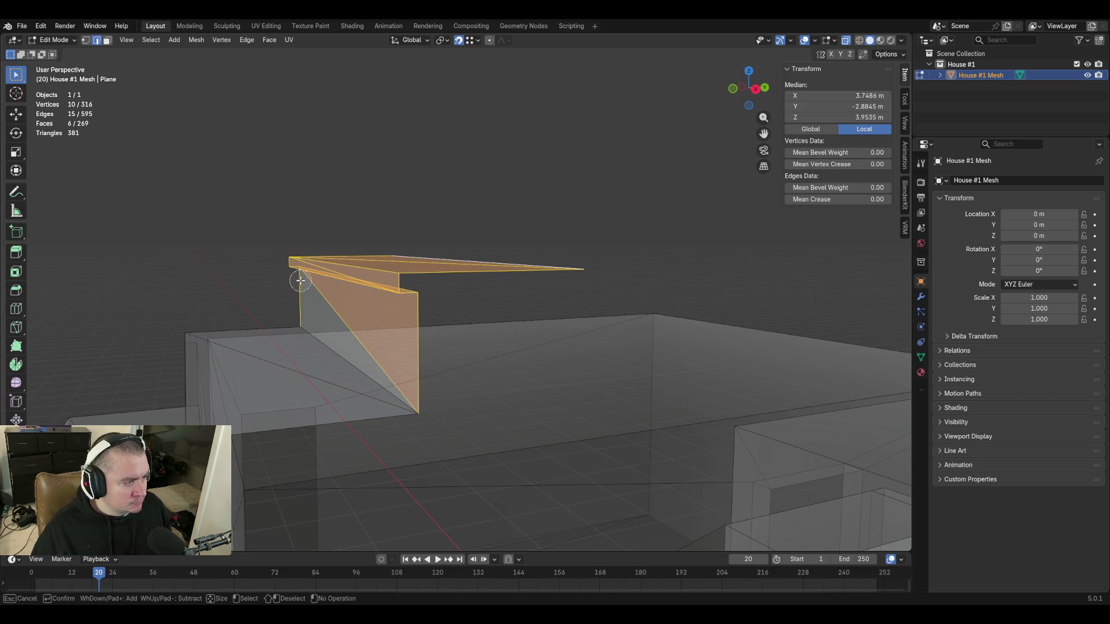
key(Escape)
Delete the selected overhang edges and save blockout.blend.
key(x)
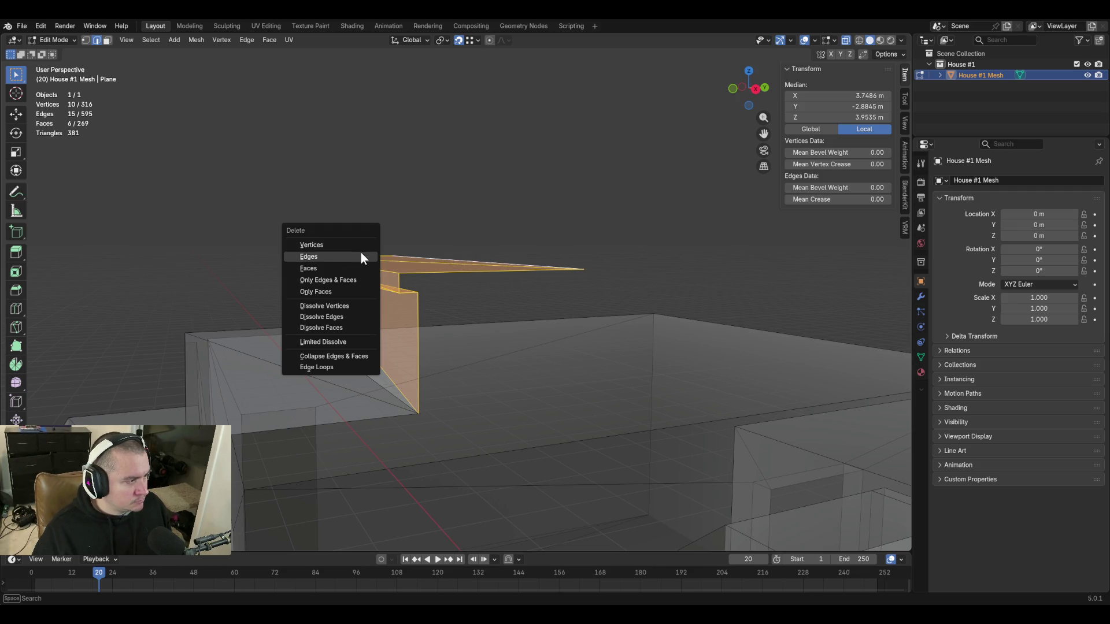
click(359, 255)
middle_drag(436, 252, 436, 252)
key(ctrl+s)
key(shift+grave)
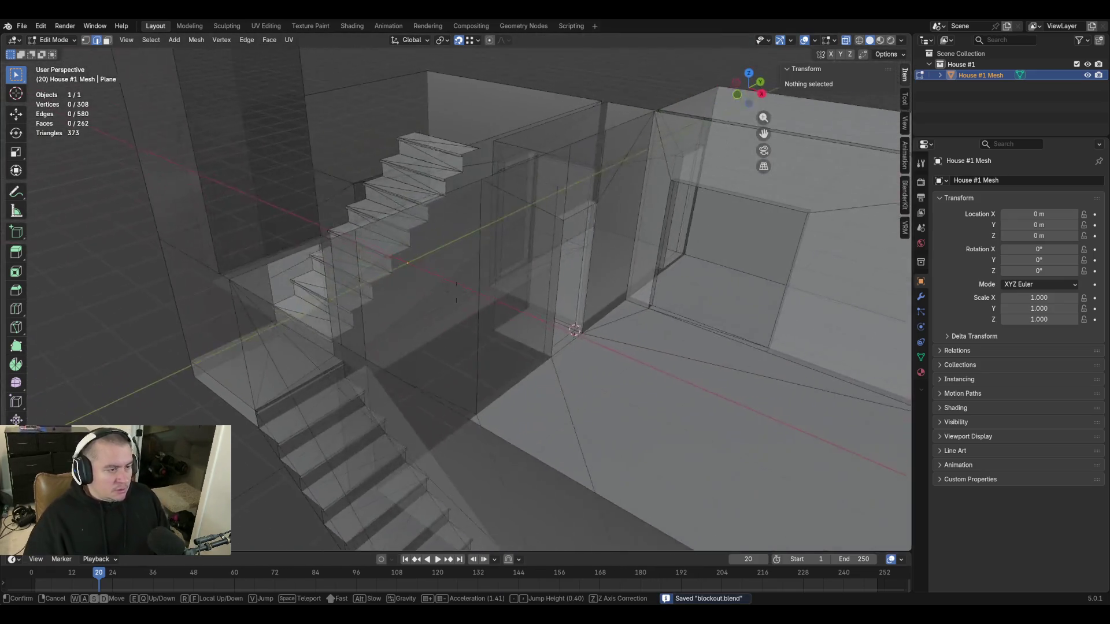
click(478, 262)
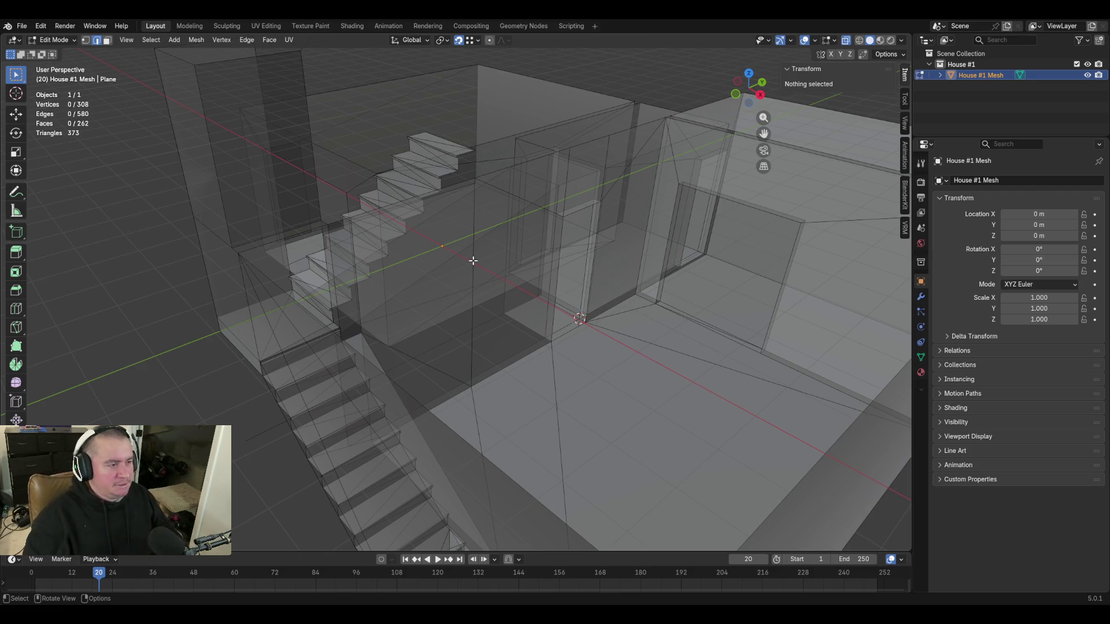
Near the stairs, turn X-ray off for solid shading and select a vertical wall edge.
key(shift+grave)
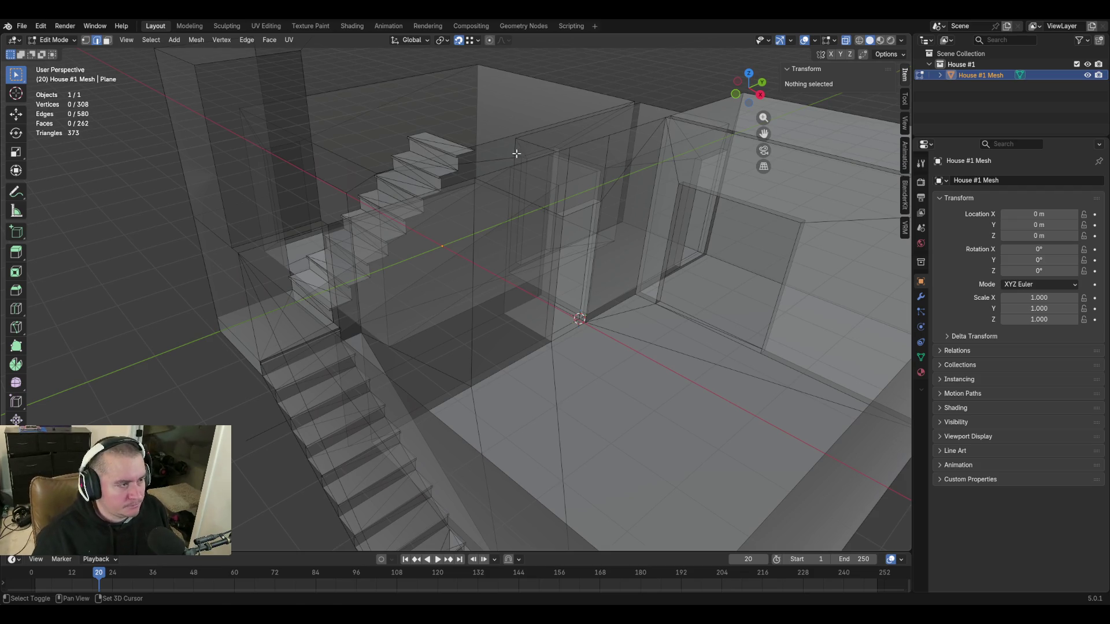
key(w)
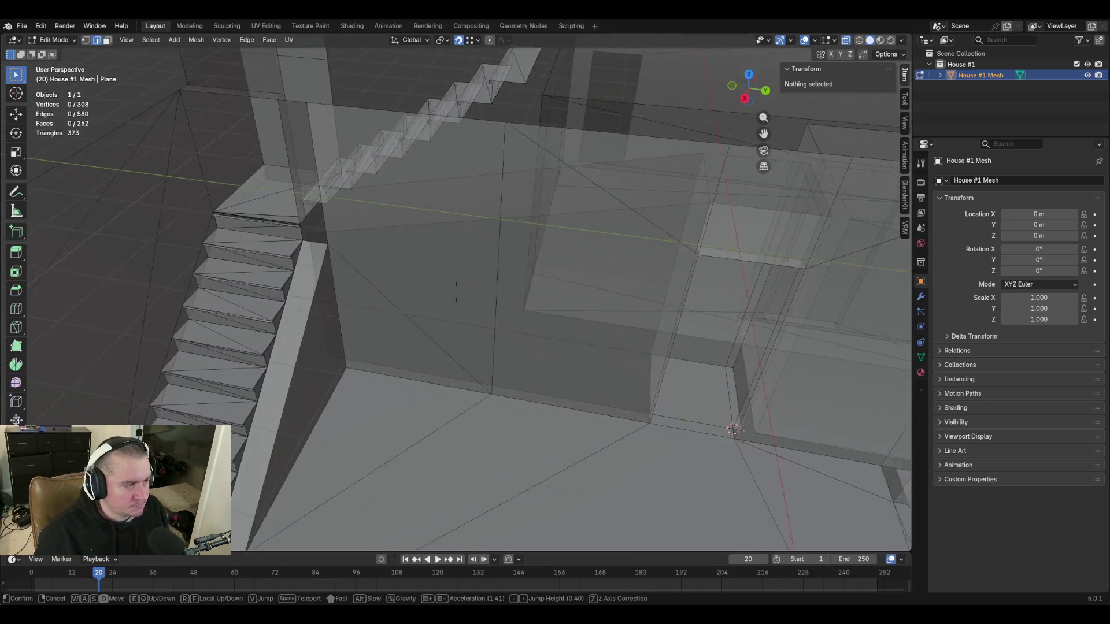
click(516, 153)
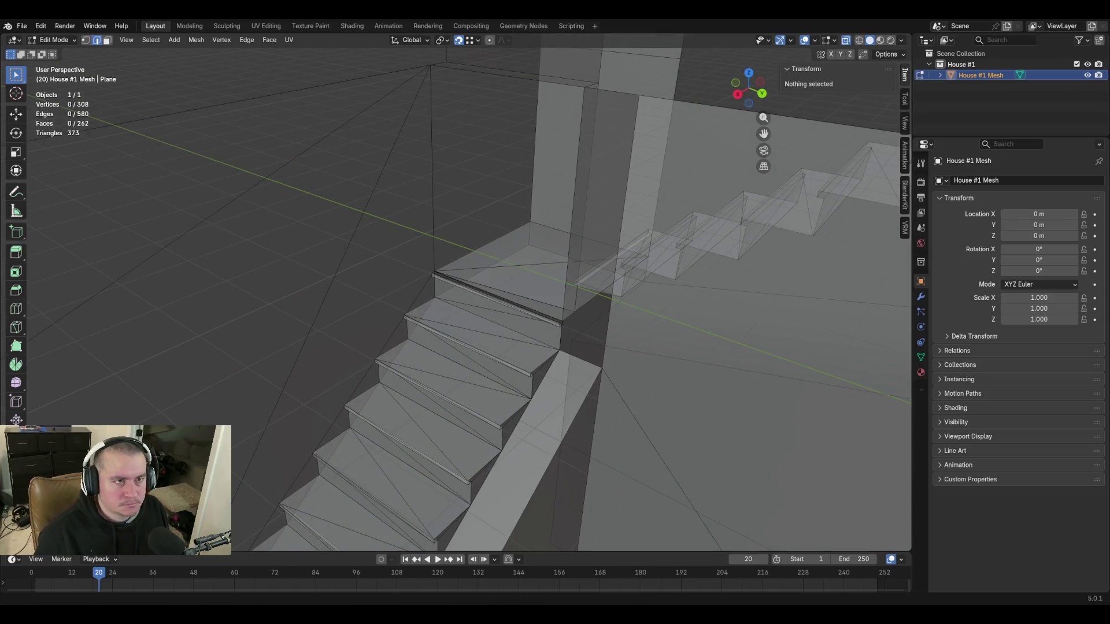
click(846, 41)
shift+middle_drag(690, 237, 651, 217)
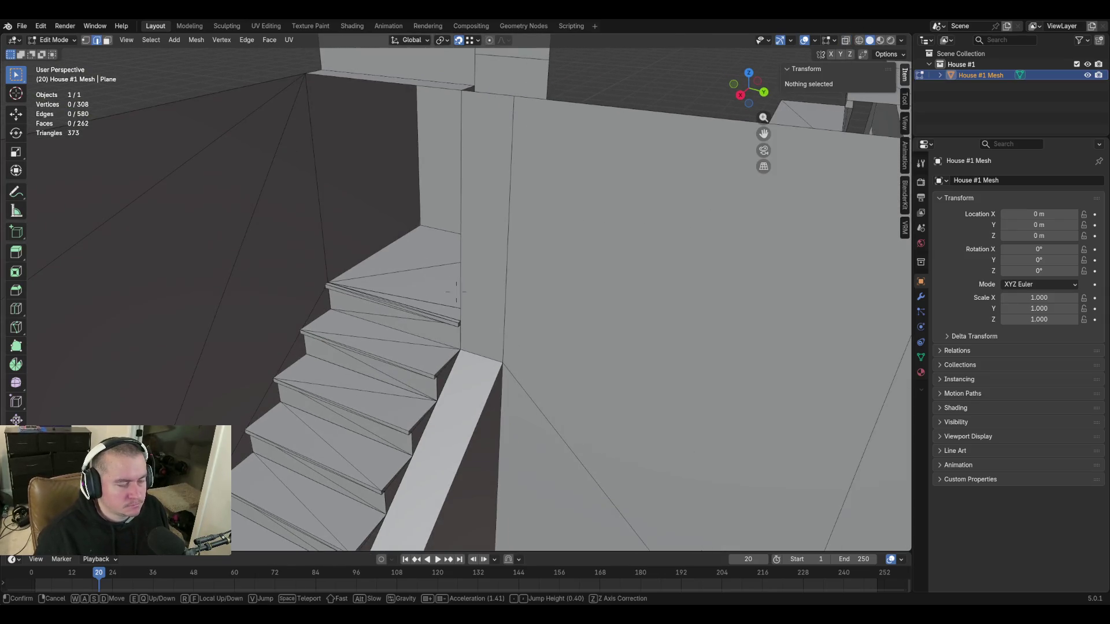
click(499, 220)
In face select mode, select the tall wall face beside the stairs.
key(3)
click(488, 205)
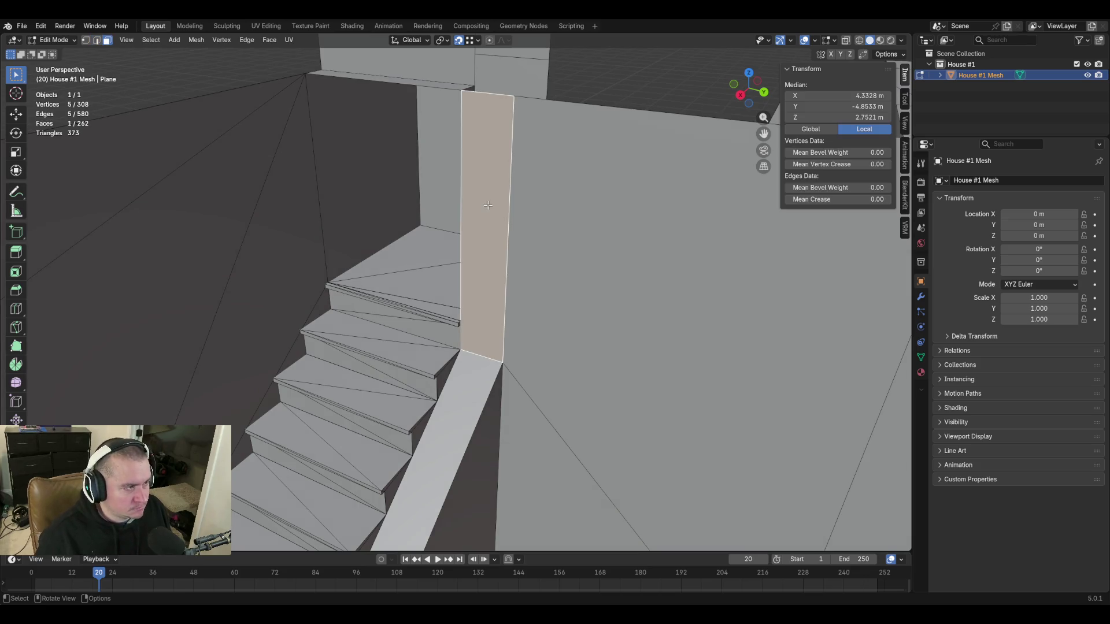
right_click(487, 205)
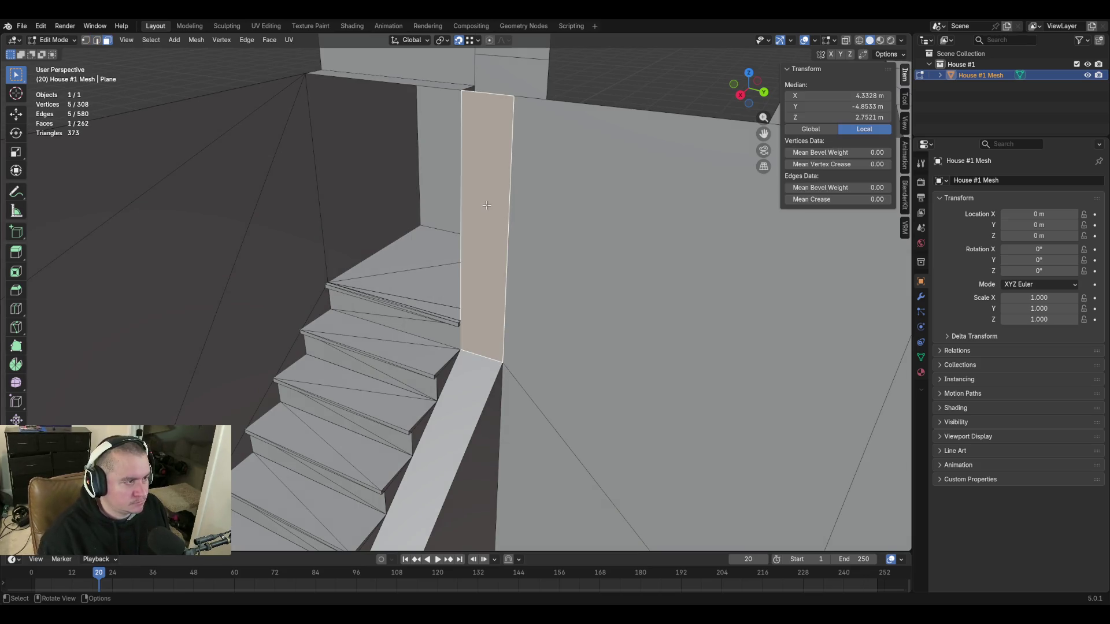
Turn X-ray back on, view the stairs from their base, and open Viewport Overlays.
click(846, 40)
key(shift+grave)
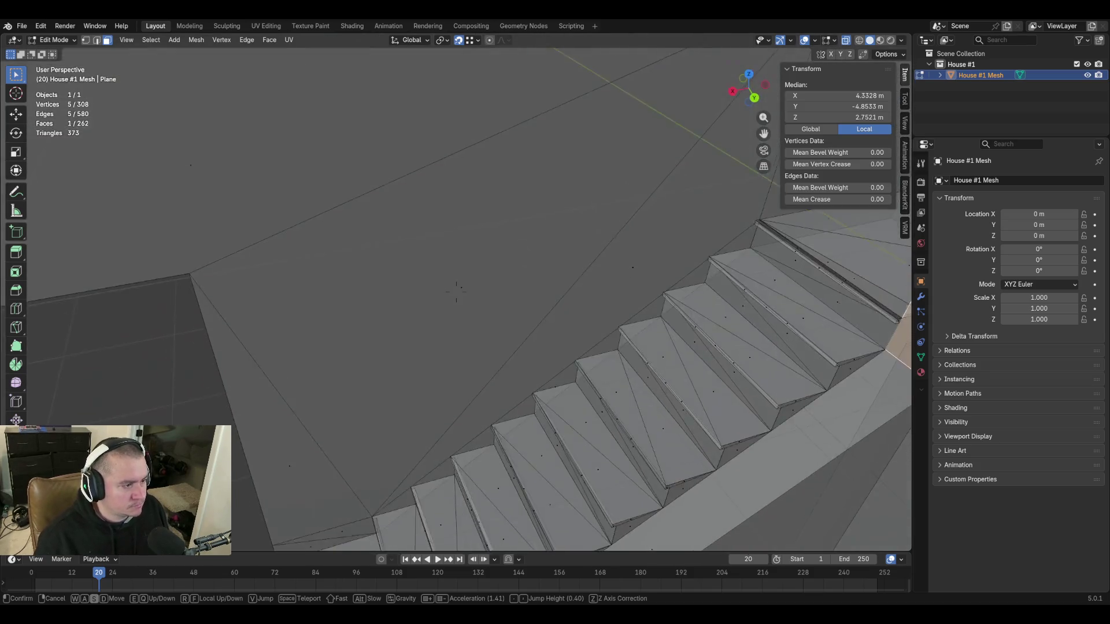
key(w)
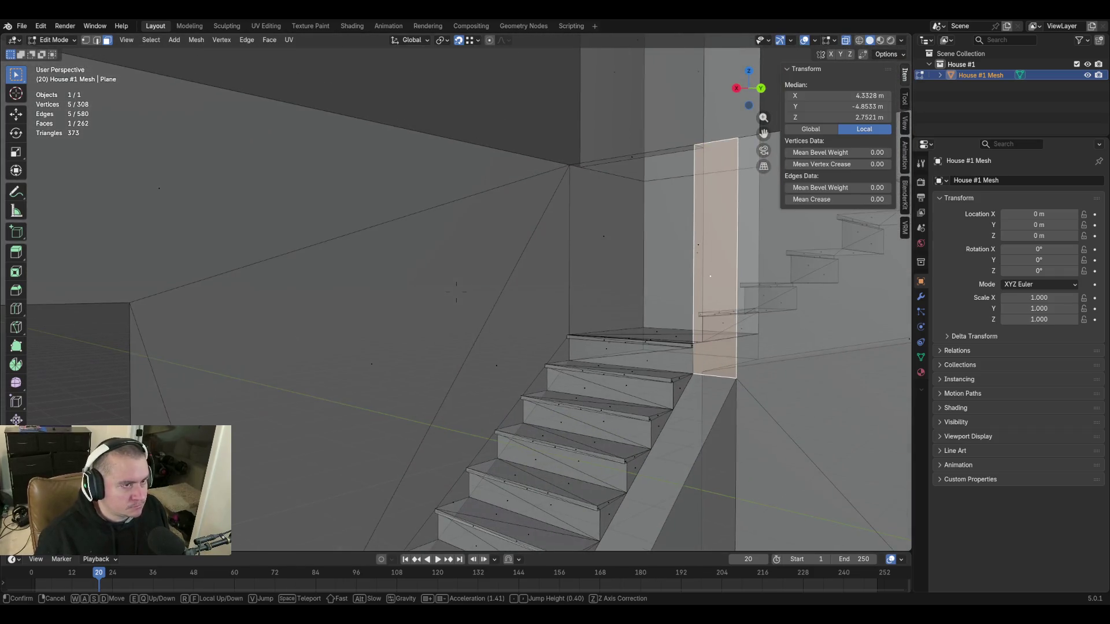
click(456, 292)
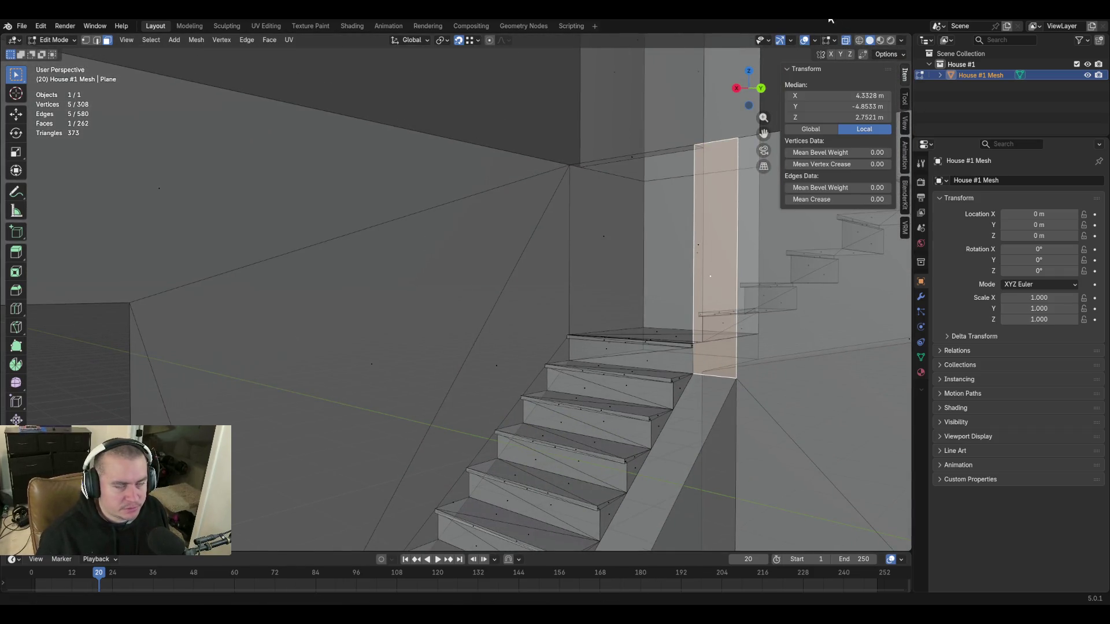
click(817, 40)
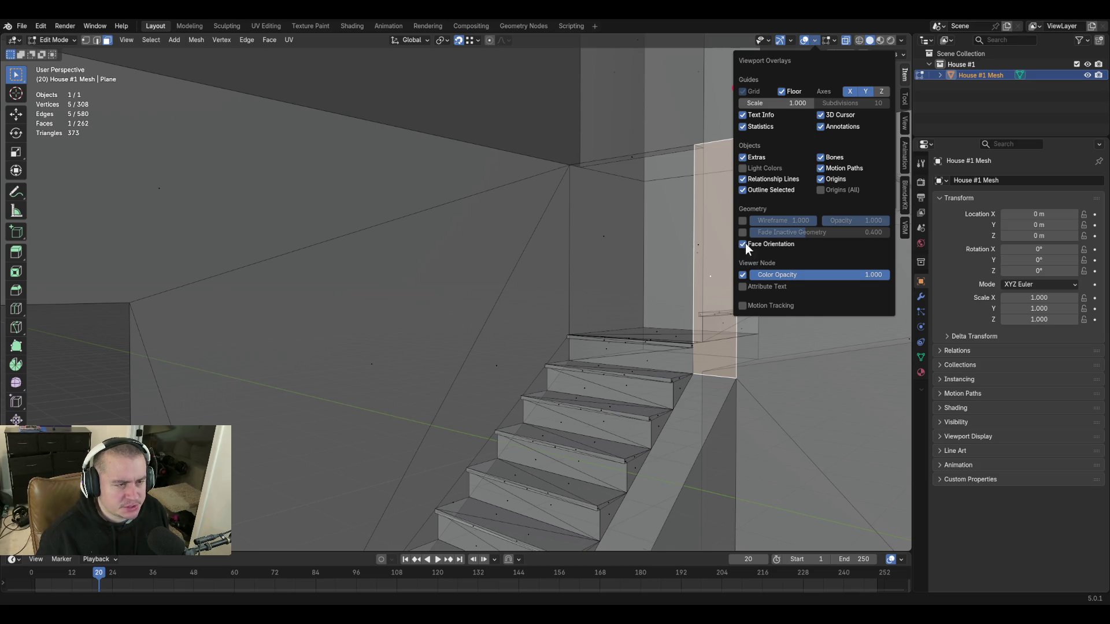
Review the Overlays, Gizmos and Selectability popovers, then enable face normal display in edit-mode overlays.
key(shift+grave)
key(s)
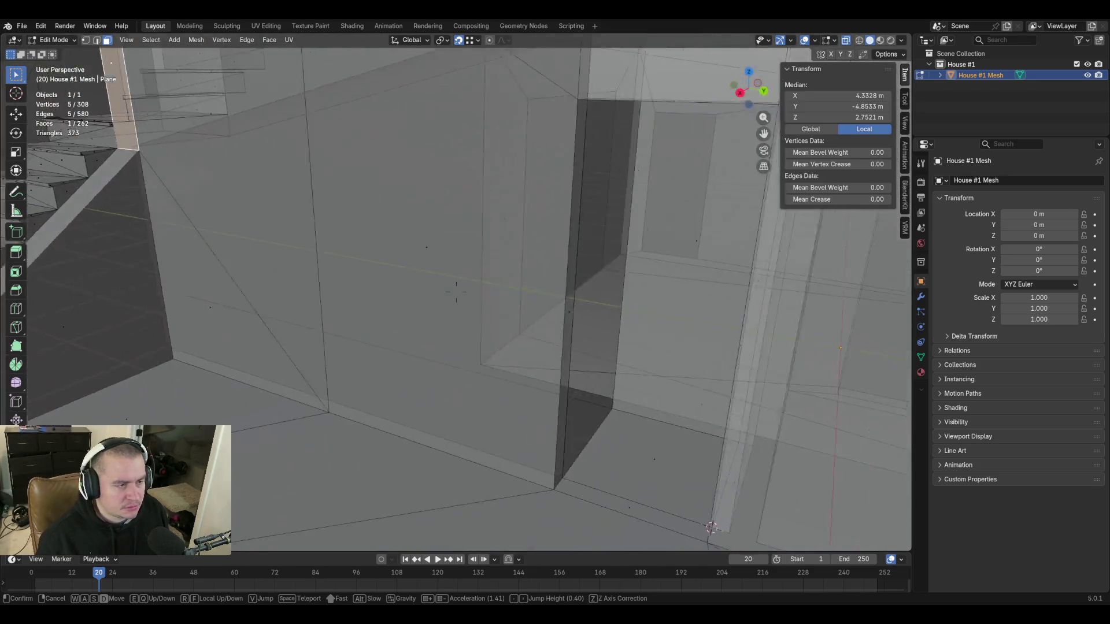
key(Return)
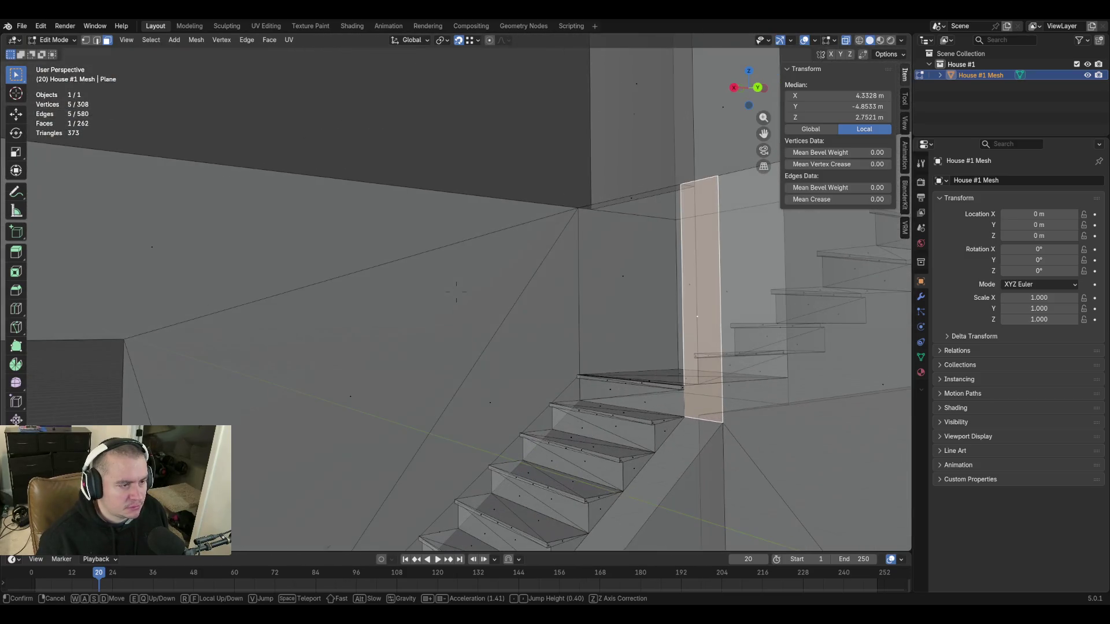
click(814, 40)
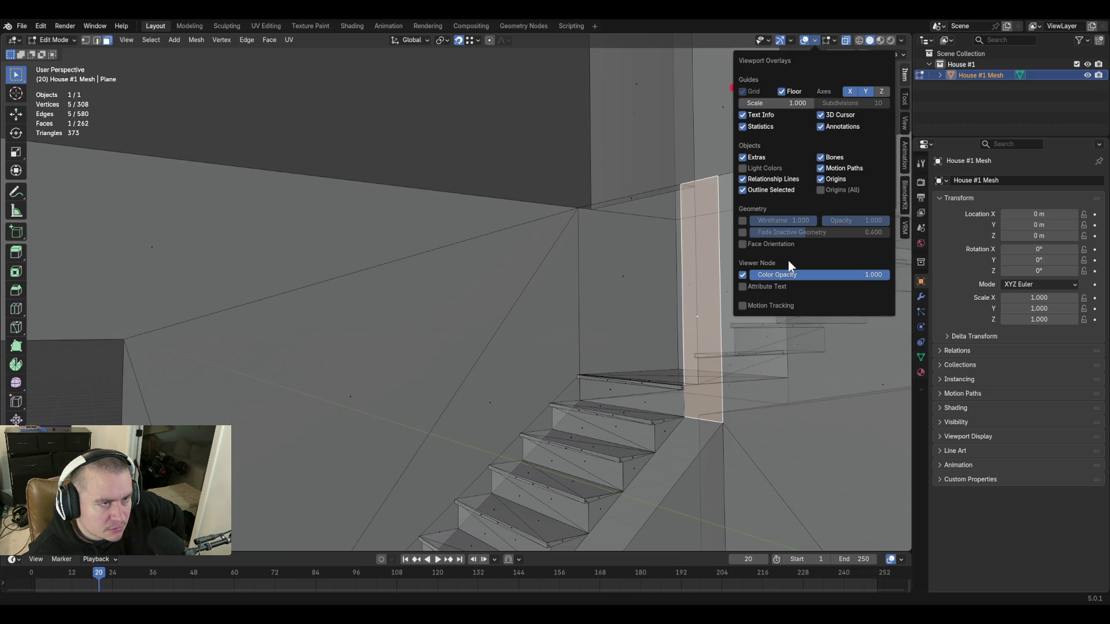
click(791, 41)
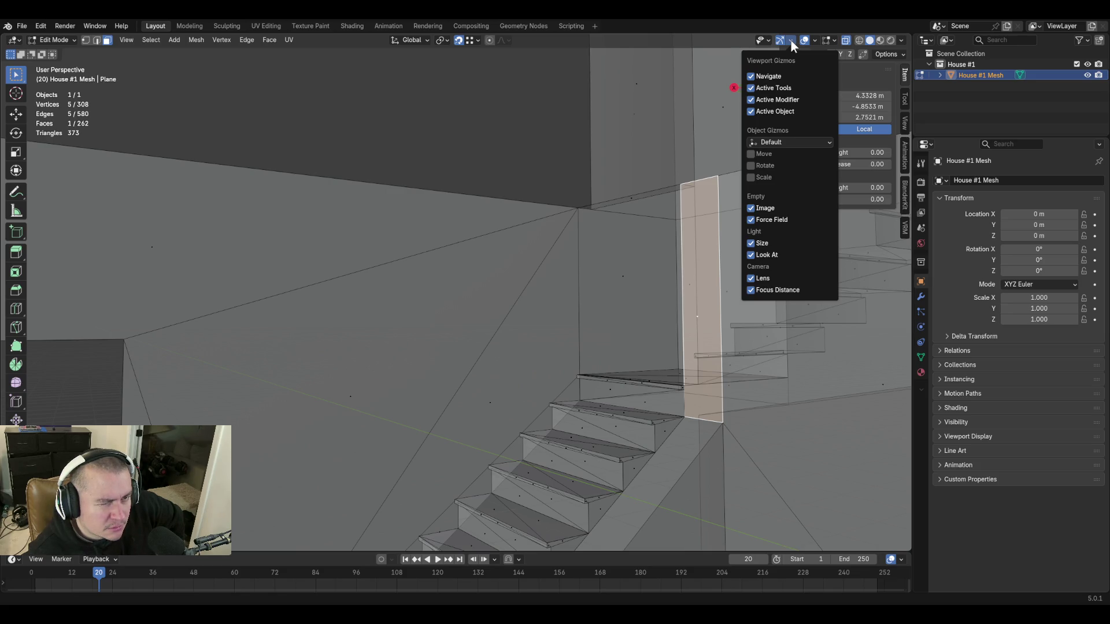
click(765, 39)
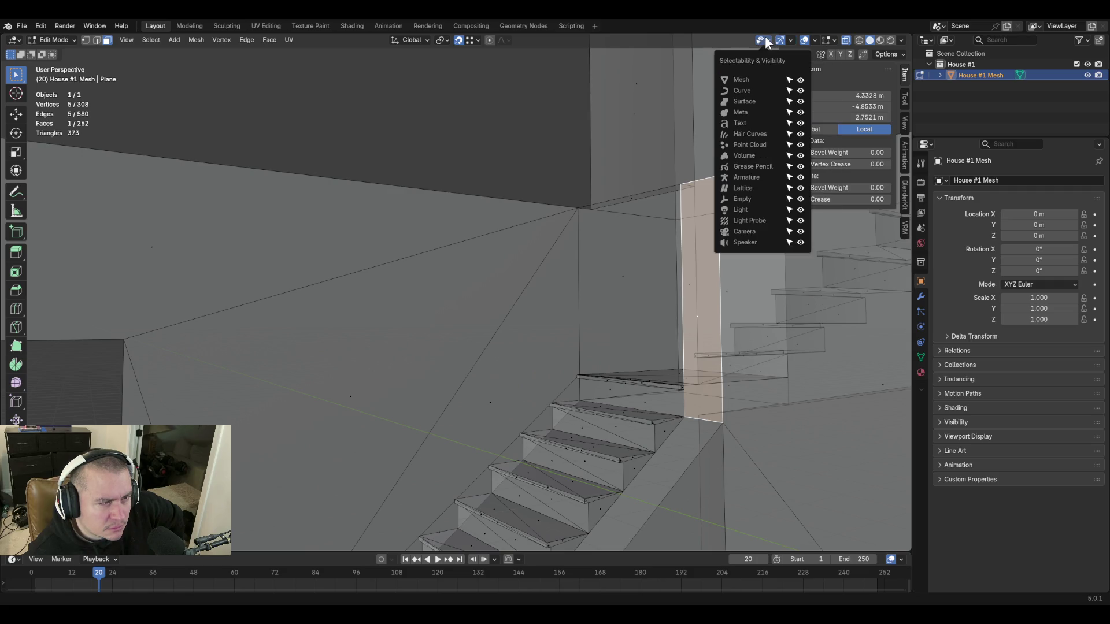
mouse_move(825, 44)
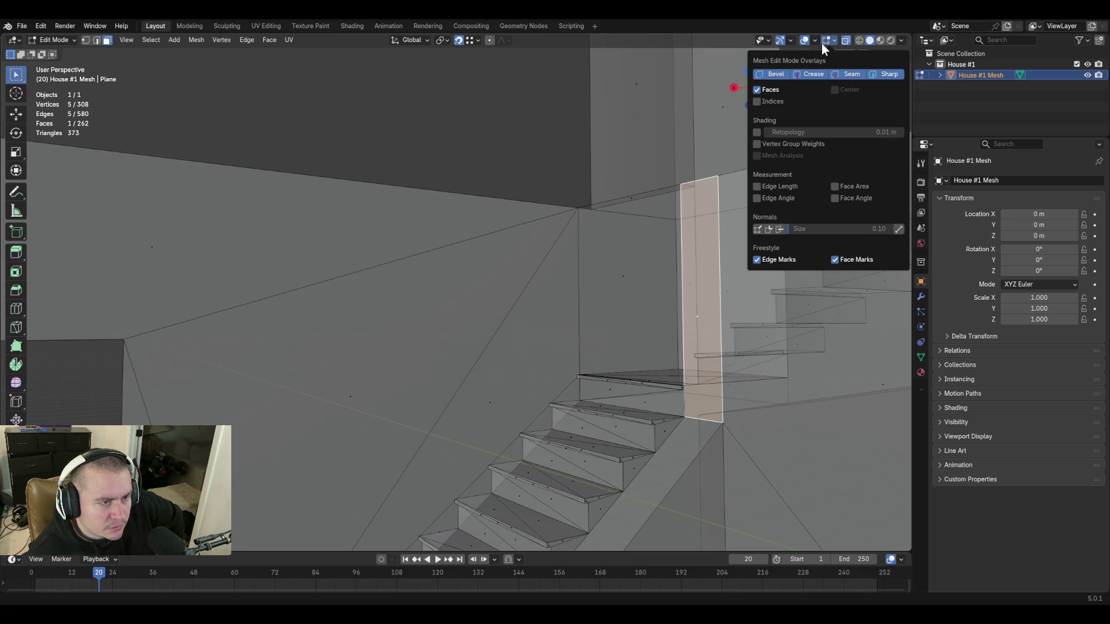
click(780, 229)
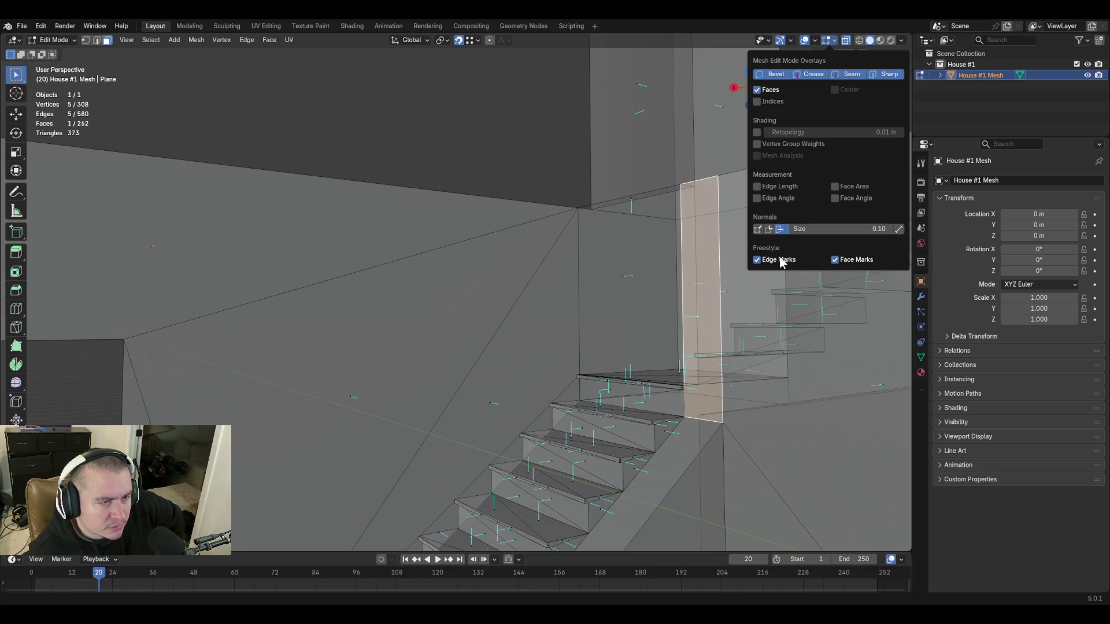
Fly to the ceiling corner beside the tall pillar and fill its gap with a new face.
key(shift+grave)
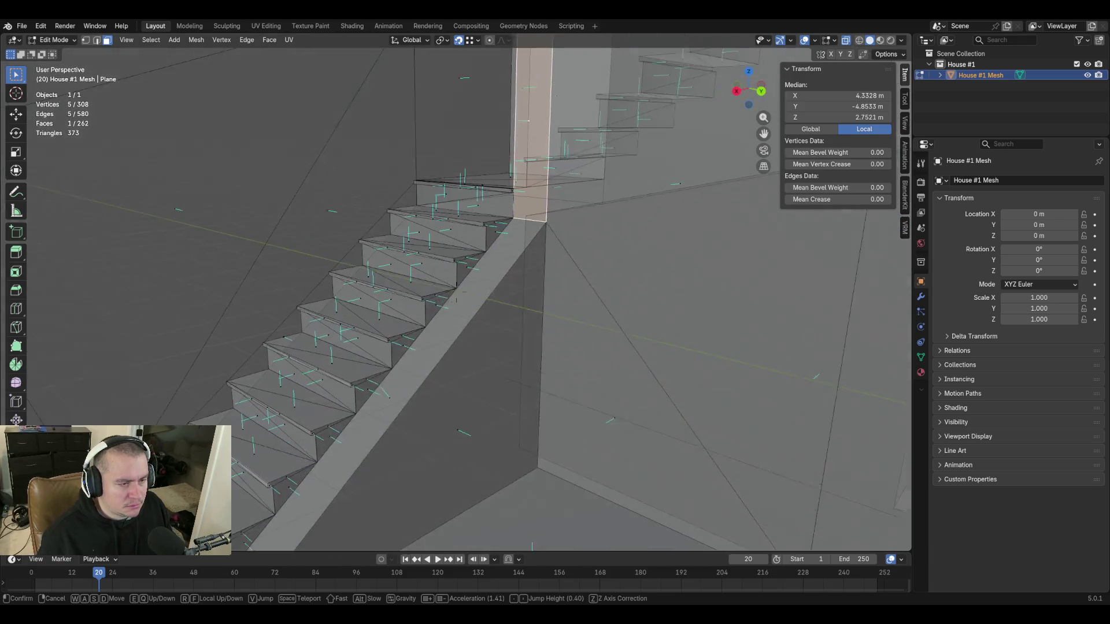
key(w)
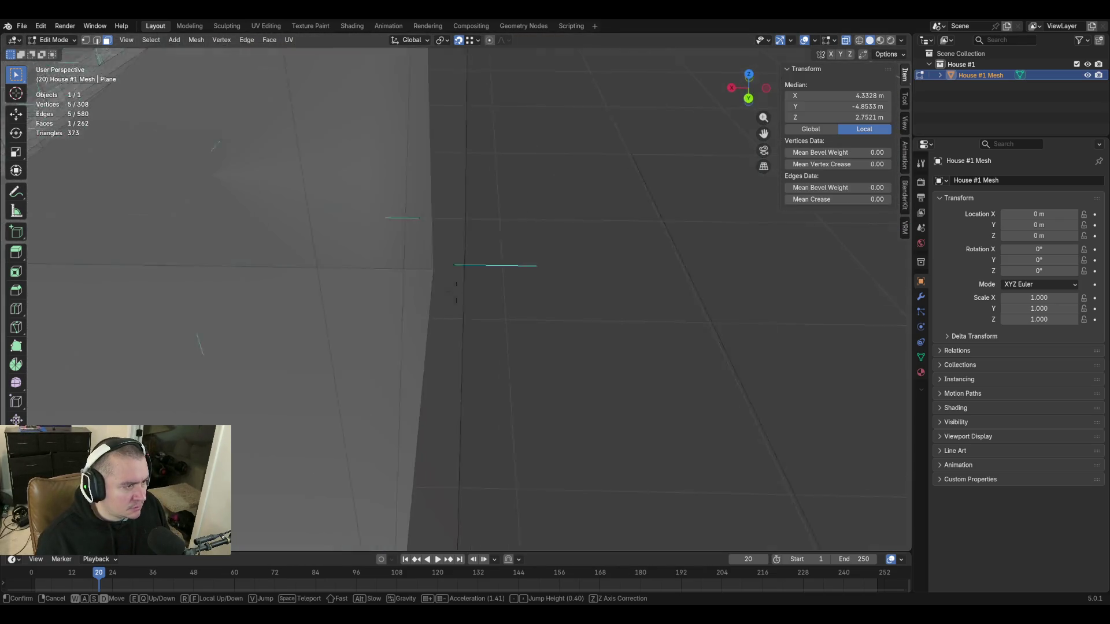
key(s)
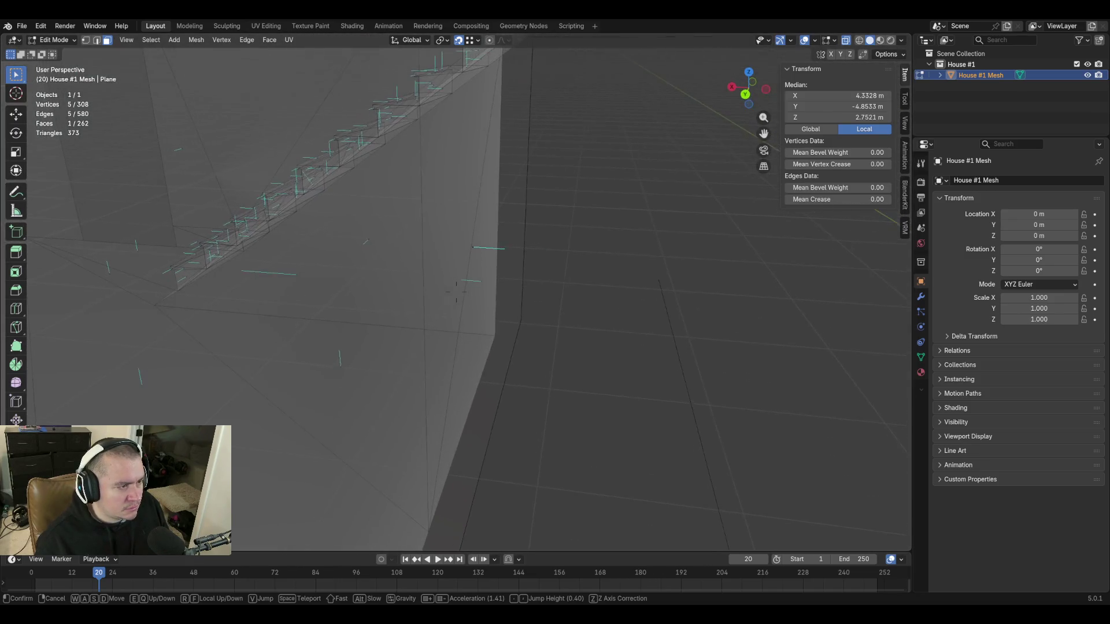
key(w)
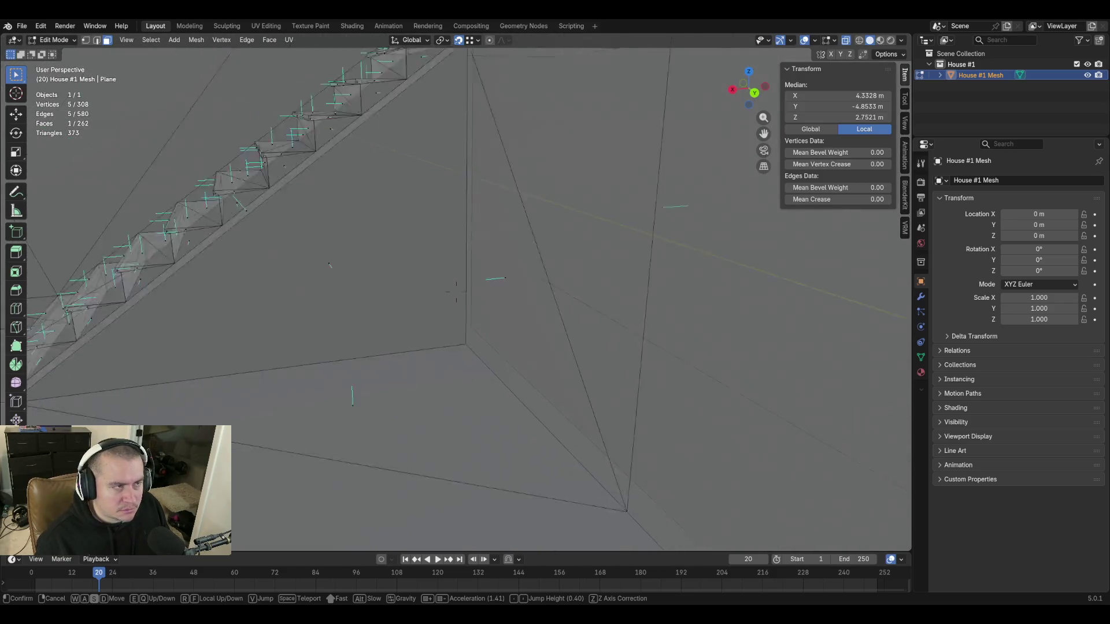
key(s)
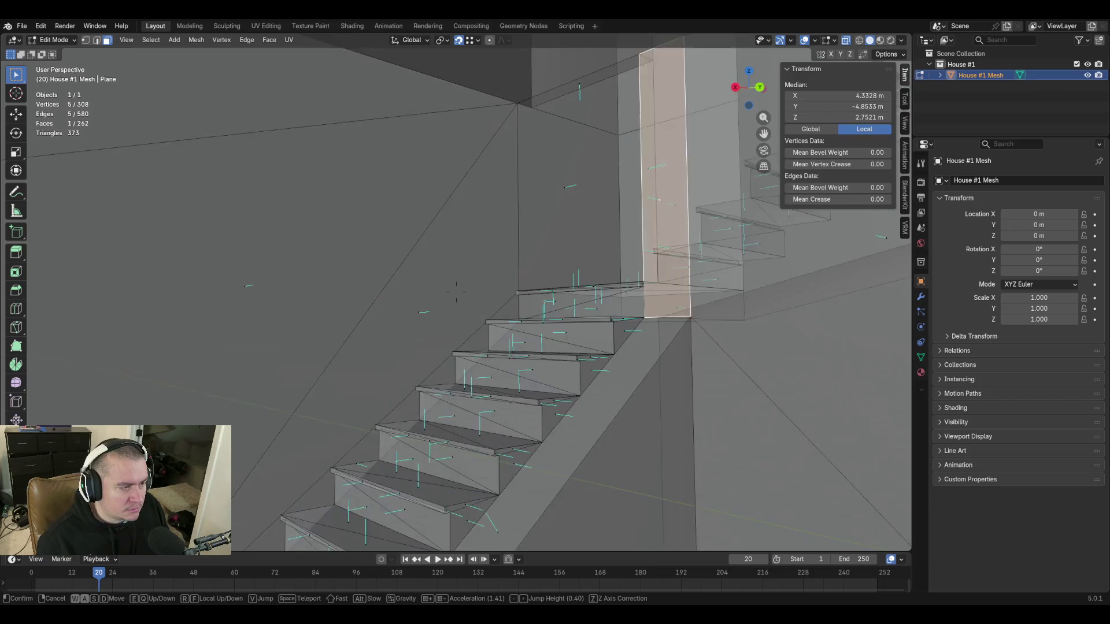
key(w)
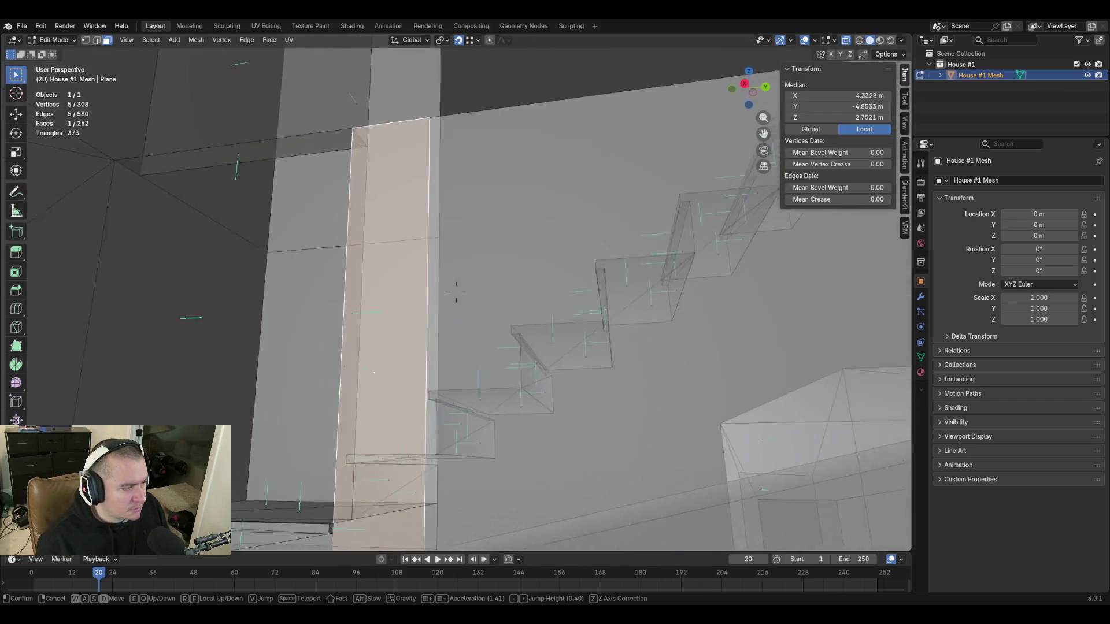
key(w)
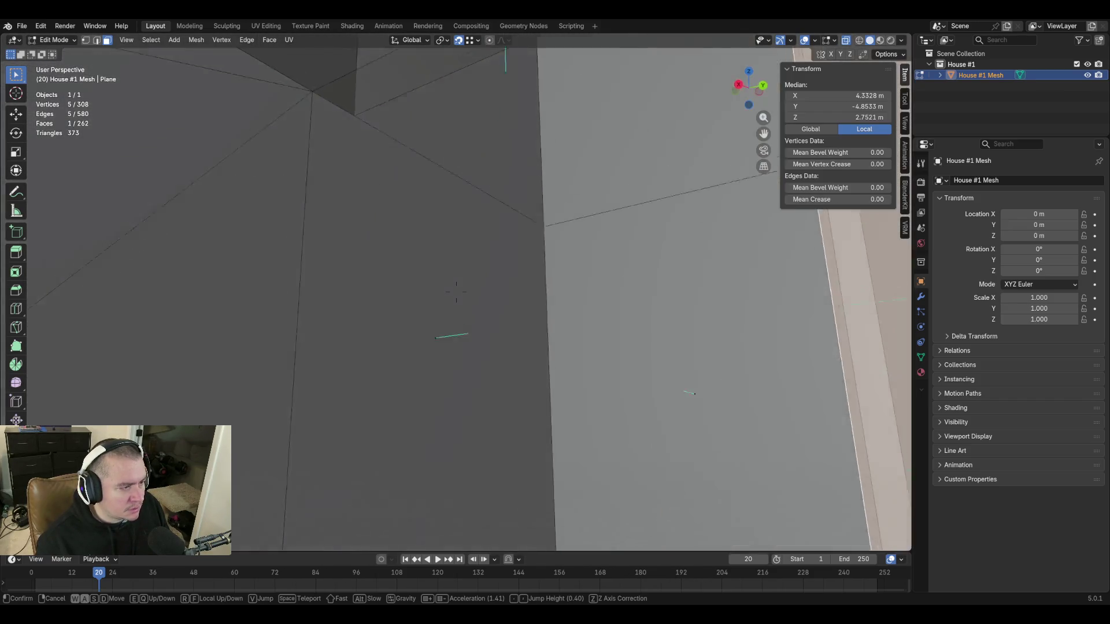
key(w)
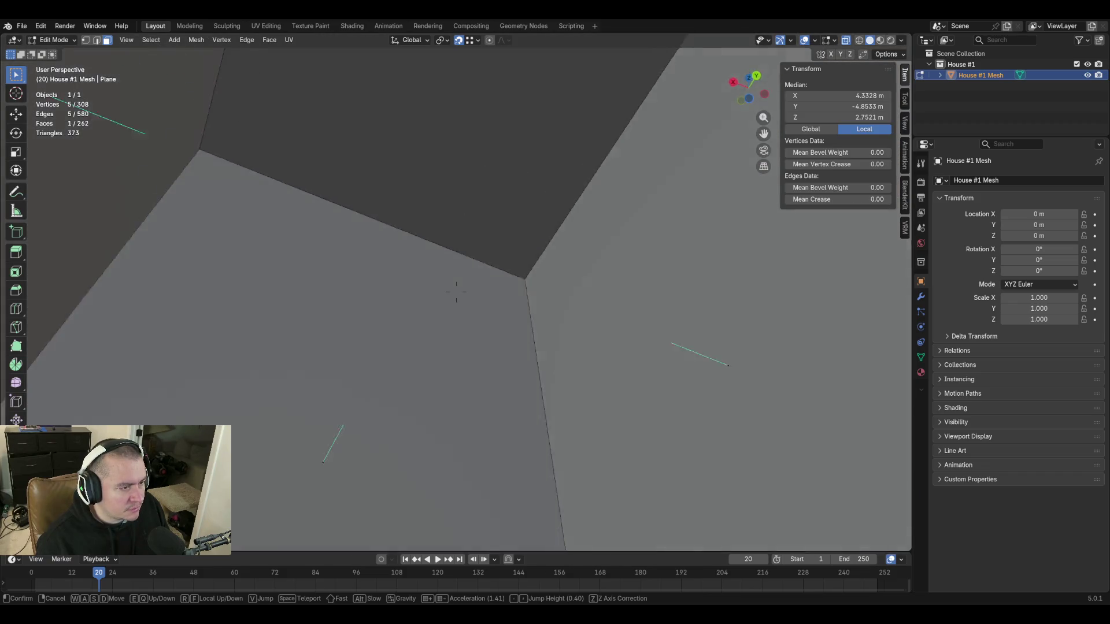
click(596, 276)
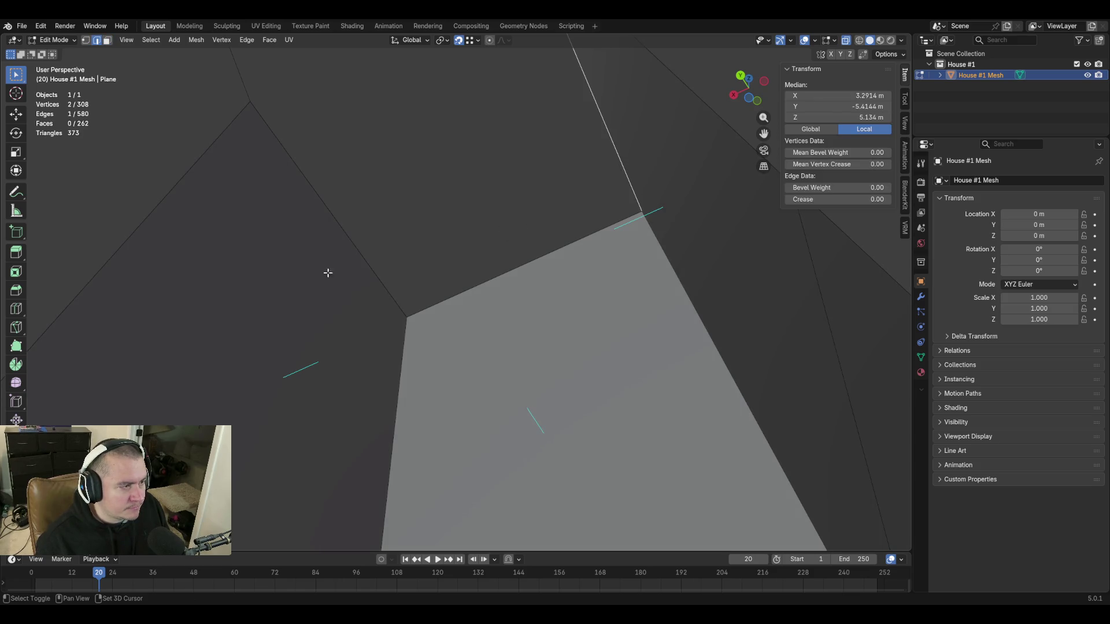
middle_drag(356, 226, 456, 275)
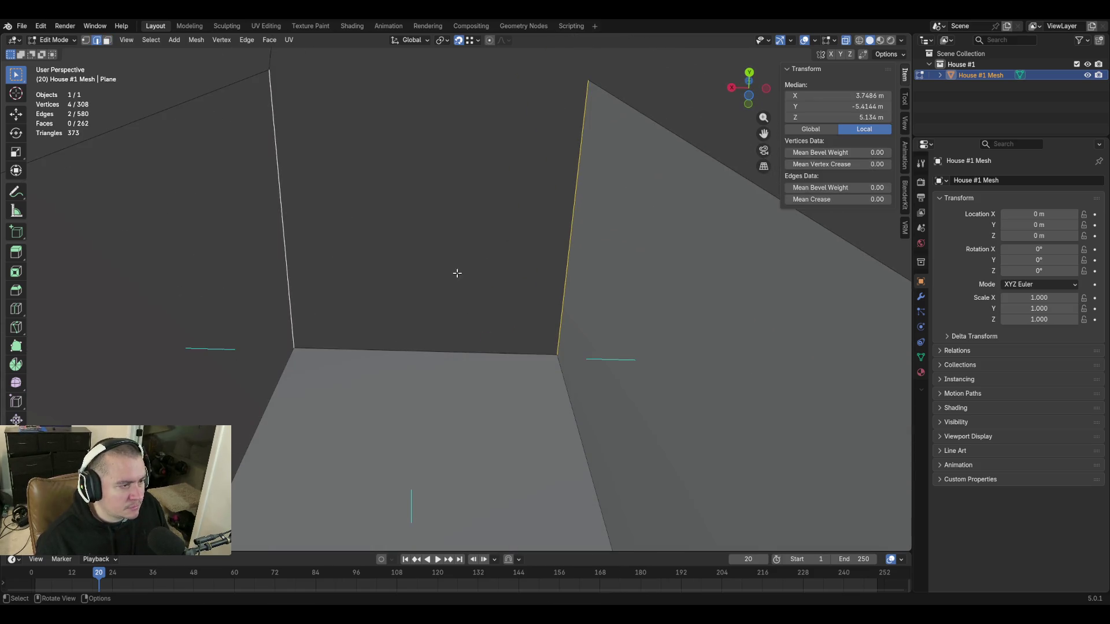
key(f)
key(shift+grave)
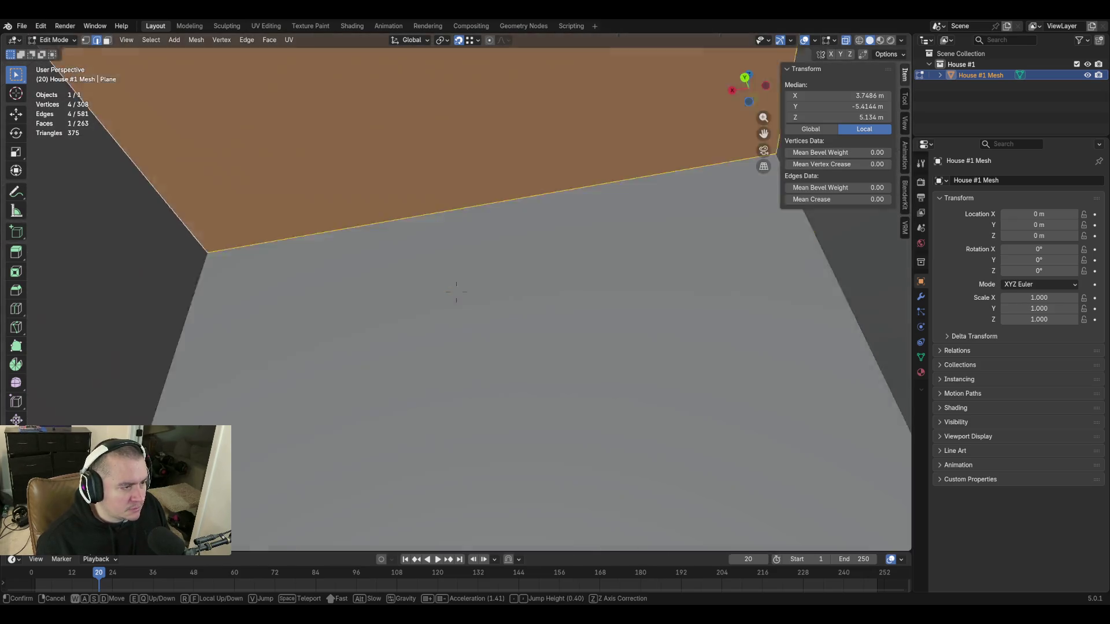
key(w)
key(alt+a)
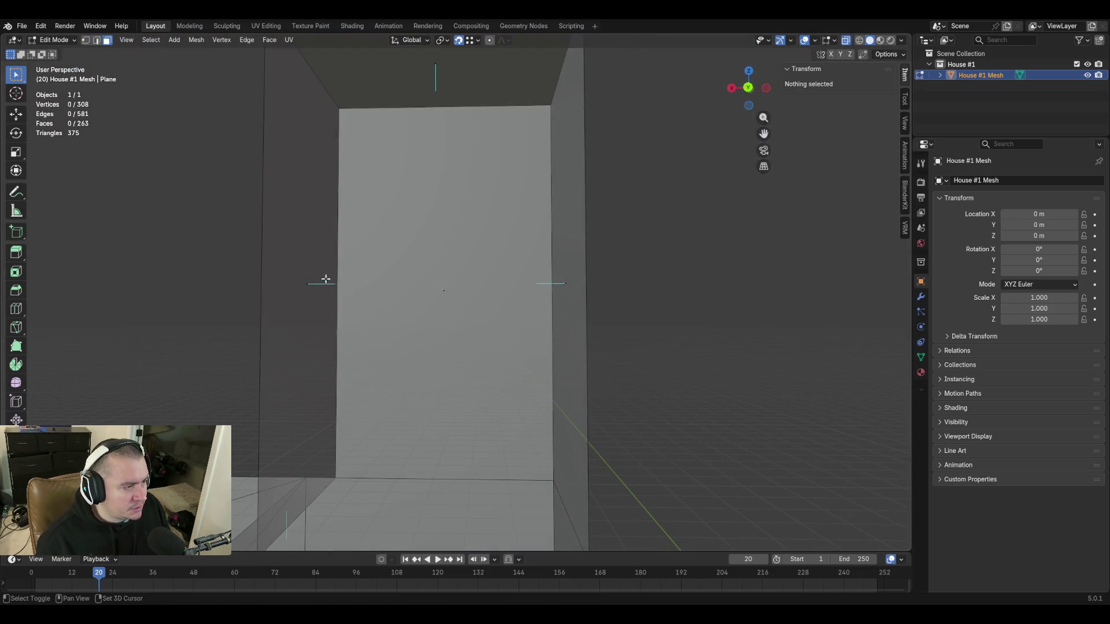
key(c)
drag(357, 301, 686, 320)
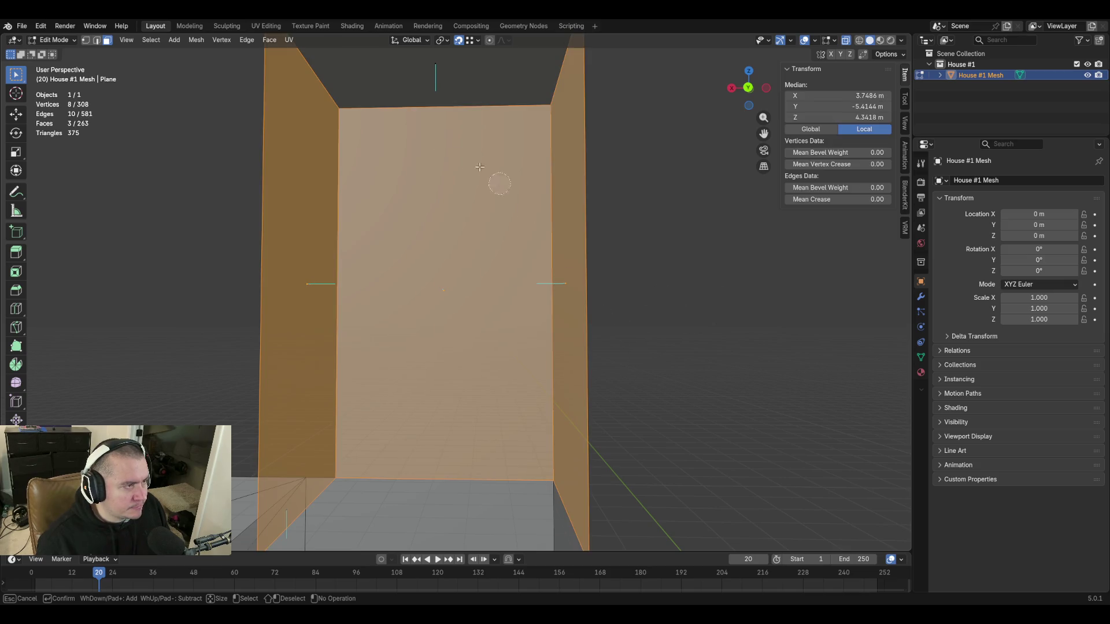
click(438, 69)
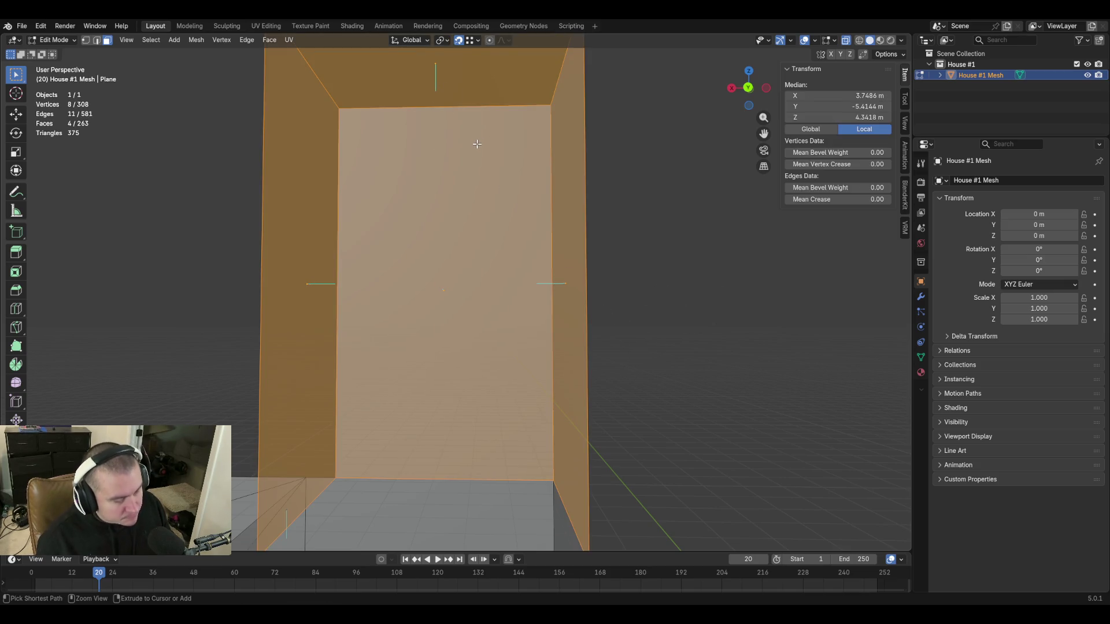
key(shift+grave)
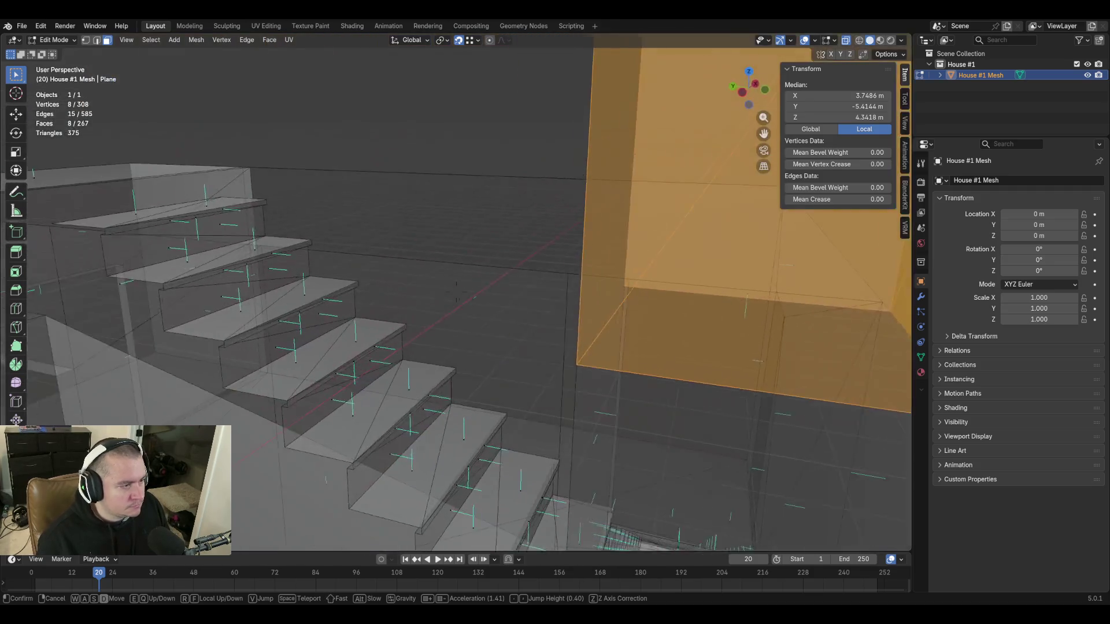
key(w)
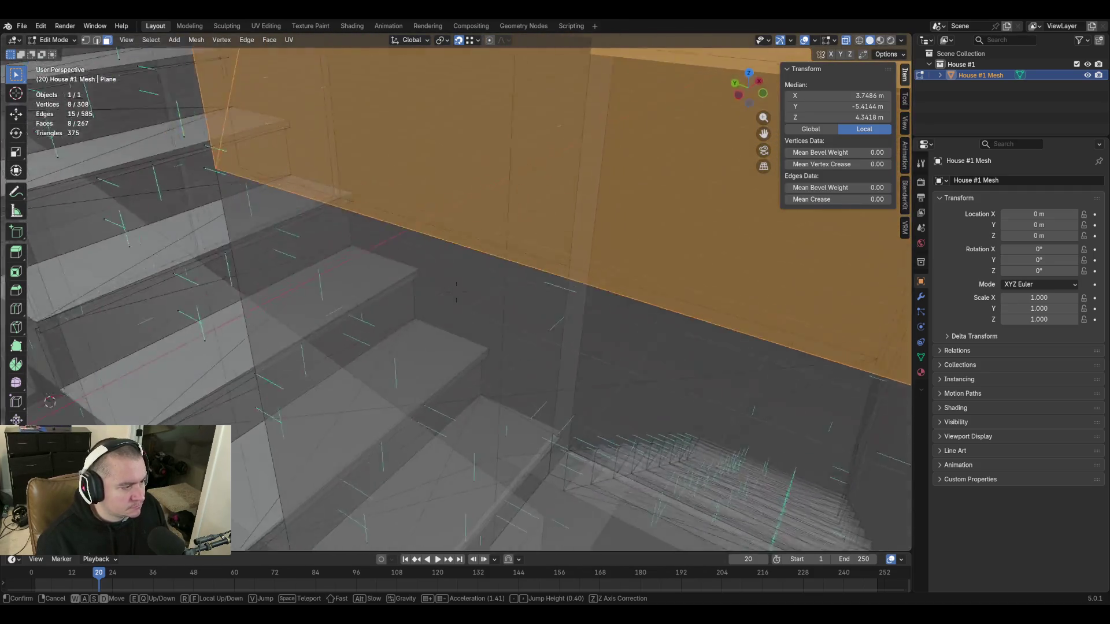
key(w)
key(w)
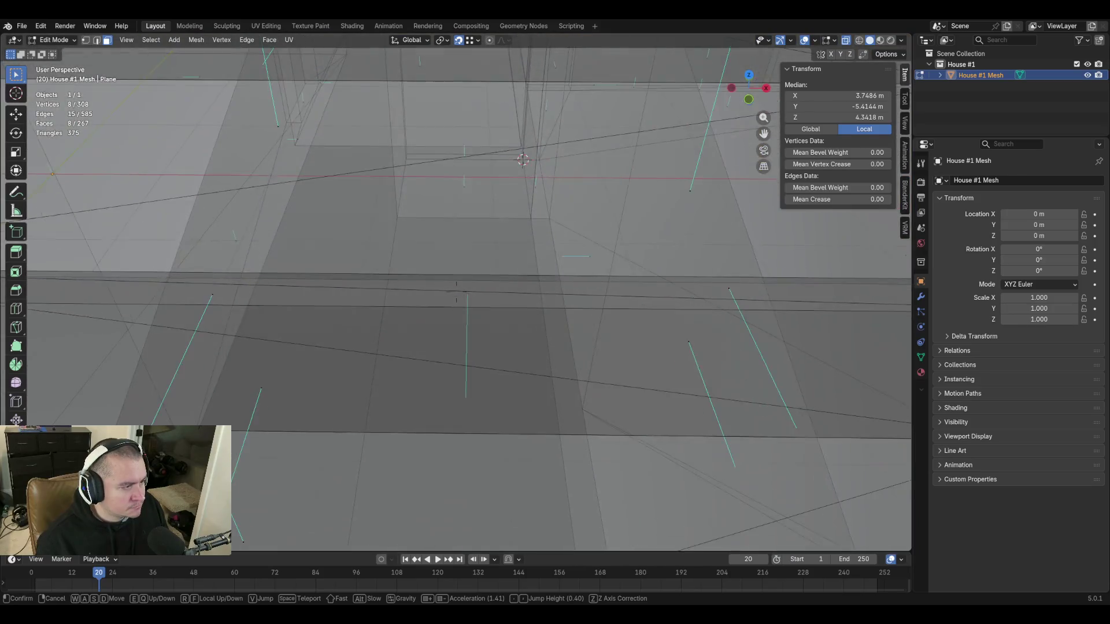
key(s)
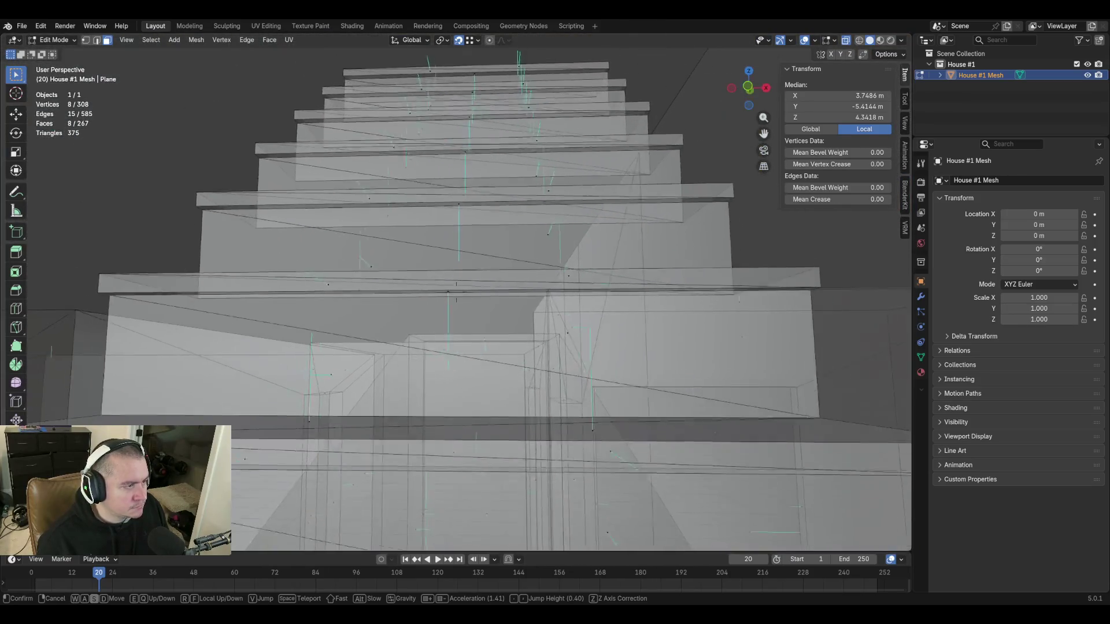
key(w)
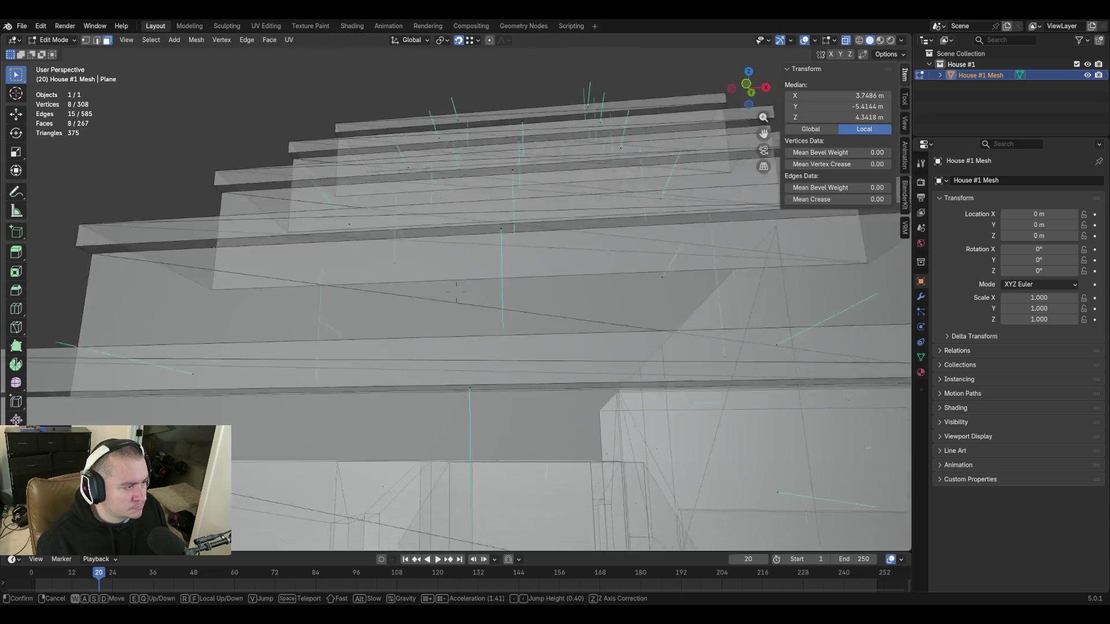
key(d)
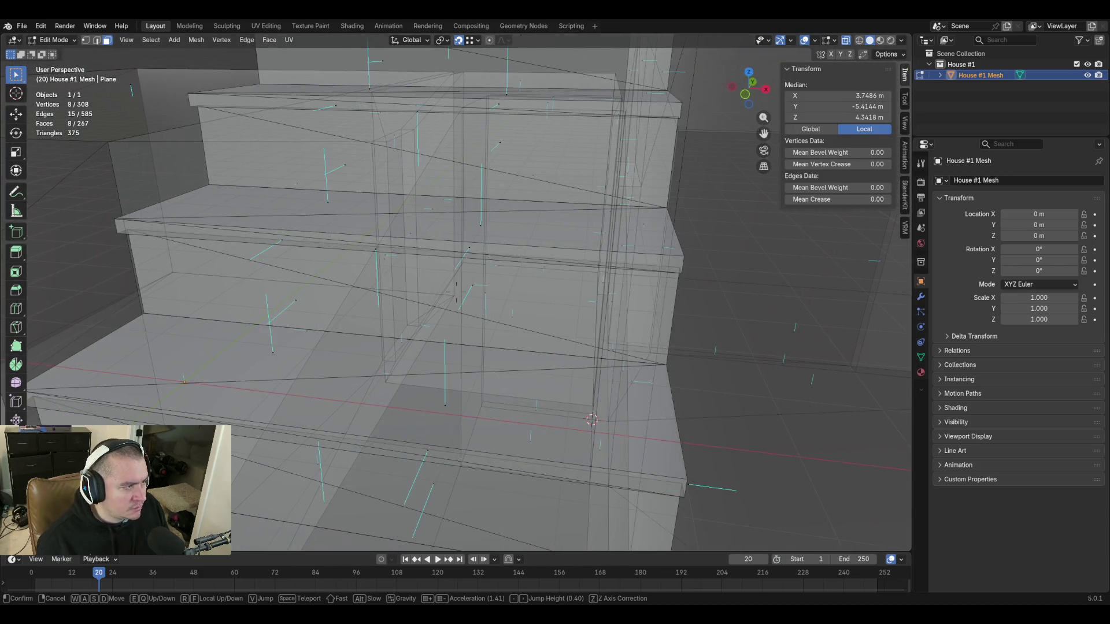
key(a)
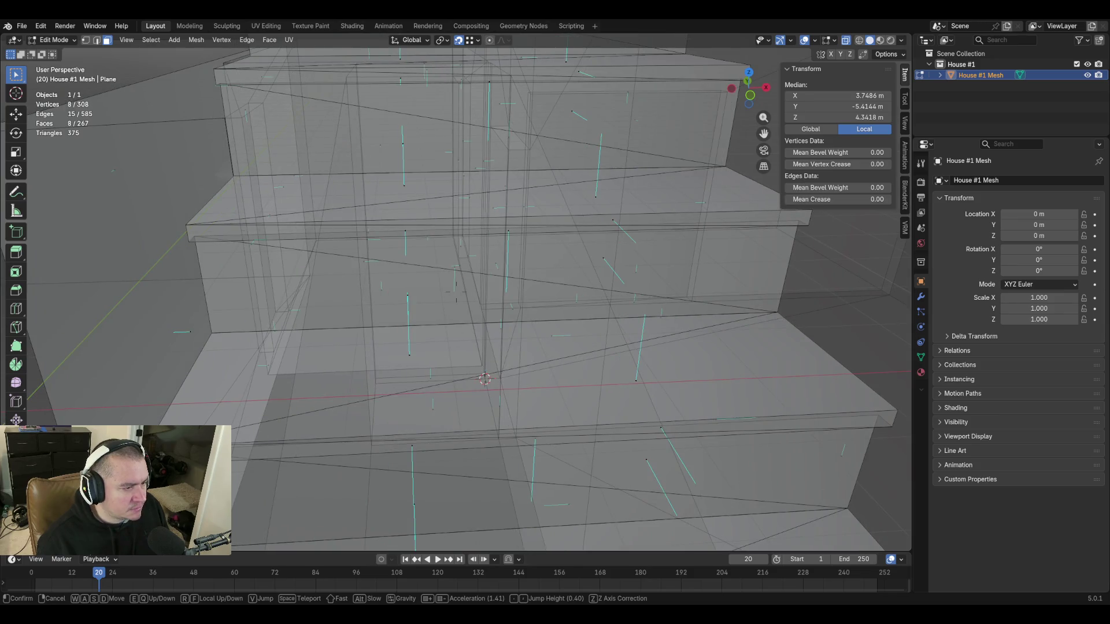
mouse_move(456, 292)
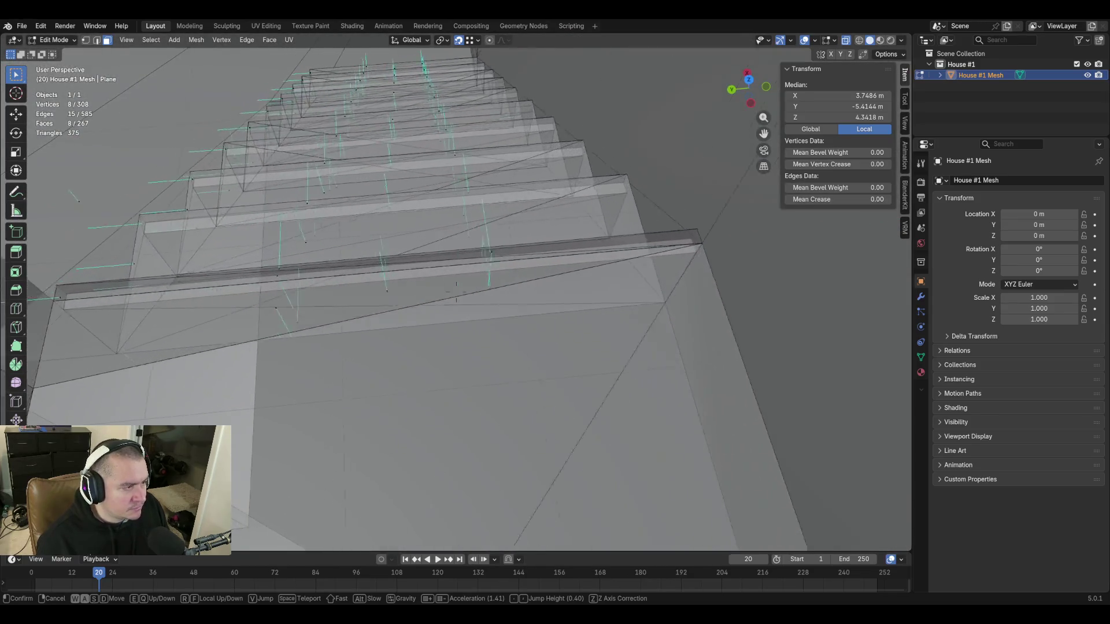
key(w)
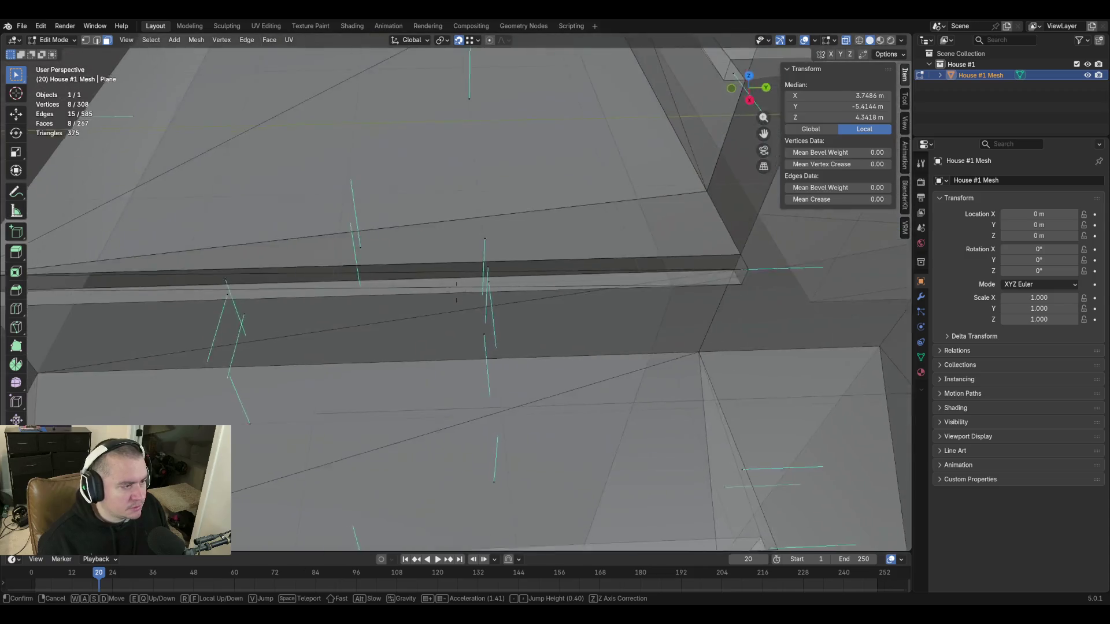
Clear the selection and select the first three stair-nosing faces.
click(522, 166)
scroll(453, 306, down, 8)
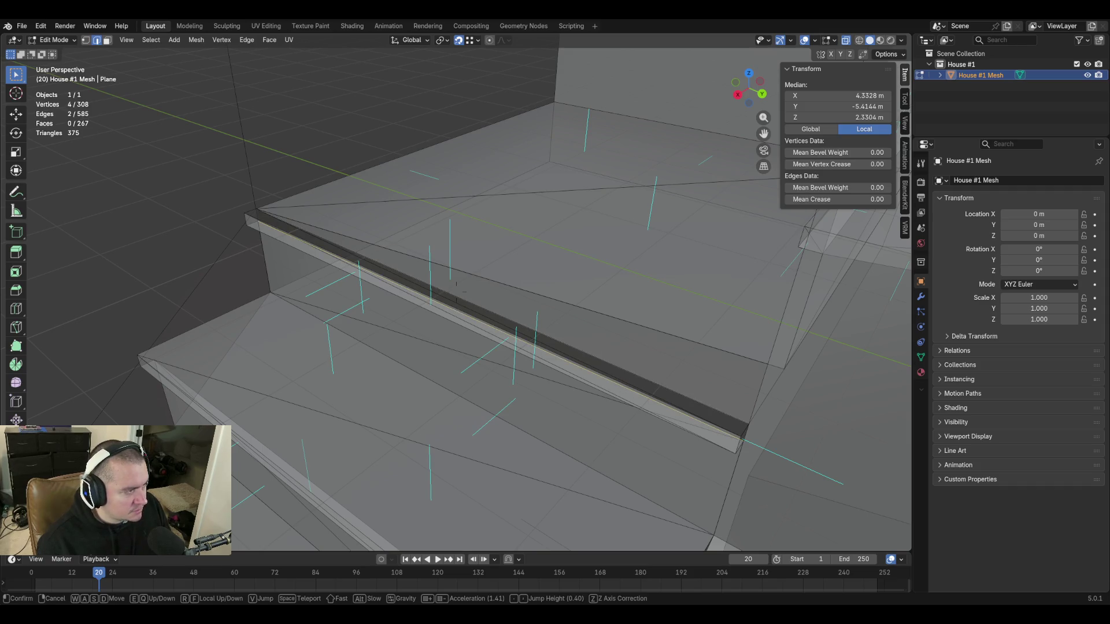
key(w)
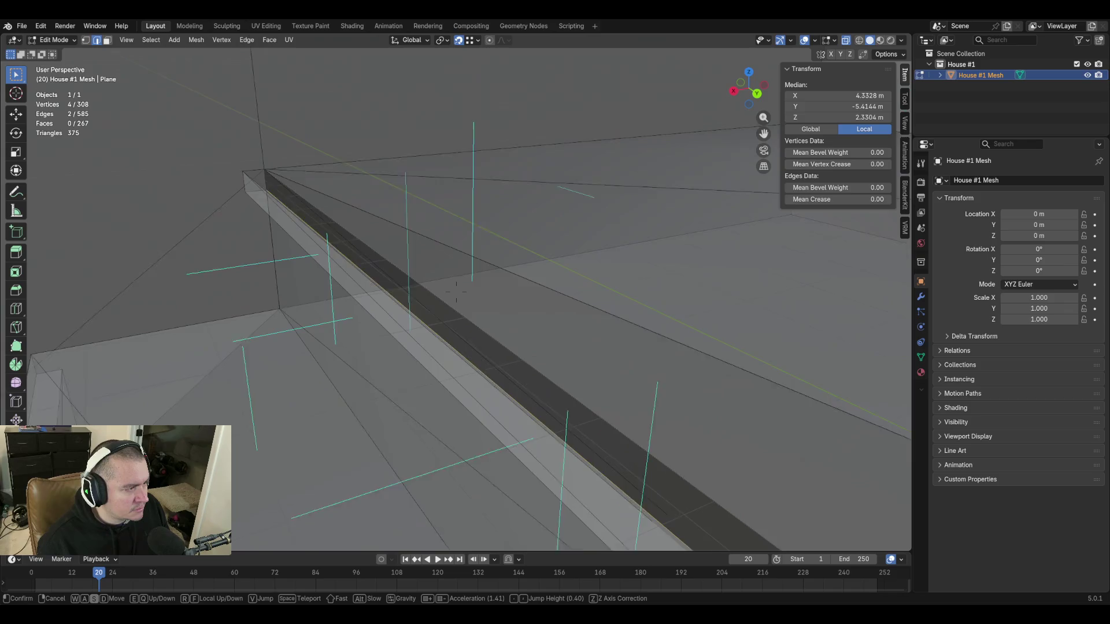
click(456, 292)
click(607, 356)
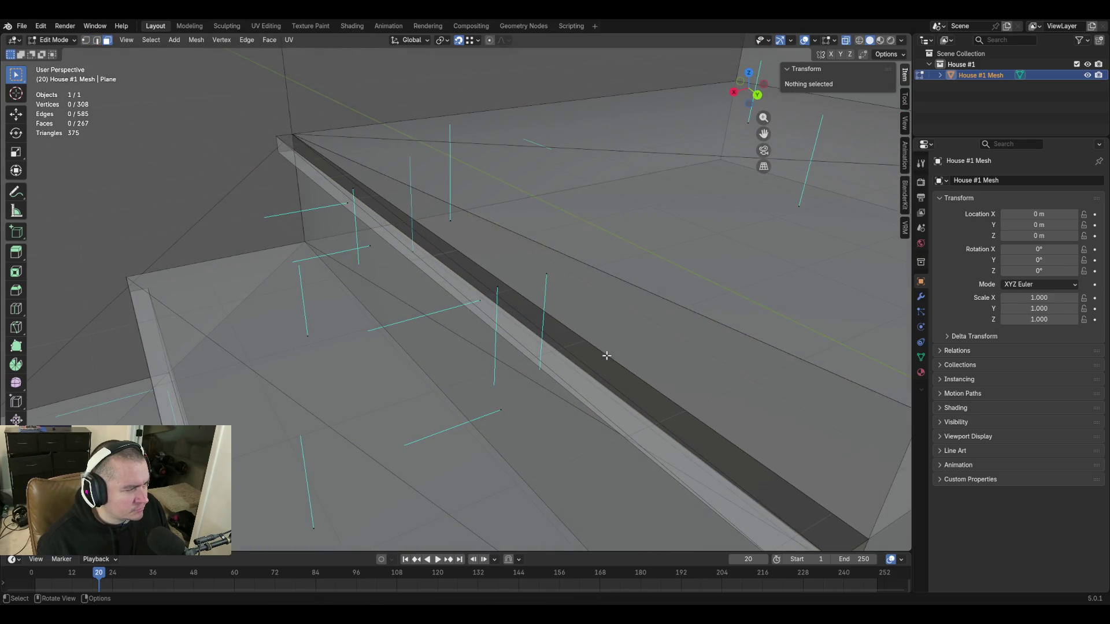
click(412, 248)
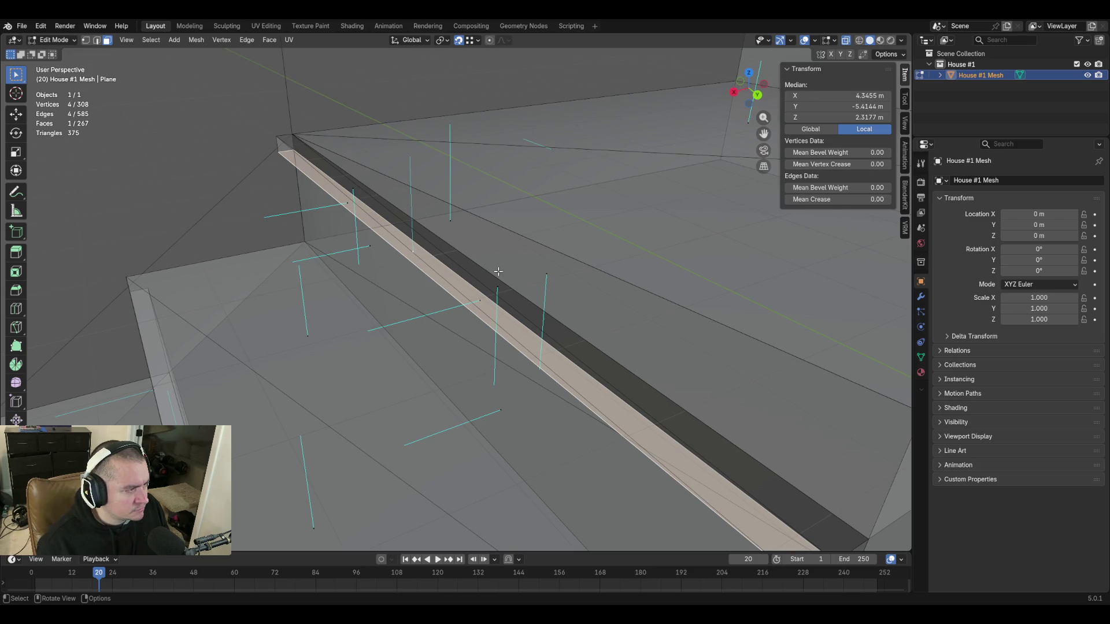
key(s)
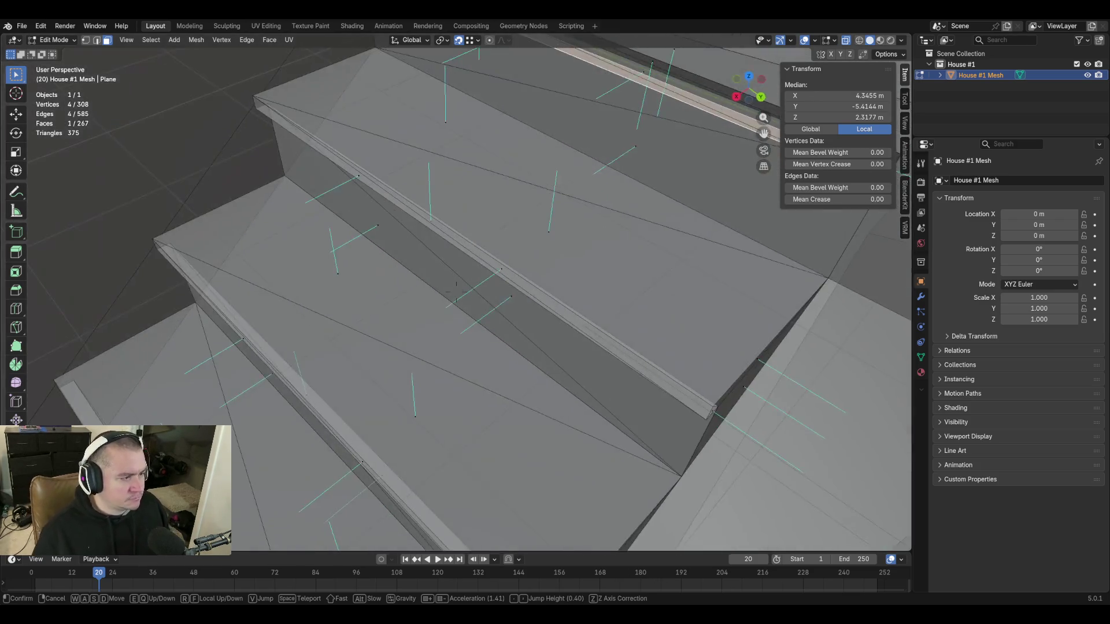
key(w)
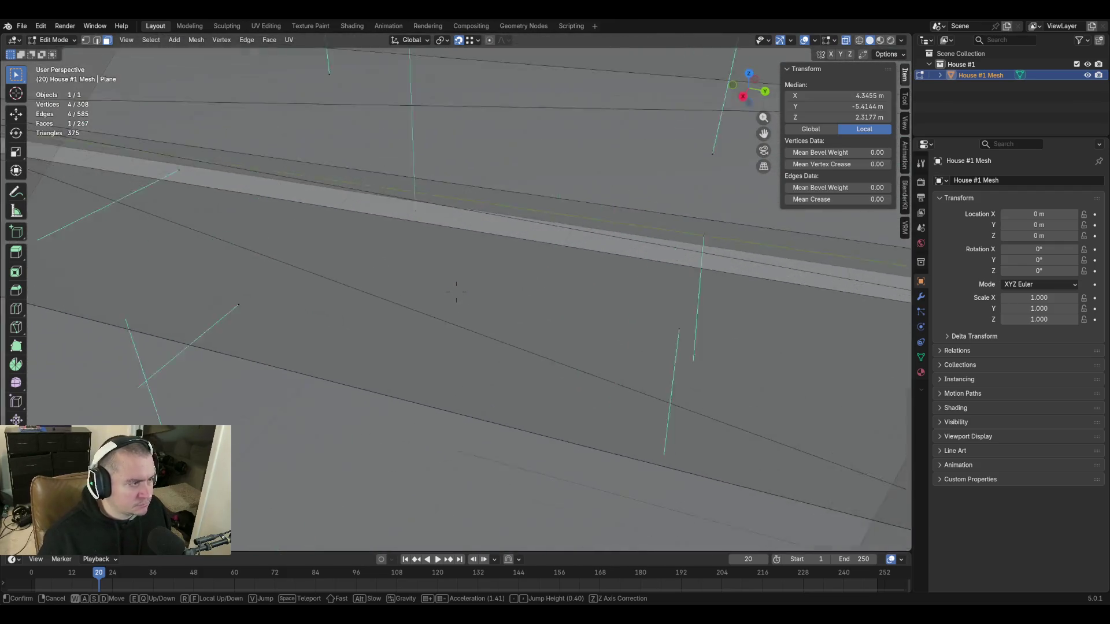
key(s)
click(442, 281)
key(s)
key(w)
click(506, 315)
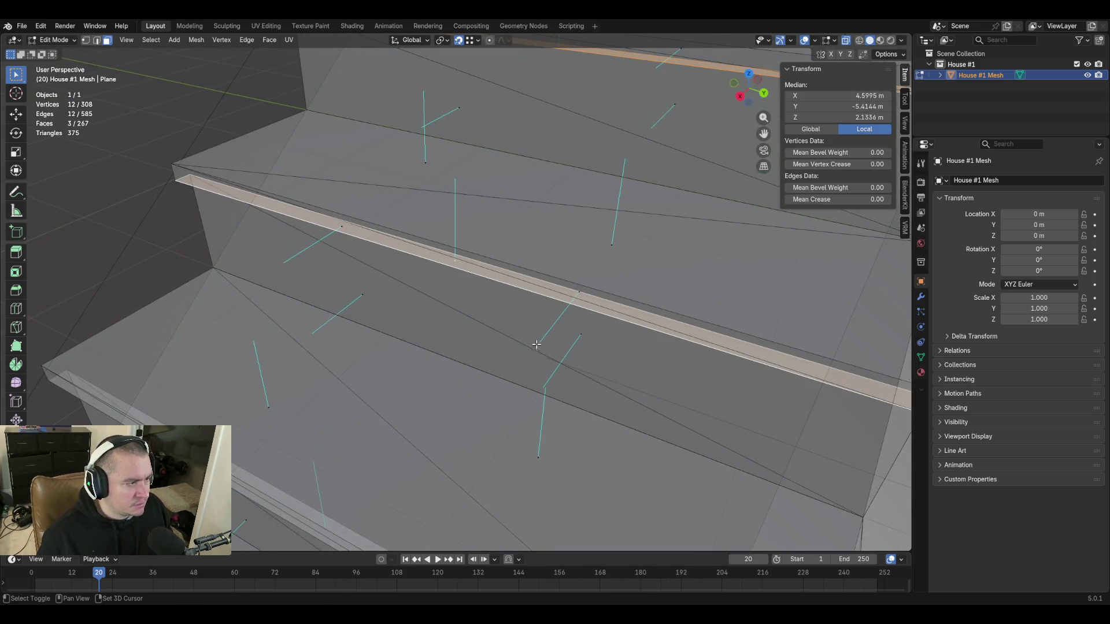
Add the remaining two stair-nosing faces to the selection, making five in total.
key(shift+grave)
key(s)
key(w)
click(556, 288)
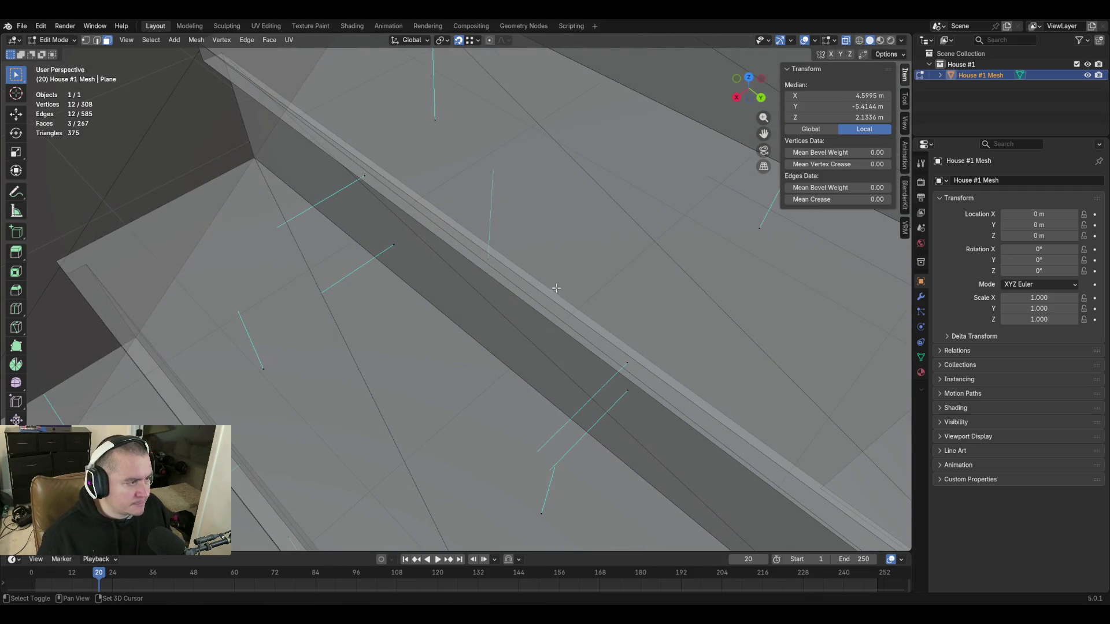
shift+click(490, 259)
key(shift+grave)
key(s)
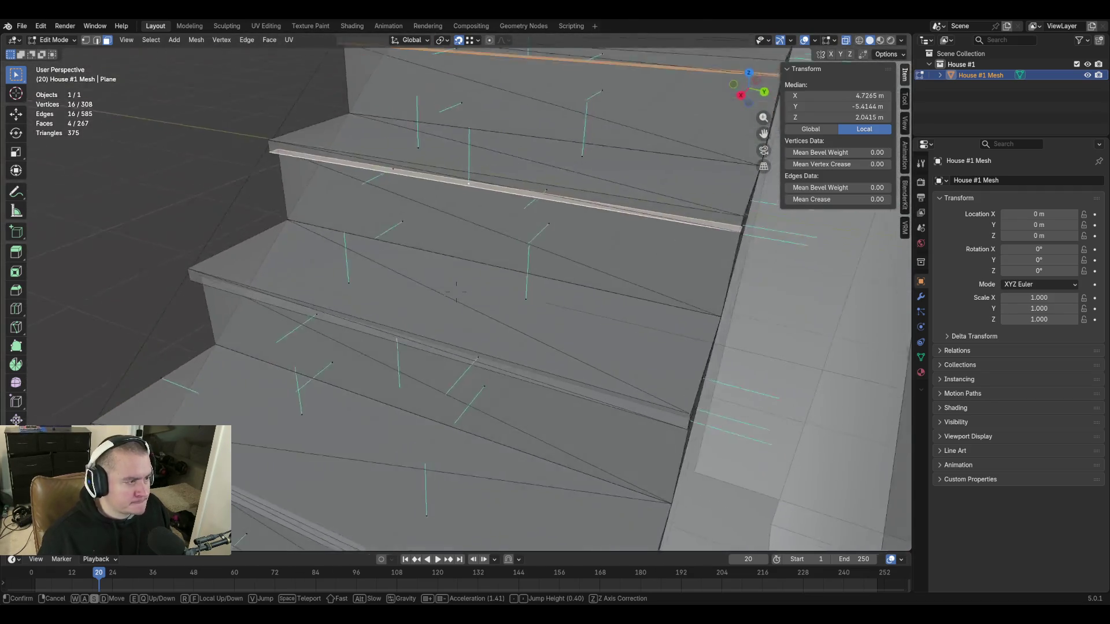
key(w)
click(509, 272)
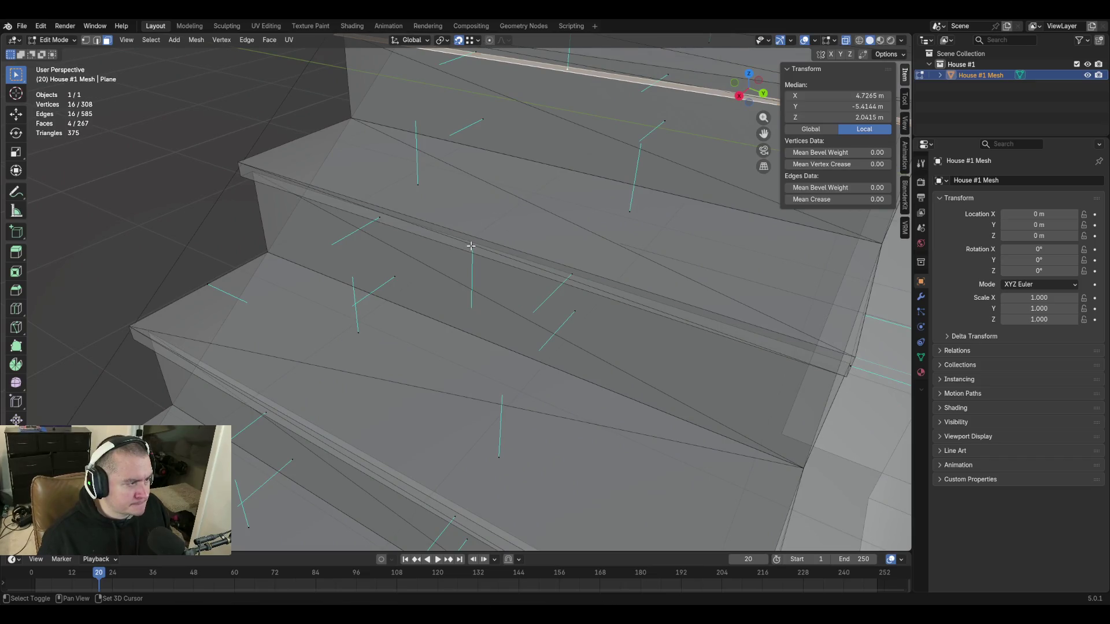
key(shift+grave)
key(s)
key(w)
click(557, 302)
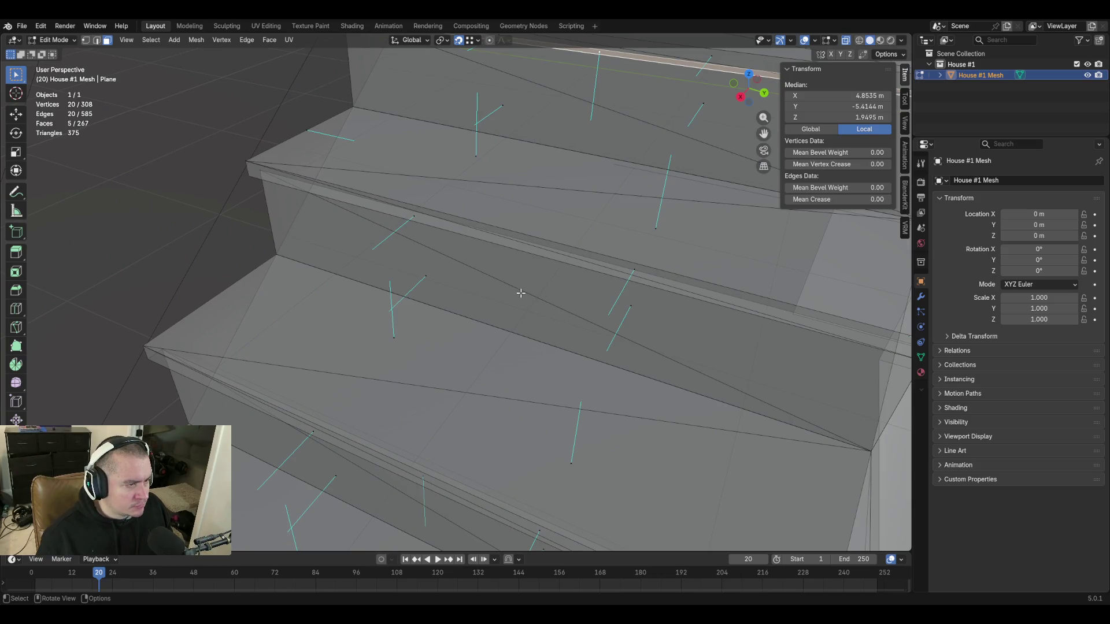
key(shift+grave)
key(s)
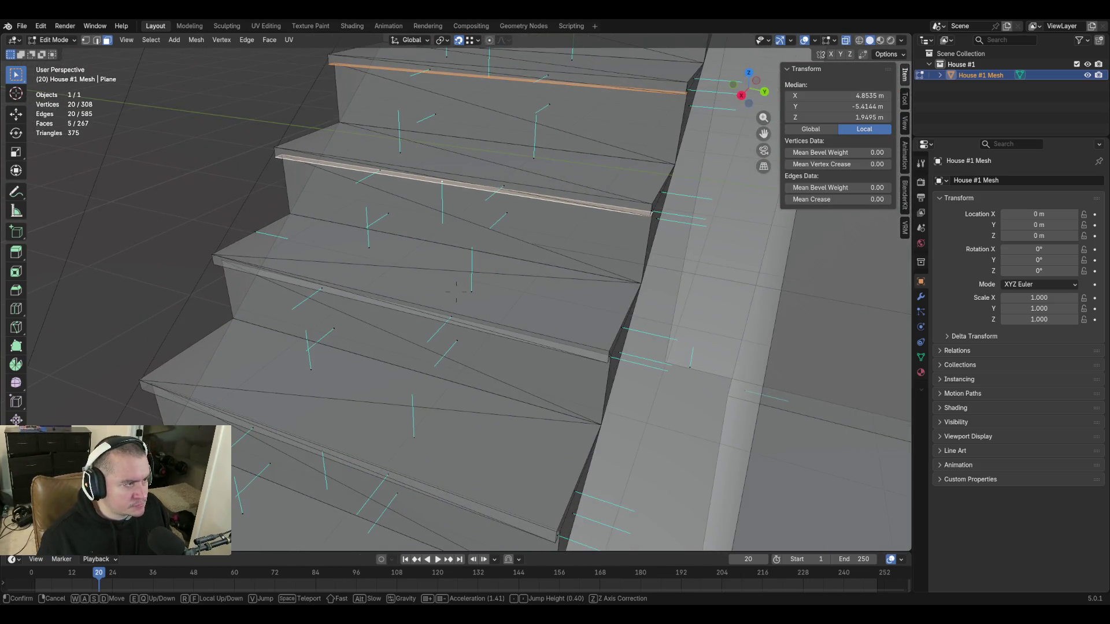
key(s)
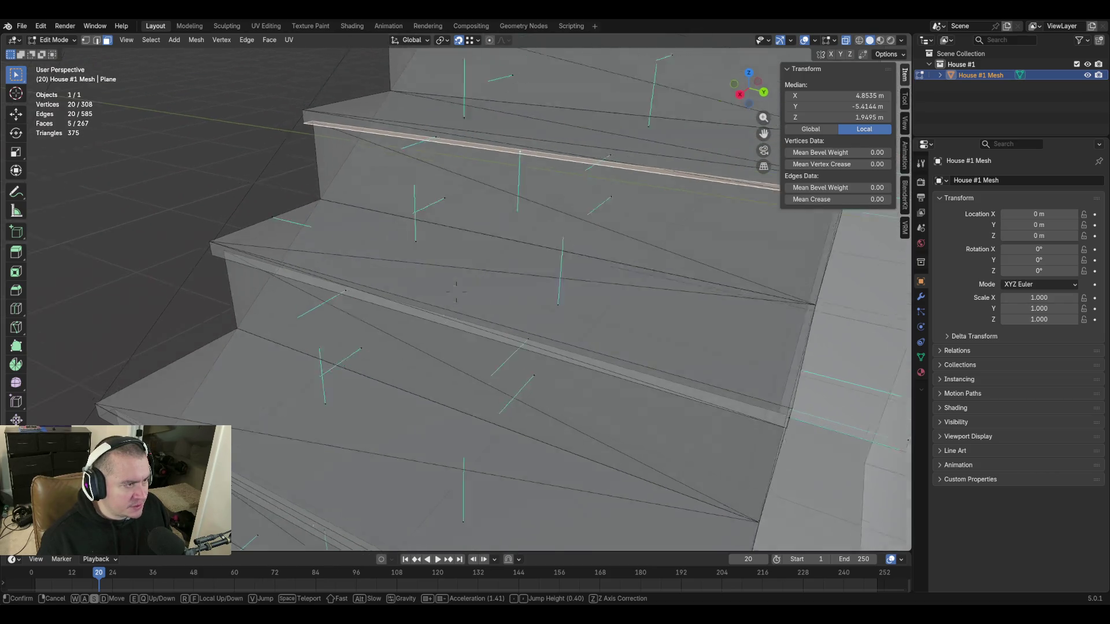
click(528, 293)
Flip the normals of the selected stair-nosing faces so they point the opposite way.
right_click(525, 292)
click(524, 291)
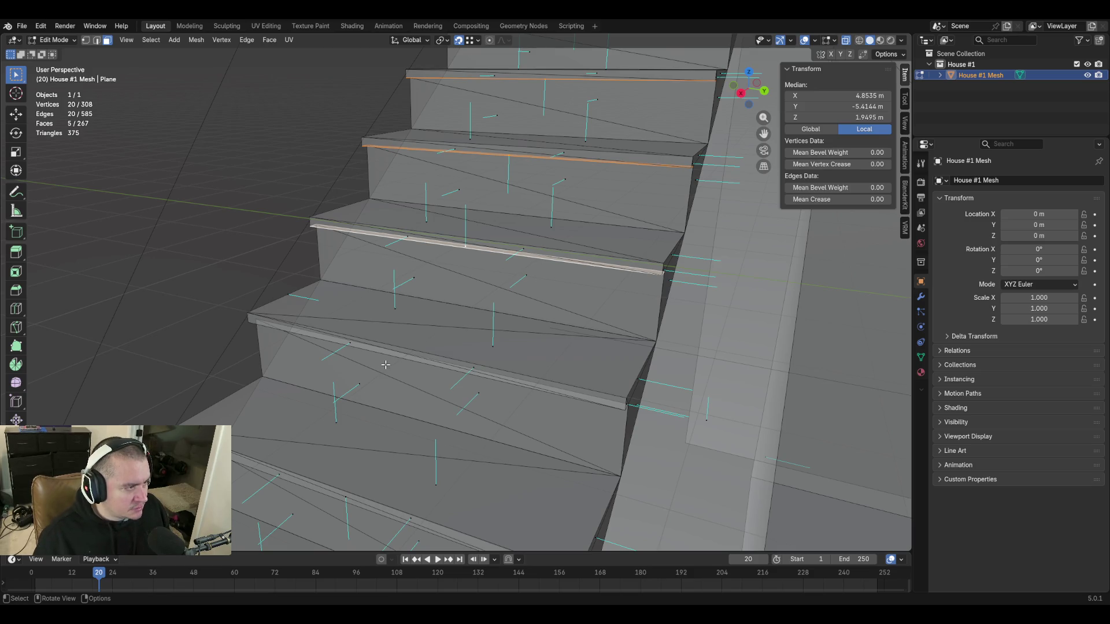
right_click(458, 255)
click(459, 255)
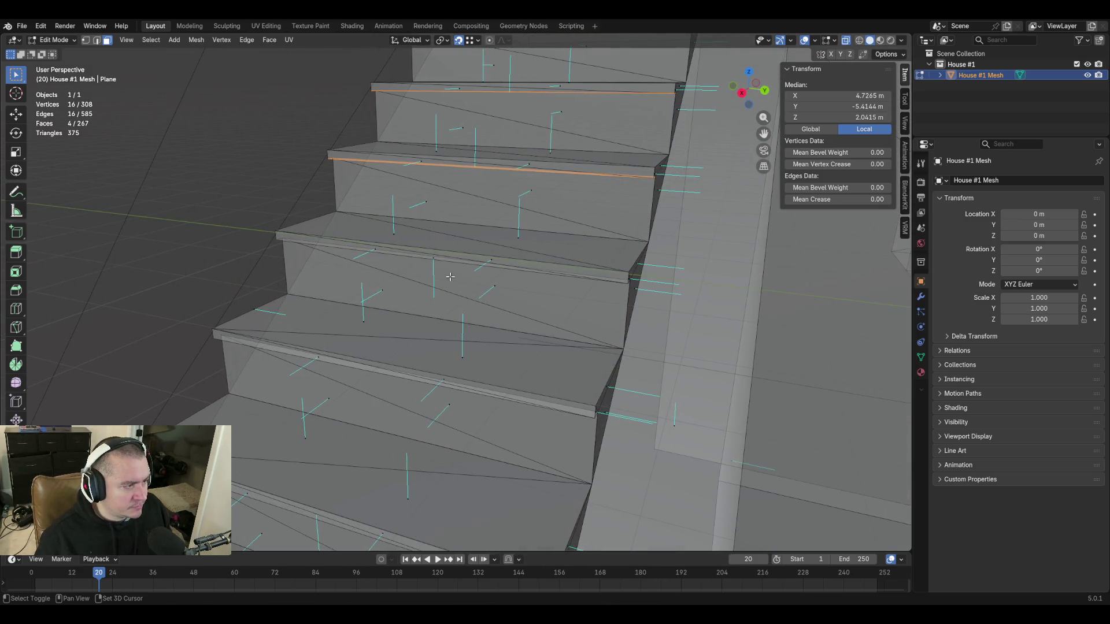
shift+scroll(492, 309, up, 5)
right_click(491, 308)
click(491, 308)
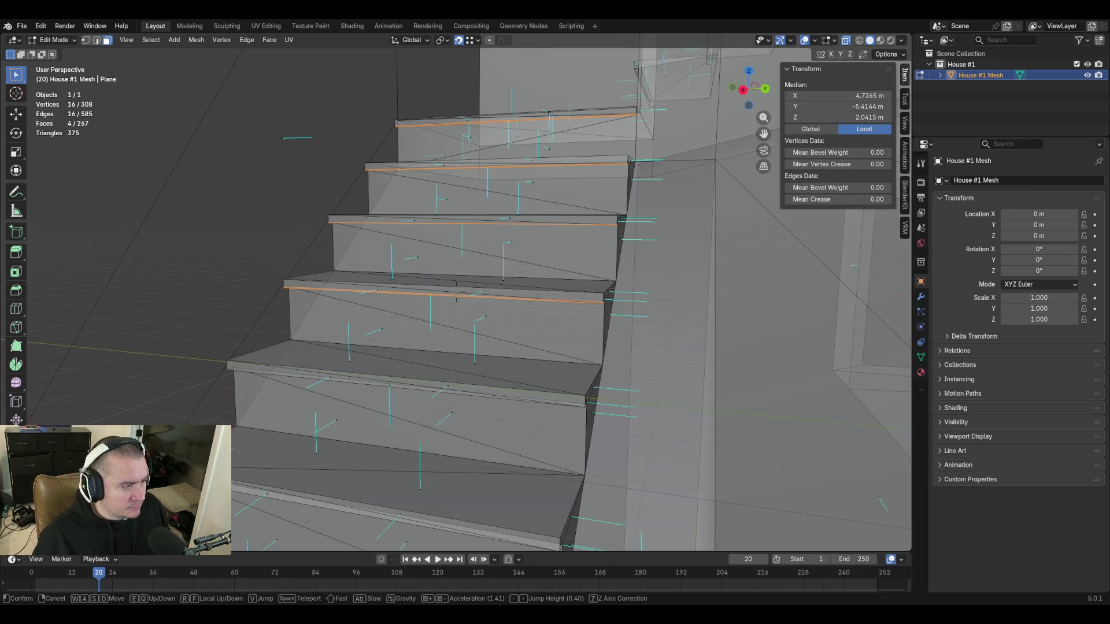
Fill a new face between the two selected edges along one step.
key(w)
click(494, 306)
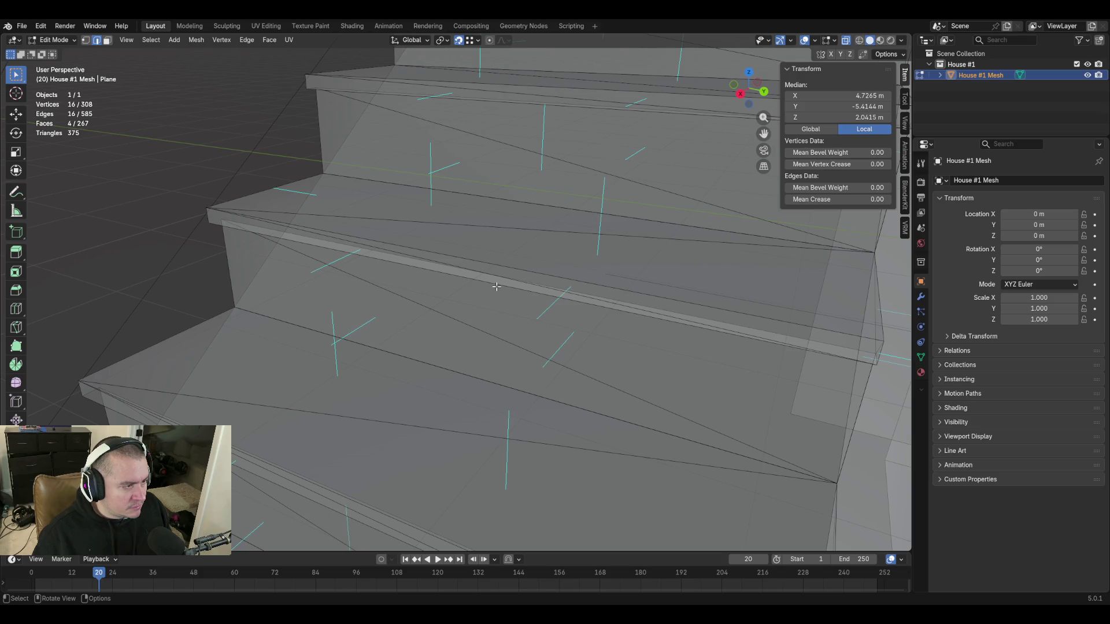
key(shift+grave)
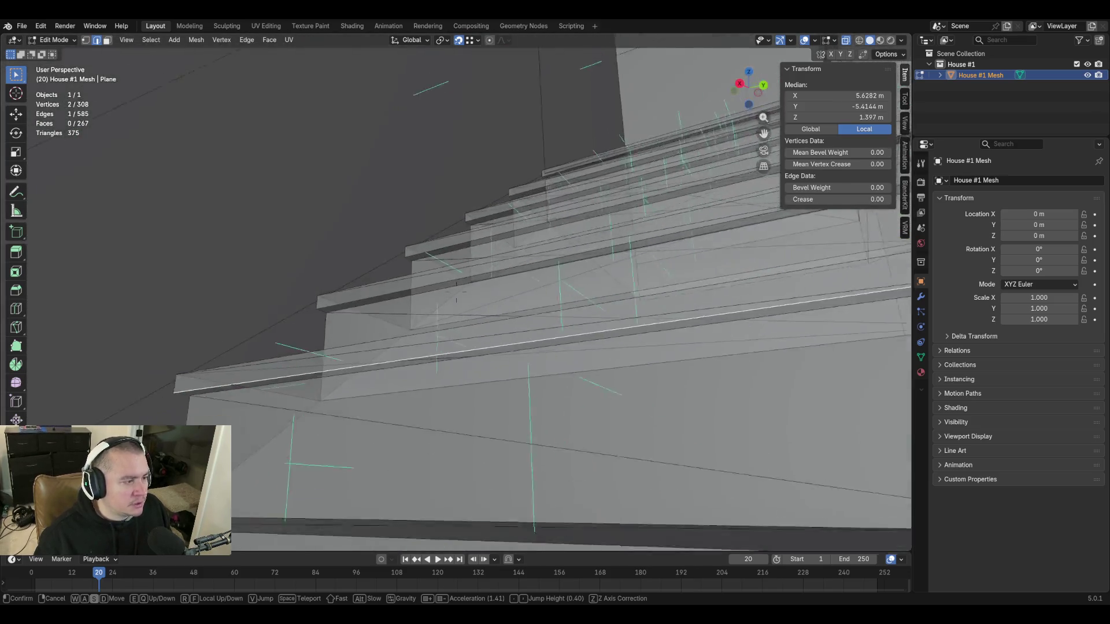
click(456, 292)
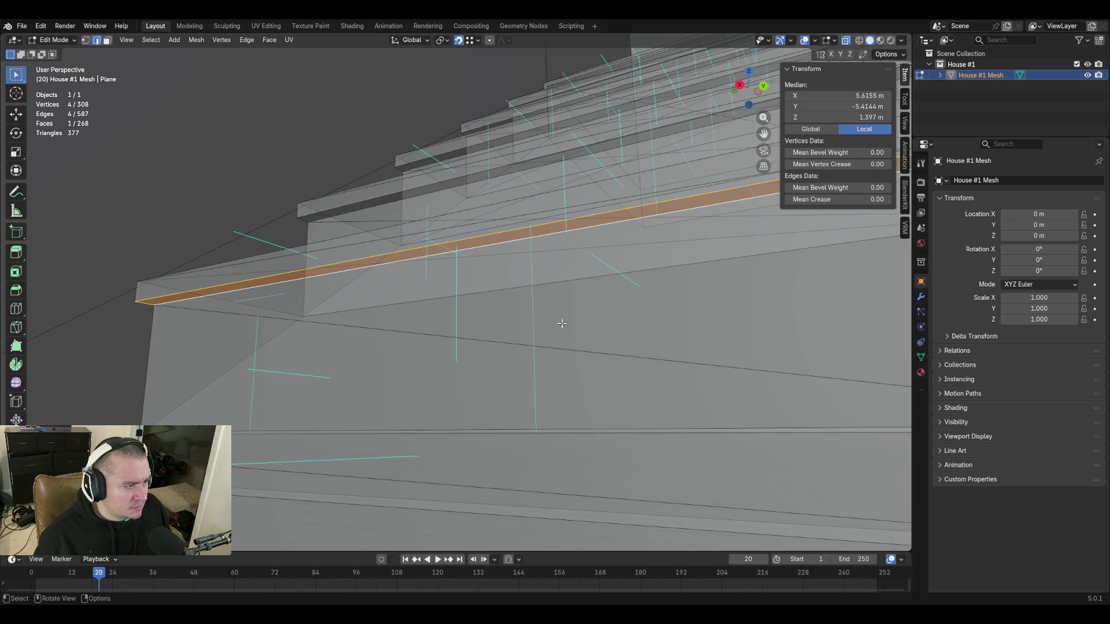
key(shift+grave)
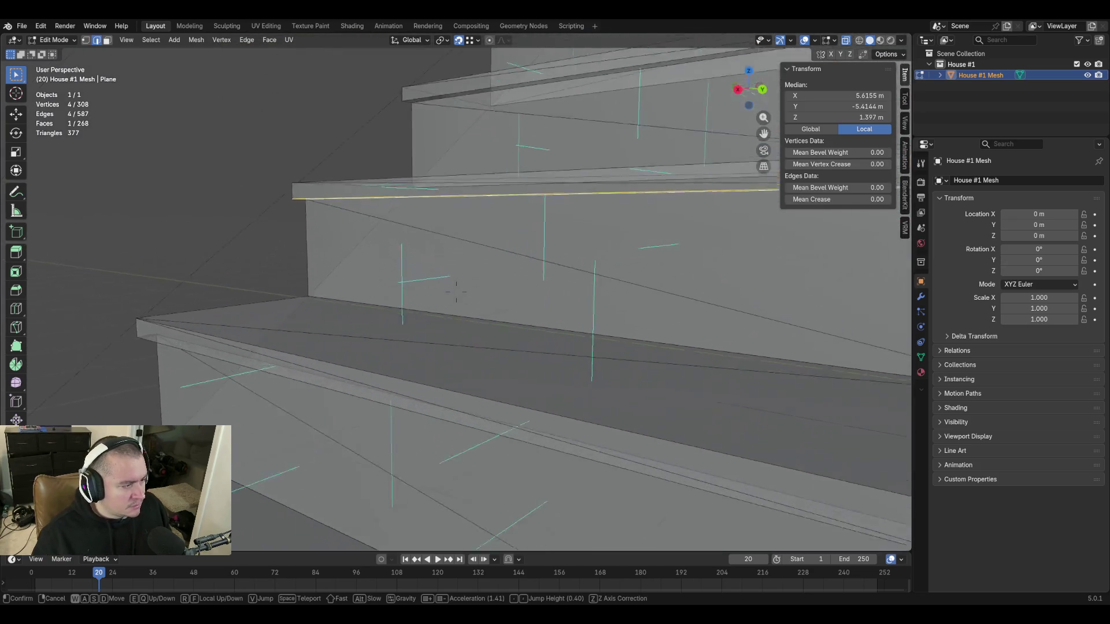
Flip the normal of the long thin stair-nosing face.
key(s)
key(w)
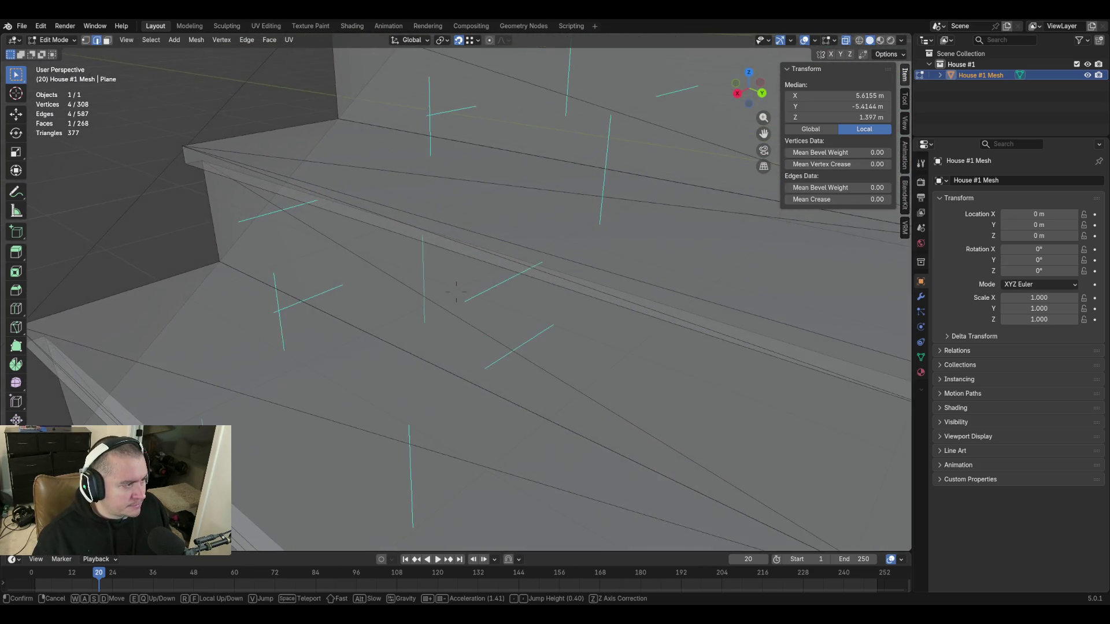
key(s)
key(w)
click(456, 291)
click(458, 254)
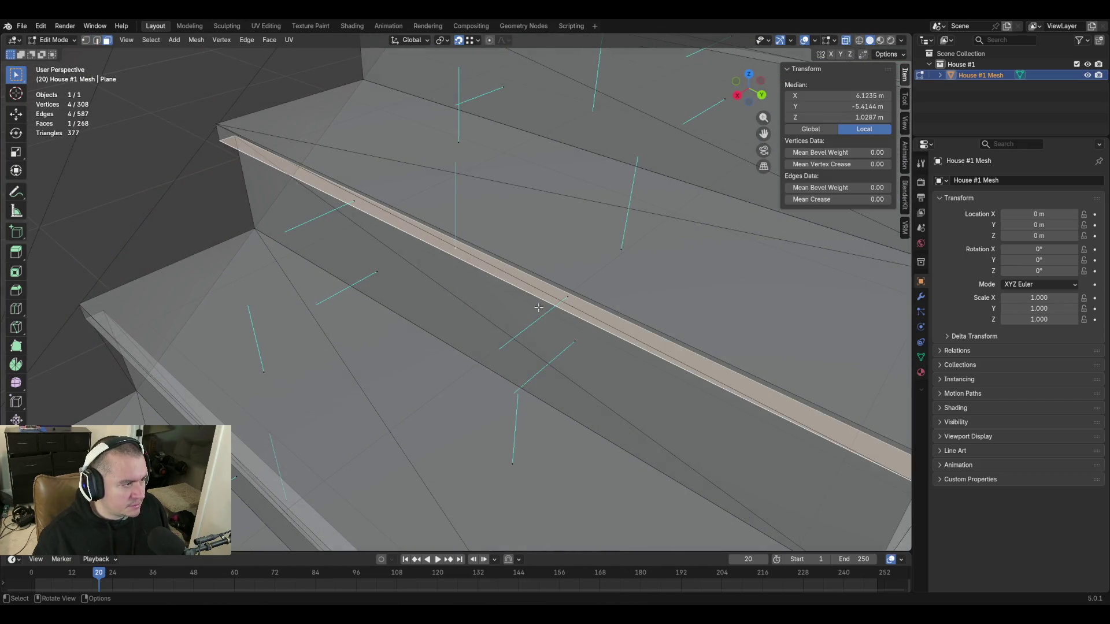
click(576, 331)
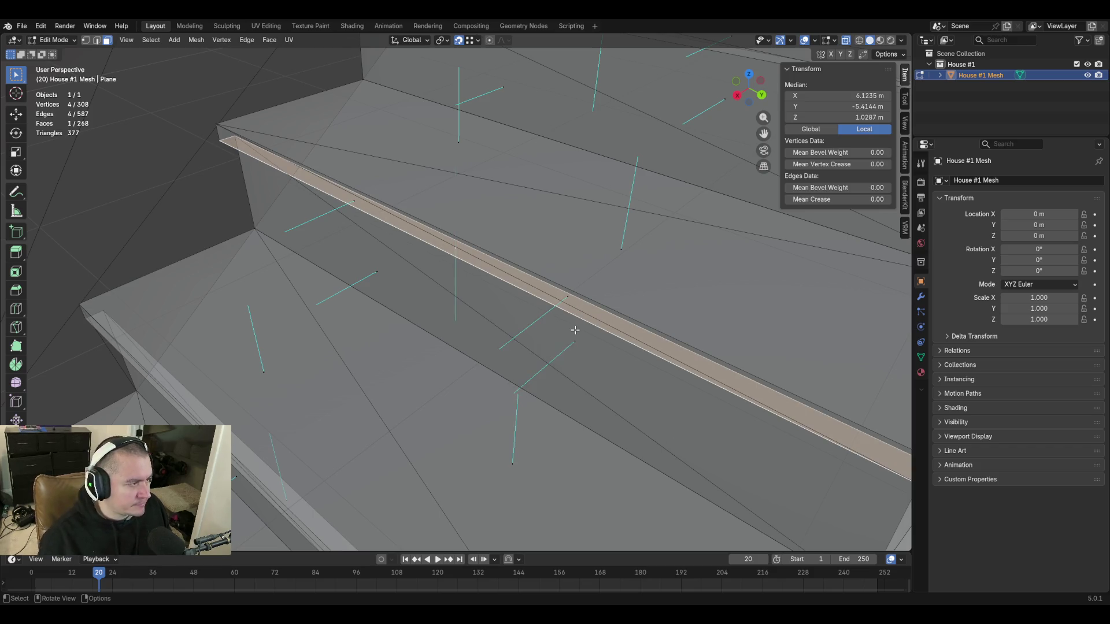
key(s)
key(w)
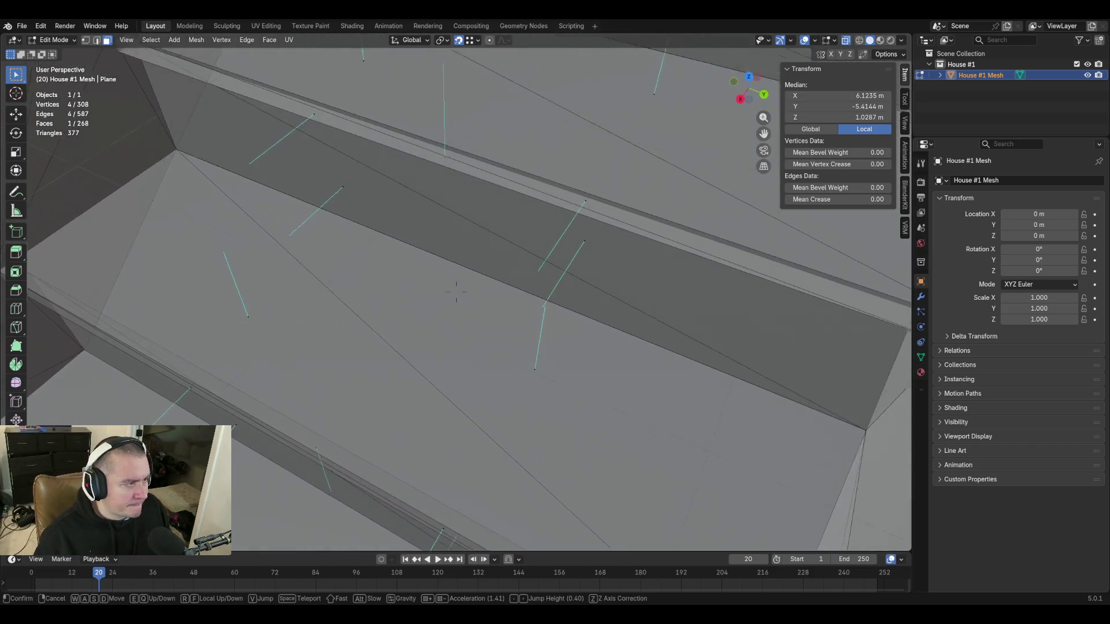
click(528, 253)
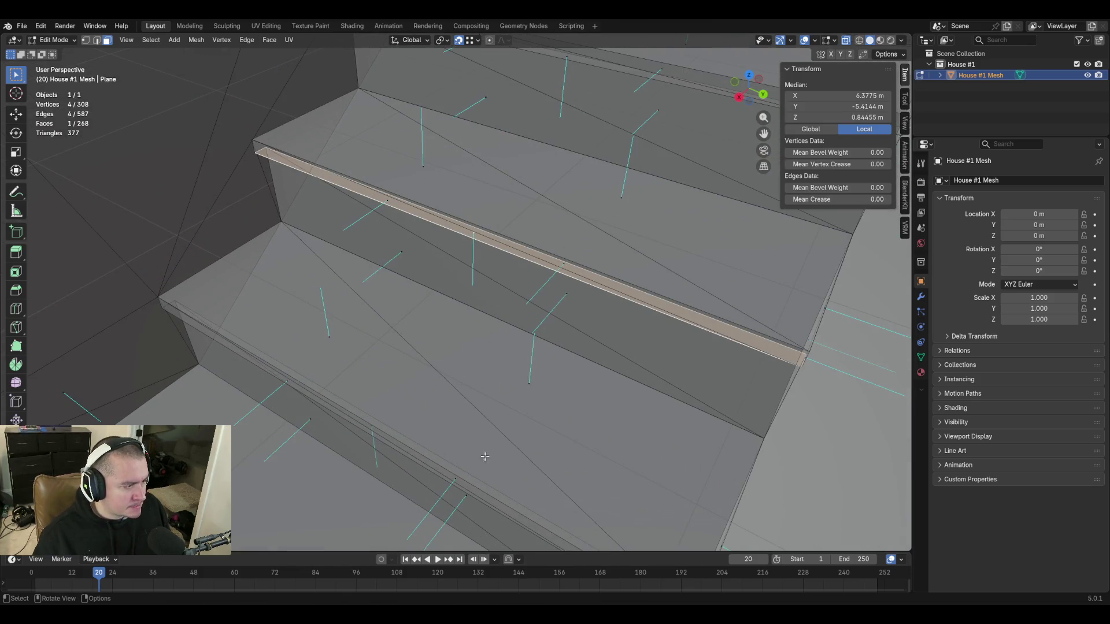
key(shift+grave)
key(w)
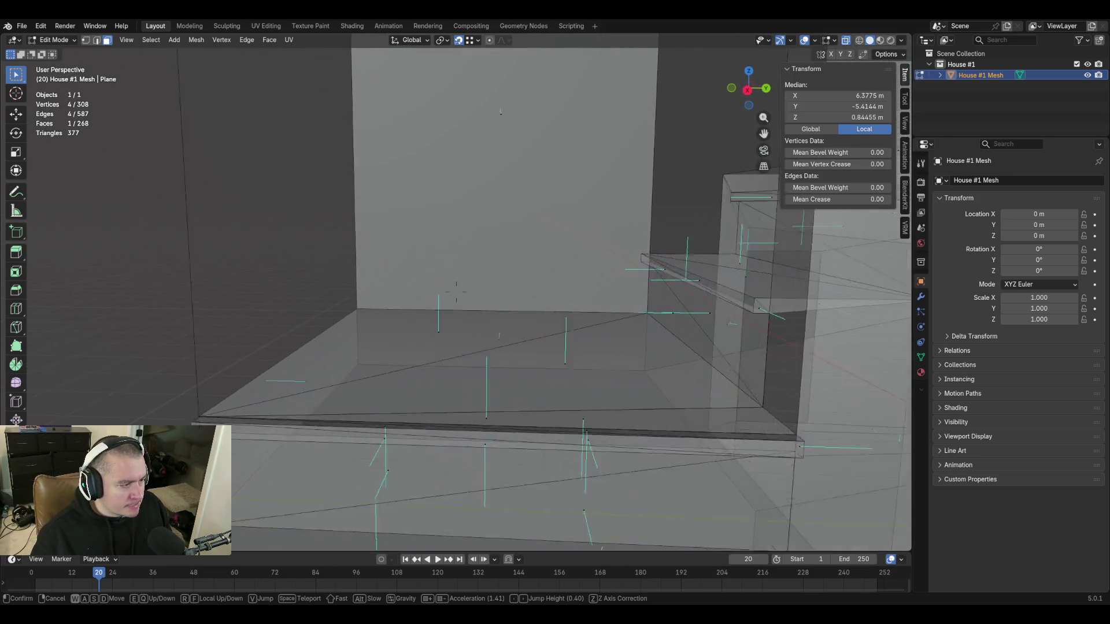
In edge select mode, fill a face between the two selected edges at the top step.
click(333, 466)
key(2)
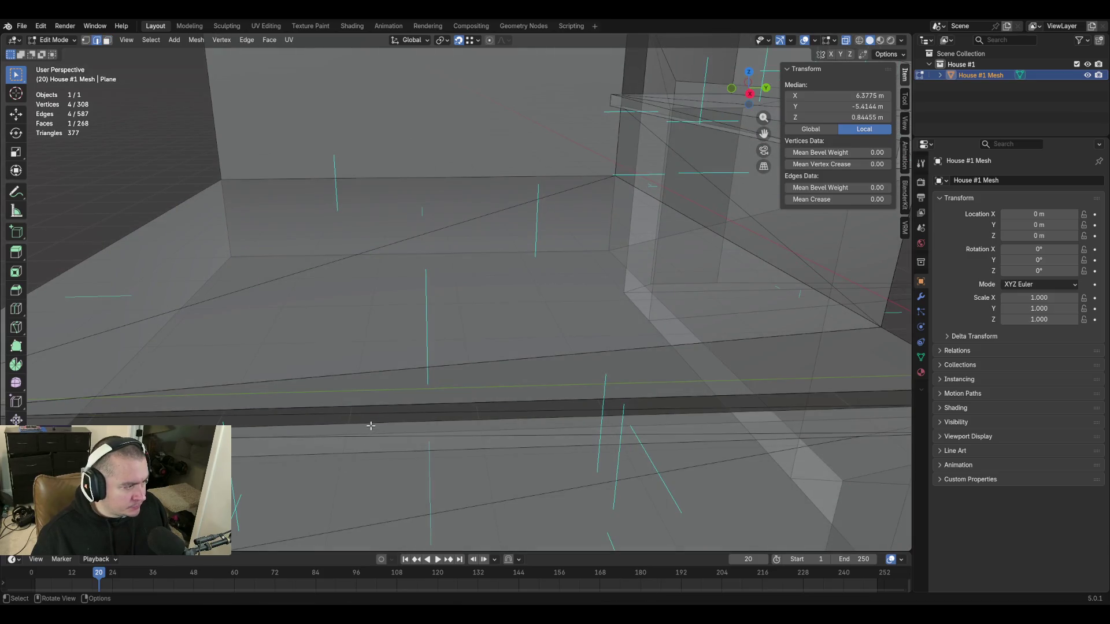
key(f)
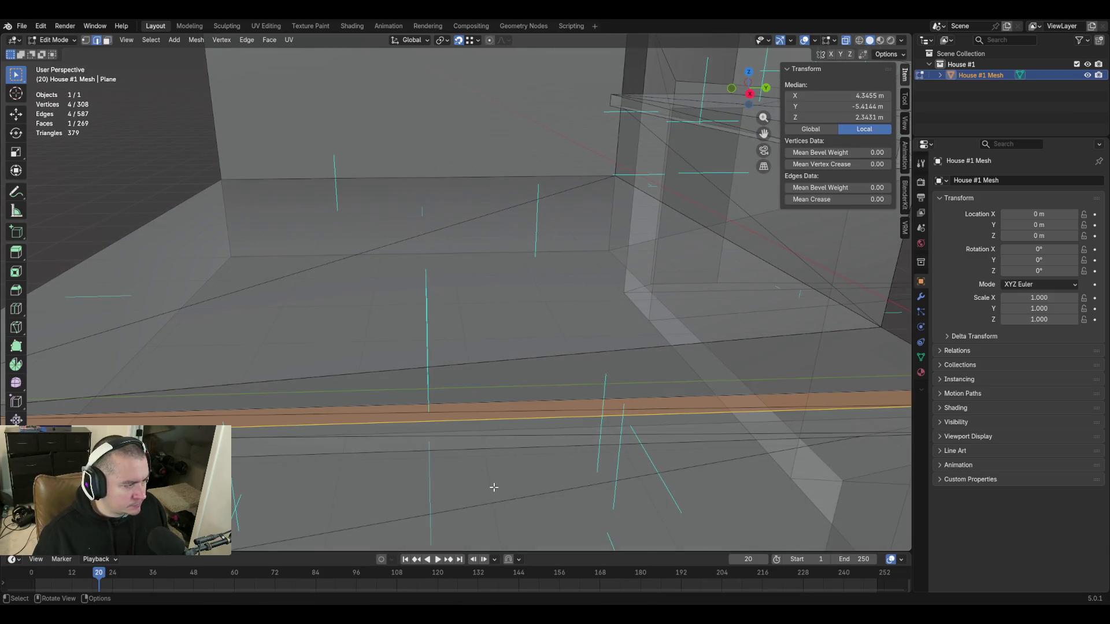
key(s)
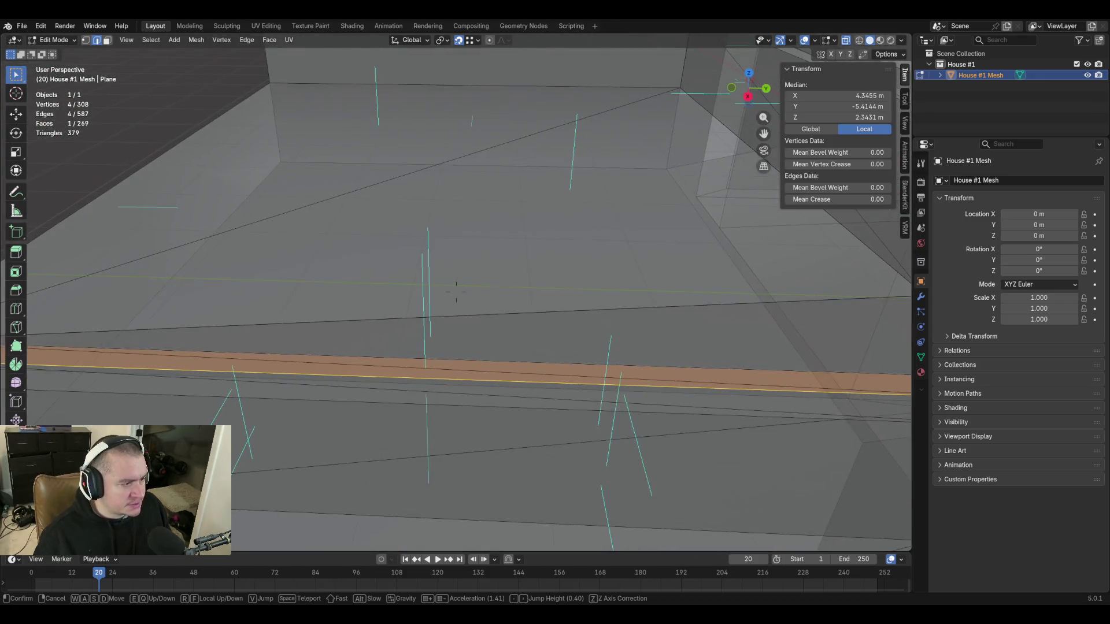
click(476, 483)
Move one edge of the new face down into place.
click(494, 325)
key(g)
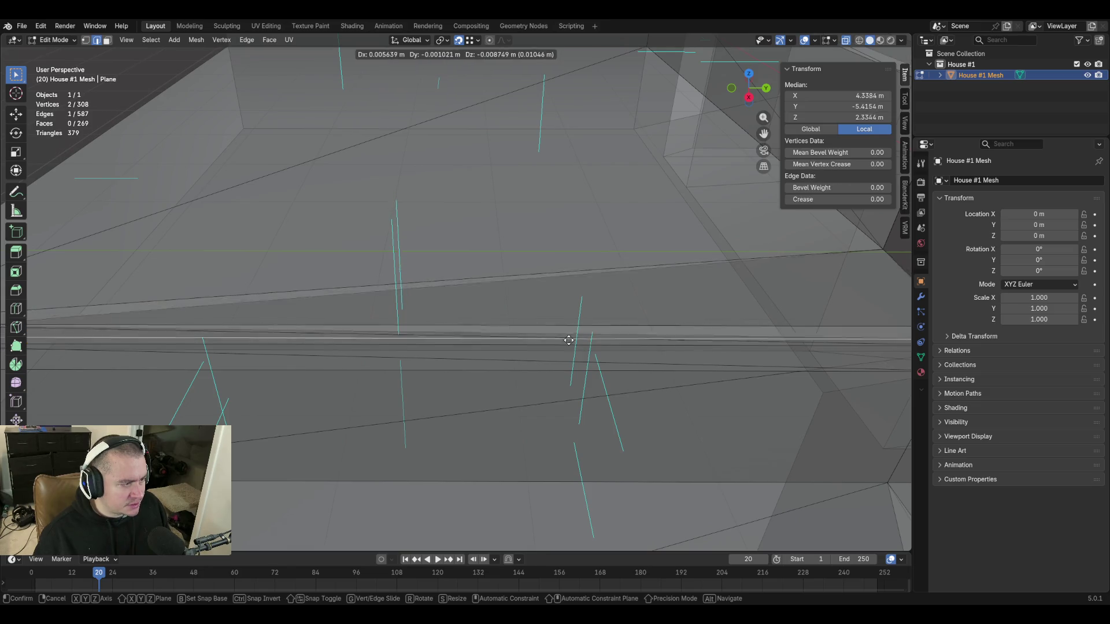
key(Escape)
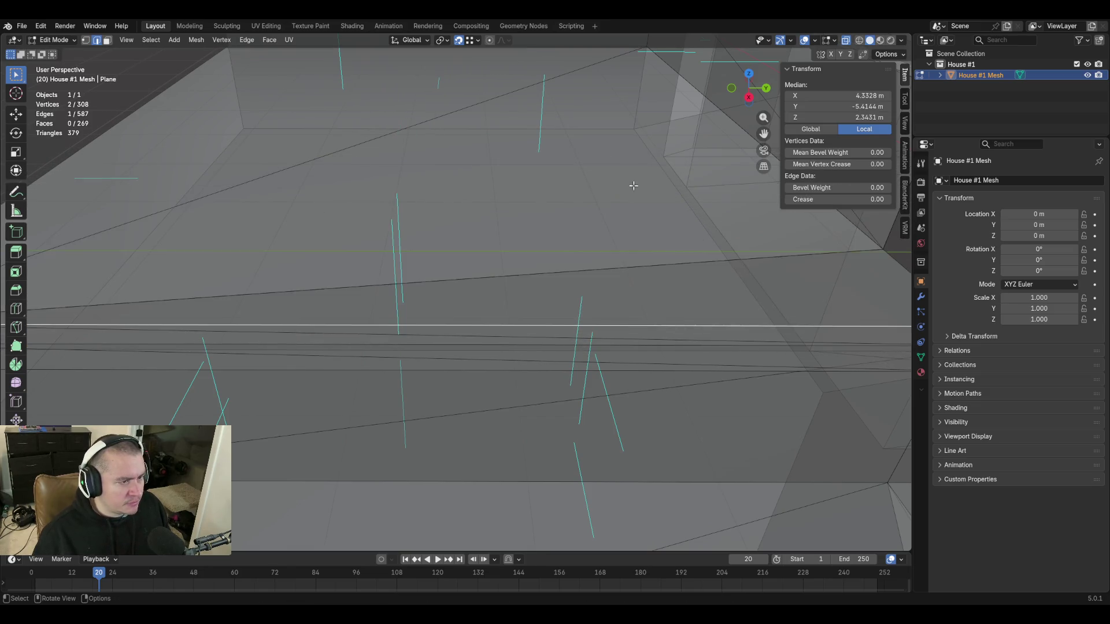
key(shift+grave)
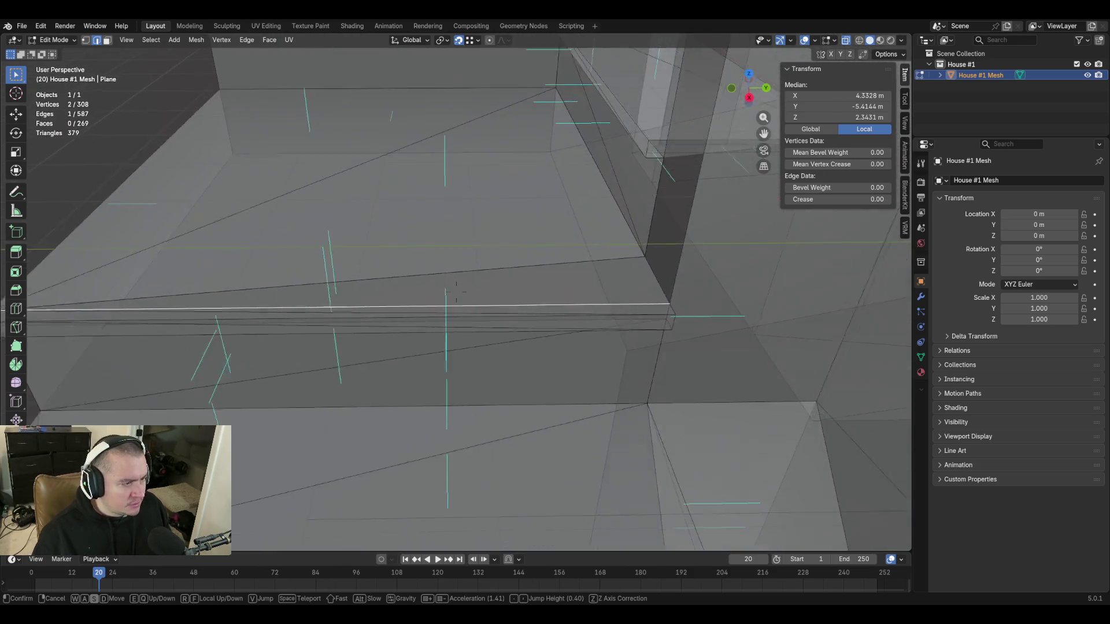
click(456, 293)
key(g)
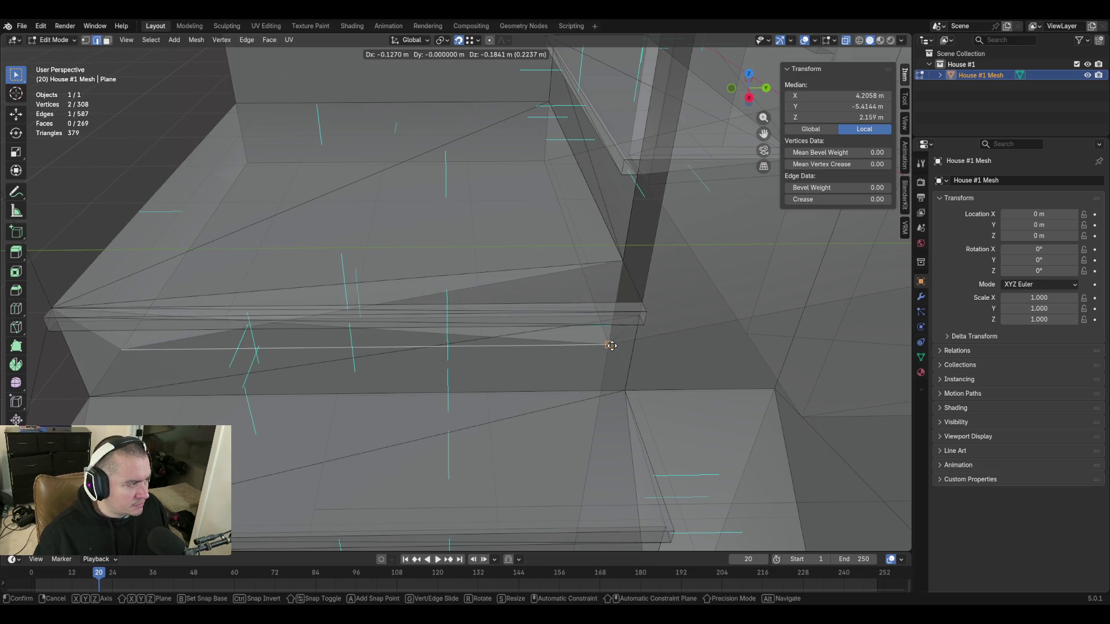
click(639, 384)
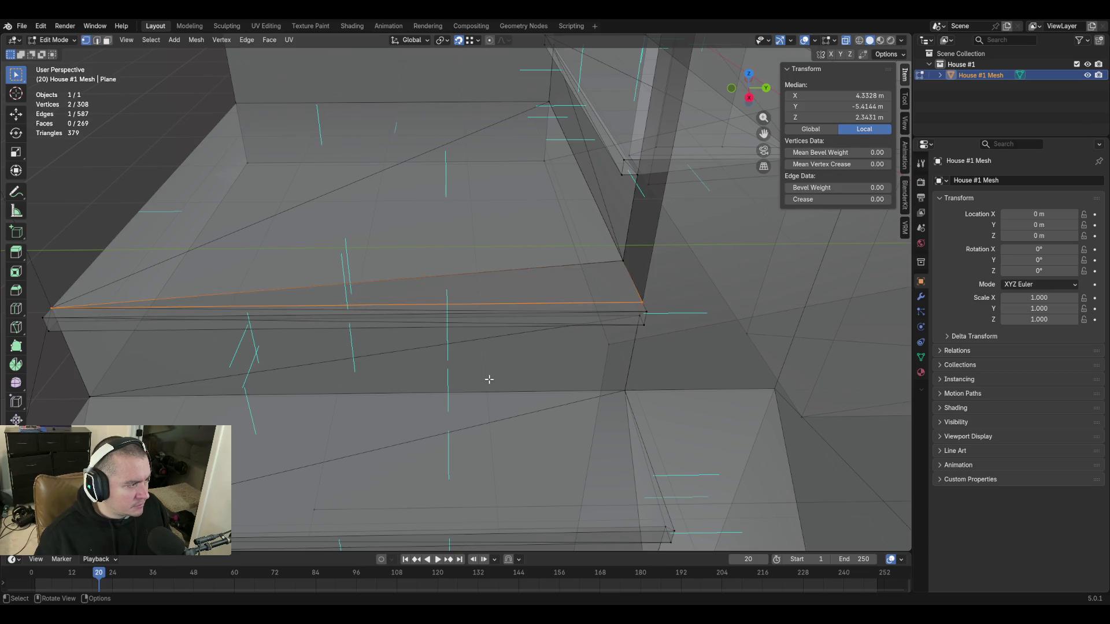
key(a)
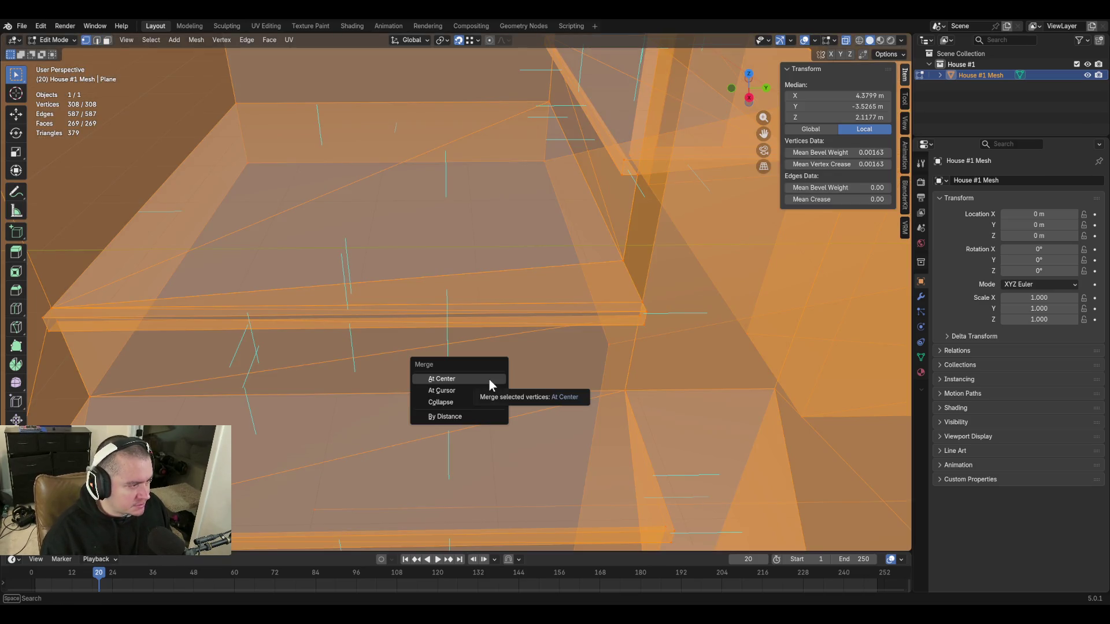
Merge vertices by distance to remove 50 duplicates, then select the thin sliver face.
click(457, 417)
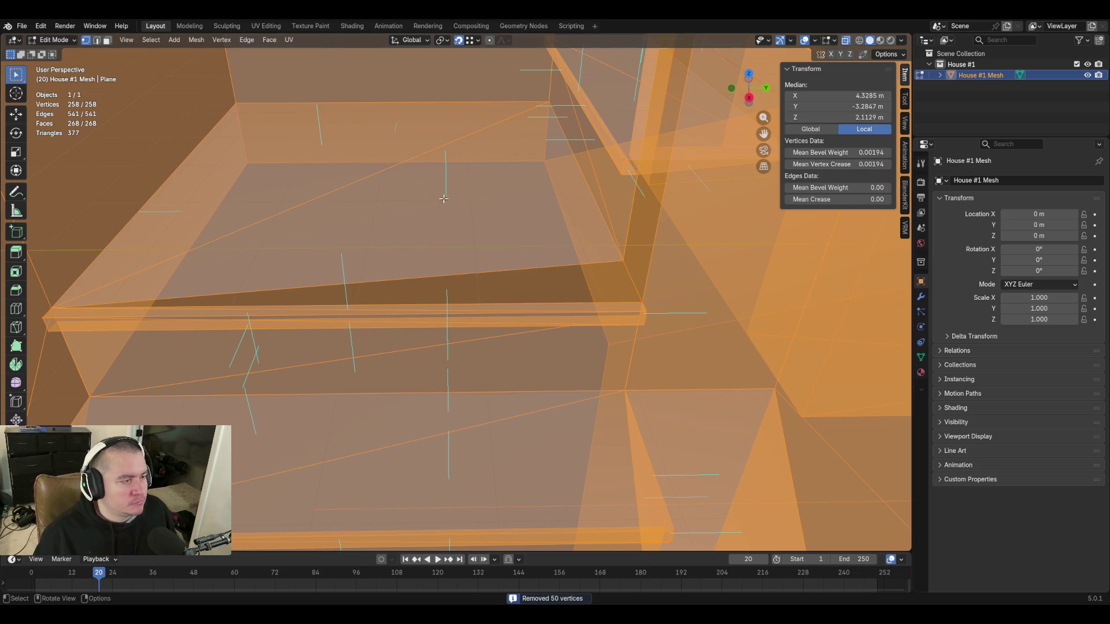
key(alt+a)
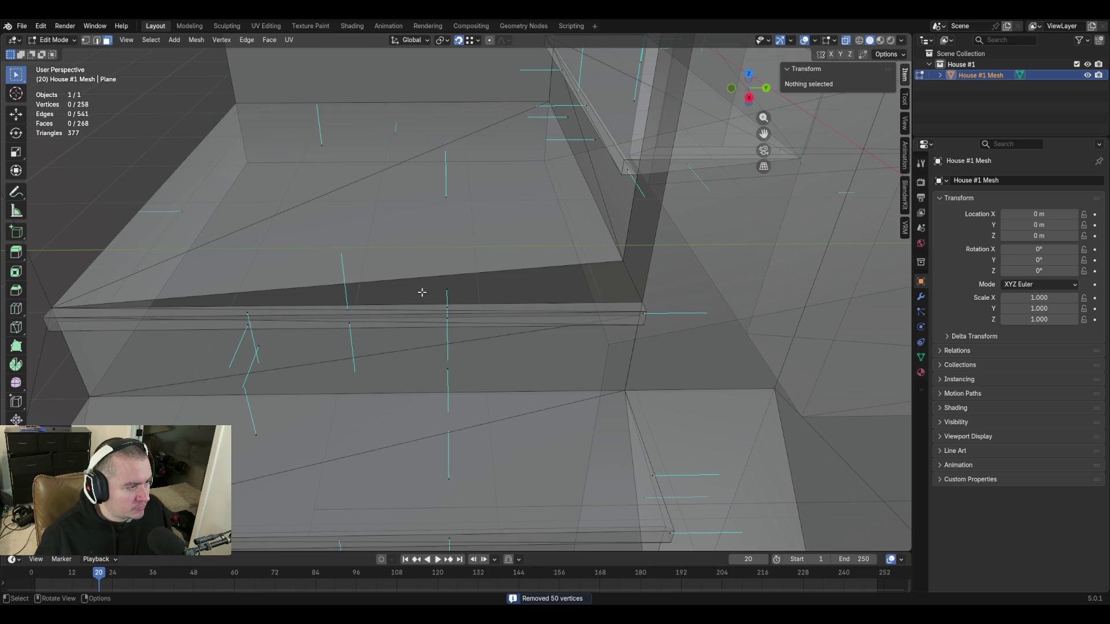
click(450, 290)
right_click(478, 299)
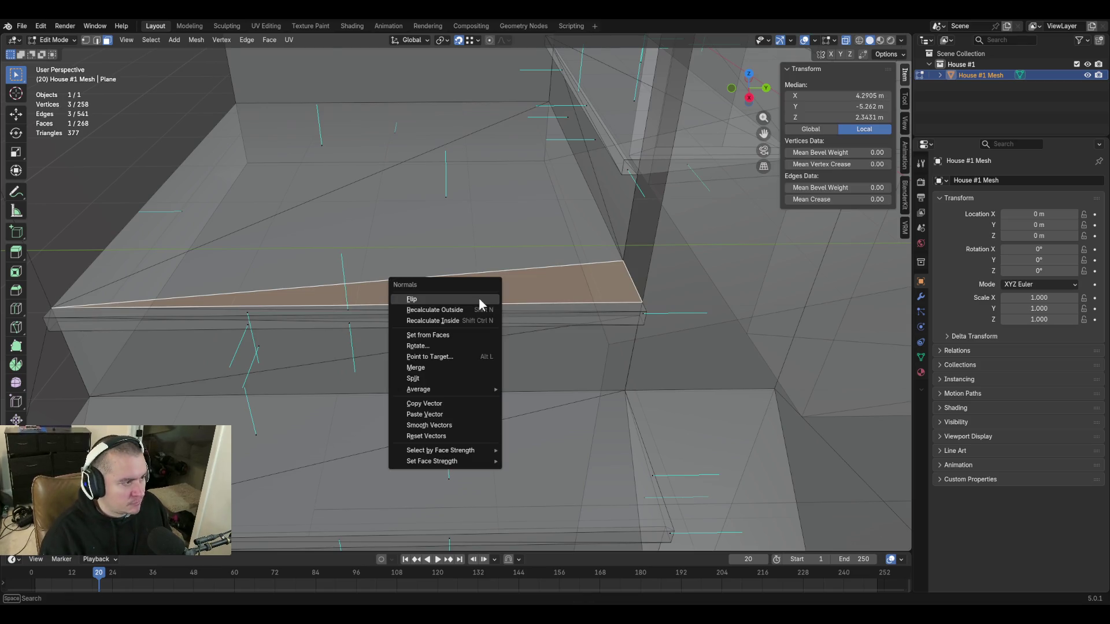
key(Escape)
key(shift+grave)
key(s)
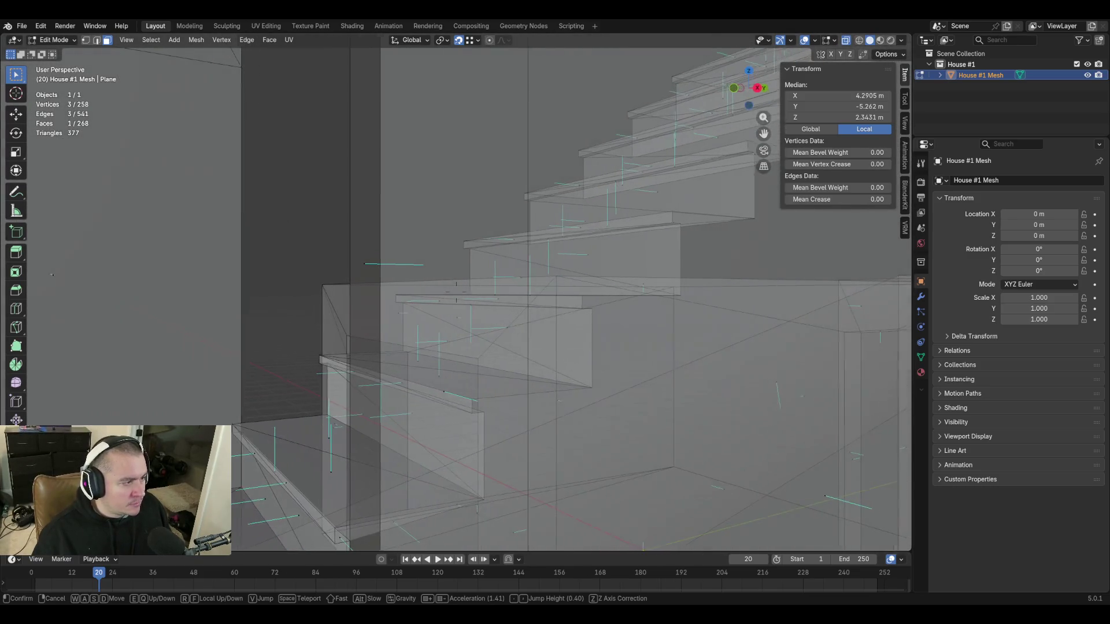
click(456, 292)
click(371, 265)
key(shift+grave)
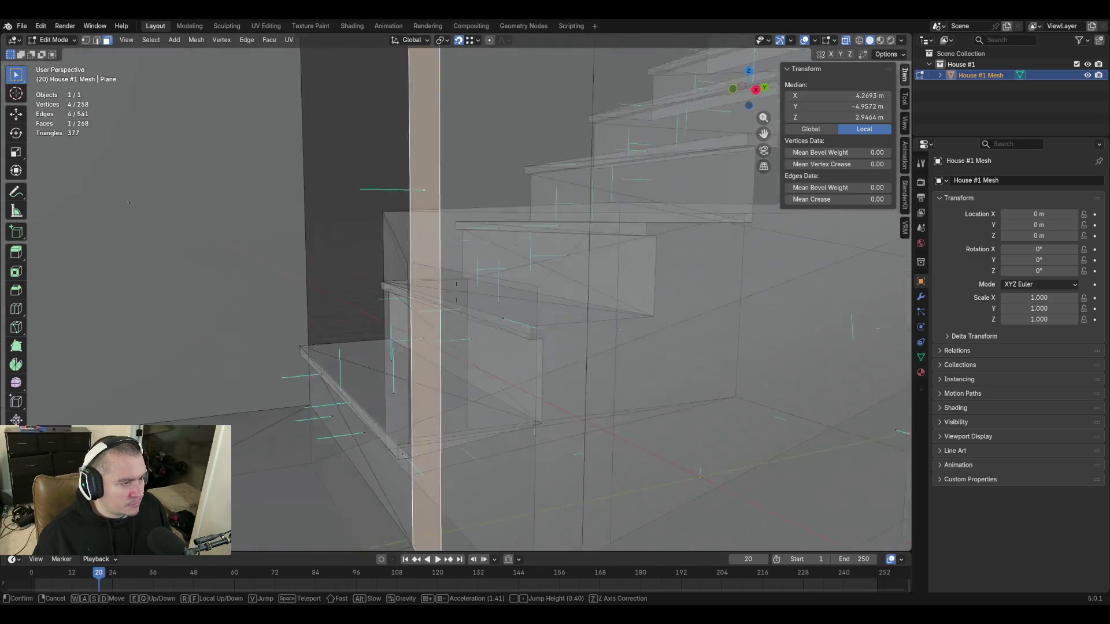
key(w)
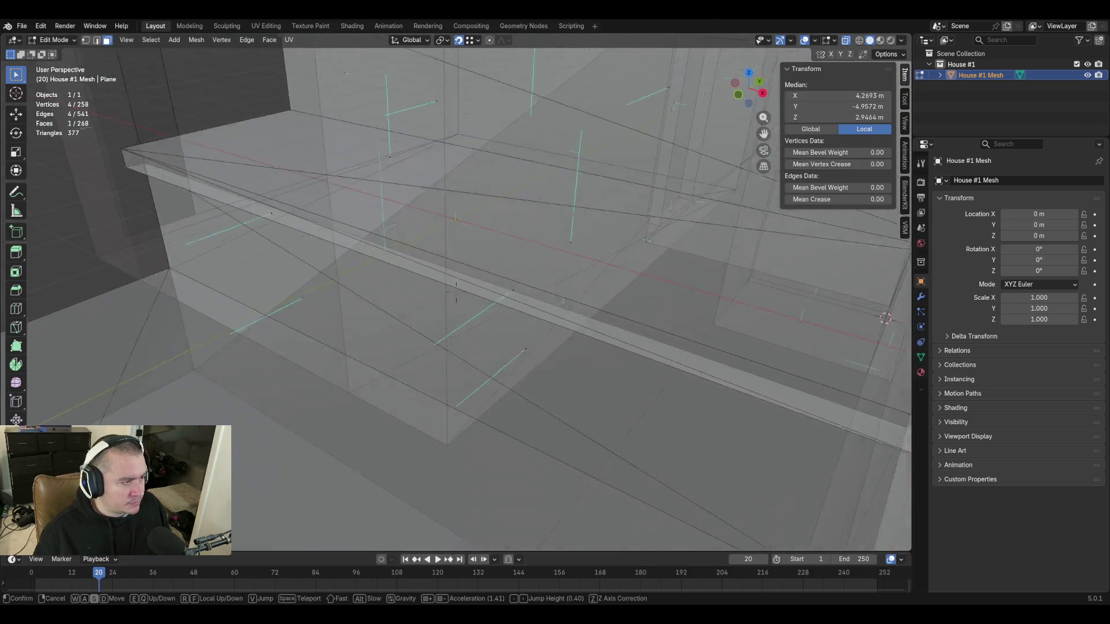
click(441, 336)
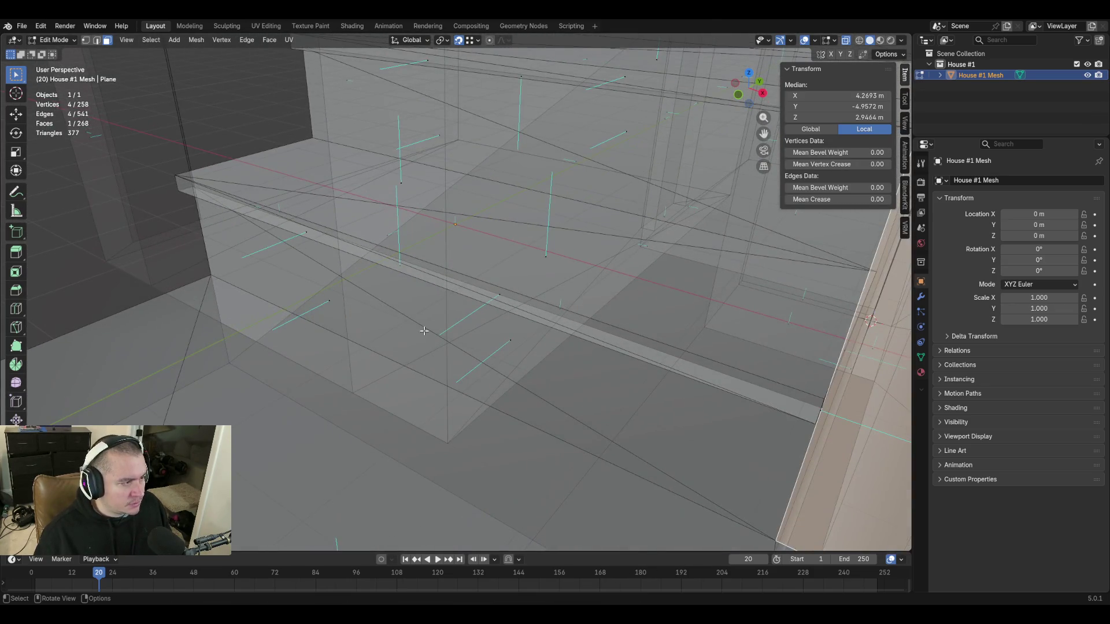
click(398, 267)
key(shift+grave)
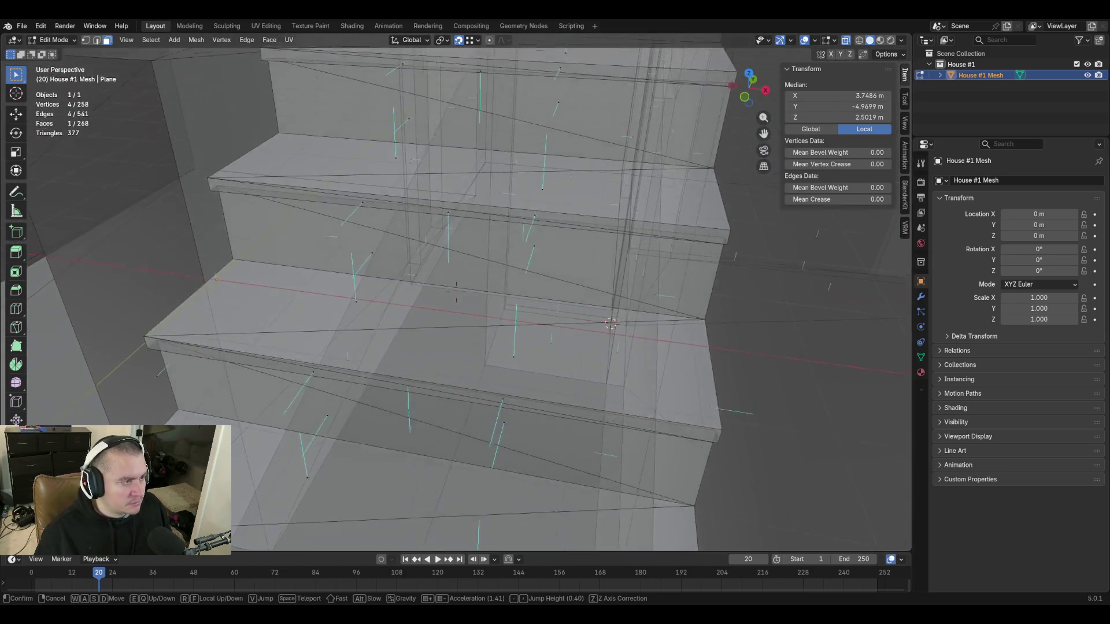
click(451, 362)
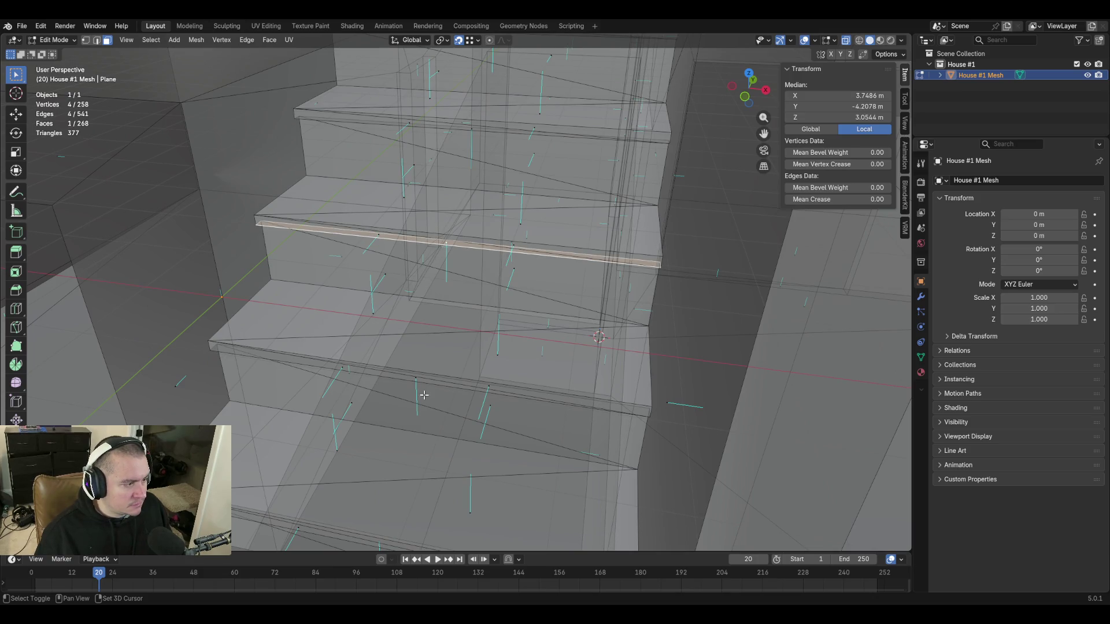
key(shift+grave)
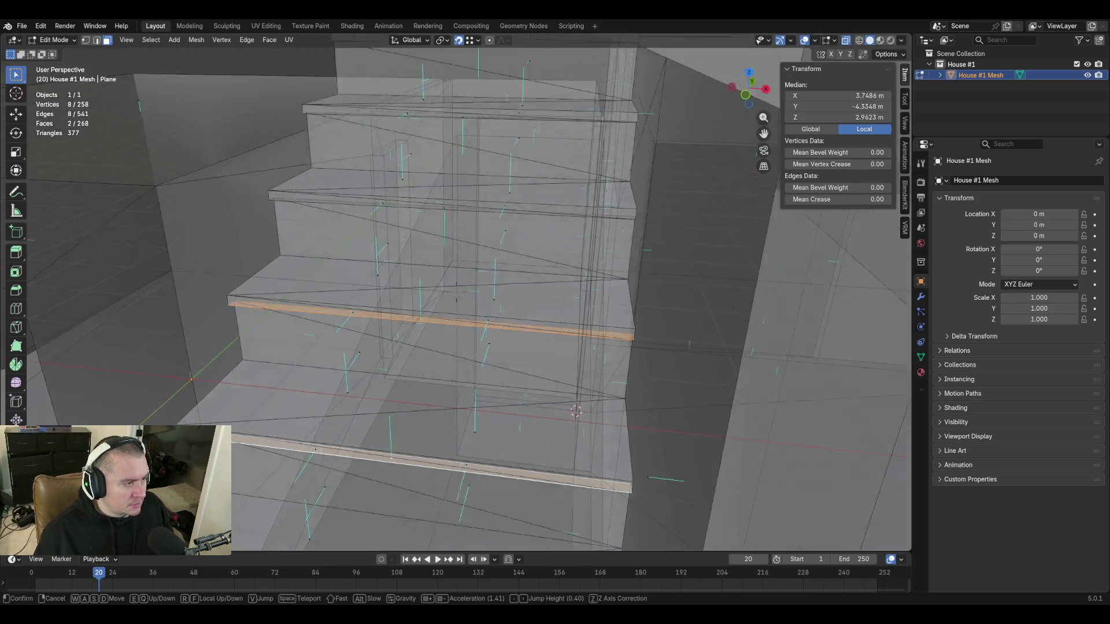
click(509, 410)
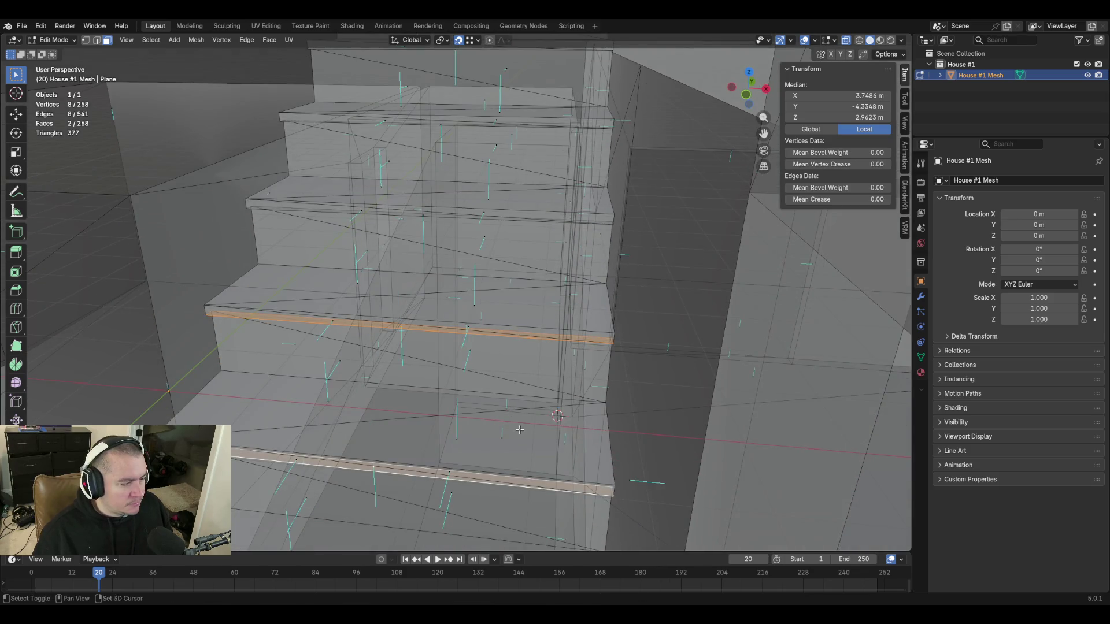
key(shift+grave)
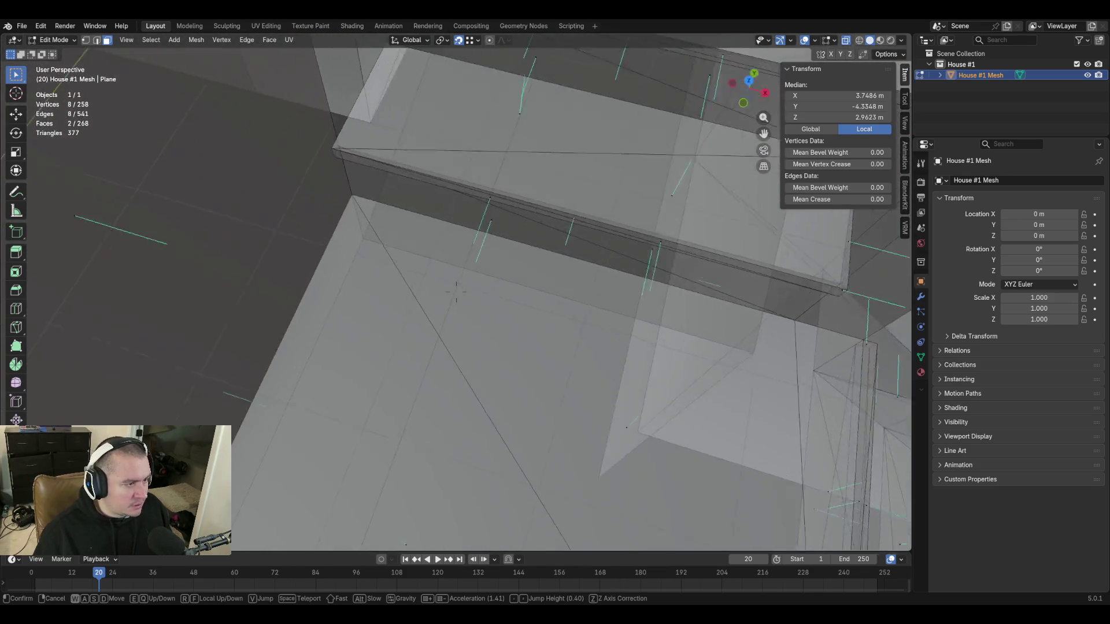
key(s)
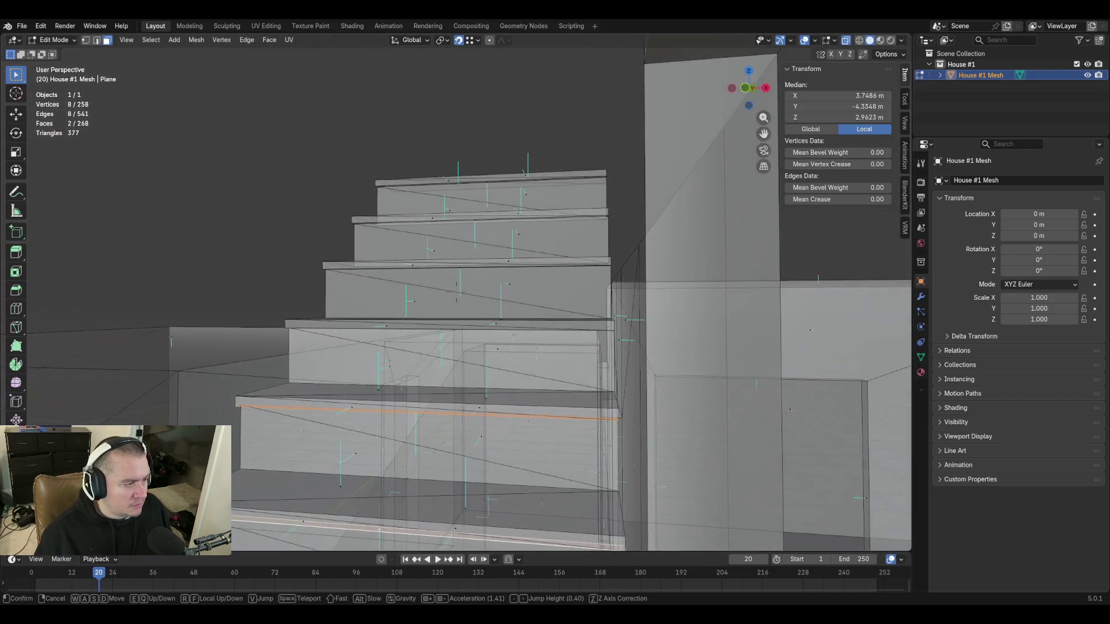
key(w)
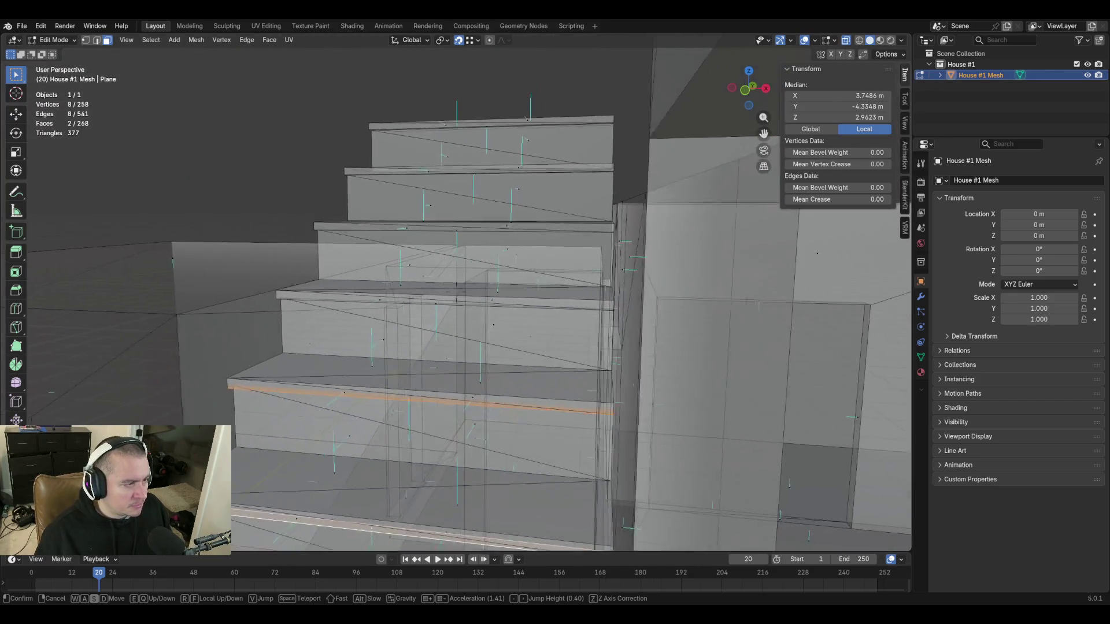
key(s)
key(w)
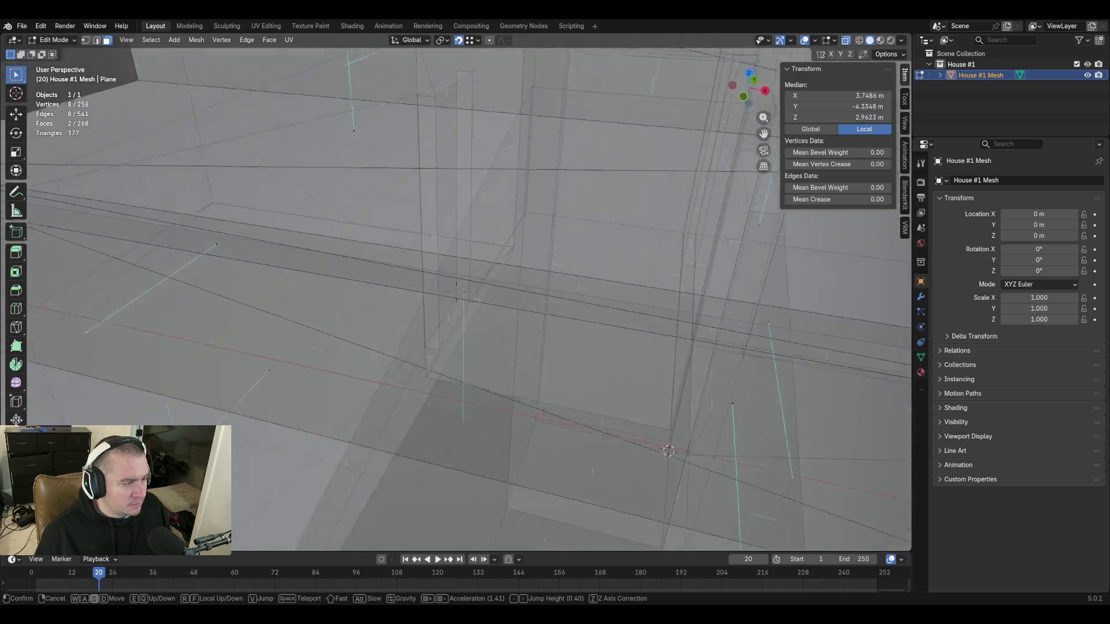
key(w)
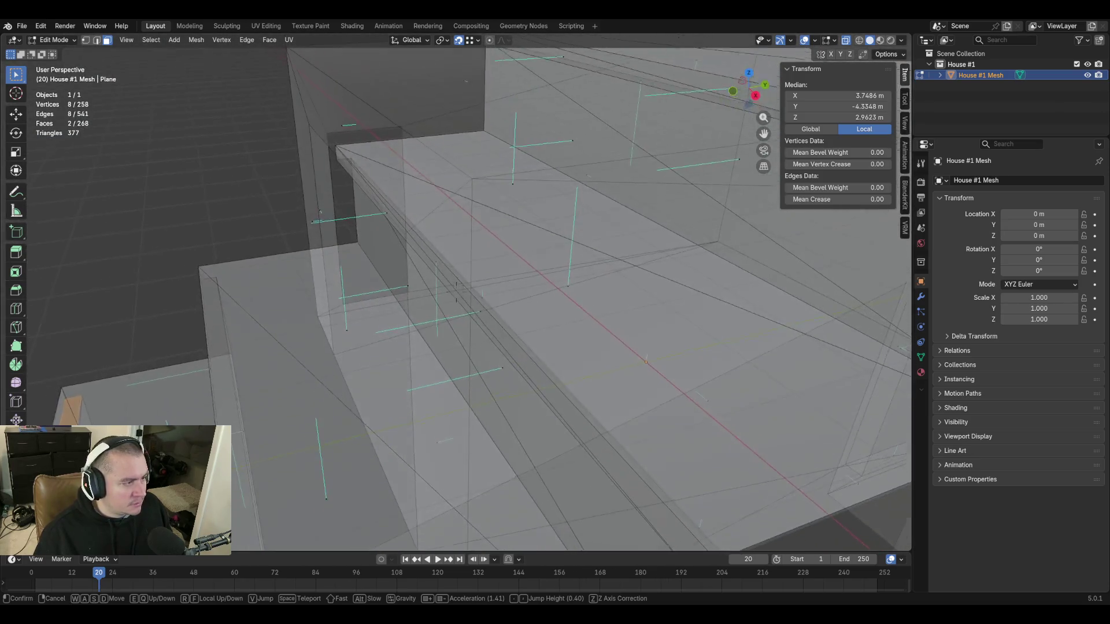
click(846, 42)
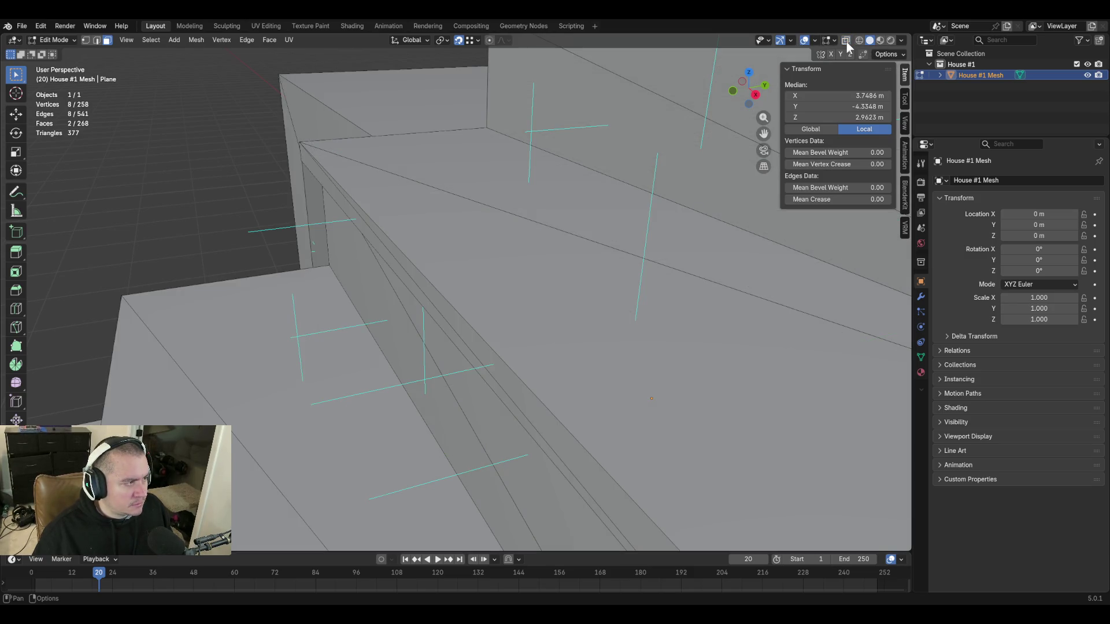
click(847, 42)
key(shift+grave)
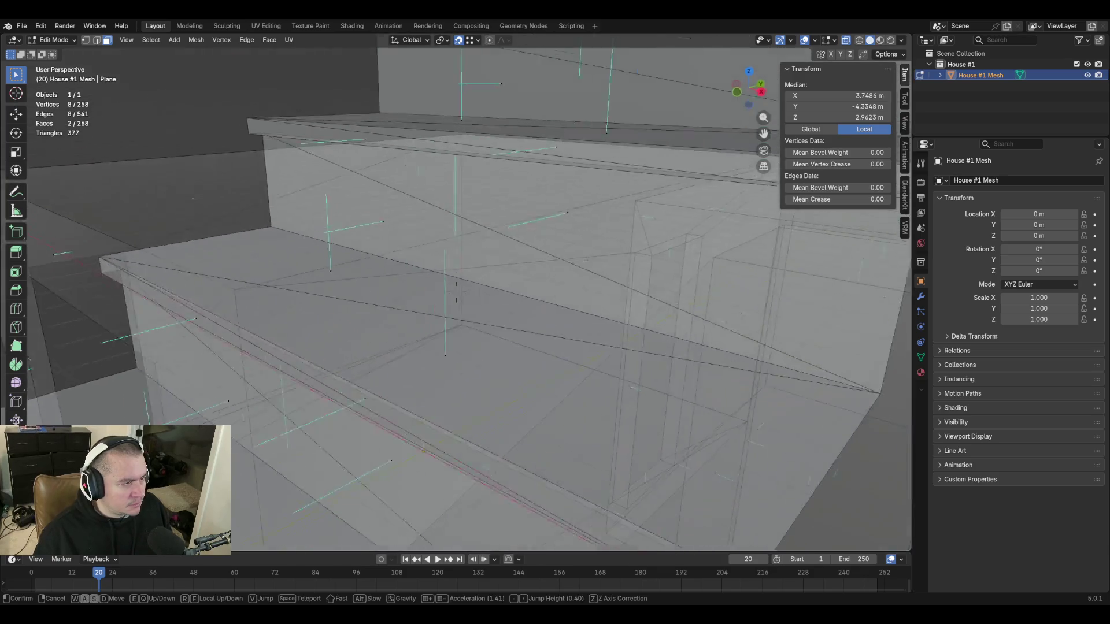
key(w)
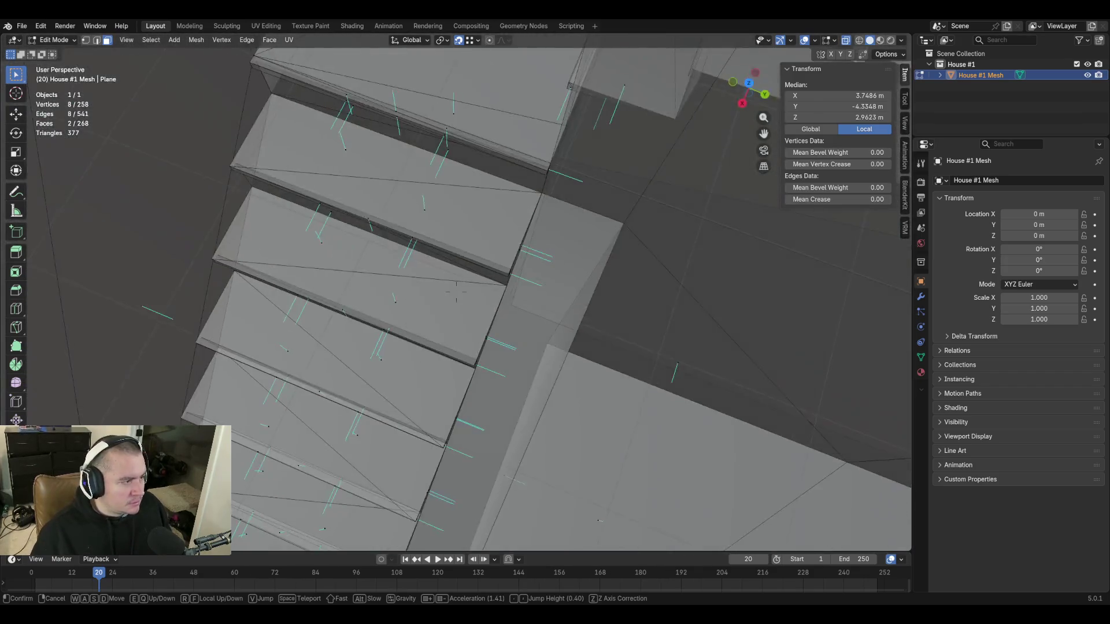
key(s)
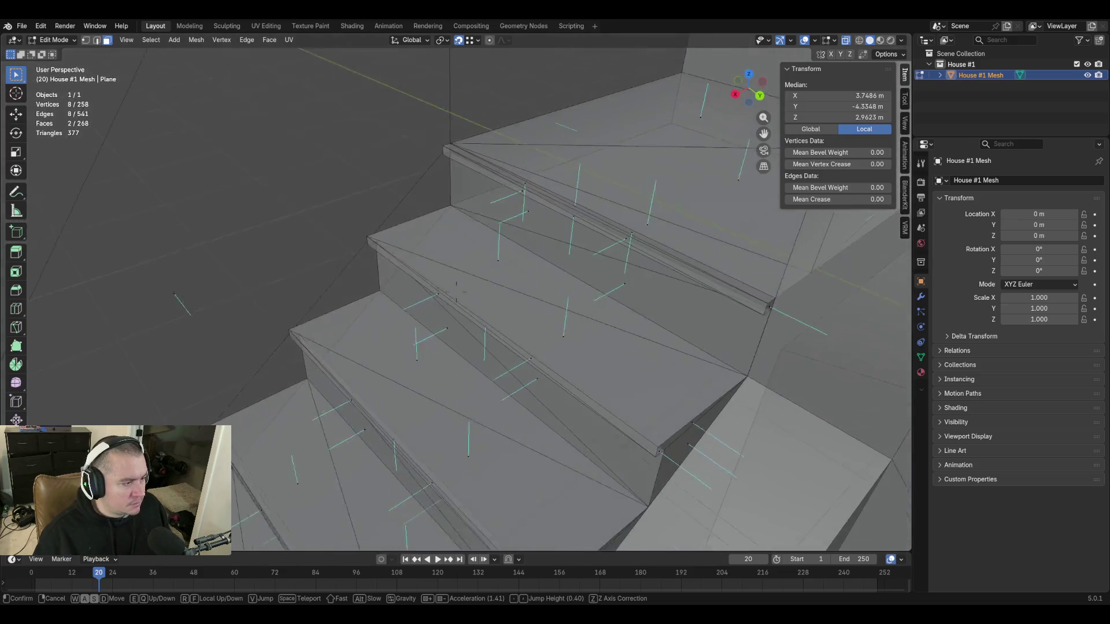
key(s)
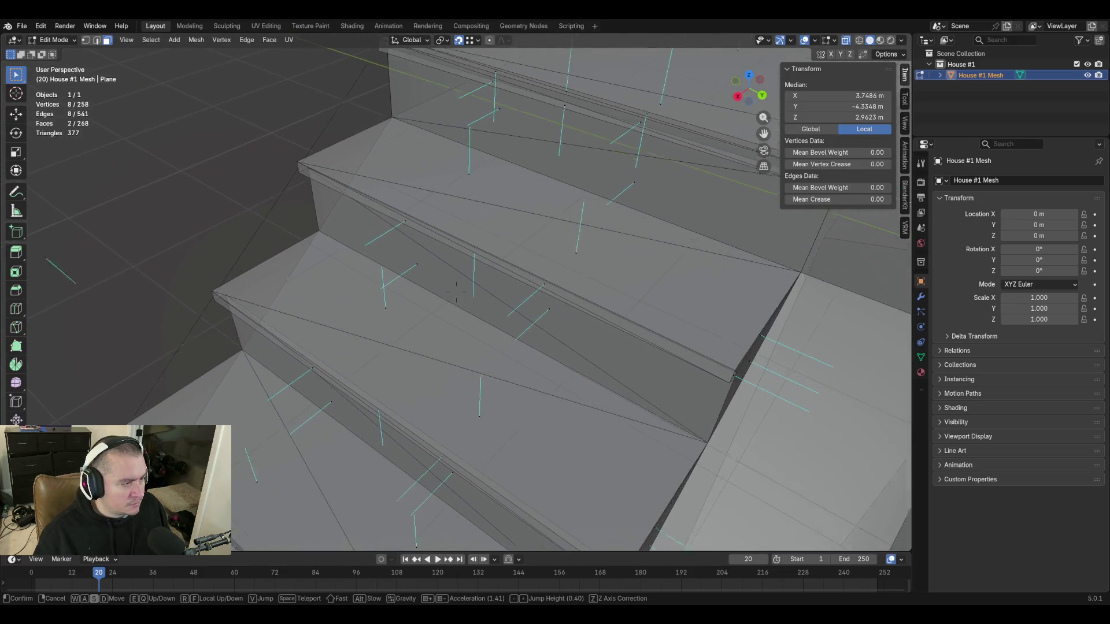
key(w)
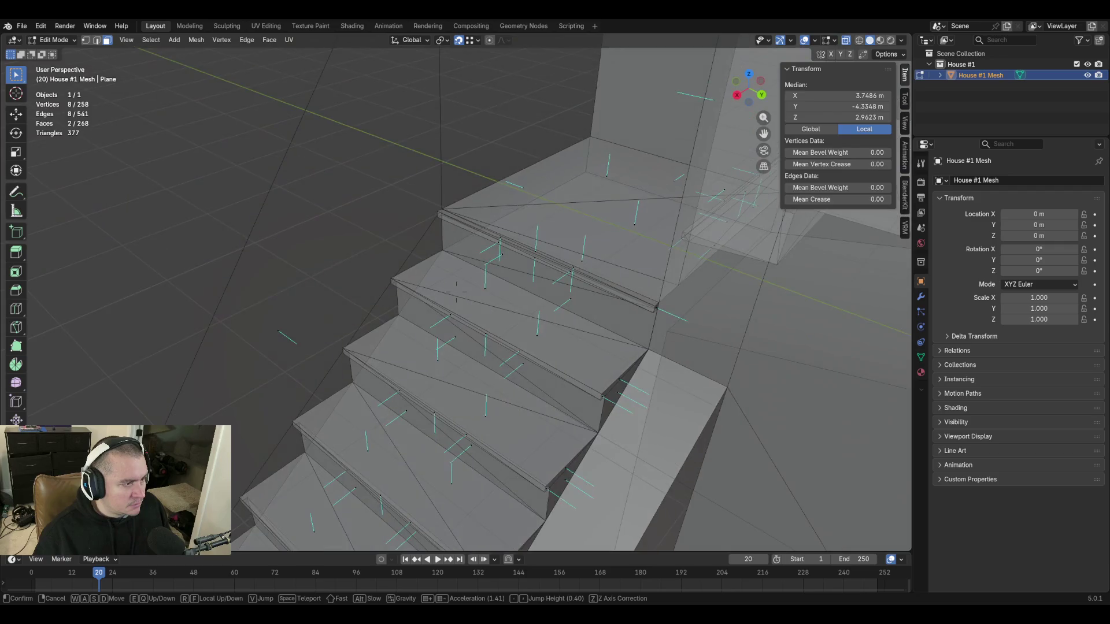
key(w)
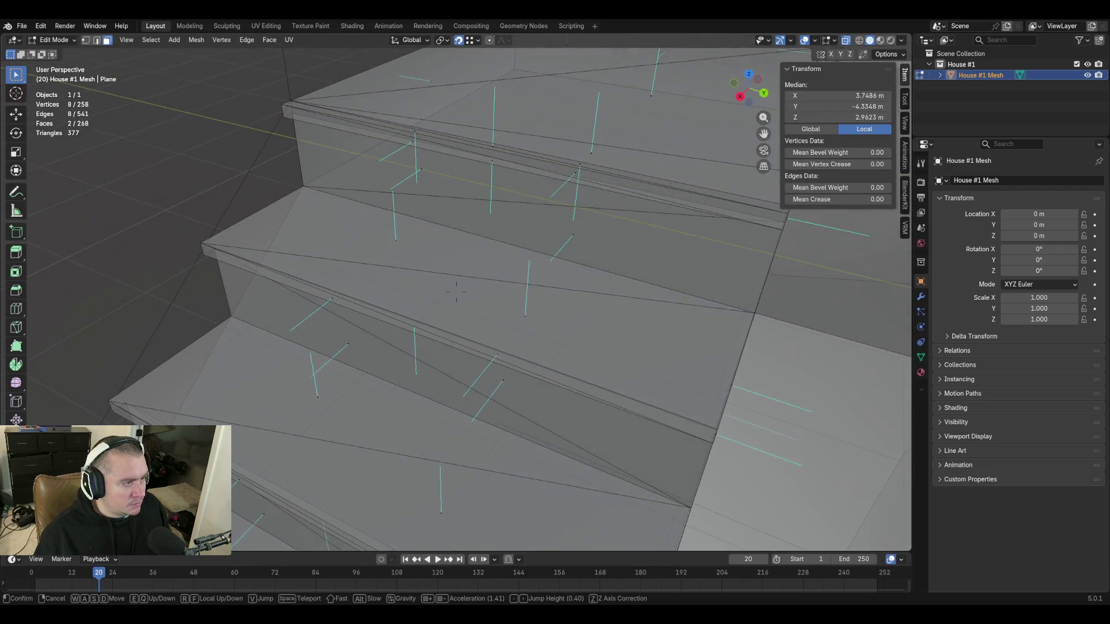
key(s)
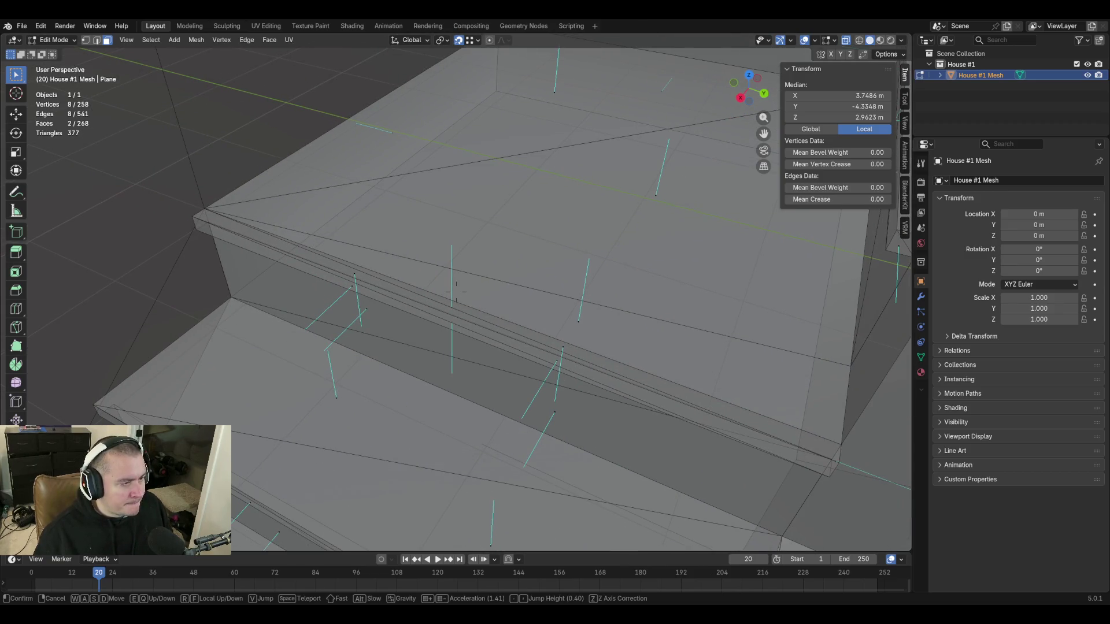
key(s)
key(w)
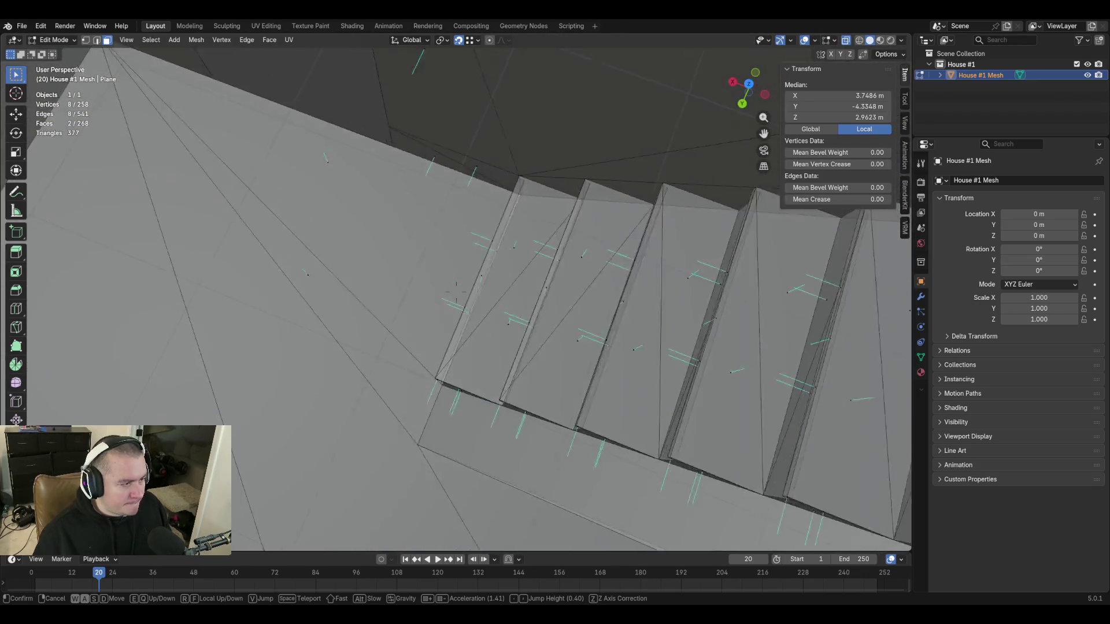
key(Return)
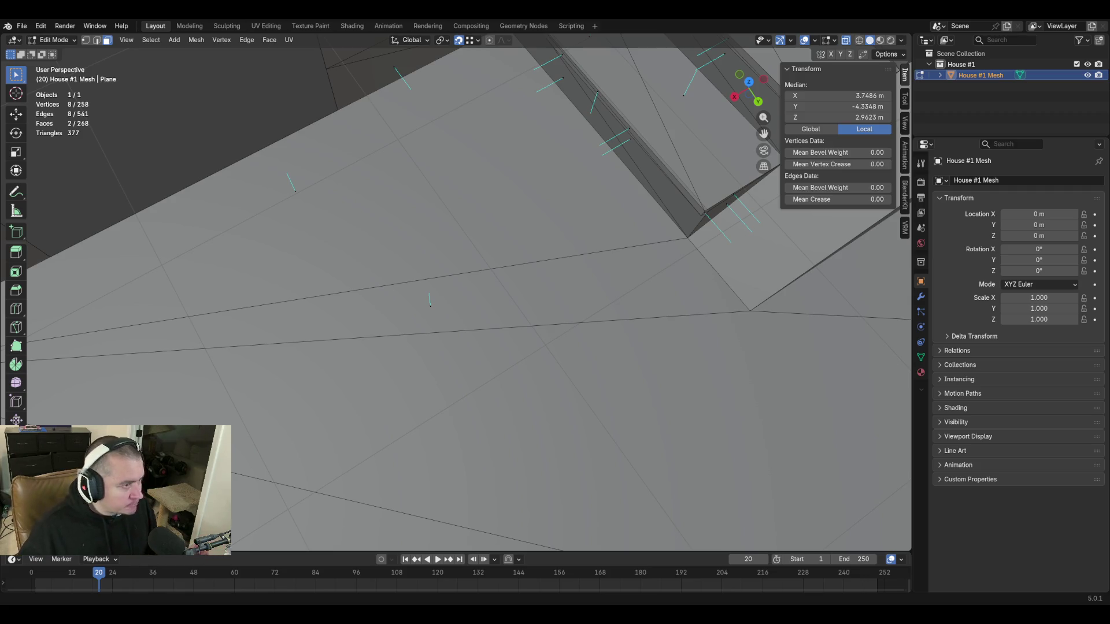
key(alt+a)
key(shift+grave)
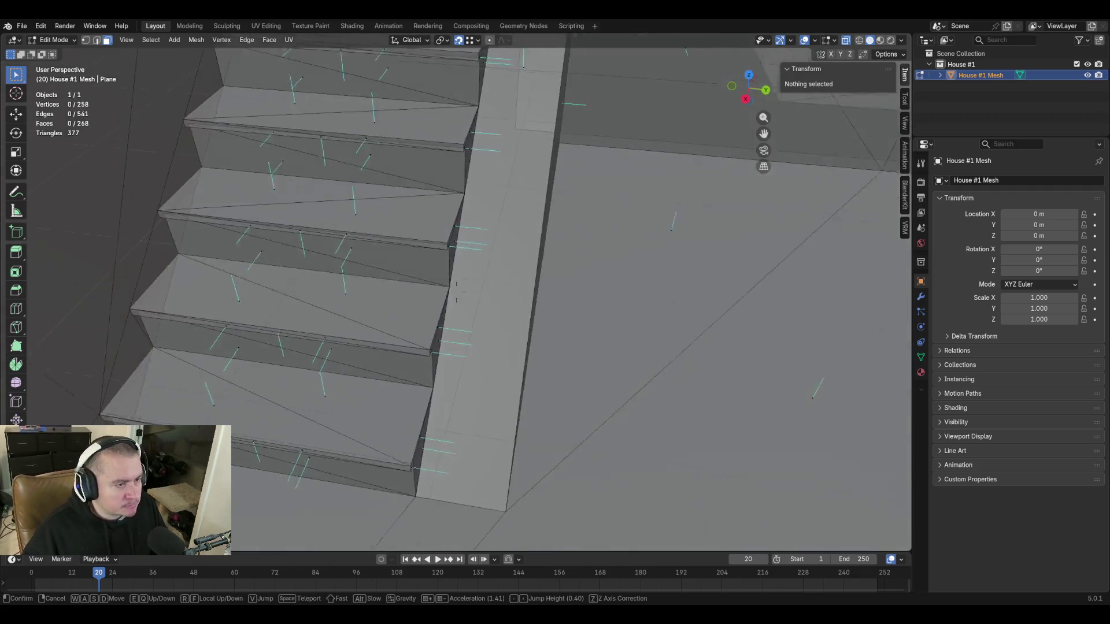
key(s)
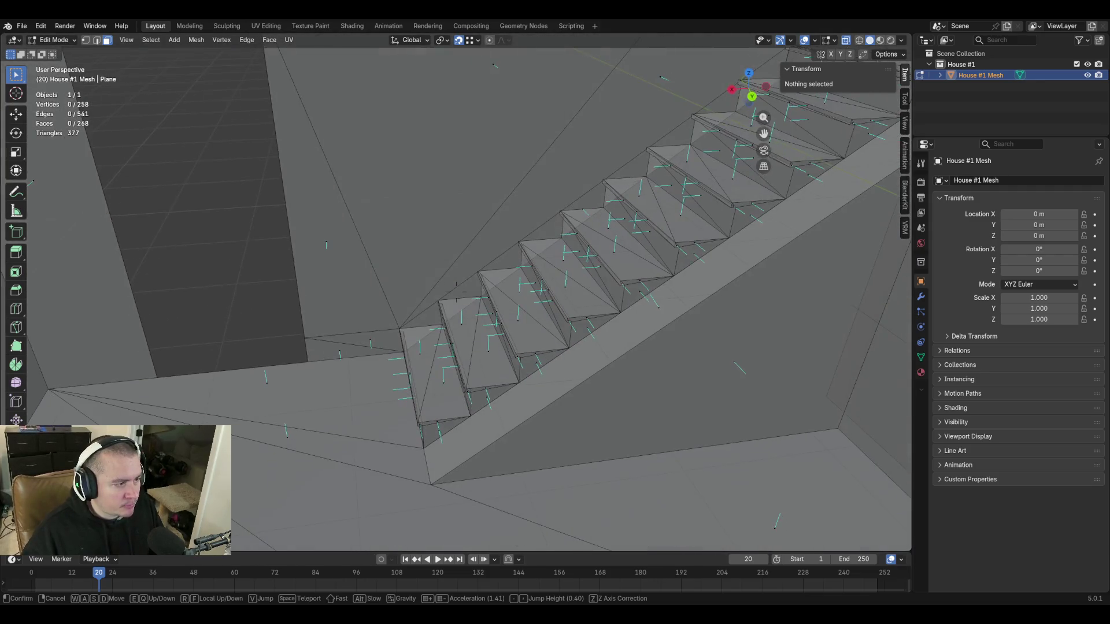
click(456, 292)
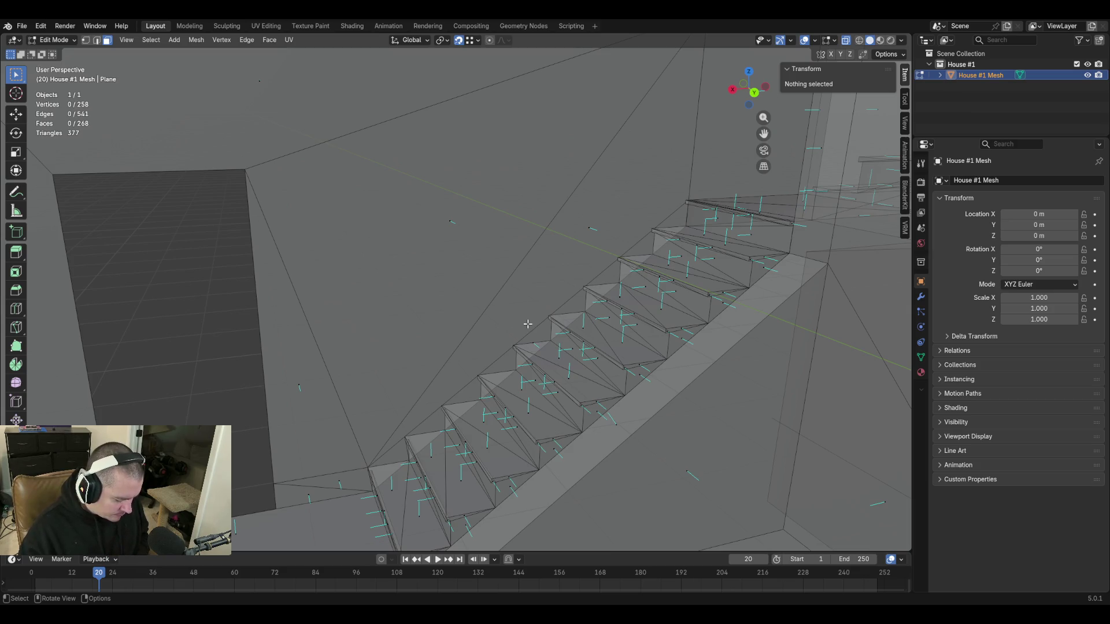
middle_drag(527, 323, 503, 321)
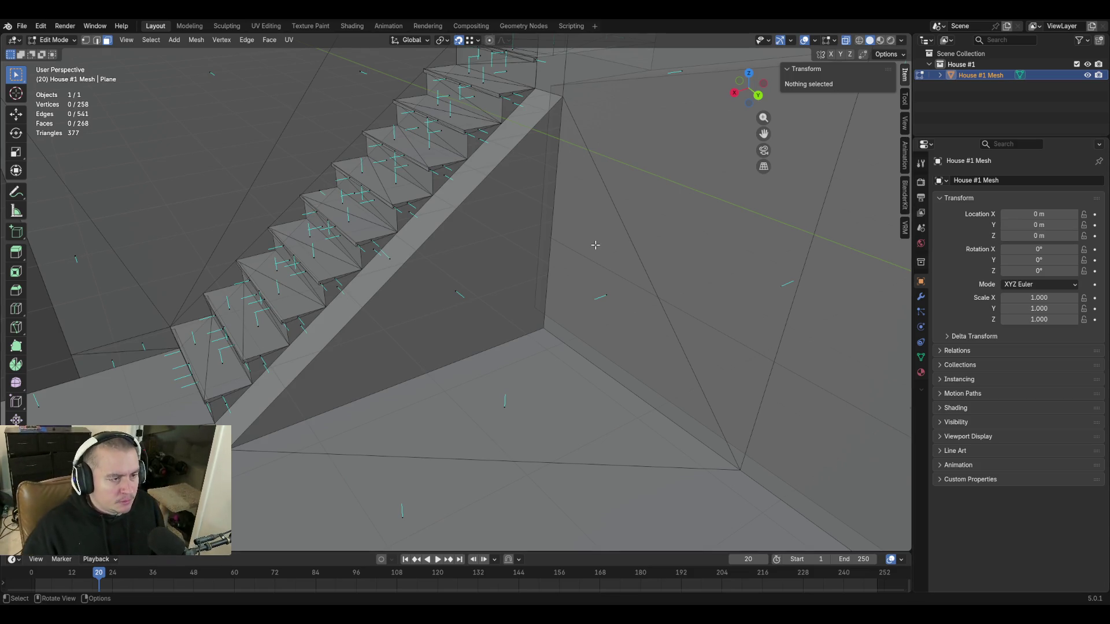
Walk into the room interior and turn X-ray off so the mesh displays solid.
key(shift+grave)
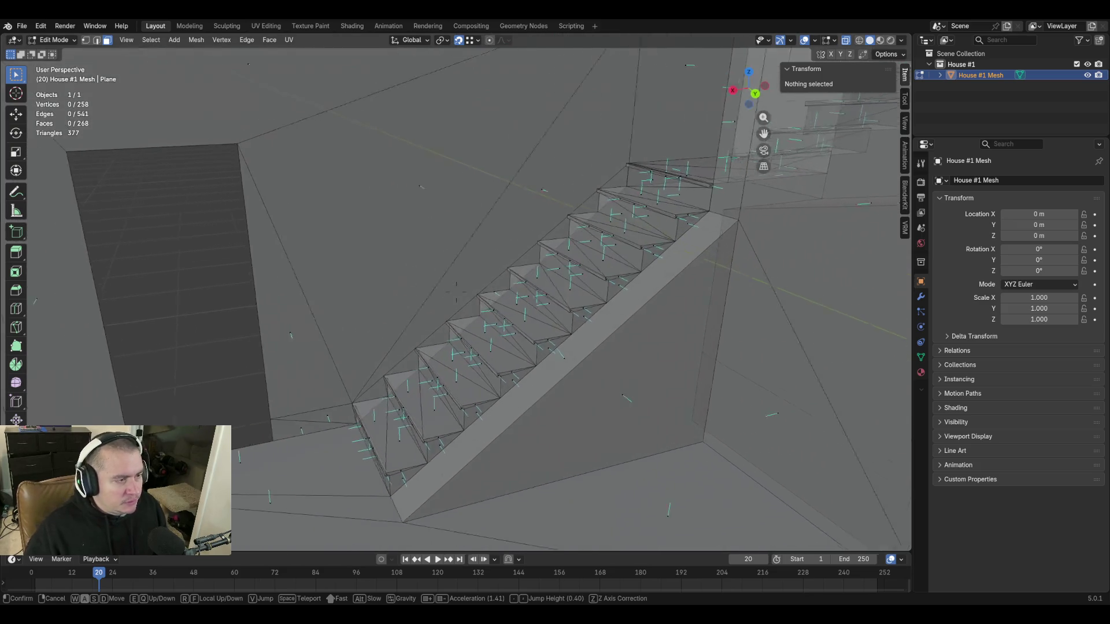
key(shift+w)
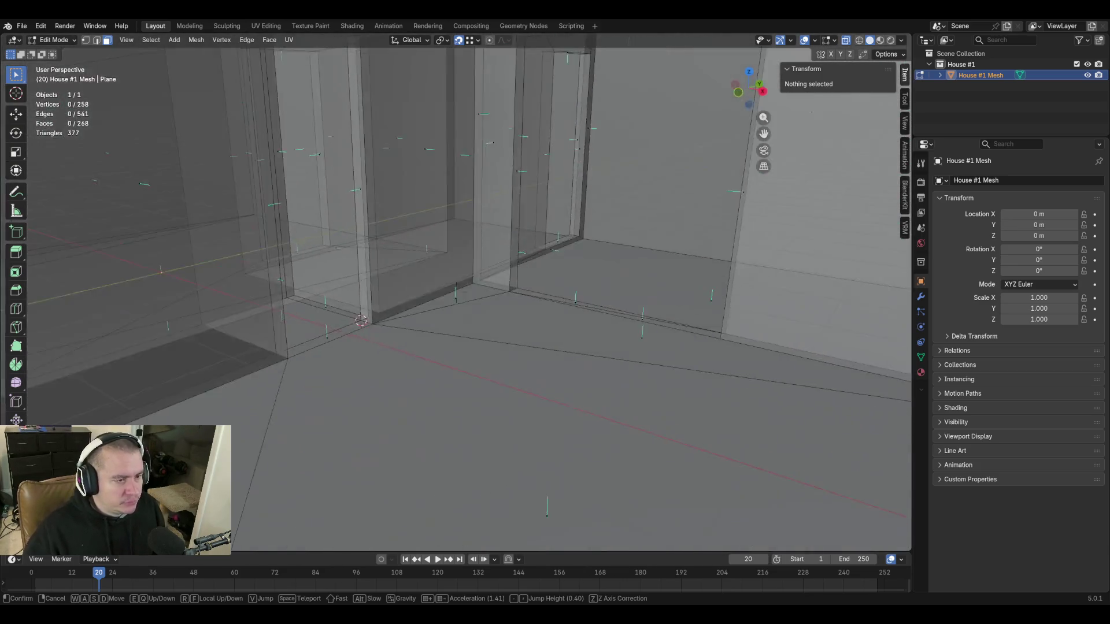
key(w)
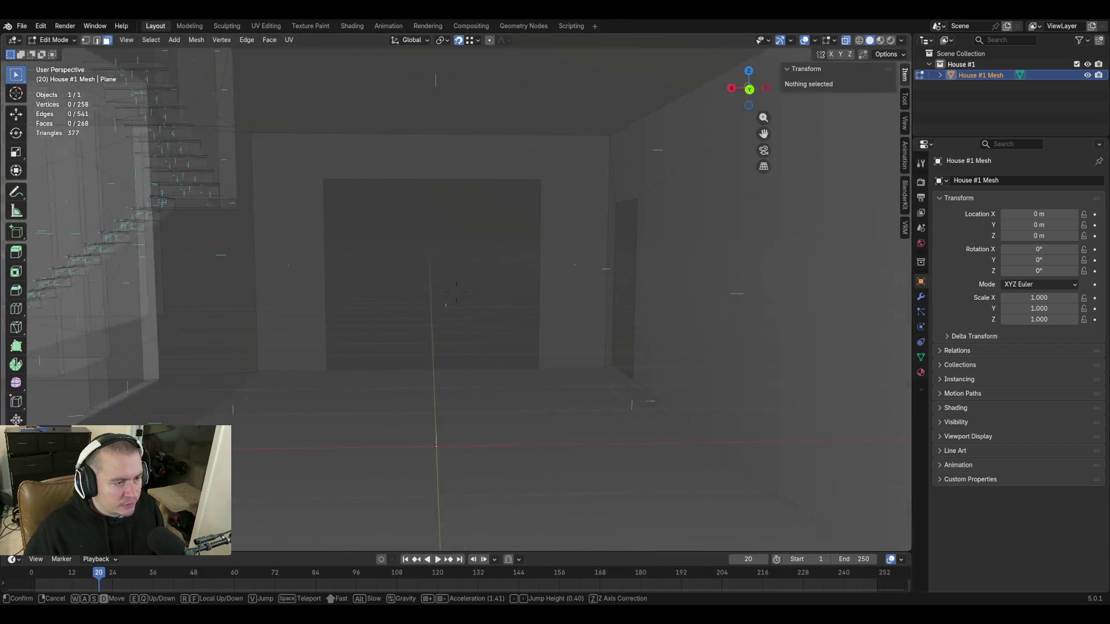
key(w)
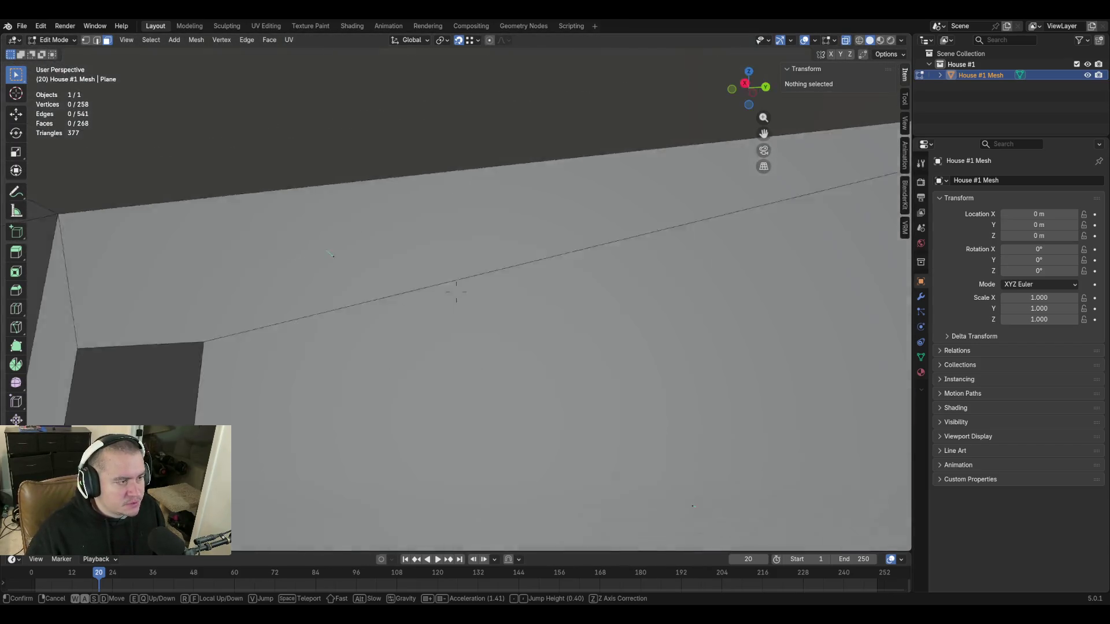
key(w)
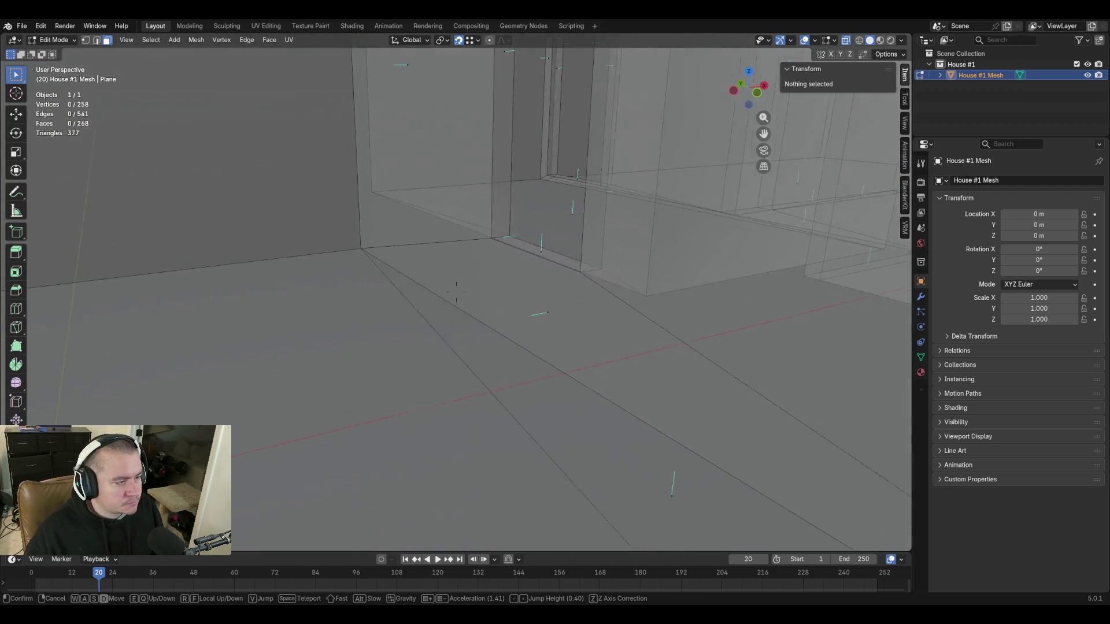
click(562, 248)
click(845, 40)
Walk through the interior to the wall and select the narrow vertical face beside it.
key(shift+grave)
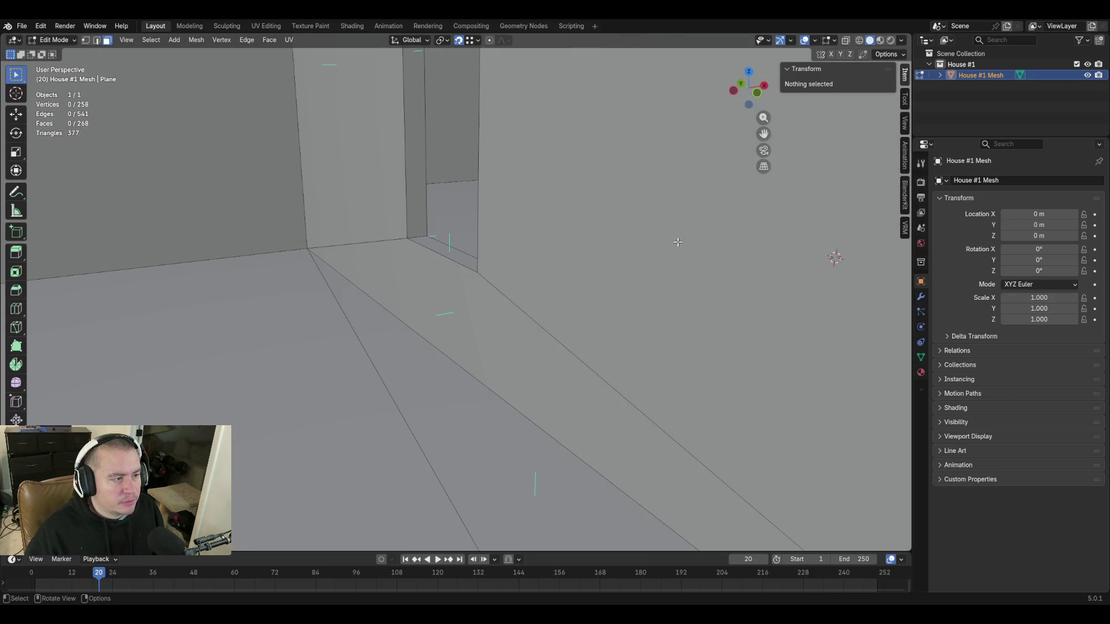
key(w)
key(w)
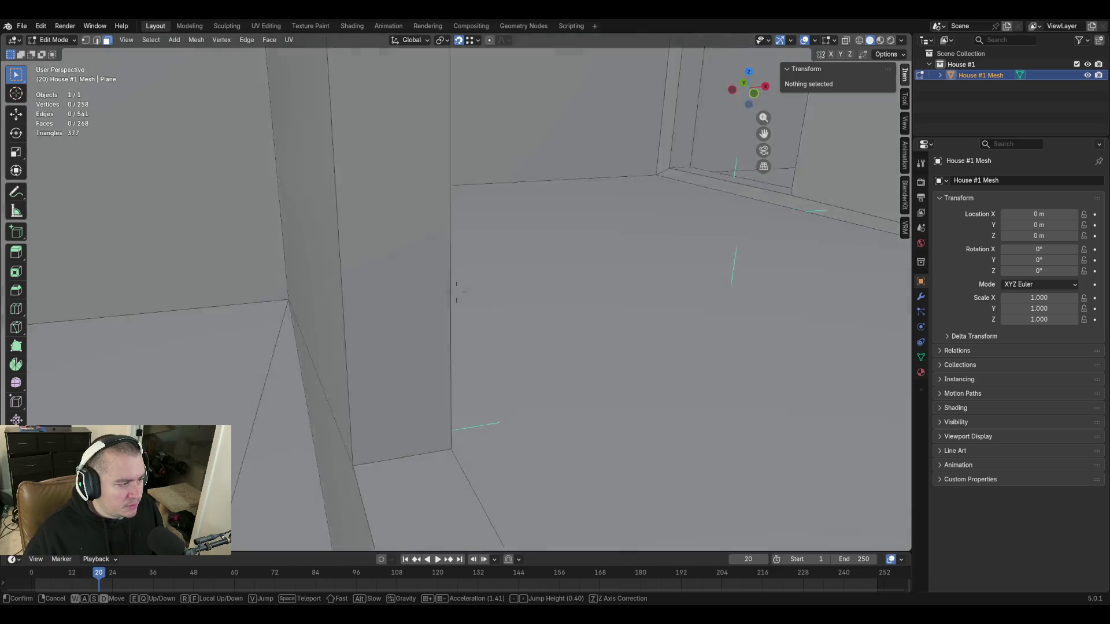
key(w)
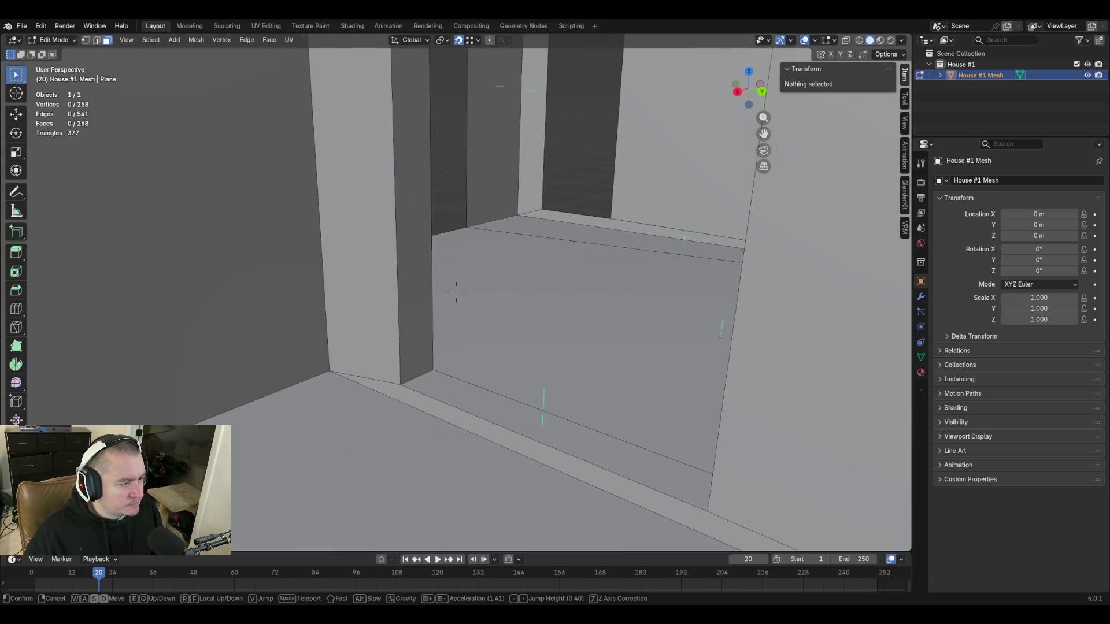
key(w)
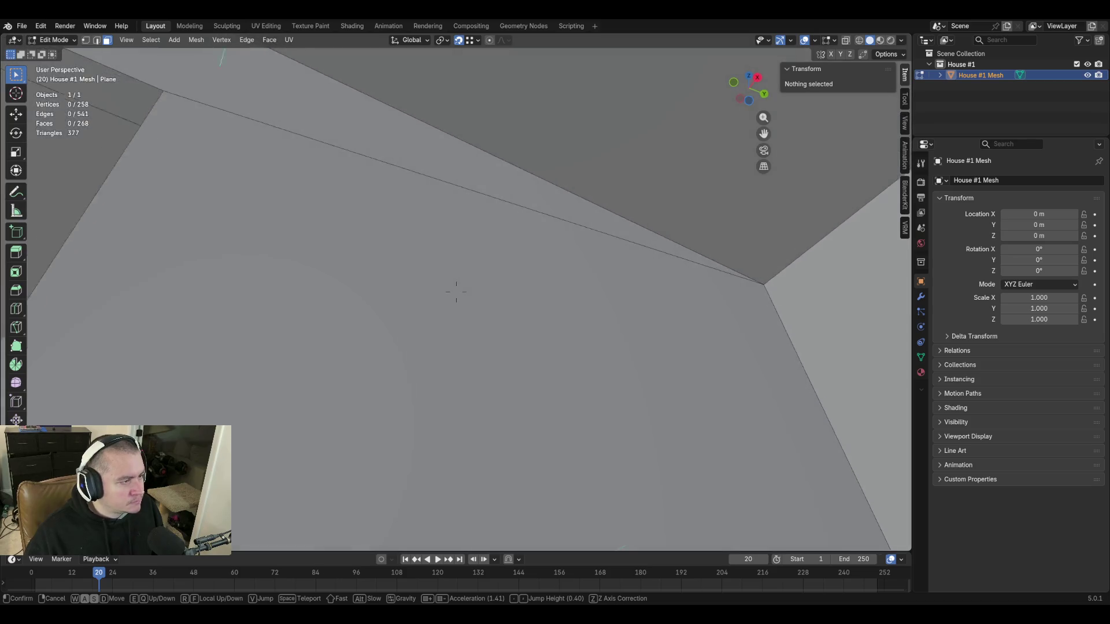
key(s)
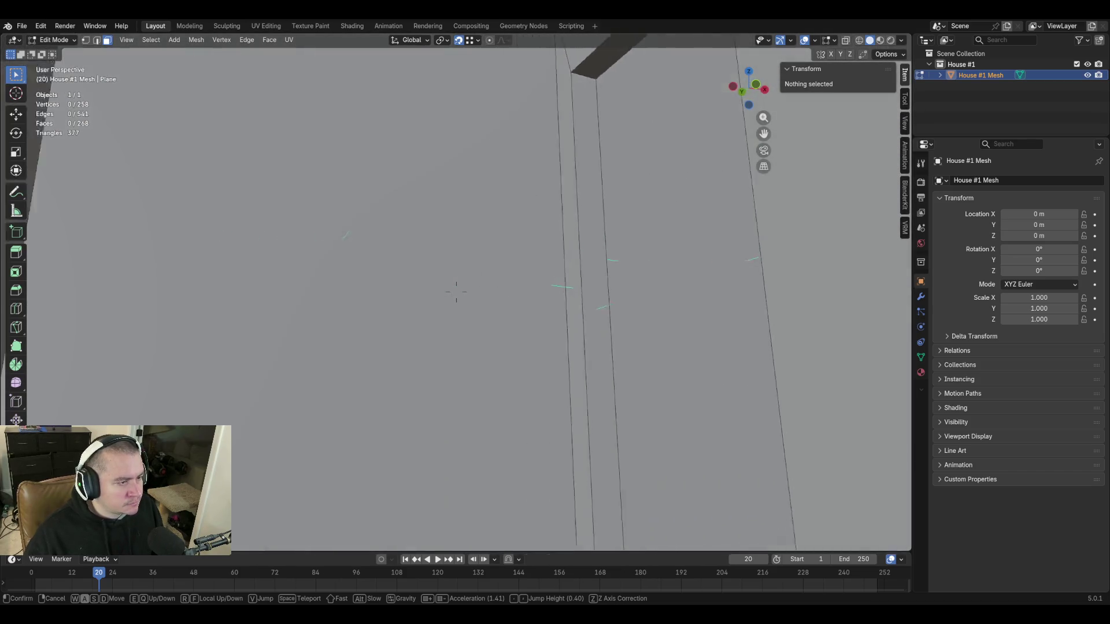
key(w)
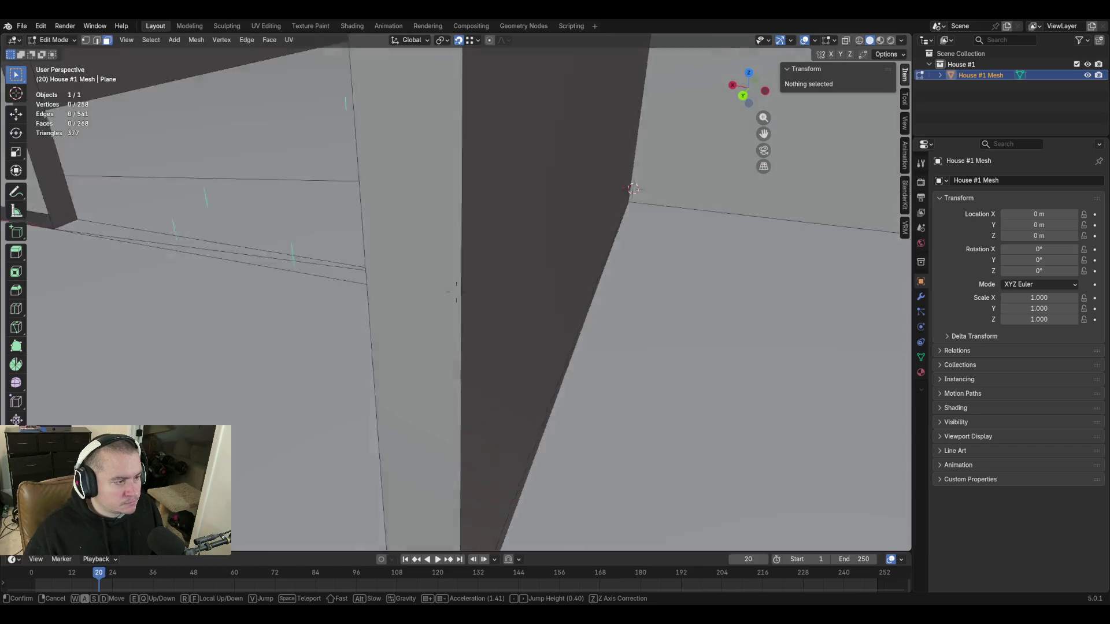
key(w)
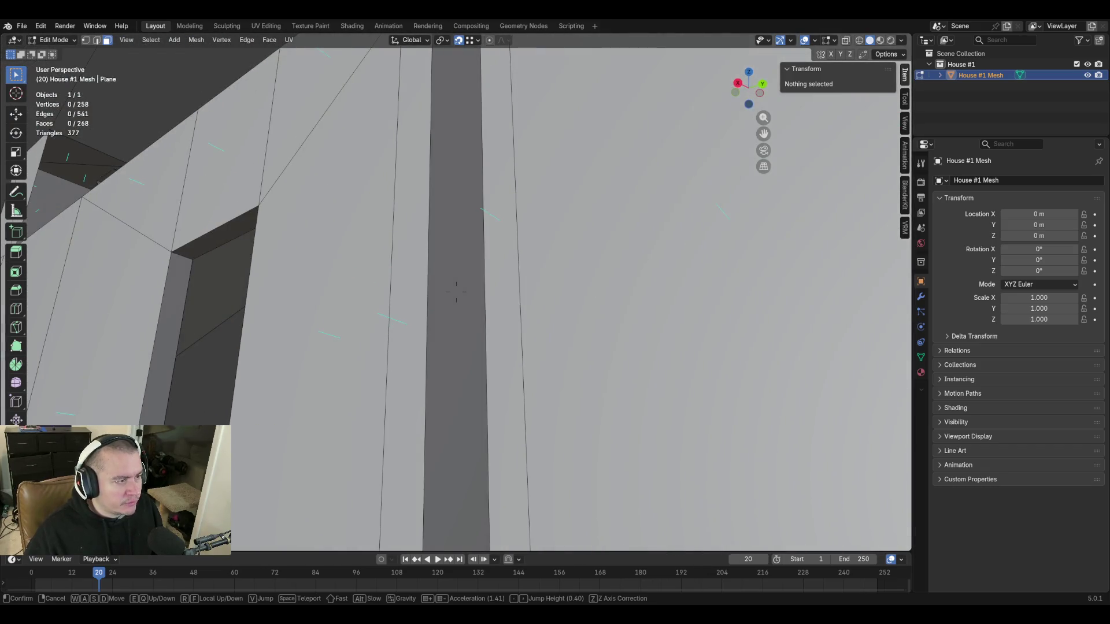
click(654, 184)
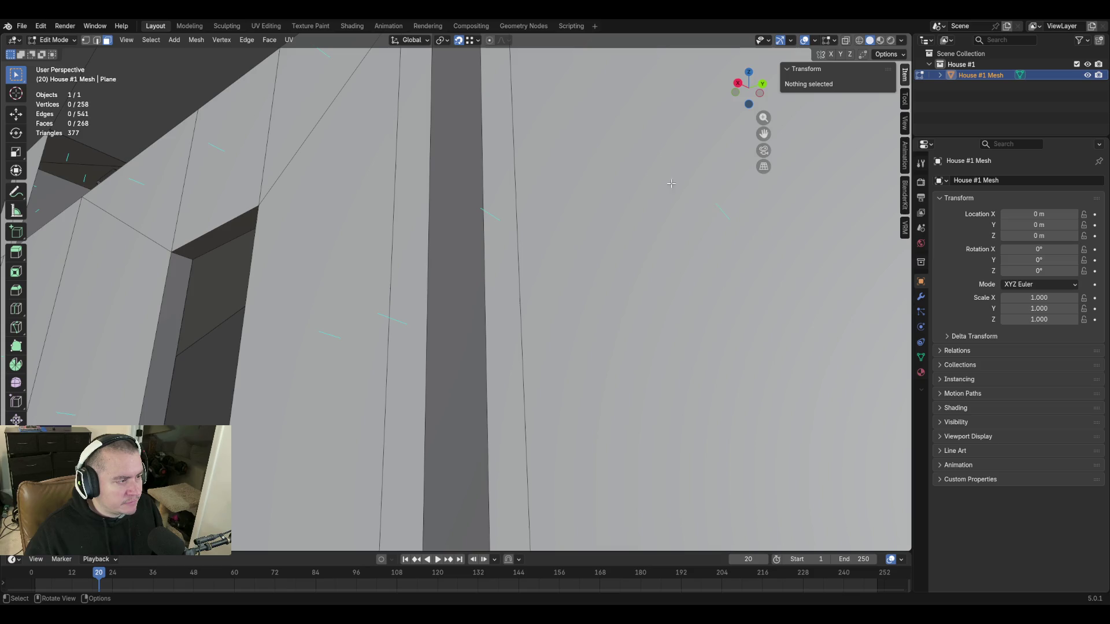
key(shift+grave)
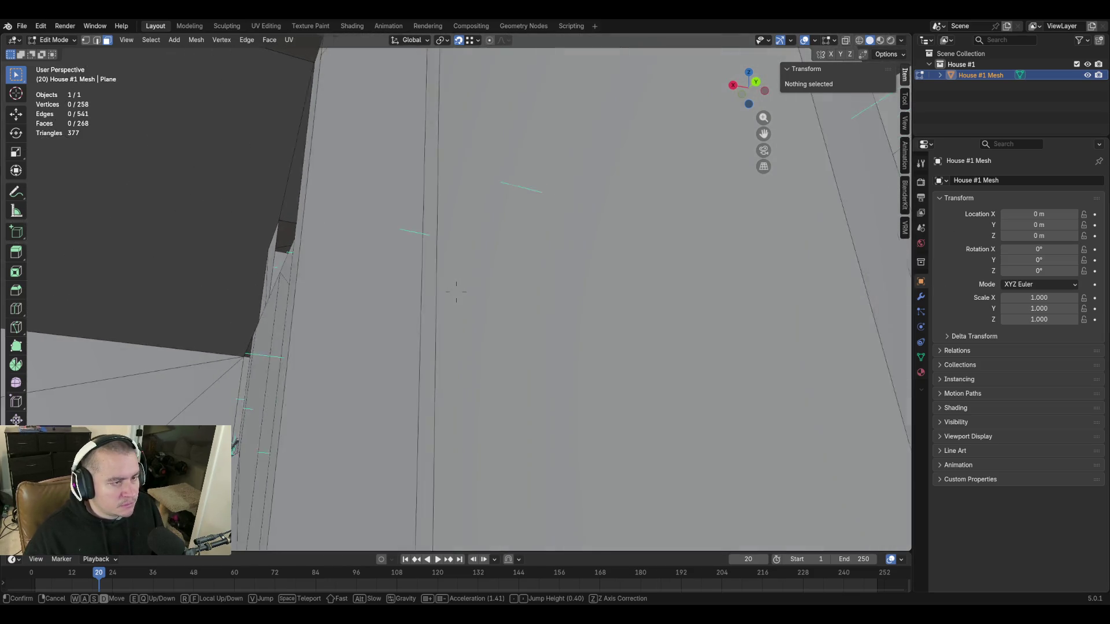
key(d)
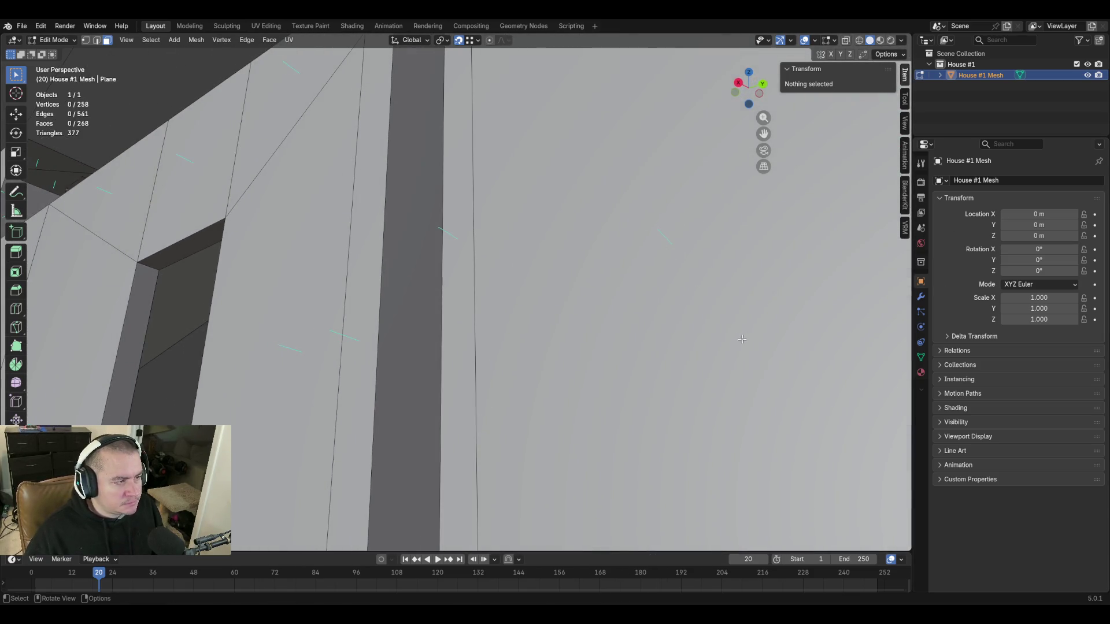
key(shift+grave)
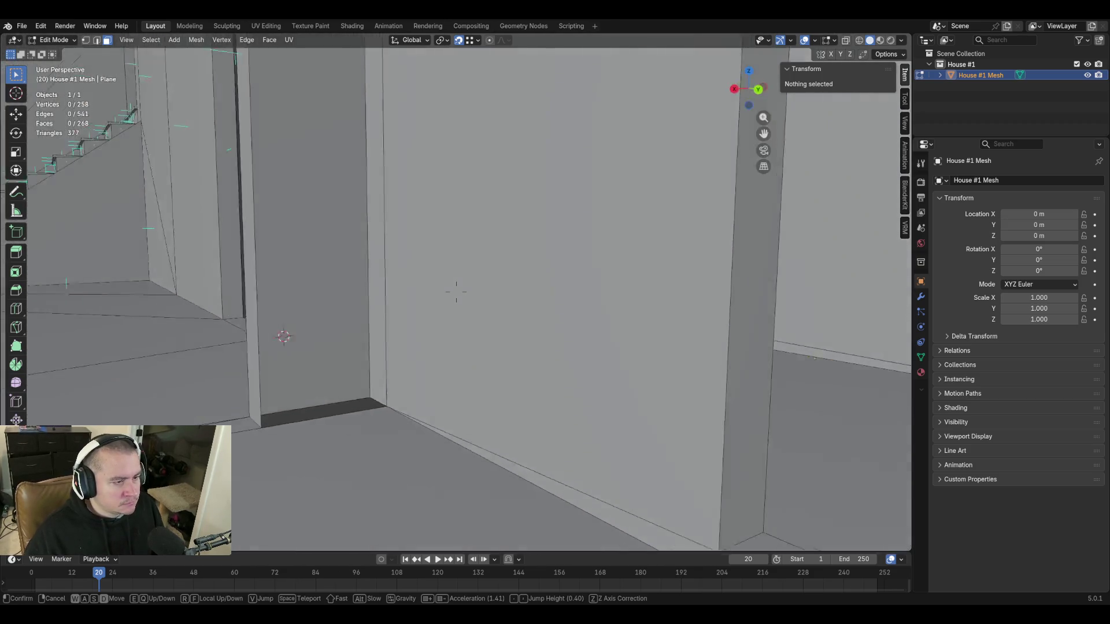
key(w)
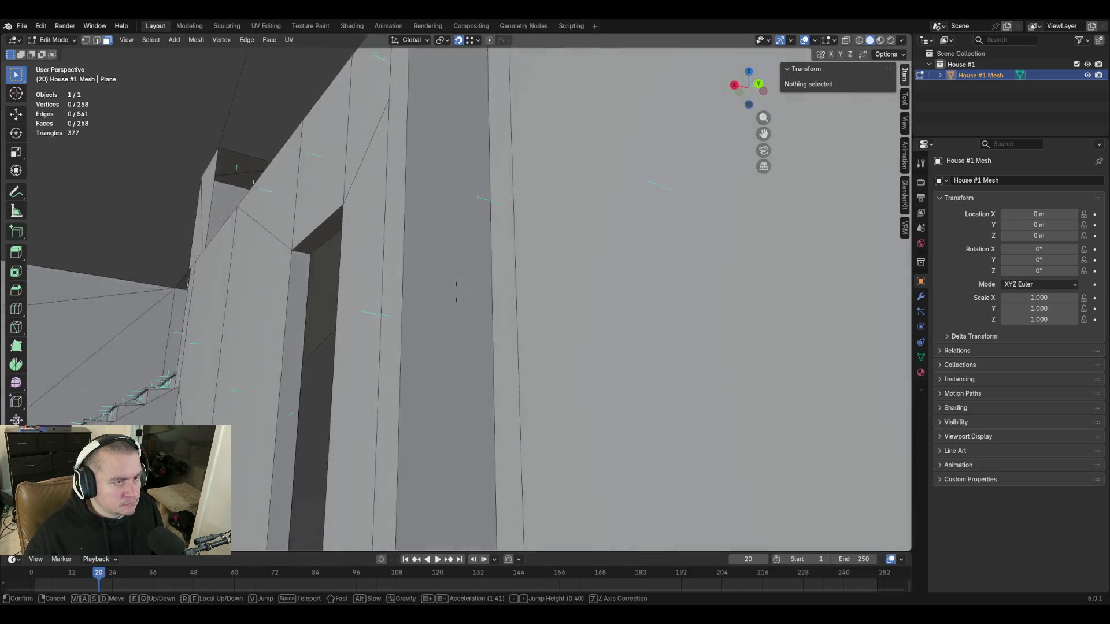
click(457, 292)
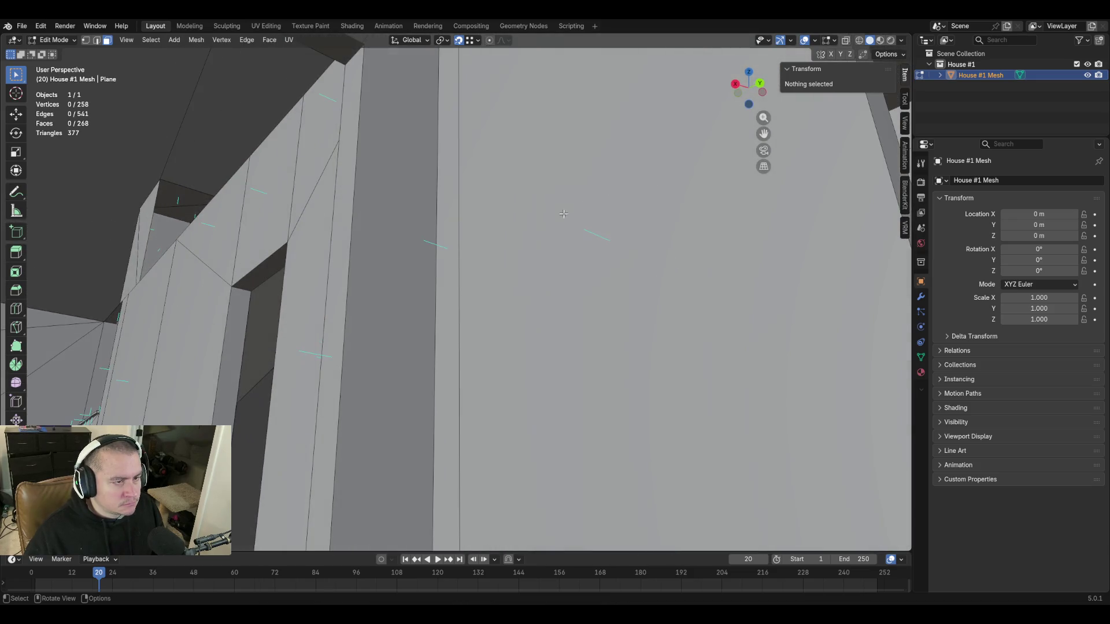
click(449, 246)
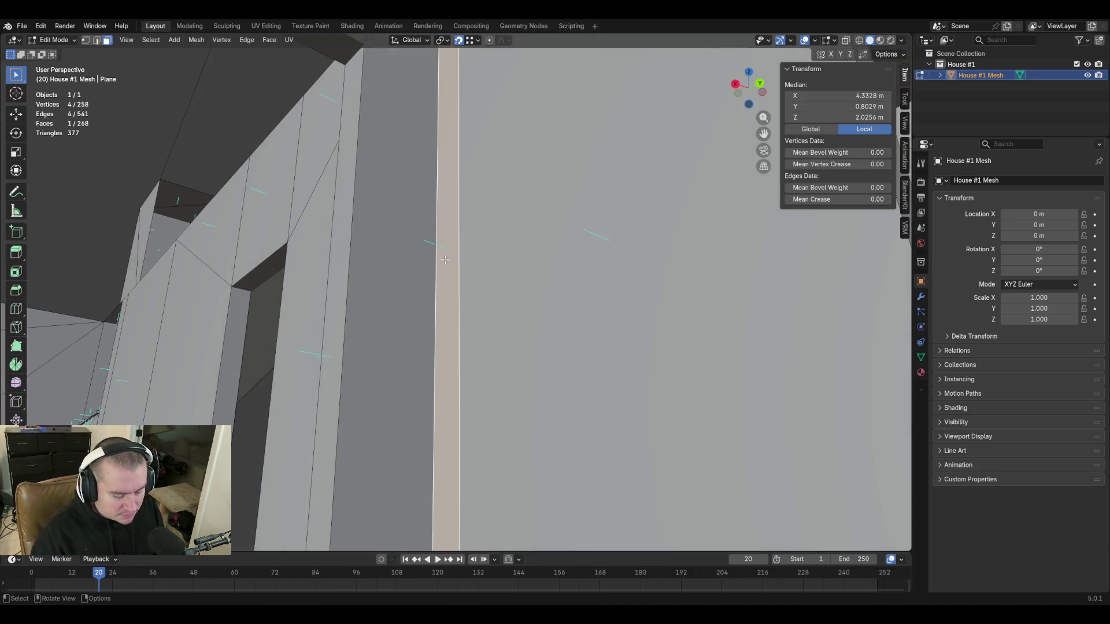
Delete only the narrow vertical face, keeping its edges.
key(x)
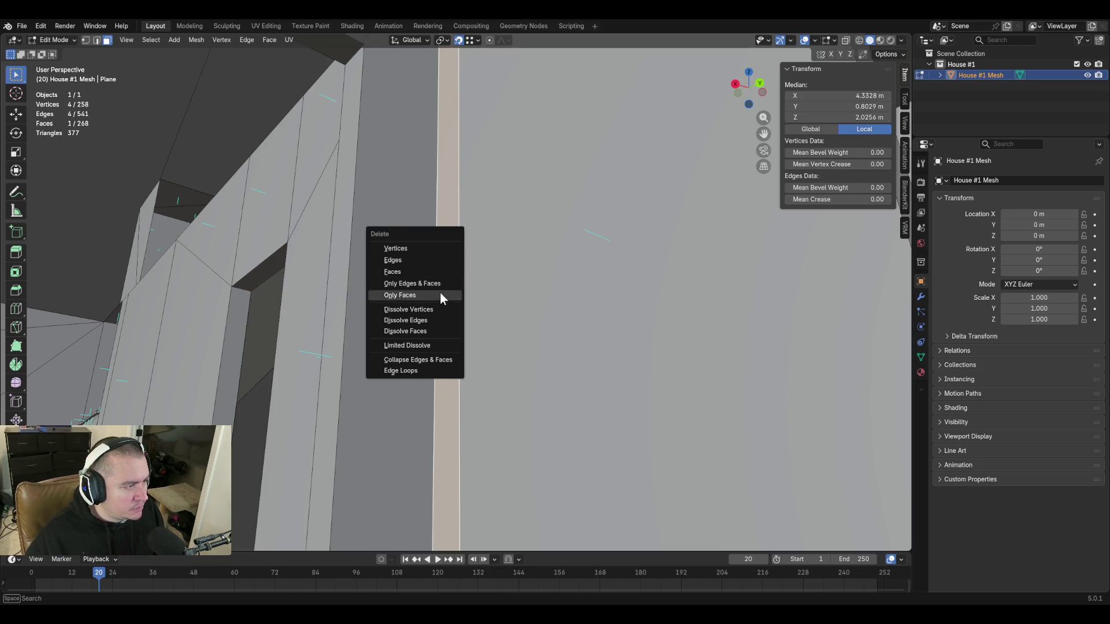
click(439, 295)
key(shift+grave)
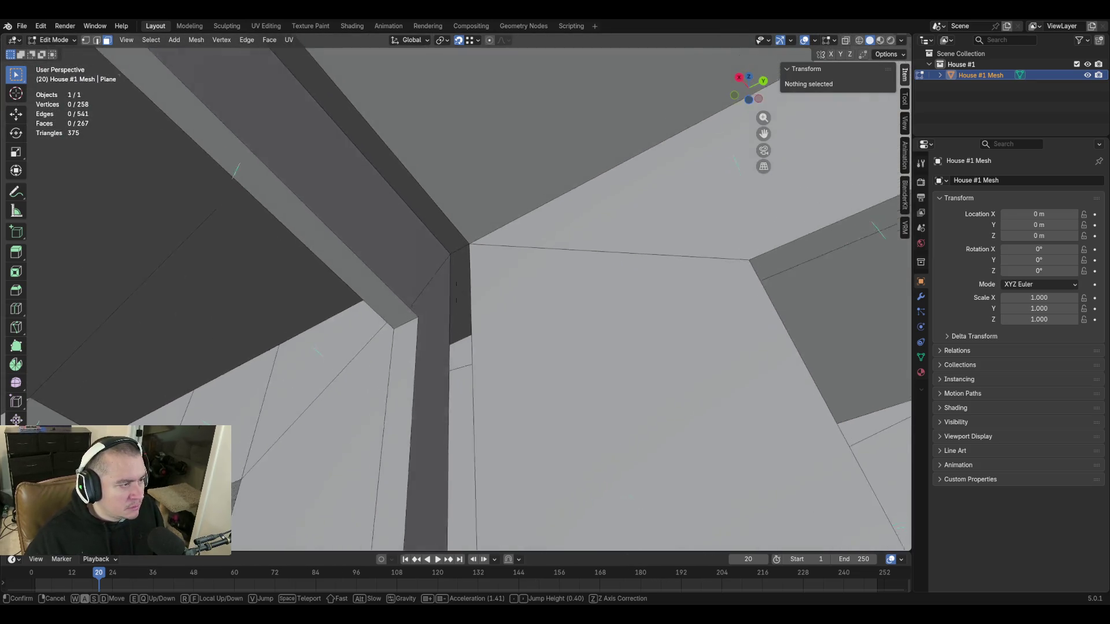
key(ctrl+z)
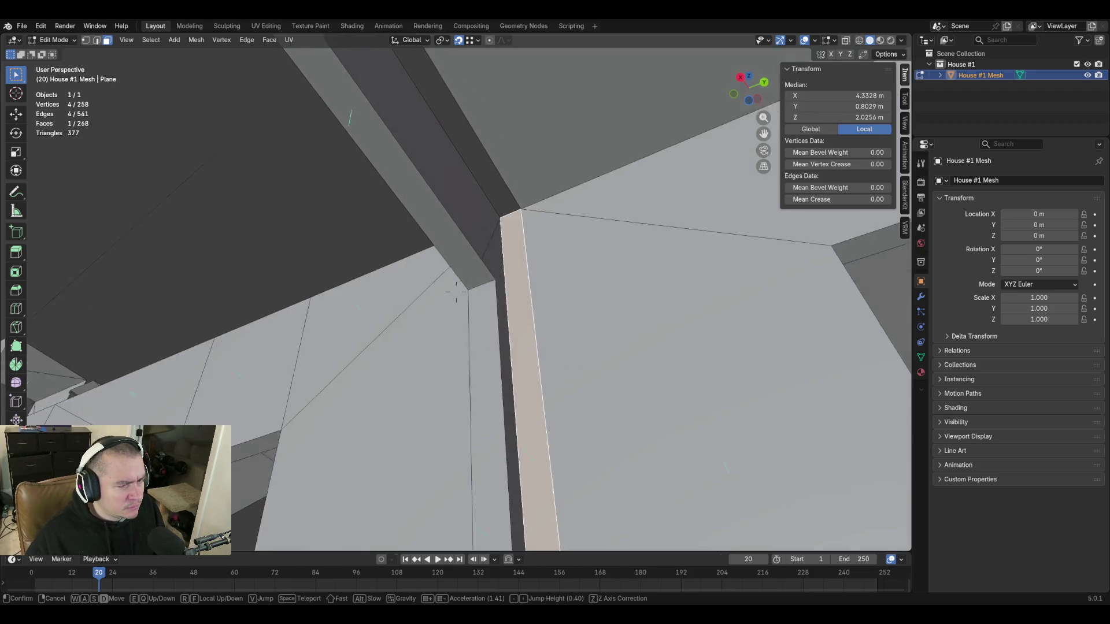
click(518, 230)
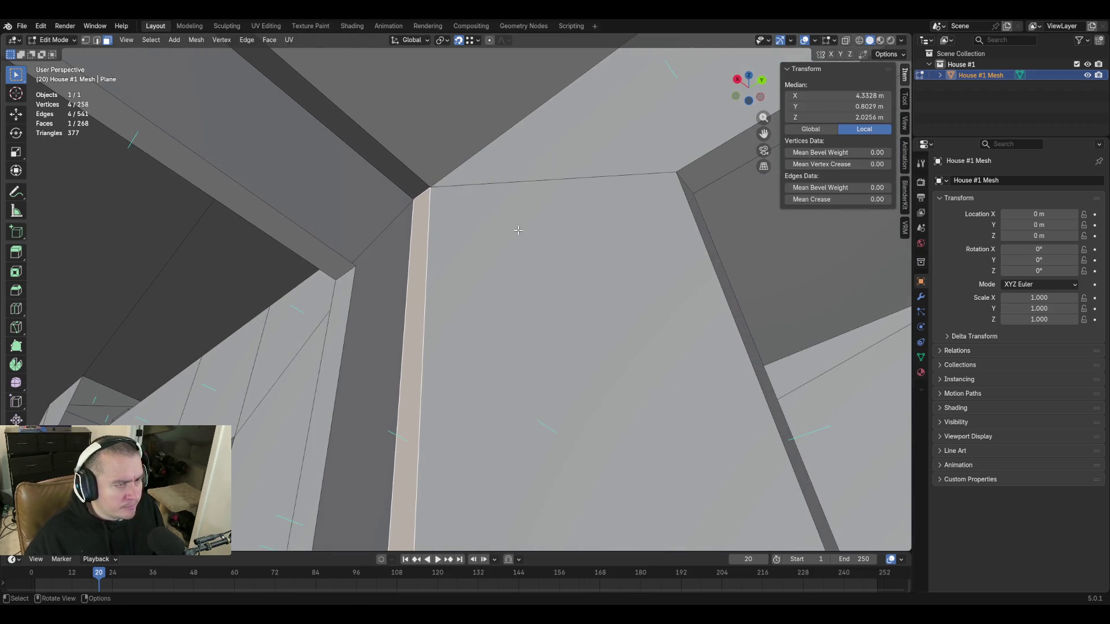
key(x)
click(518, 230)
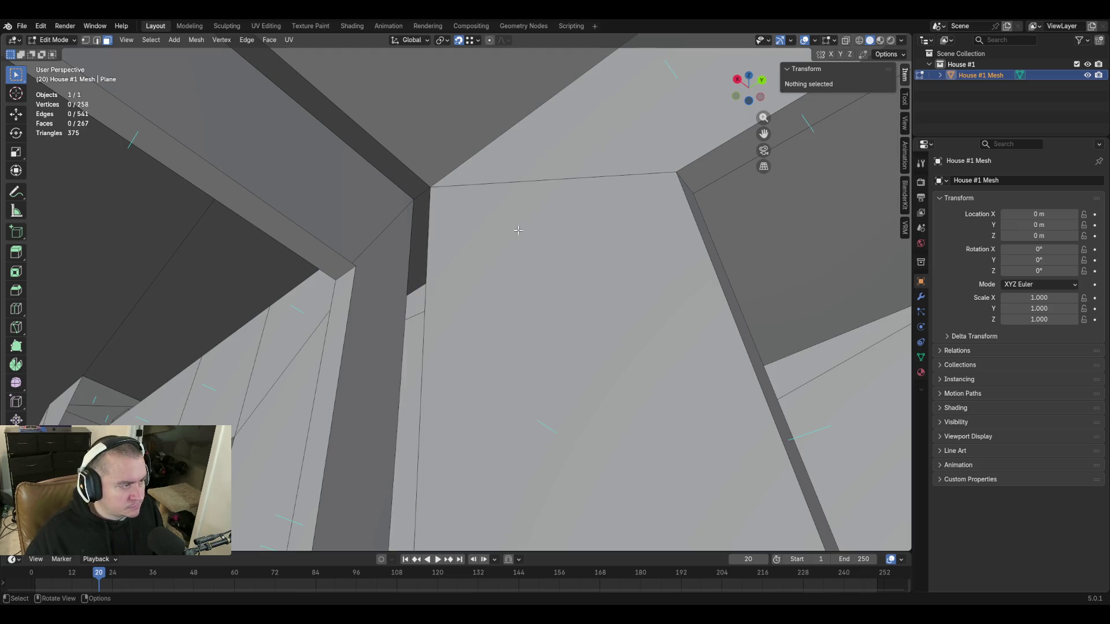
Select the second edge bordering the gap at the wall-and-ceiling corner.
key(shift+grave)
key(w)
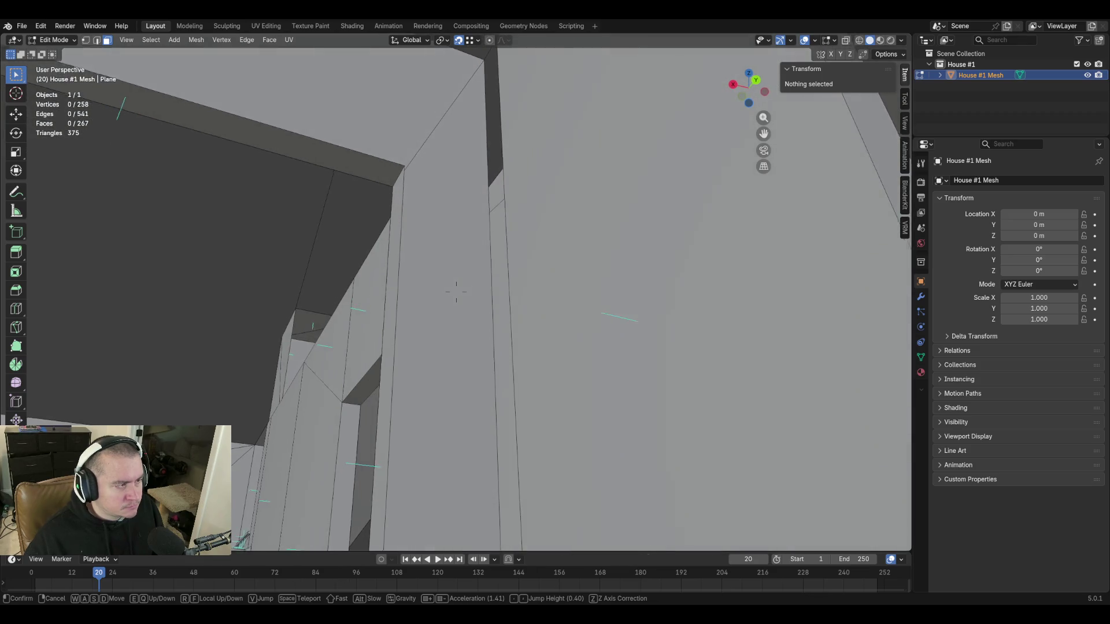
click(439, 200)
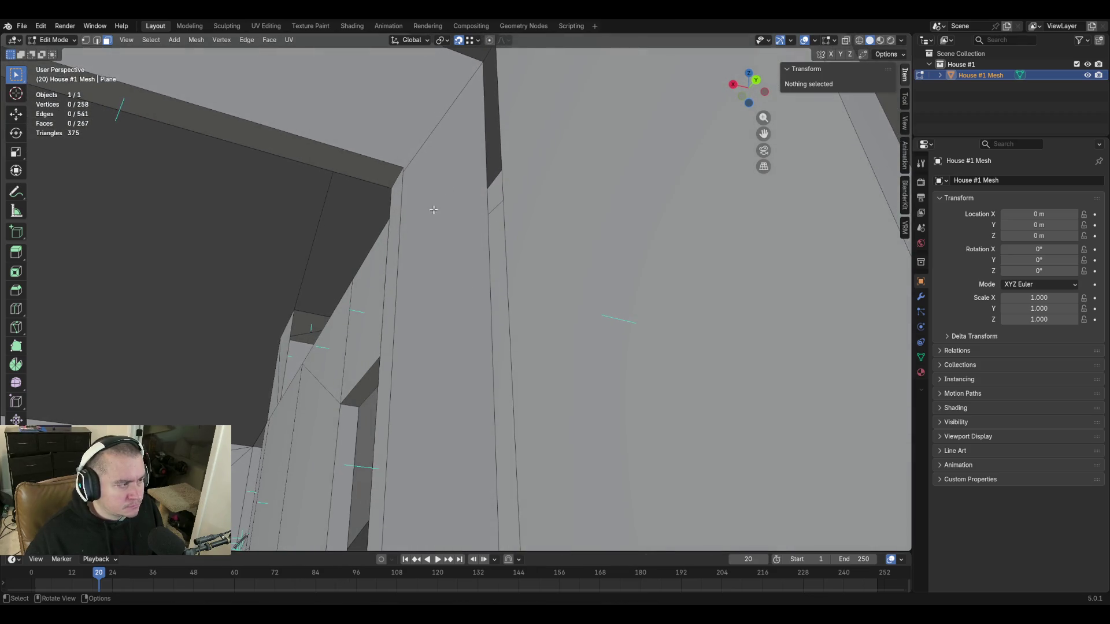
click(402, 245)
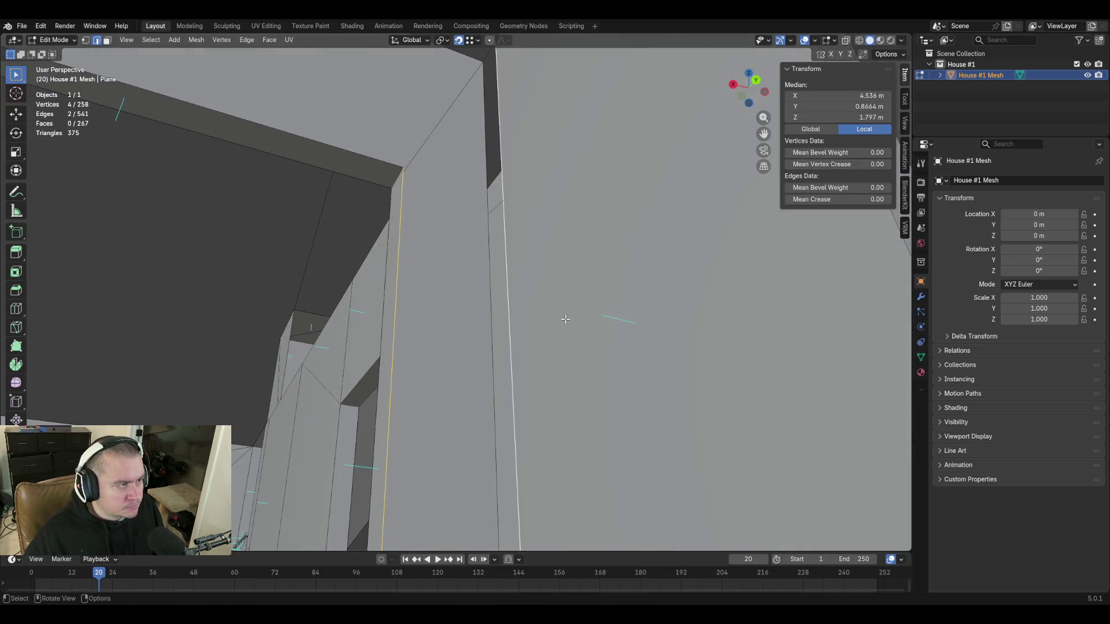
Fill the gap between the selected edges at the wall corner.
key(f)
key(shift+grave)
key(w)
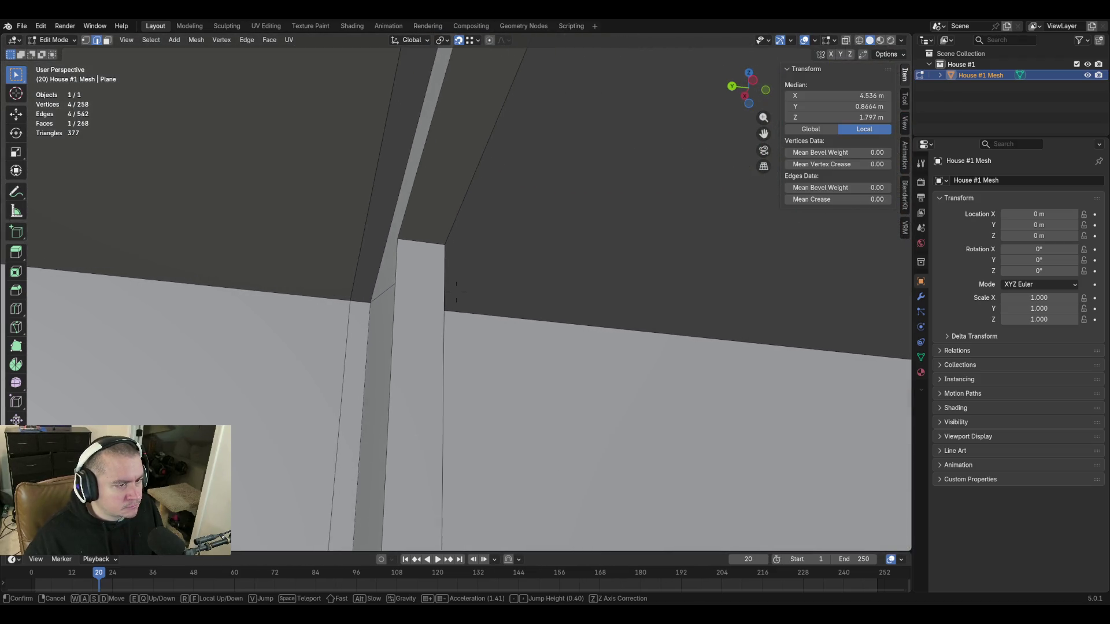
click(566, 320)
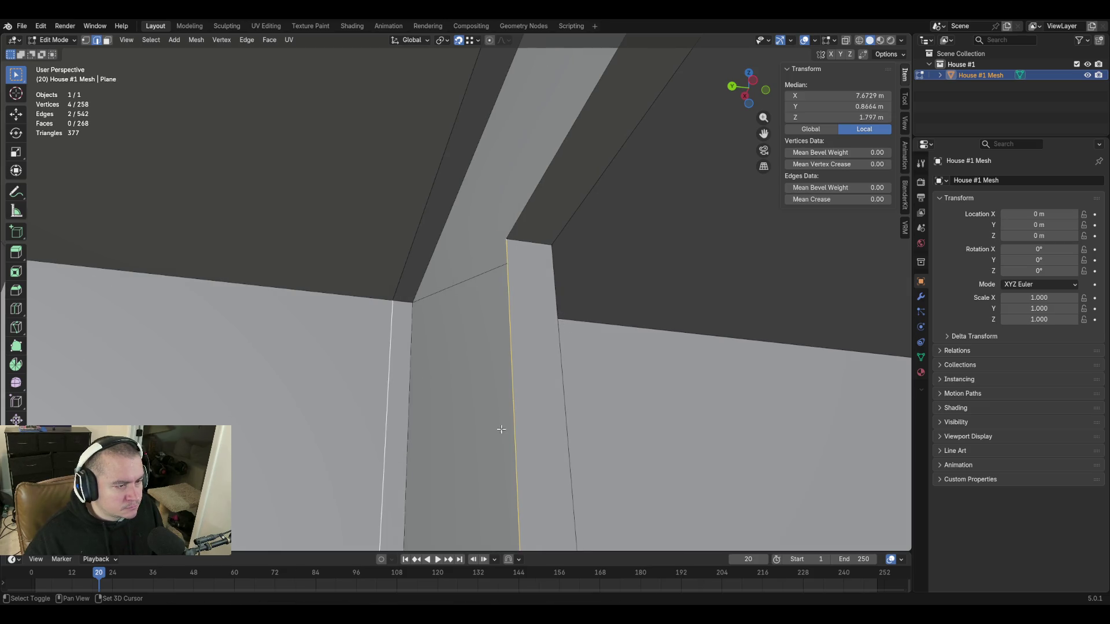
key(f)
Fill the ceiling gap above the new face, redoing the badly filled face.
key(shift+grave)
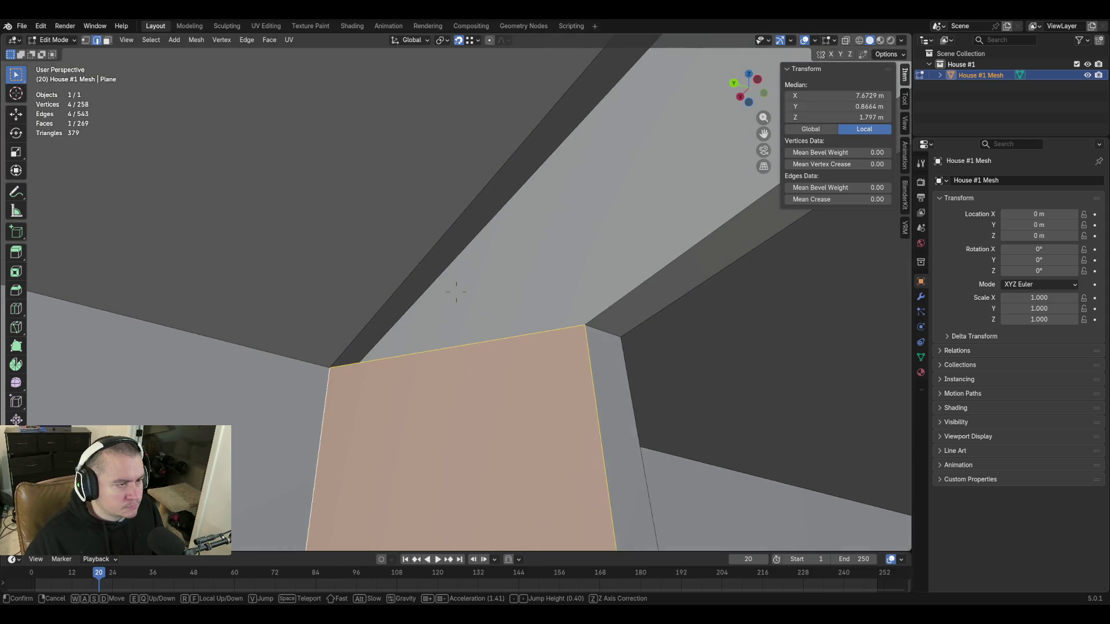
click(435, 347)
key(f)
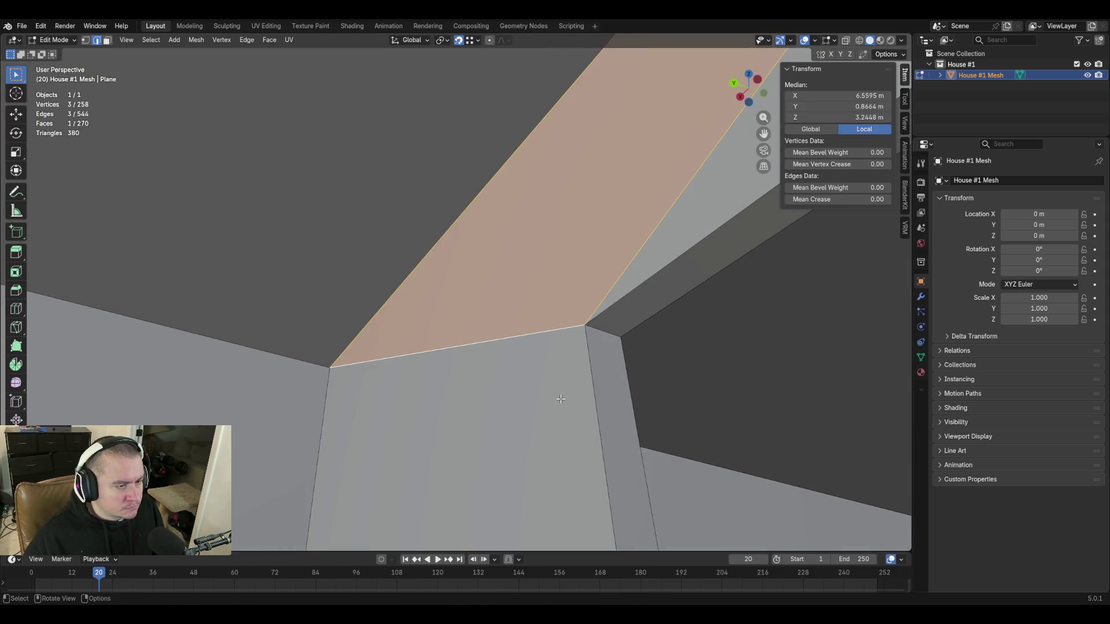
key(shift+grave)
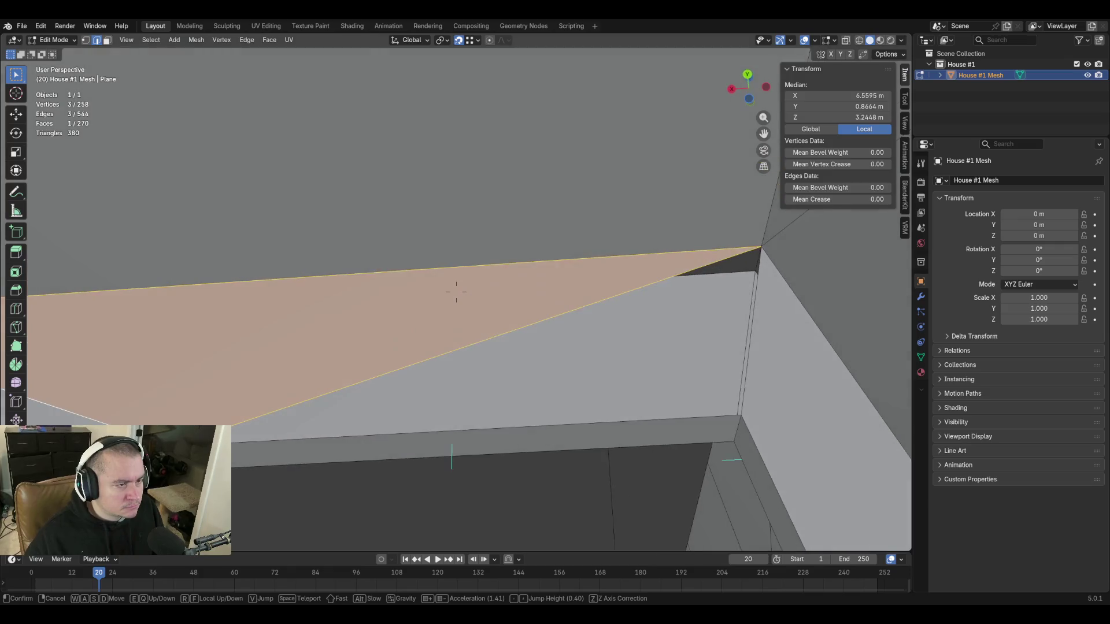
click(456, 292)
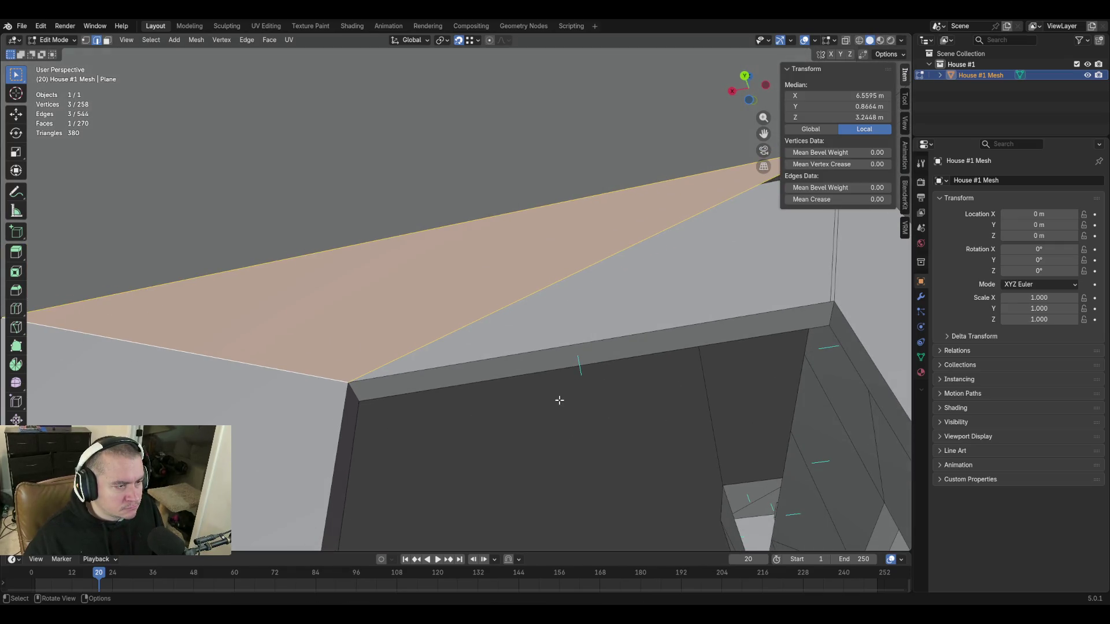
key(ctrl+z)
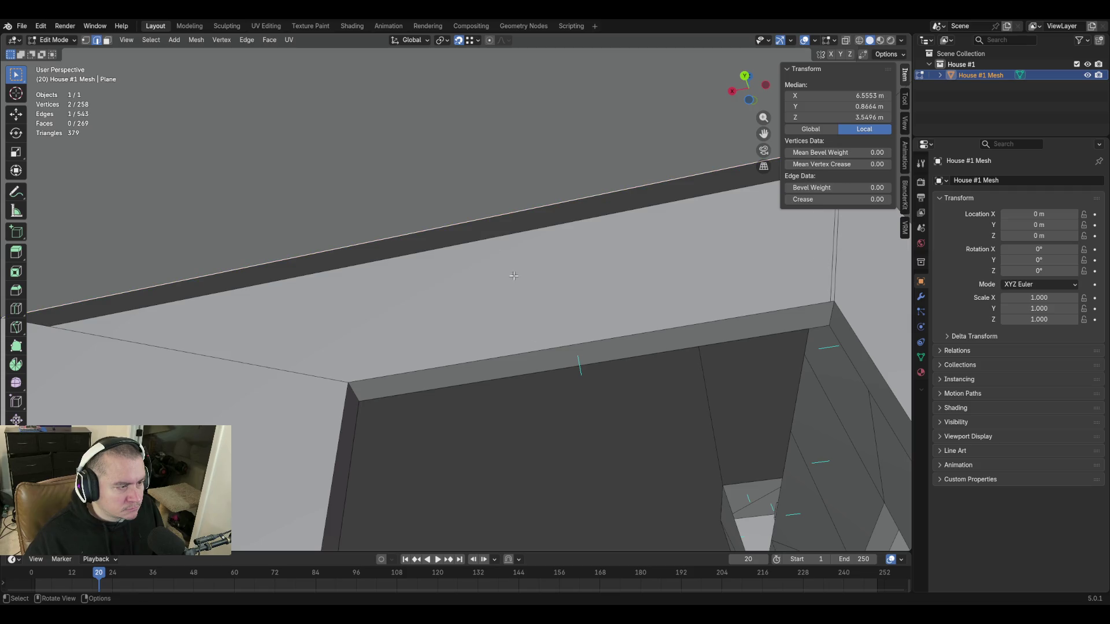
key(f)
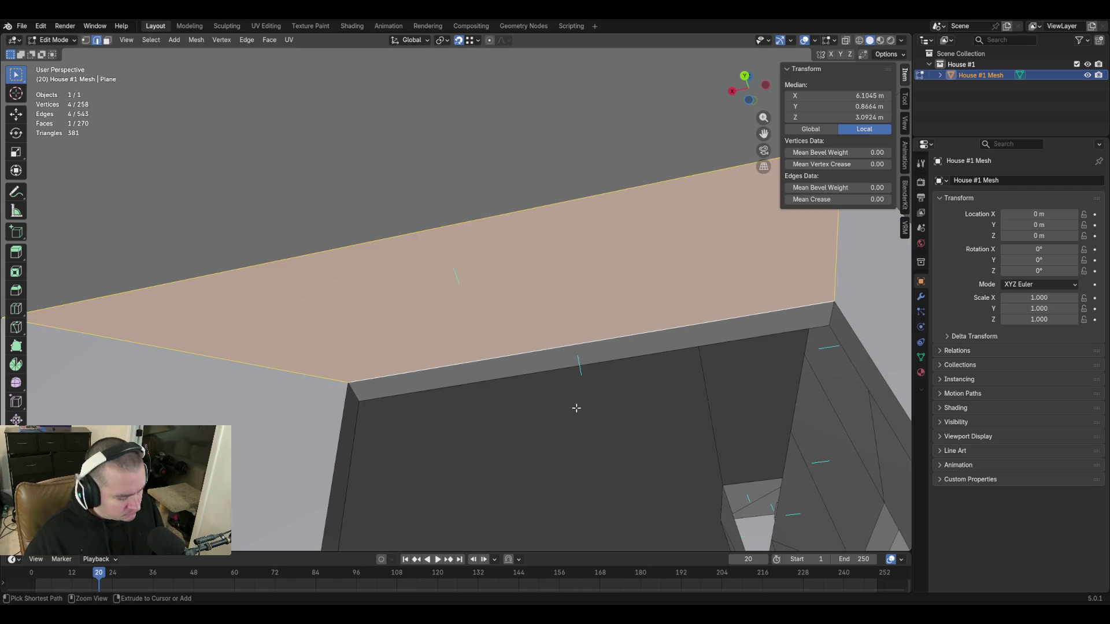
key(shift+grave)
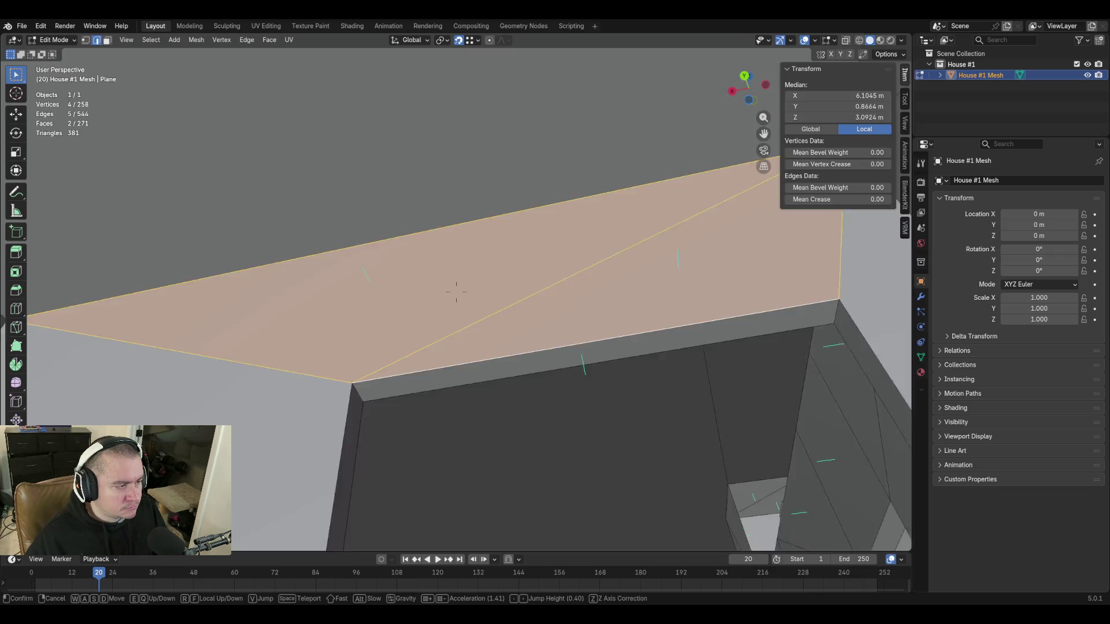
key(d)
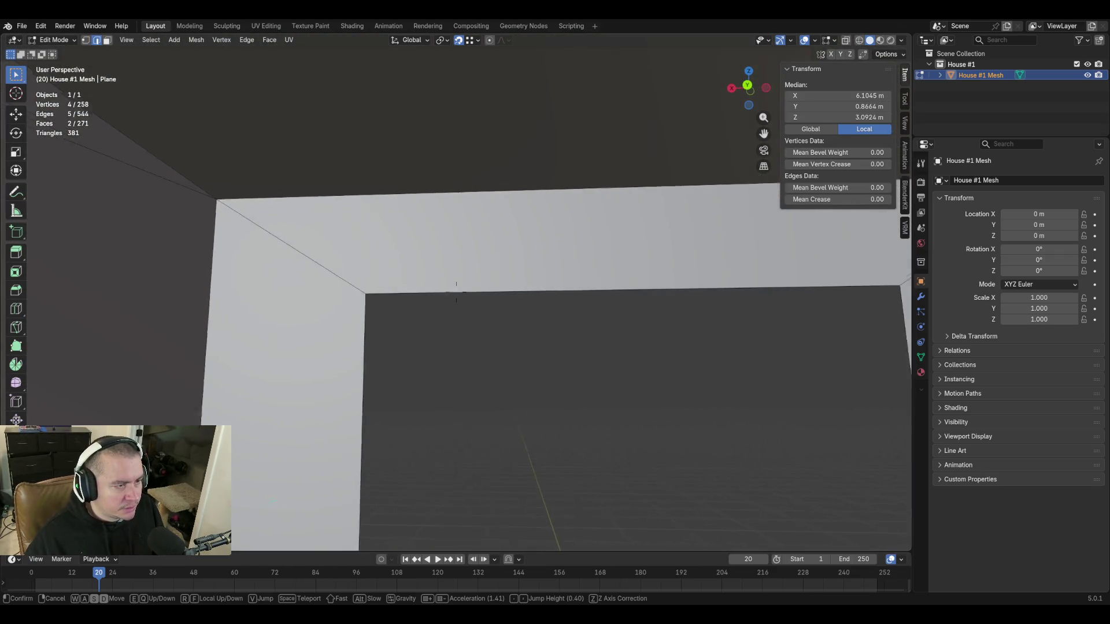
Select the ceiling face over the doorway and add the surrounding wall faces and floor strip.
click(576, 406)
click(461, 262)
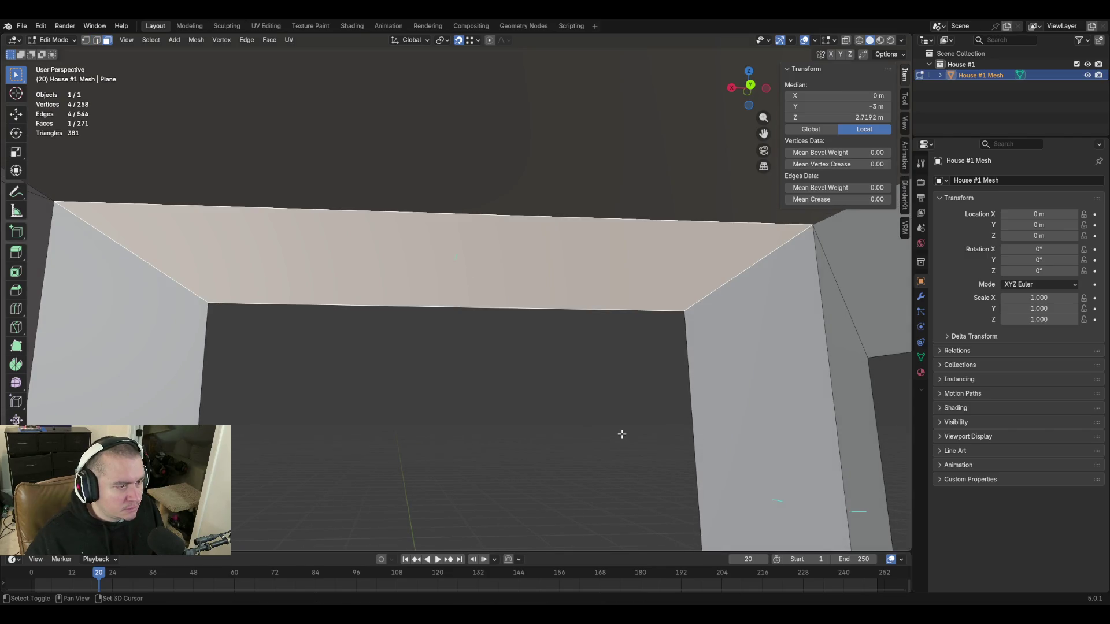
shift+click(770, 473)
shift+click(173, 405)
key(shift+grave)
click(456, 292)
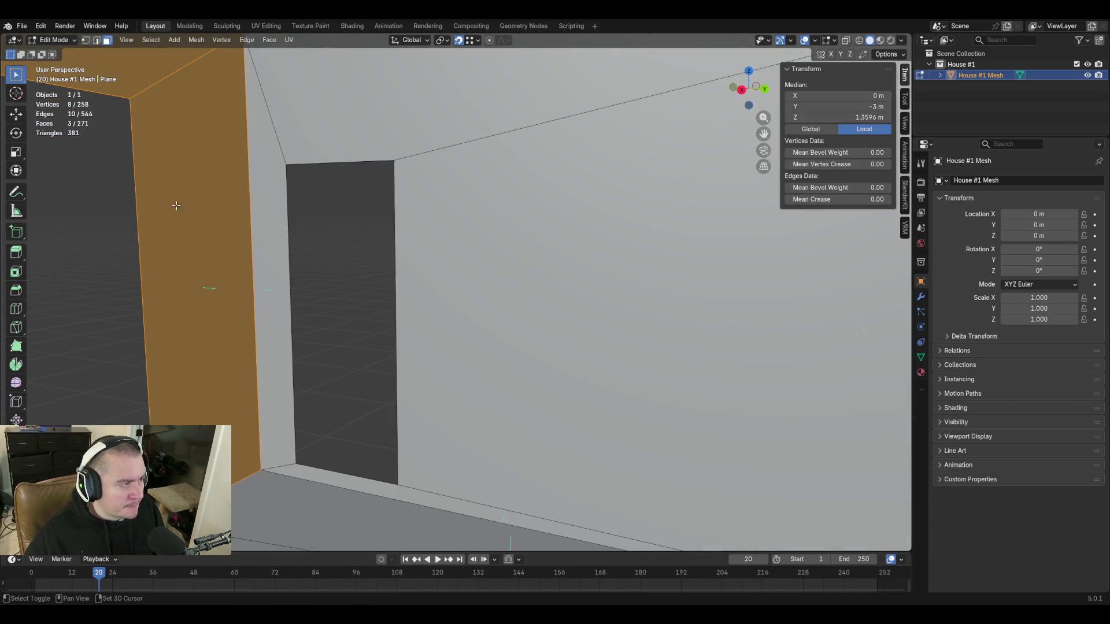
shift+click(269, 161)
shift+click(526, 244)
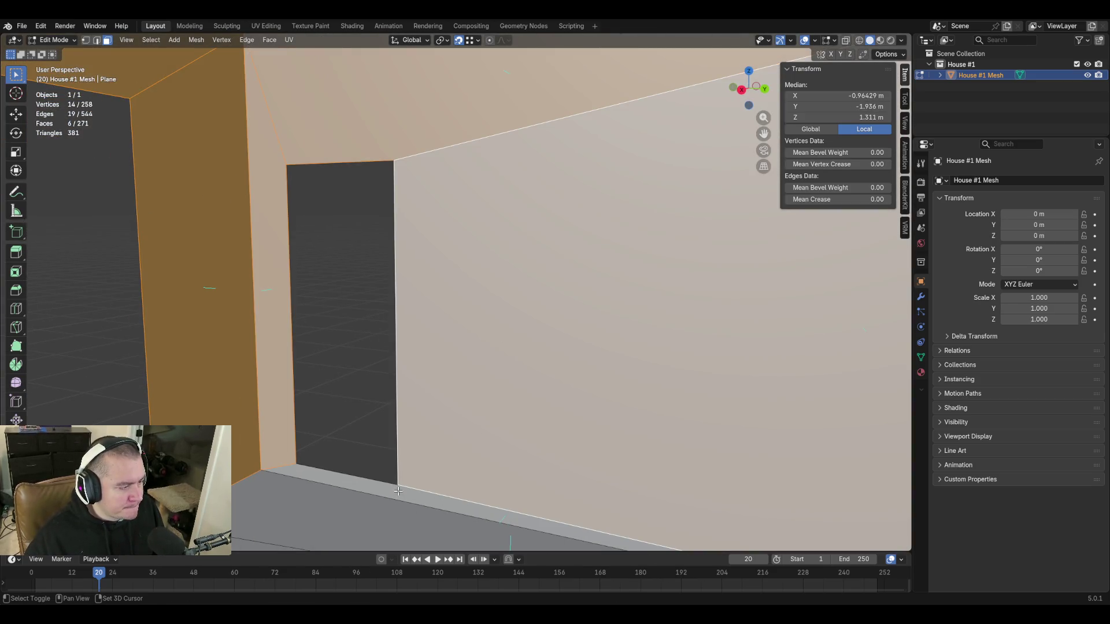
shift+click(398, 490)
key(shift+grave)
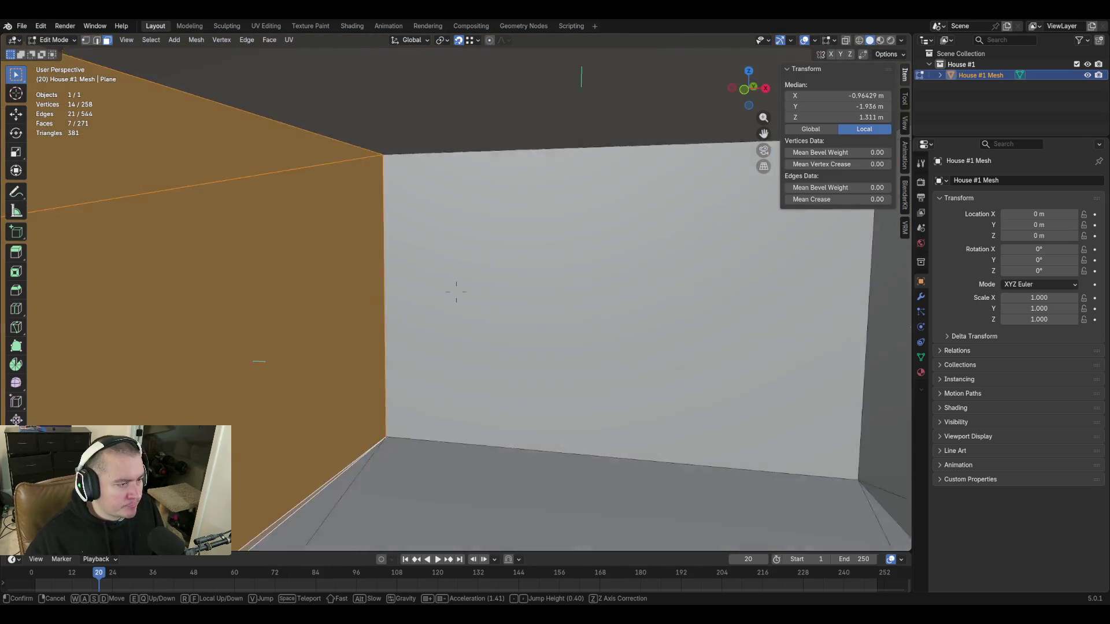
click(445, 506)
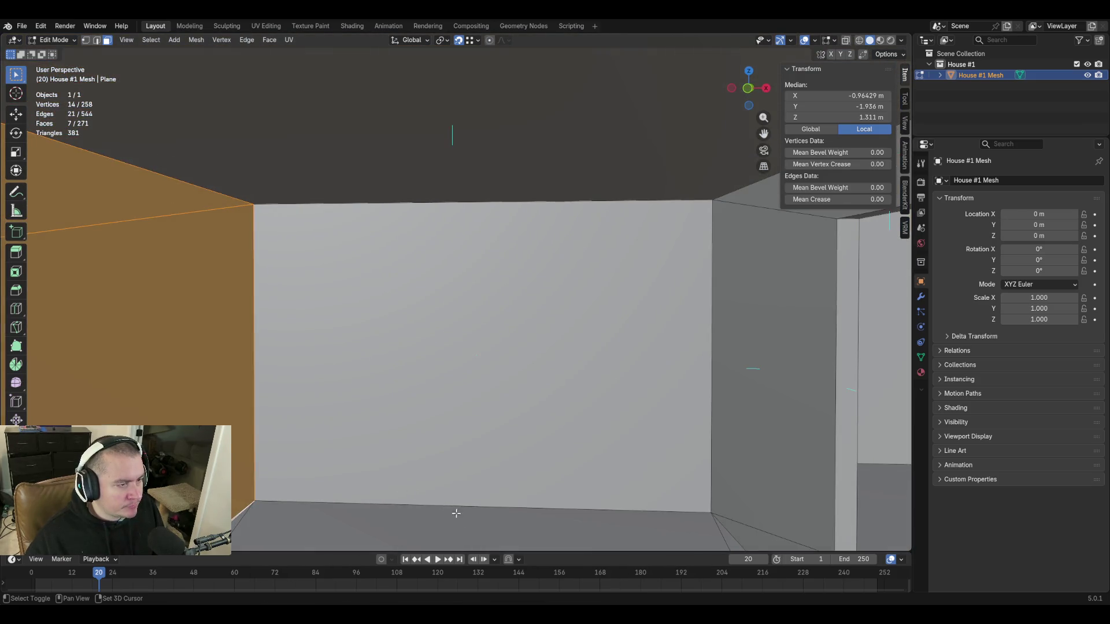
shift+click(445, 506)
shift+click(459, 406)
Add the grey floor strips and corner wall faces, using circle select.
key(shift+grave)
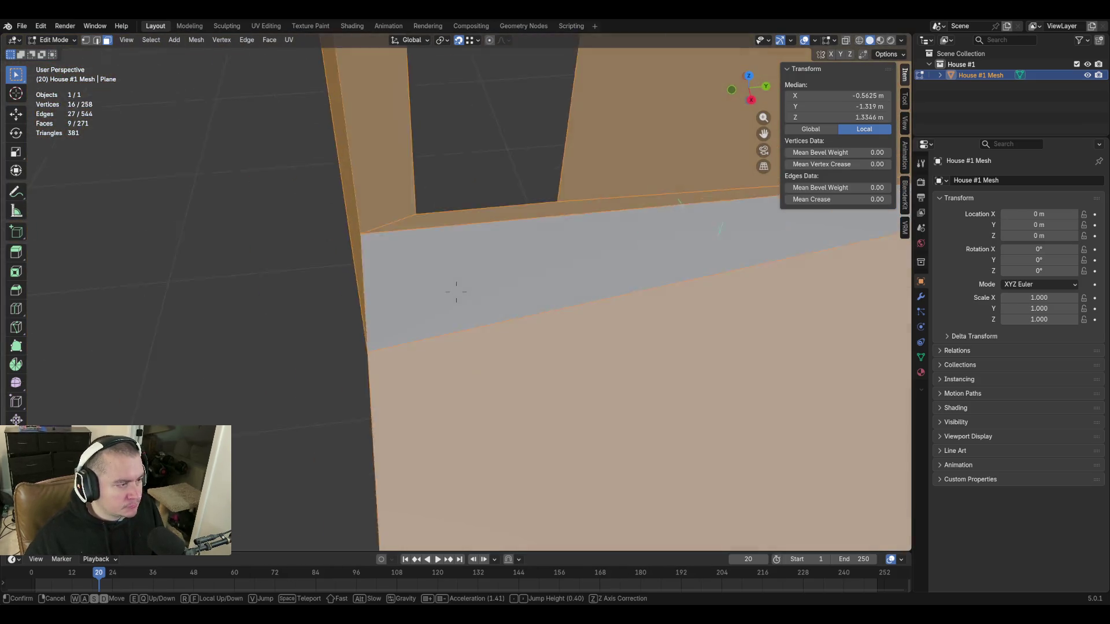
click(473, 423)
shift+click(507, 279)
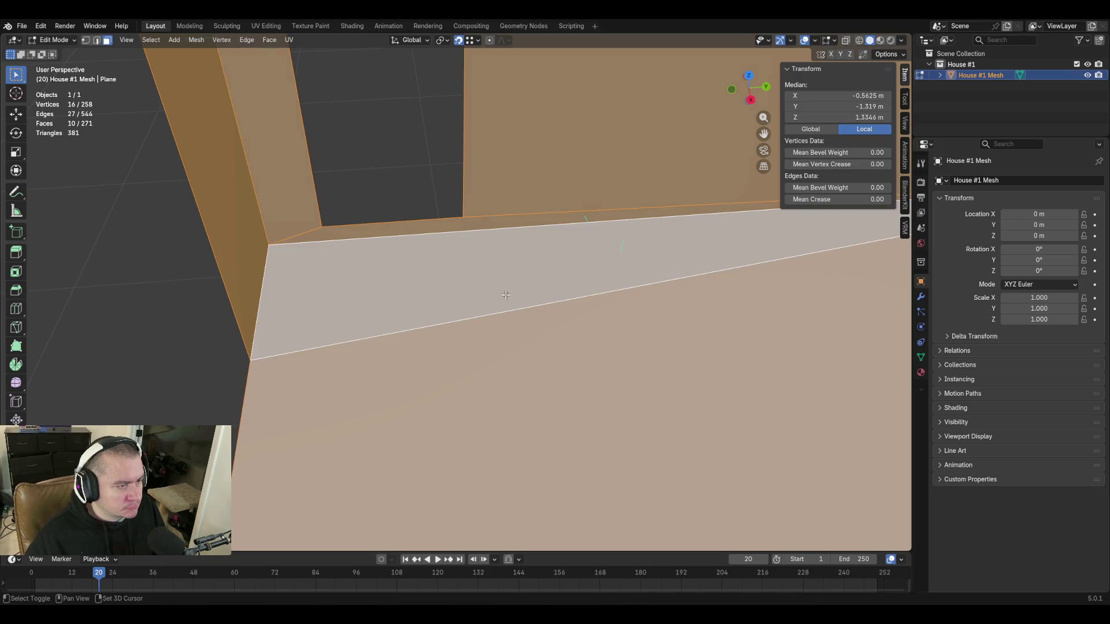
key(shift+grave)
click(506, 307)
shift+click(401, 259)
key(shift+grave)
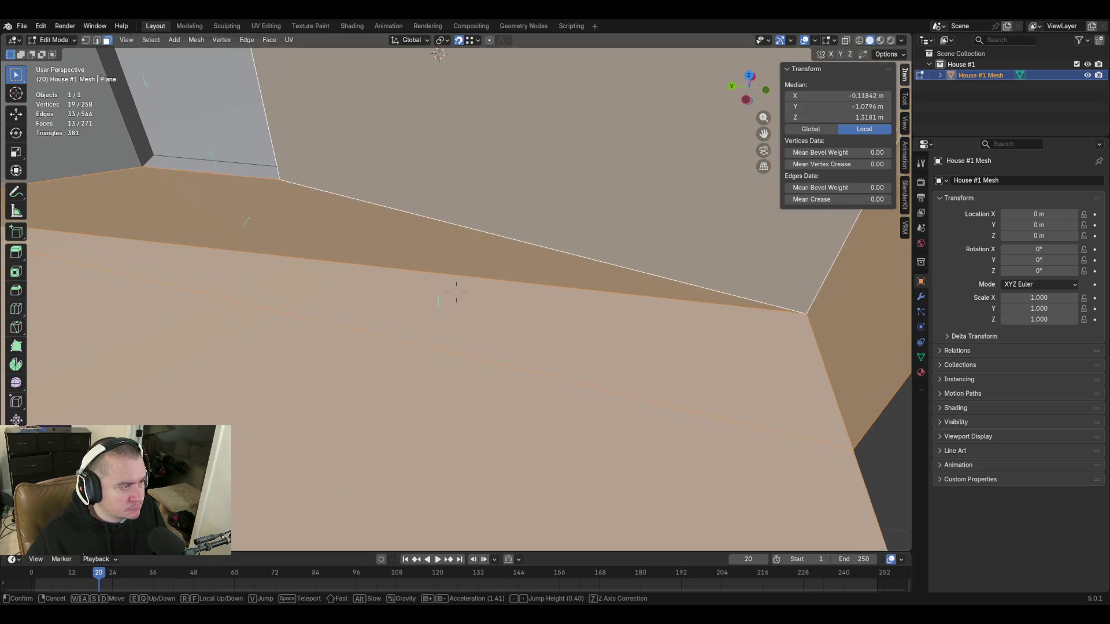
click(504, 307)
key(c)
click(521, 251)
middle_drag(522, 263, 548, 216)
ctrl+click(548, 216)
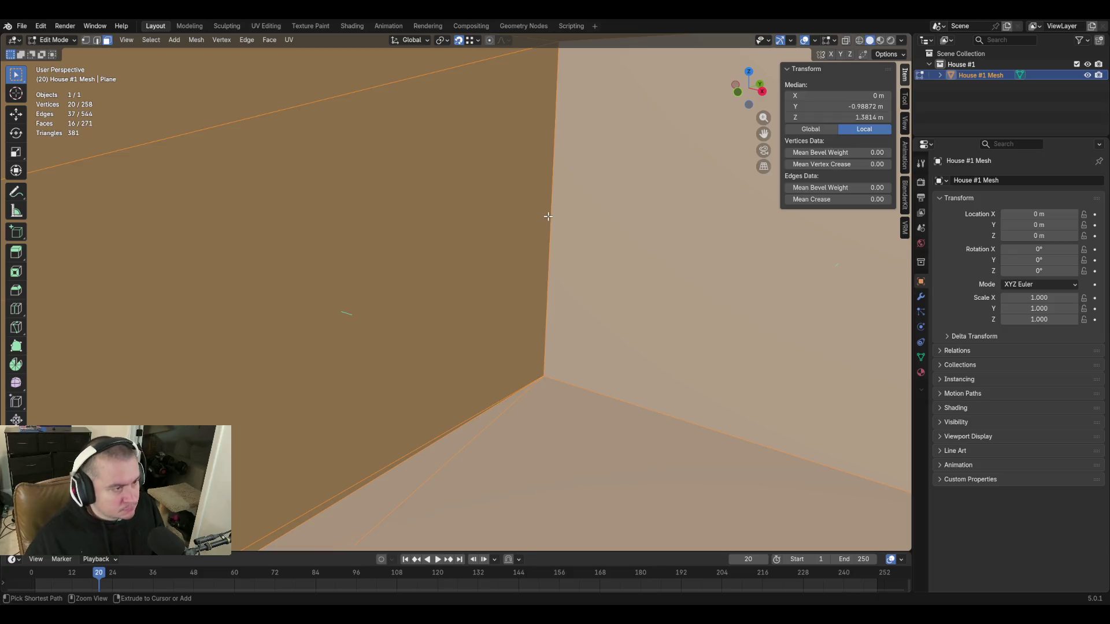
key(shift+grave)
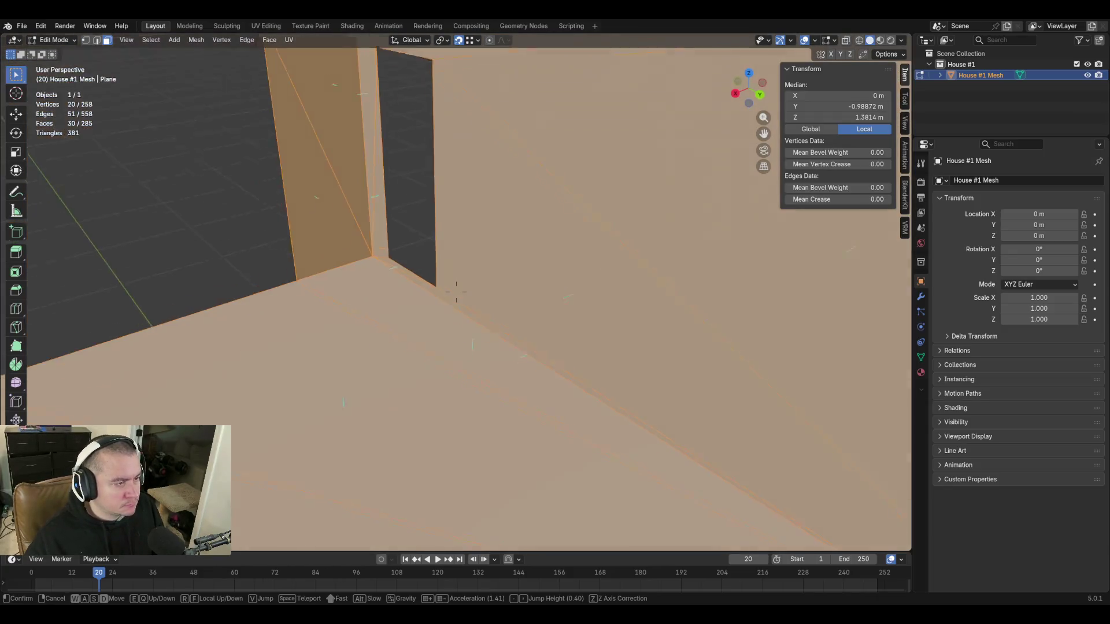
key(w)
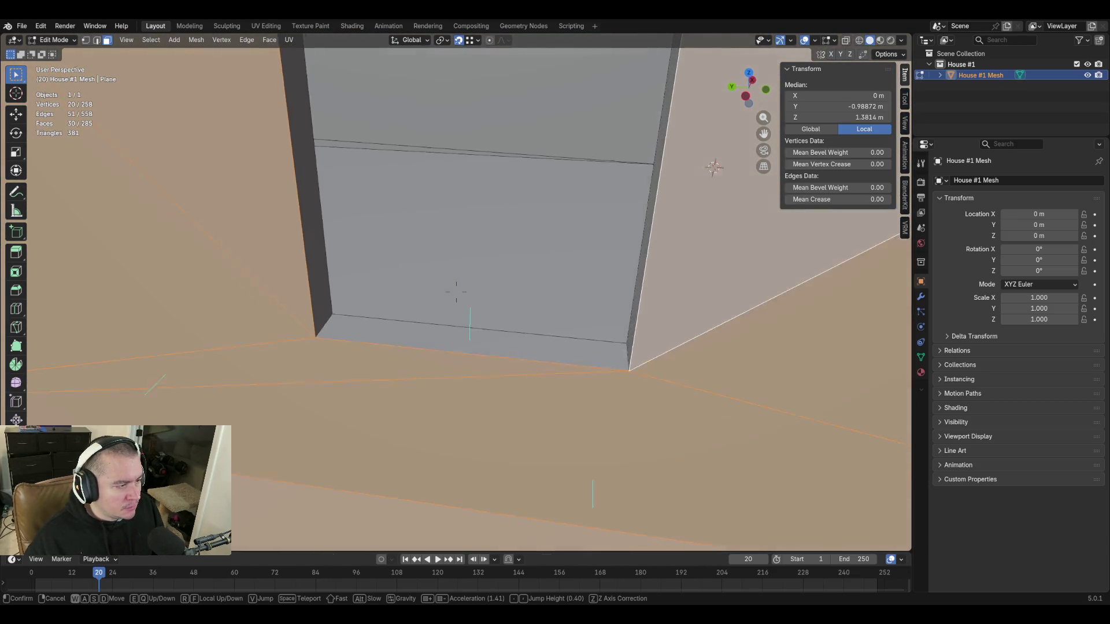
Select the window face and circle-select its left jamb, sill and nearby wall strips.
click(456, 292)
click(416, 316)
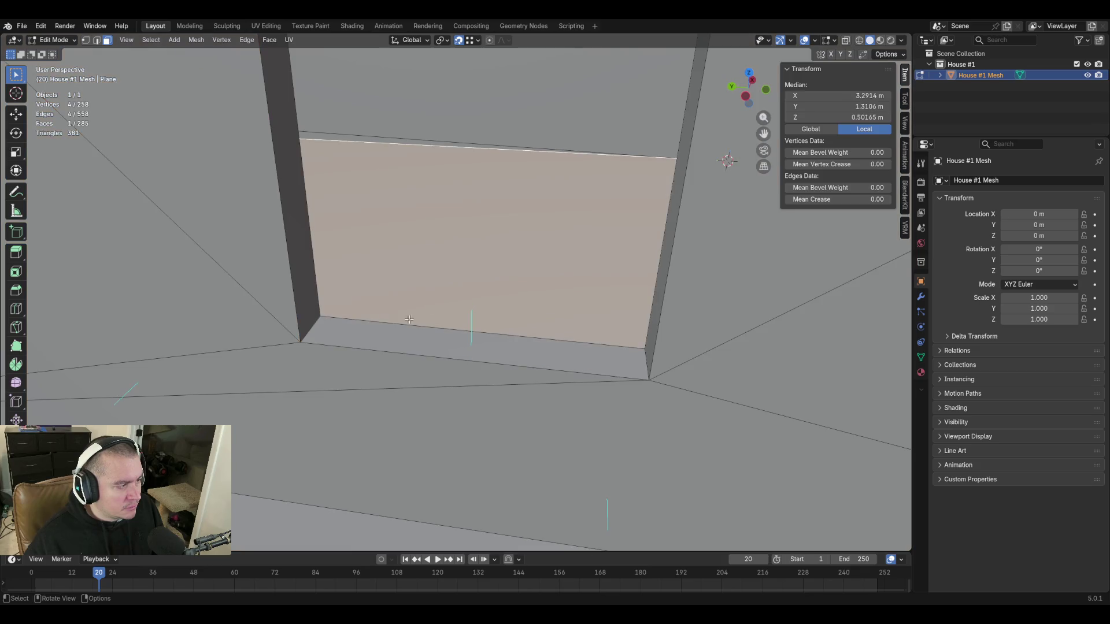
drag(338, 310, 324, 312)
mouse_move(464, 314)
middle_down()
mouse_move(458, 290)
mouse_move(470, 379)
middle_up()
drag(483, 332, 456, 352)
mouse_move(456, 351)
middle_down()
mouse_move(460, 293)
mouse_move(397, 265)
mouse_move(407, 284)
middle_up()
drag(407, 285, 376, 309)
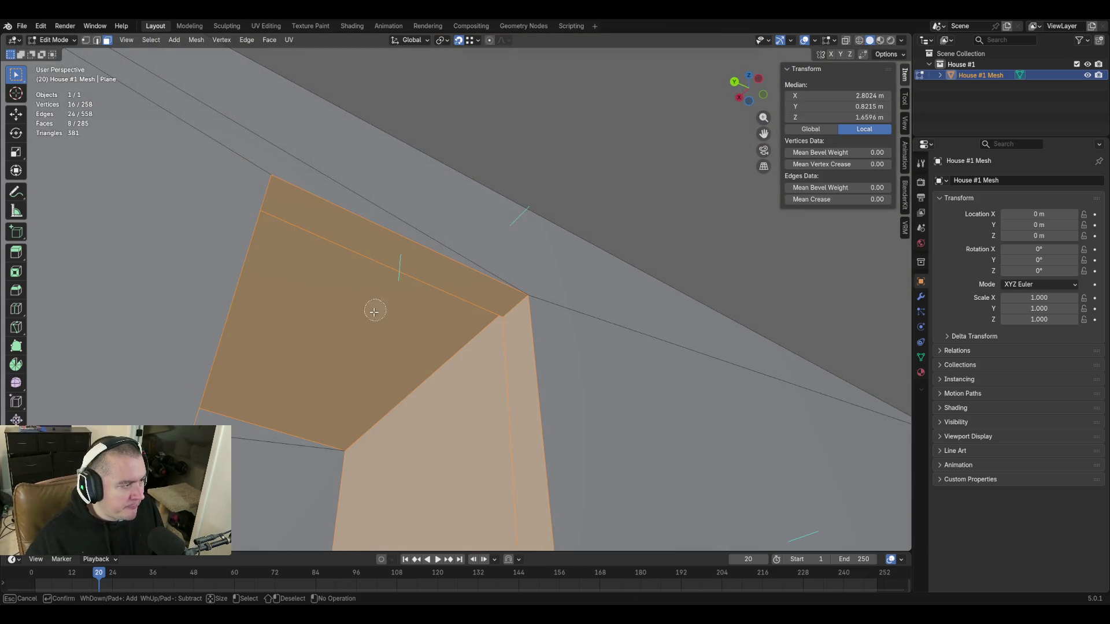
Add both doorway walls and one more face to the selection.
key(shift+grave)
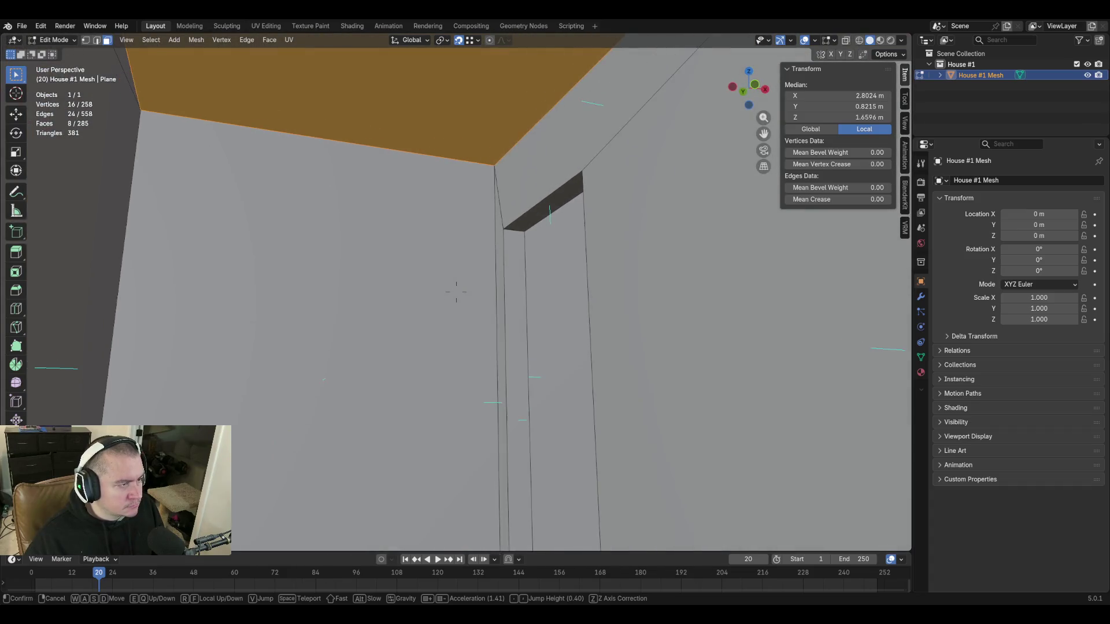
click(465, 290)
drag(596, 115, 489, 189)
click(134, 191)
Add the baseboard strip and grow the selection into neighbouring floor and wall faces.
key(shift+grave)
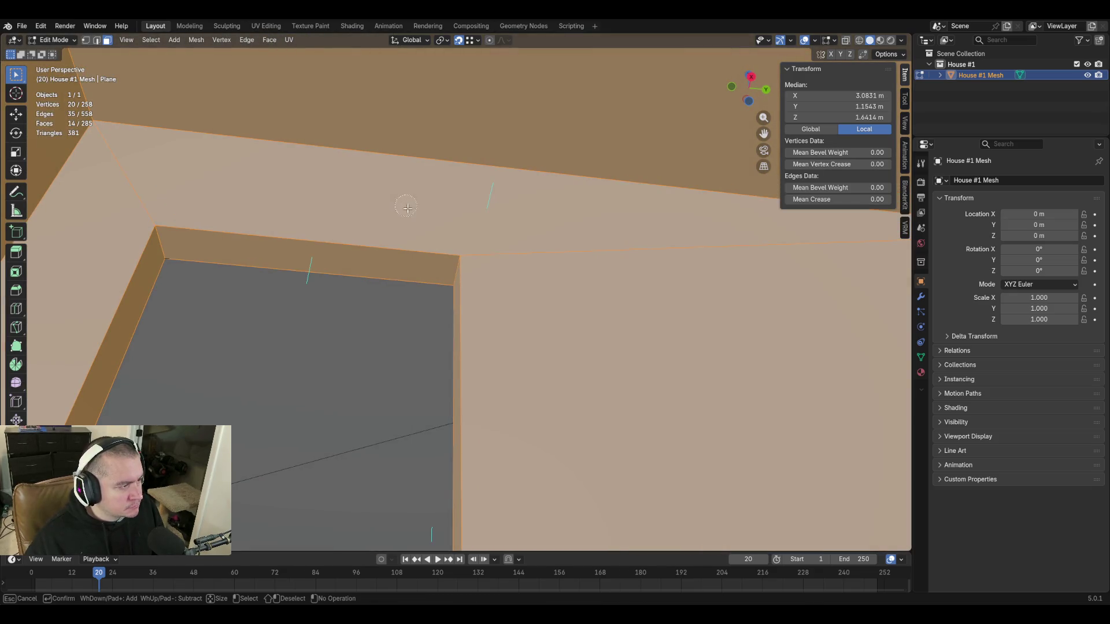
key(w)
click(456, 292)
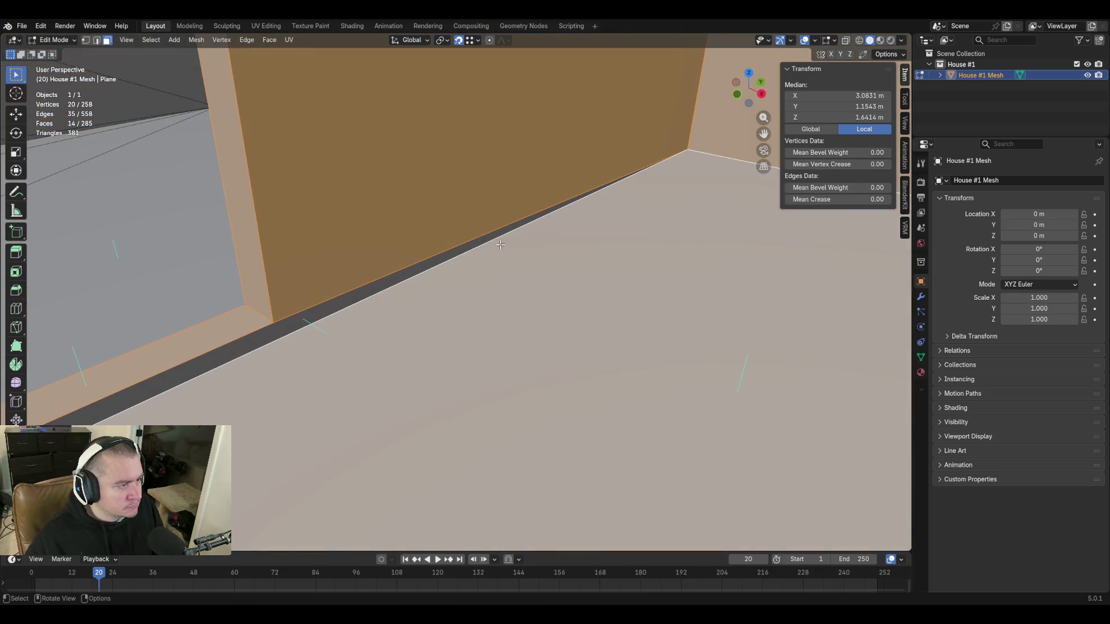
click(400, 289)
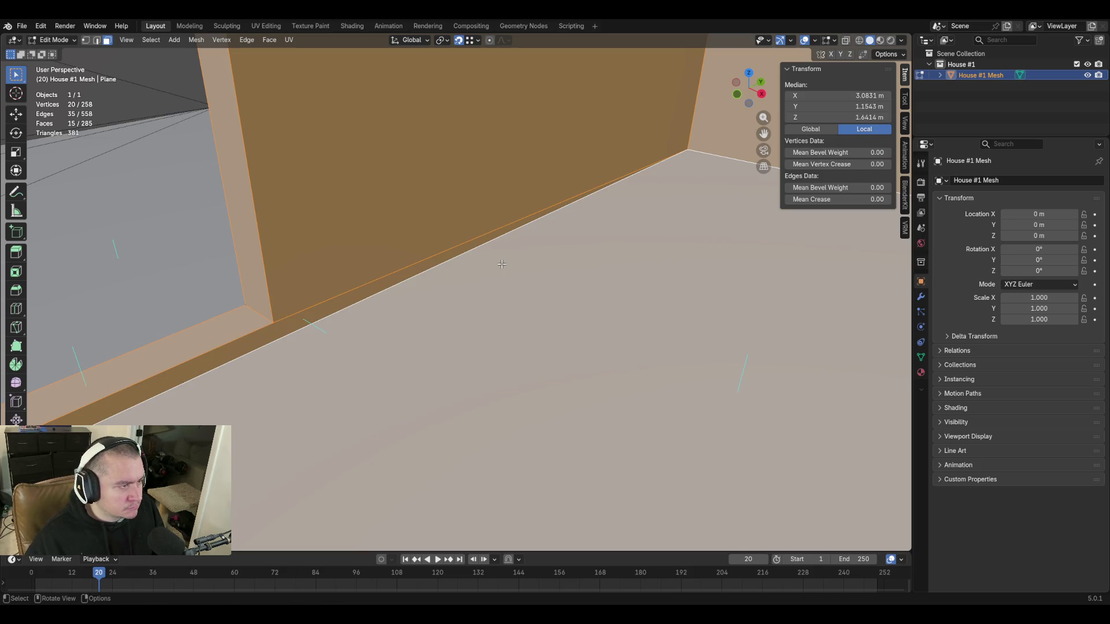
key(ctrl+KP_Add)
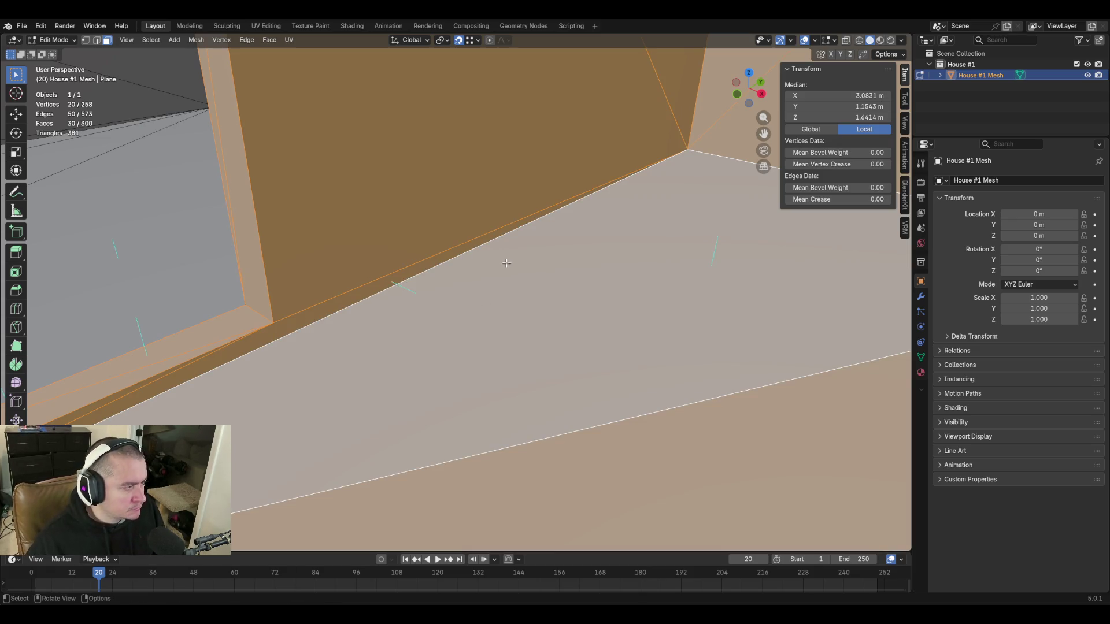
key(shift+grave)
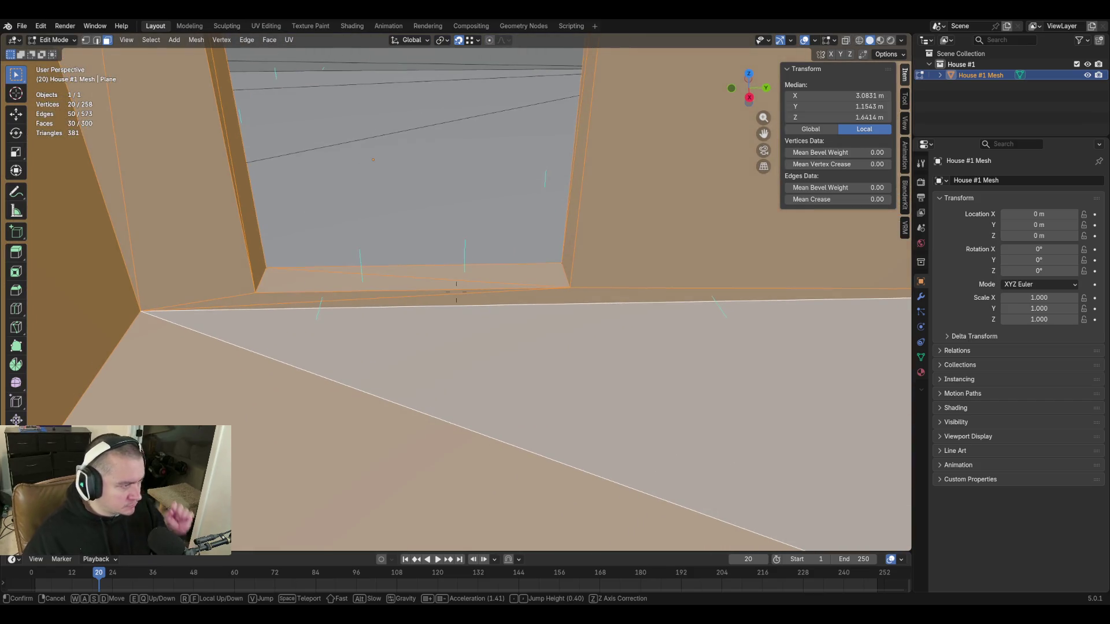
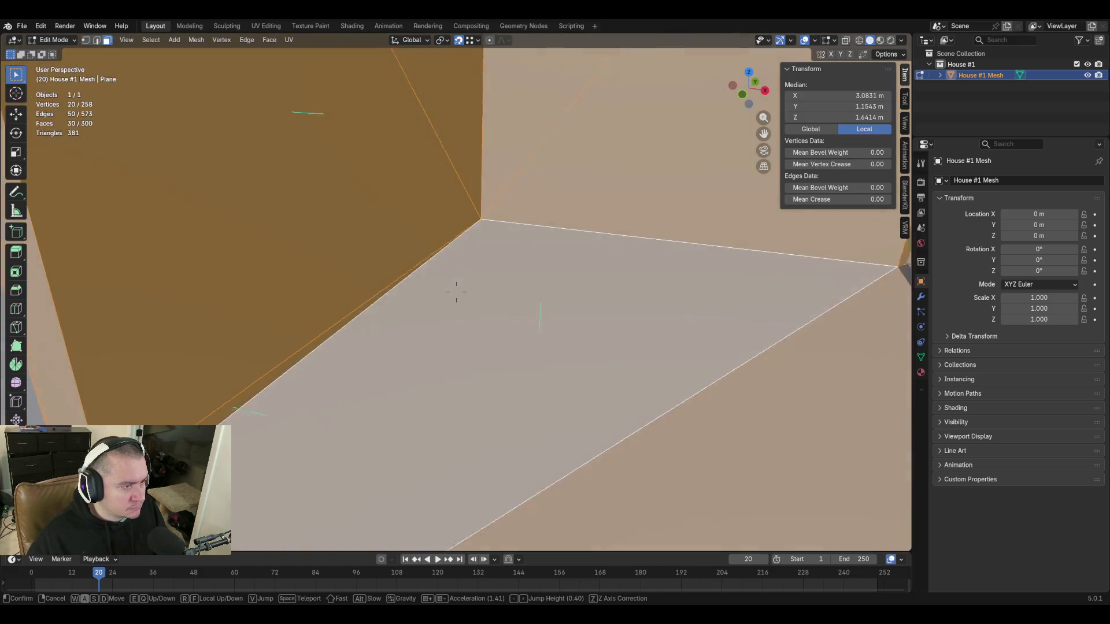
Triangulate the thin floor strip face below the doorway.
key(w)
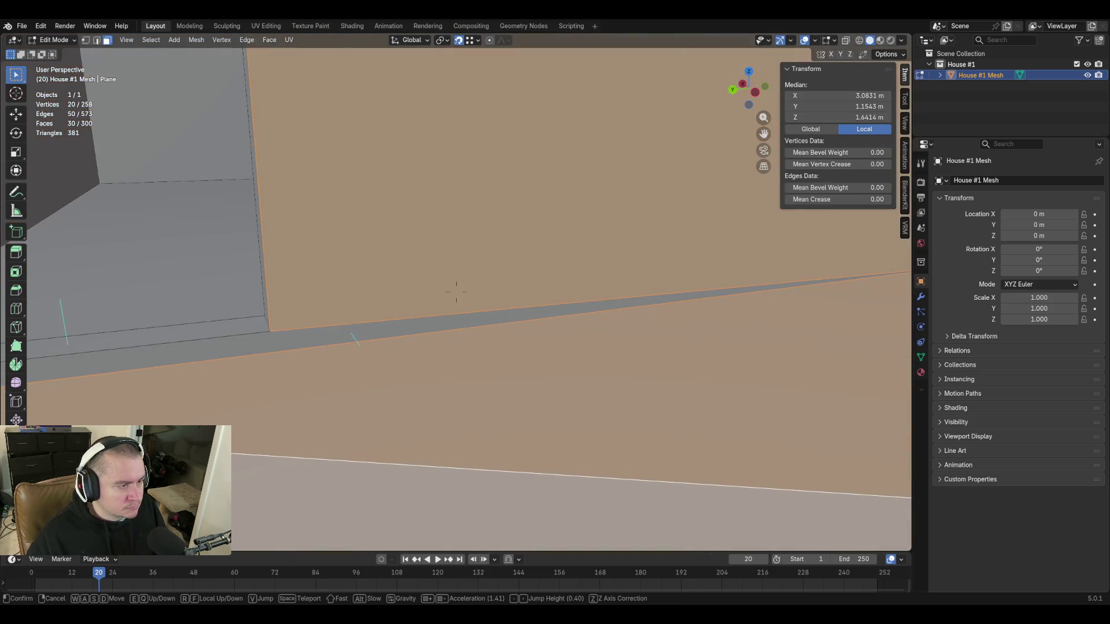
click(516, 247)
click(386, 327)
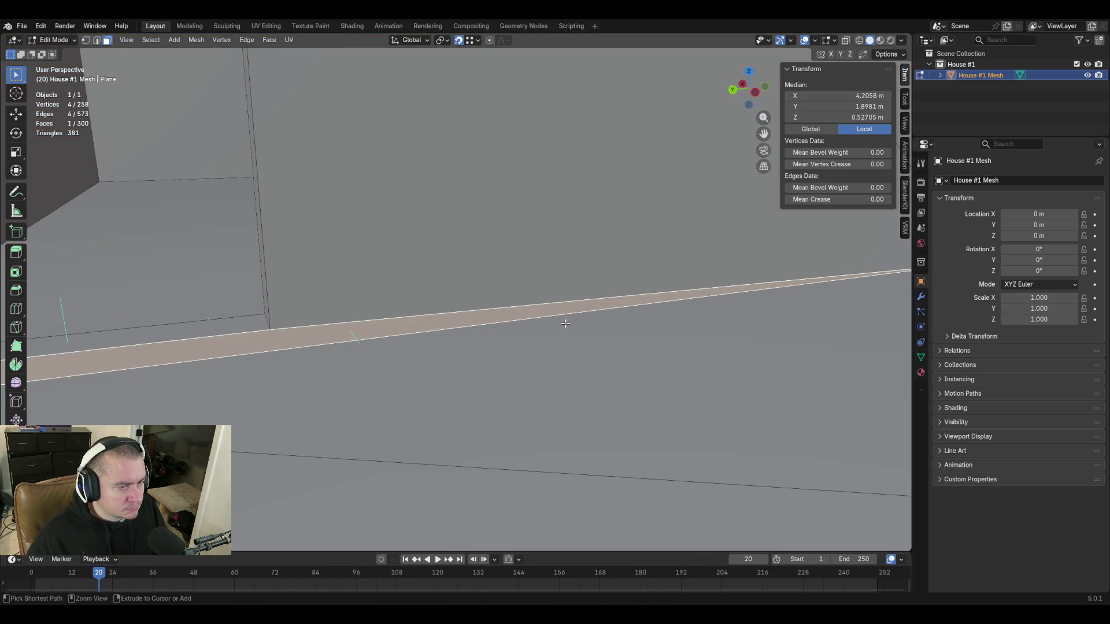
key(ctrl+t)
Circle-select the floor and upper wall faces around the doorway.
key(shift+grave)
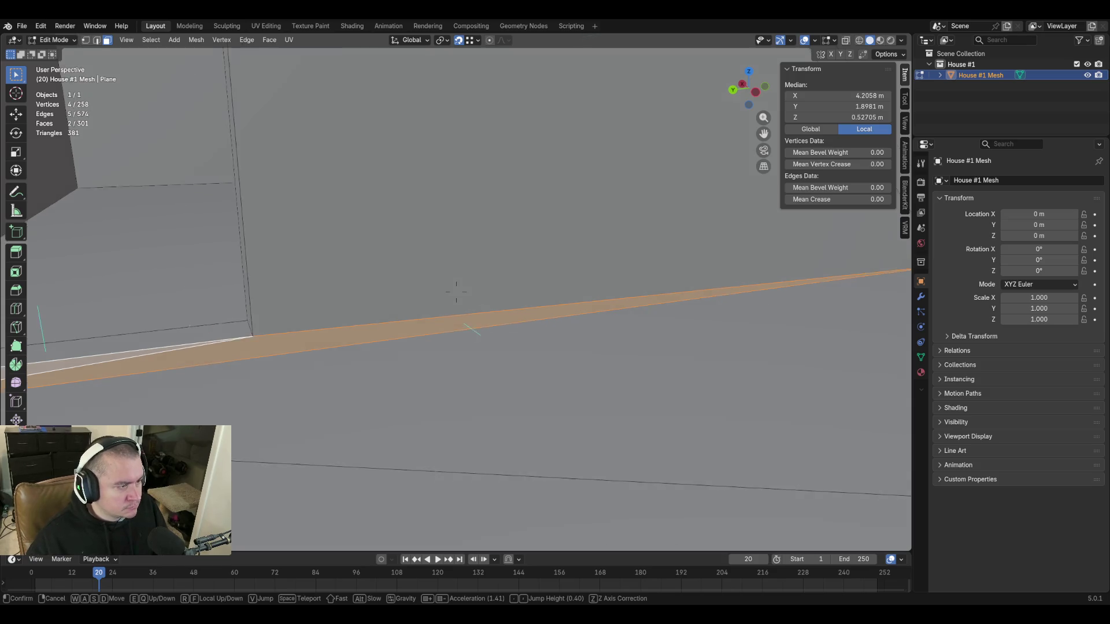
key(w)
key(w)
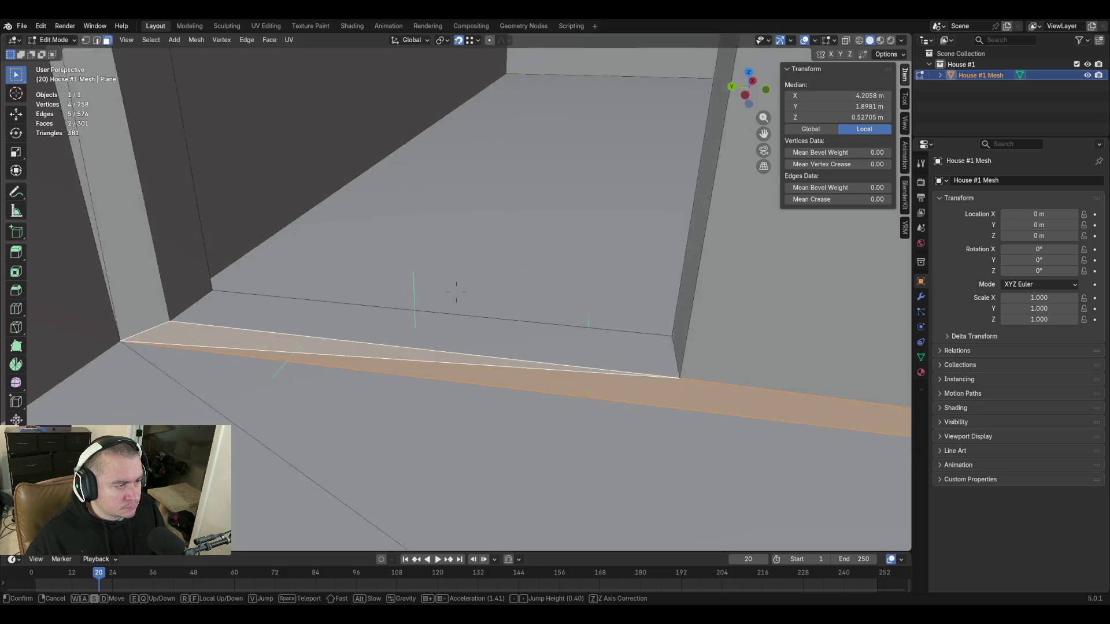
click(542, 335)
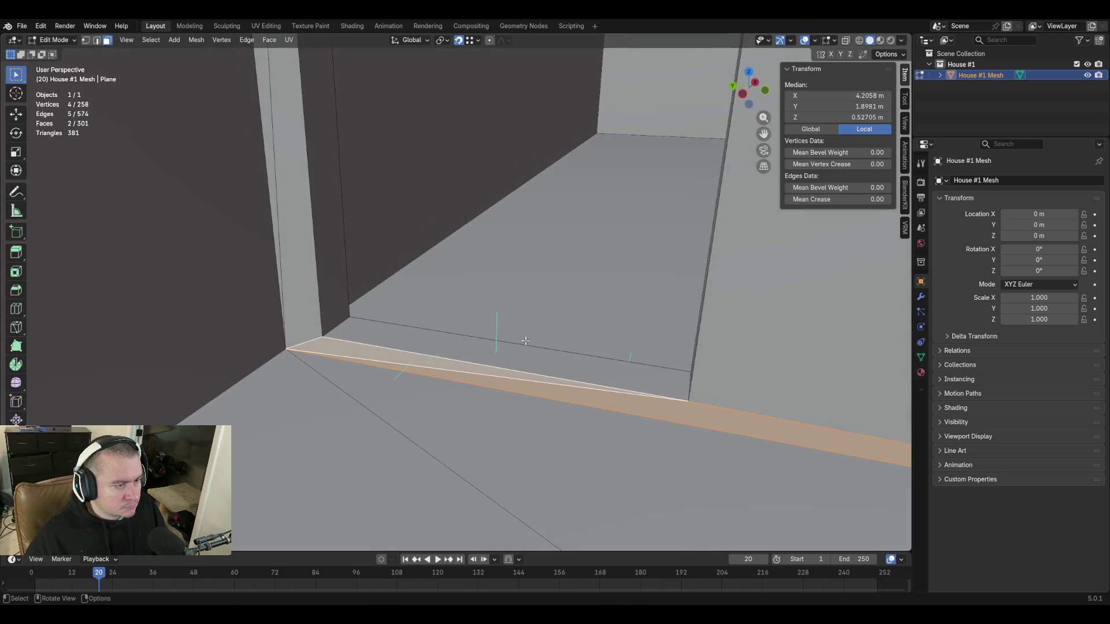
key(c)
drag(426, 297, 361, 287)
key(shift+grave)
key(w)
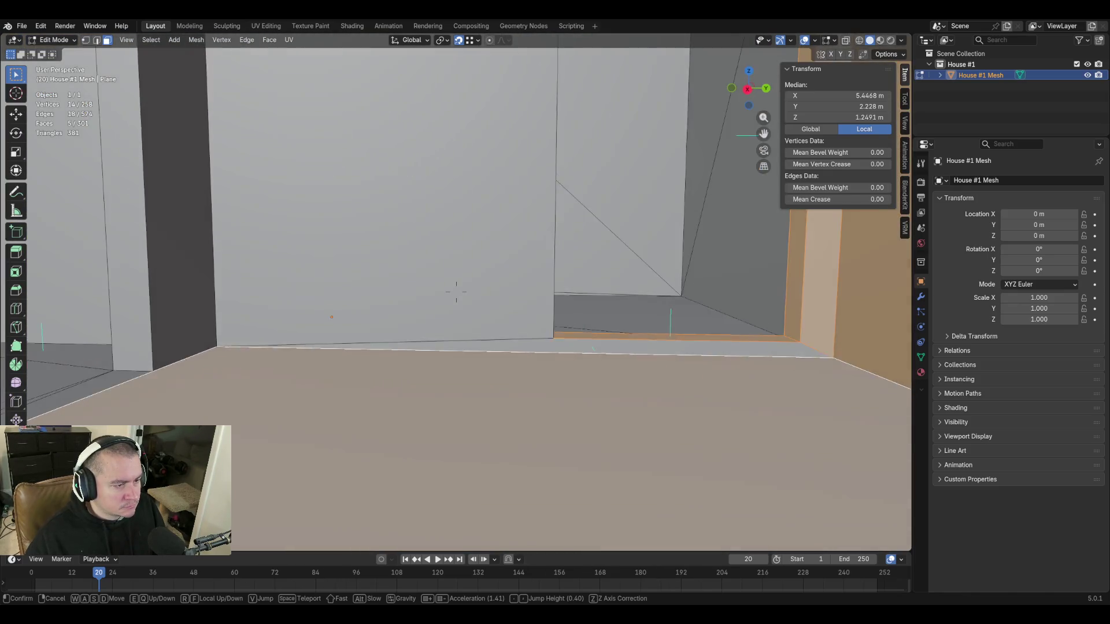
click(392, 321)
key(shift+grave)
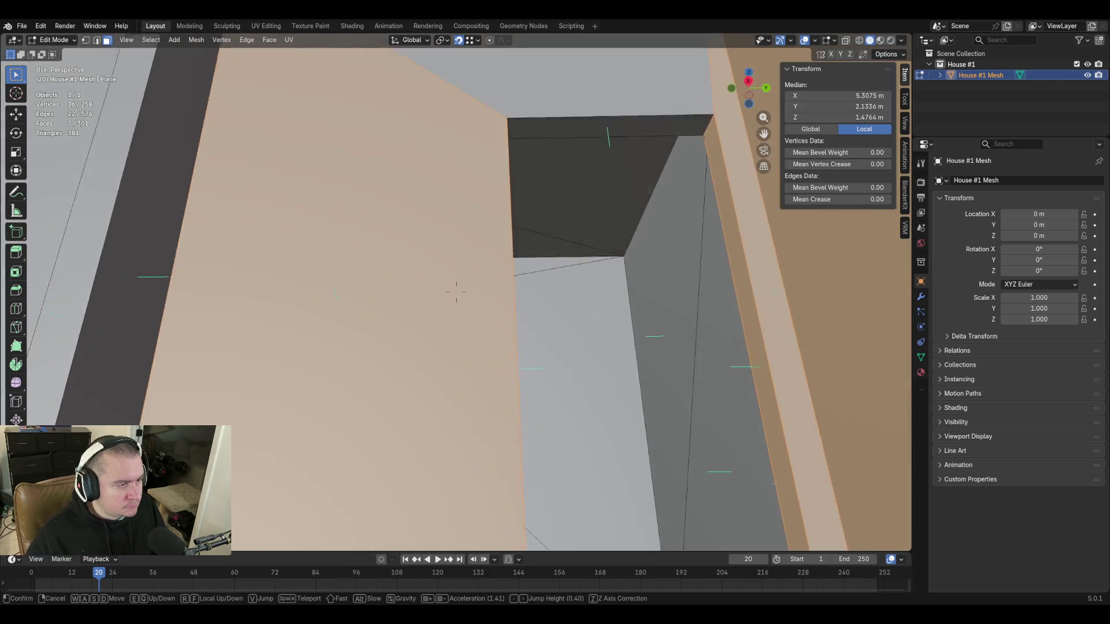
click(456, 295)
key(c)
click(434, 162)
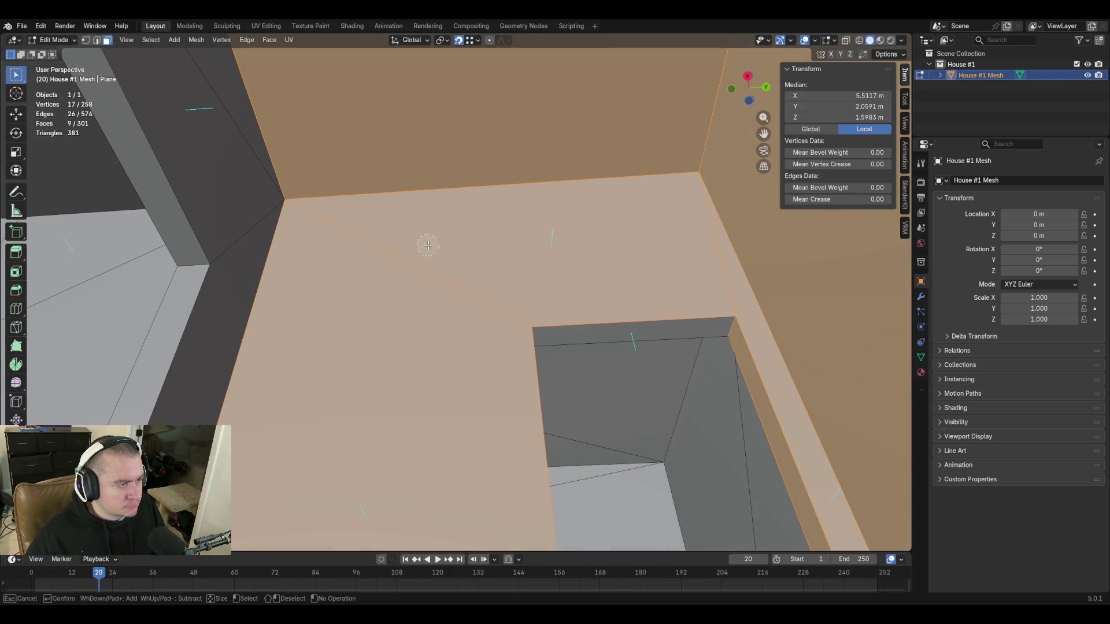
right_click(428, 245)
Add the door-jamb faces and the top wall strip faces to the selection.
key(shift+grave)
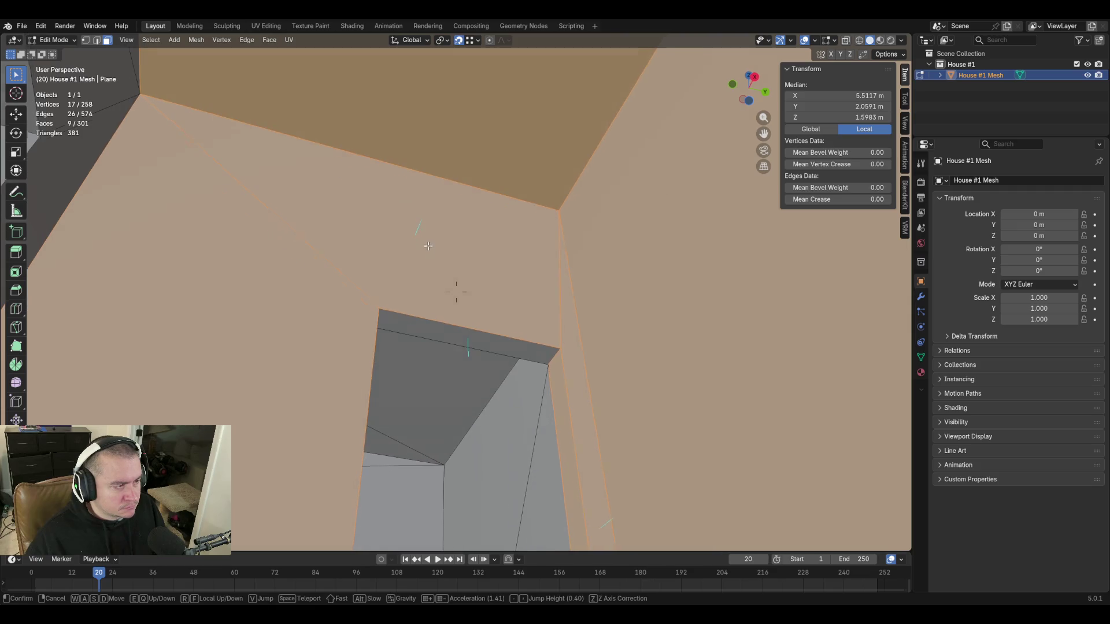
click(461, 301)
key(c)
right_click(525, 289)
key(shift+grave)
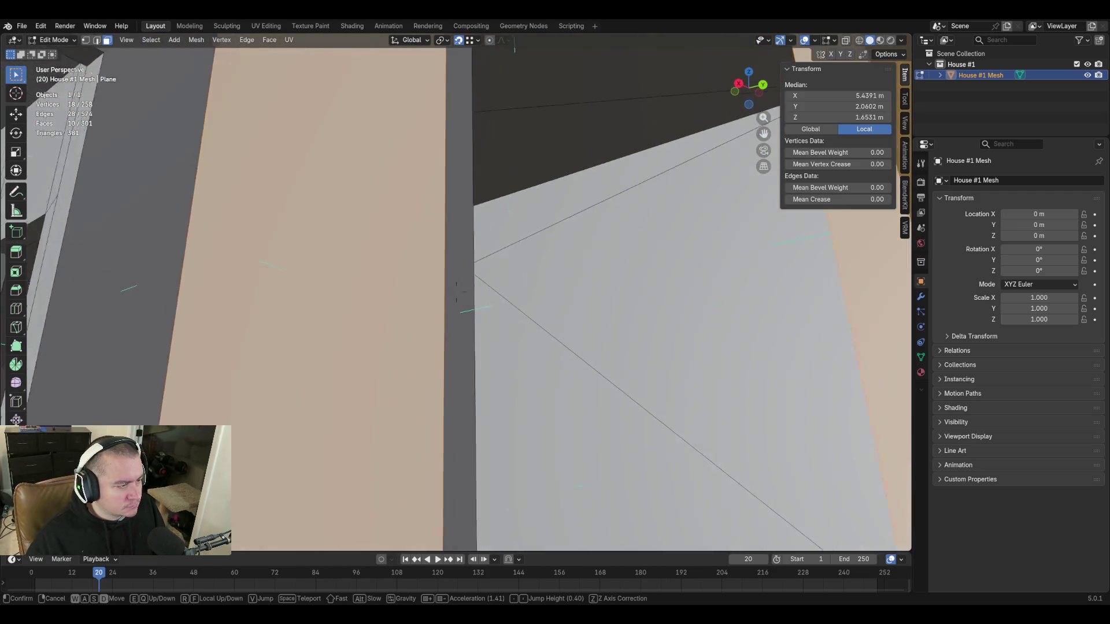
click(456, 291)
key(c)
click(467, 312)
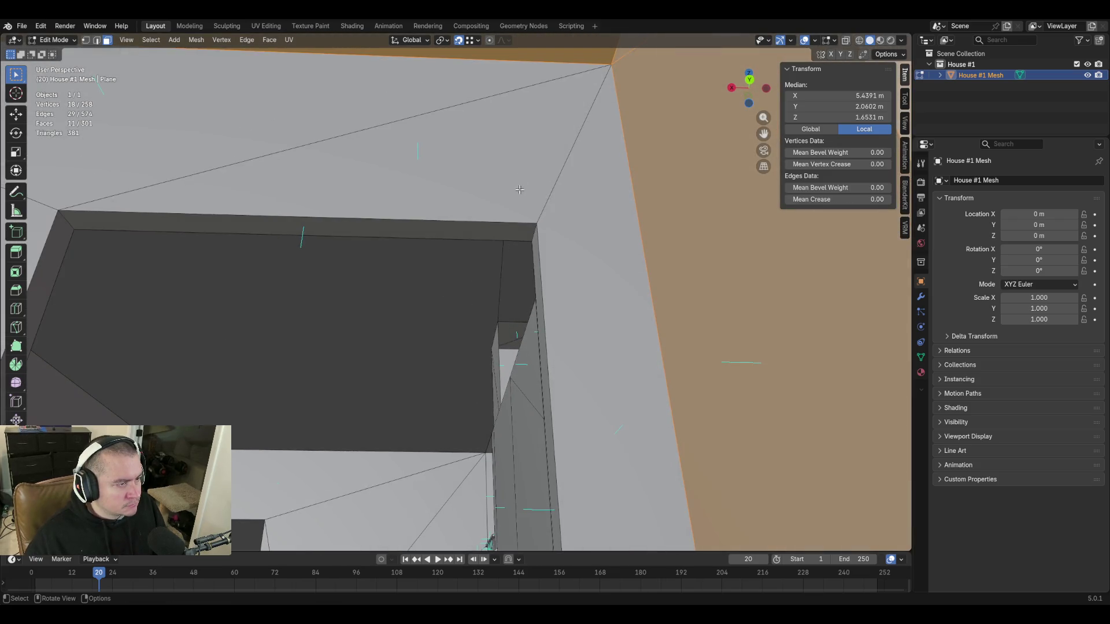
key(c)
drag(590, 165, 400, 125)
click(539, 228)
key(Escape)
Add the remaining wall faces and triangulate the whole selection with Ctrl+T.
mouse_move(575, 241)
middle_down()
mouse_move(458, 292)
mouse_move(569, 220)
middle_up()
key(c)
click(491, 248)
key(Escape)
mouse_move(532, 335)
middle_down()
mouse_move(458, 285)
mouse_move(540, 241)
middle_up()
key(c)
click(540, 240)
key(Escape)
key(shift+grave)
click(630, 292)
key(ctrl+t)
Check the doorway and staircase area, then save the file as blockout.blend.
key(shift+grave)
key(w)
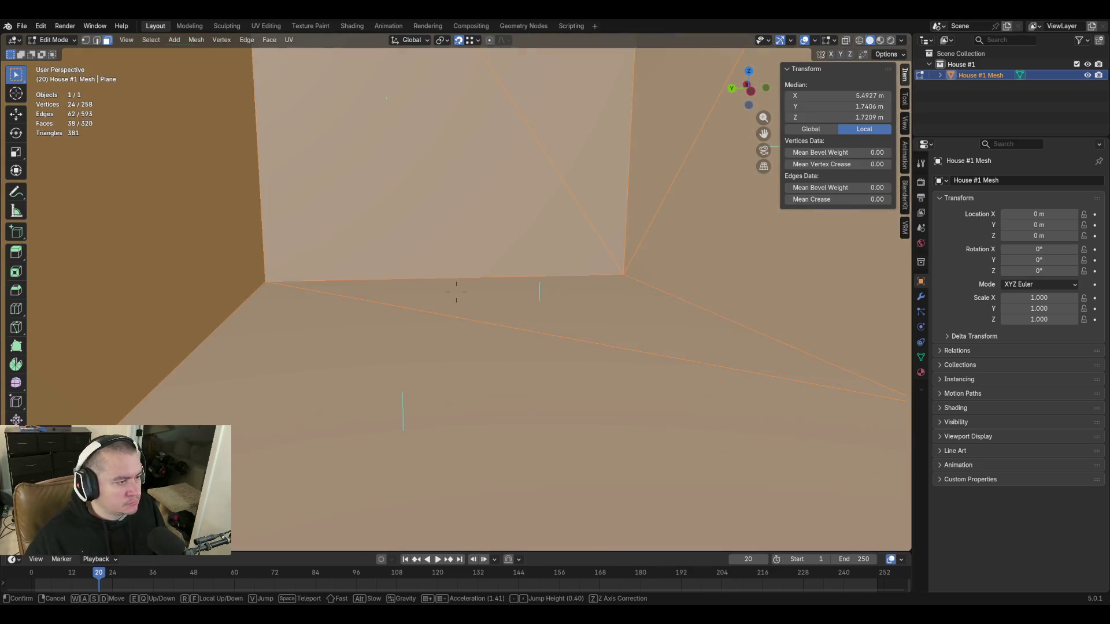
key(s)
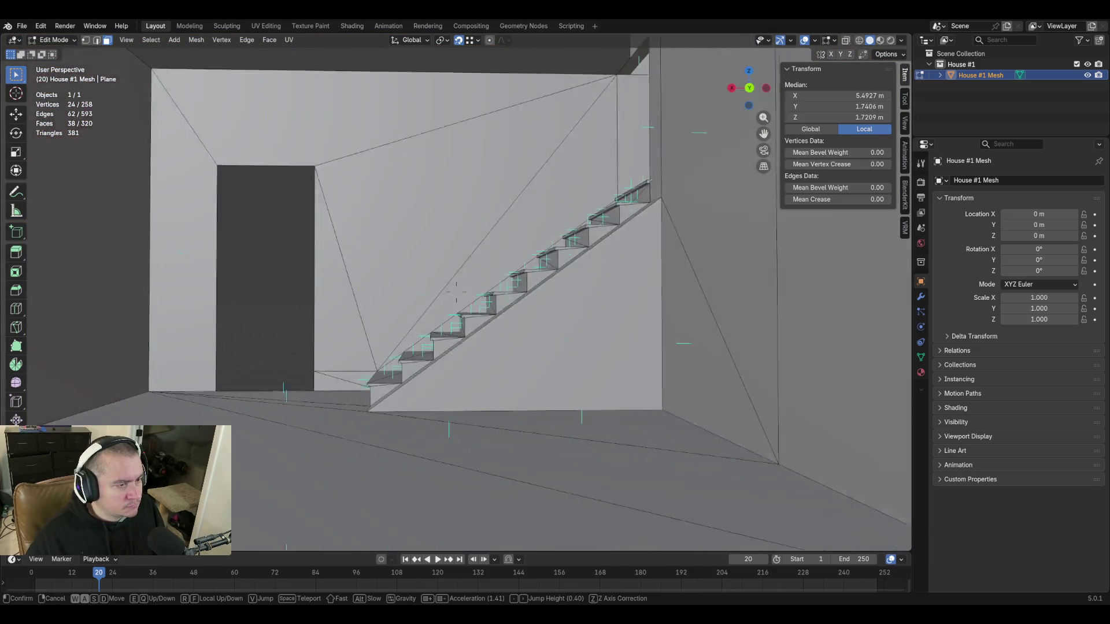
key(w)
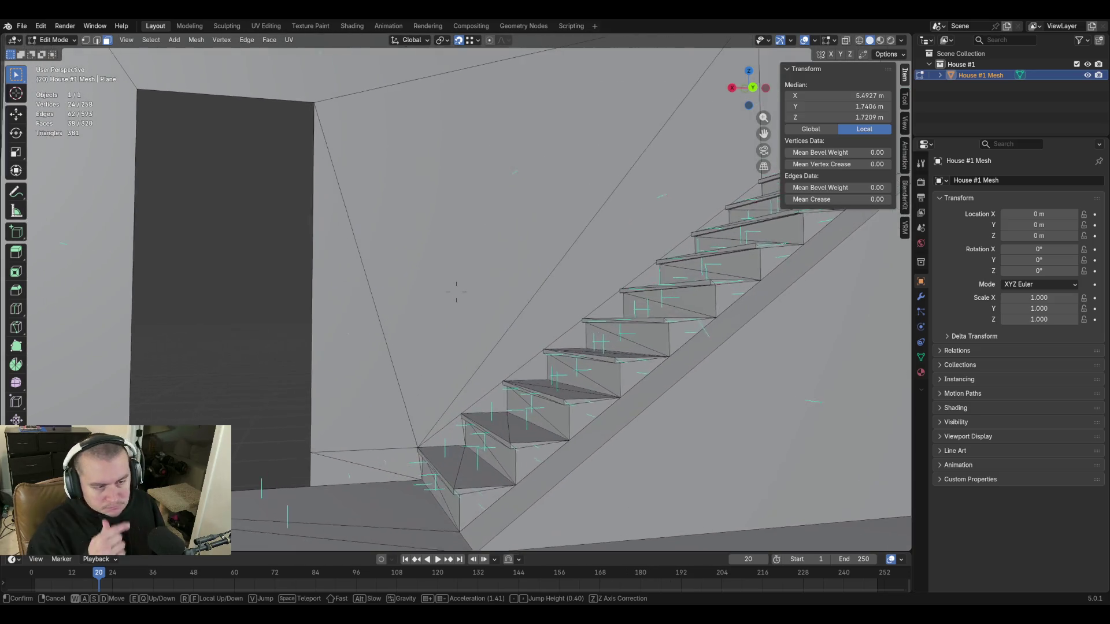
key(w)
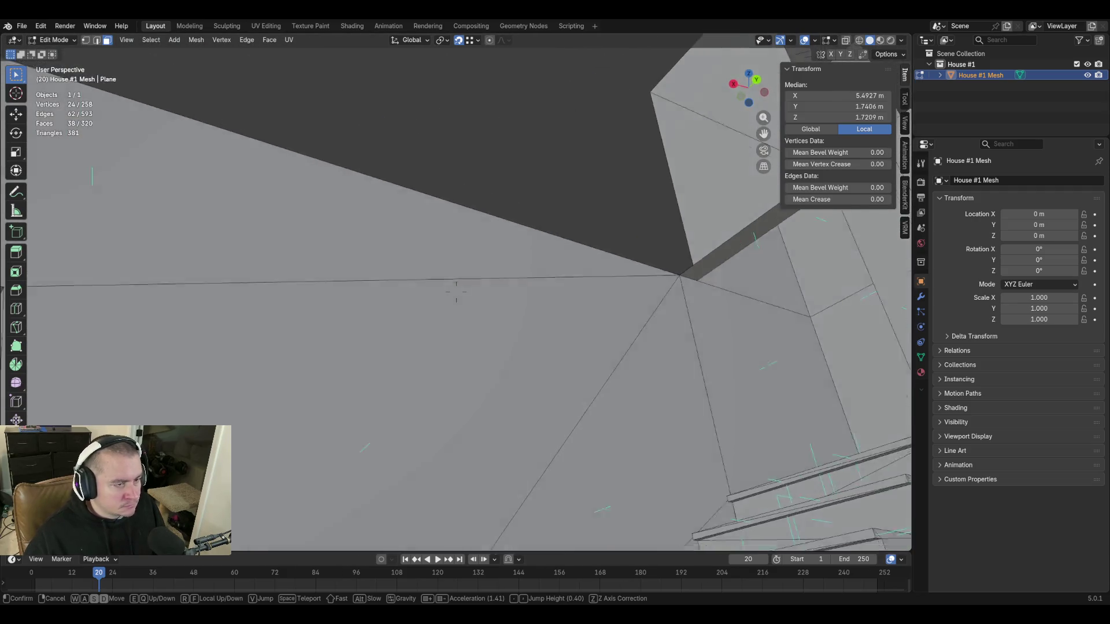
click(589, 334)
key(ctrl+s)
key(shift+grave)
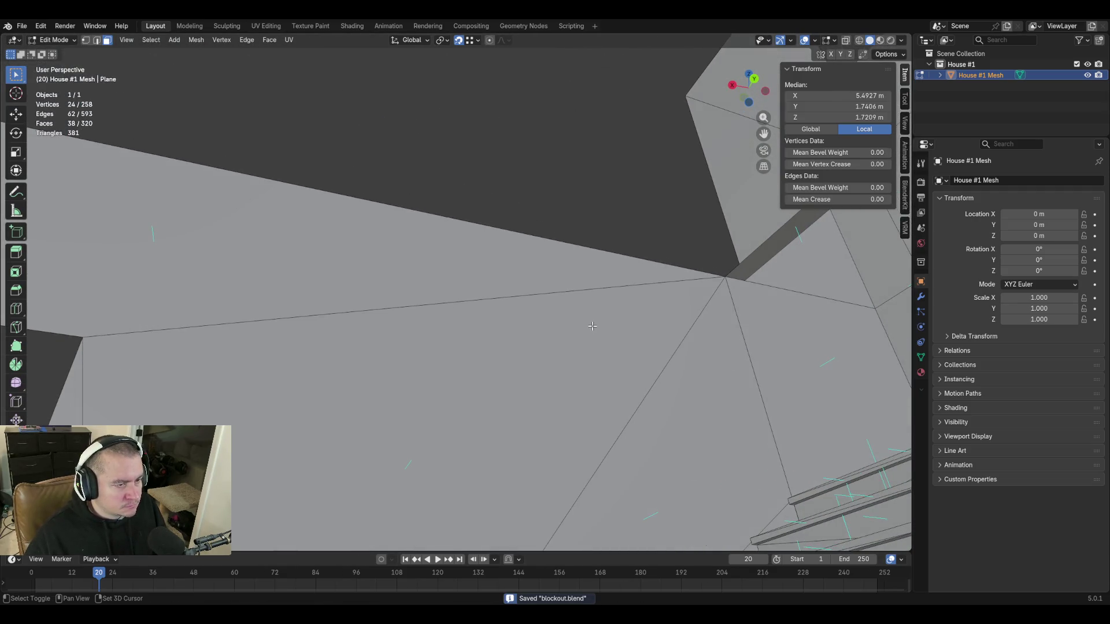
key(s)
click(591, 338)
key(Tab)
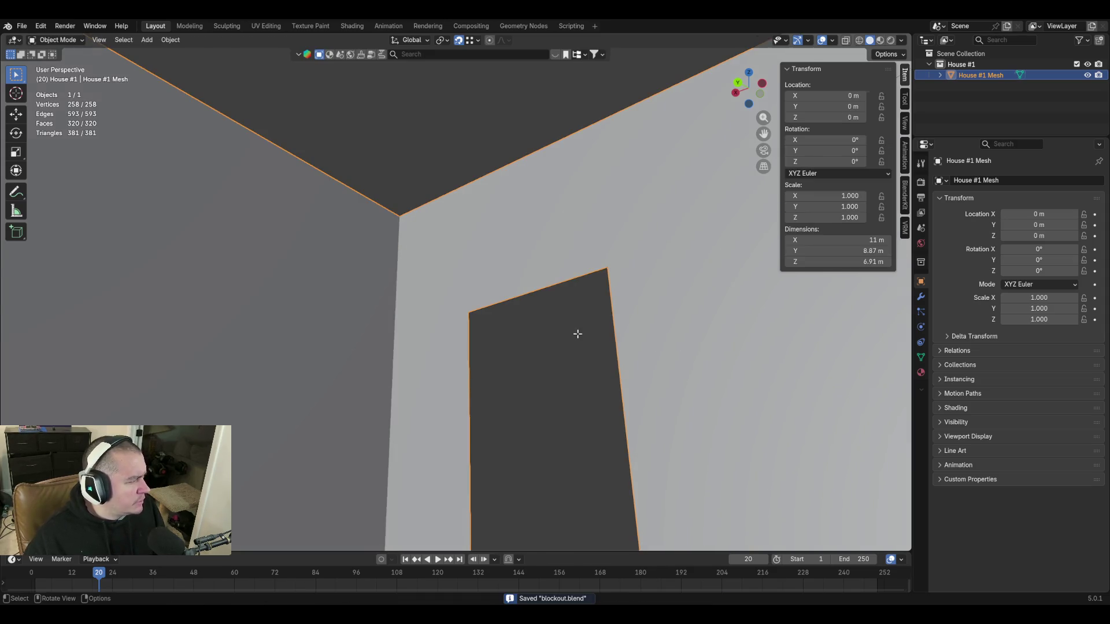
key(Tab)
key(shift+grave)
key(shift+s)
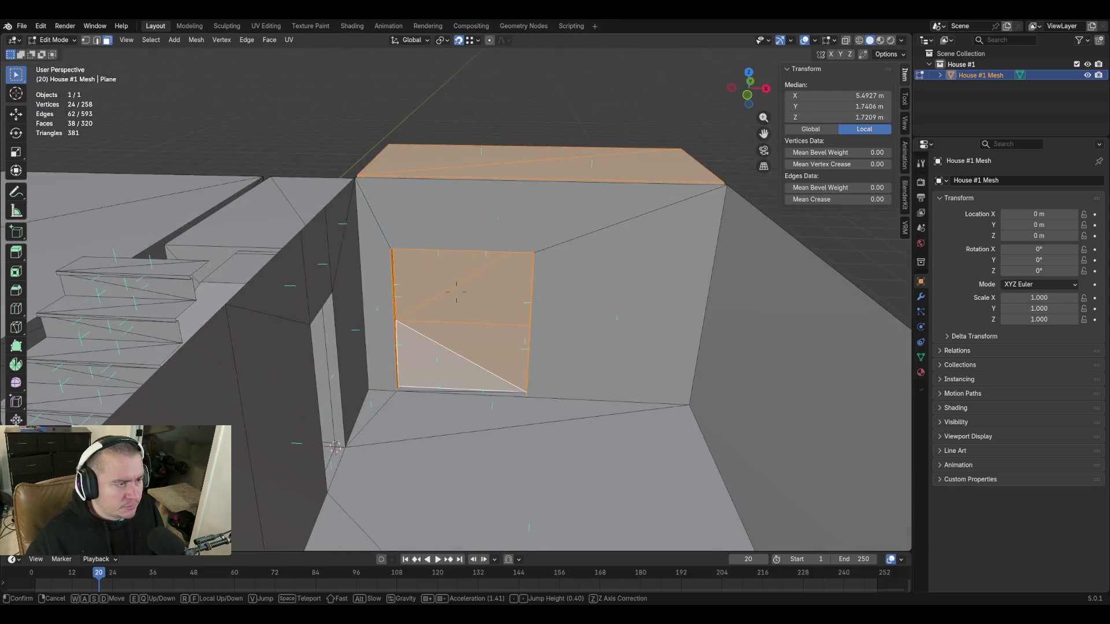
key(w)
key(s)
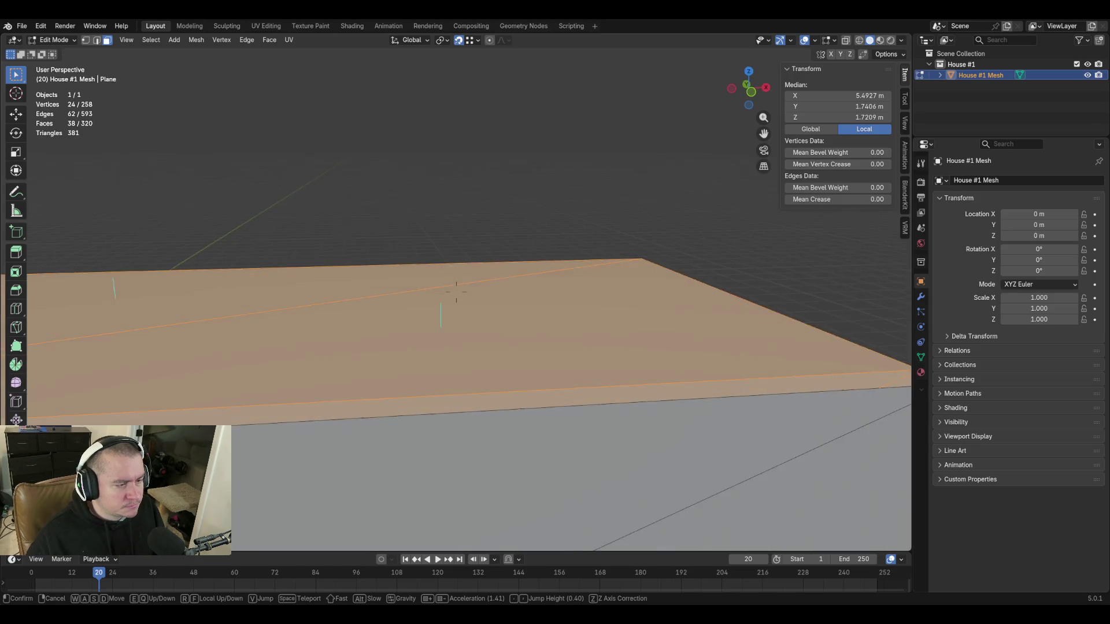
key(shift+s)
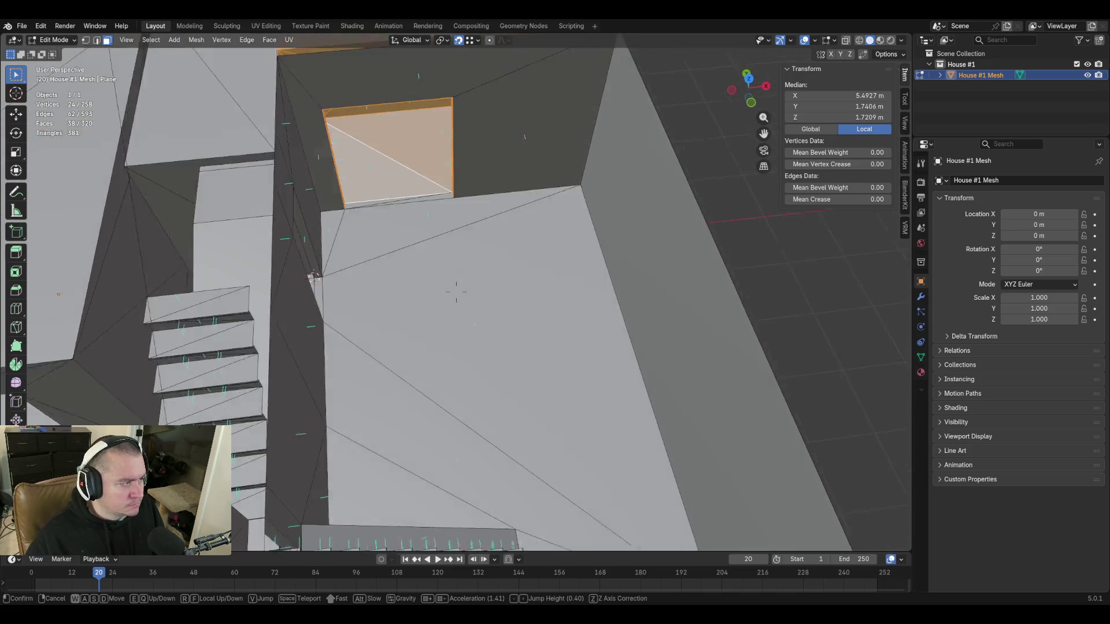
key(s)
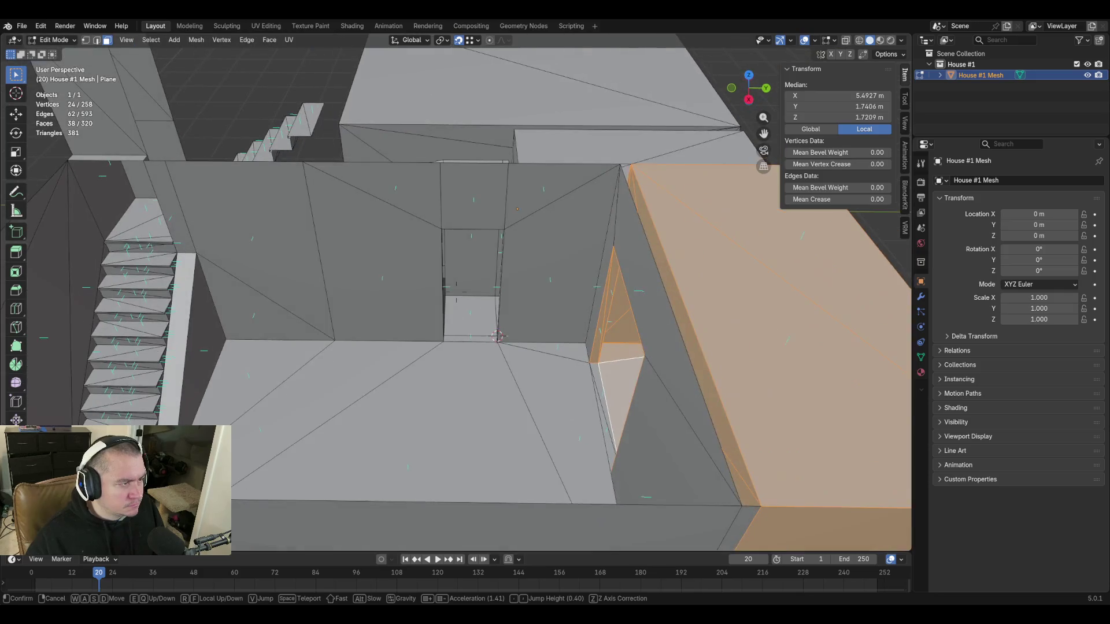
key(s)
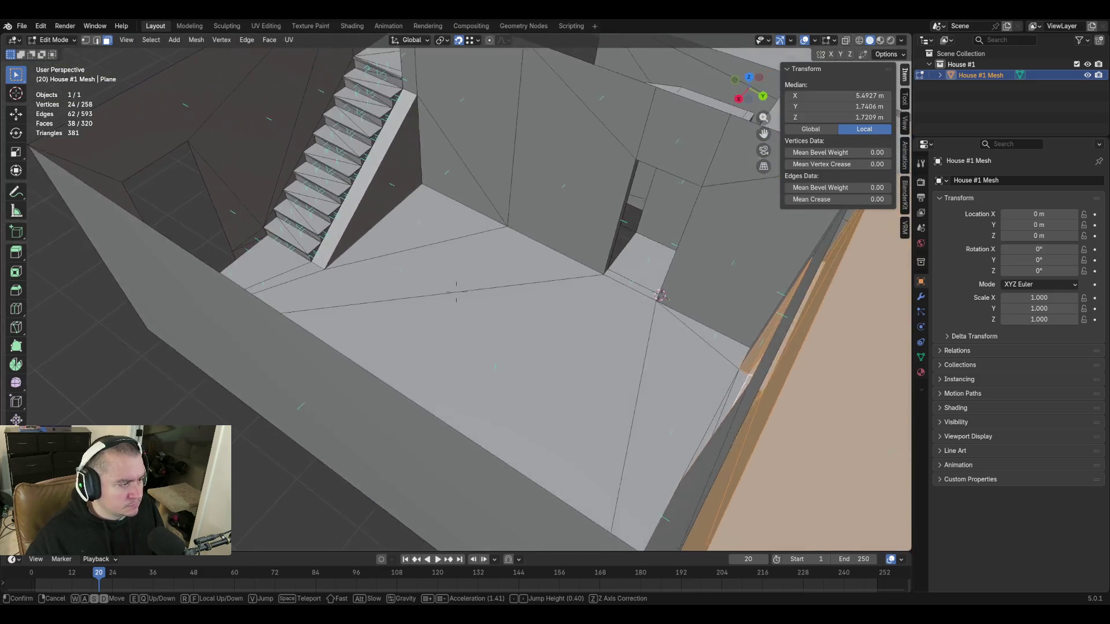
key(w)
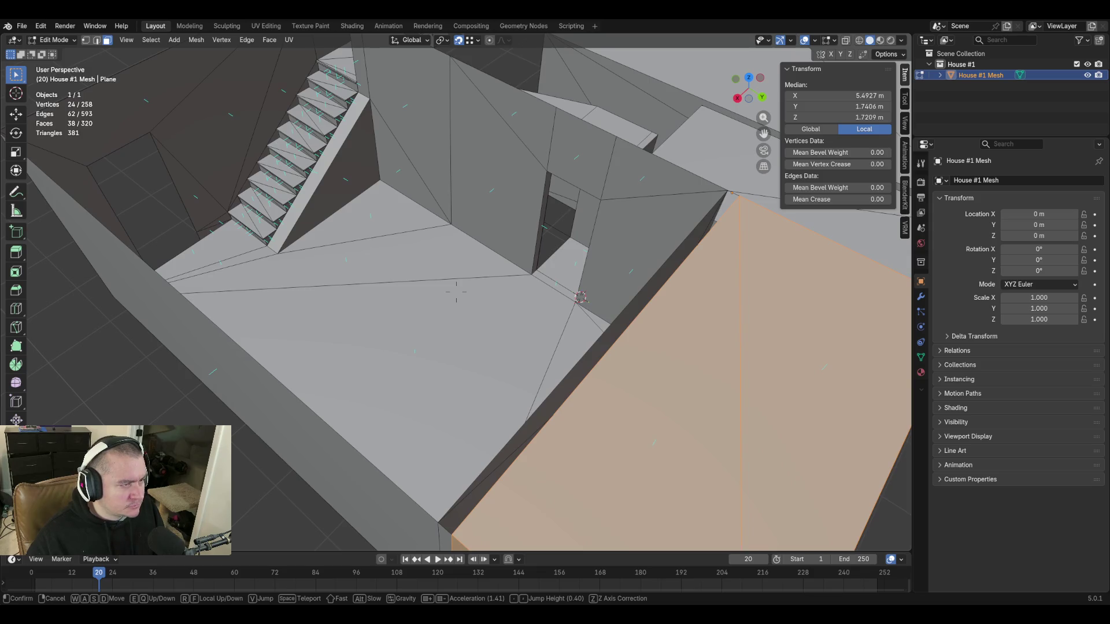
key(w)
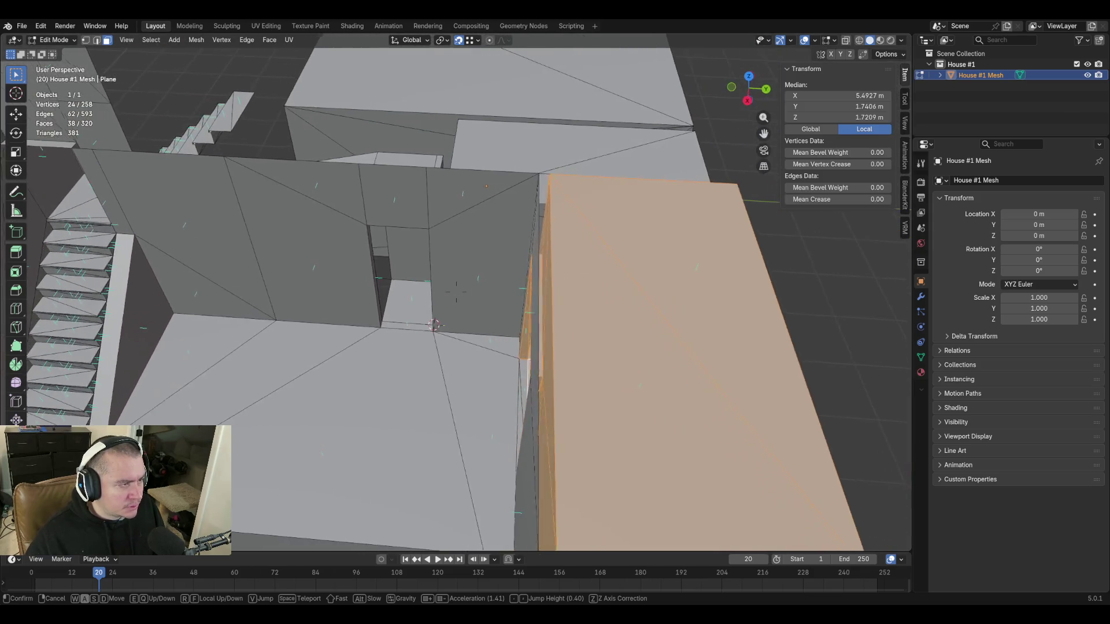
key(e)
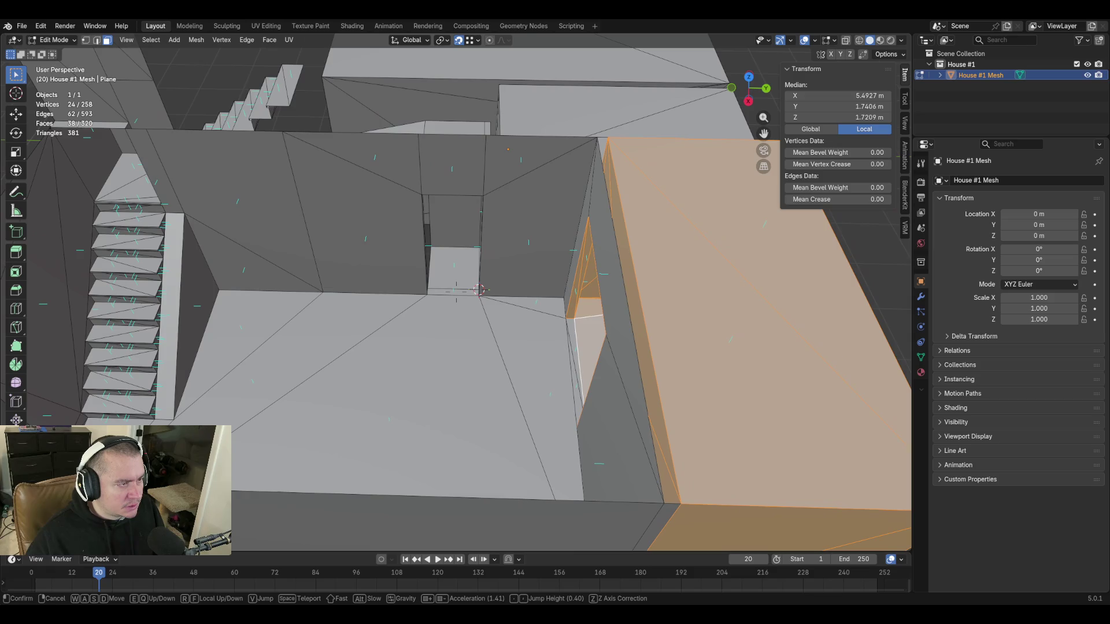
key(Return)
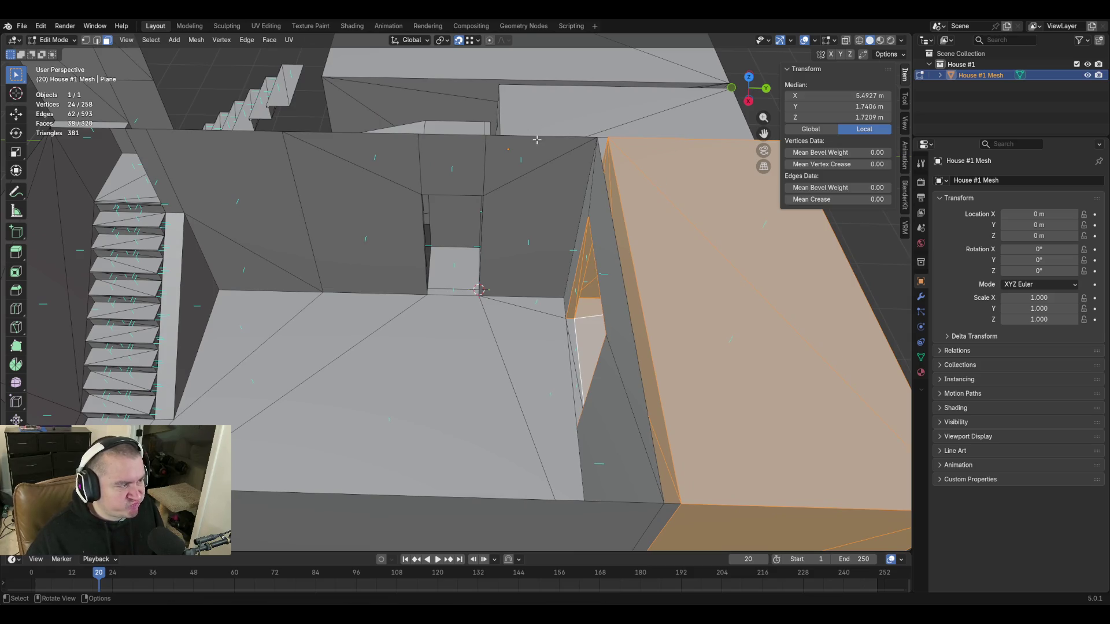
click(376, 134)
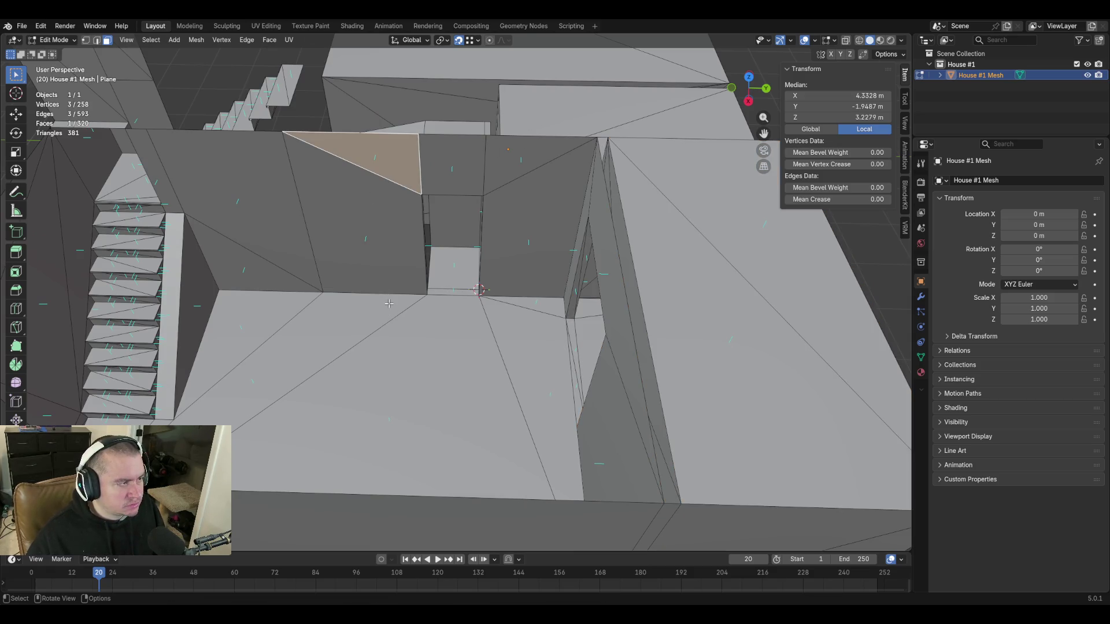
Fill a new face across the gap between the selected edges and view it from above.
shift+click(372, 498)
key(f)
key(shift+grave)
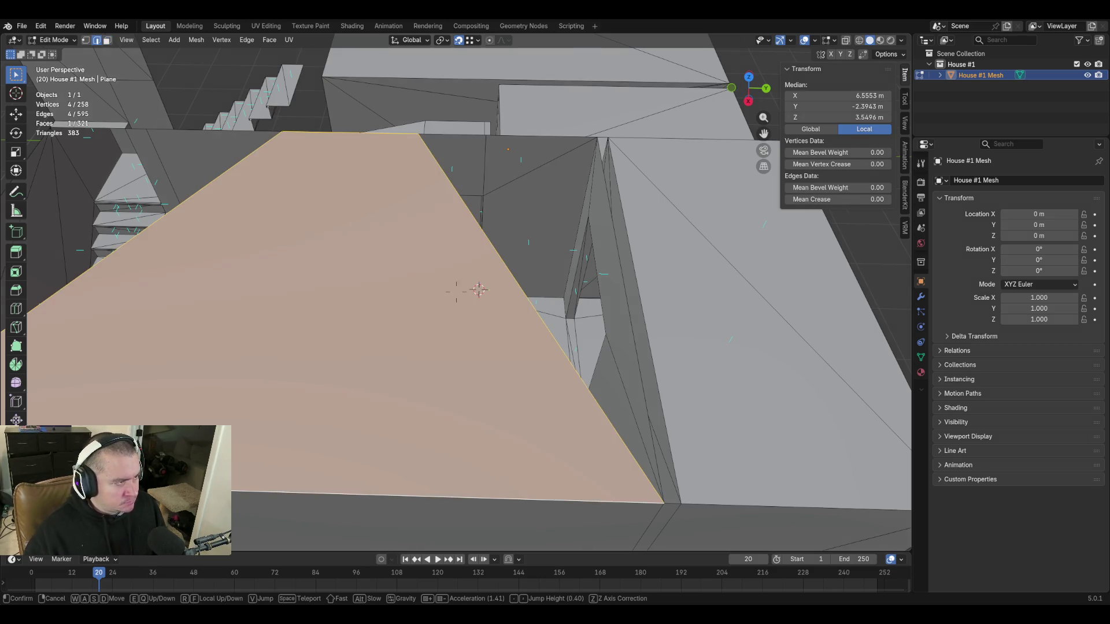
key(s)
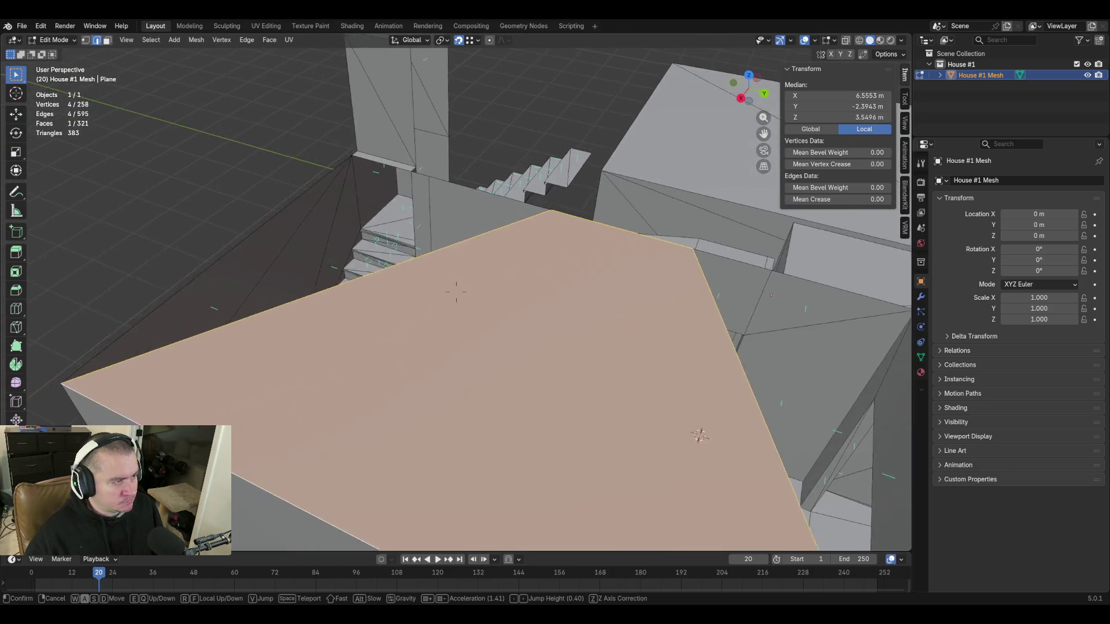
key(w)
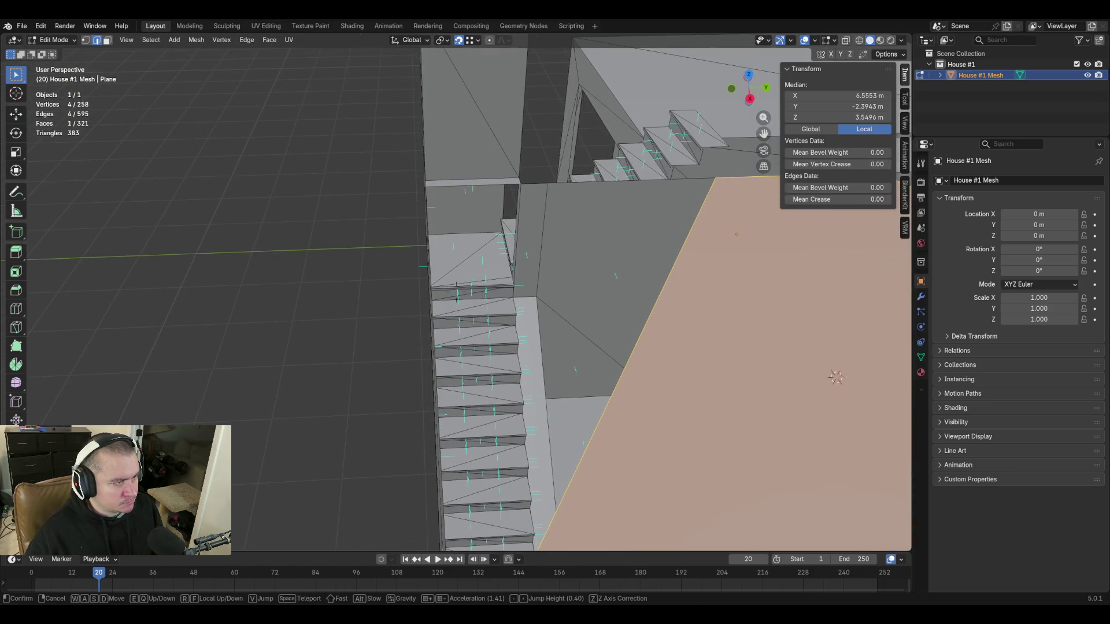
Inspect the stairwell and select the top edge of the upper stair step.
key(shift+s)
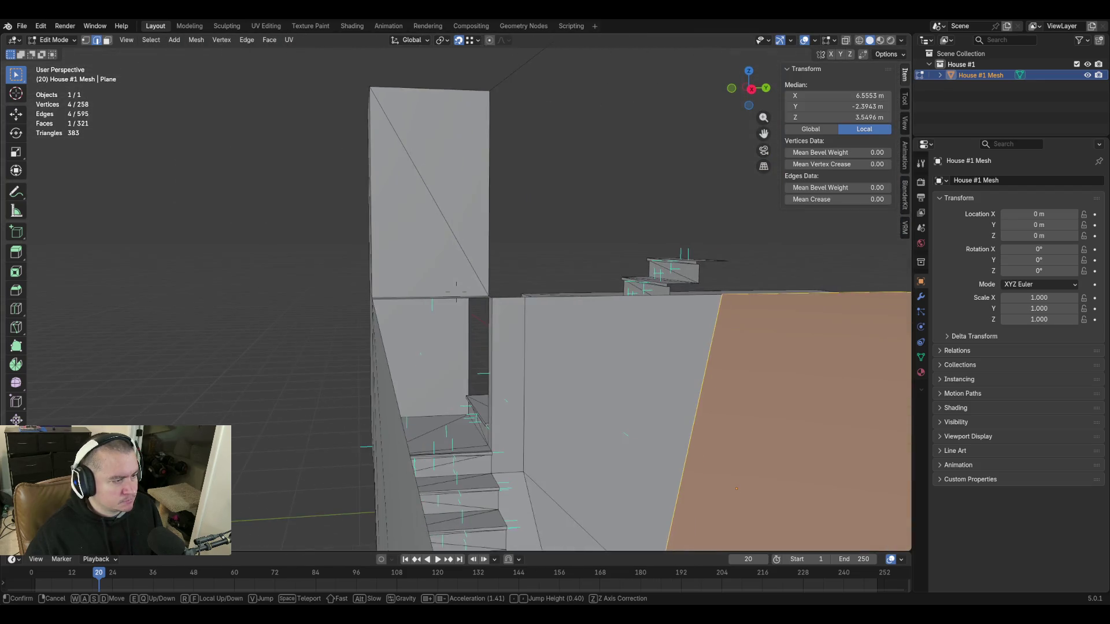
key(w)
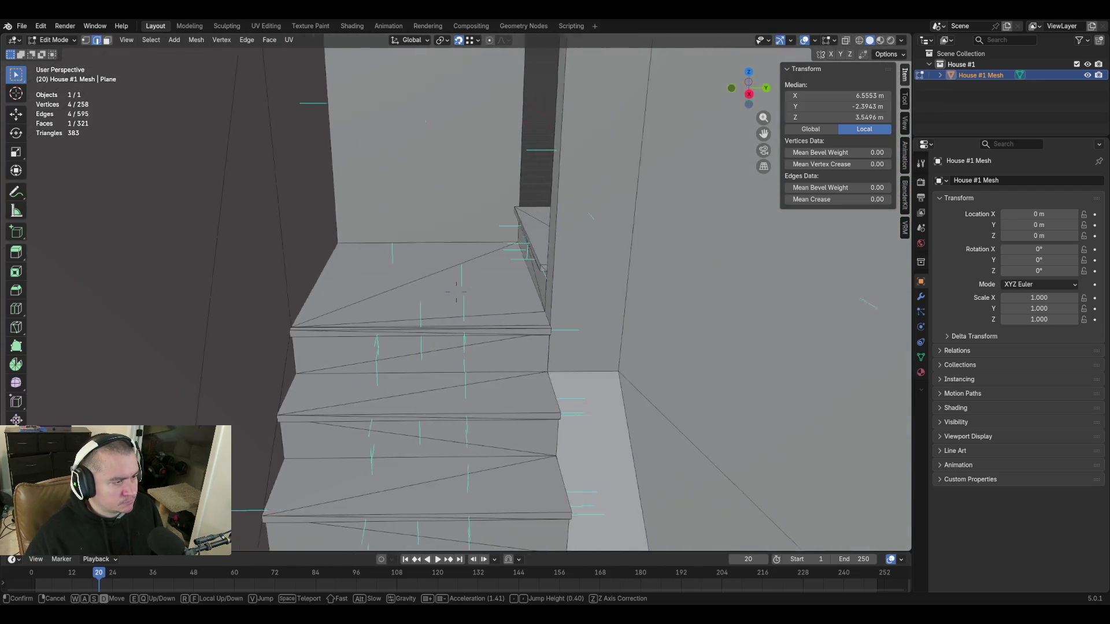
key(w)
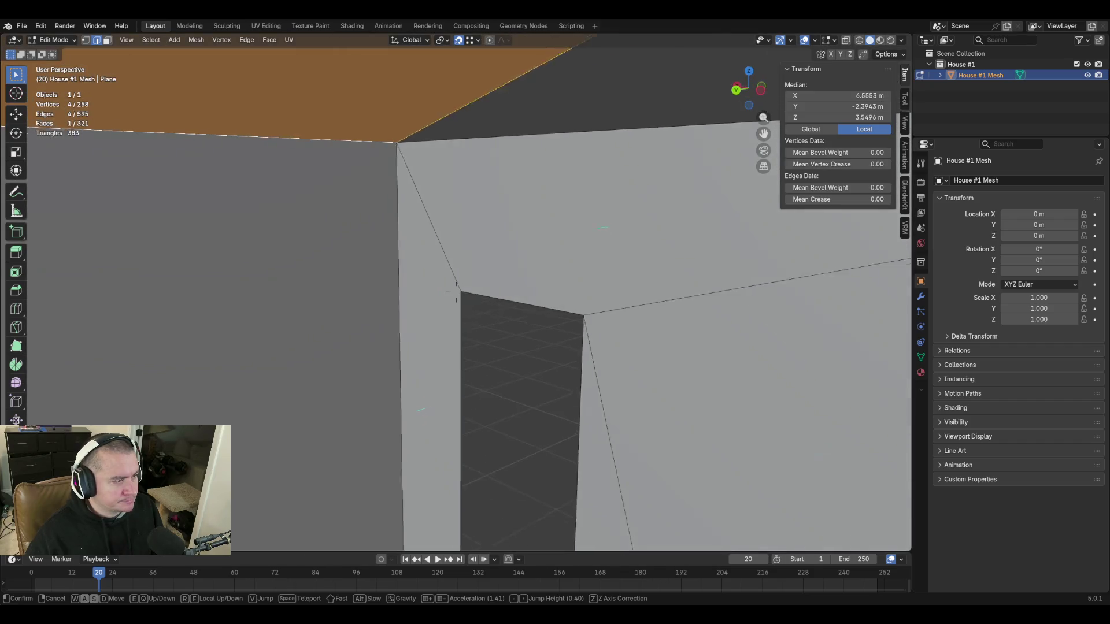
key(s)
key(w)
key(s)
key(s)
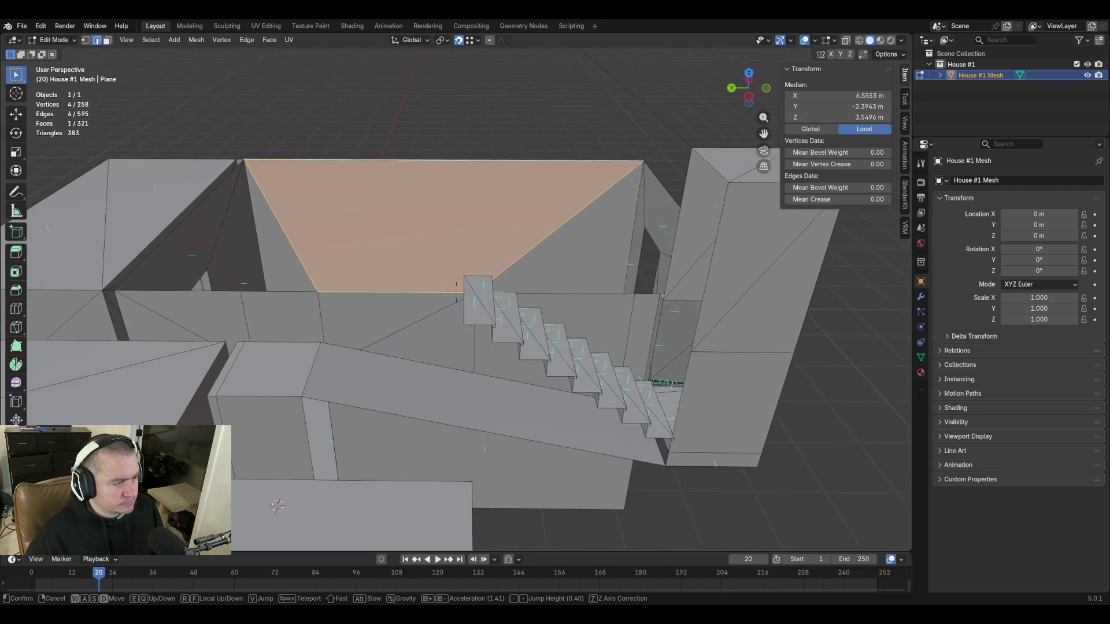
click(356, 432)
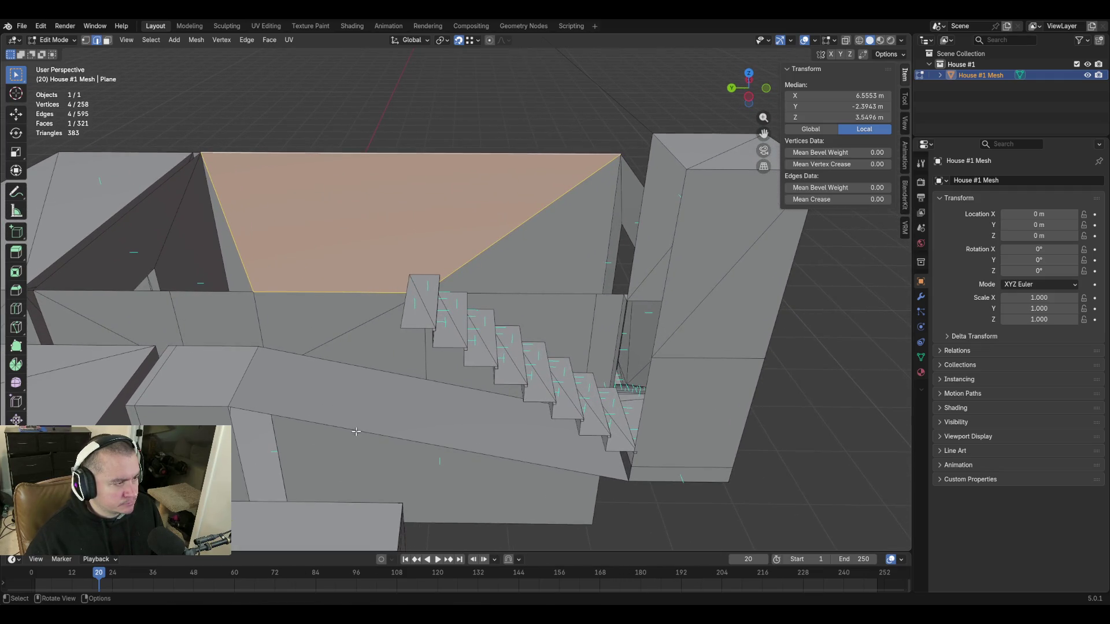
click(431, 288)
Extrude the step's top edge straight up and set both top vertices to Z 5.134 m.
key(e)
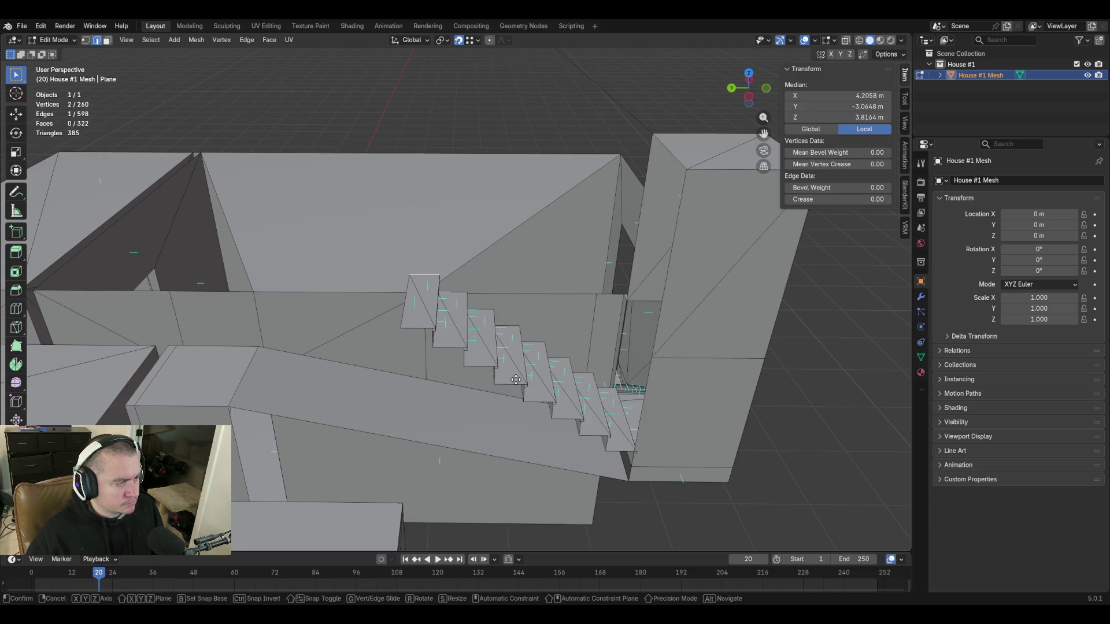
key(z)
click(513, 277)
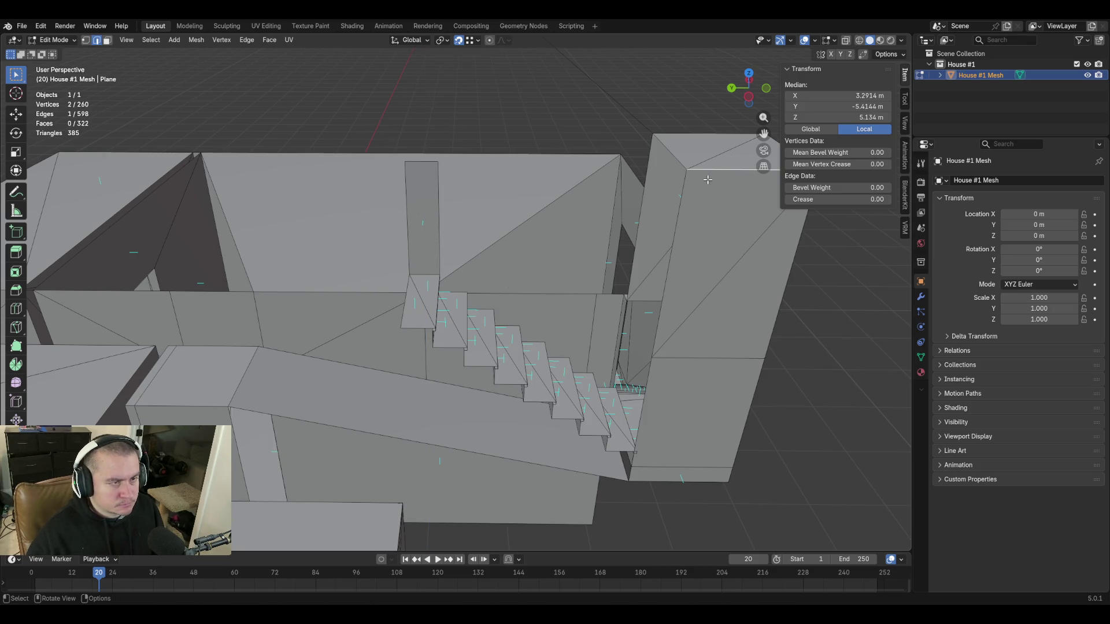
click(842, 118)
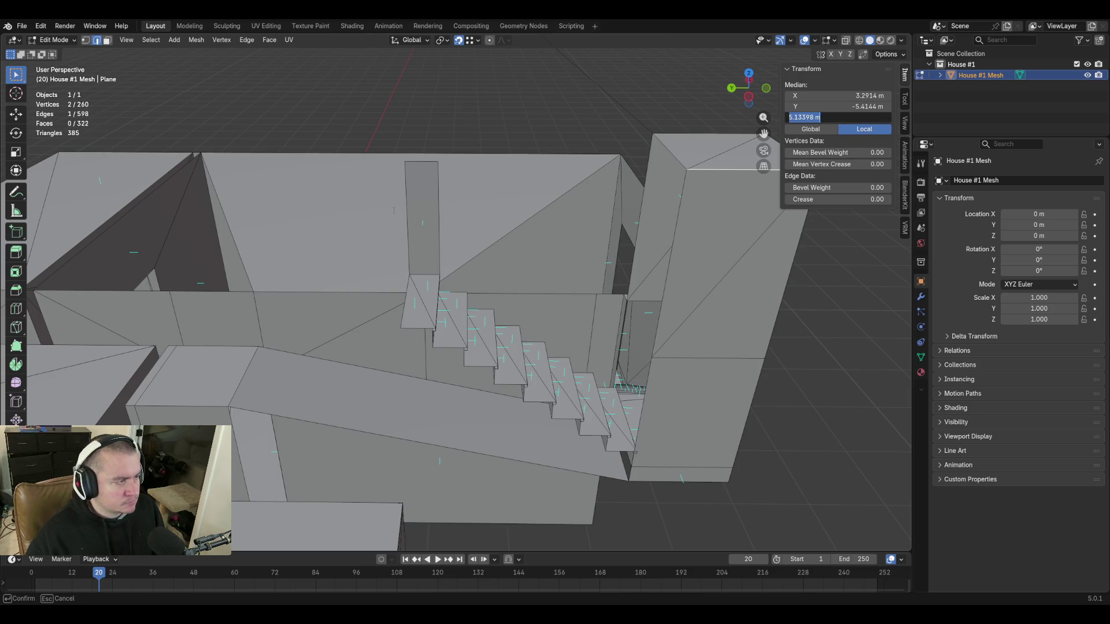
key(Return)
click(839, 117)
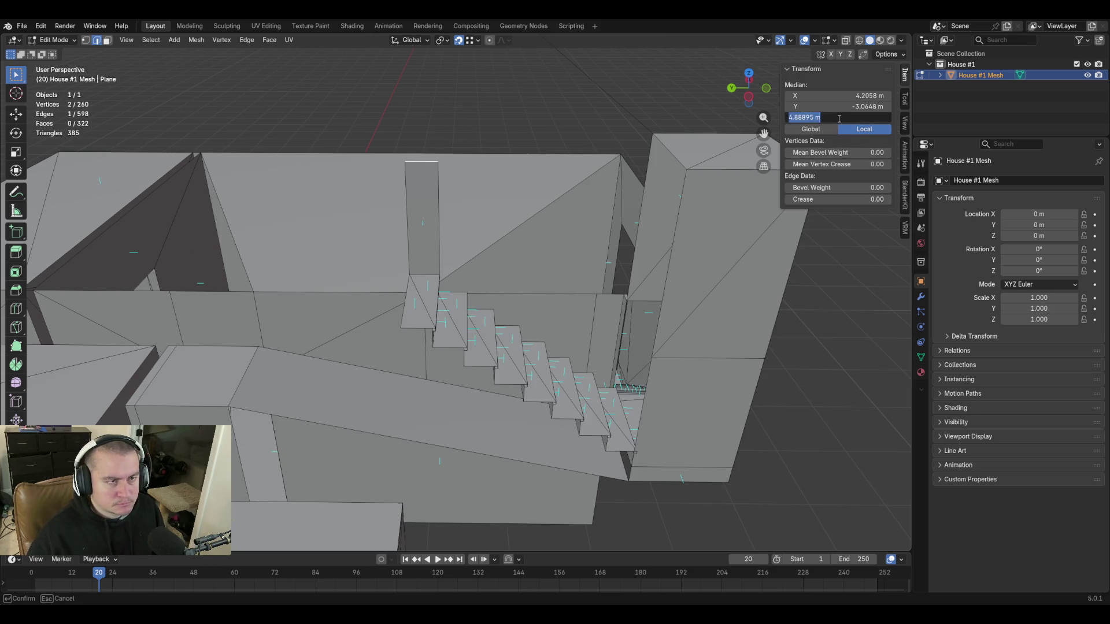
text(5.134)
key(Return)
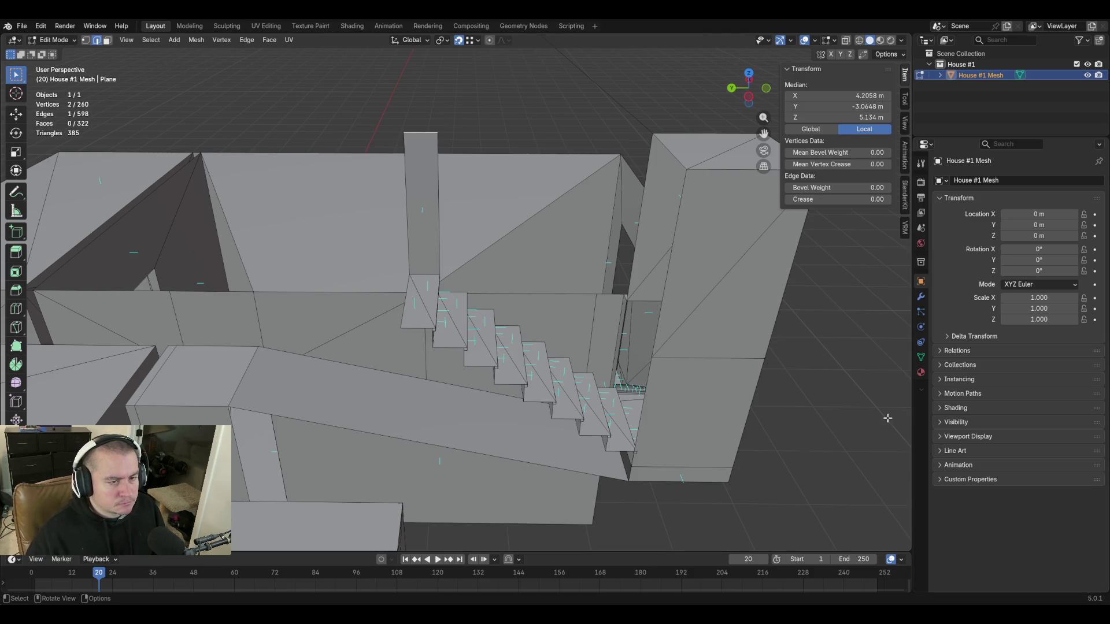
Deselect all, inspect the stairs from above, and select the wall's top edge.
click(866, 418)
click(453, 293)
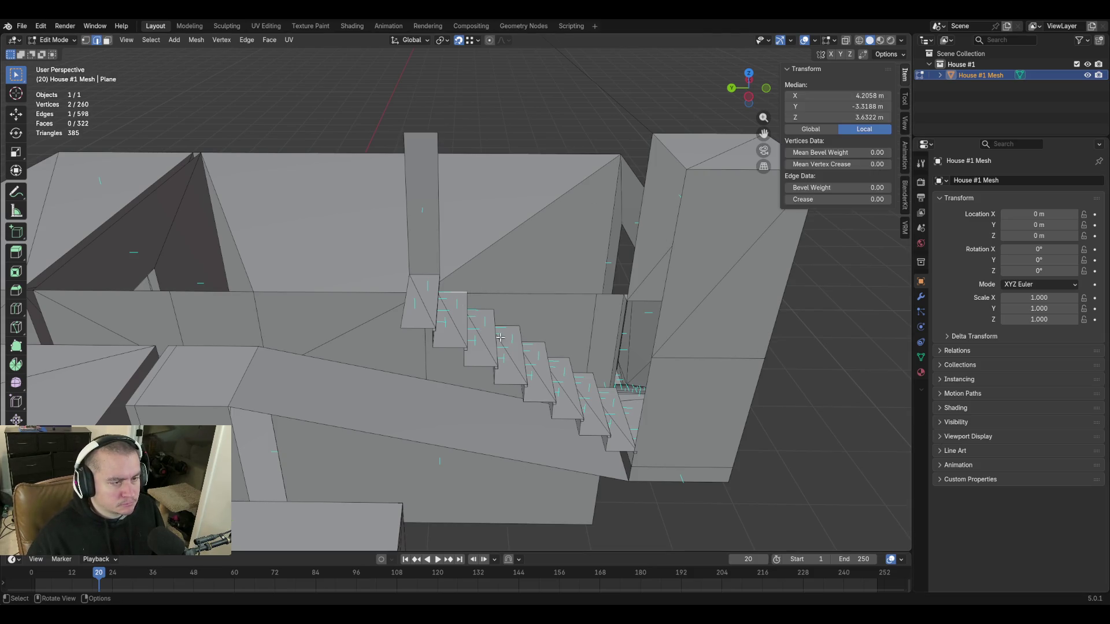
key(shift+grave)
key(w)
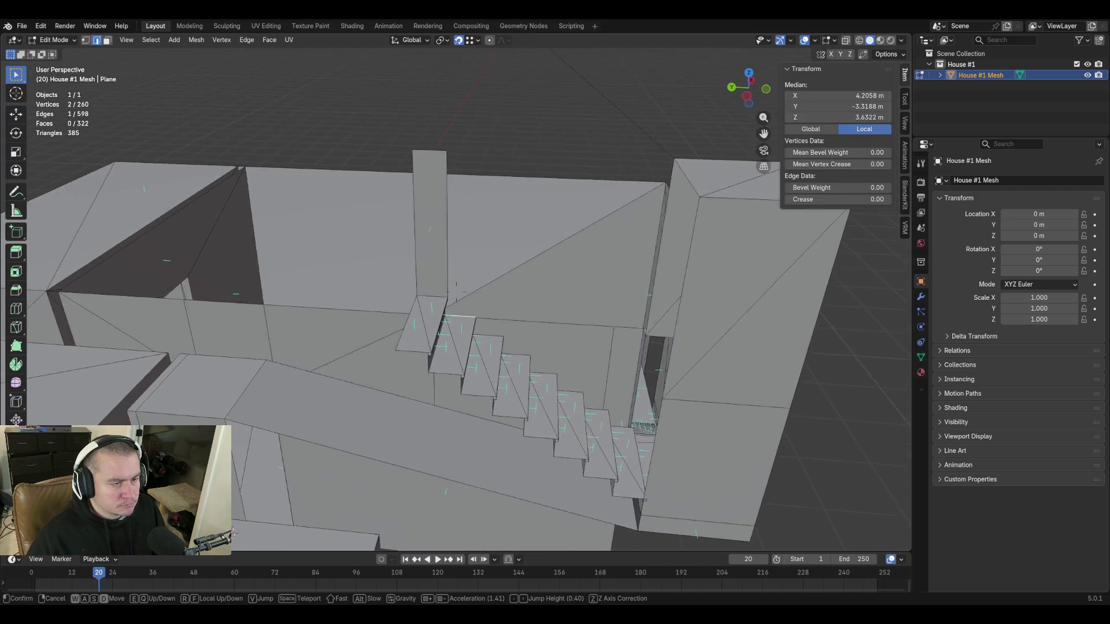
click(456, 292)
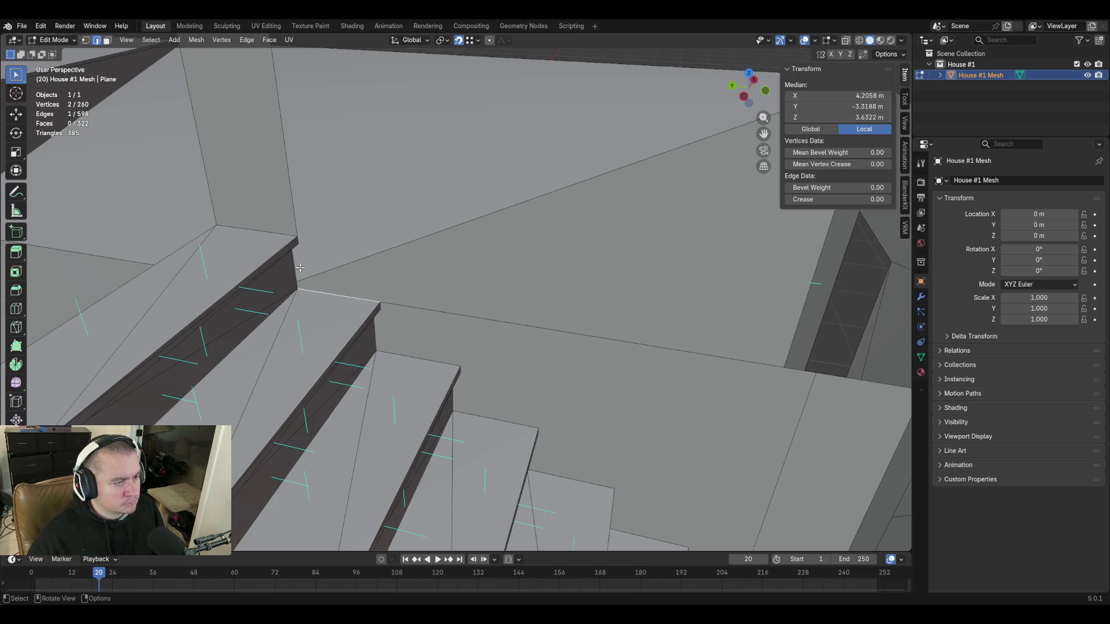
key(shift+grave)
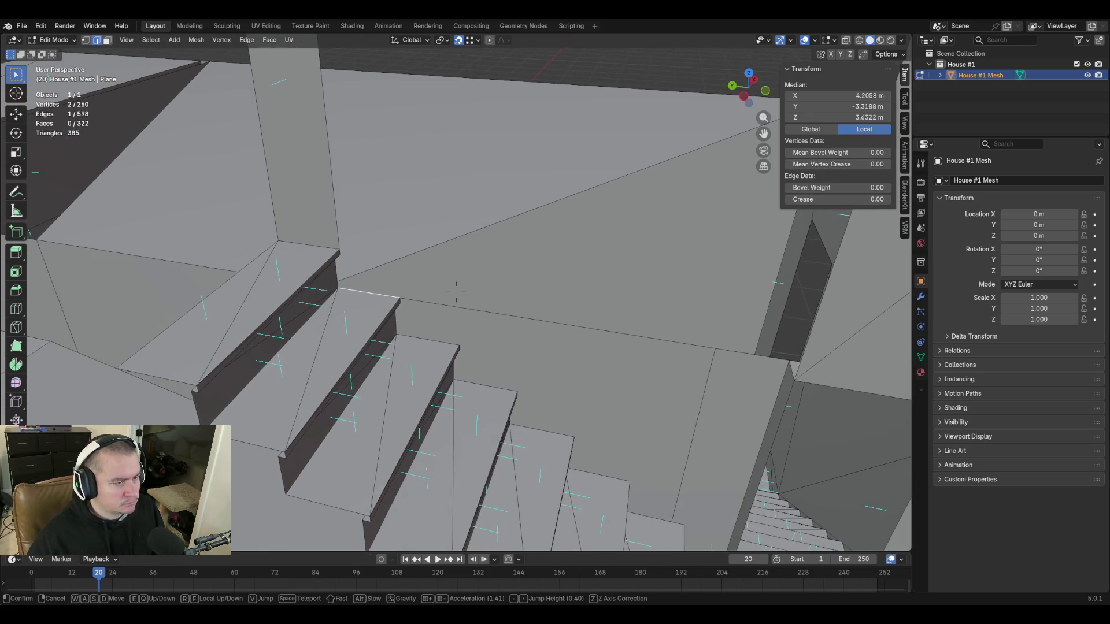
key(d)
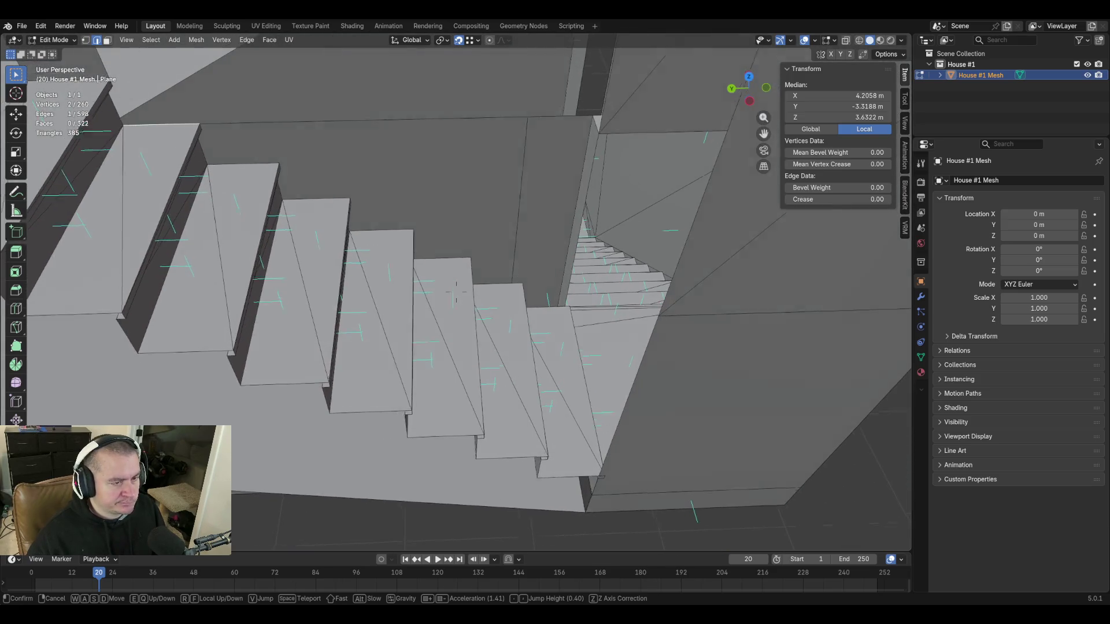
key(e)
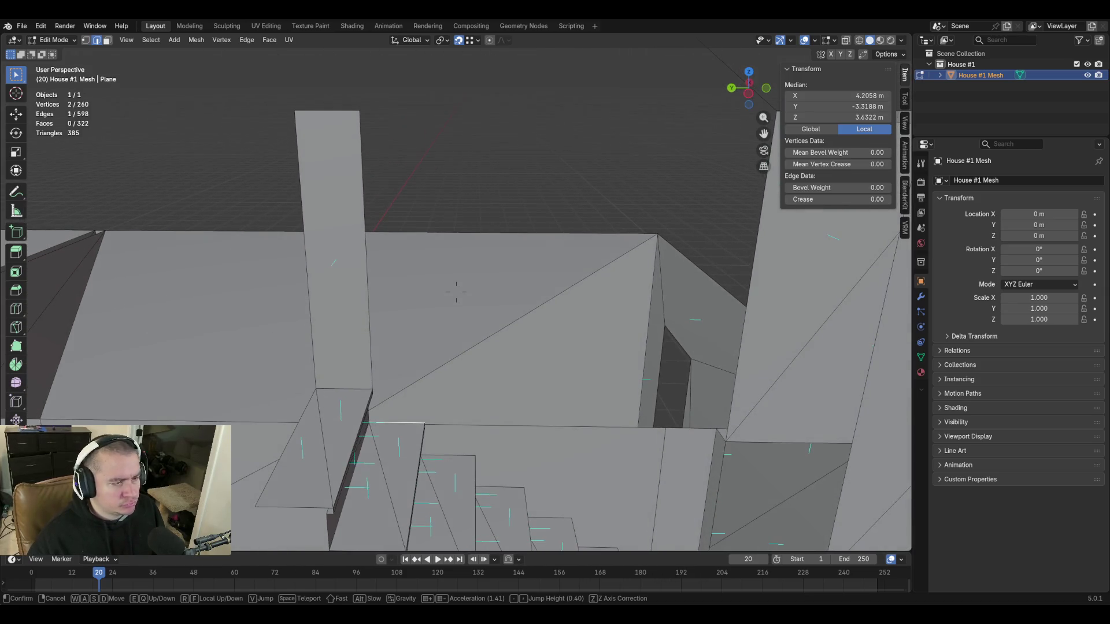
click(456, 292)
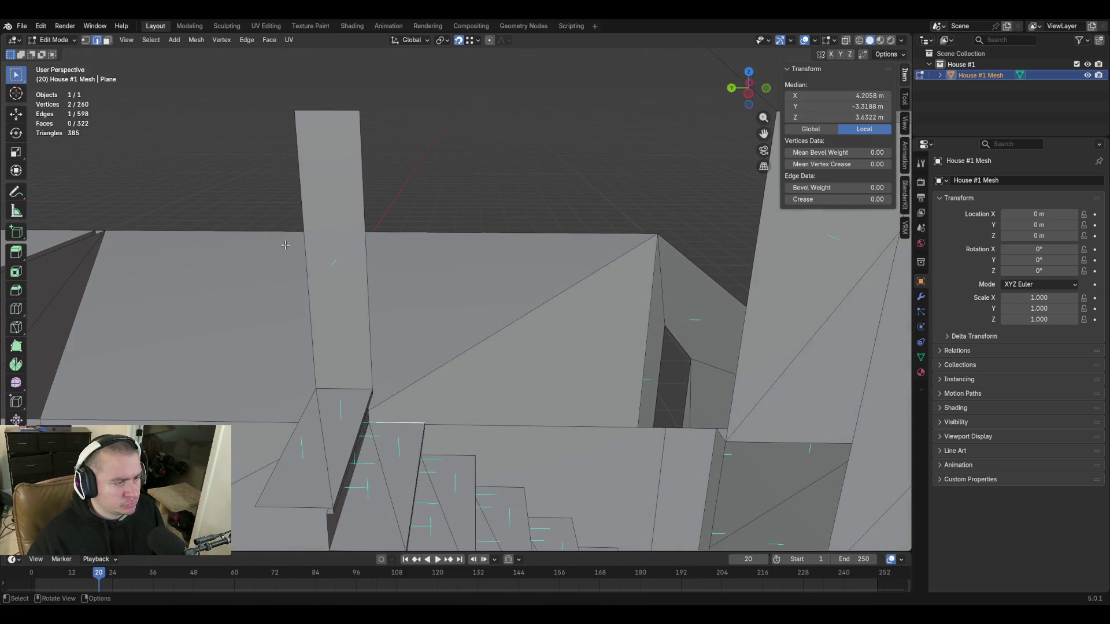
click(392, 249)
Duplicate the tall panel's left edge and place the copy at the bottom step.
click(304, 262)
key(shift+grave)
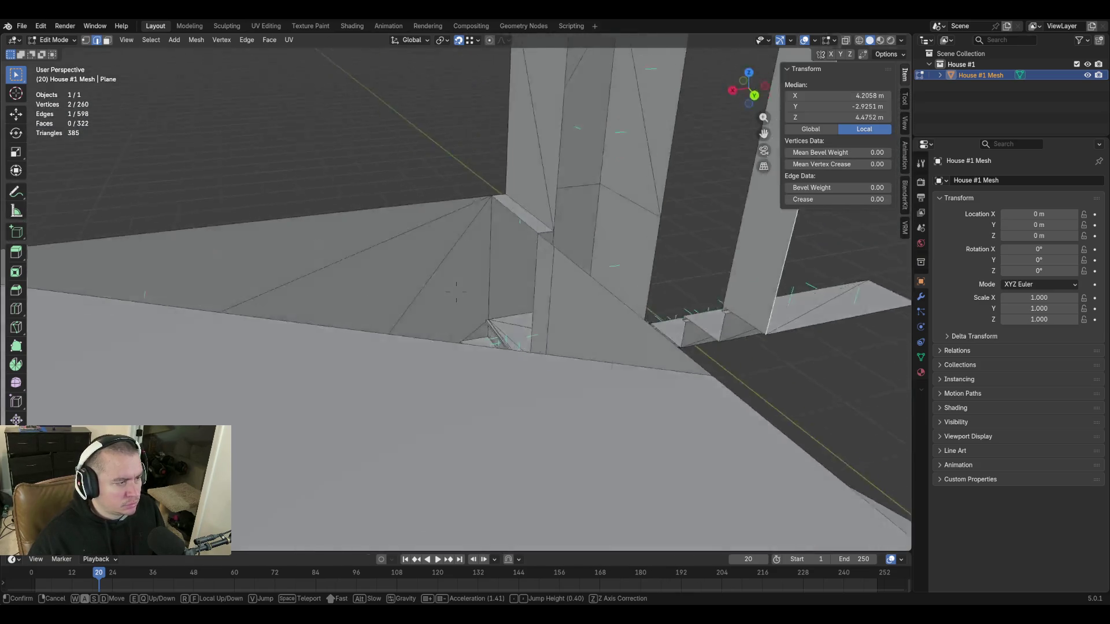
key(s)
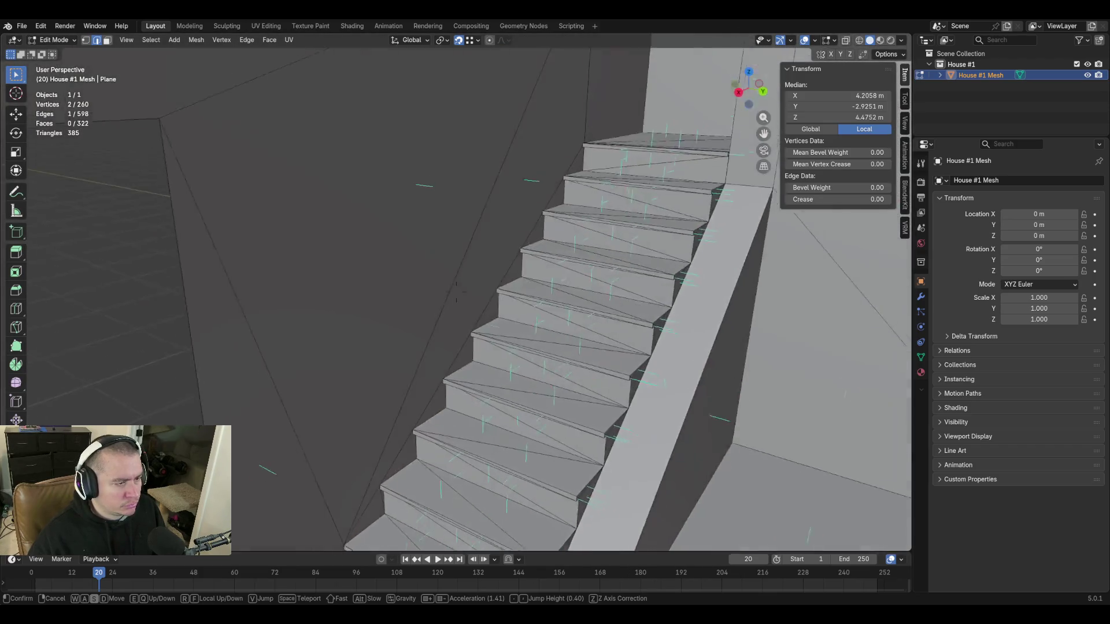
key(w)
click(483, 316)
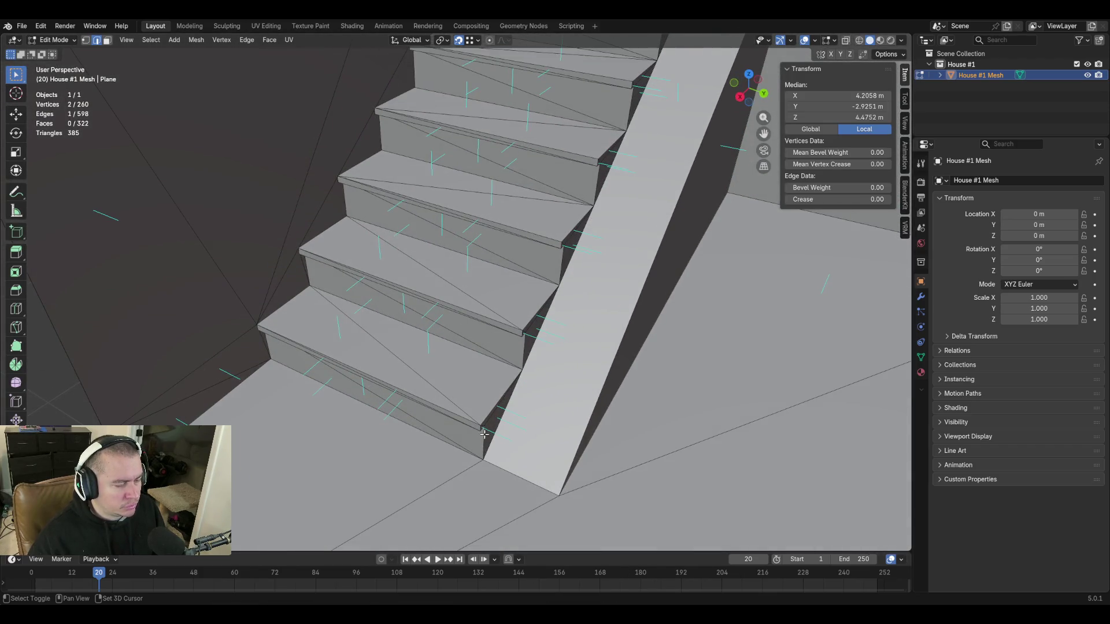
key(shift+d)
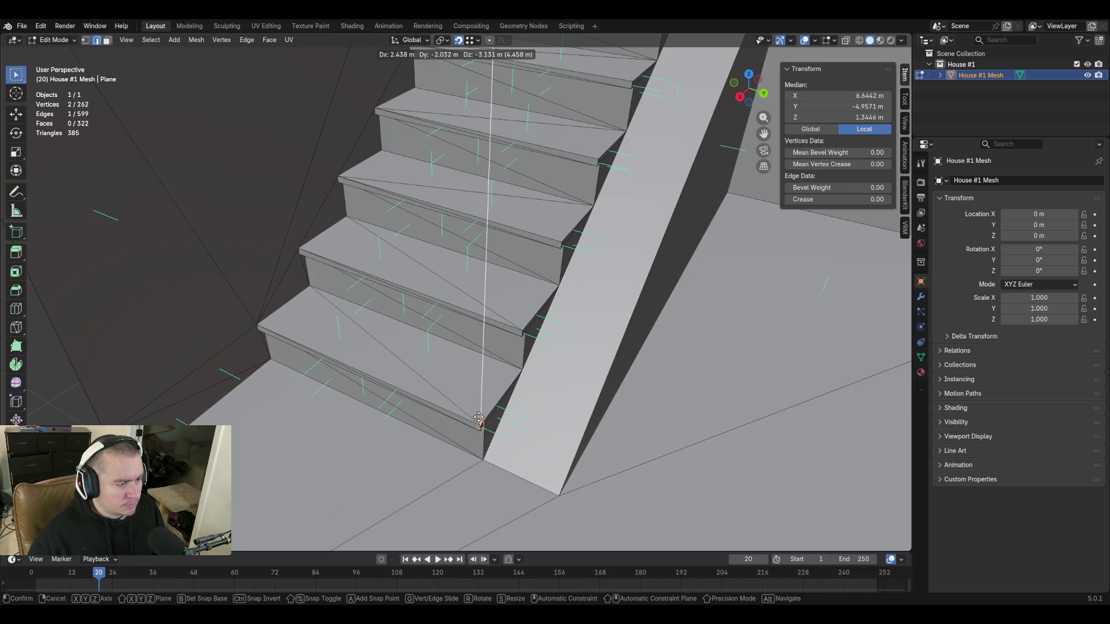
click(478, 417)
Inspect the duplicated edge and staircase from several angles.
key(shift+grave)
key(s)
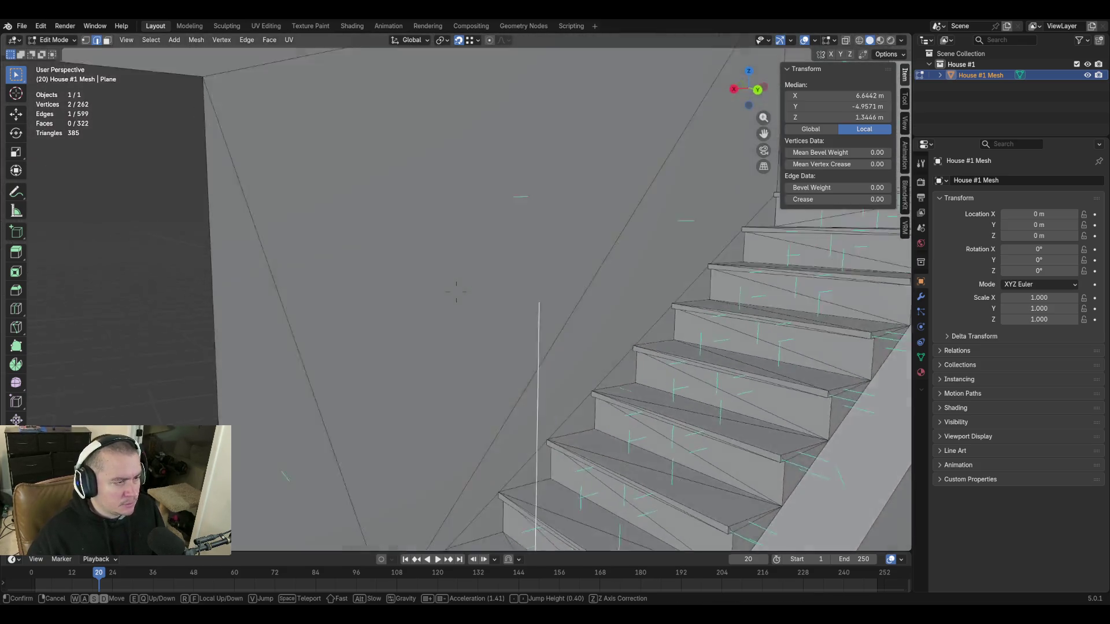
key(s)
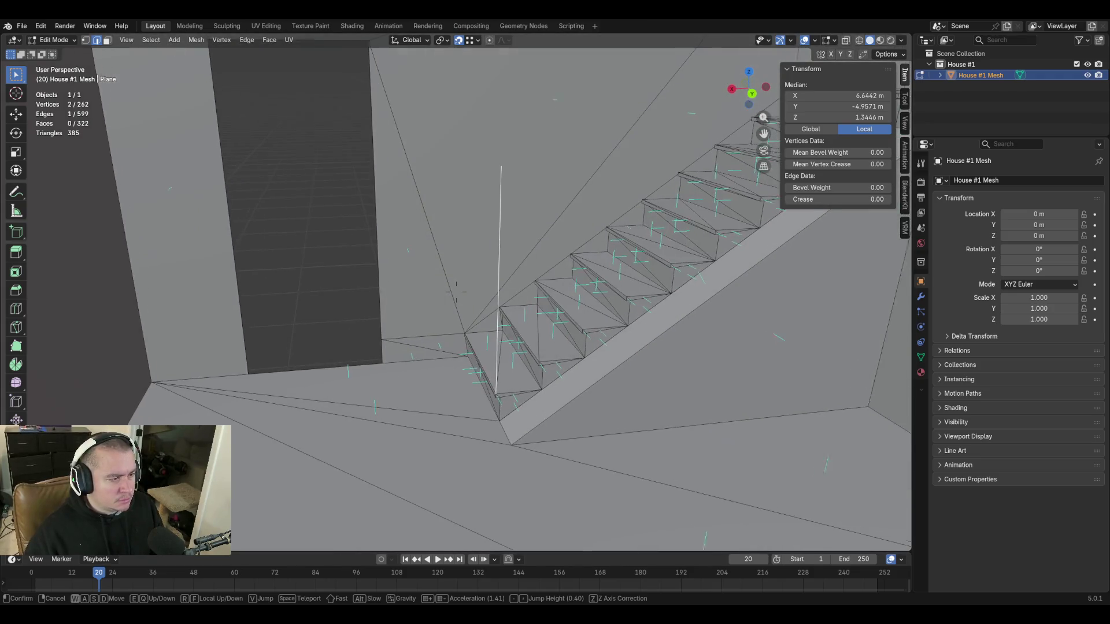
key(w)
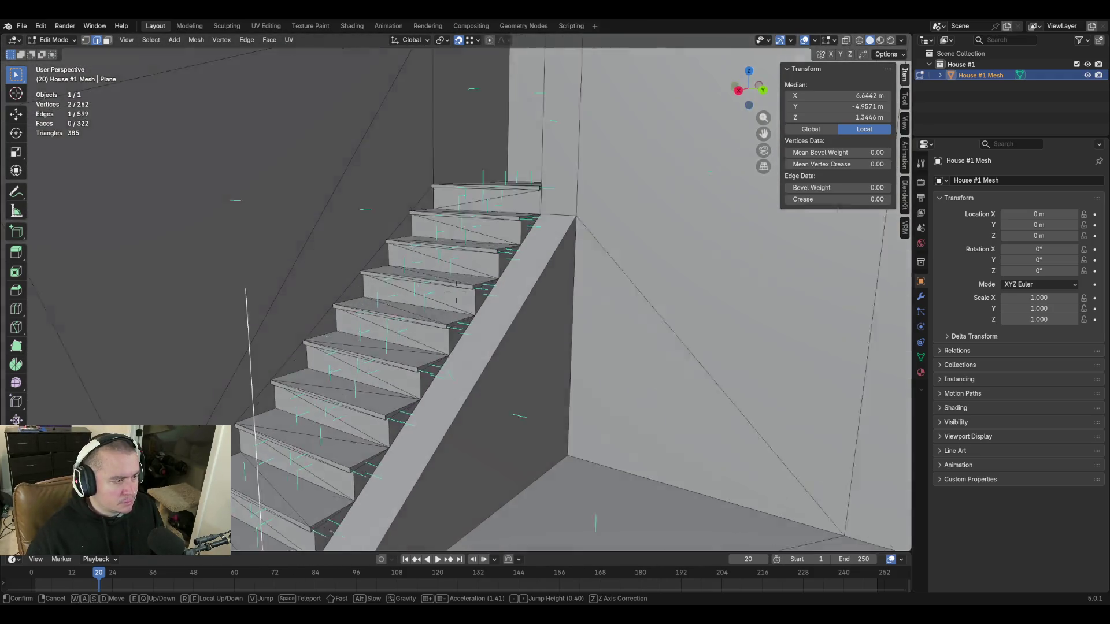
key(s)
click(568, 383)
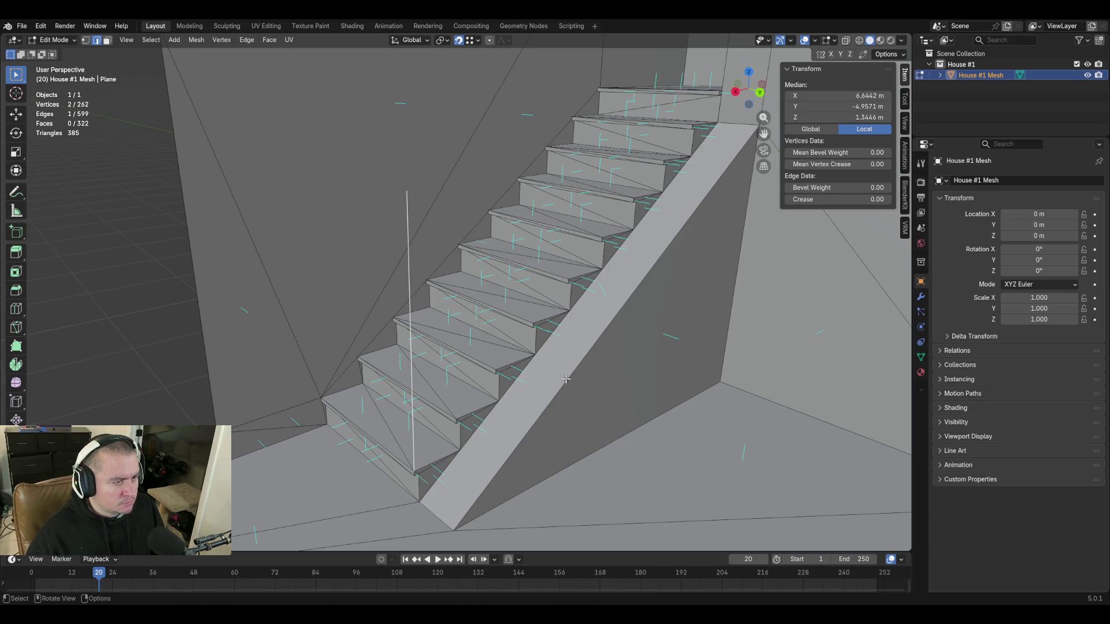
Walk through the doorway and back until the doorway and full staircase are in view.
key(shift+grave)
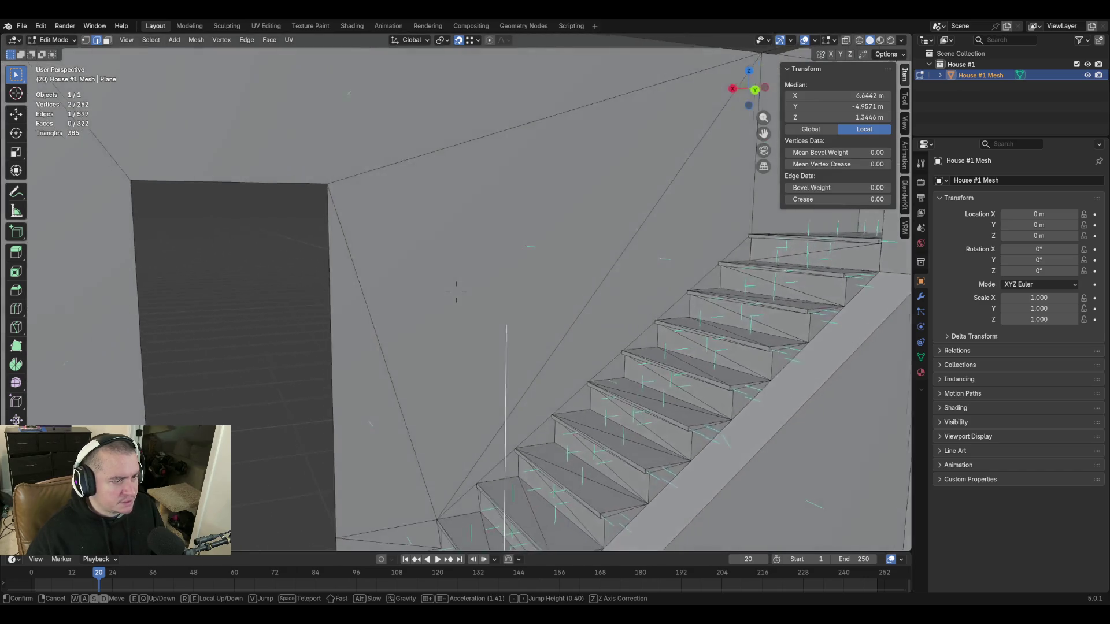
key(w)
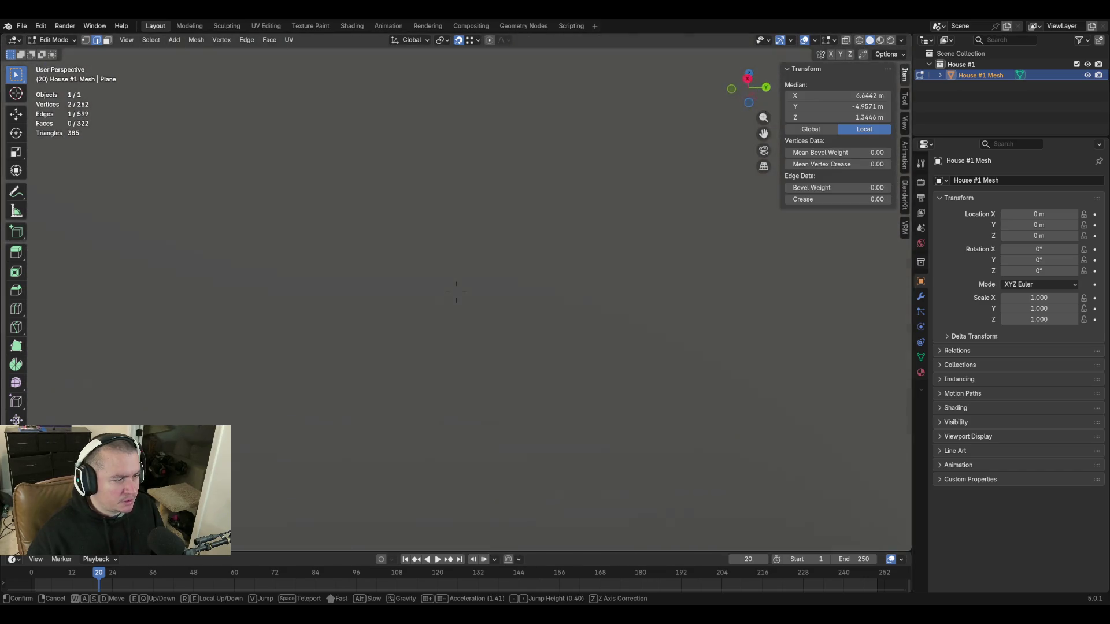
key(s)
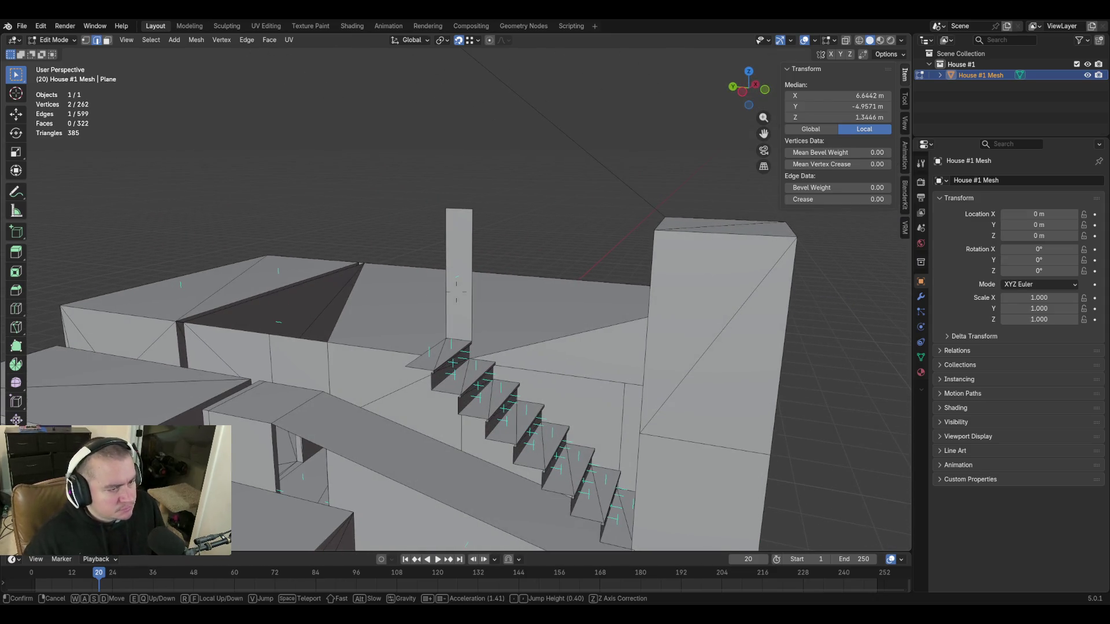
key(s)
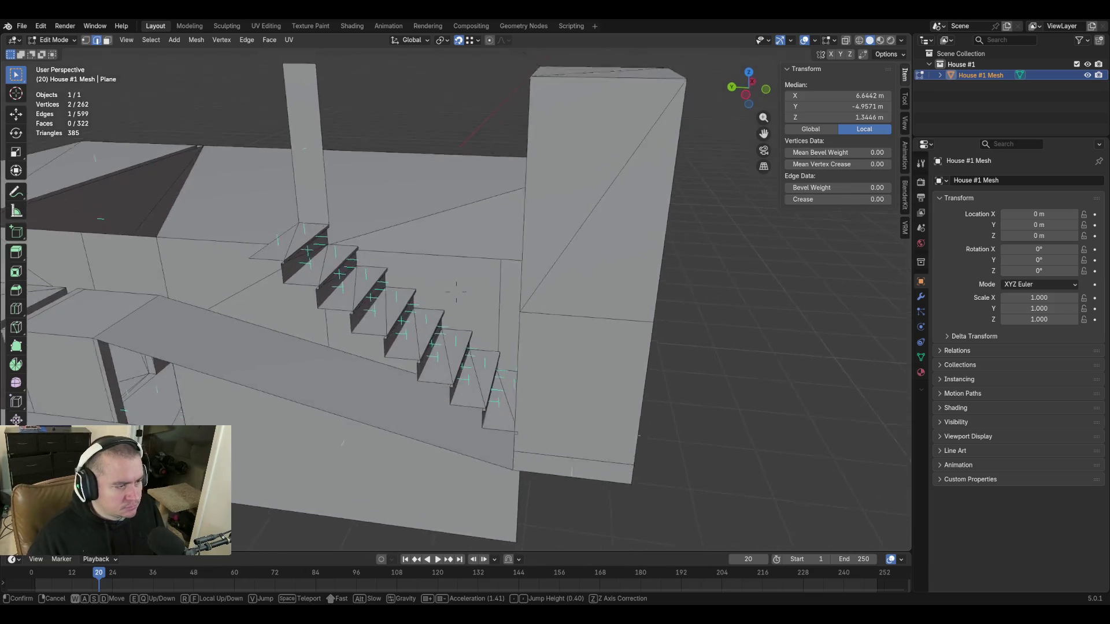
key(s)
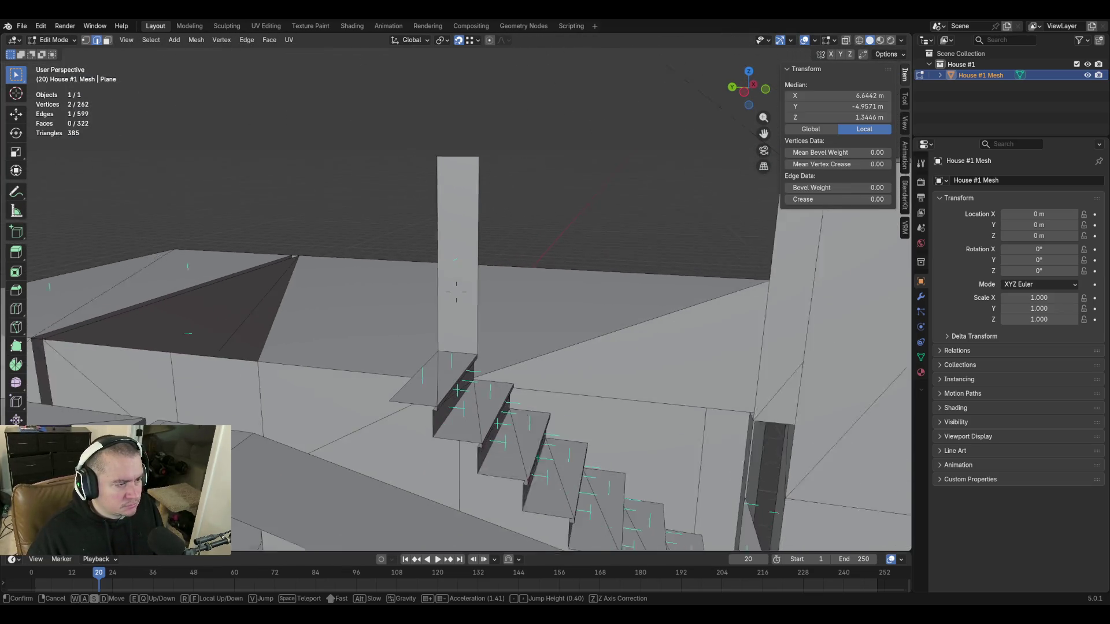
click(456, 292)
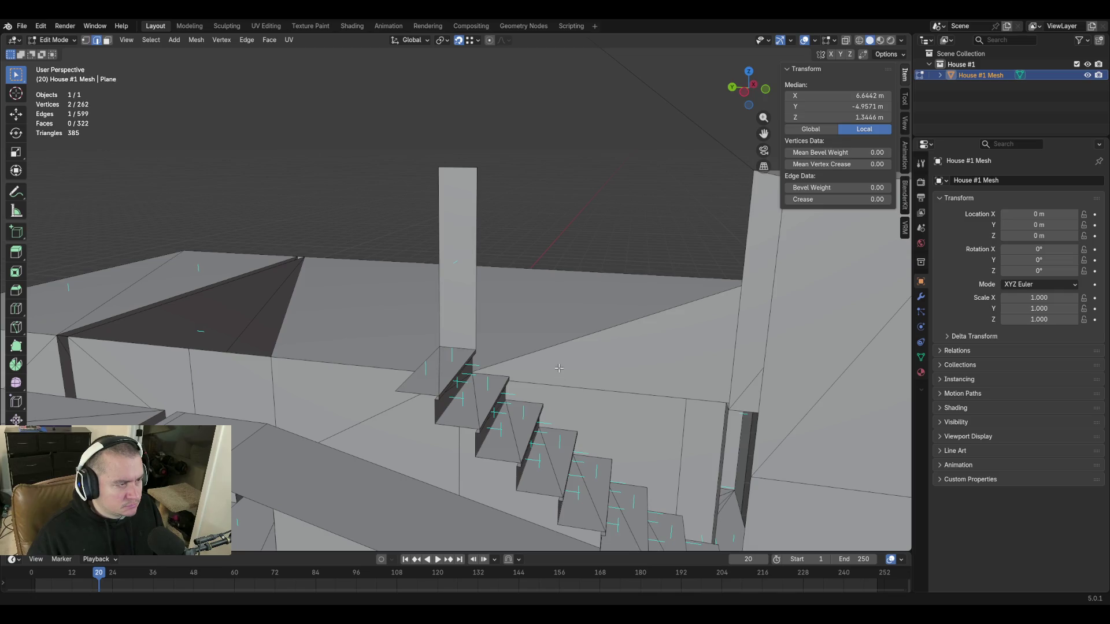
key(shift+grave)
key(w)
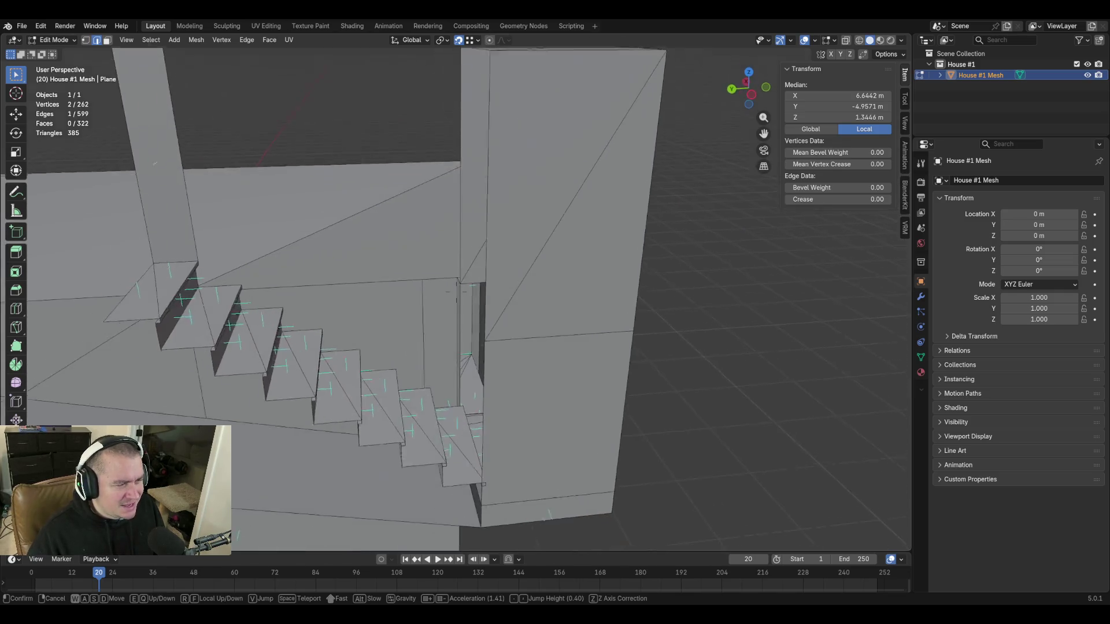
key(s)
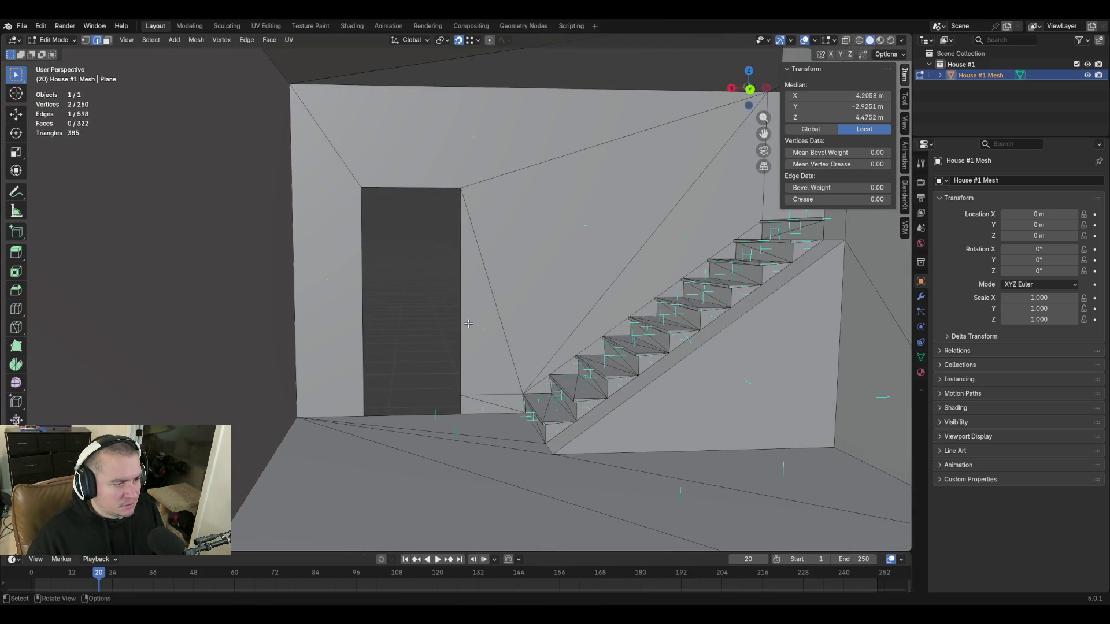
Select an edge near the stair top and set its Median Z to 5.134 m.
key(shift+w)
key(s)
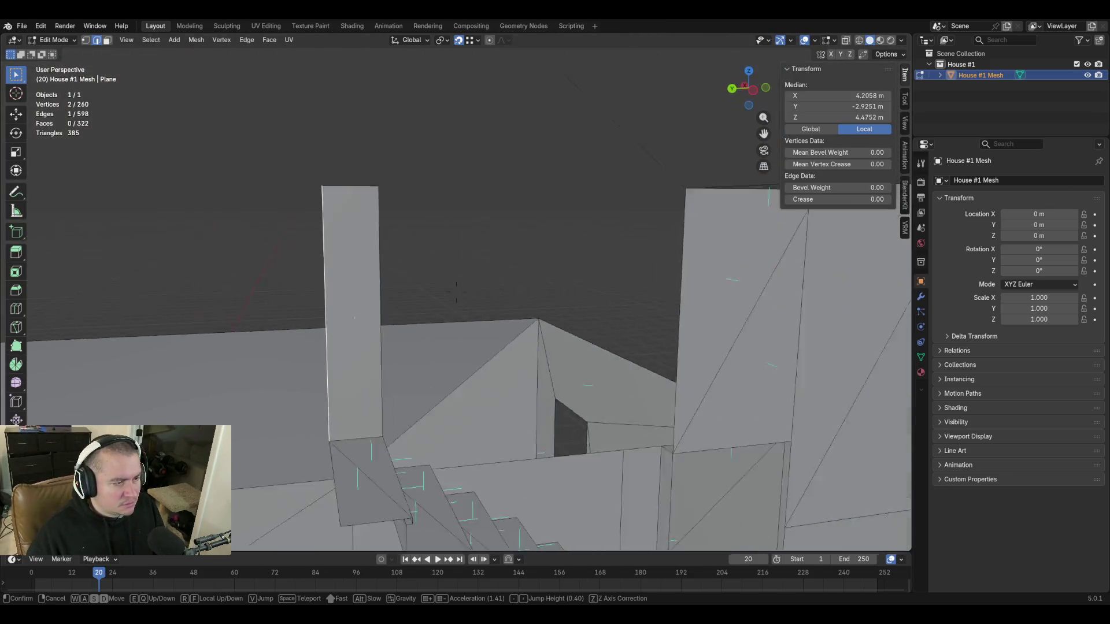
click(492, 207)
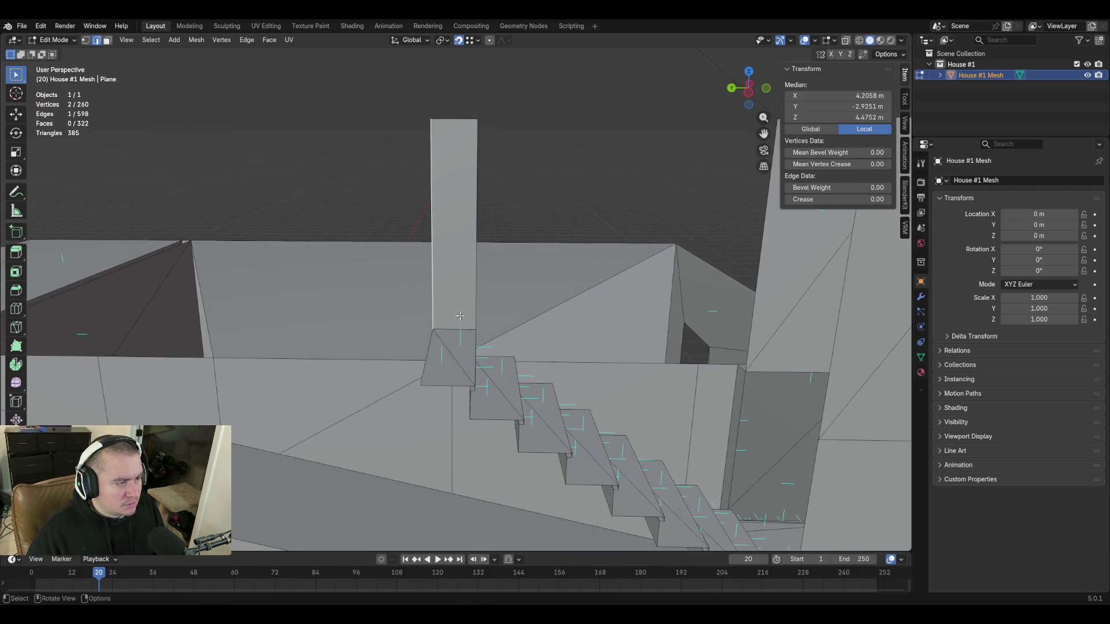
click(451, 329)
click(838, 117)
key(Return)
key(shift+grave)
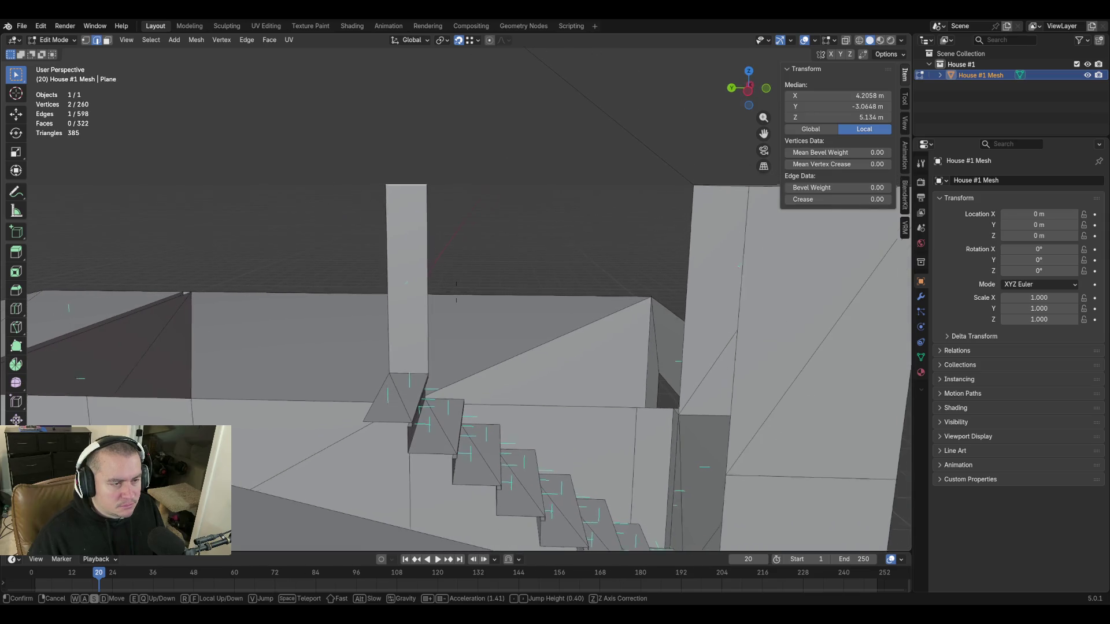
click(704, 282)
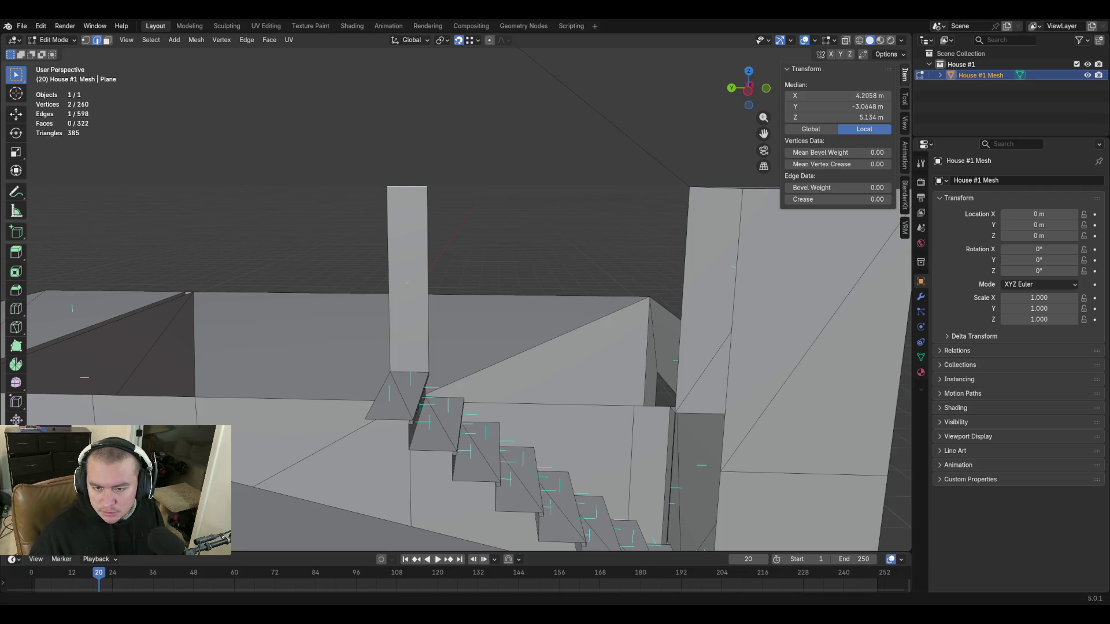
click(838, 118)
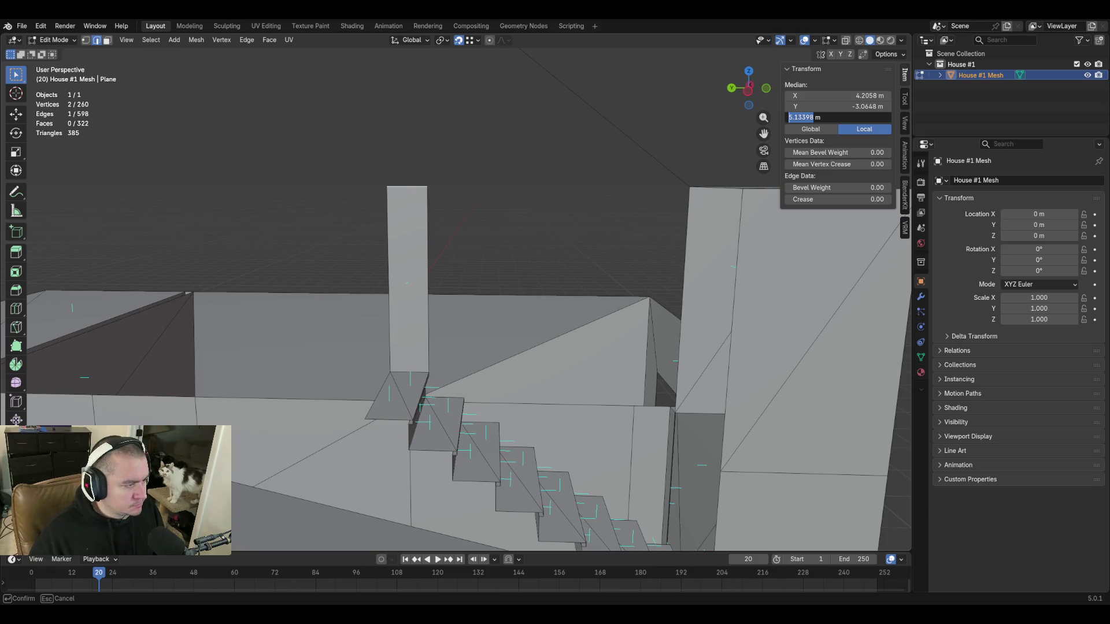
text(3.8164)
key(Return)
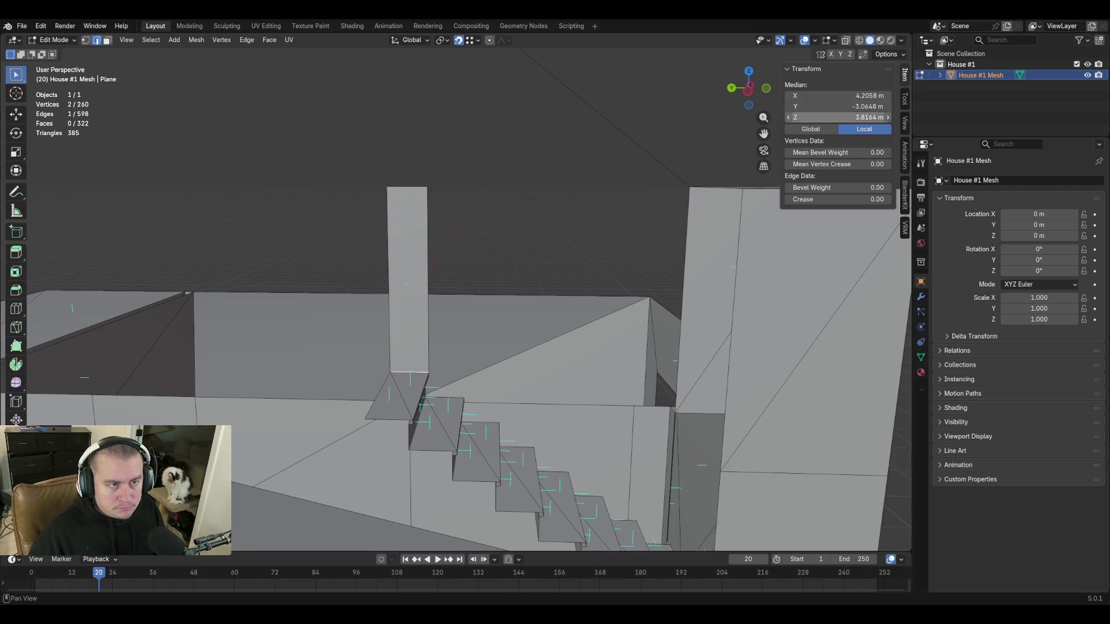
Set the staircase's top edge Median Z to 3.8163 m and check it from above.
click(802, 118)
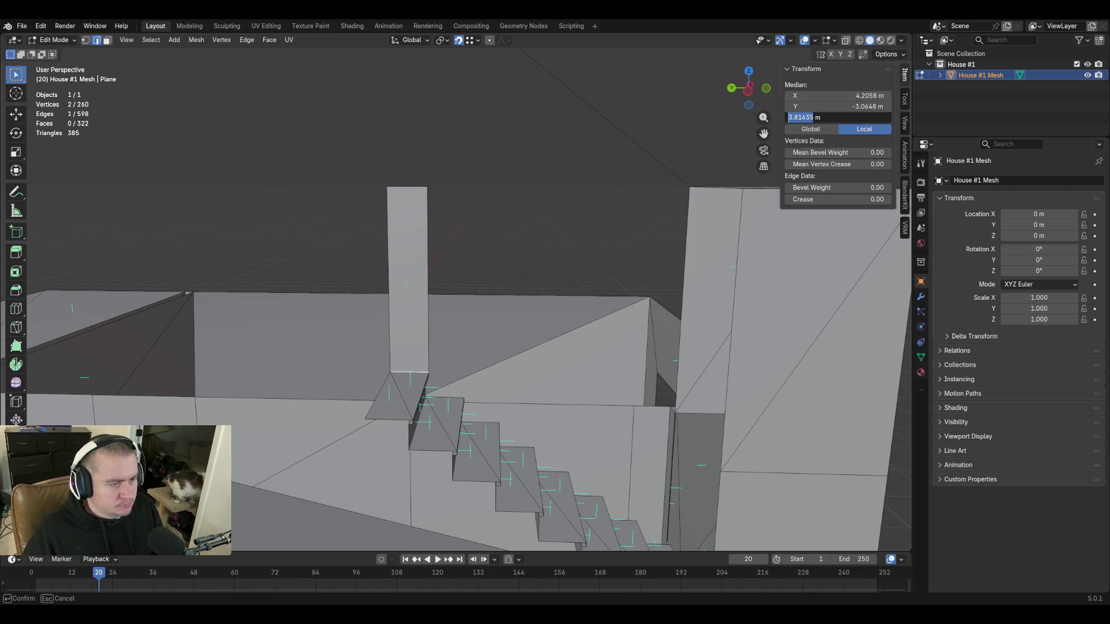
key(Return)
key(shift+grave)
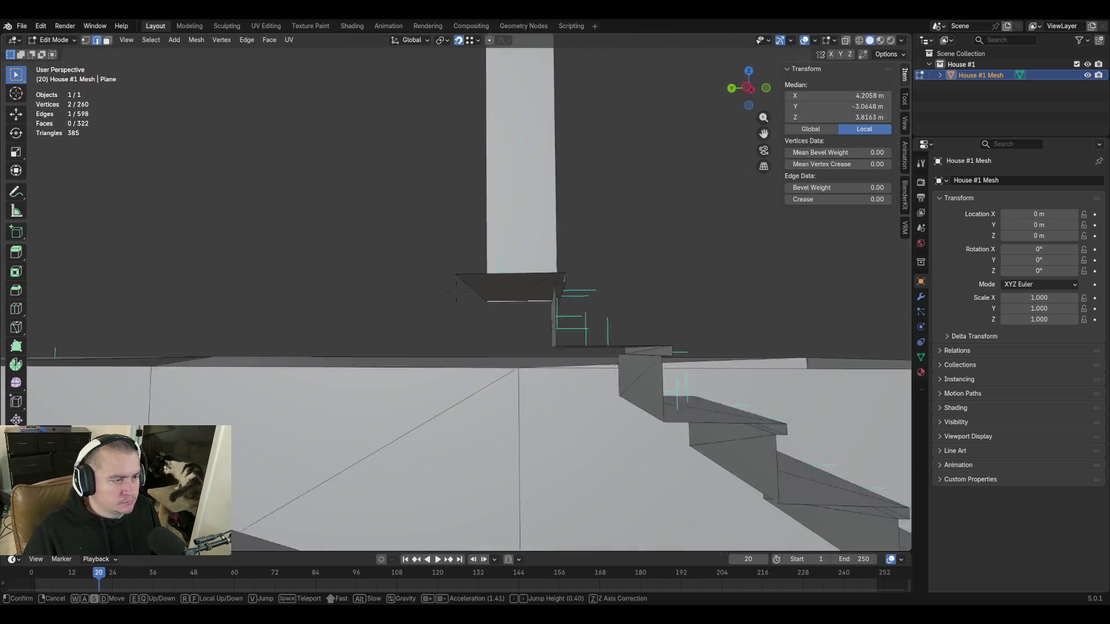
key(e)
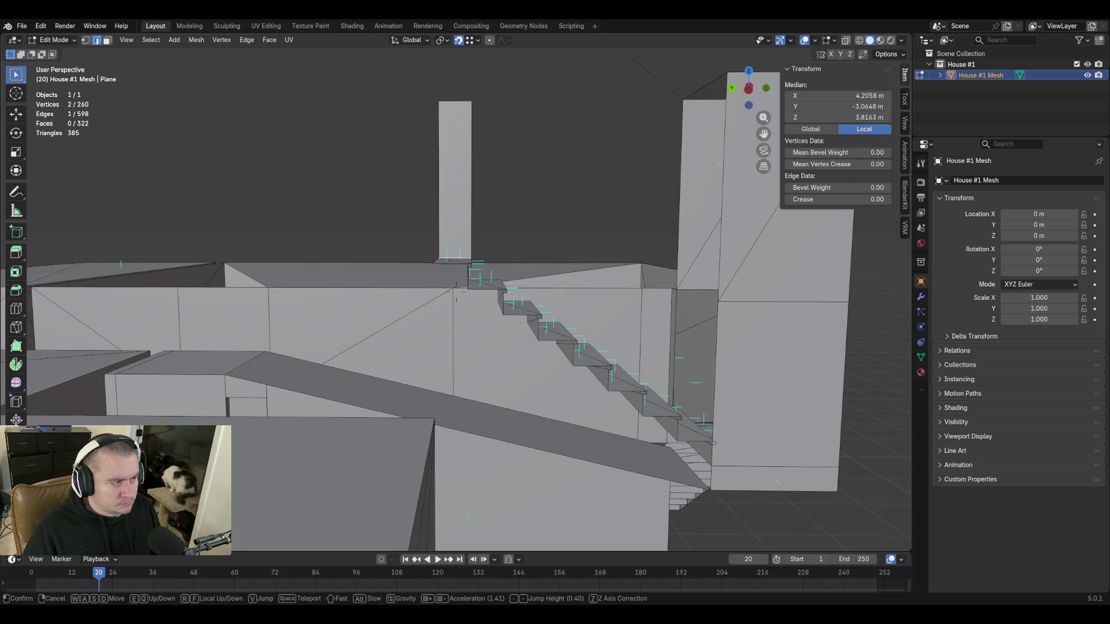
key(Return)
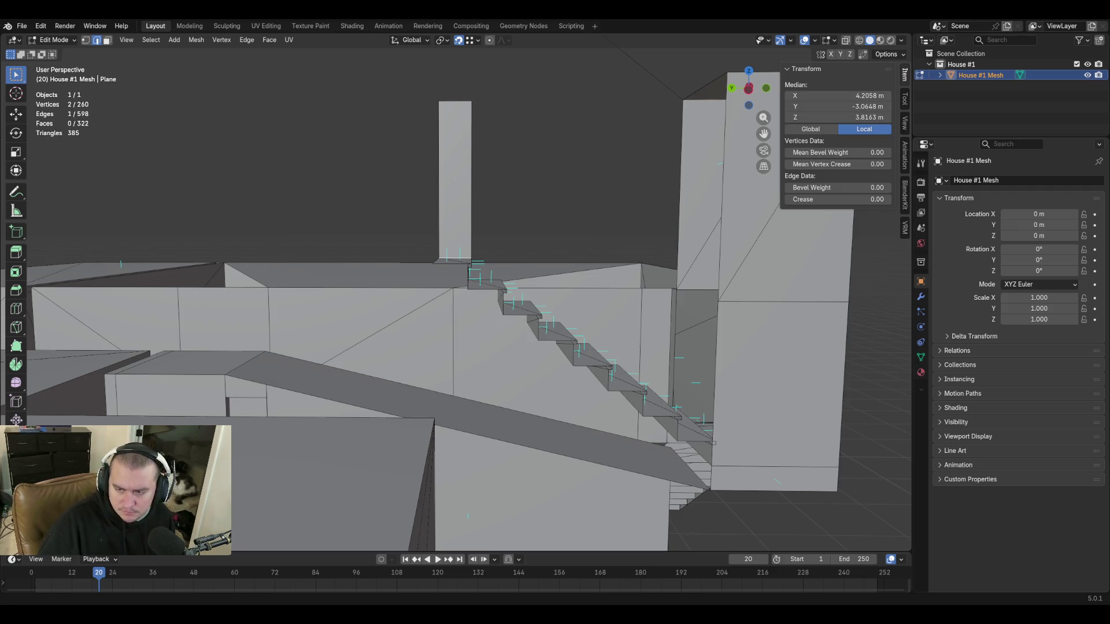
key(shift+d)
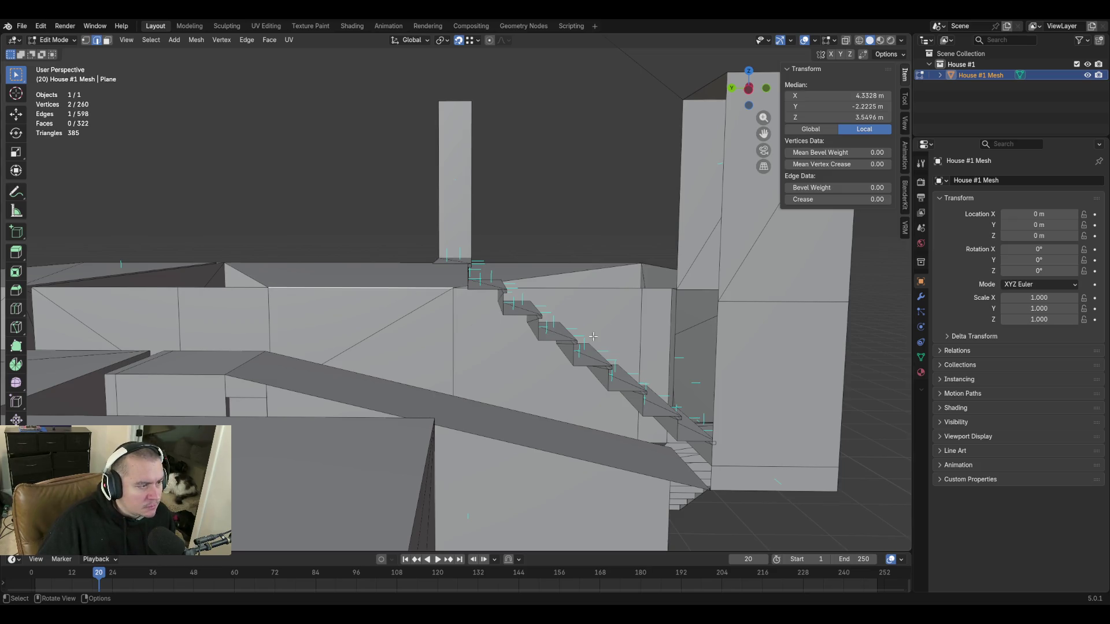
Raise the copied edge 0.3112 m in Z, switch to Left Ortho, then undo the added edge.
key(z)
text(0.31114999999999998215)
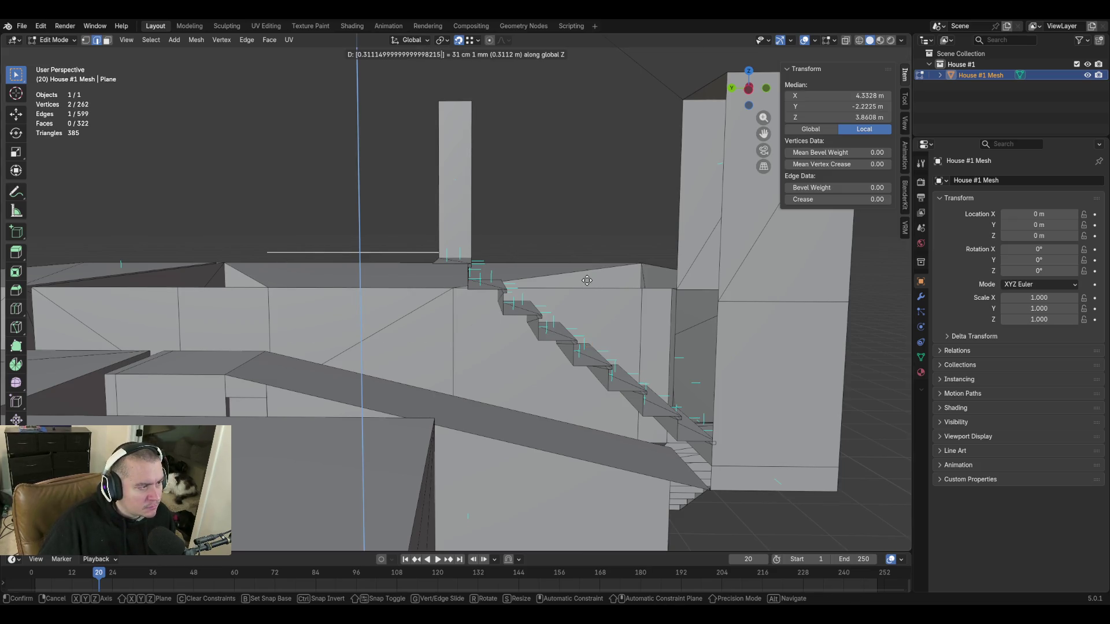
key(Return)
key(ctrl+KP_3)
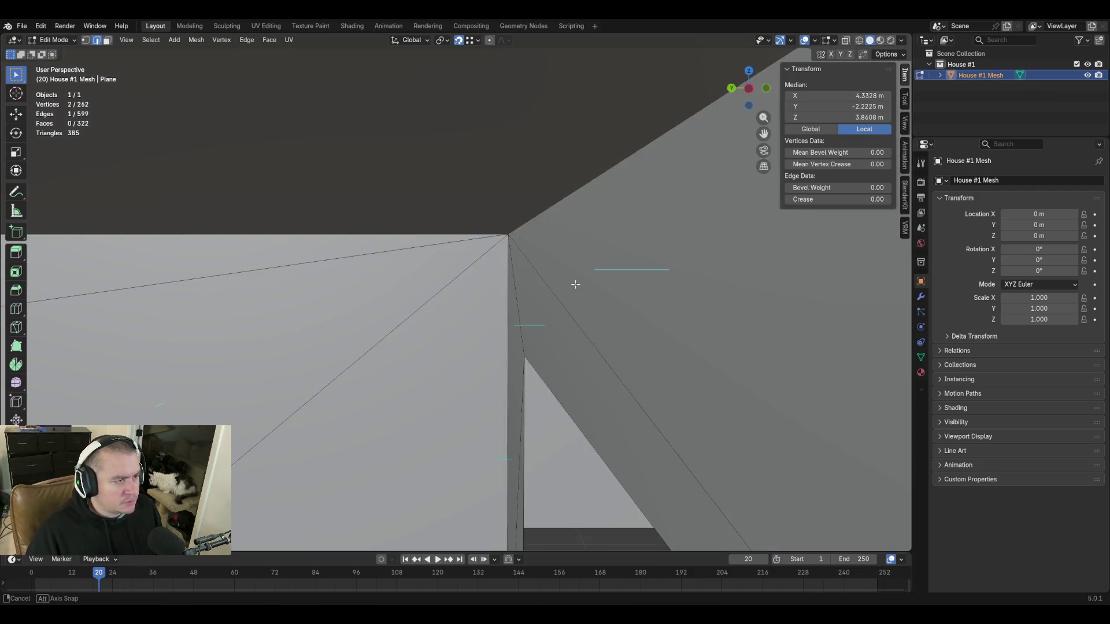
scroll(574, 287, up, 10)
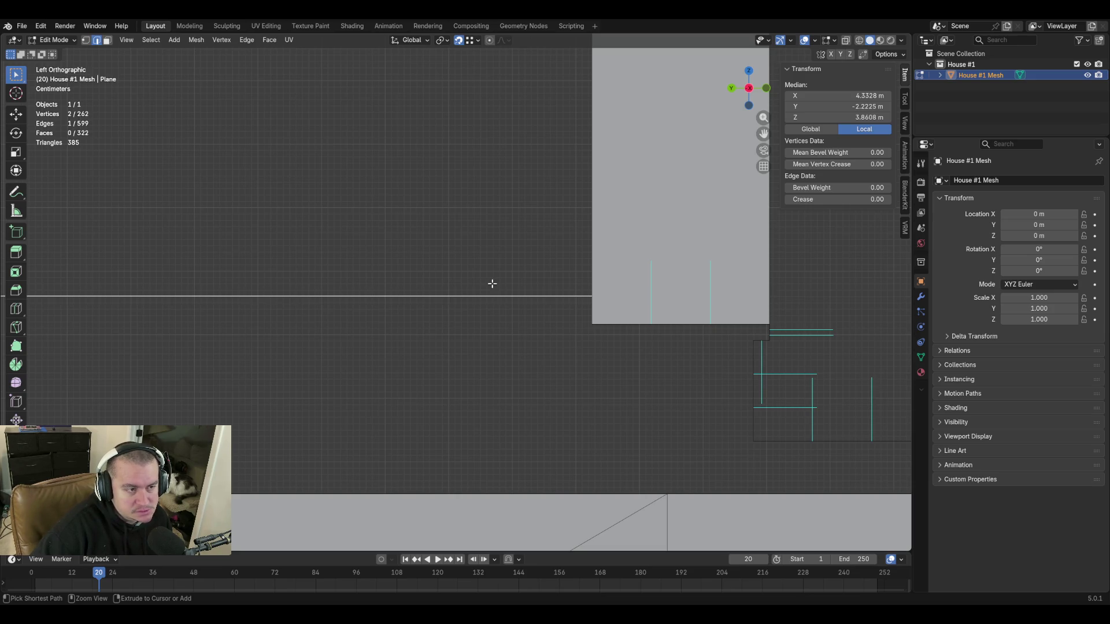
key(ctrl+z)
Delete the narrow column's top edge using X > Edges.
scroll(491, 283, down, 5)
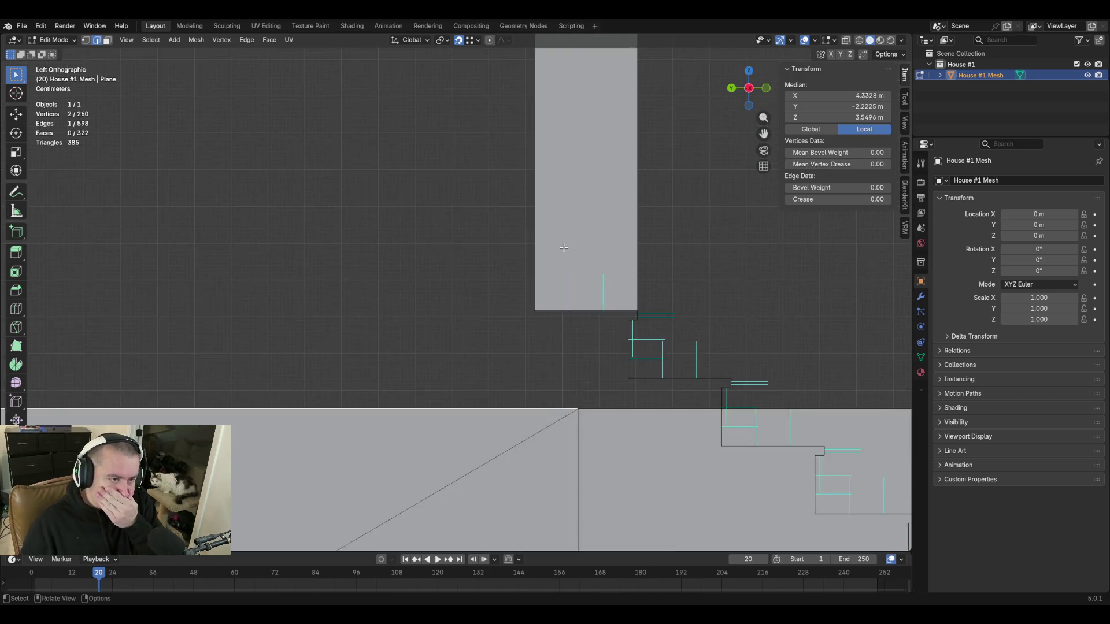
scroll(565, 252, down, 6)
shift+middle_drag(567, 208, 539, 272)
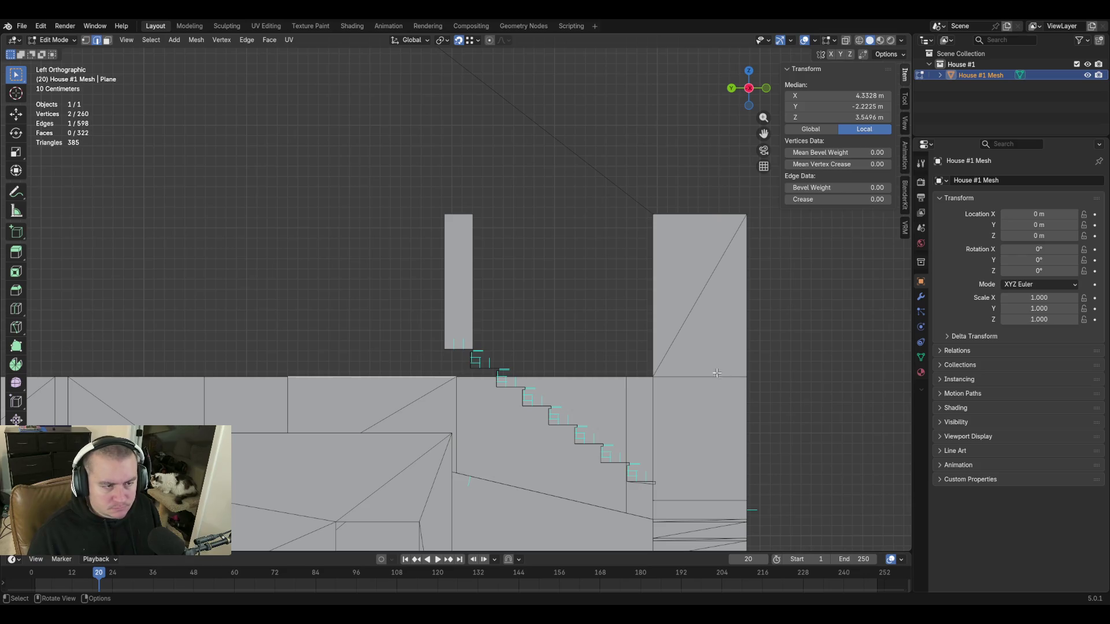
click(463, 213)
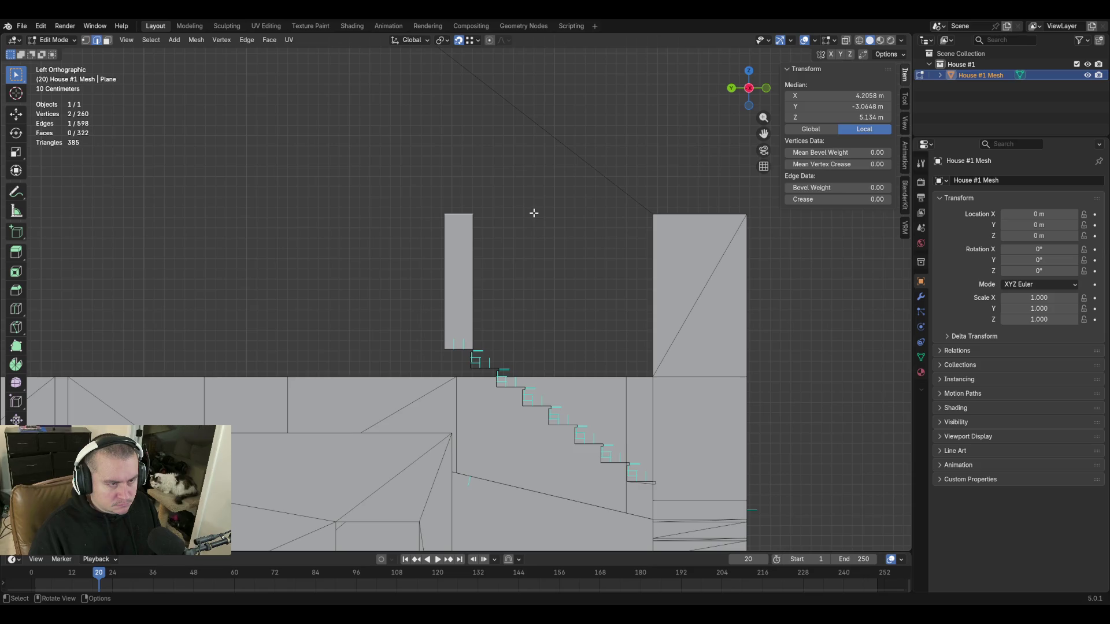
key(x)
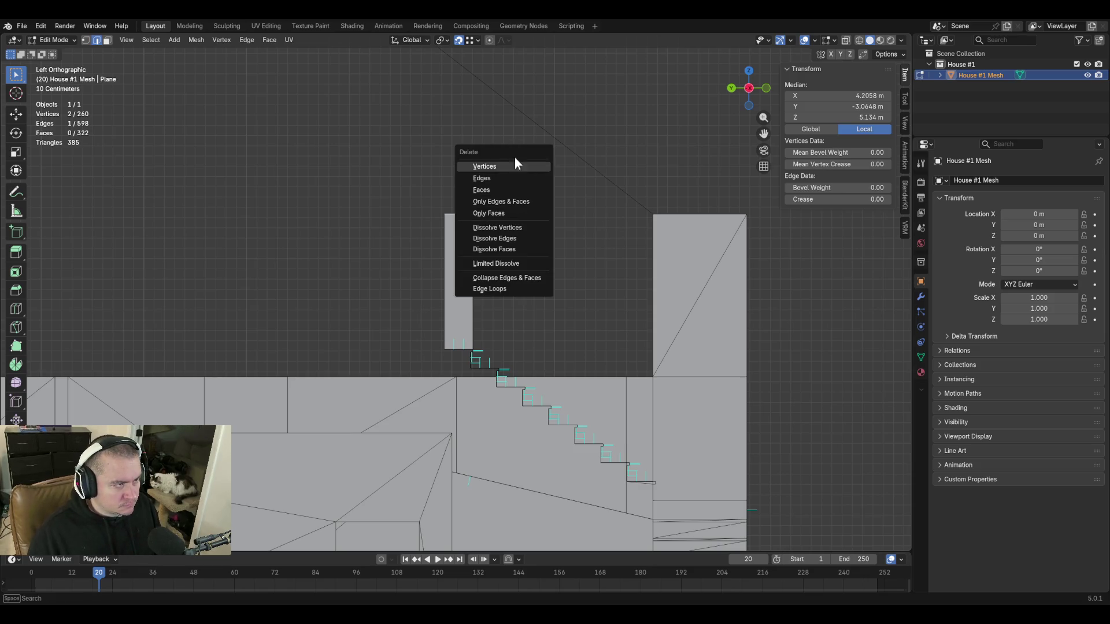
click(513, 178)
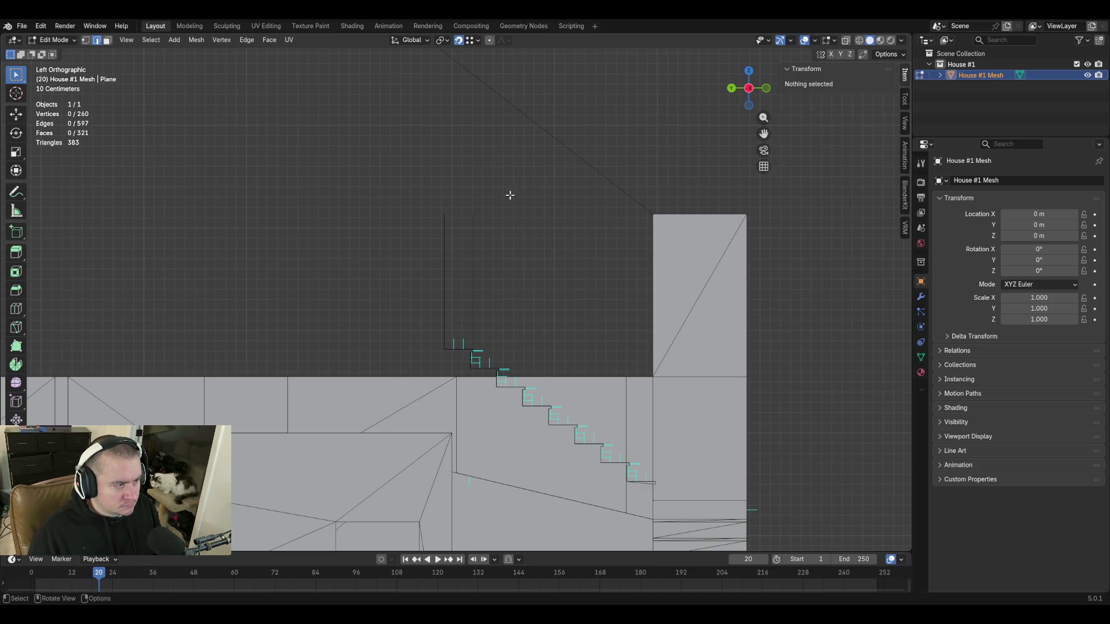
Delete the two leftover vertical edges above the stairs, then select the staircase's top edge.
middle_drag(570, 239, 520, 290)
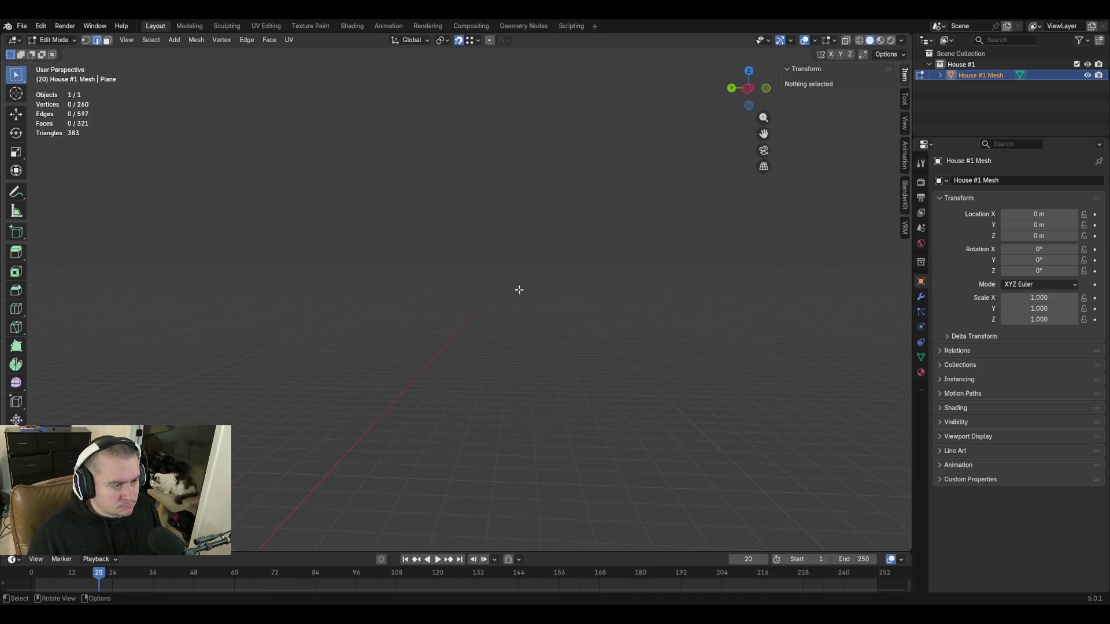
key(shift+grave)
key(w)
key(w)
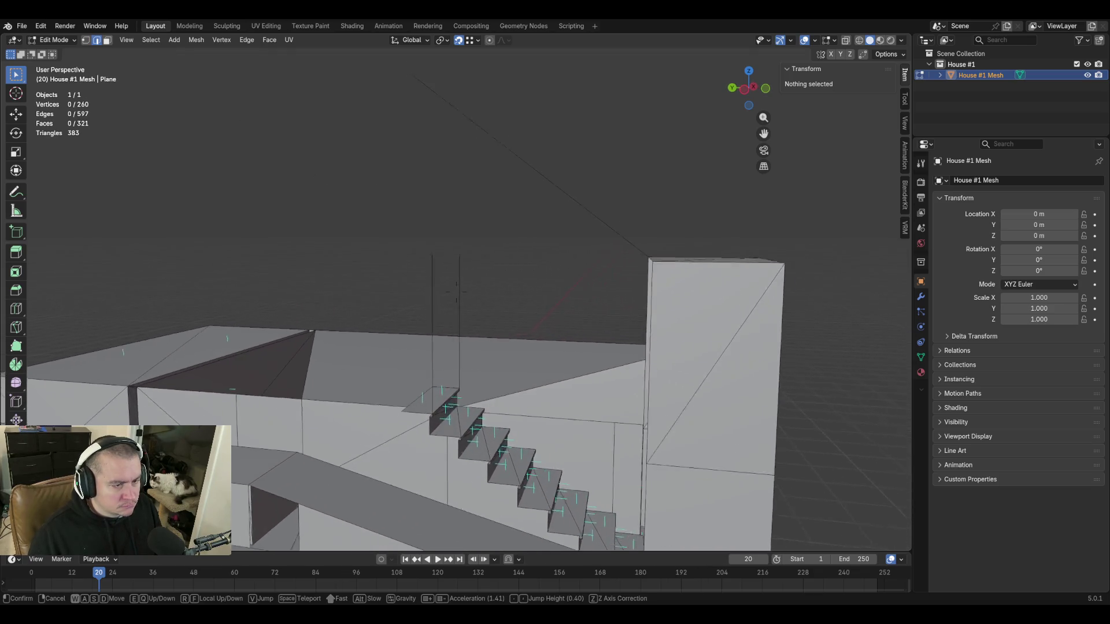
click(556, 392)
click(433, 308)
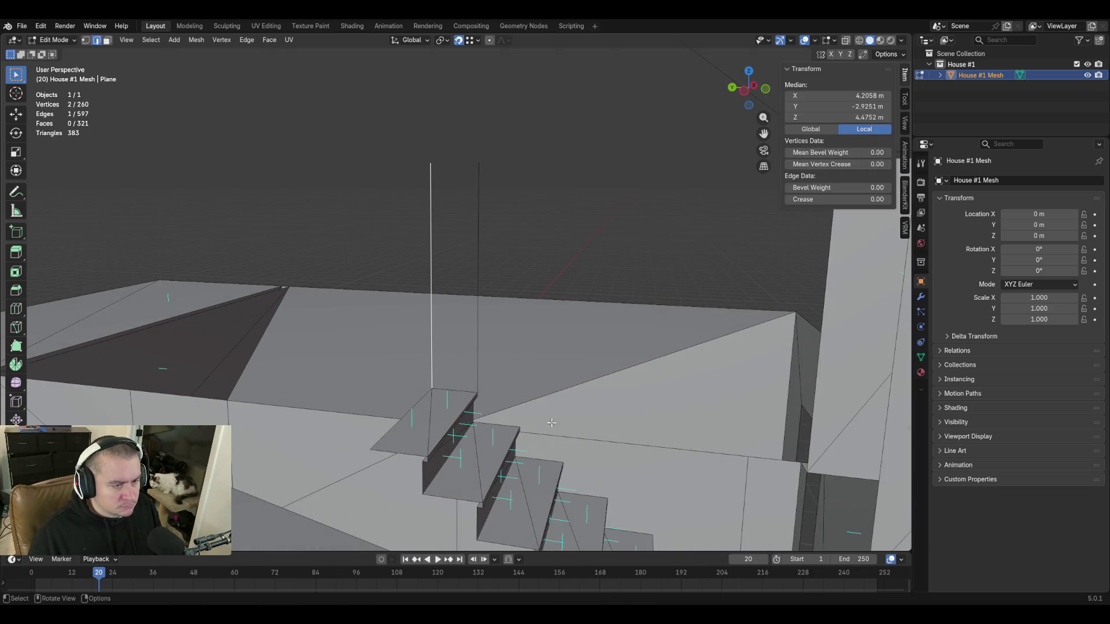
shift+click(476, 214)
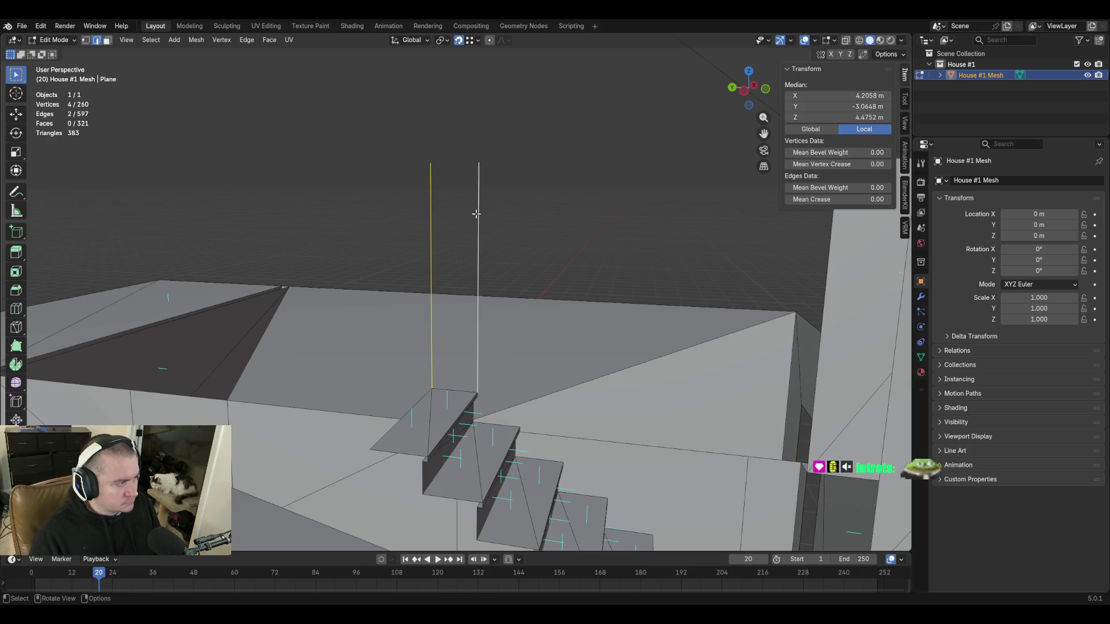
key(x)
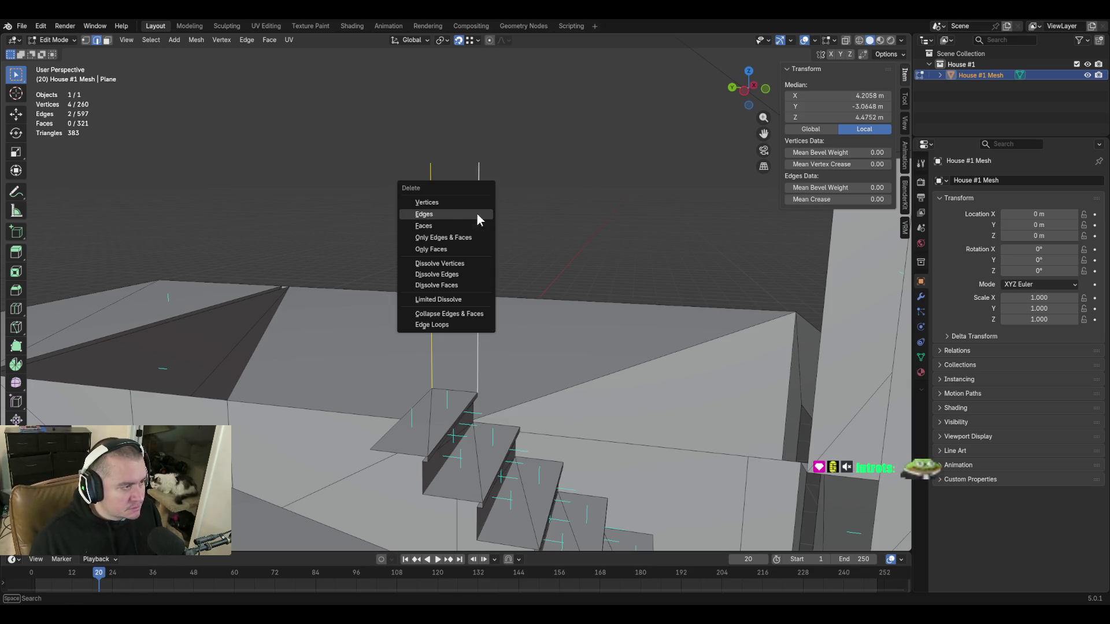
click(477, 215)
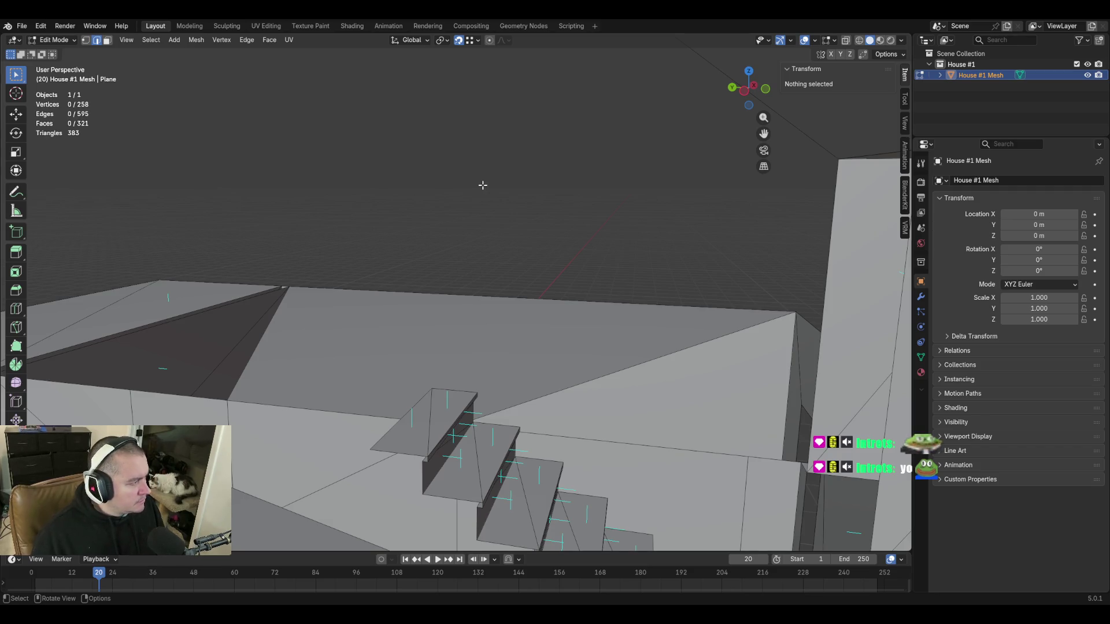
click(462, 391)
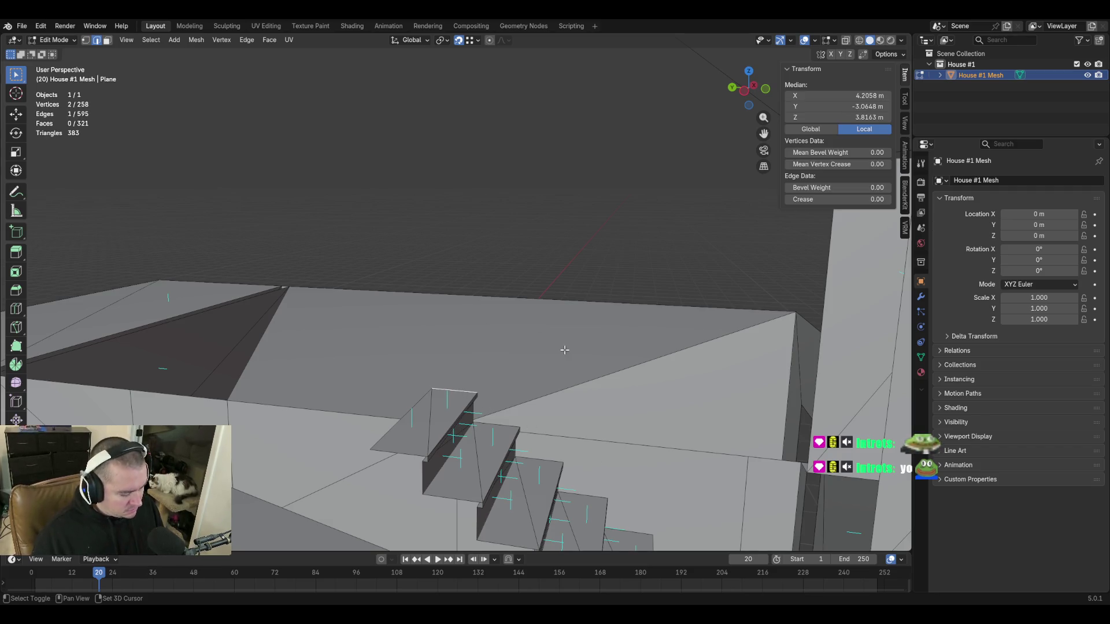
Extrude the selection 2.4384 m along Z and fly back to view the stairs.
text(ez)
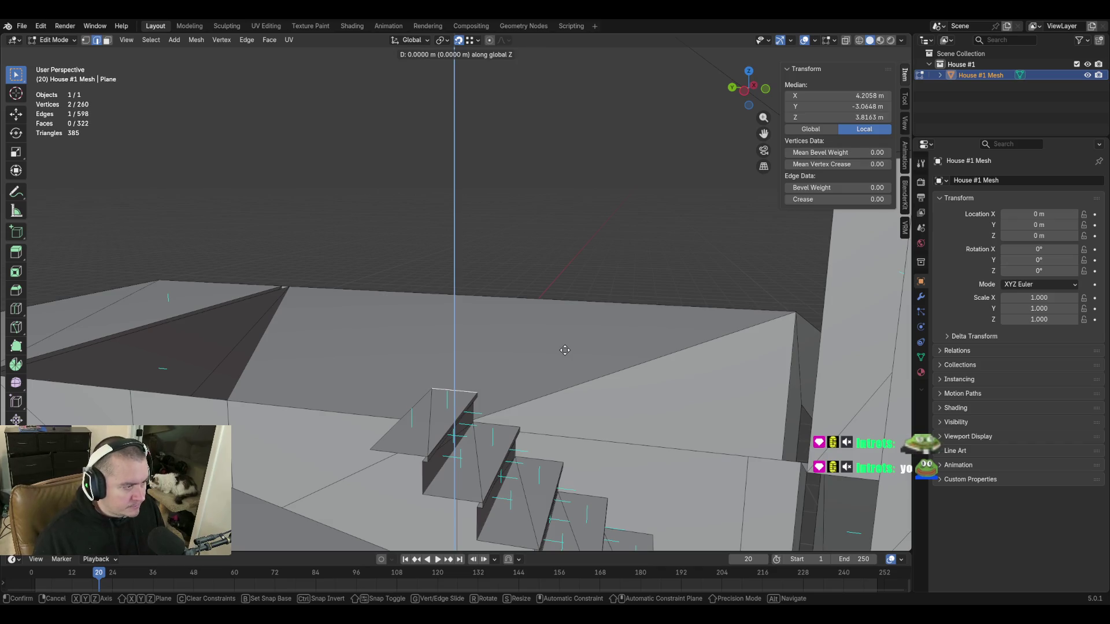
text(2.4384)
key(Return)
key(shift+grave)
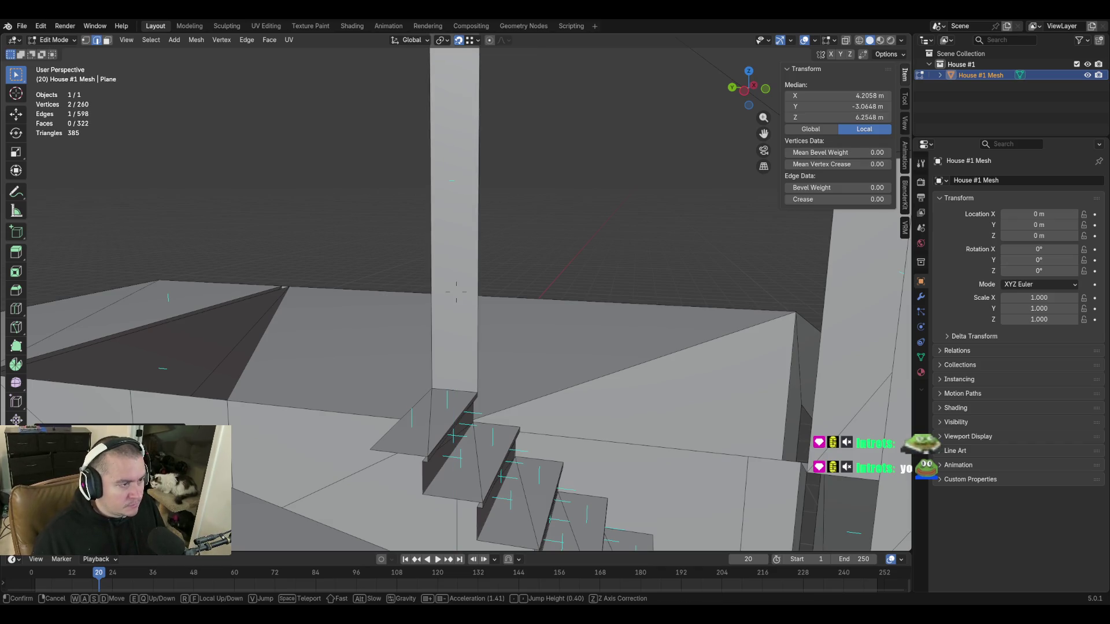
key(s)
key(w)
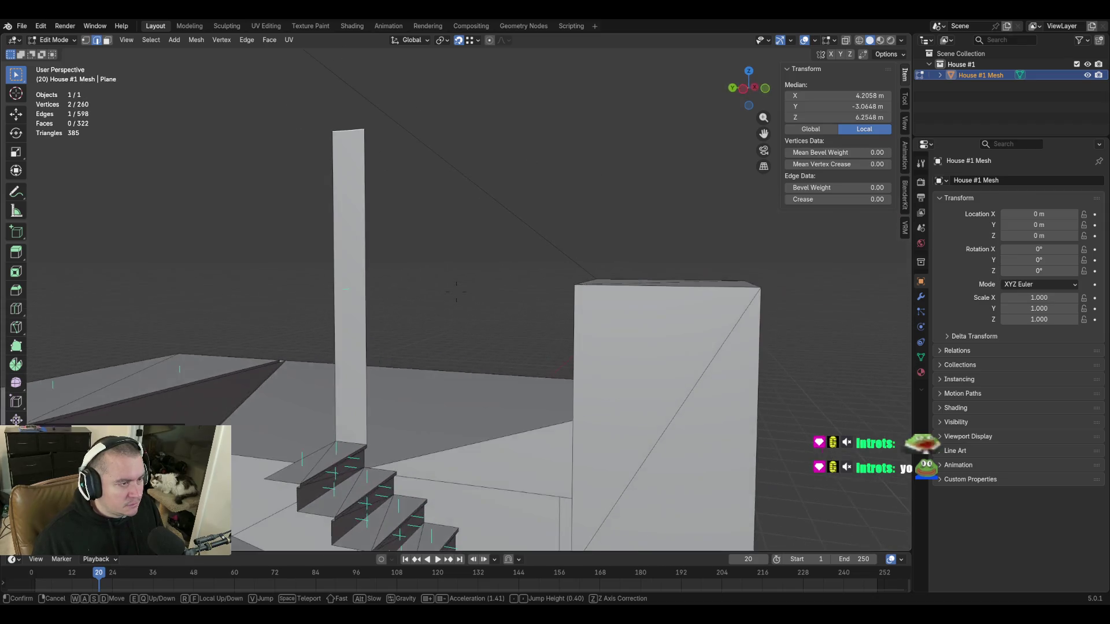
click(429, 217)
Fly above and around the house, then select the long stray diagonal edge.
key(shift+grave)
key(s)
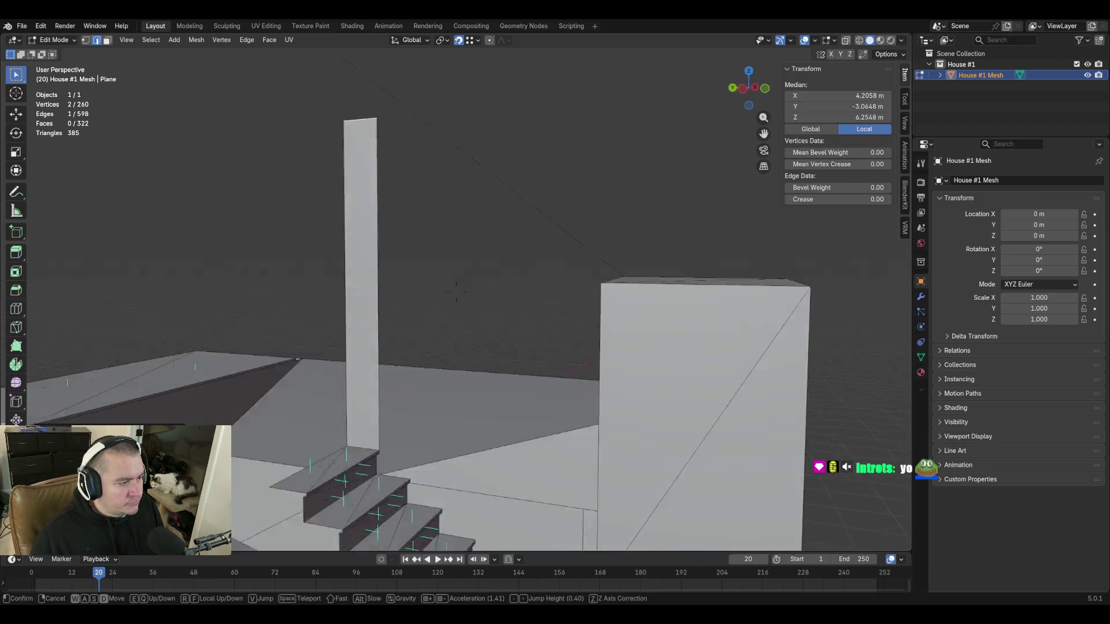
key(e)
click(485, 272)
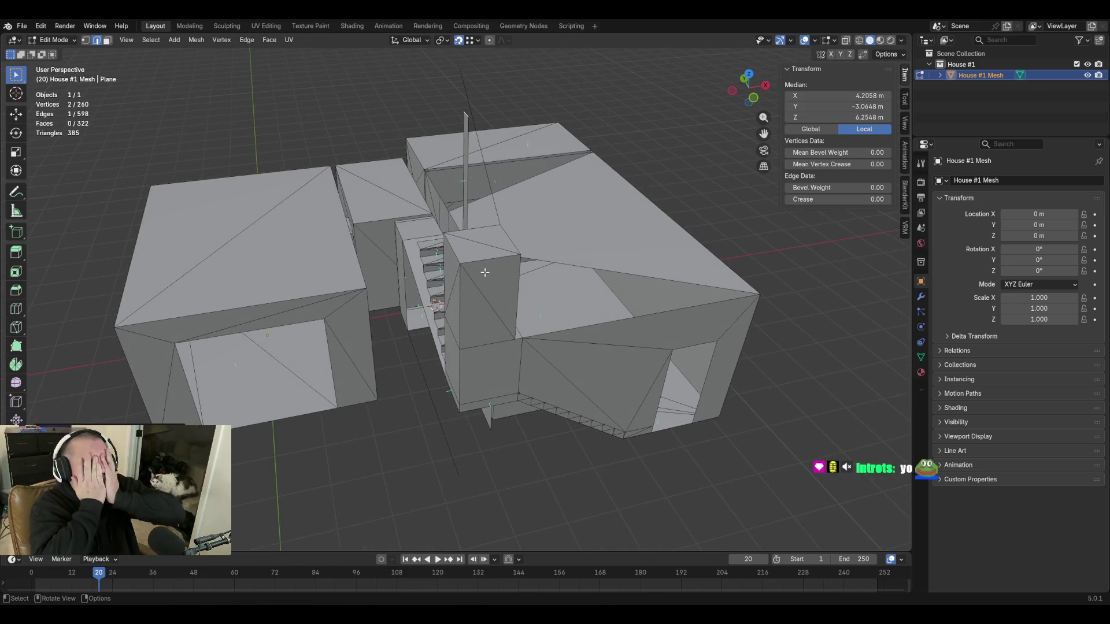
key(shift+grave)
key(w)
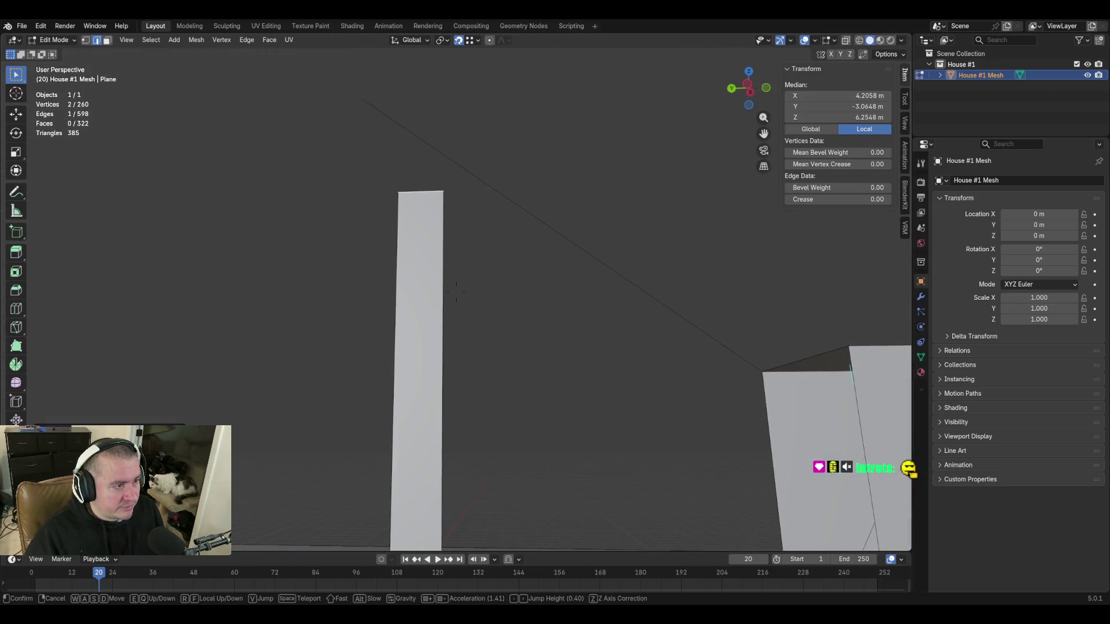
click(522, 179)
click(522, 208)
key(shift+grave)
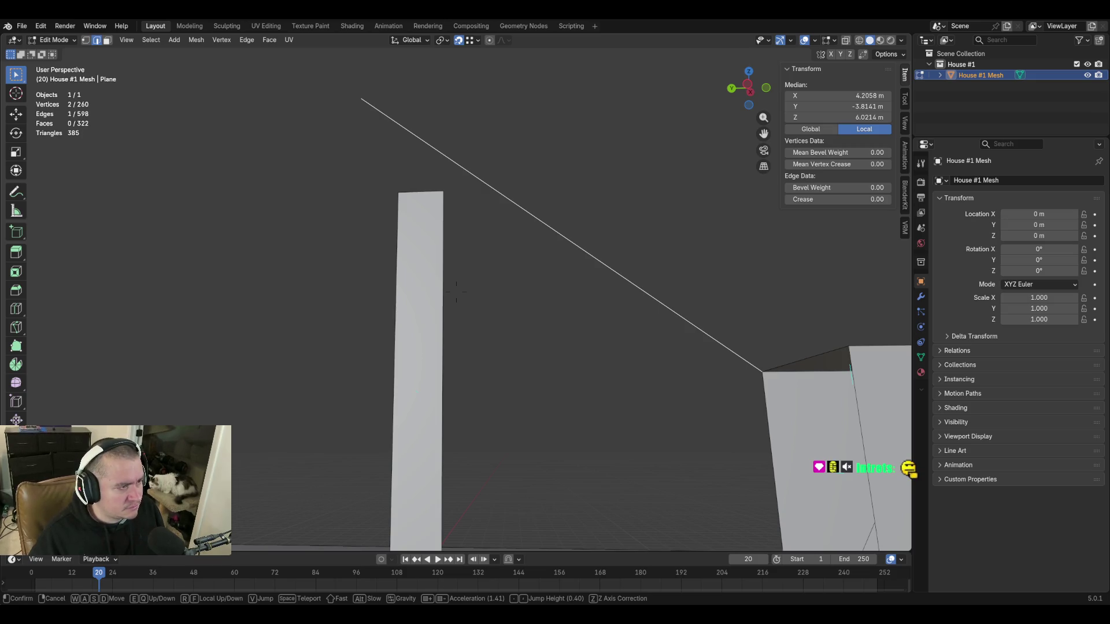
click(561, 223)
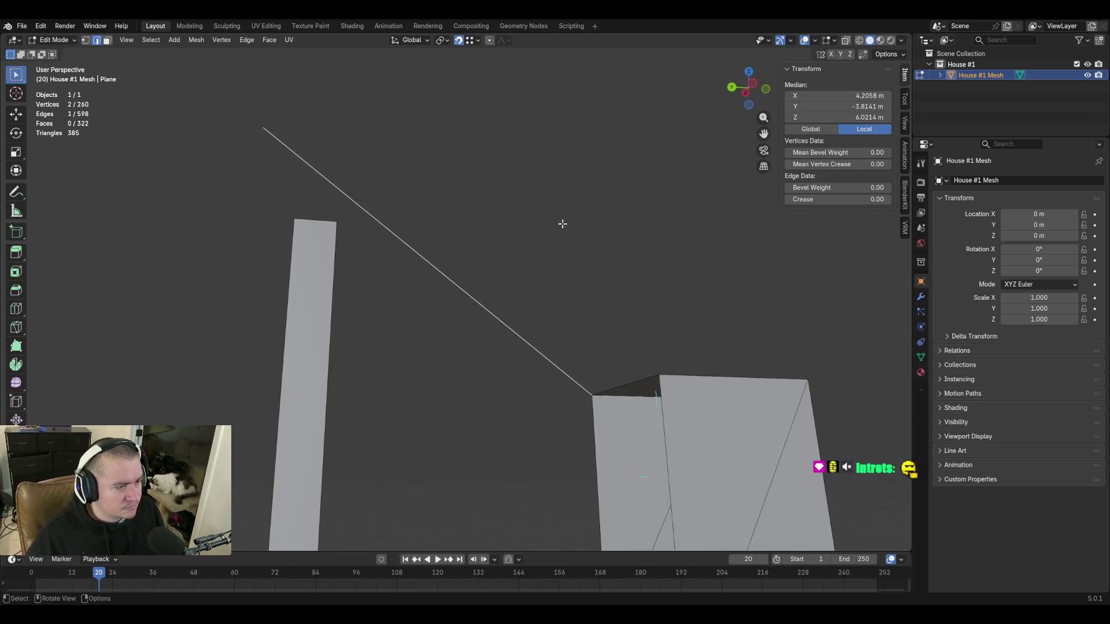
Delete the stray diagonal edge with X > Edges.
key(x)
click(561, 223)
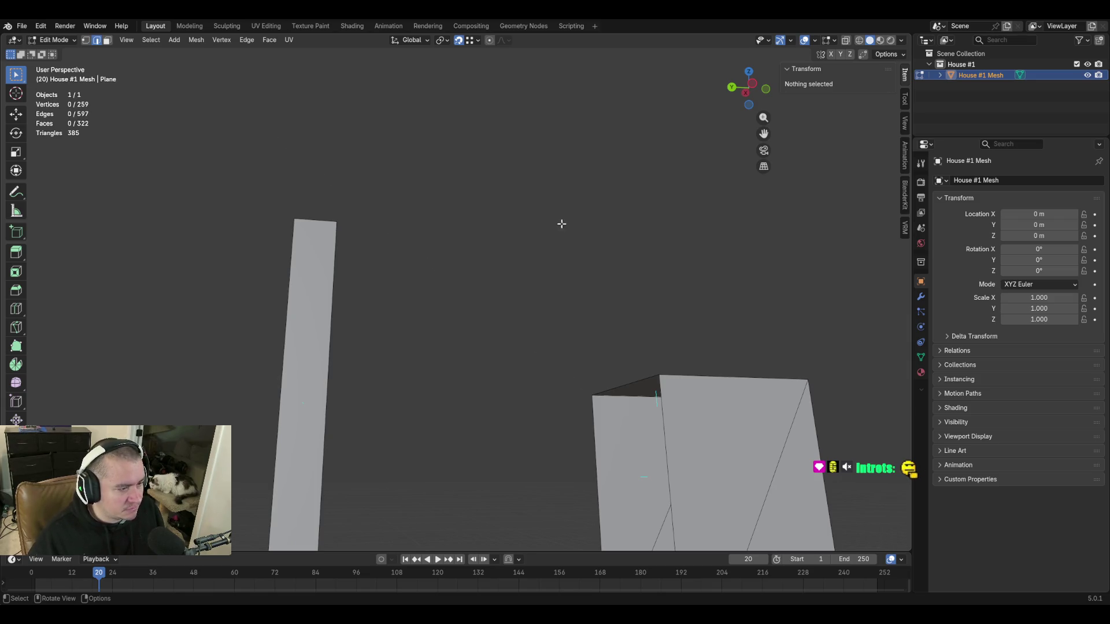
key(shift+grave)
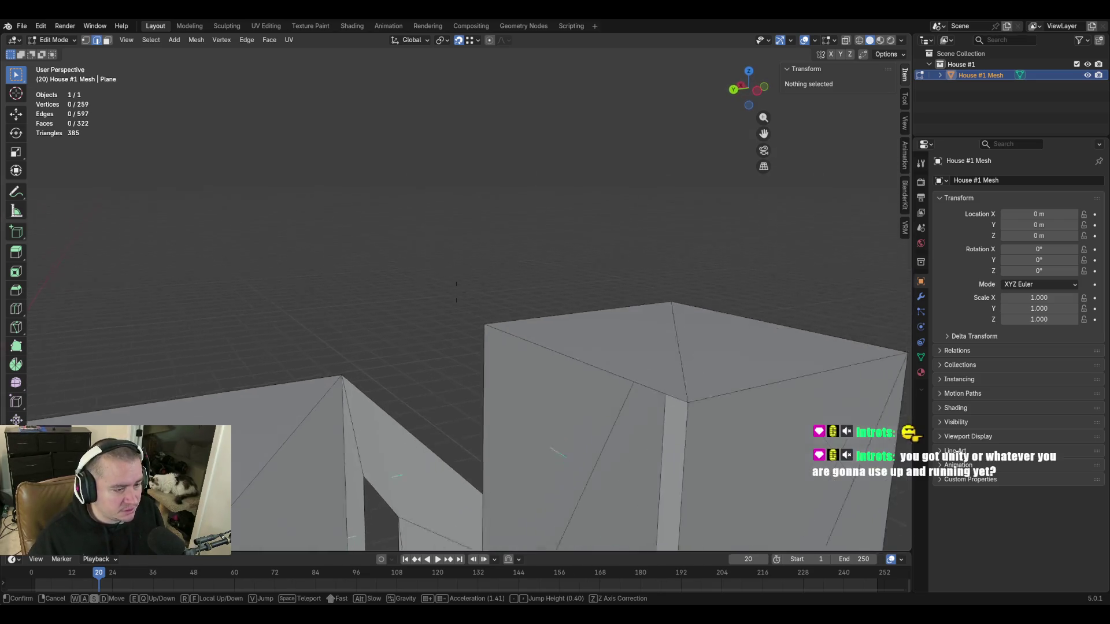
click(457, 292)
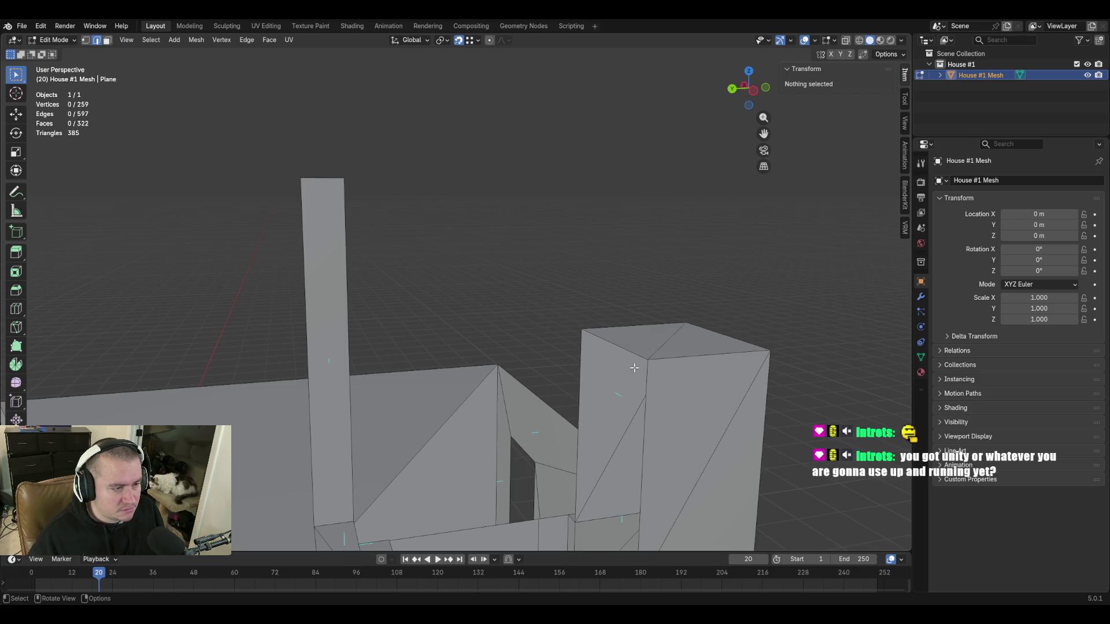
Raise the tall block's two-part top face to Median Z 6.25475 m, level with the pillar.
click(326, 179)
key(3)
click(653, 336)
shift+click(711, 341)
double_click(826, 124)
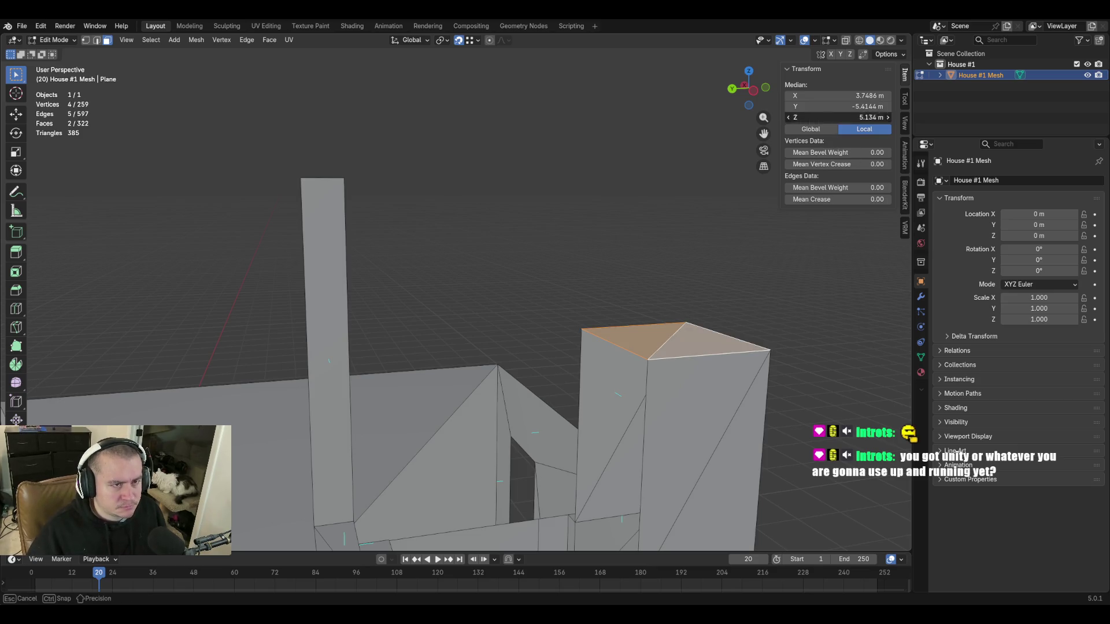
key(Return)
key(alt+a)
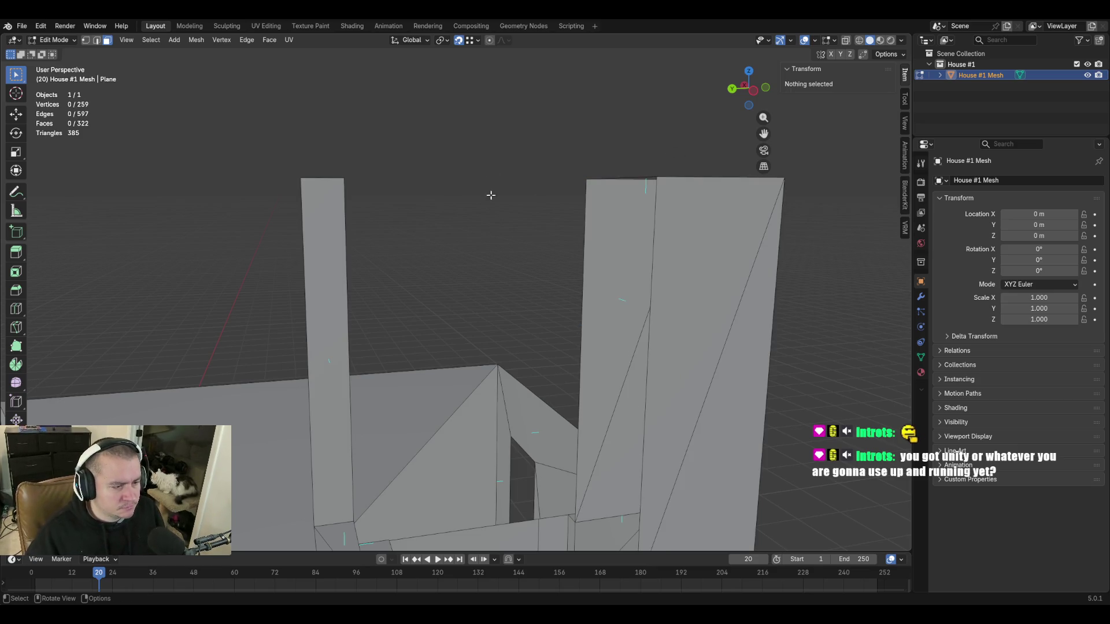
key(shift+grave)
key(s)
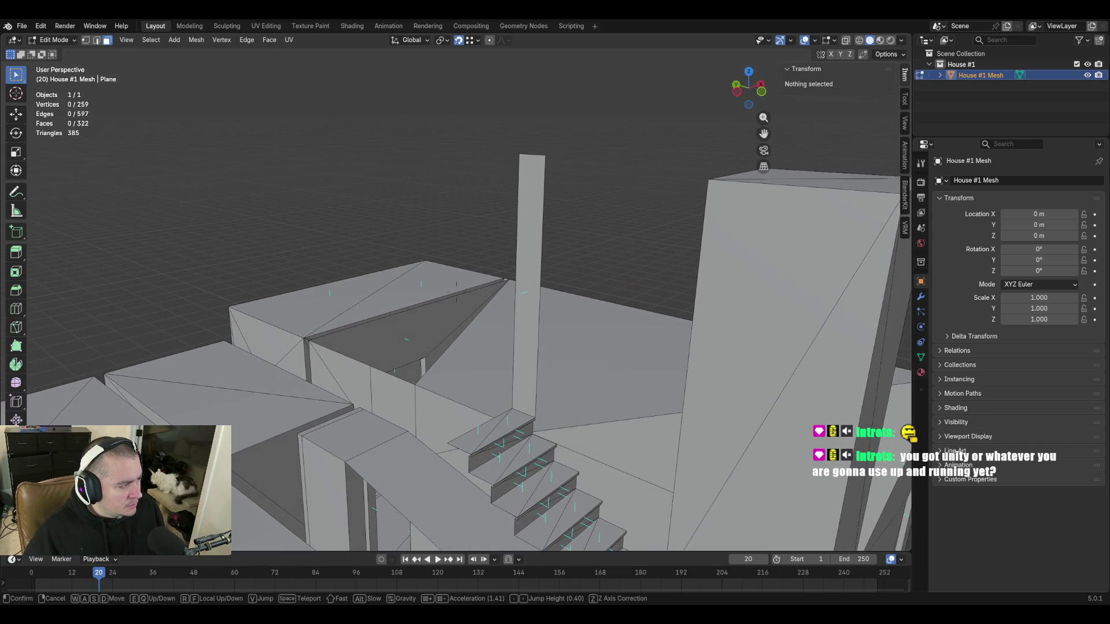
click(565, 302)
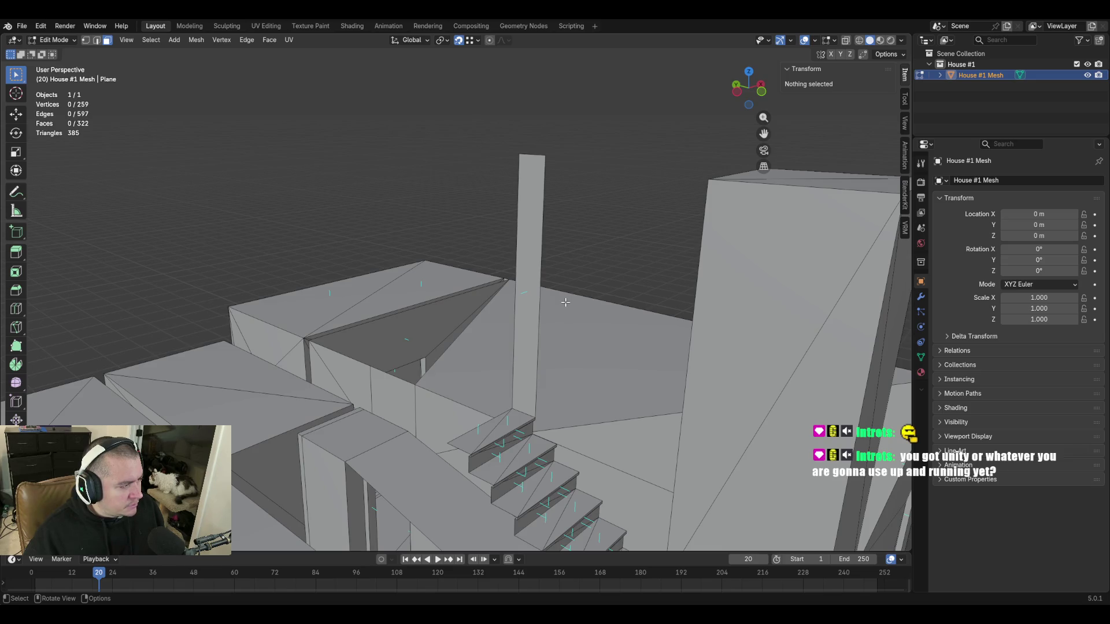
key(shift+grave)
key(w)
key(w)
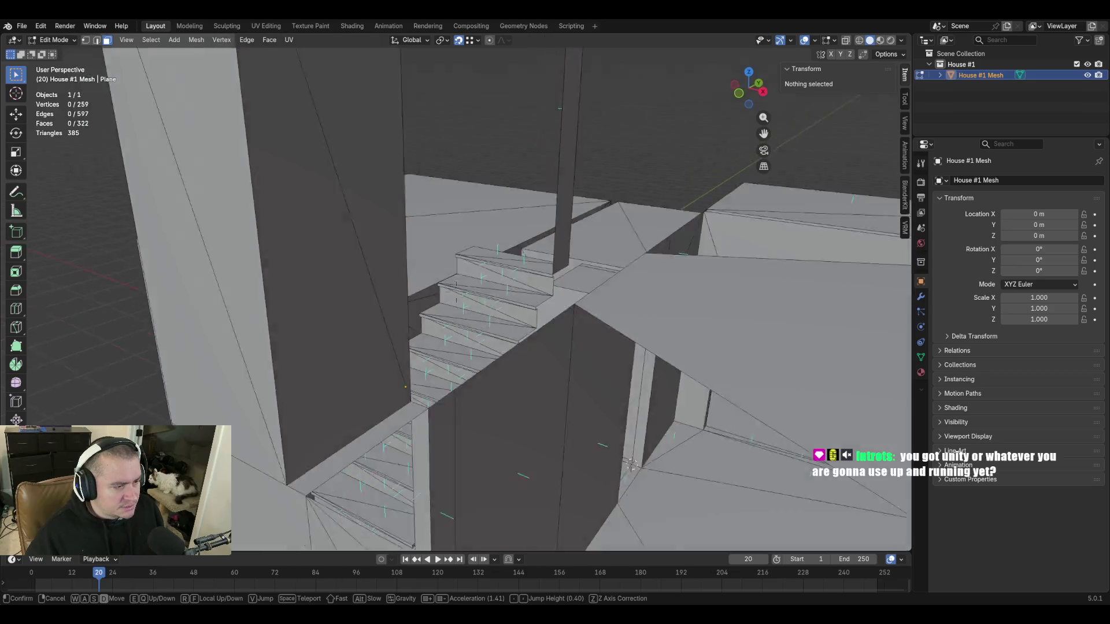
key(w)
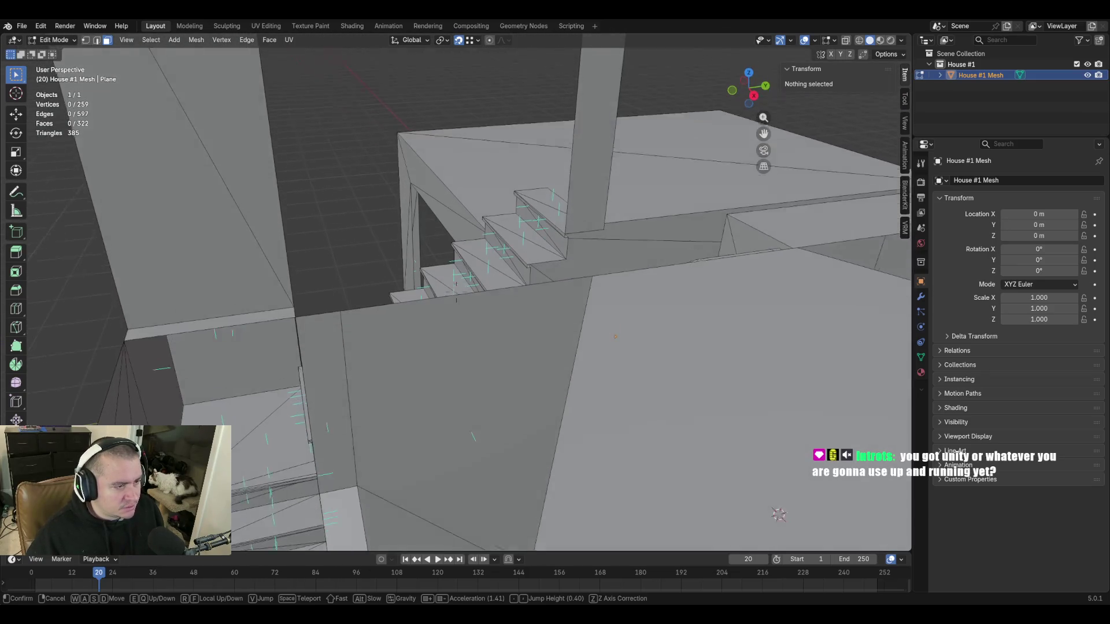
key(s)
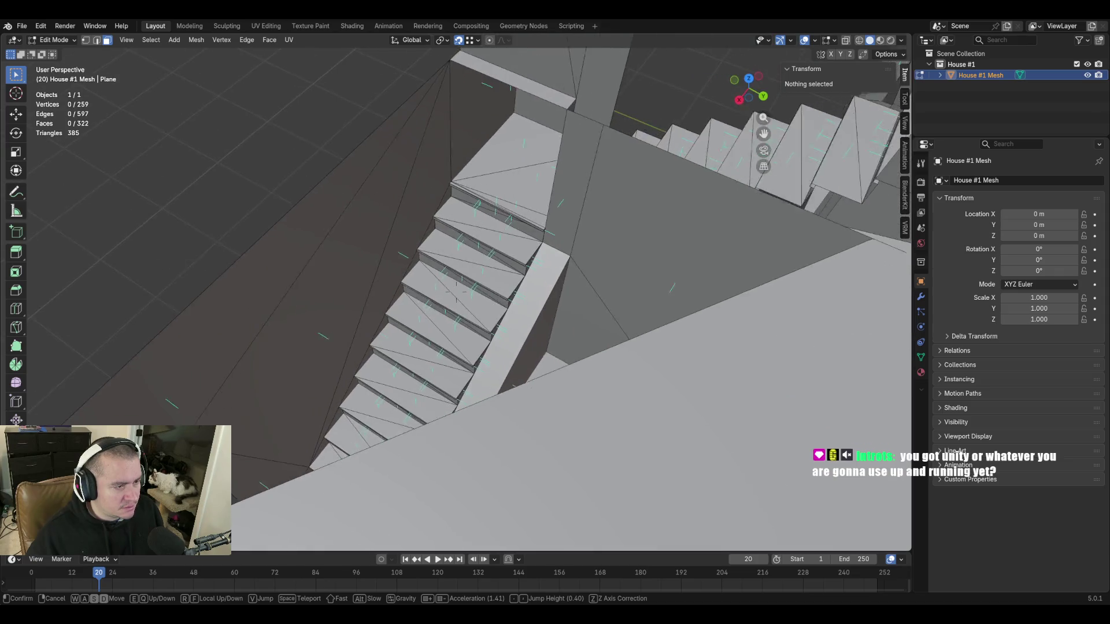
key(w)
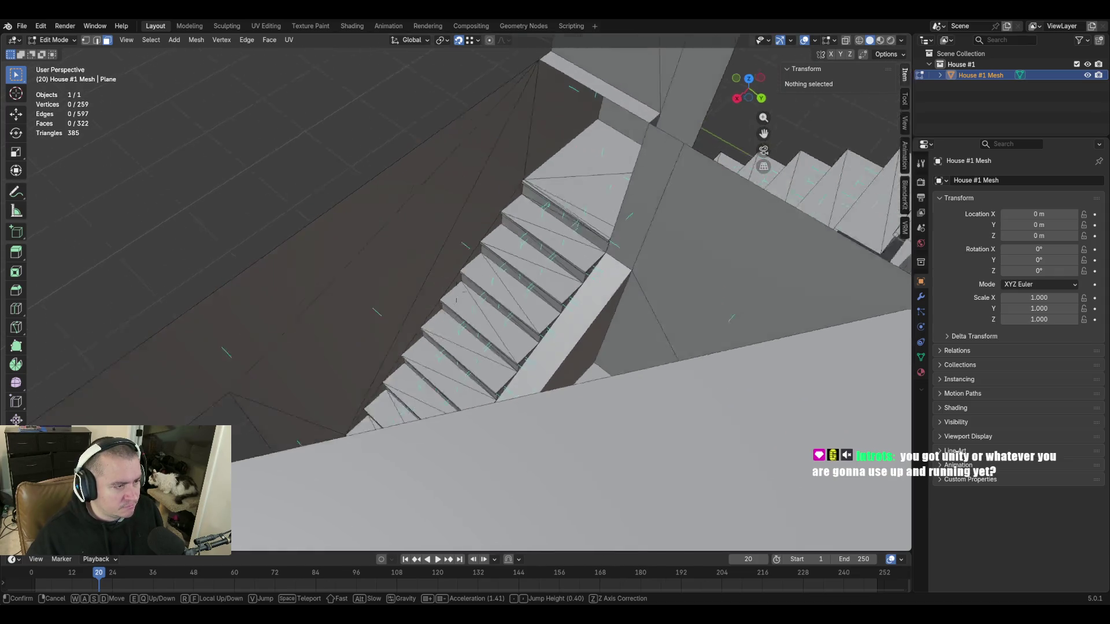
mouse_move(456, 291)
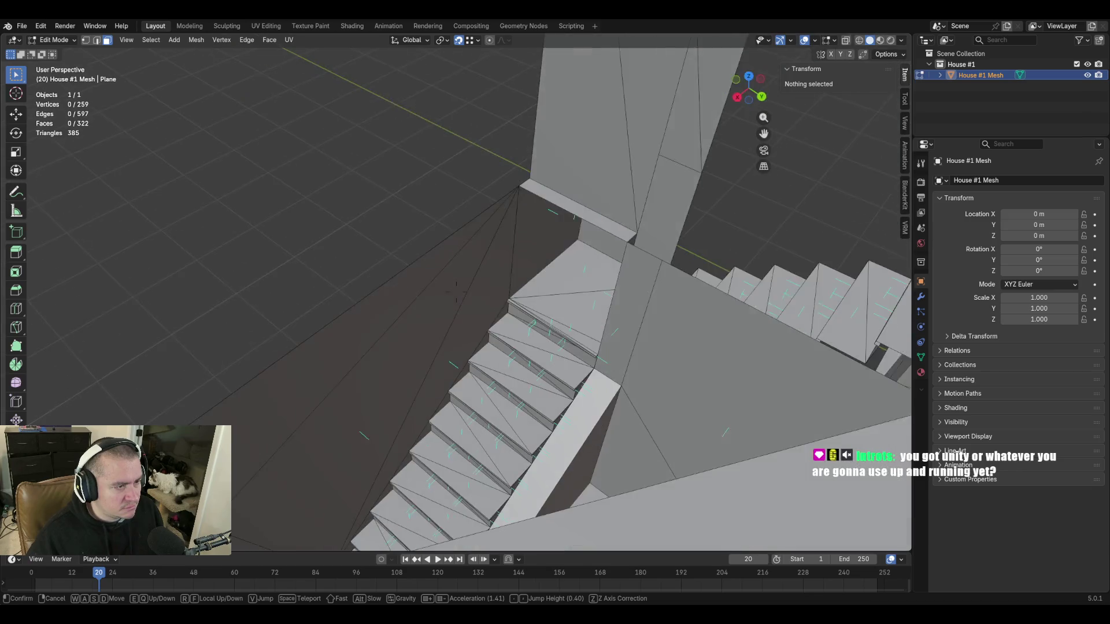
key(s)
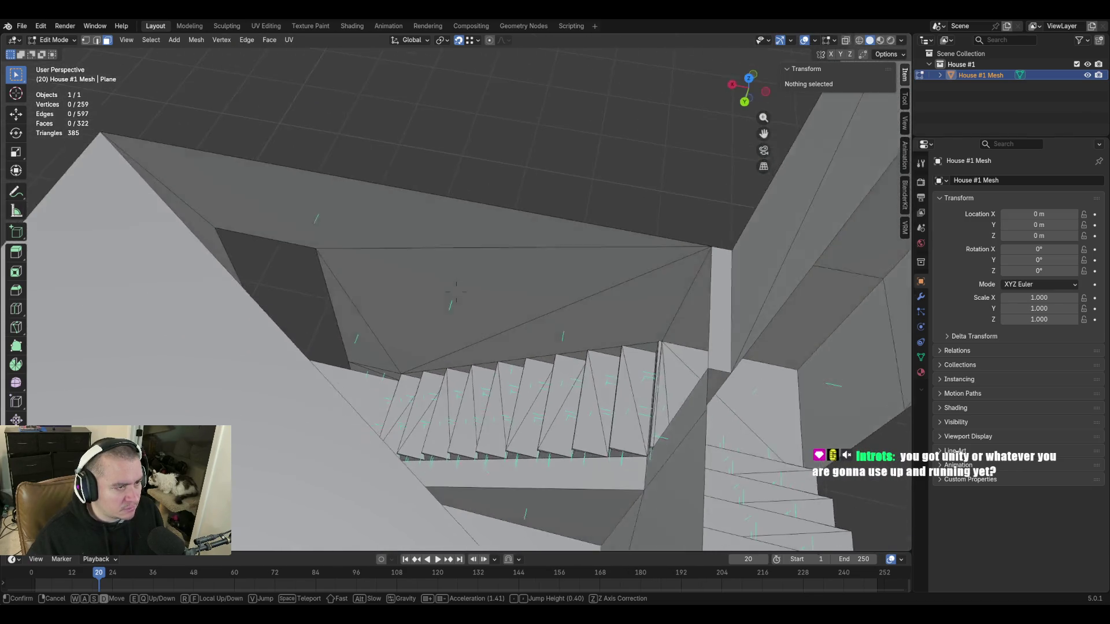
key(w)
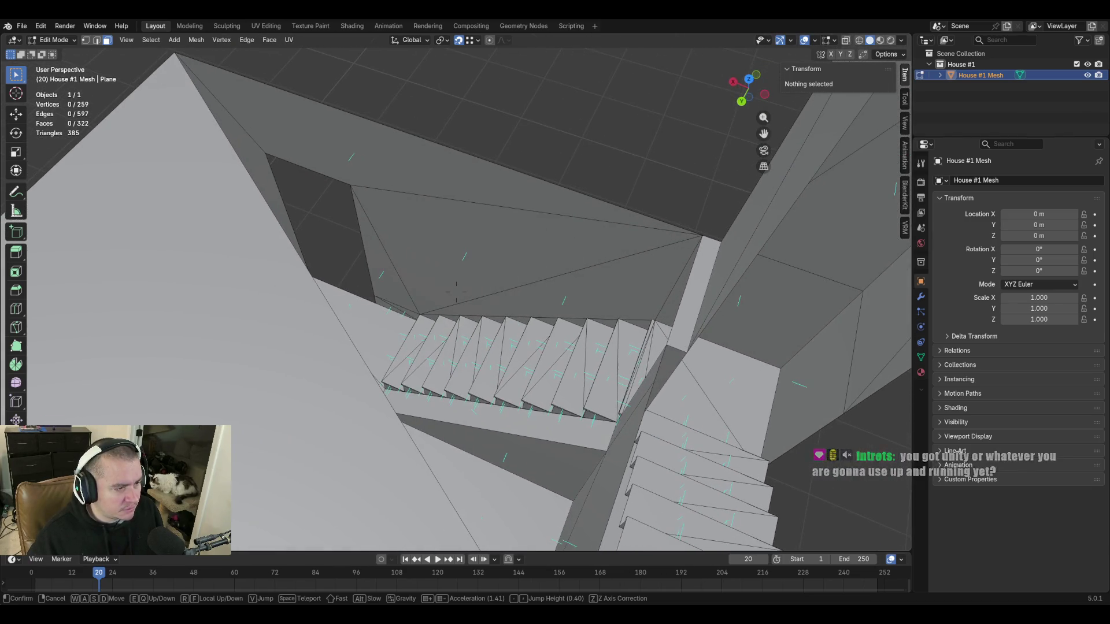
key(s)
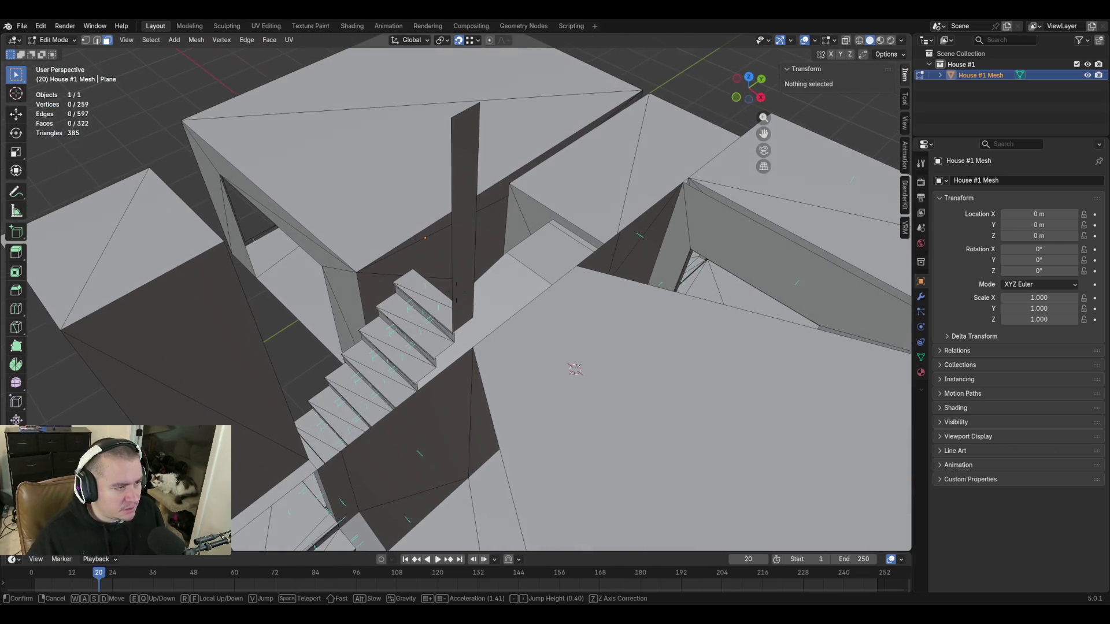
key(Return)
key(2)
click(472, 267)
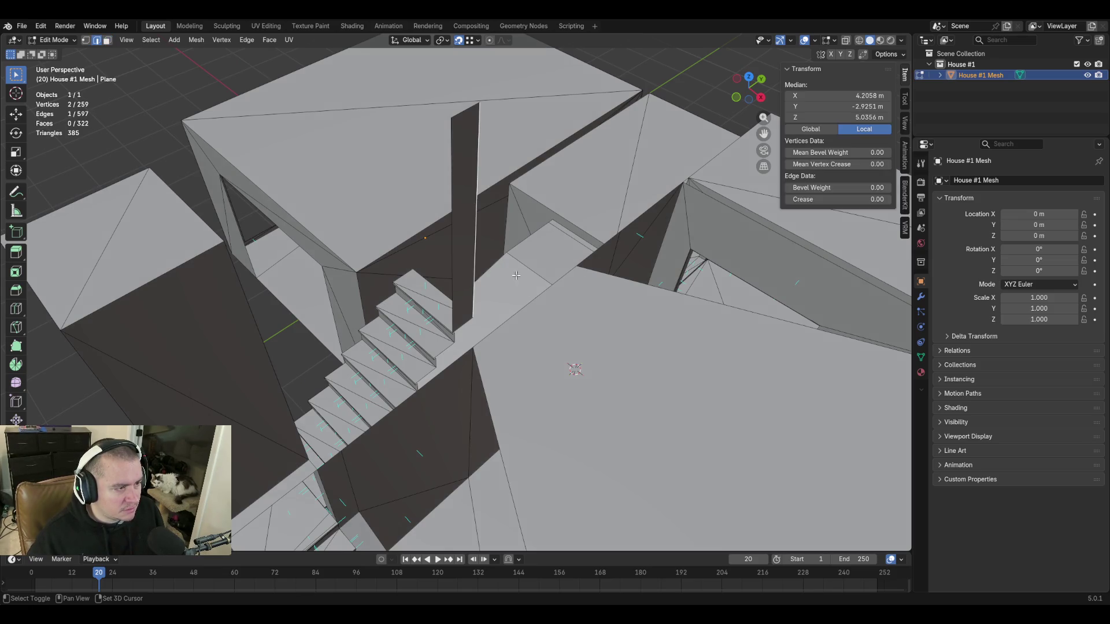
key(shift+grave)
key(w)
key(w)
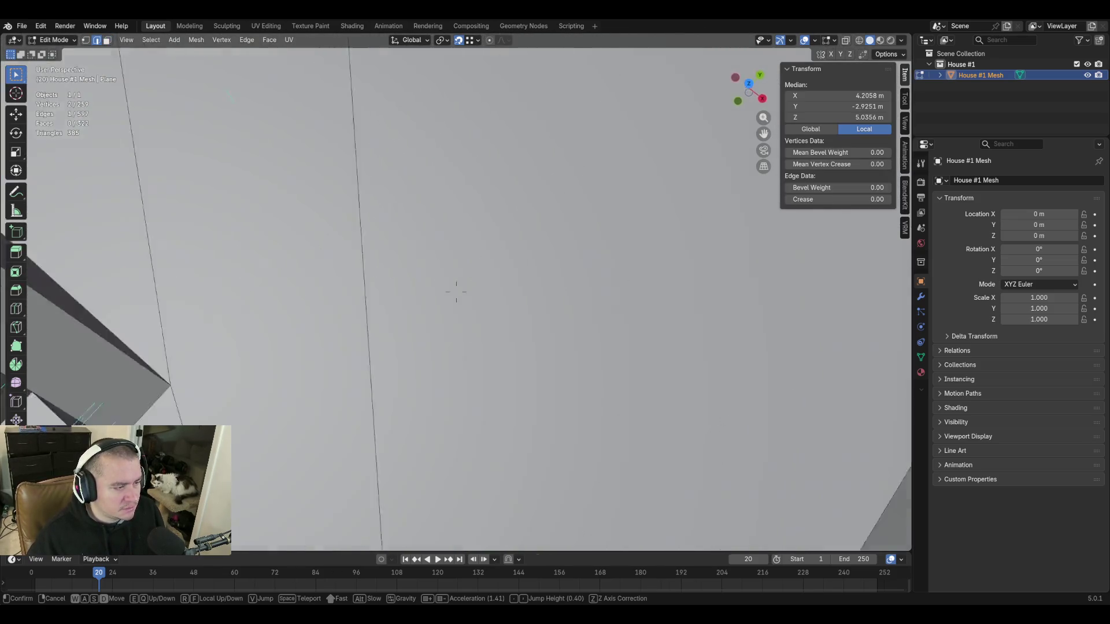
key(shift+s)
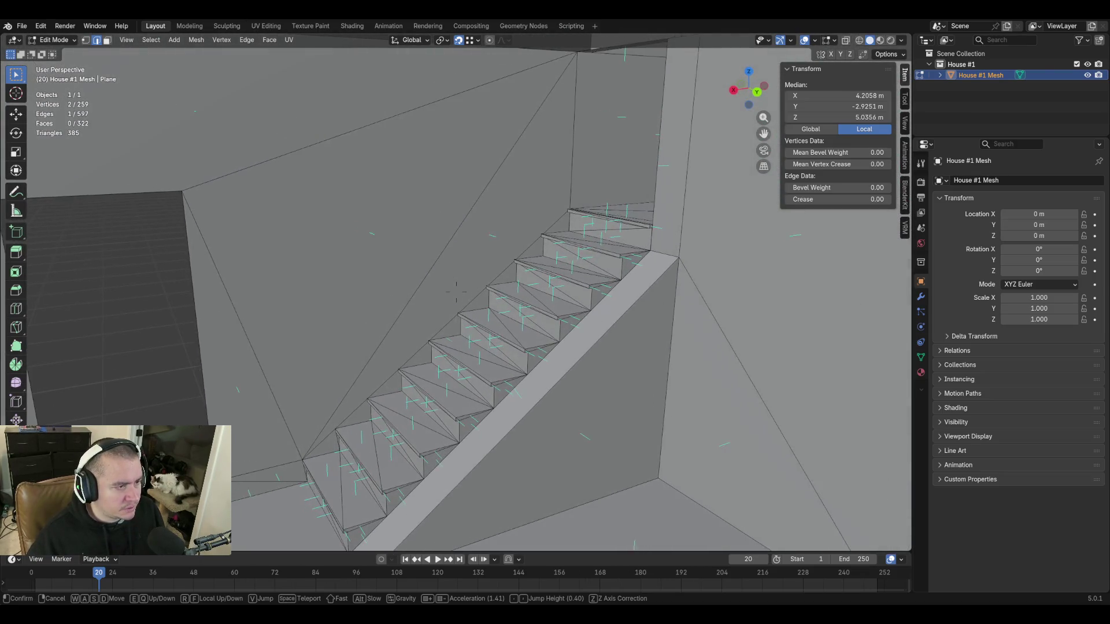
click(456, 292)
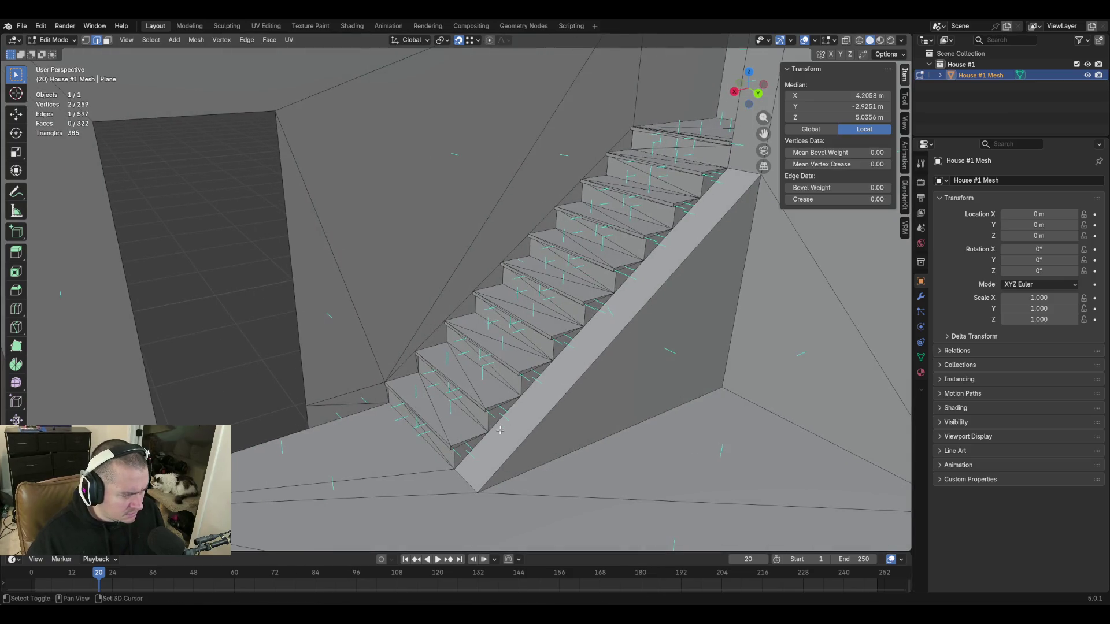
key(shift+d)
click(454, 444)
key(shift+grave)
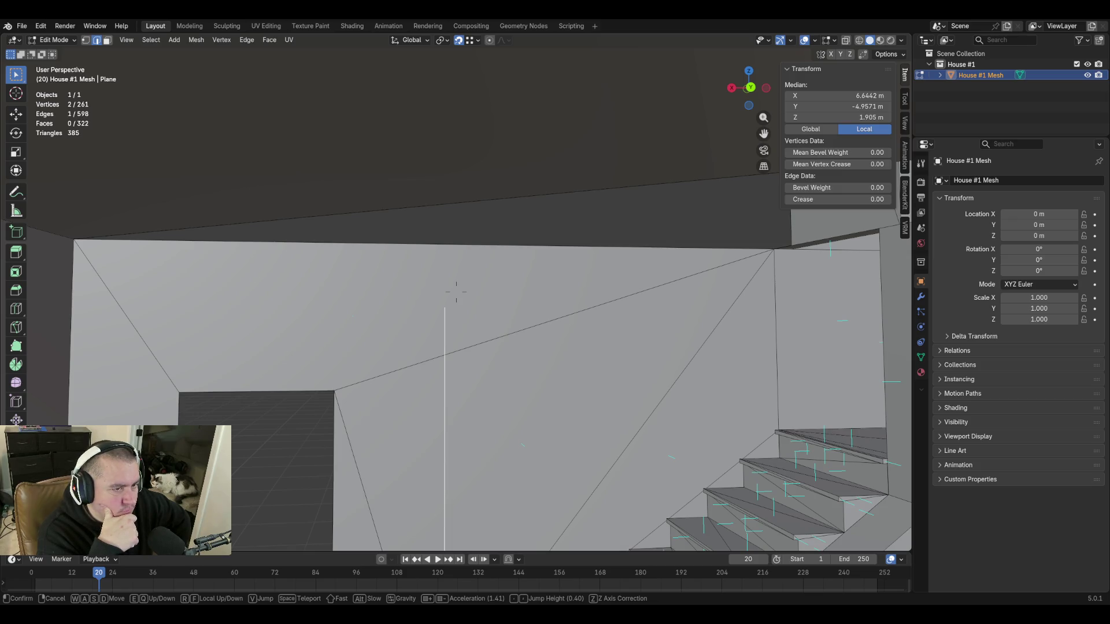
key(s)
key(w)
click(497, 429)
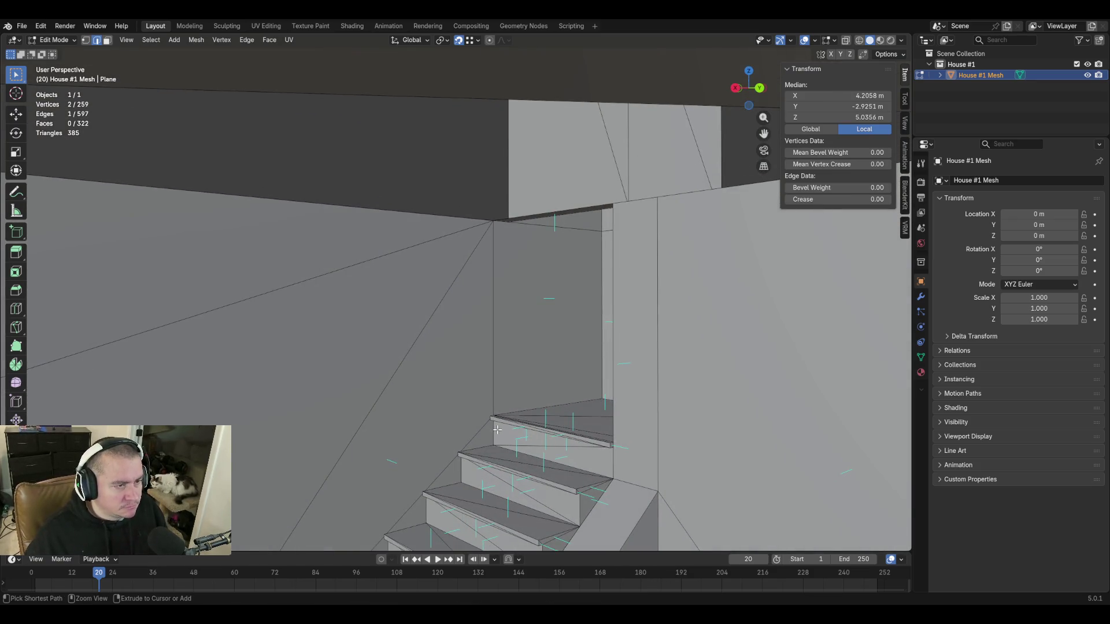
key(shift+grave)
key(w)
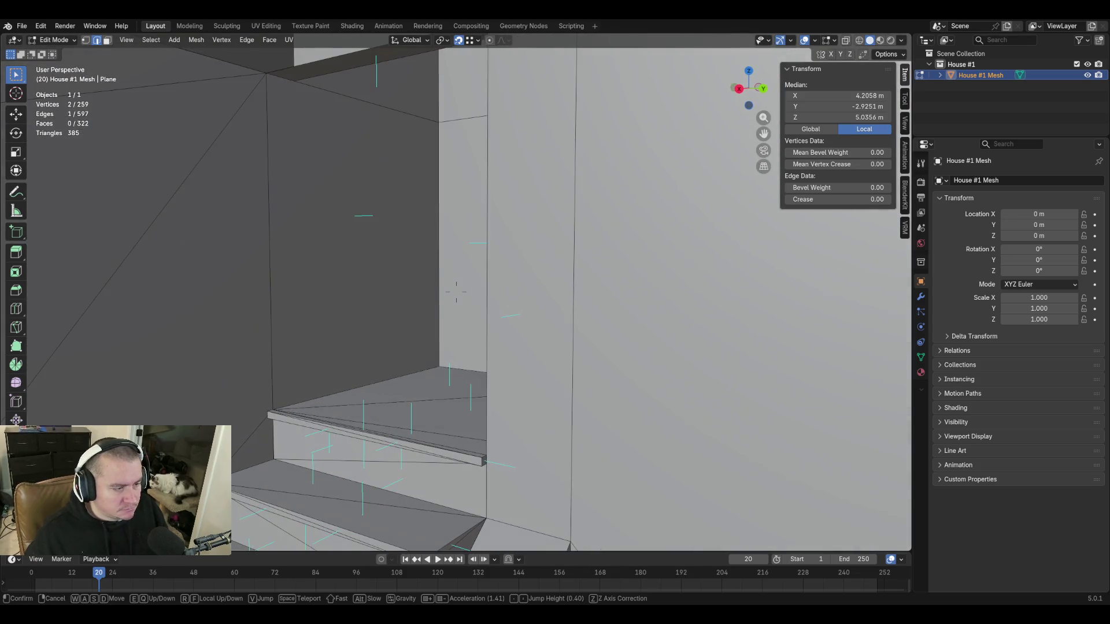
click(488, 455)
key(shift+d)
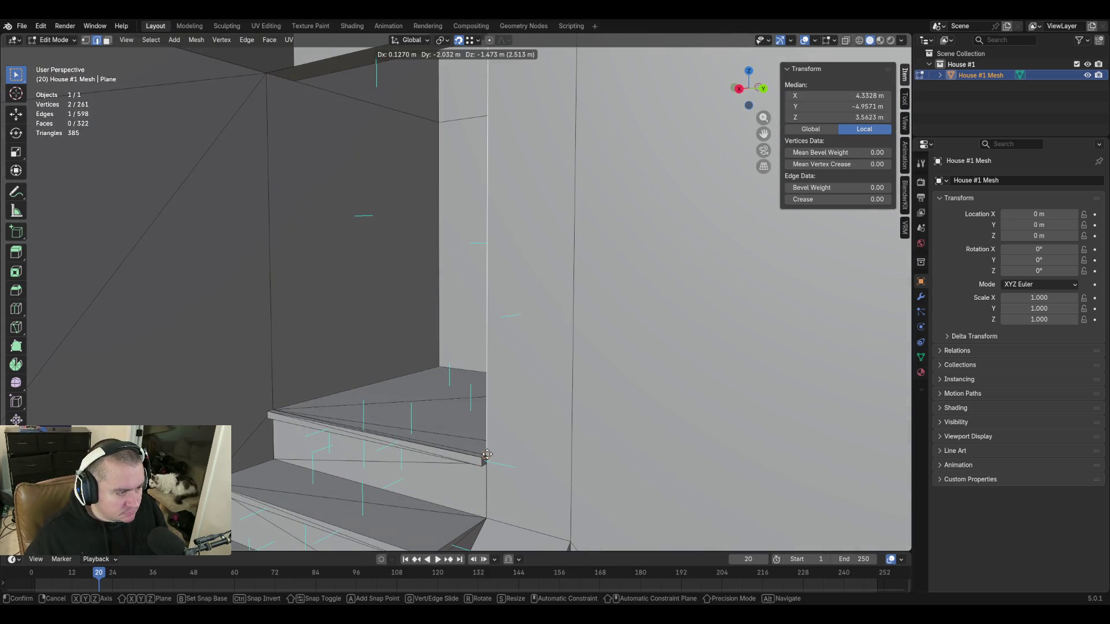
right_click(487, 455)
key(shift+grave)
key(s)
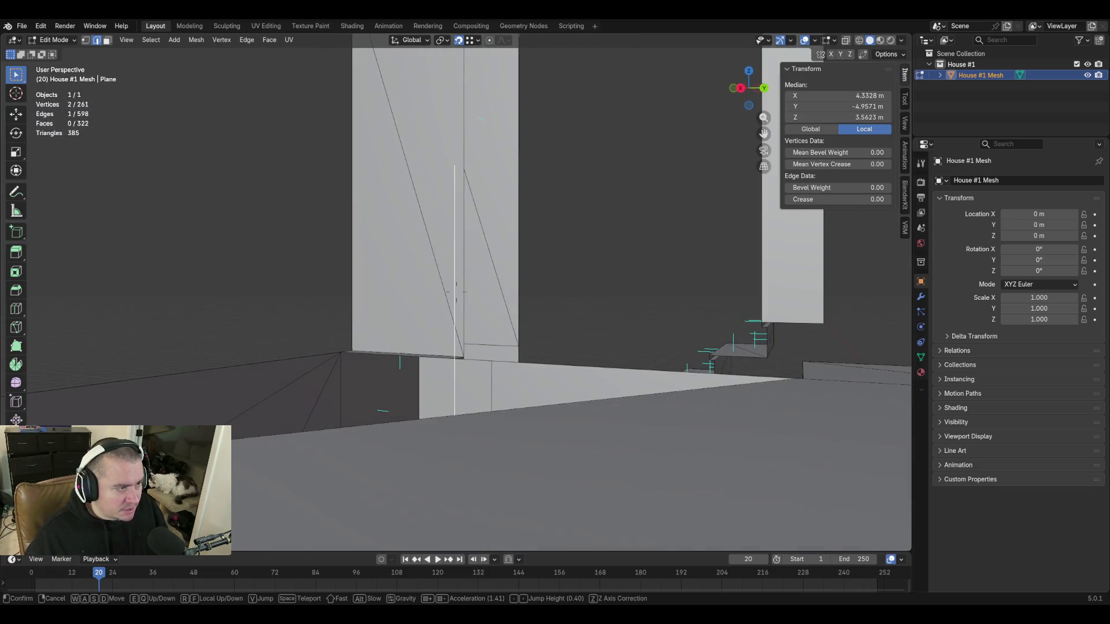
key(w)
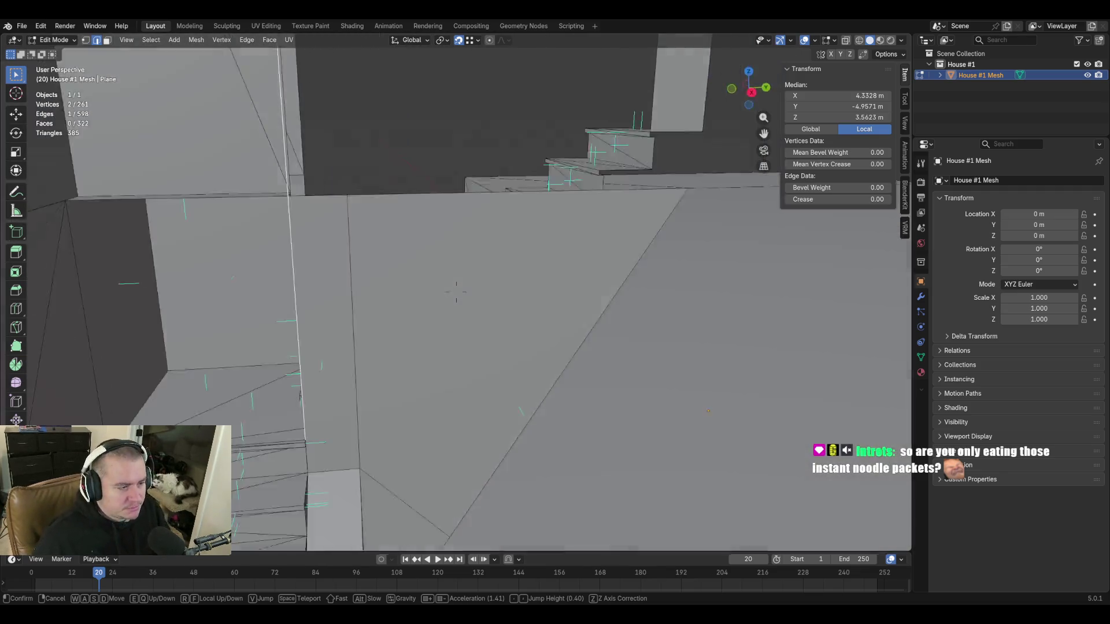
click(564, 427)
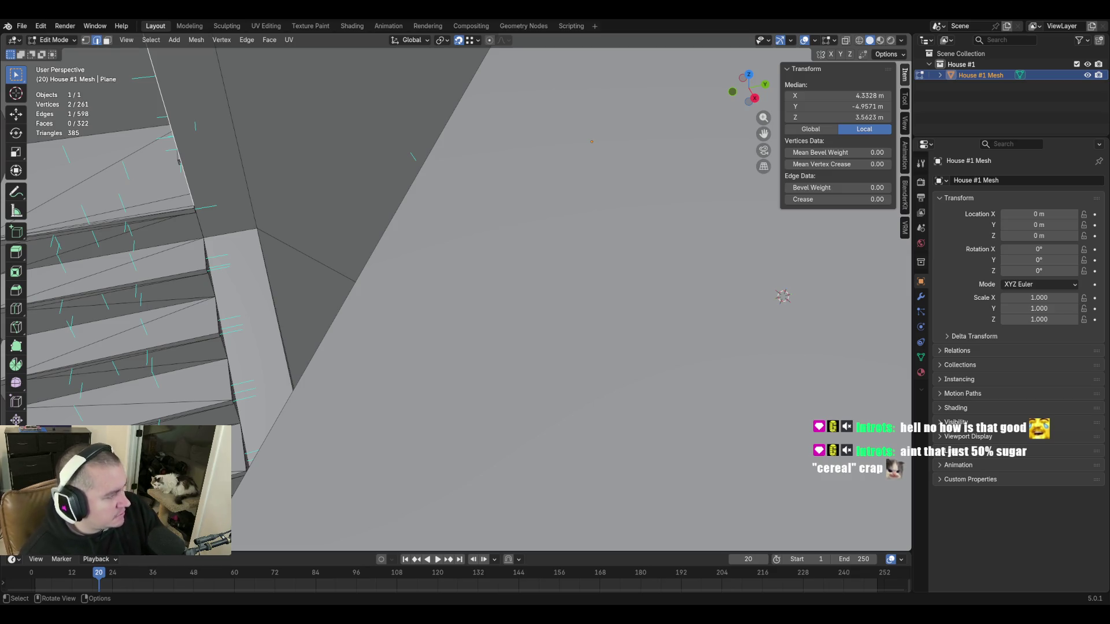
right_click(430, 272)
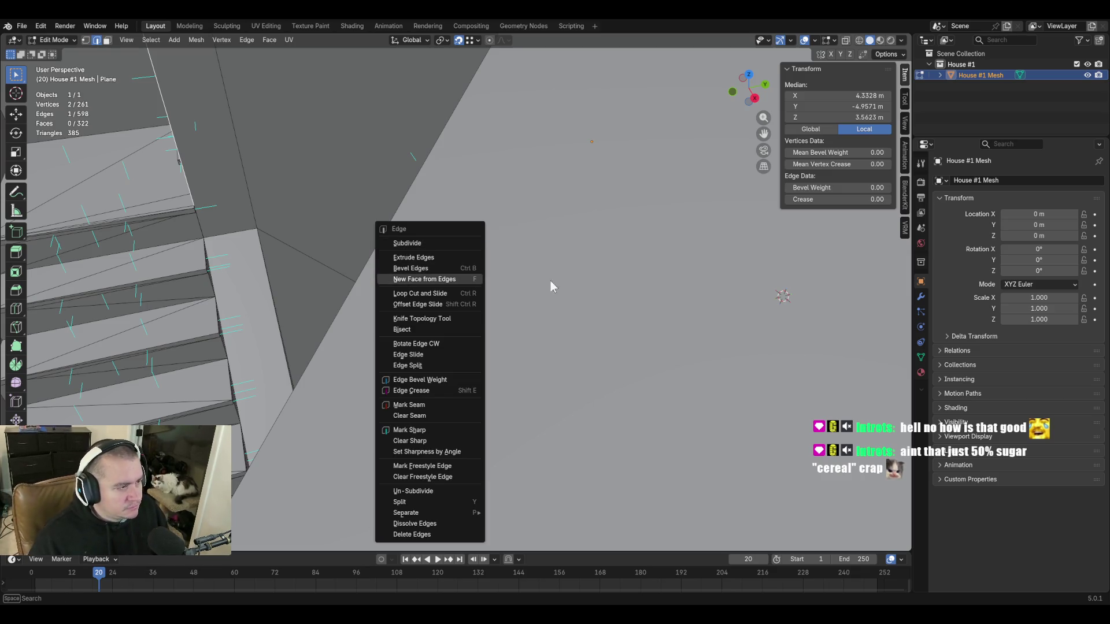
key(shift+grave)
key(shift+w)
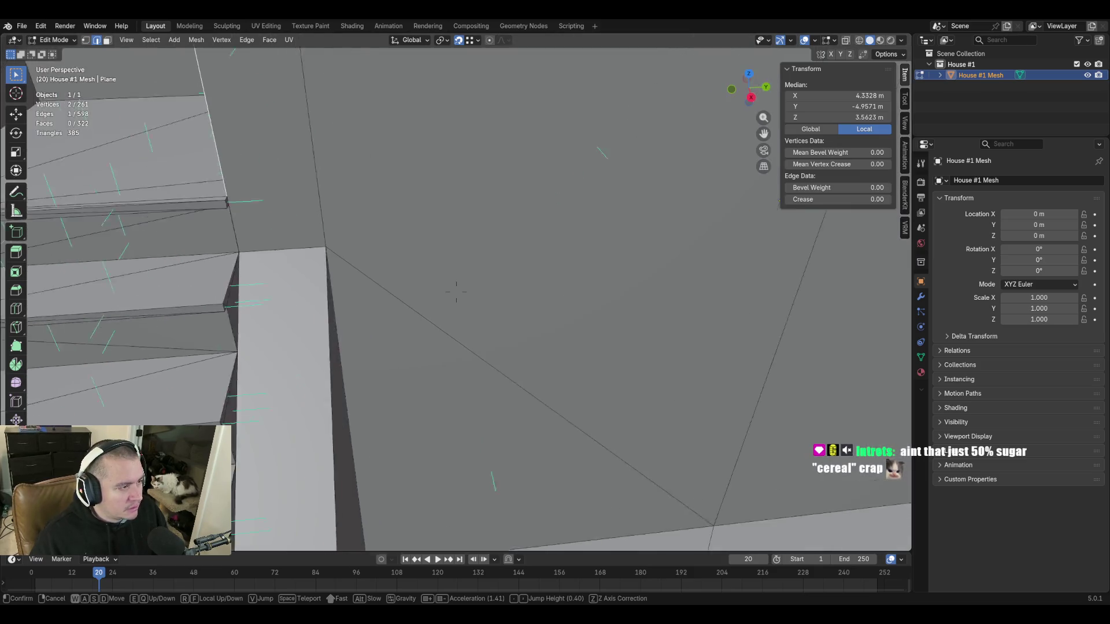
key(s)
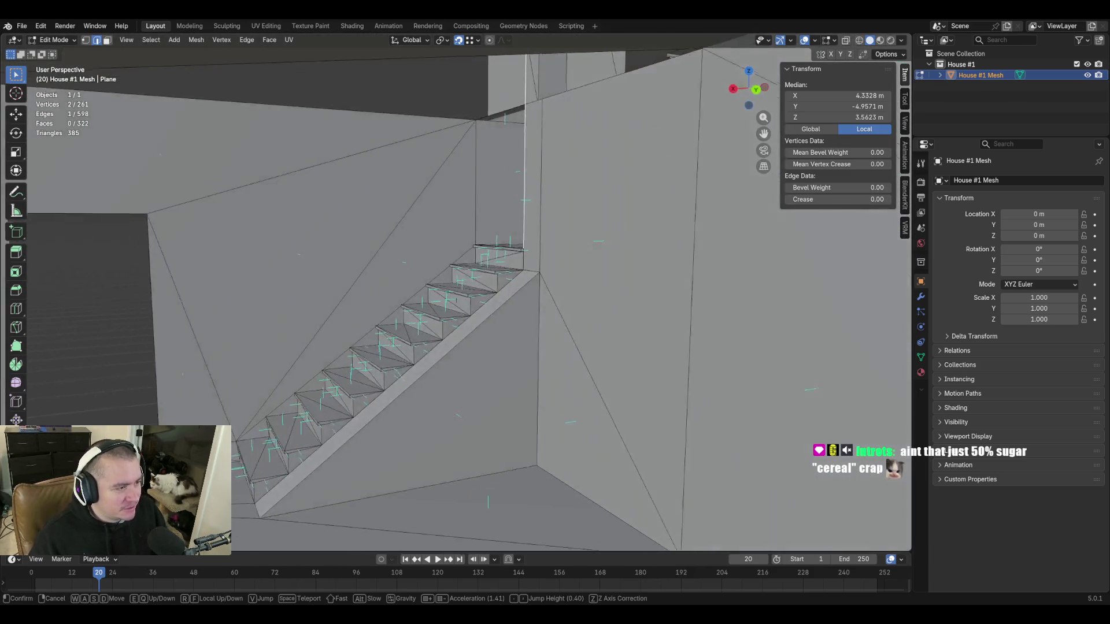
key(w)
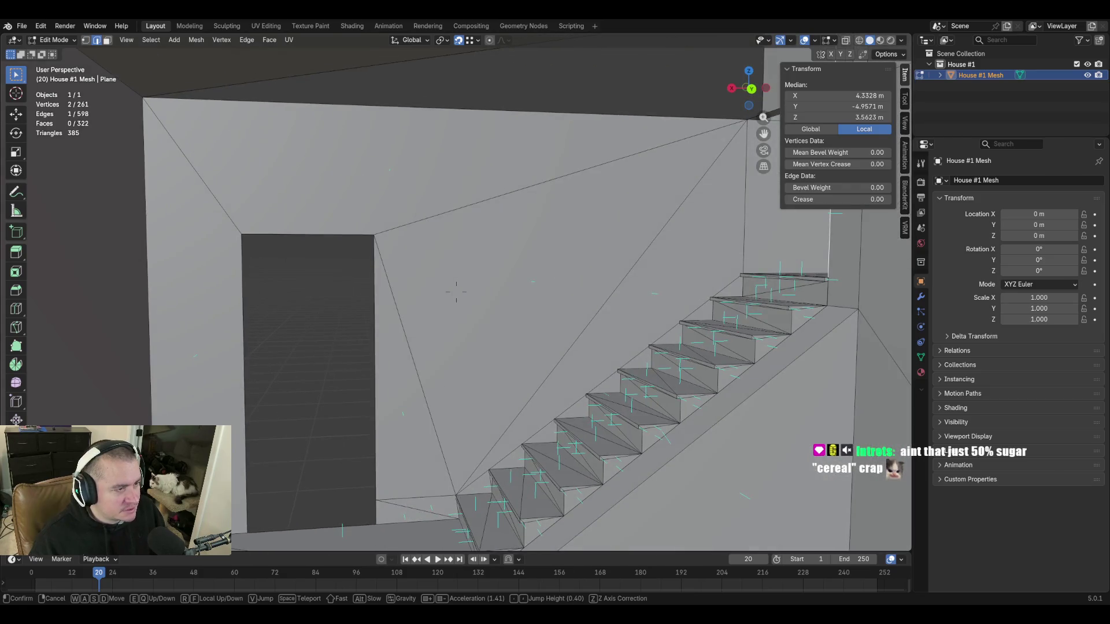
key(w)
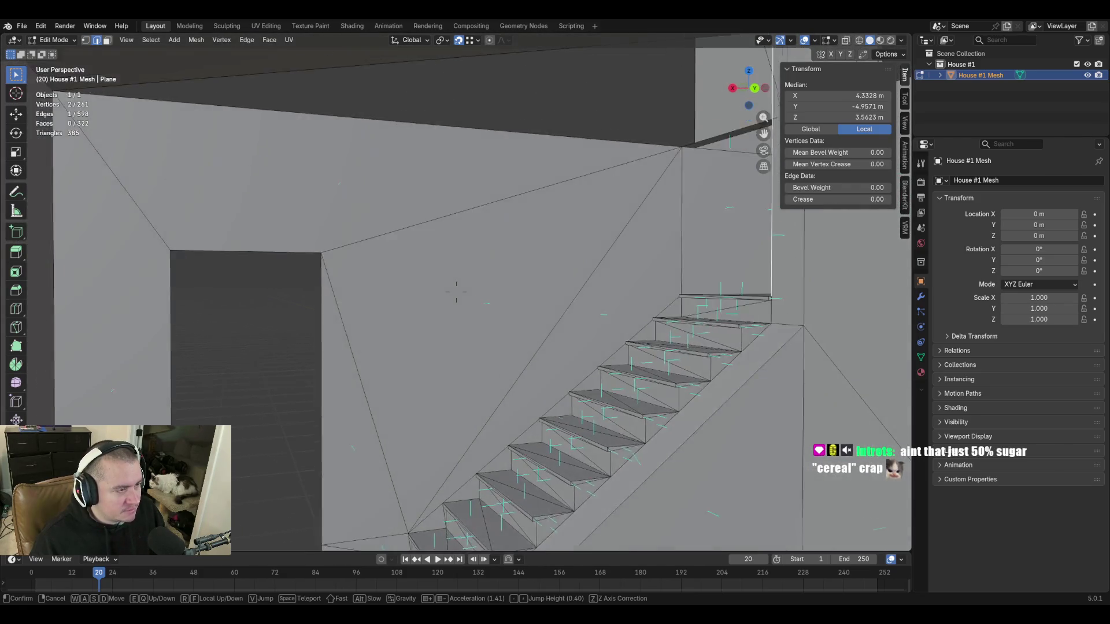
key(w)
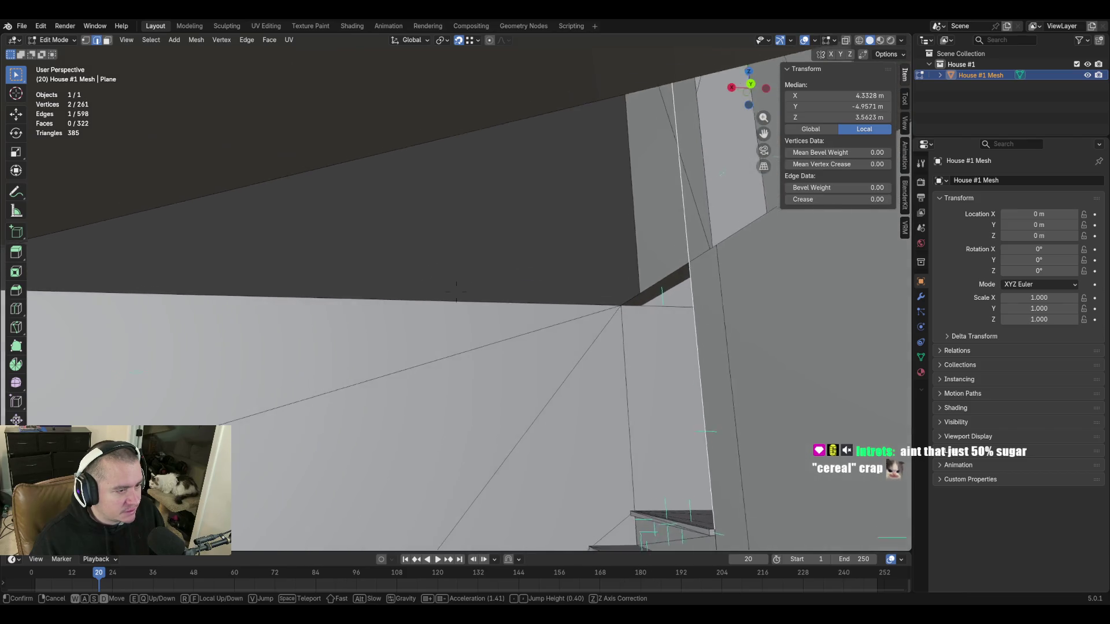
key(s)
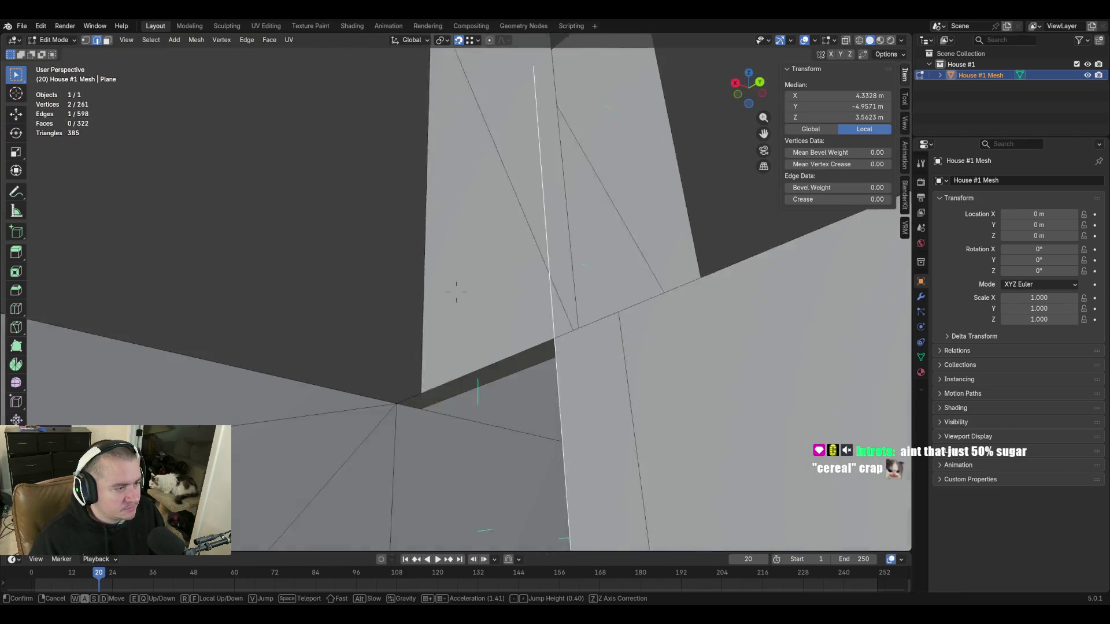
key(w)
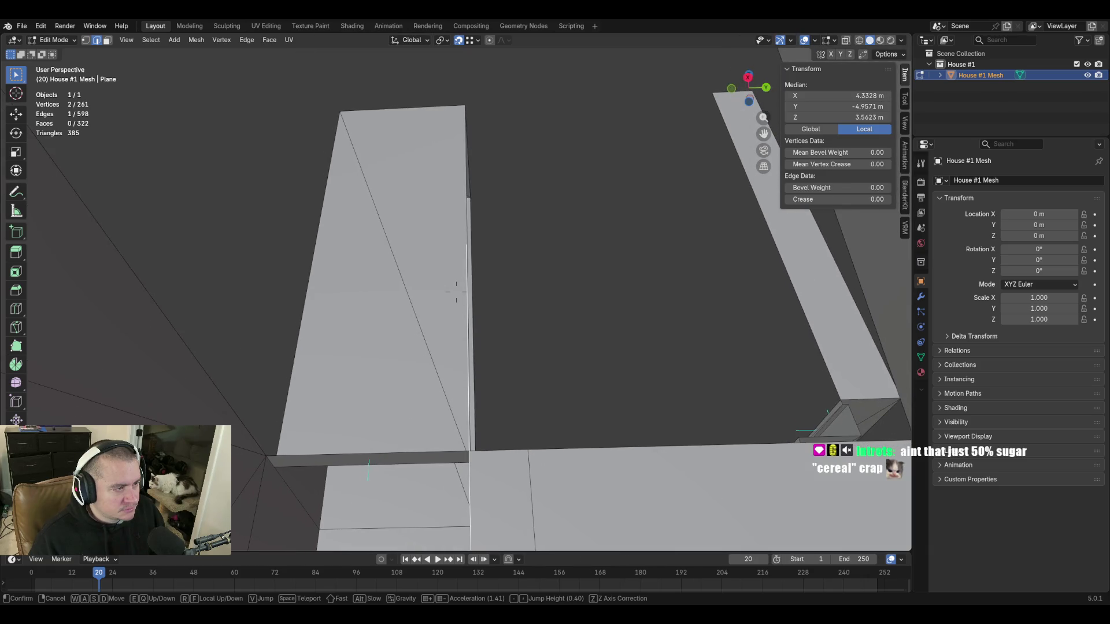
key(e)
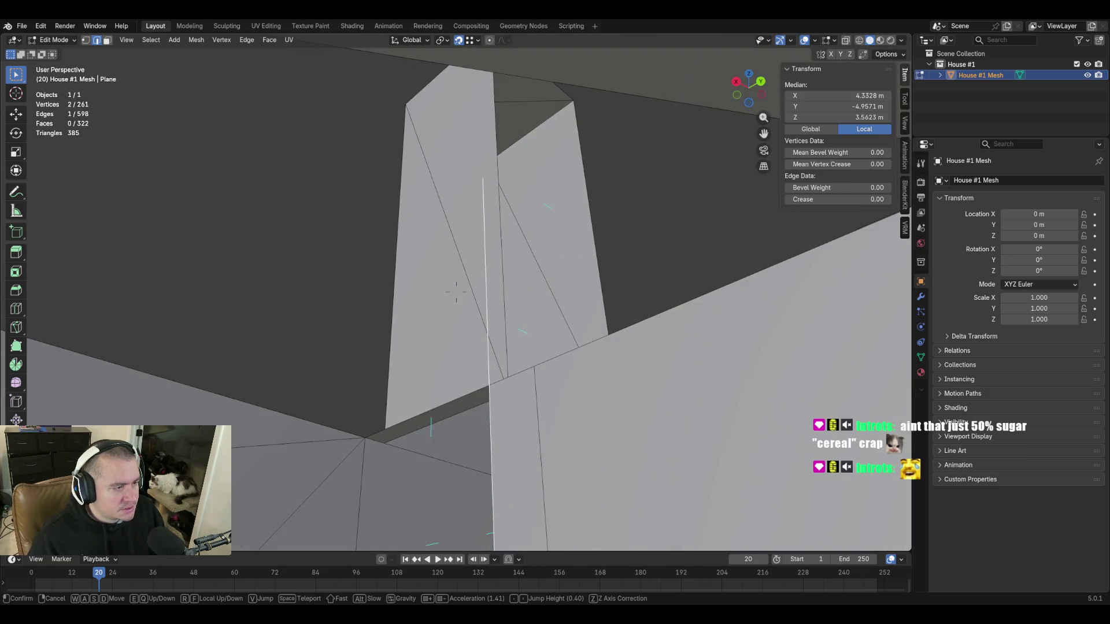
key(s)
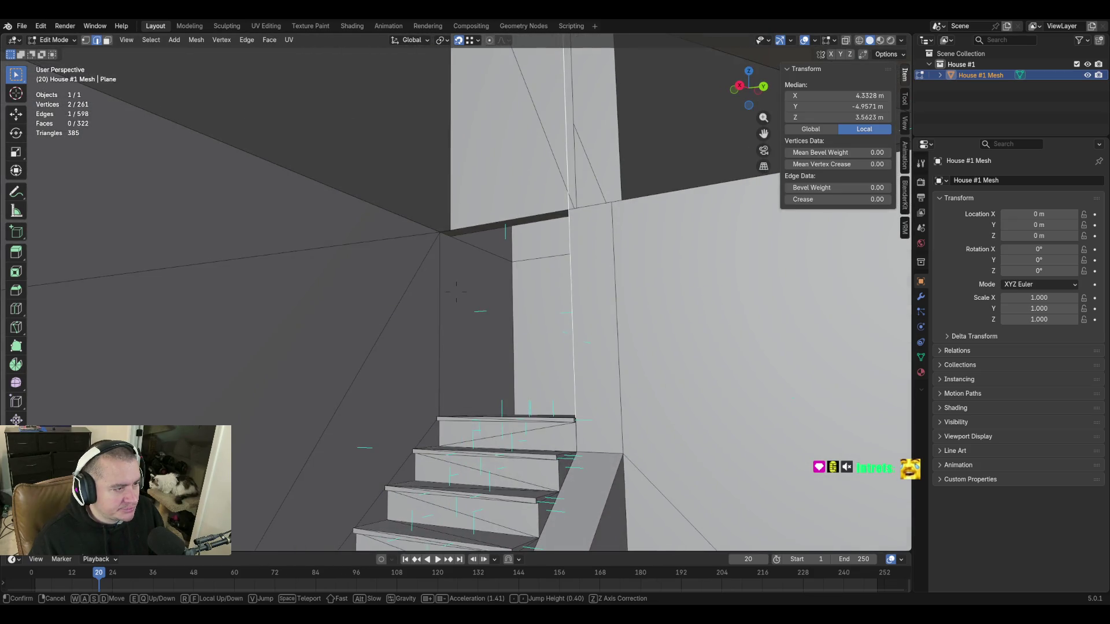
key(w)
key(s)
key(e)
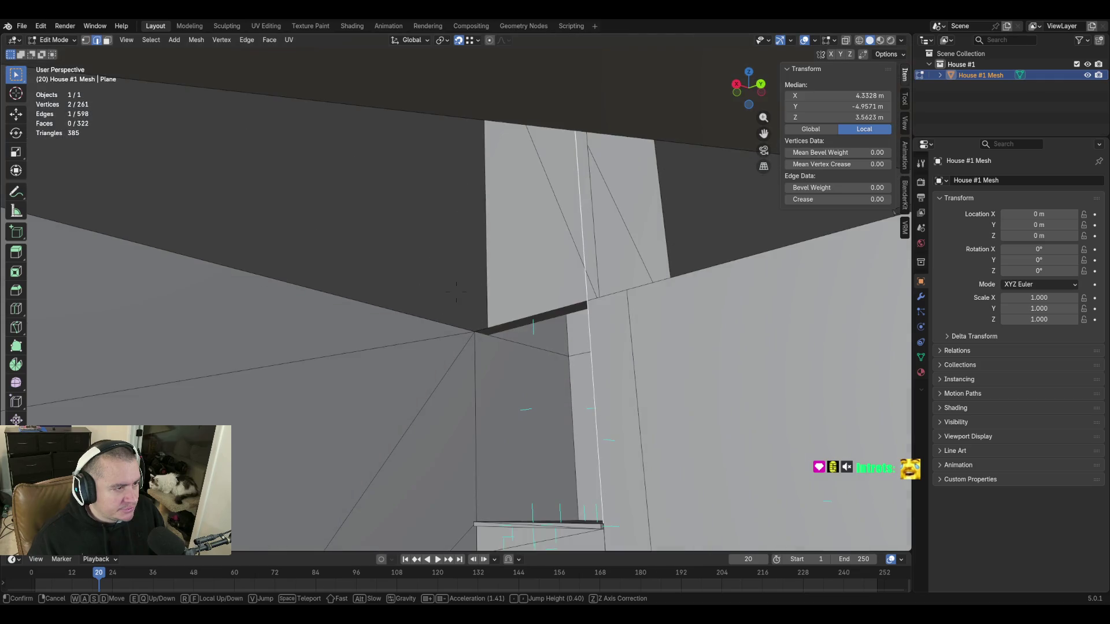
key(w)
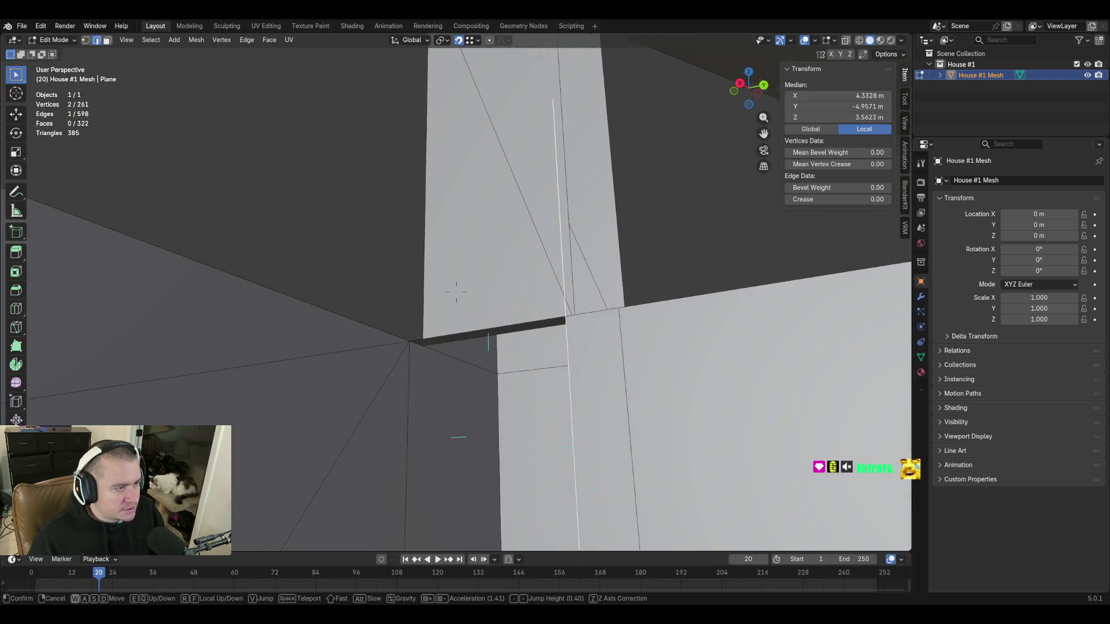
key(q)
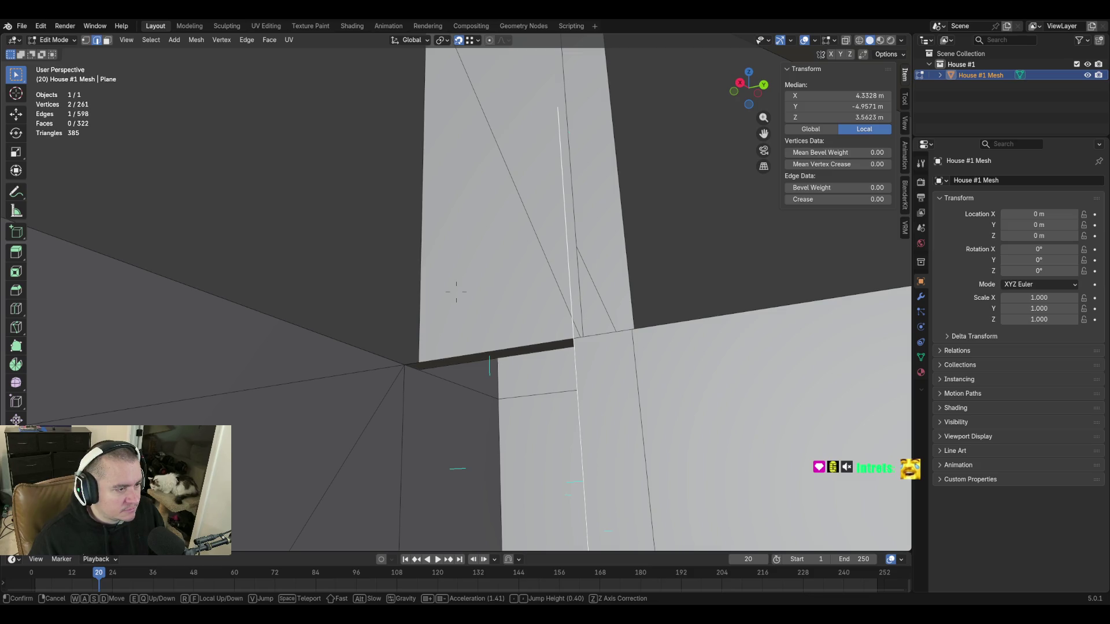
Move the thin floor-edge face strip 1.232 m up Z, to median Z 4.7815 m.
click(456, 291)
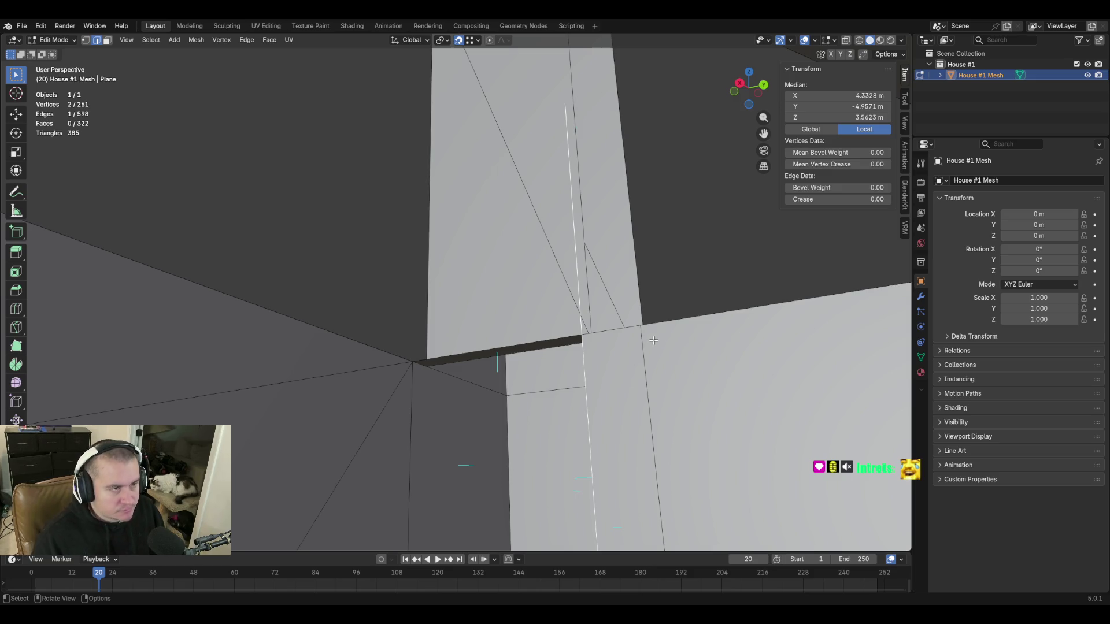
middle_drag(653, 341, 617, 289)
key(3)
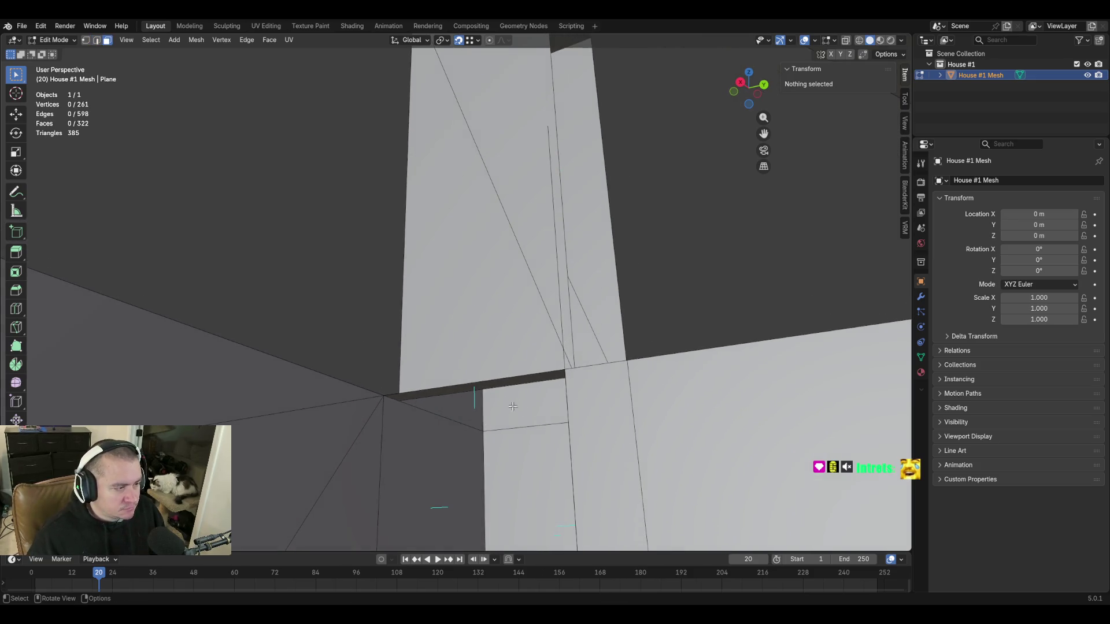
click(503, 381)
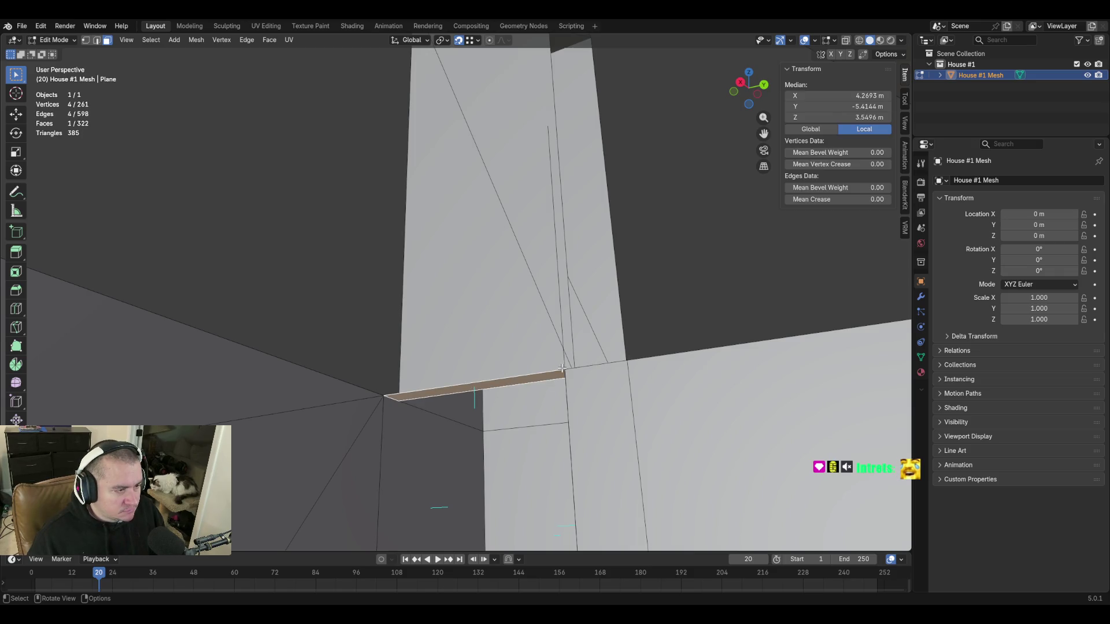
key(g)
key(z)
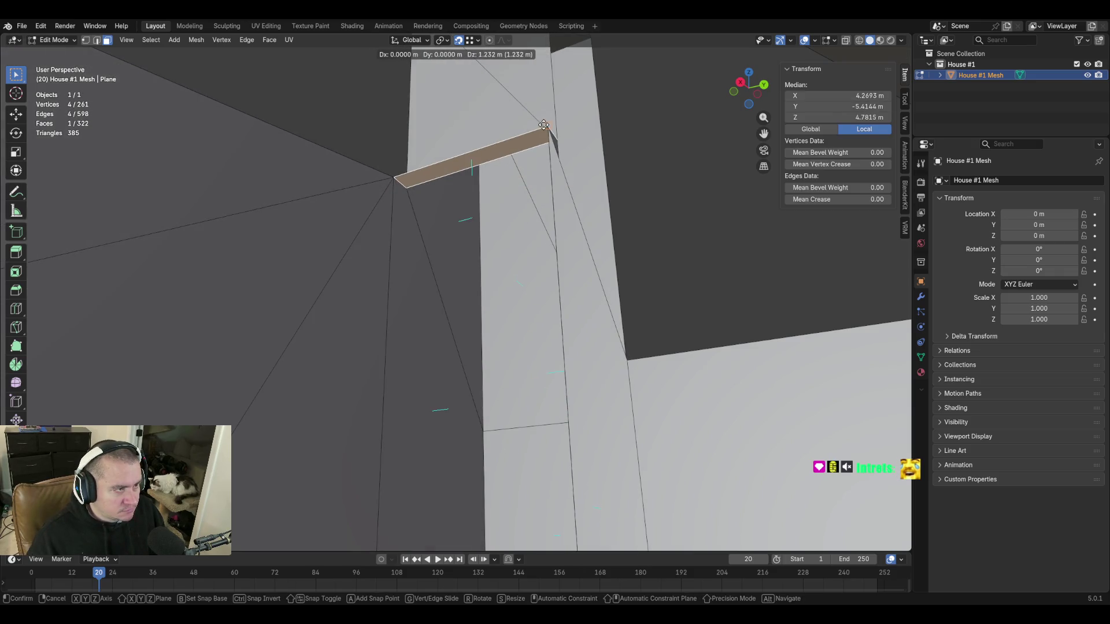
click(546, 126)
key(shift+grave)
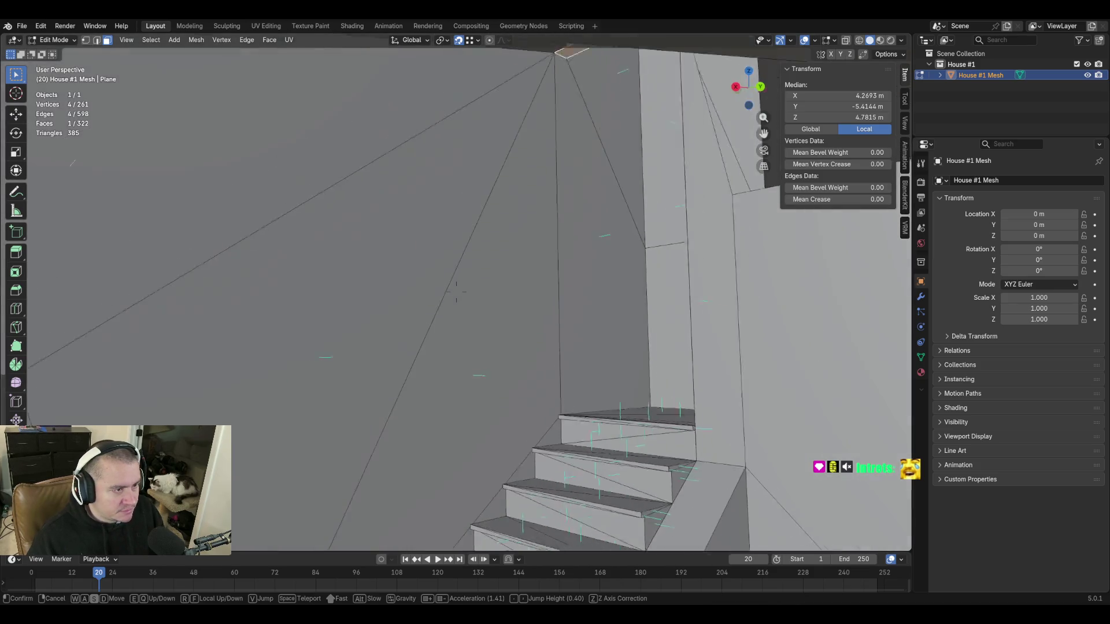
key(s)
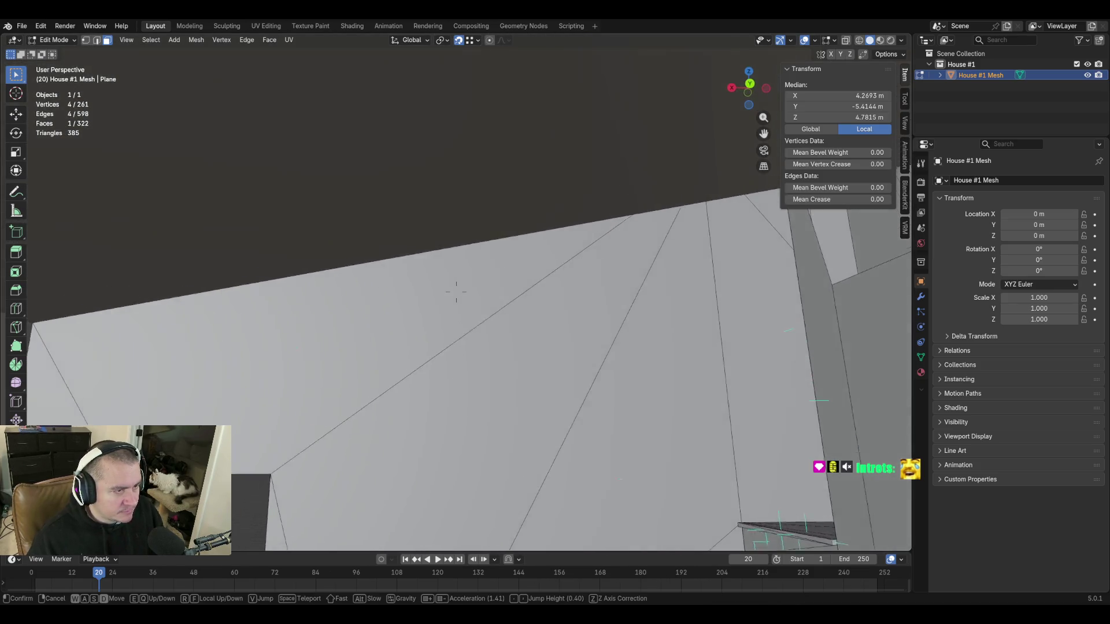
key(a)
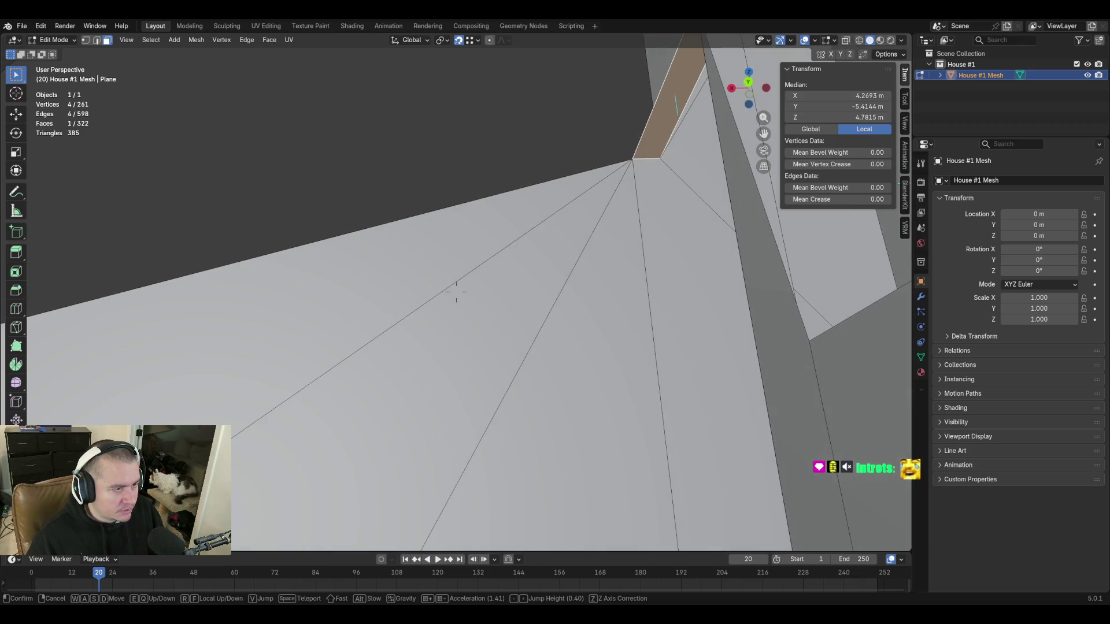
key(w)
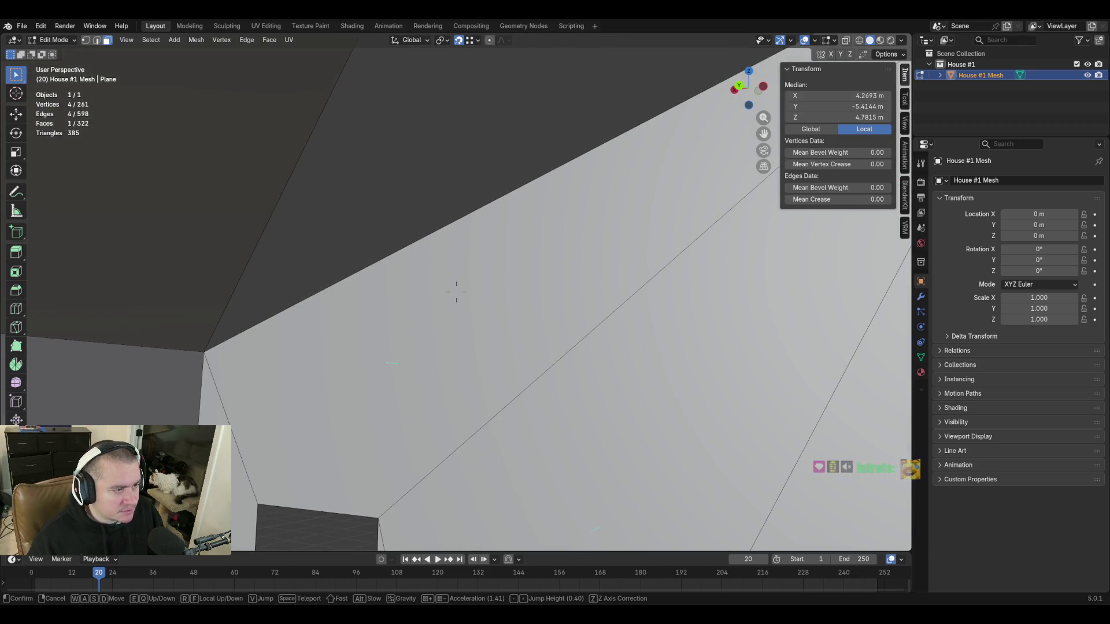
Knife-cut a straight X-aligned line across the upper plane from the left corner vertex.
key(s)
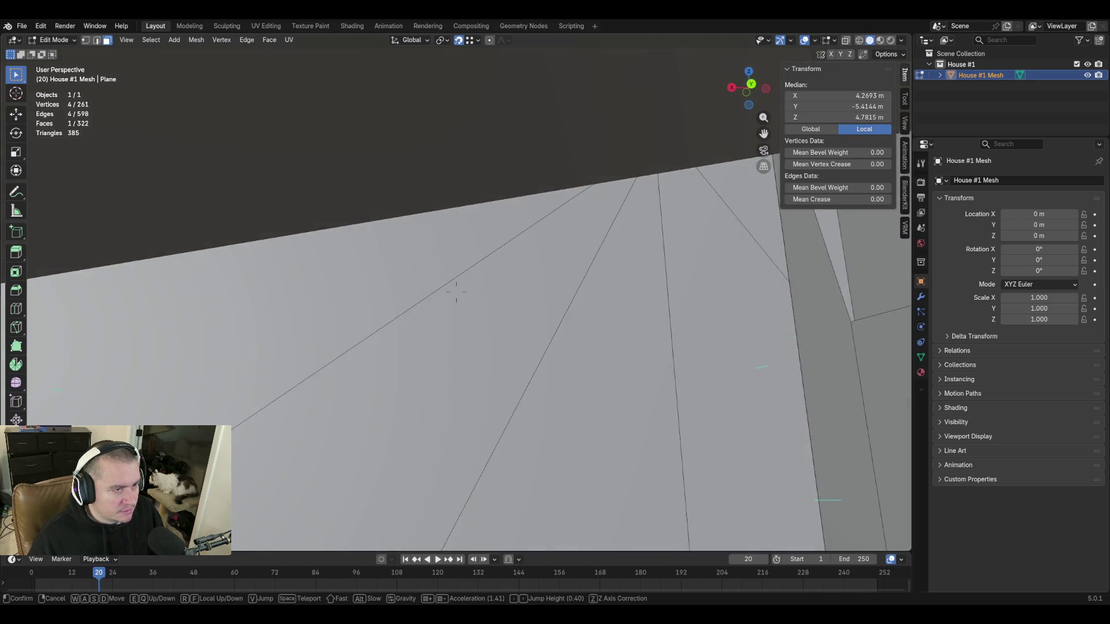
key(s)
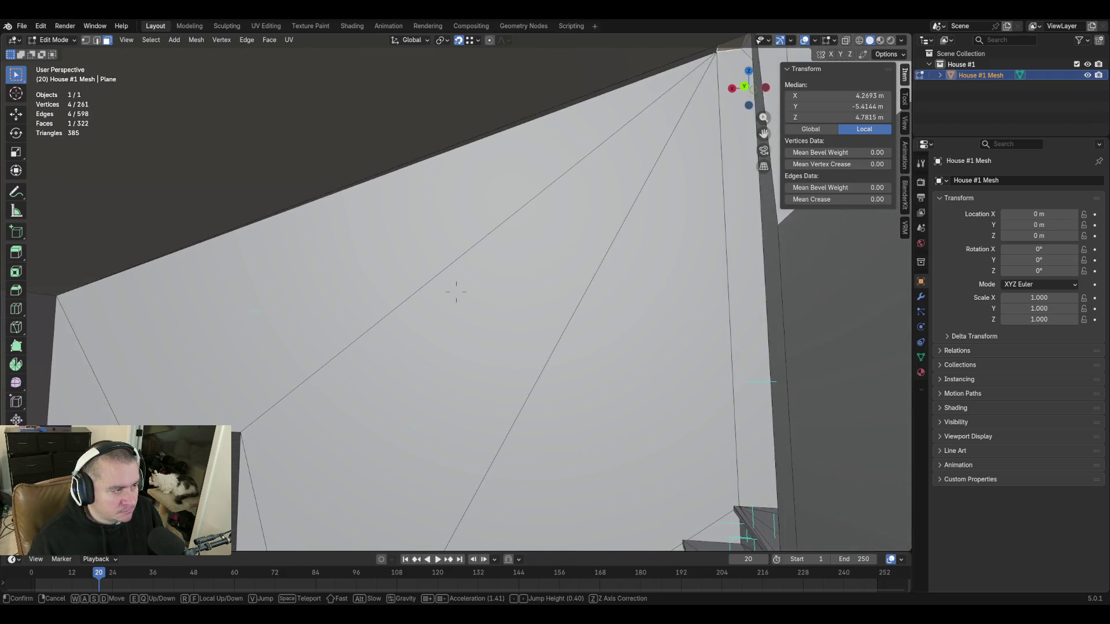
click(456, 292)
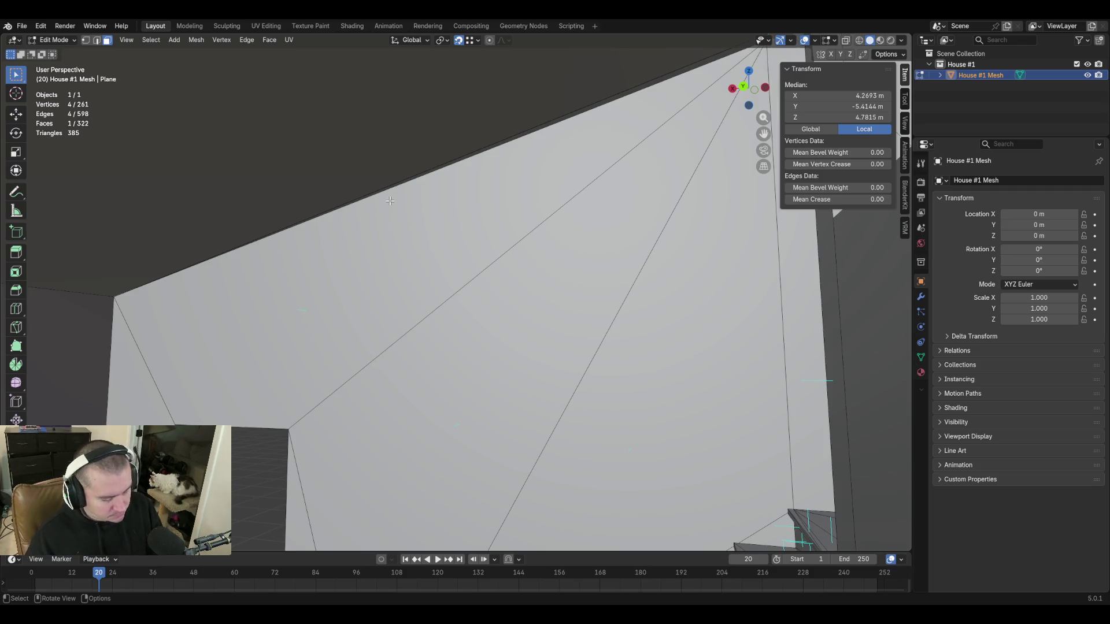
key(k)
click(114, 296)
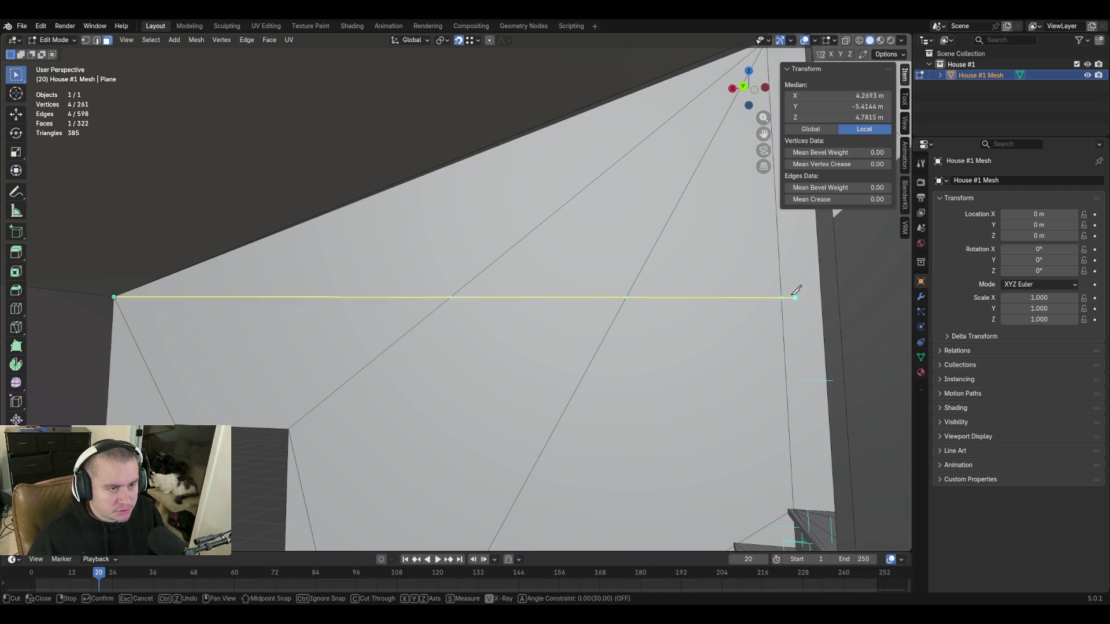
key(x)
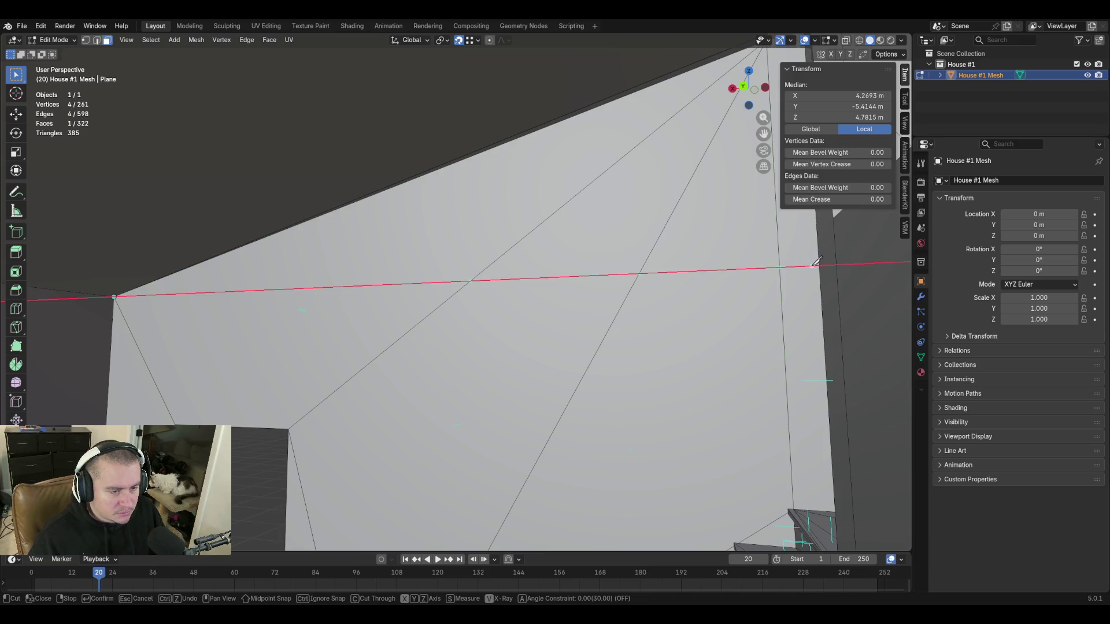
click(780, 268)
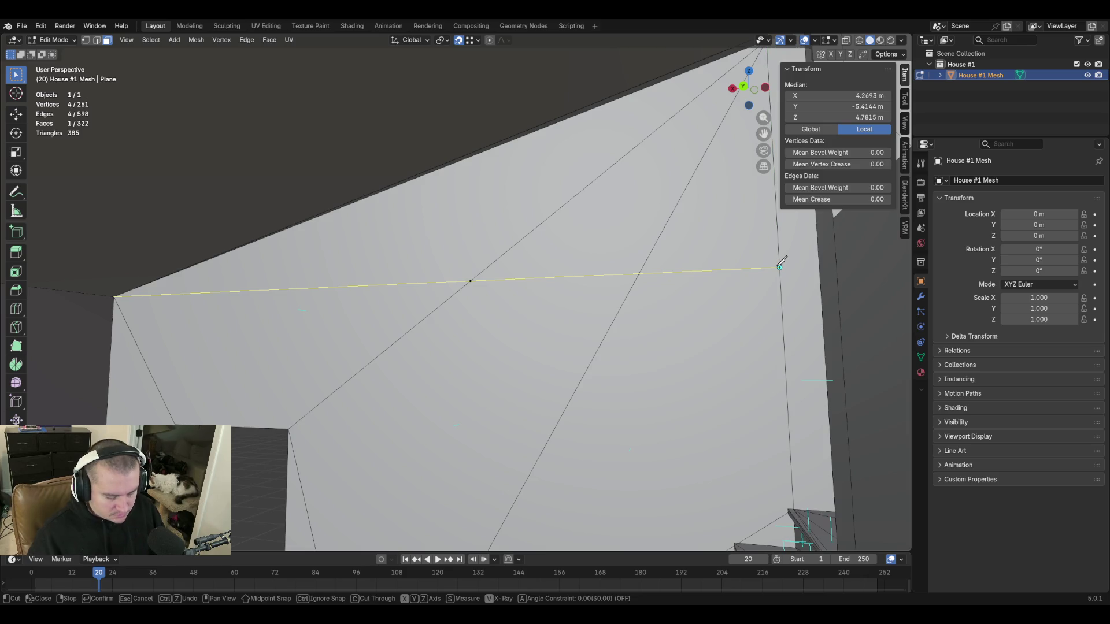
key(Return)
key(shift+grave)
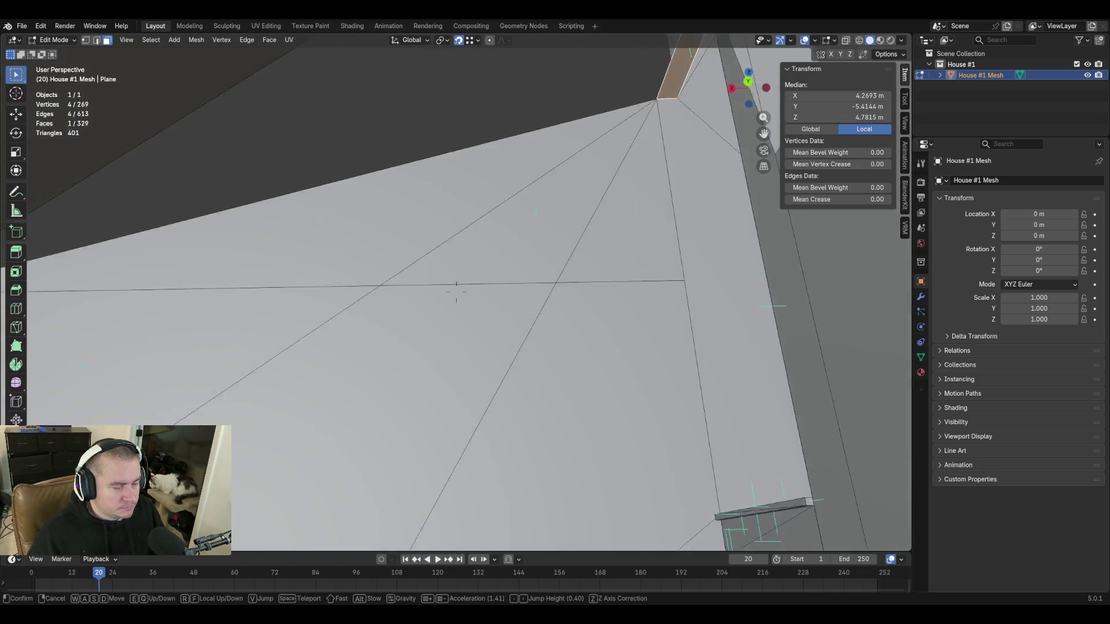
click(707, 289)
Delete three of the plane's edges to open the floor above the stairwell.
key(2)
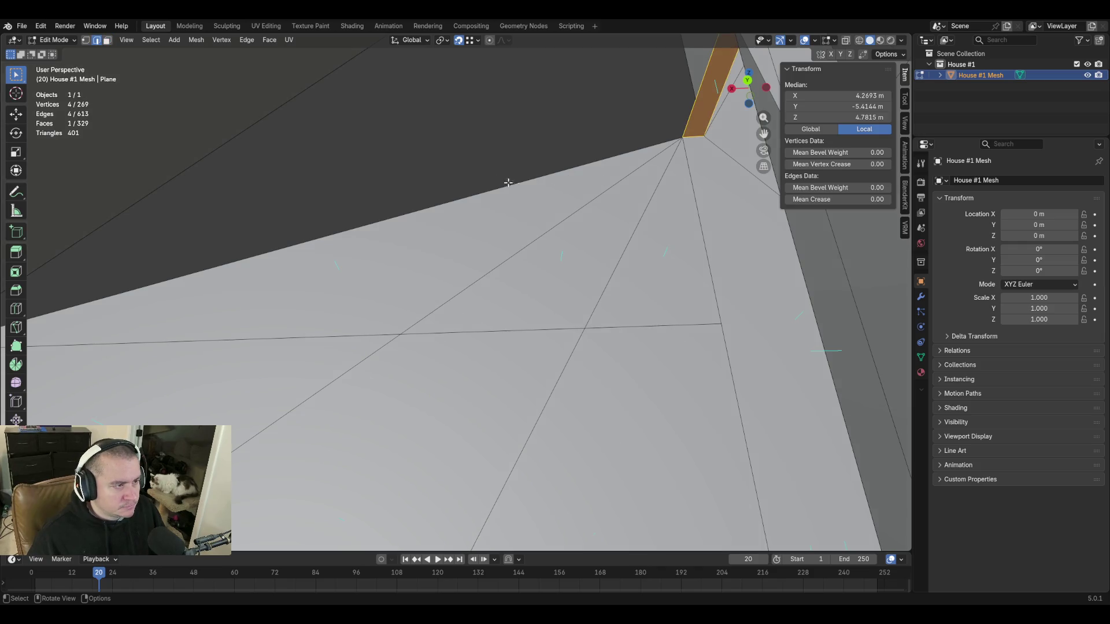
click(501, 187)
shift+click(552, 230)
shift+click(630, 234)
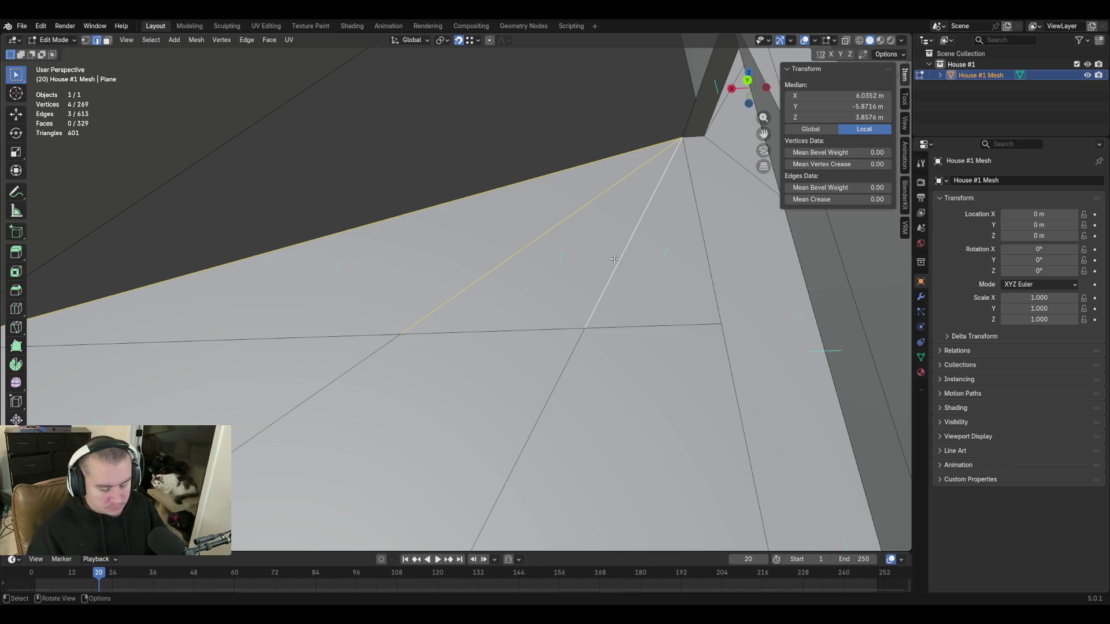
key(x)
click(613, 259)
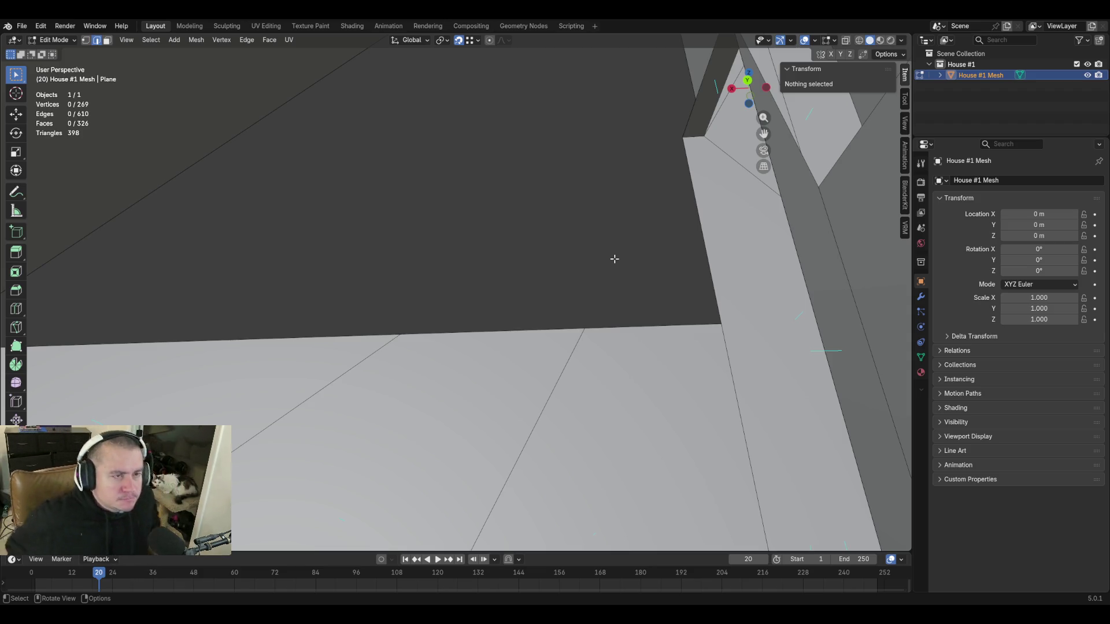
Walk through the rooms past the doorway and stairs, then along the house walls.
key(s)
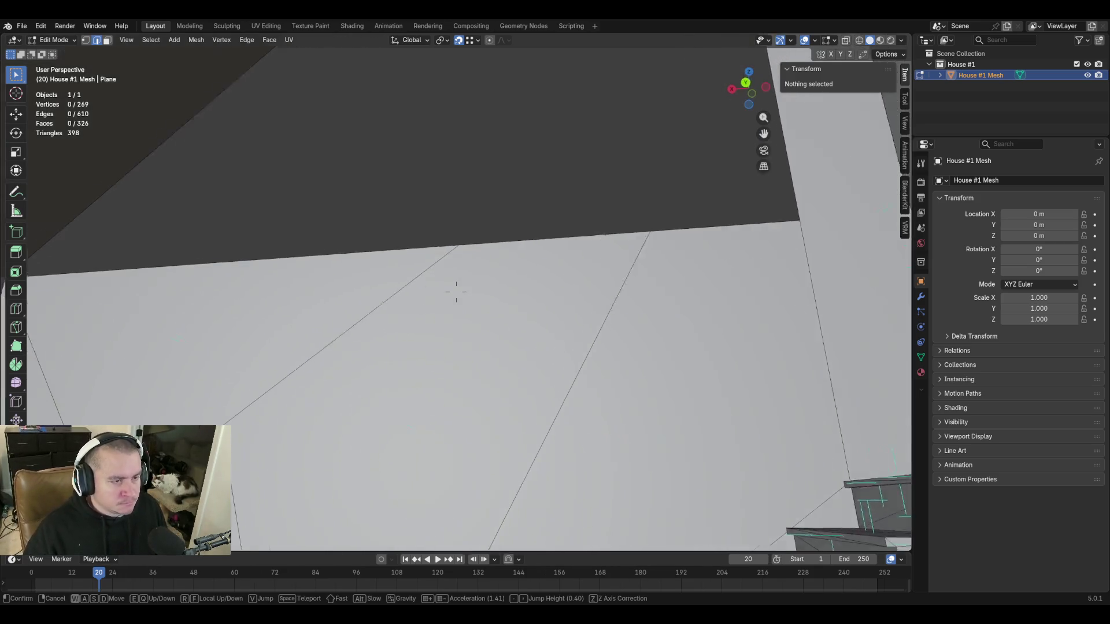
key(e)
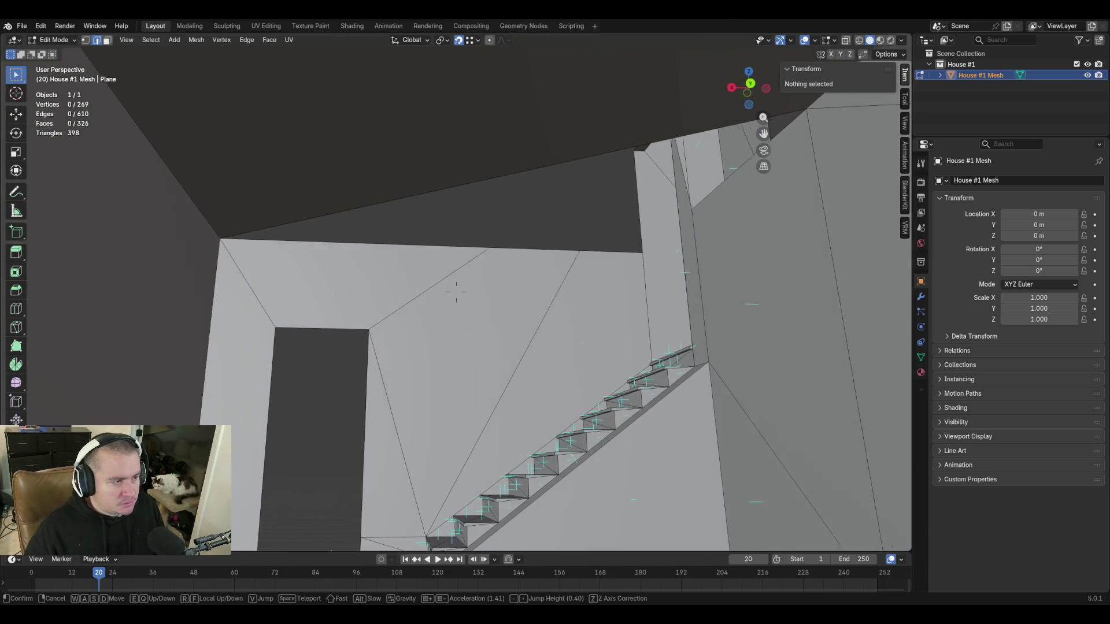
key(d)
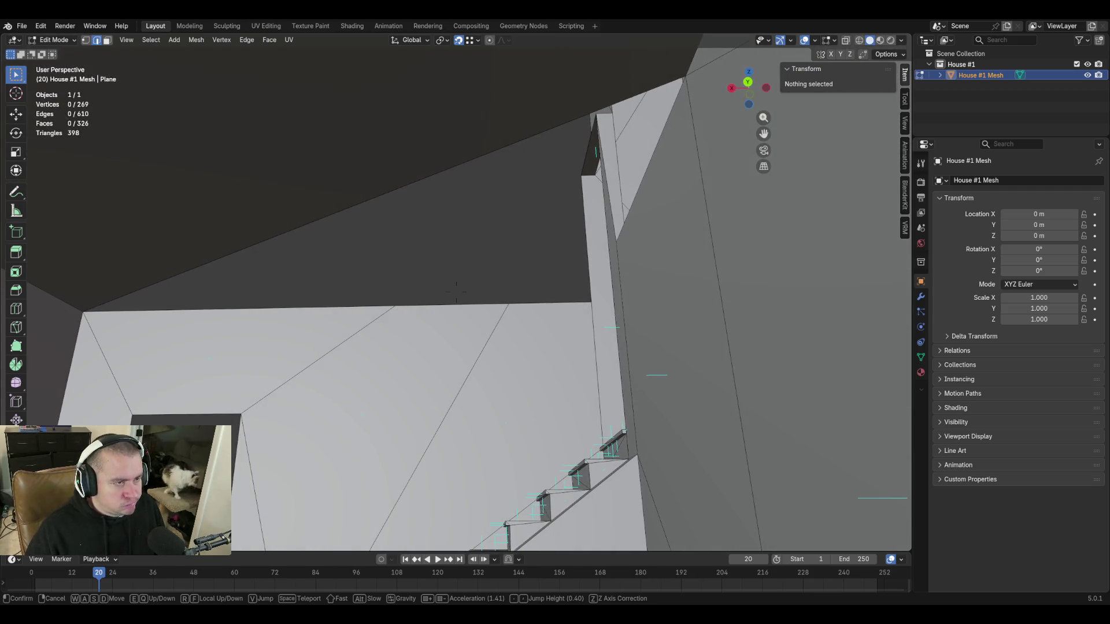
key(shift+w)
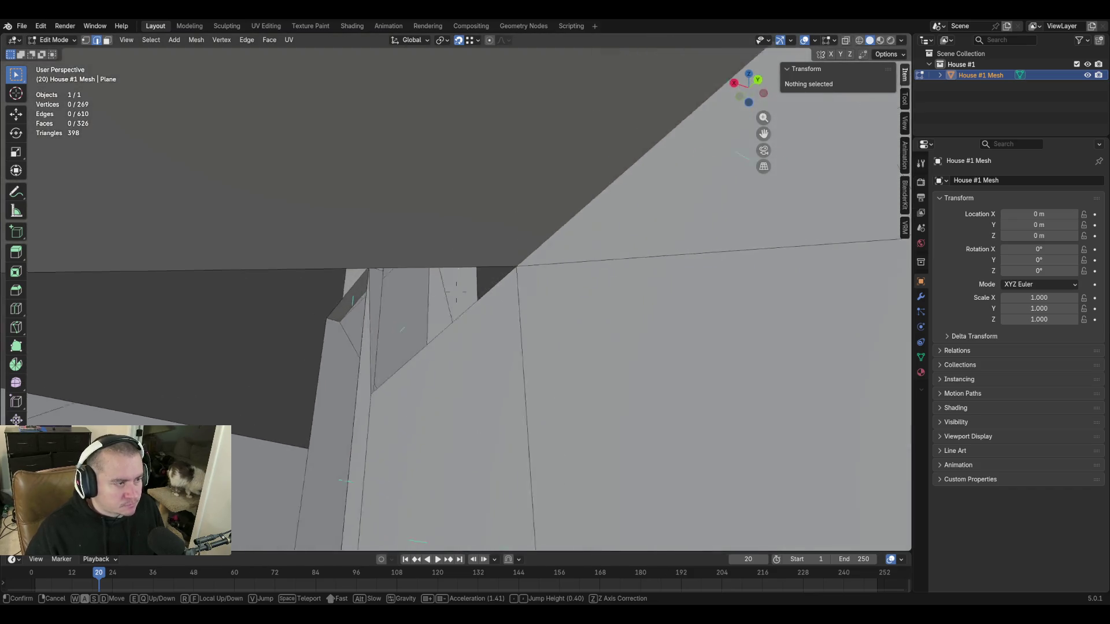
key(w)
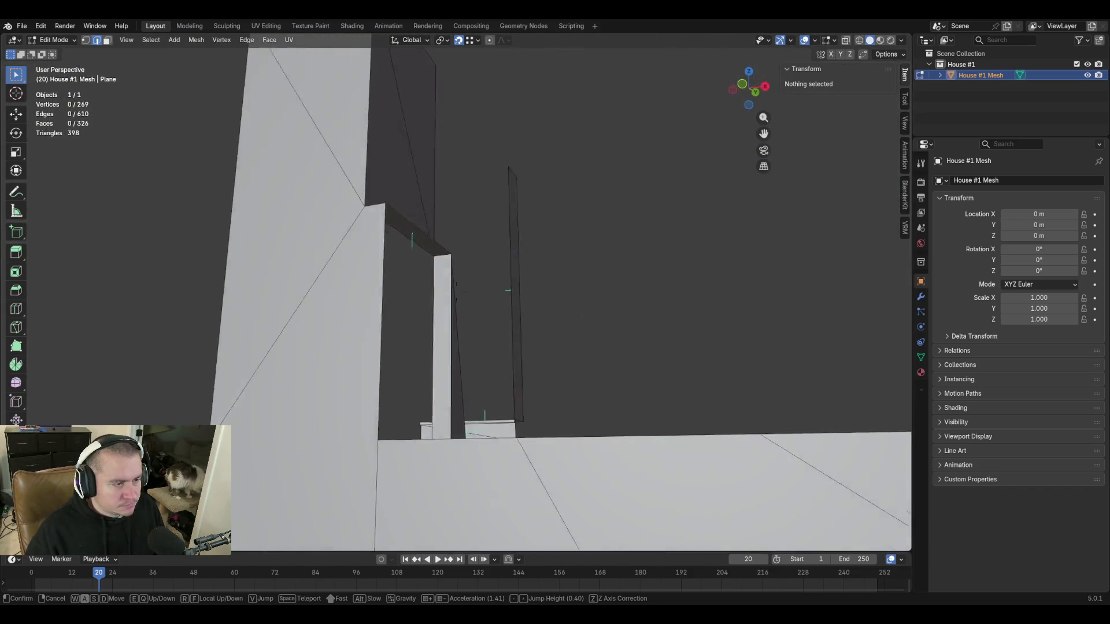
key(s)
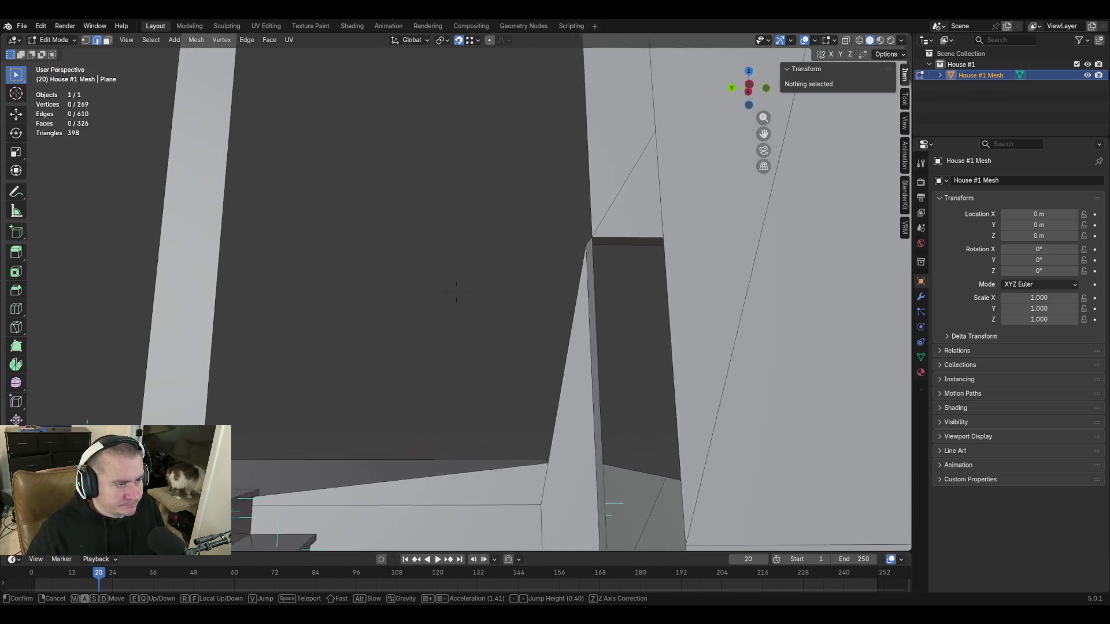
click(607, 309)
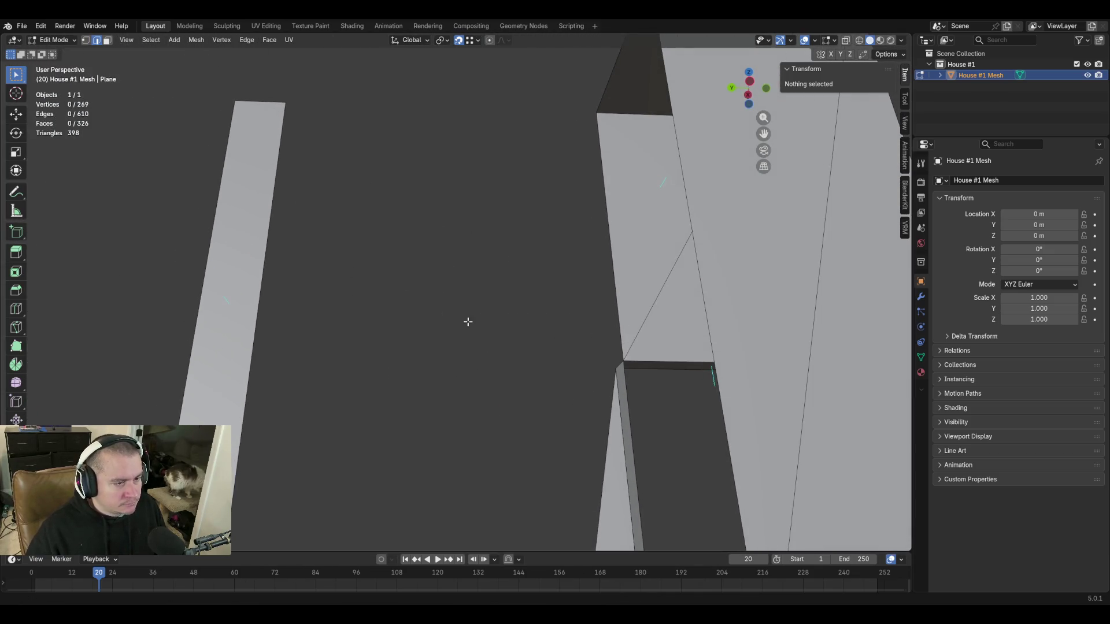
key(shift+grave)
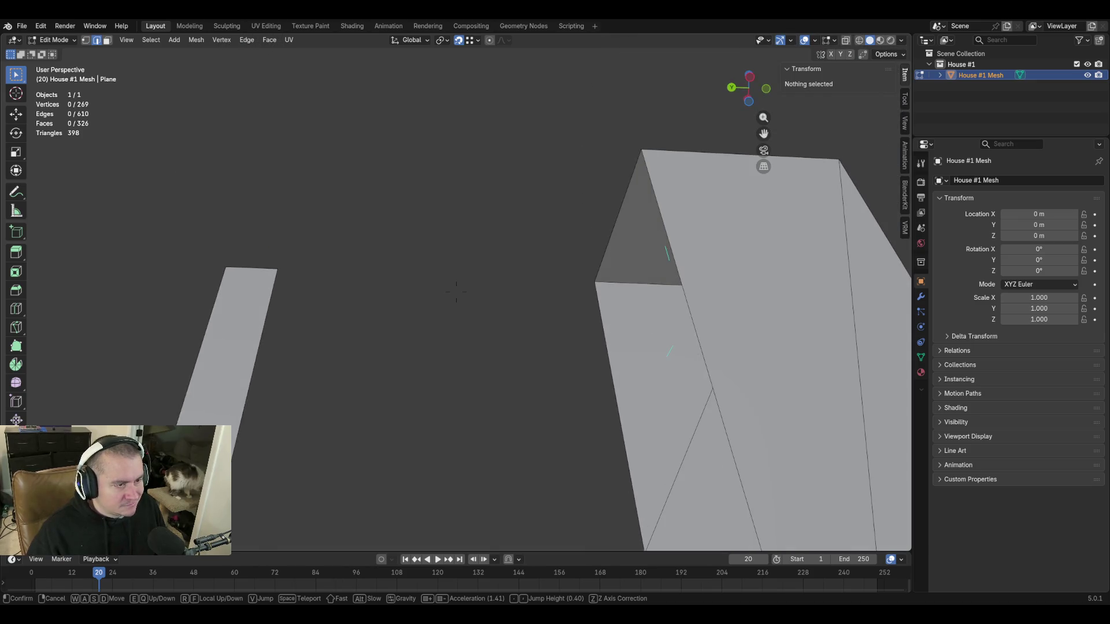
key(w)
key(d)
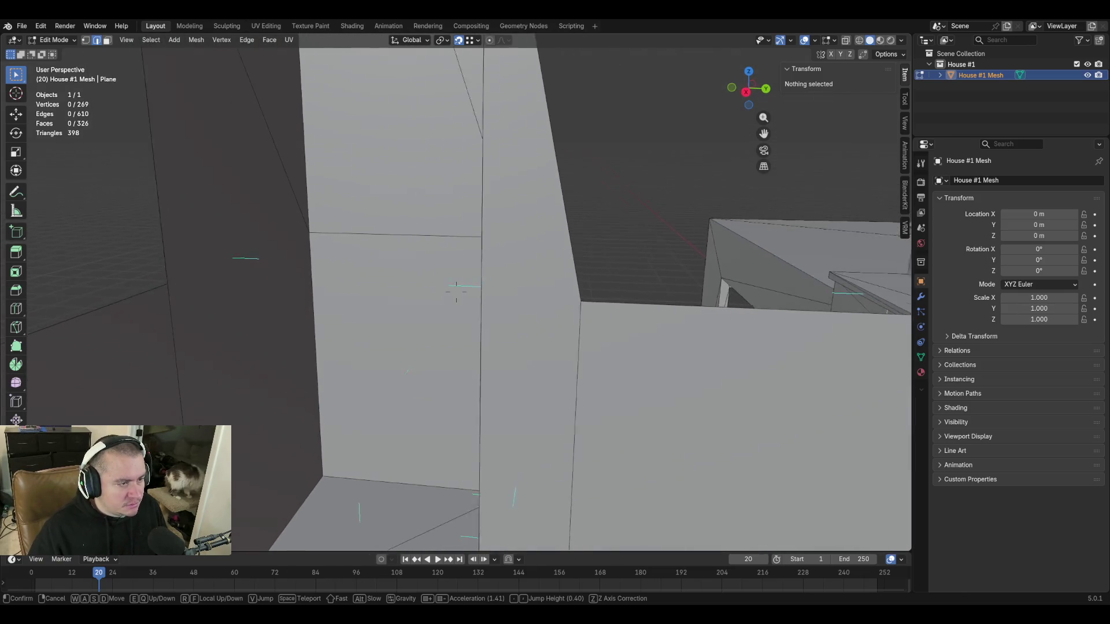
click(478, 270)
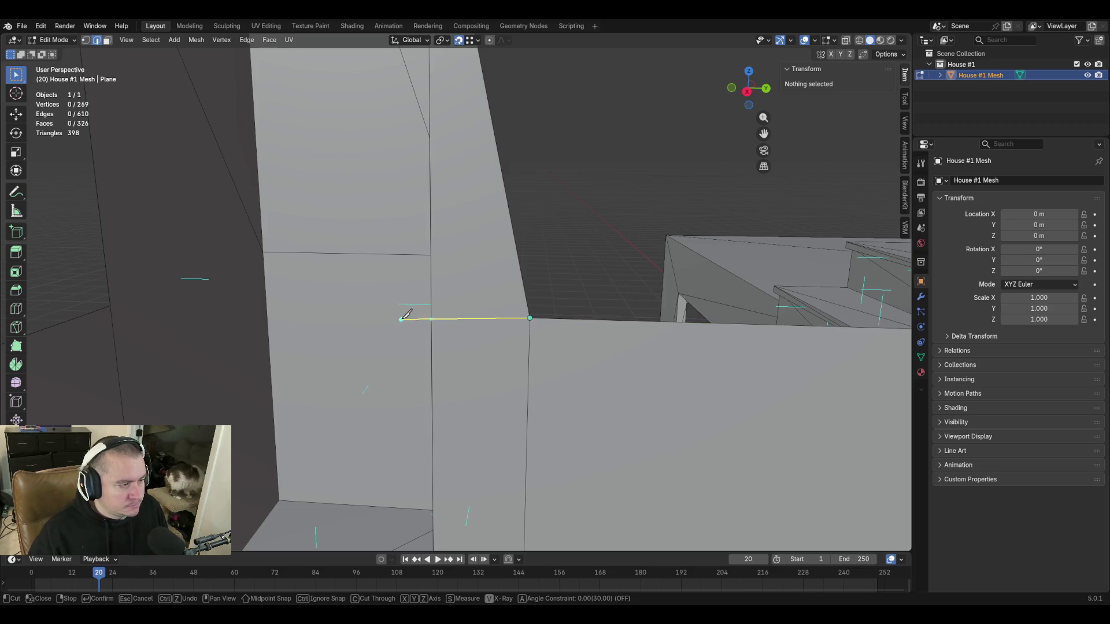
Confirm the horizontal knife cut across the stairwell wall.
click(437, 308)
key(Return)
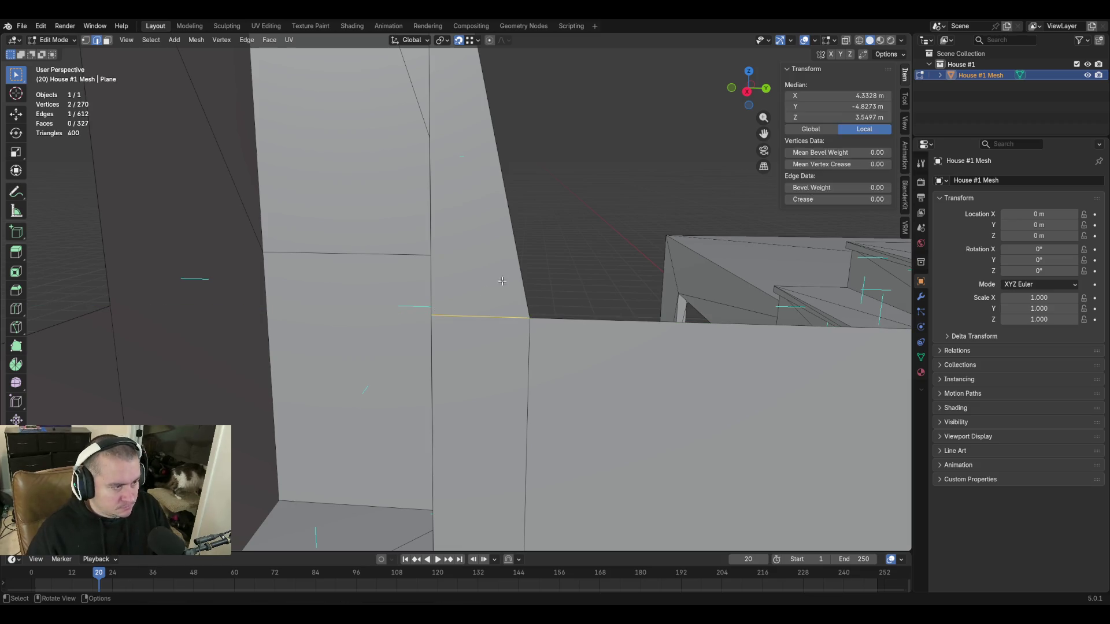
key(shift+grave)
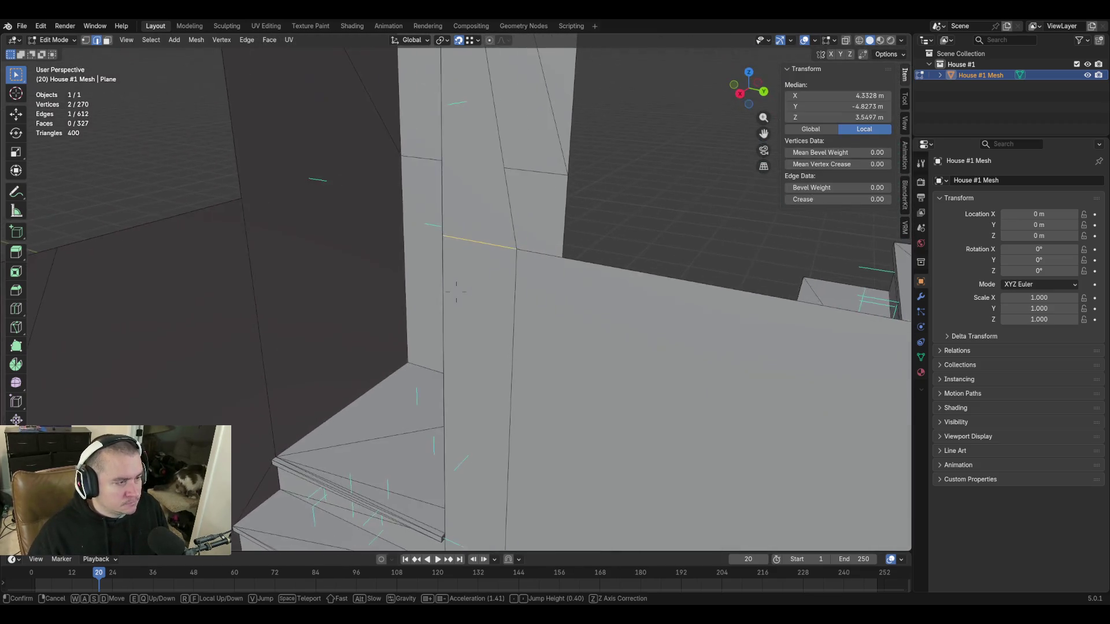
key(w)
mouse_move(456, 292)
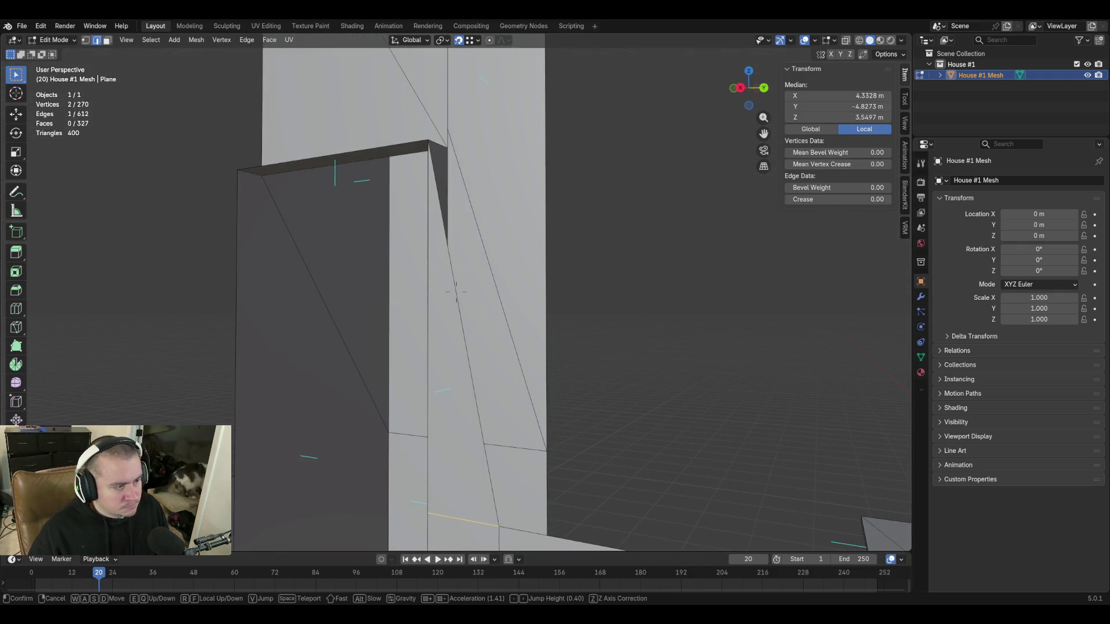
click(456, 292)
Extrude a new vertex straight up Z along the wall.
key(e)
key(z)
click(564, 302)
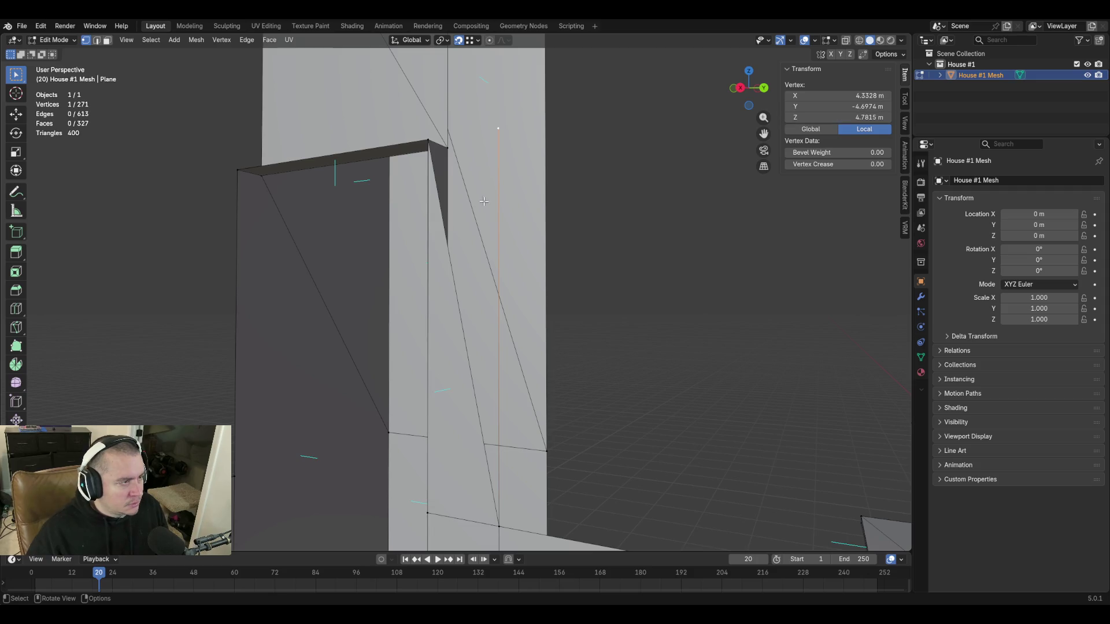
key(shift+grave)
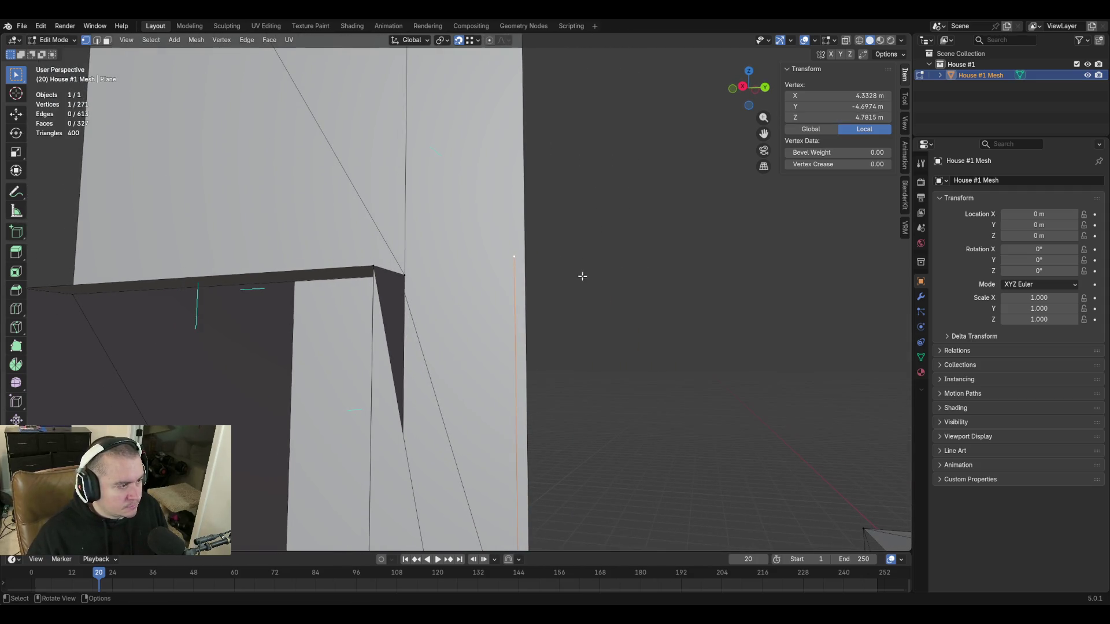
Fill the triangular gap beside the slanted wall edge with a face.
key(2)
click(383, 319)
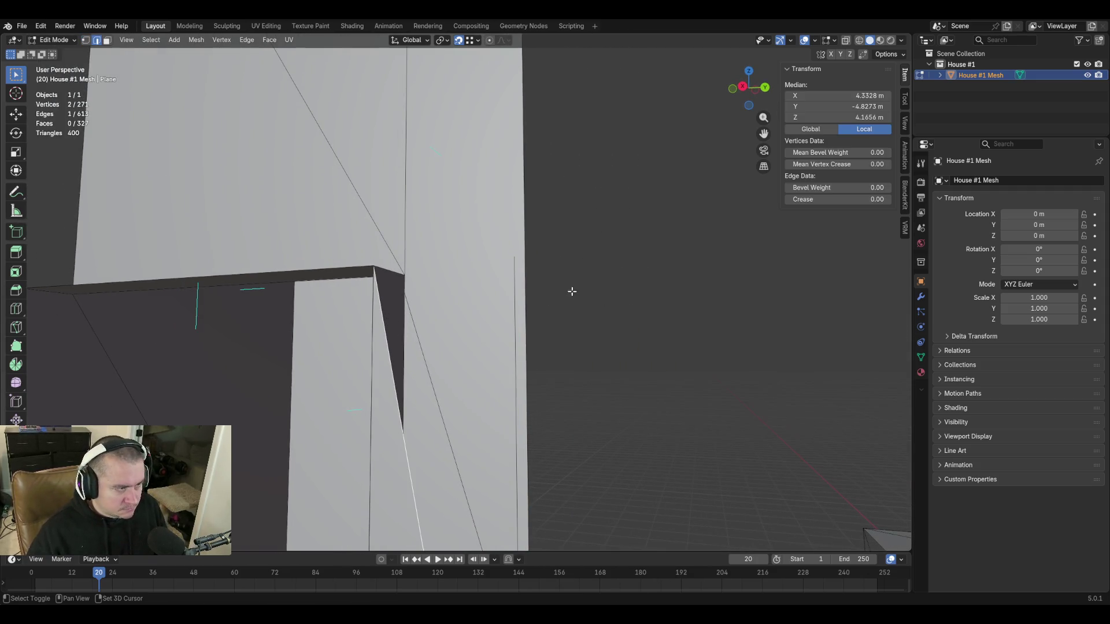
key(f)
key(shift+grave)
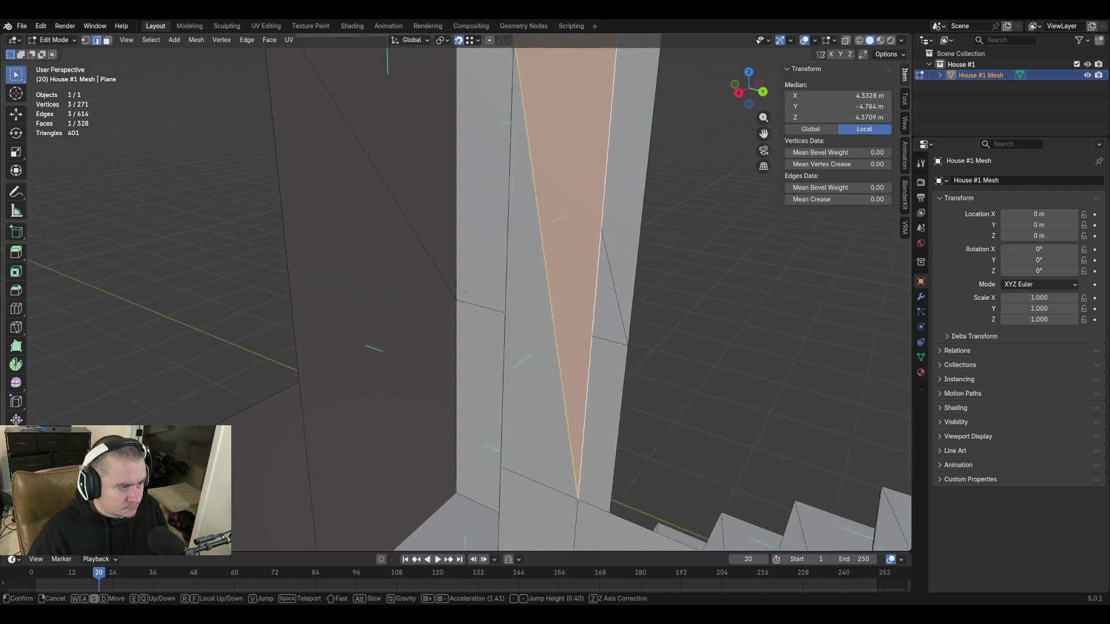
key(w)
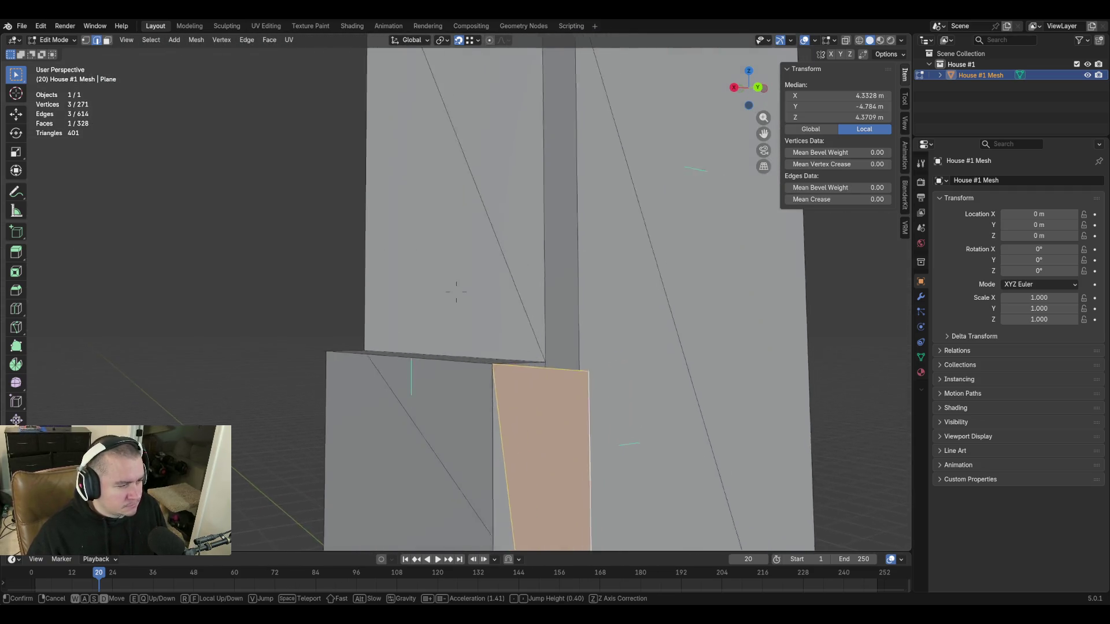
key(s)
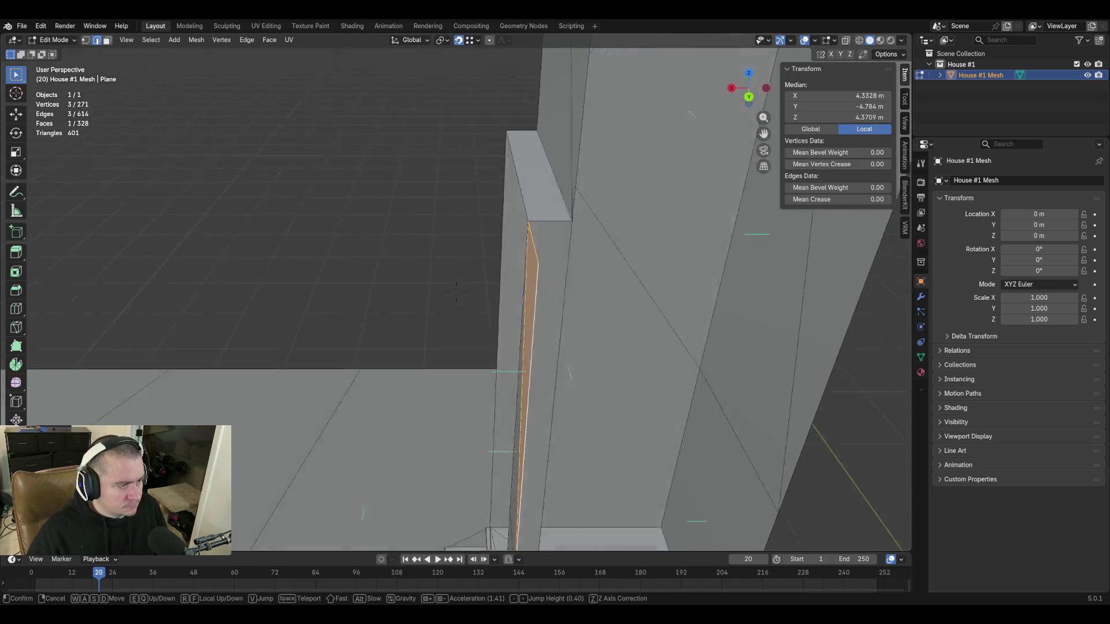
key(a)
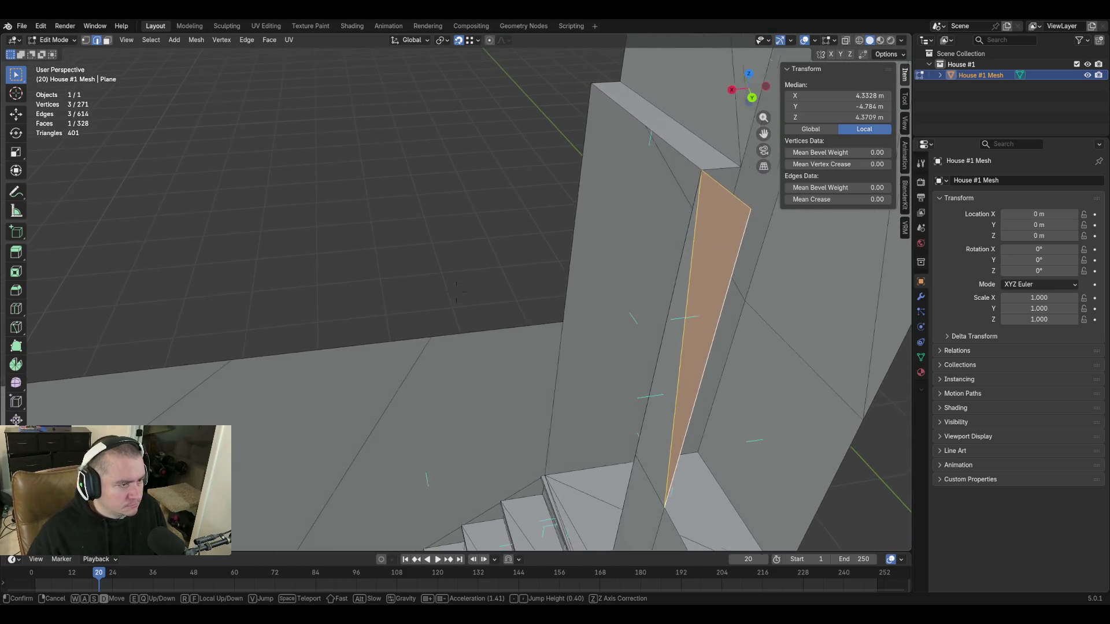
key(a)
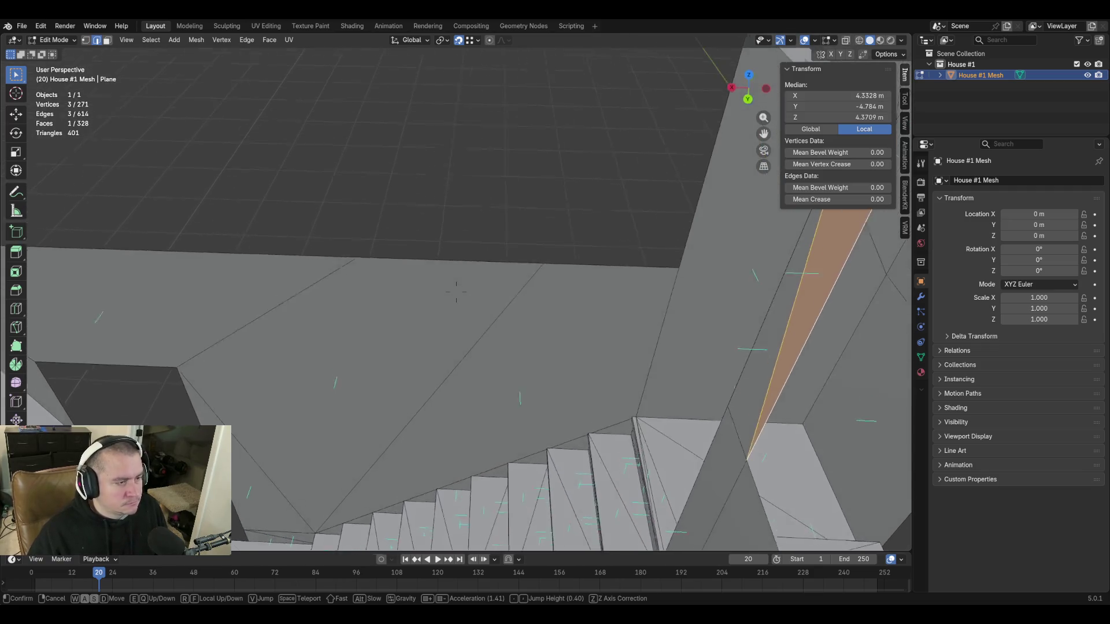
key(e)
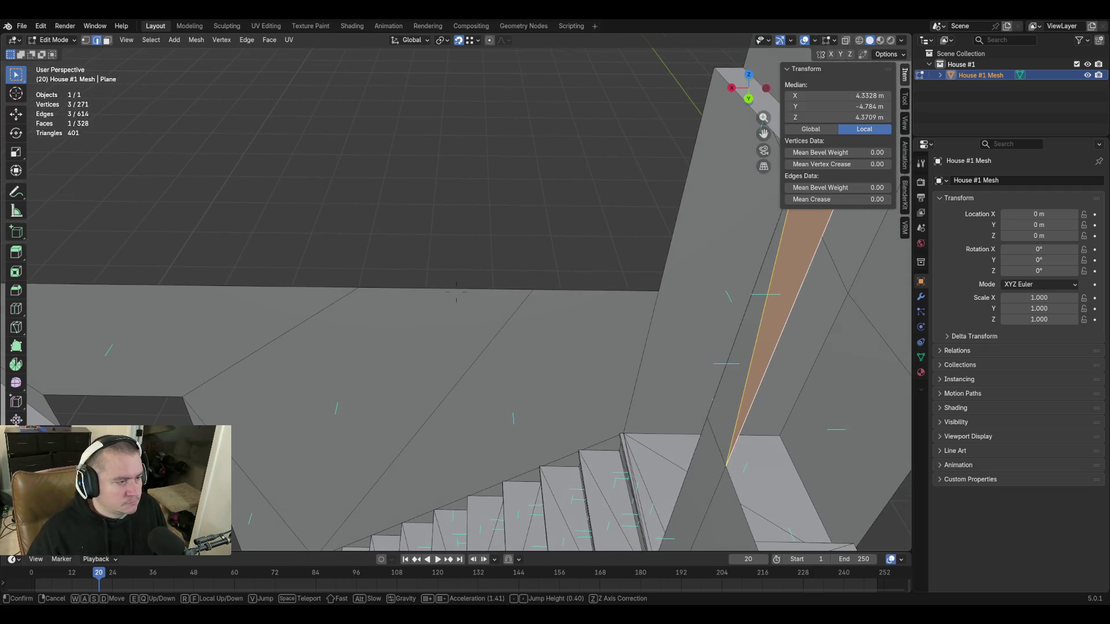
click(456, 292)
Extrude the low wall's top edge up Z to ceiling height.
click(580, 291)
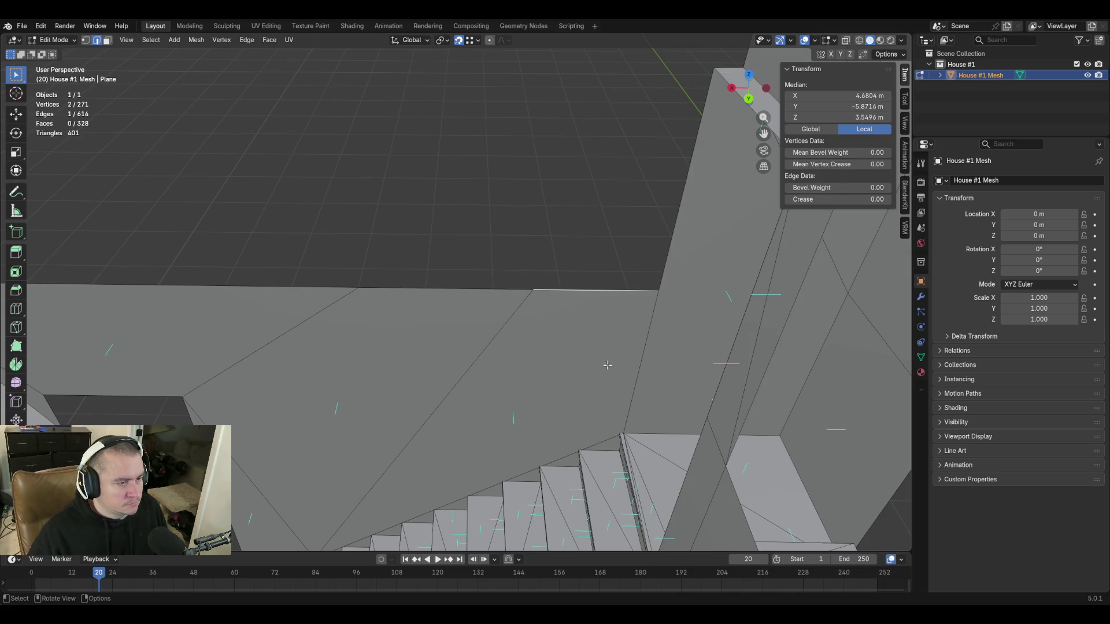
key(e)
key(z)
click(719, 65)
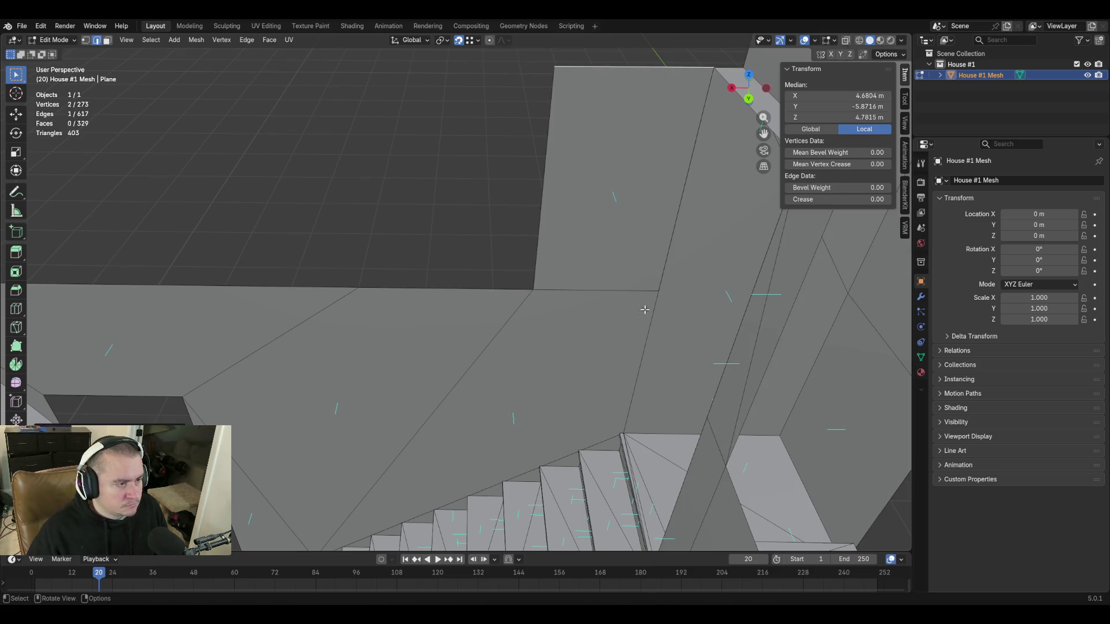
key(shift+grave)
key(w)
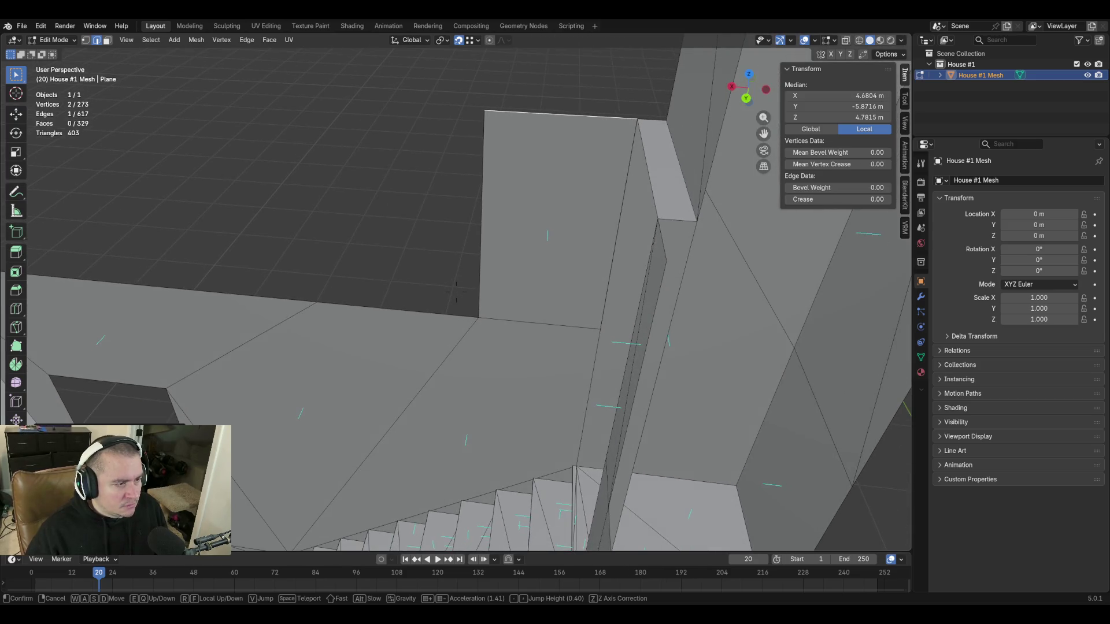
key(w)
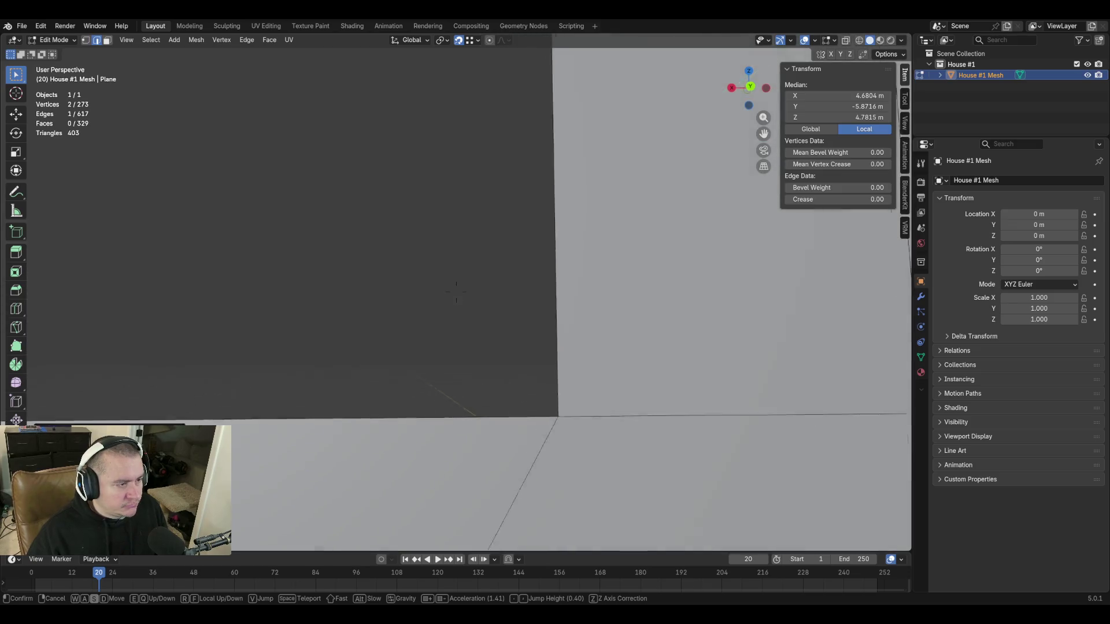
Move the wall-corner vertex 0.227 m along X and merge it with its neighbour.
click(646, 309)
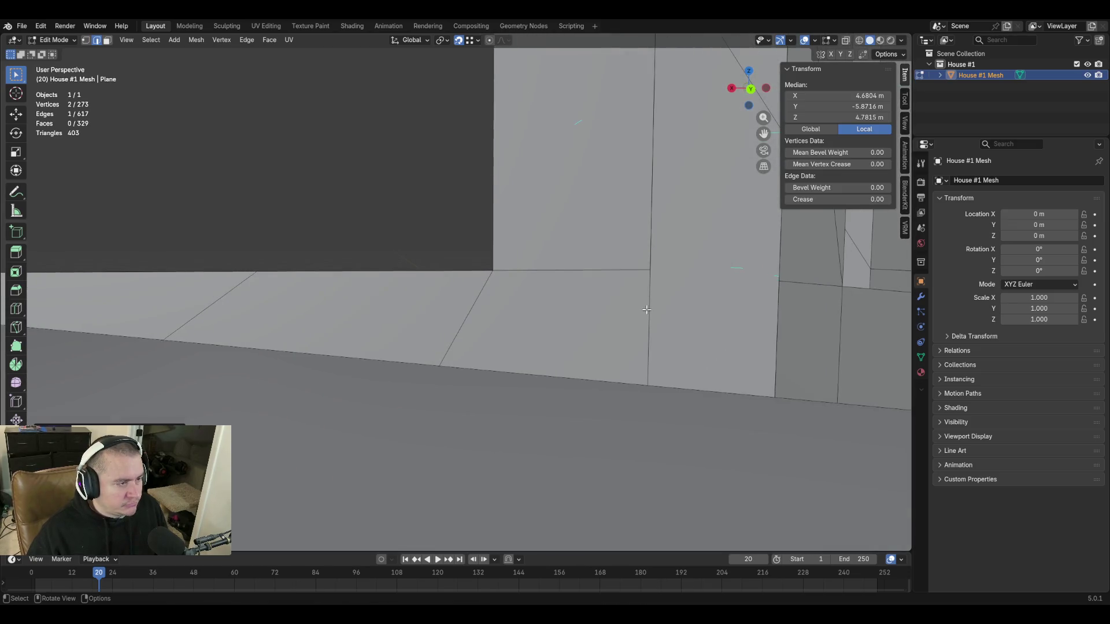
click(509, 274)
key(g)
key(x)
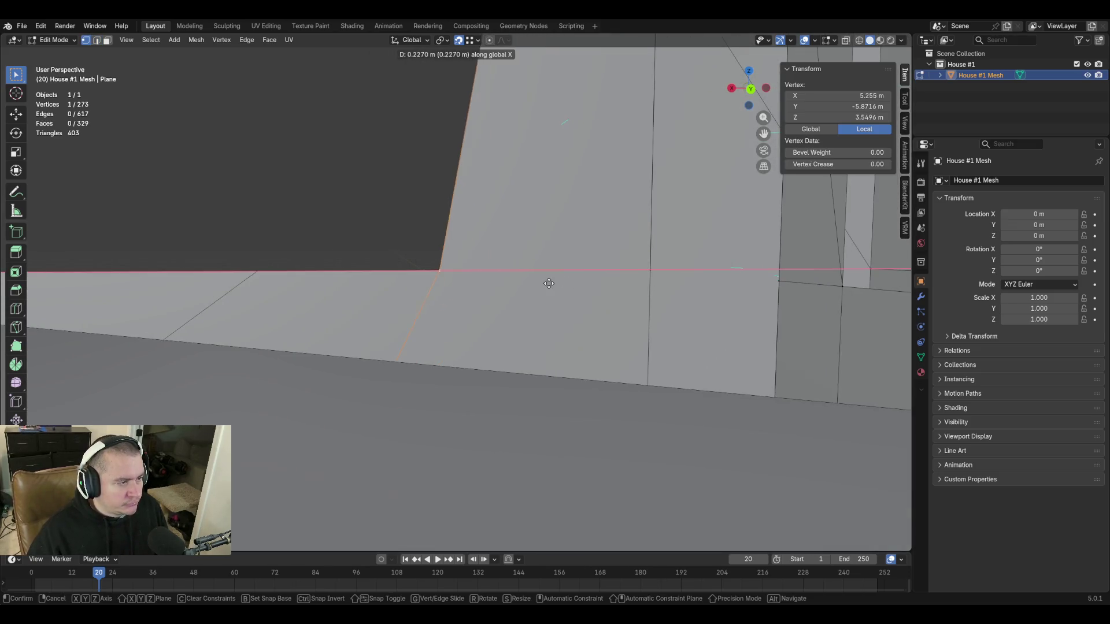
click(429, 276)
shift+click(255, 272)
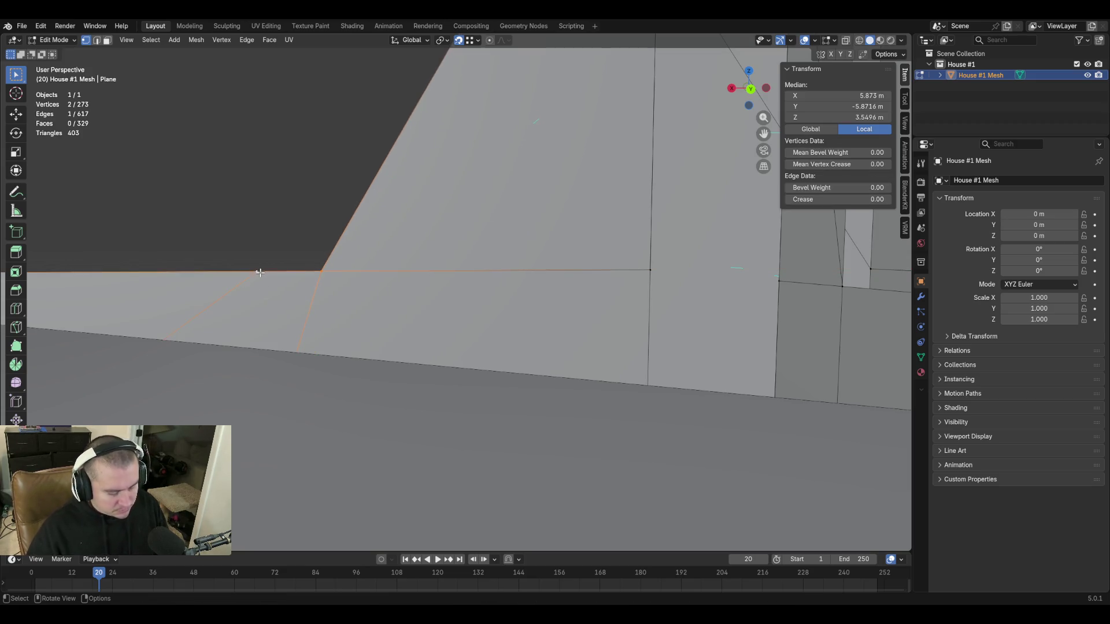
key(m)
click(261, 273)
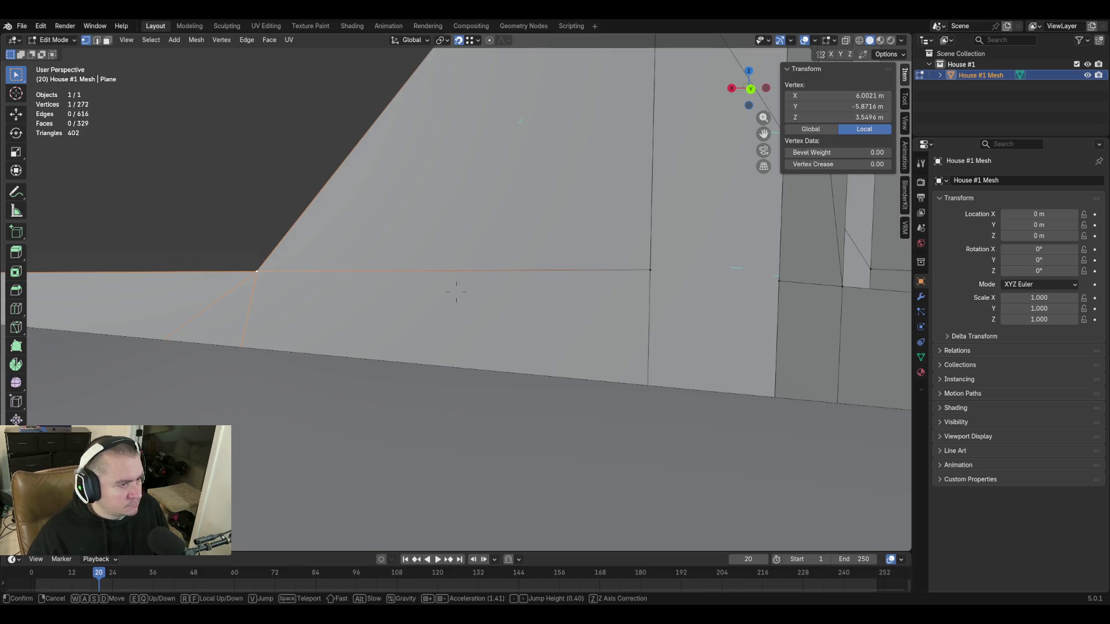
Select the edge at the column top beside the stairwell opening.
key(shift+grave)
key(e)
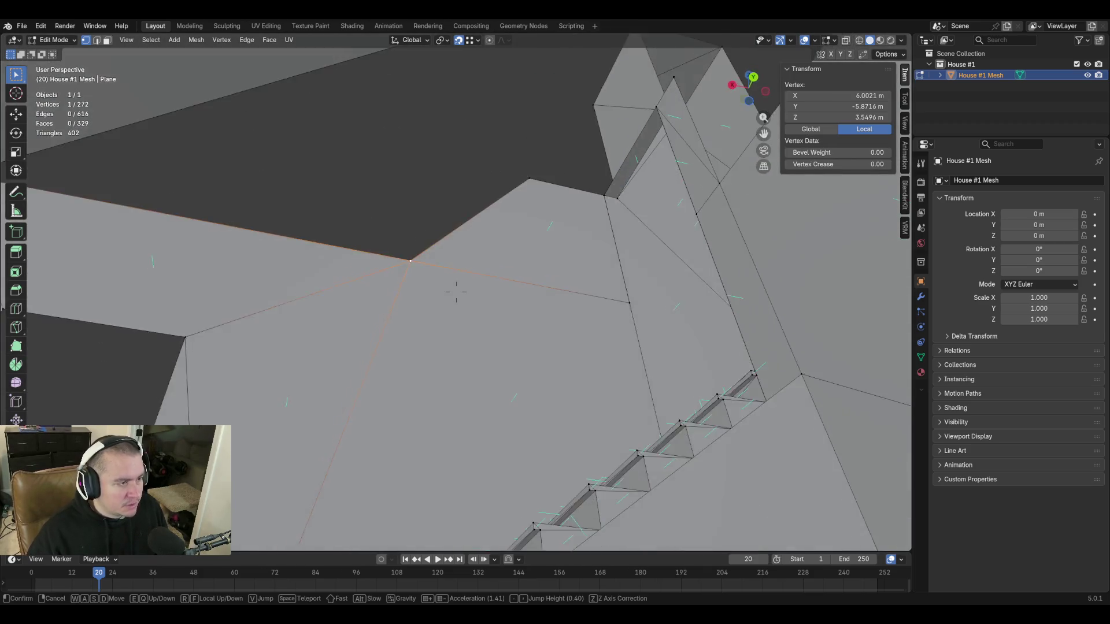
key(s)
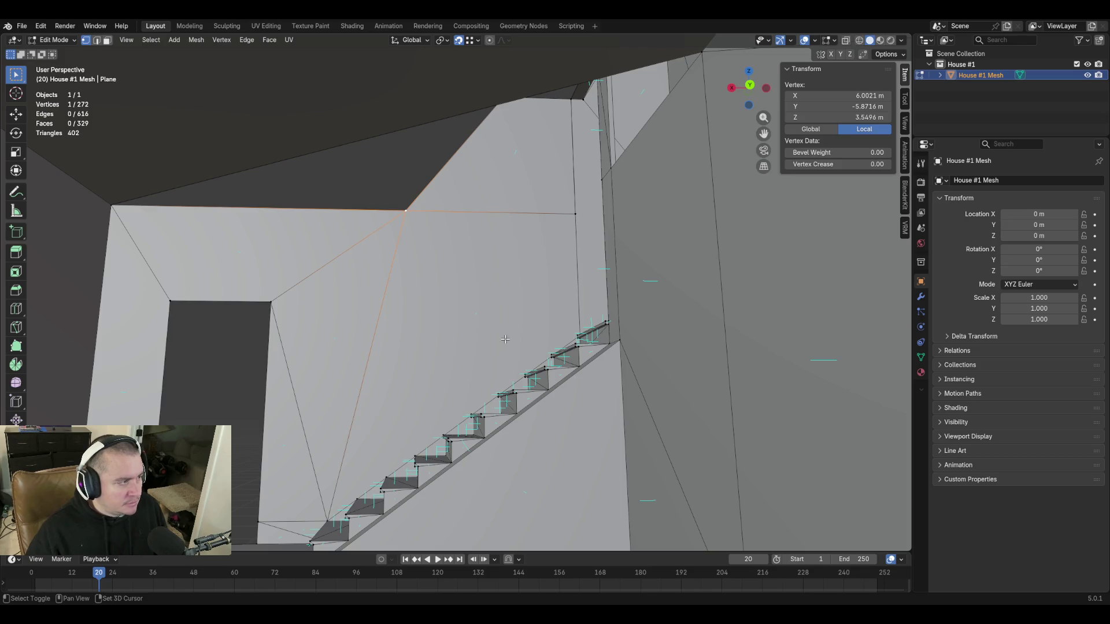
key(shift+grave)
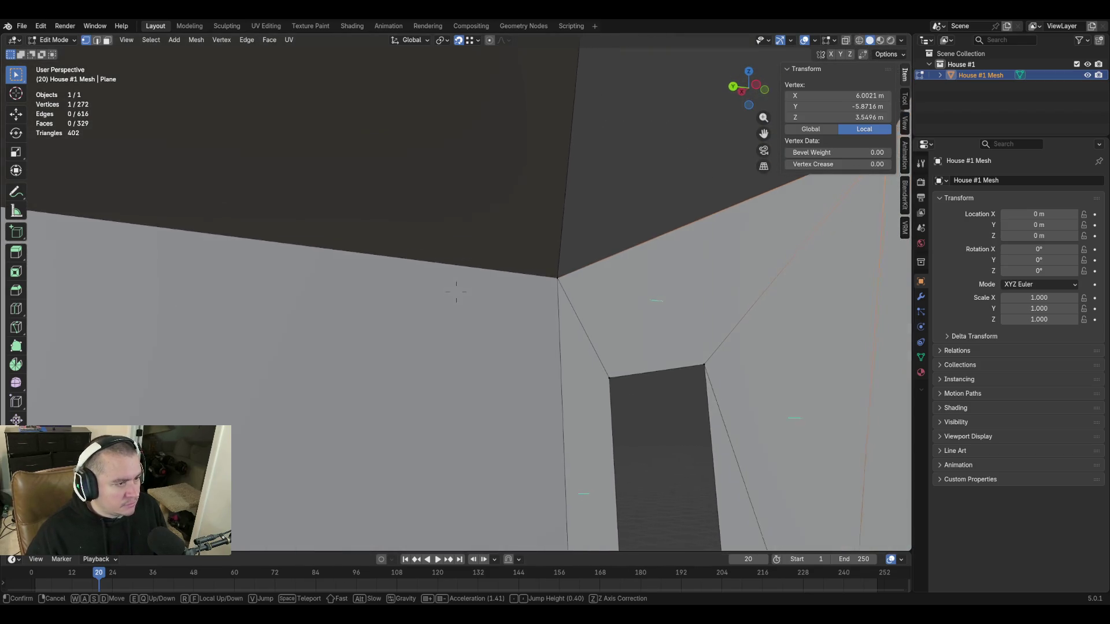
key(w)
key(s)
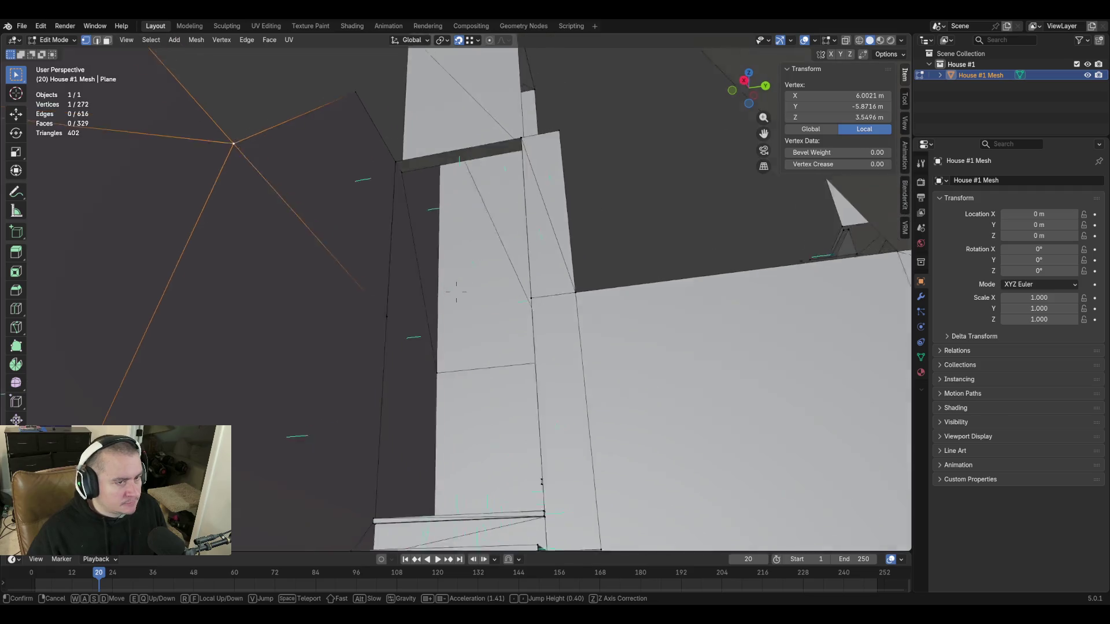
key(d)
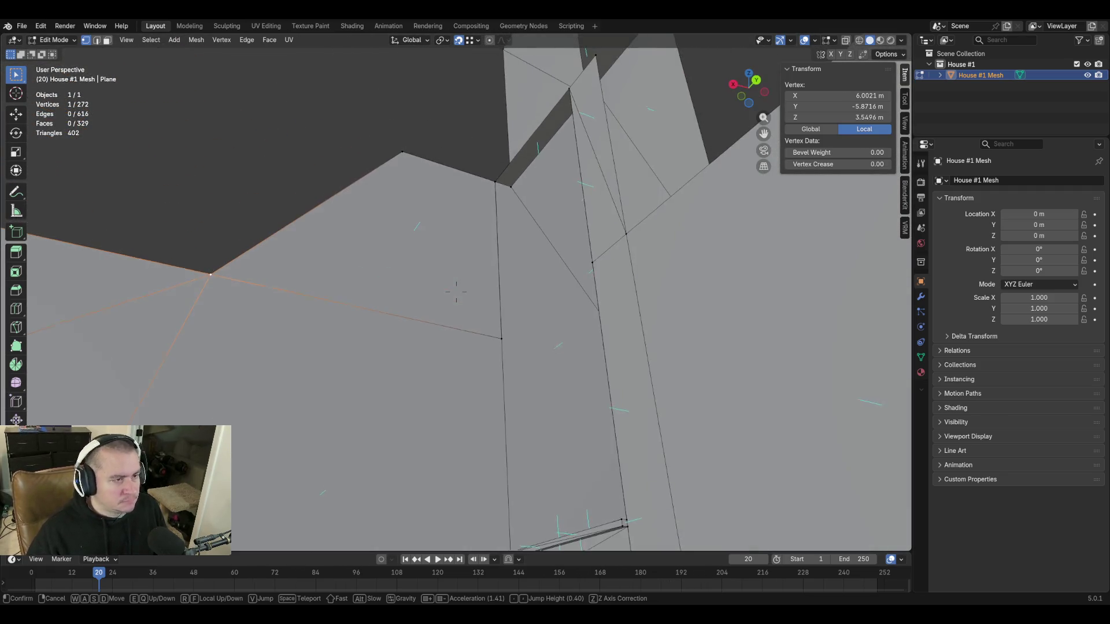
click(505, 339)
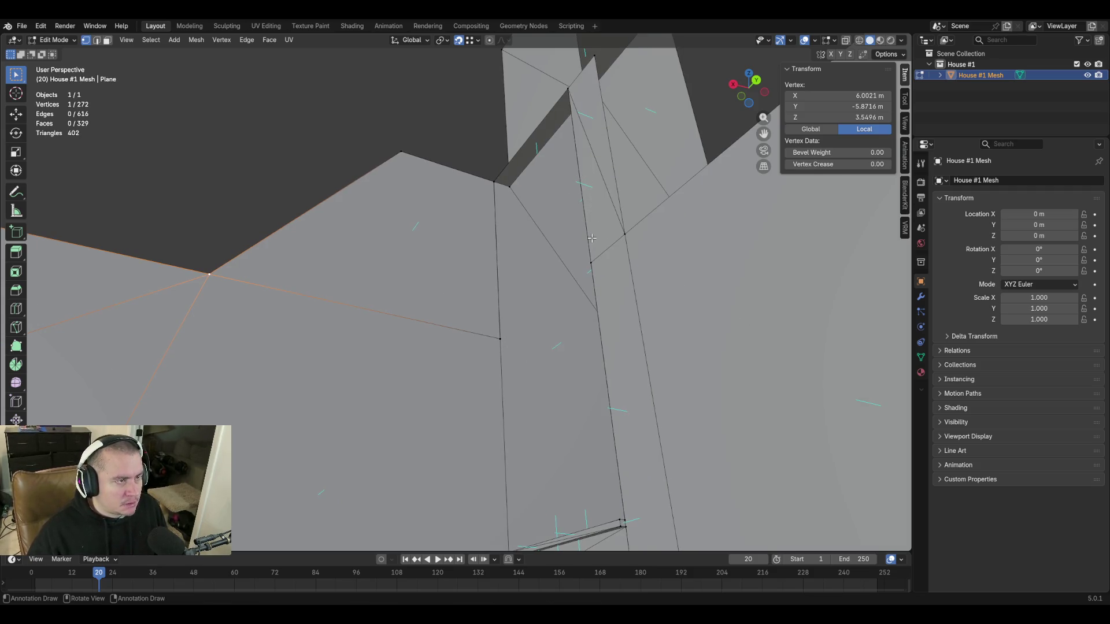
key(2)
click(612, 153)
key(shift+grave)
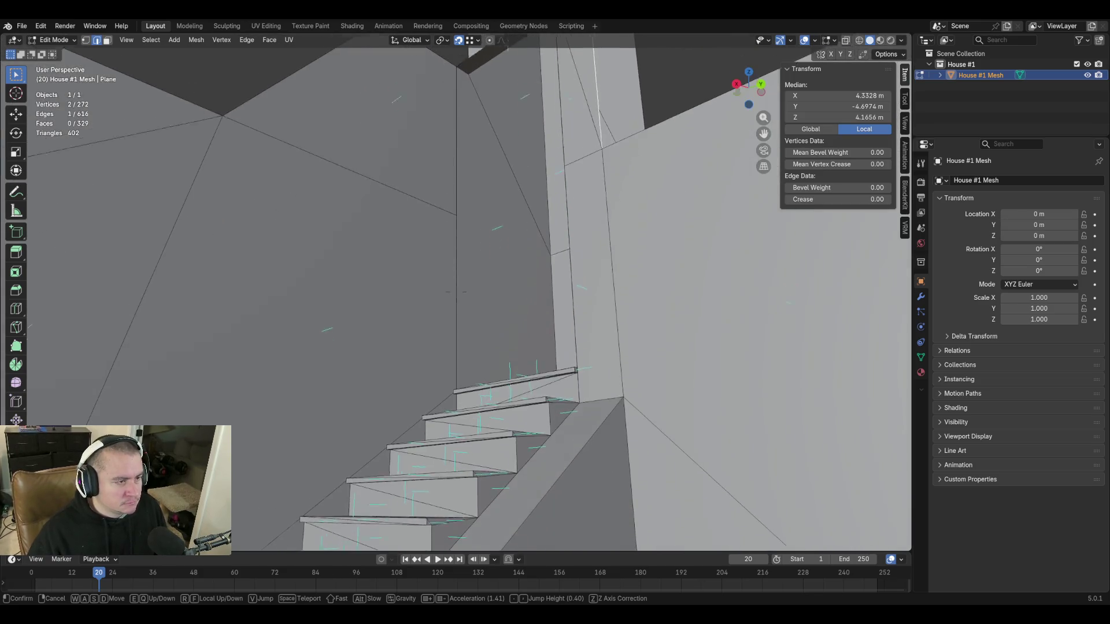
key(e)
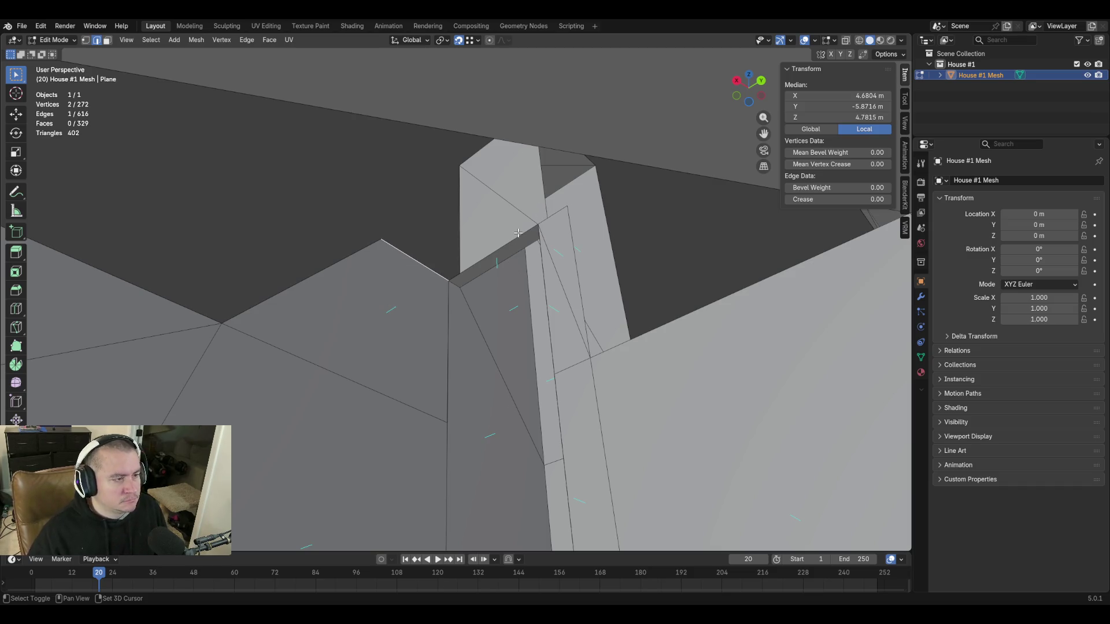
Fill a triangle at the column top and extrude a corner vertex along Y.
key(f)
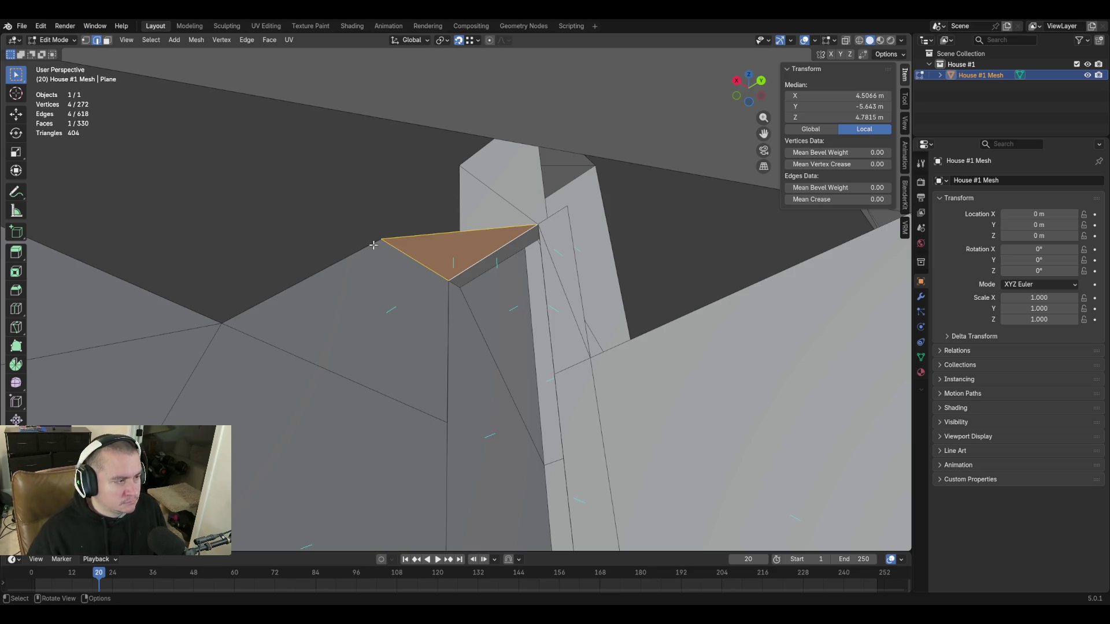
key(alt+a)
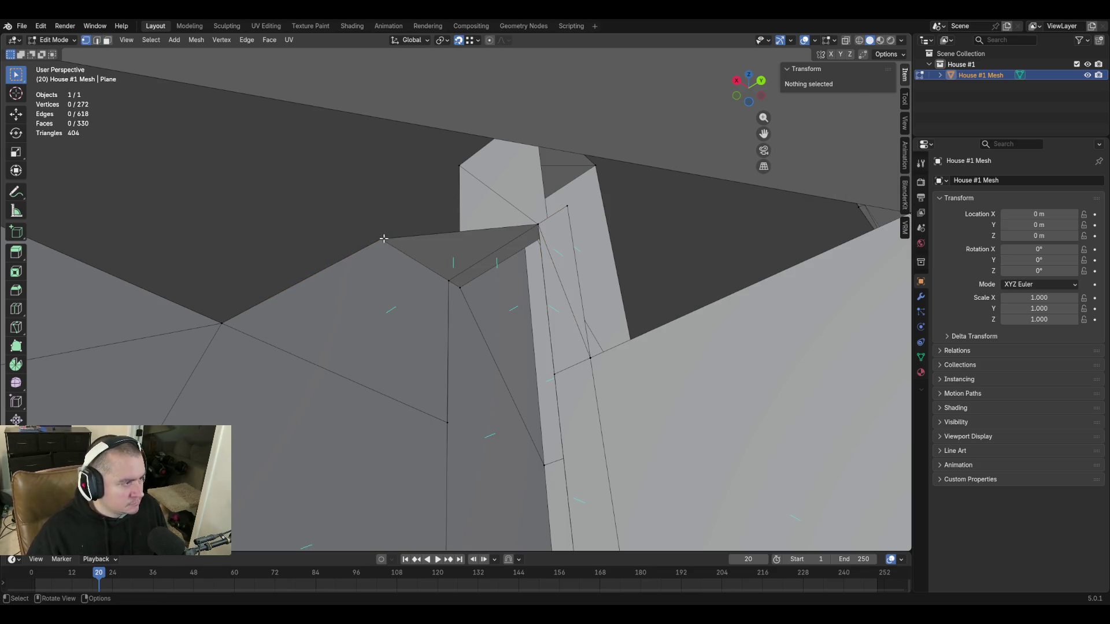
click(384, 238)
key(e)
key(y)
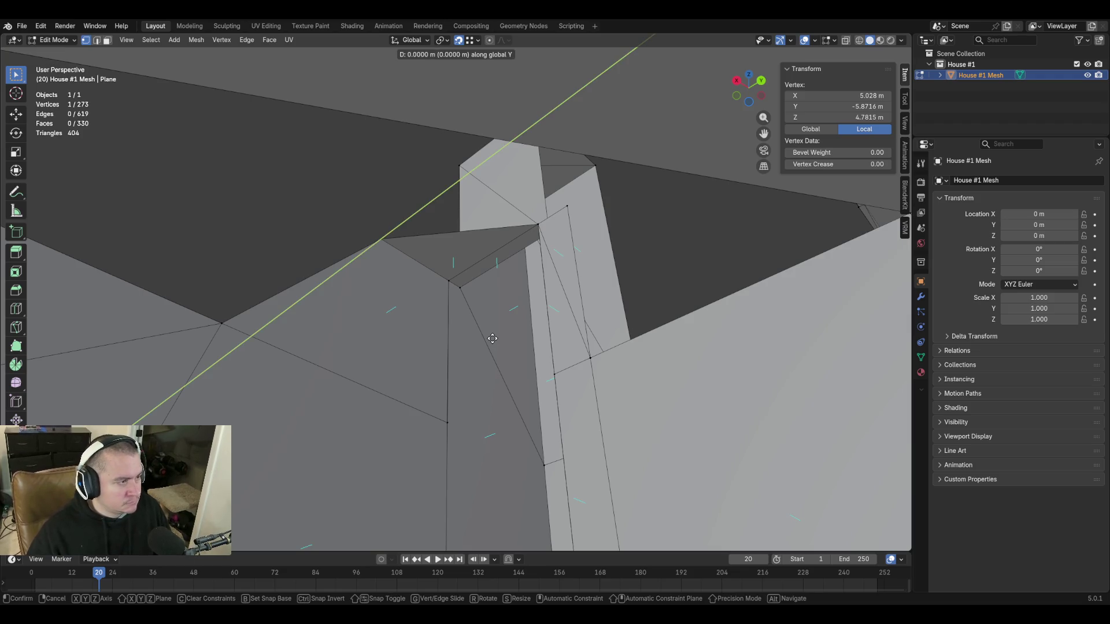
click(584, 293)
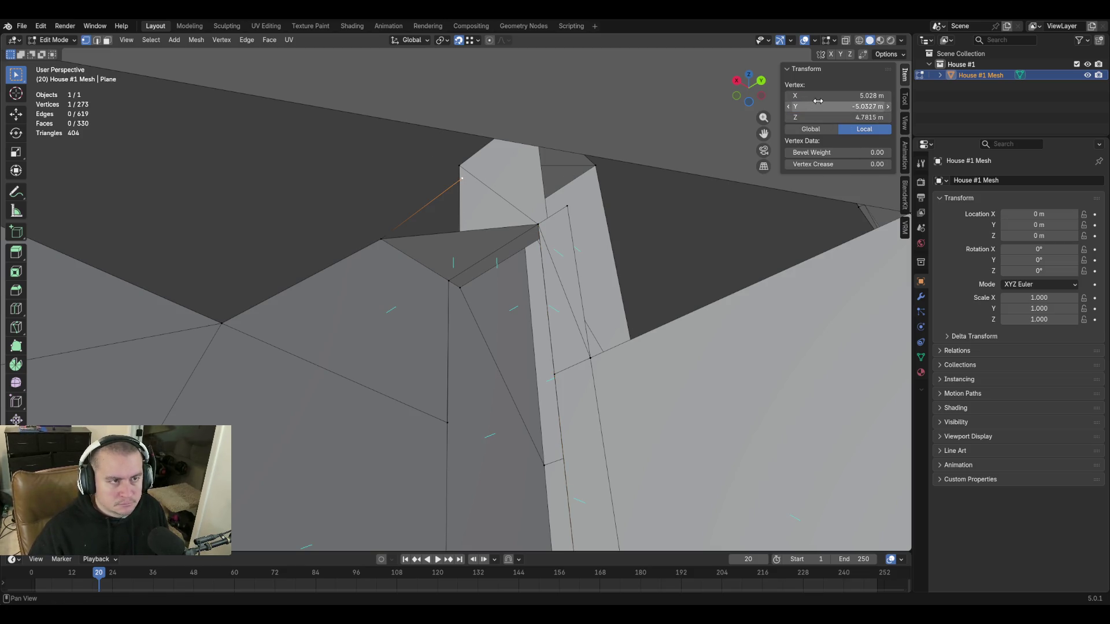
Fill a triangle from the newly extruded edge.
key(2)
shift+click(449, 191)
key(f)
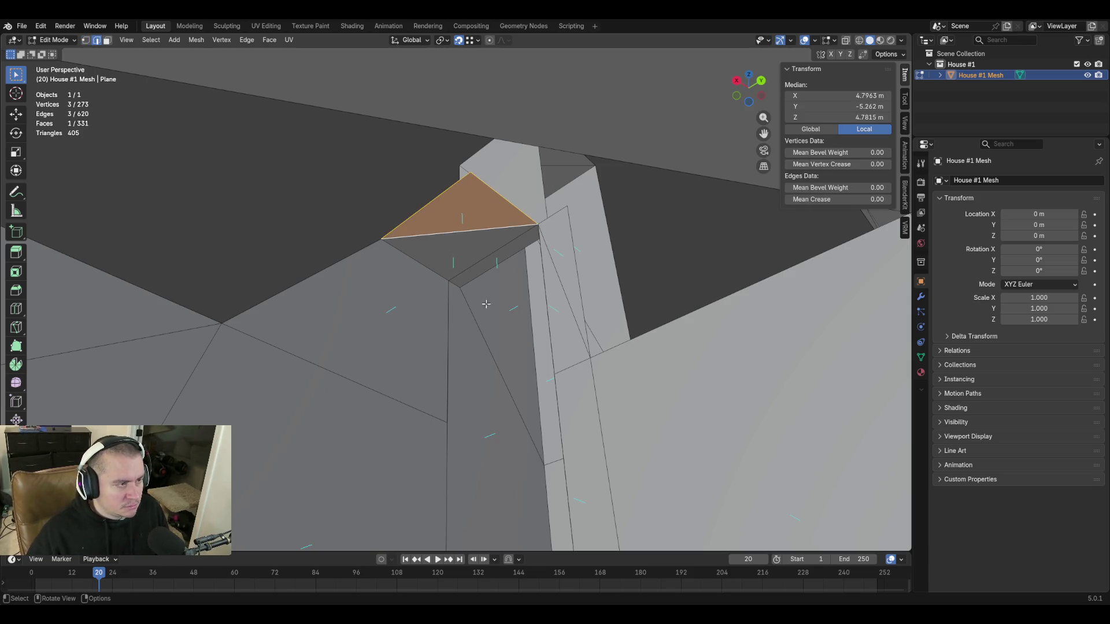
key(shift+grave)
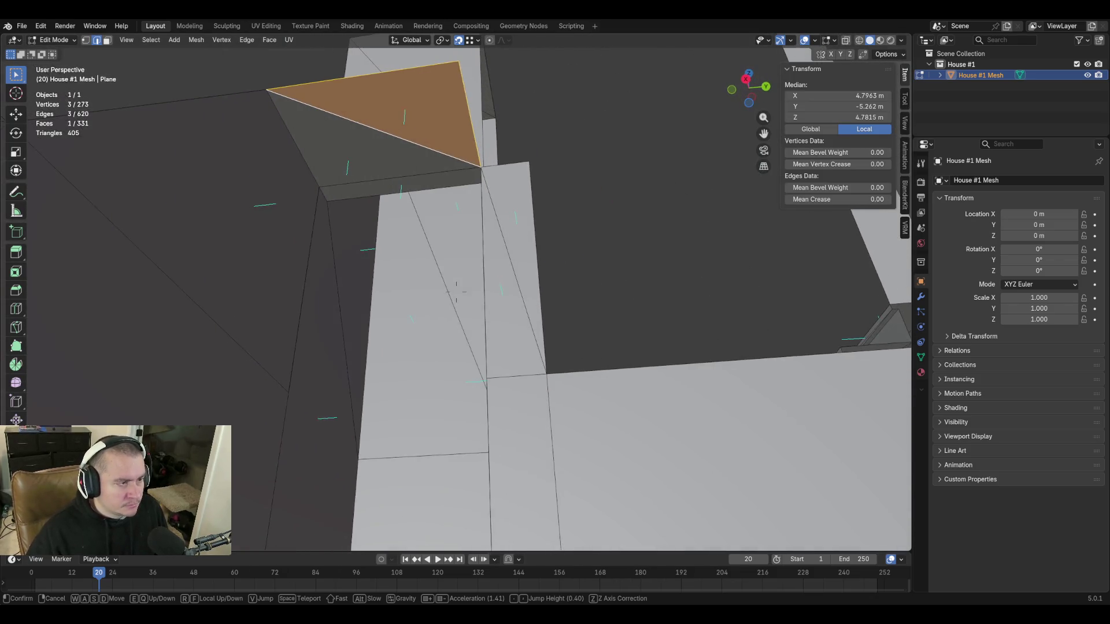
click(456, 291)
Delete the thin sliver face and adjacent triangle beside the column.
key(3)
click(472, 310)
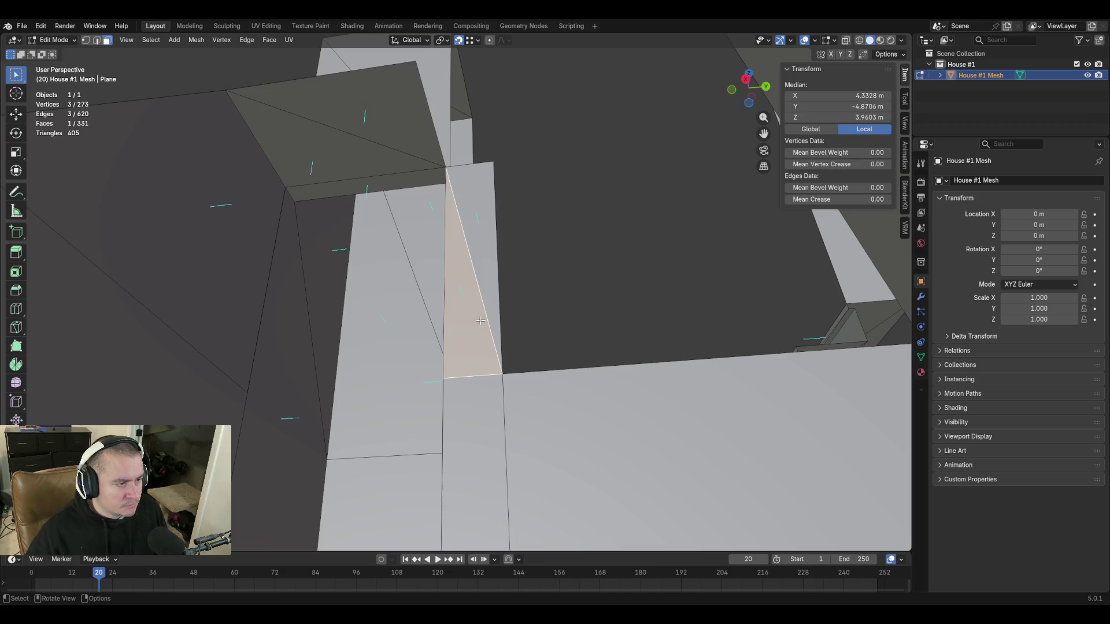
shift+click(483, 235)
key(x)
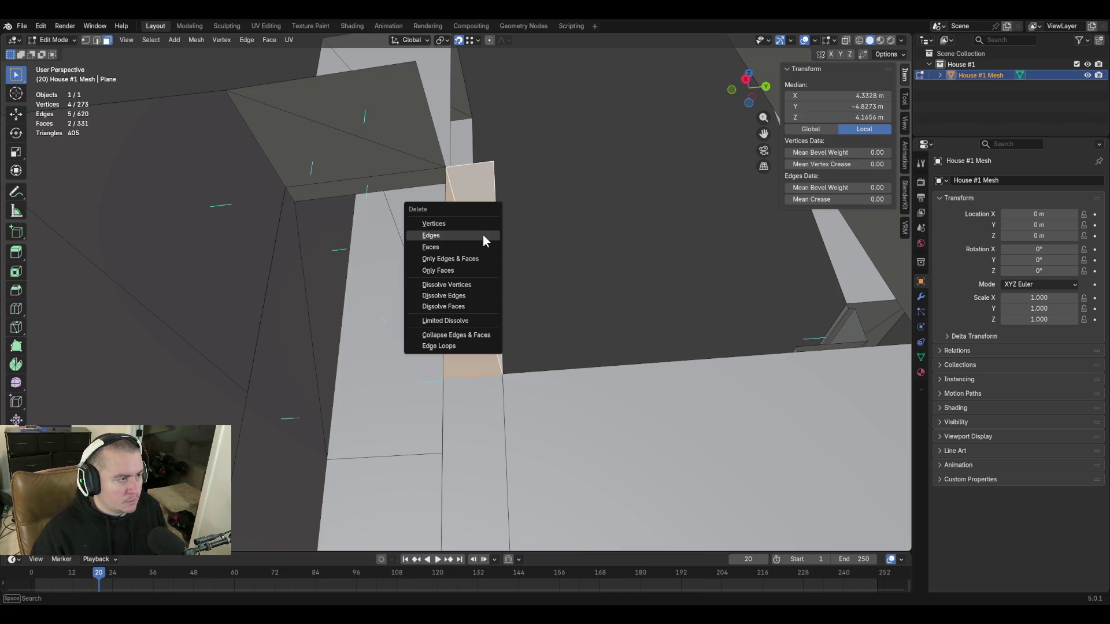
click(474, 255)
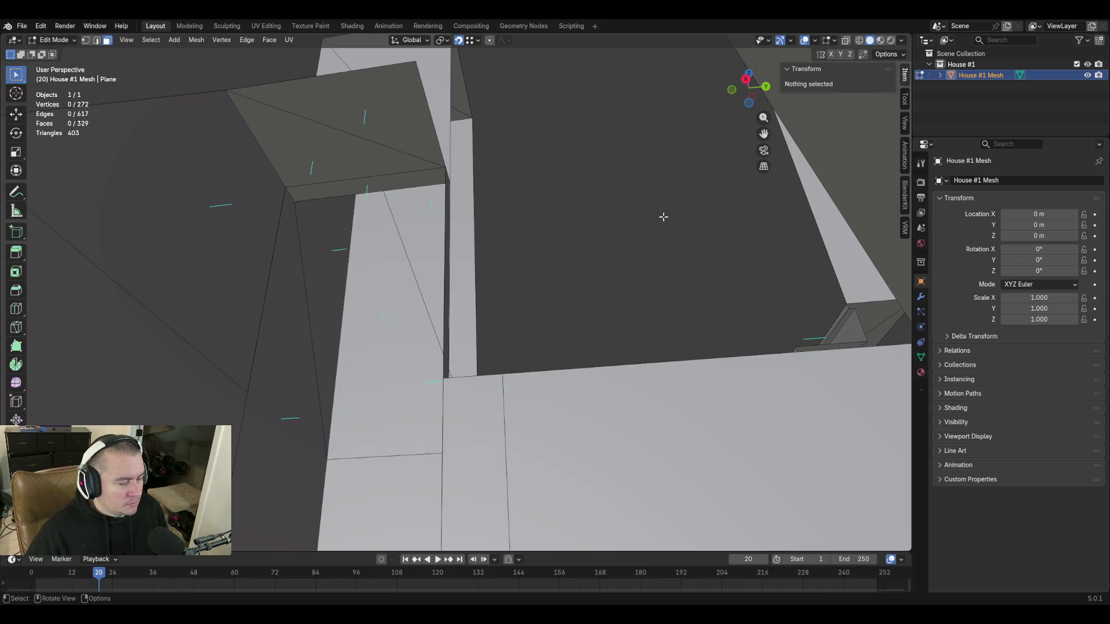
key(shift+grave)
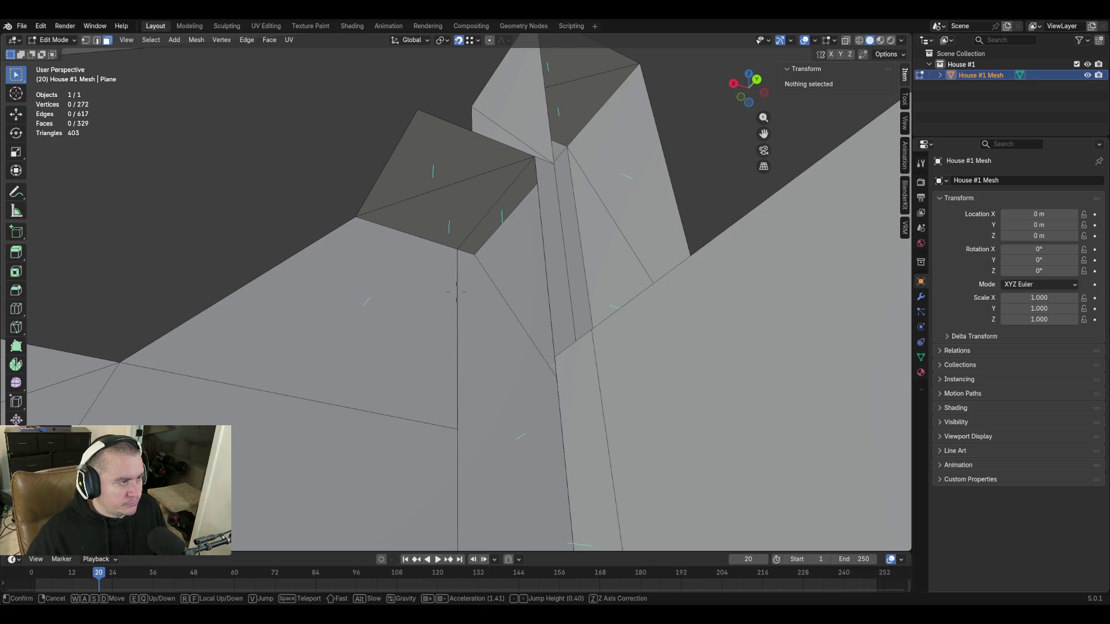
Extrude the thin wall-top face 0.695 m along X, then undo the extrusion.
click(675, 161)
click(543, 240)
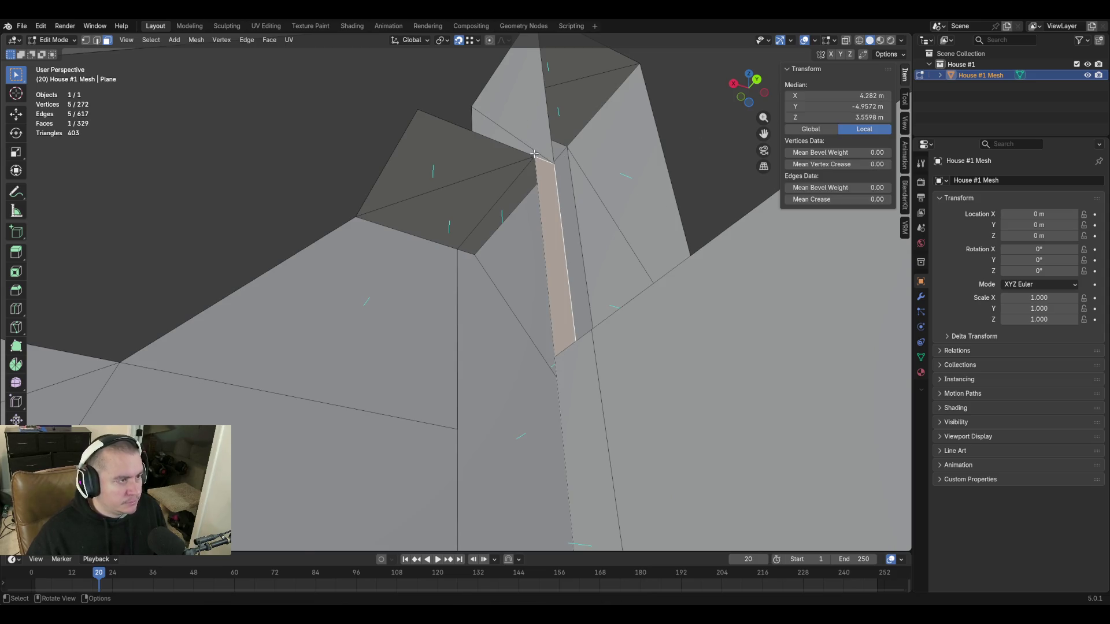
key(e)
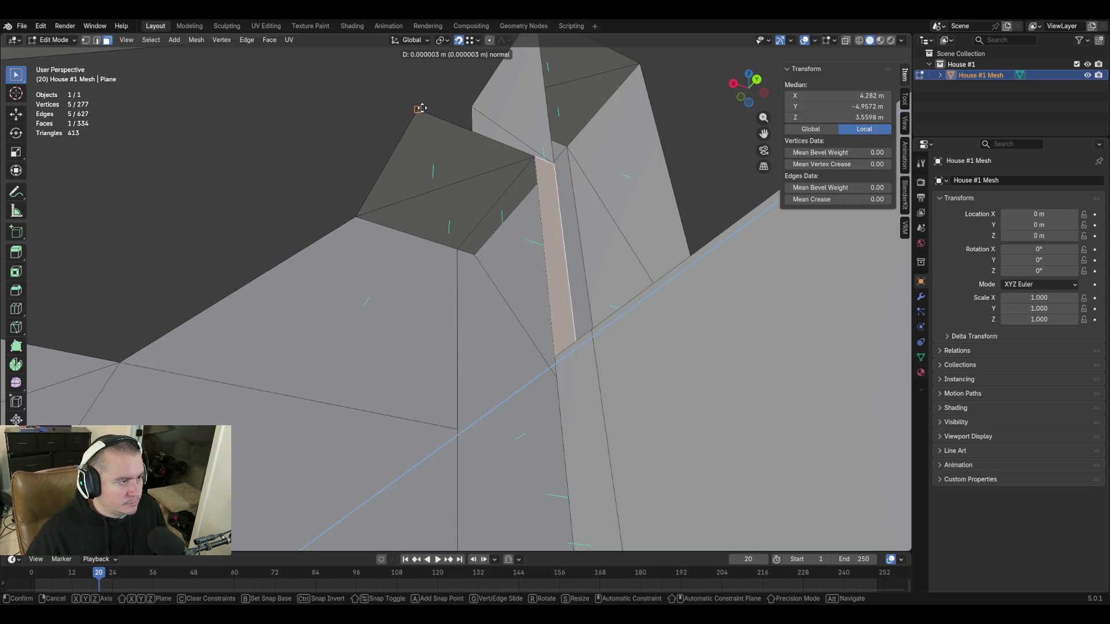
key(x)
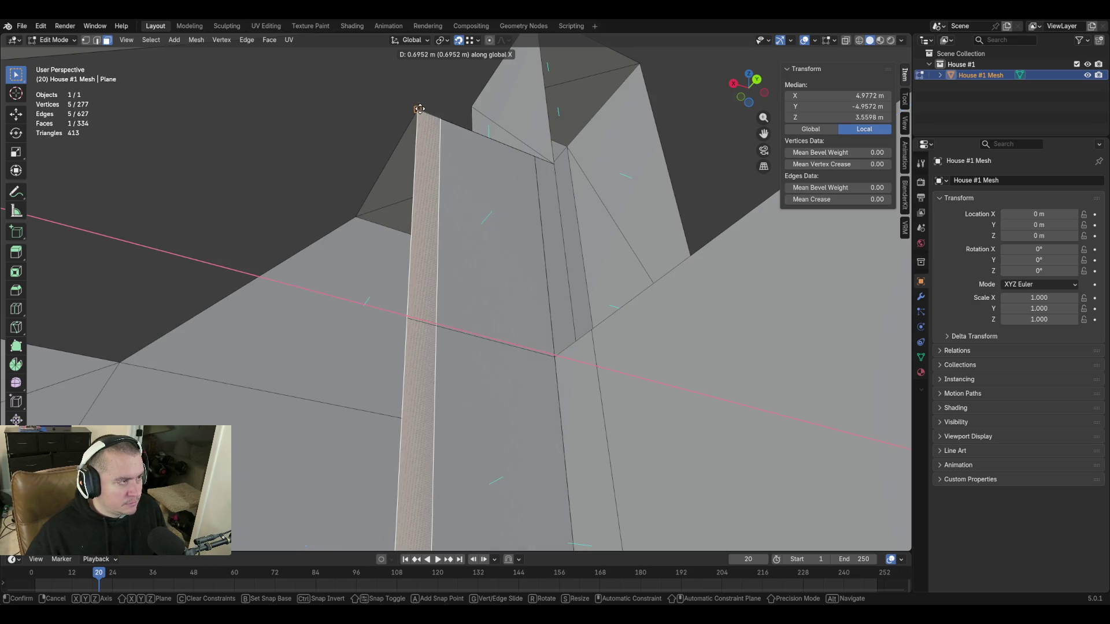
click(420, 110)
key(e)
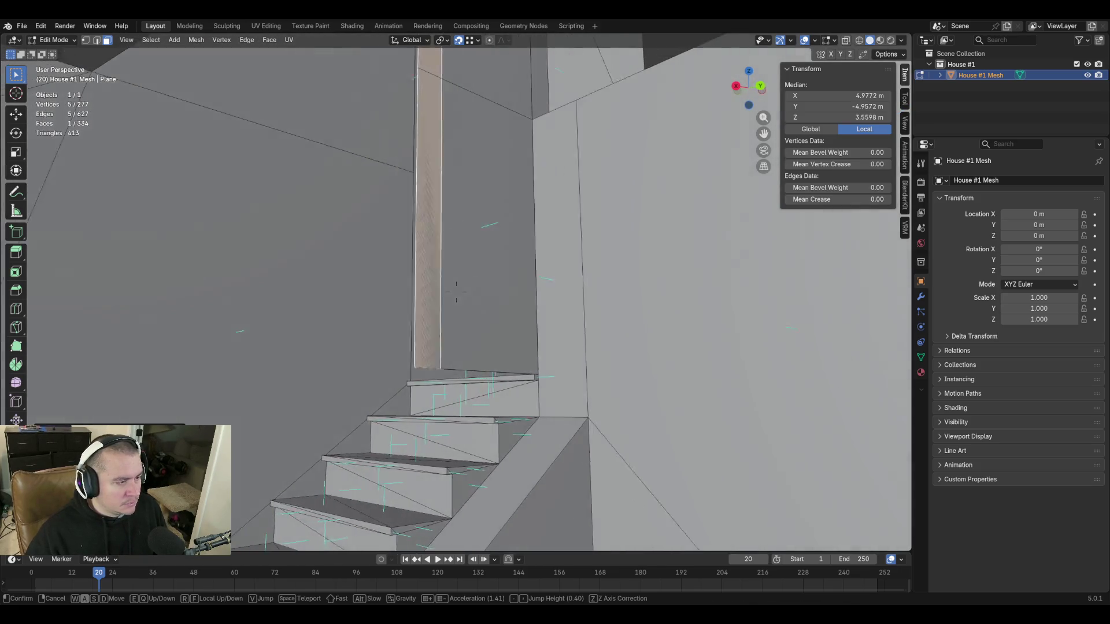
key(w)
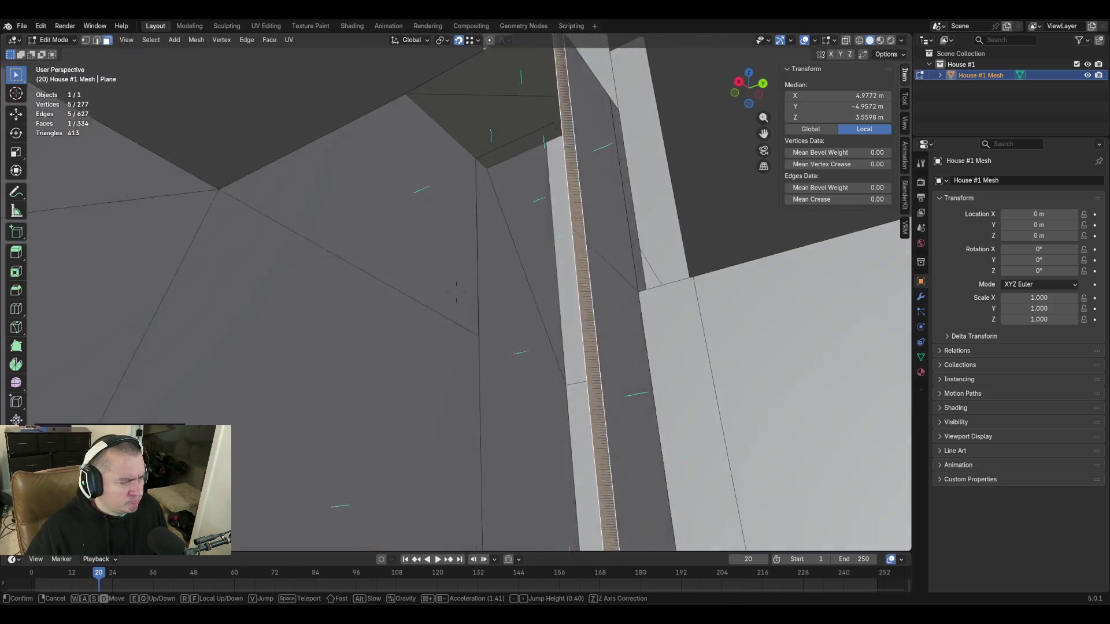
key(Escape)
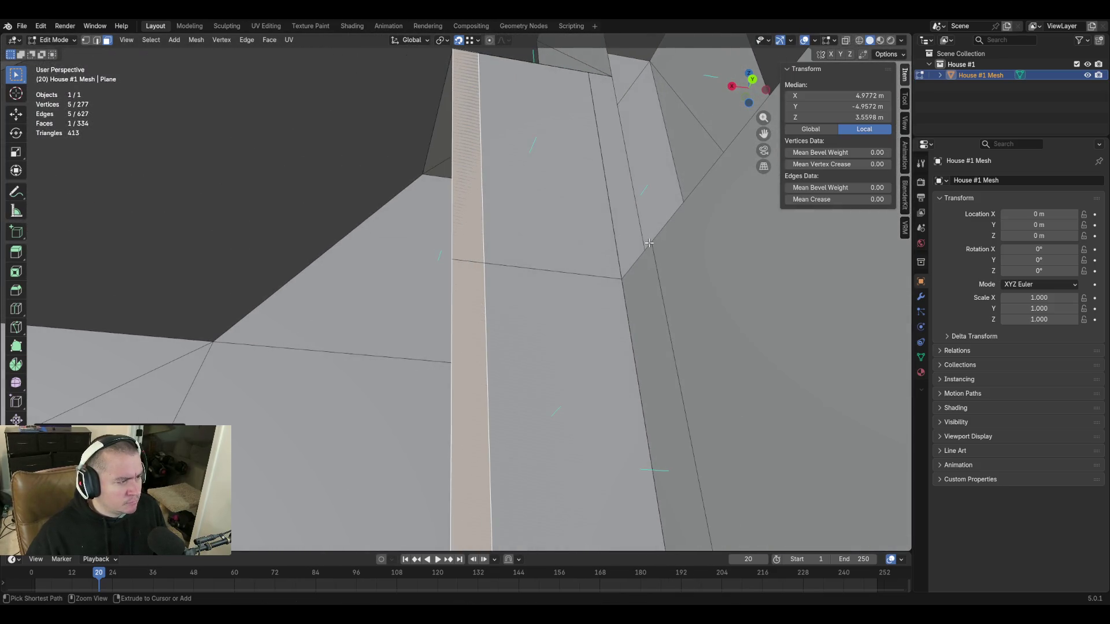
key(ctrl+z)
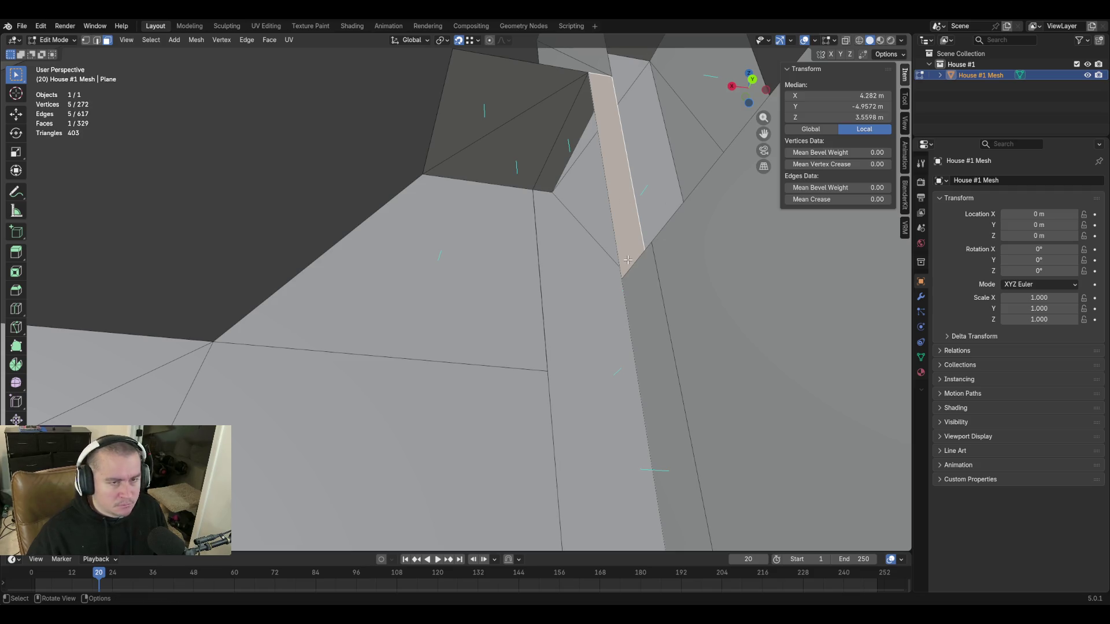
Delete only the face of the narrow strip beside the stairwell, keeping its edges.
key(shift+grave)
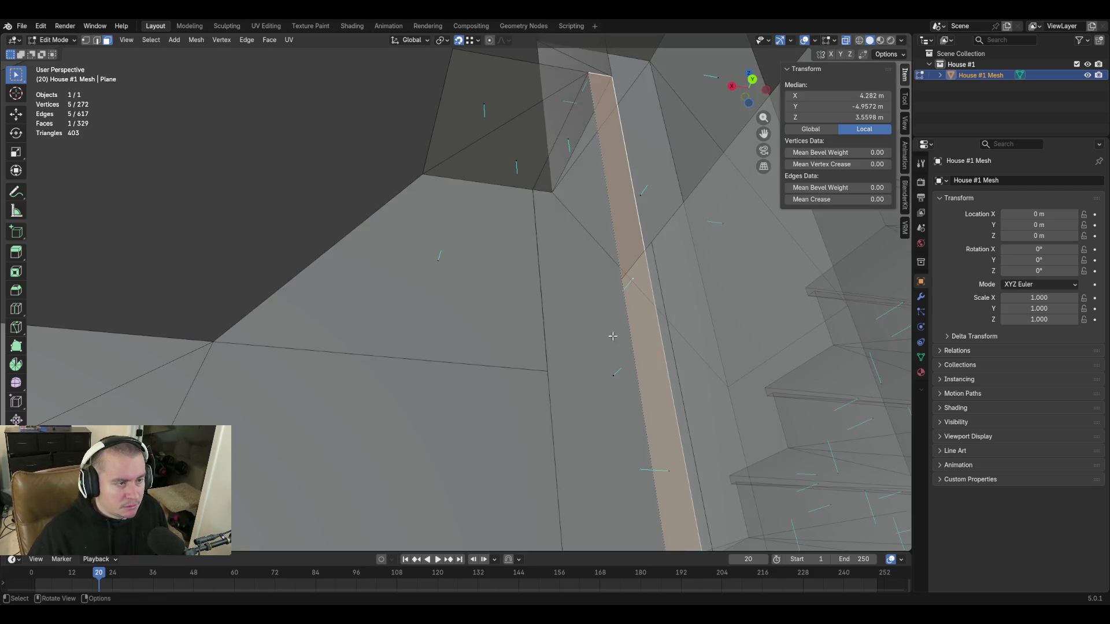
key(w)
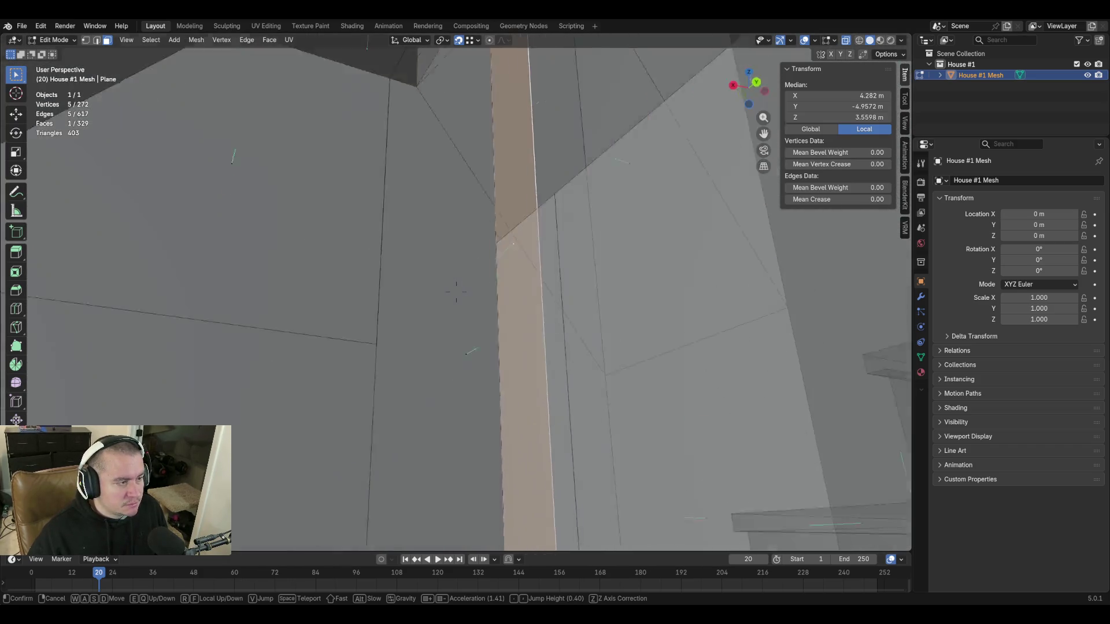
key(s)
click(456, 292)
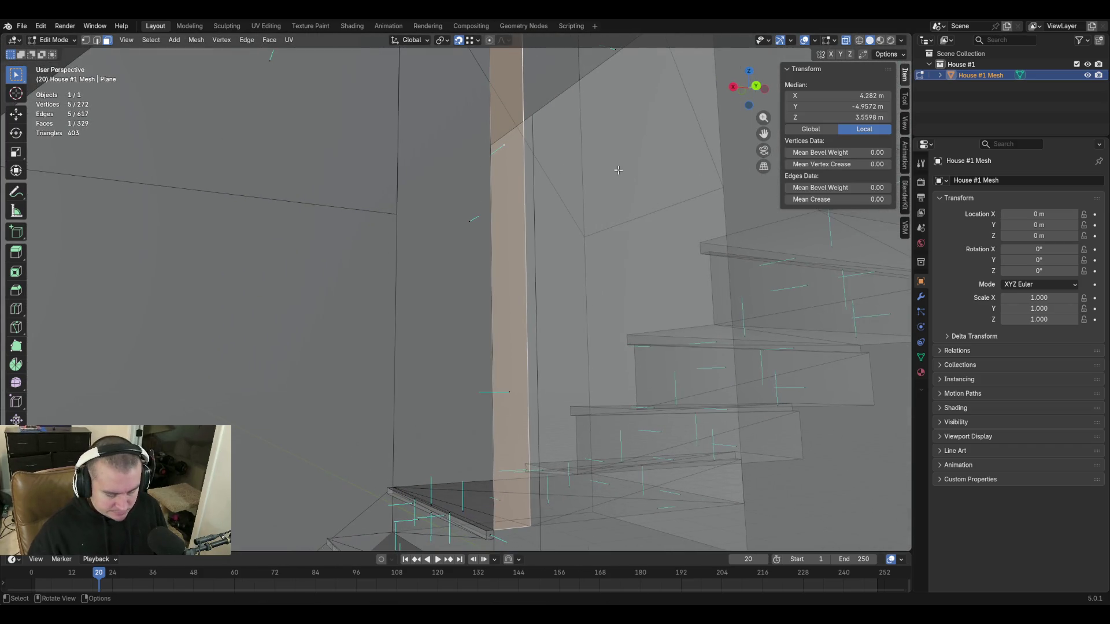
key(x)
click(607, 189)
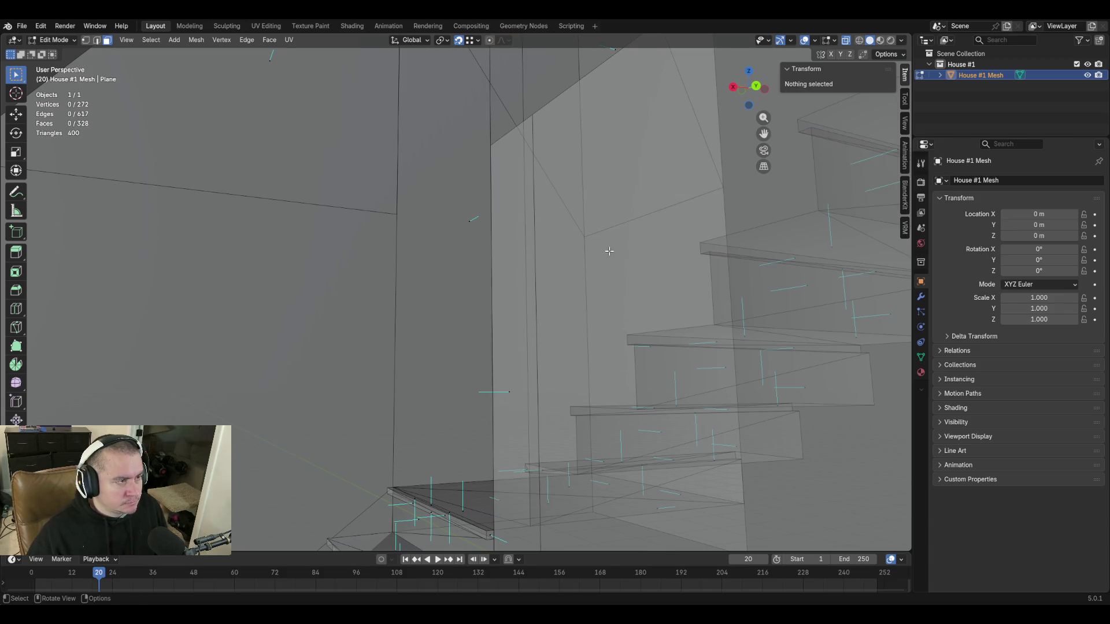
key(shift+grave)
click(580, 258)
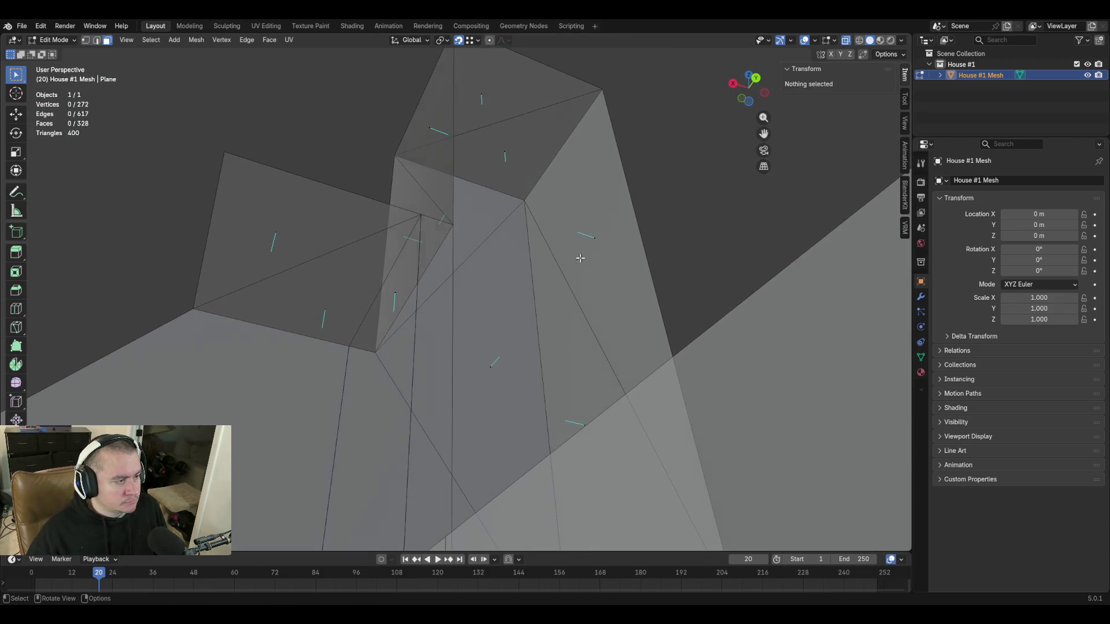
Extrude the vertical edge by the stairwell wall along X into a new face.
click(411, 326)
key(shift+grave)
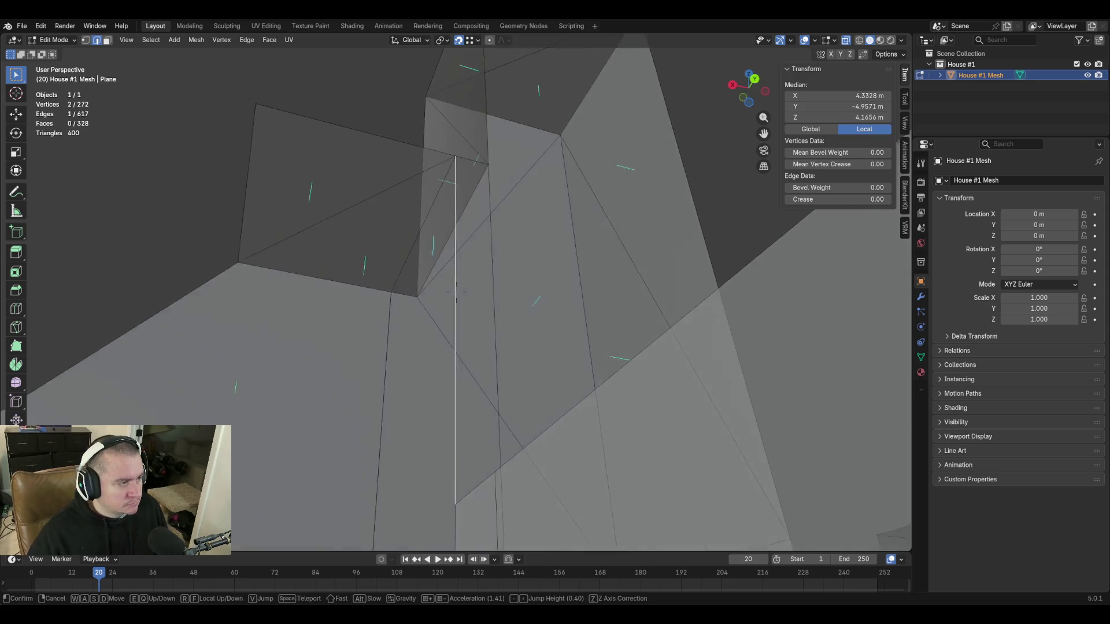
click(384, 116)
key(e)
key(x)
click(393, 126)
shift+middle_drag(611, 244, 616, 236)
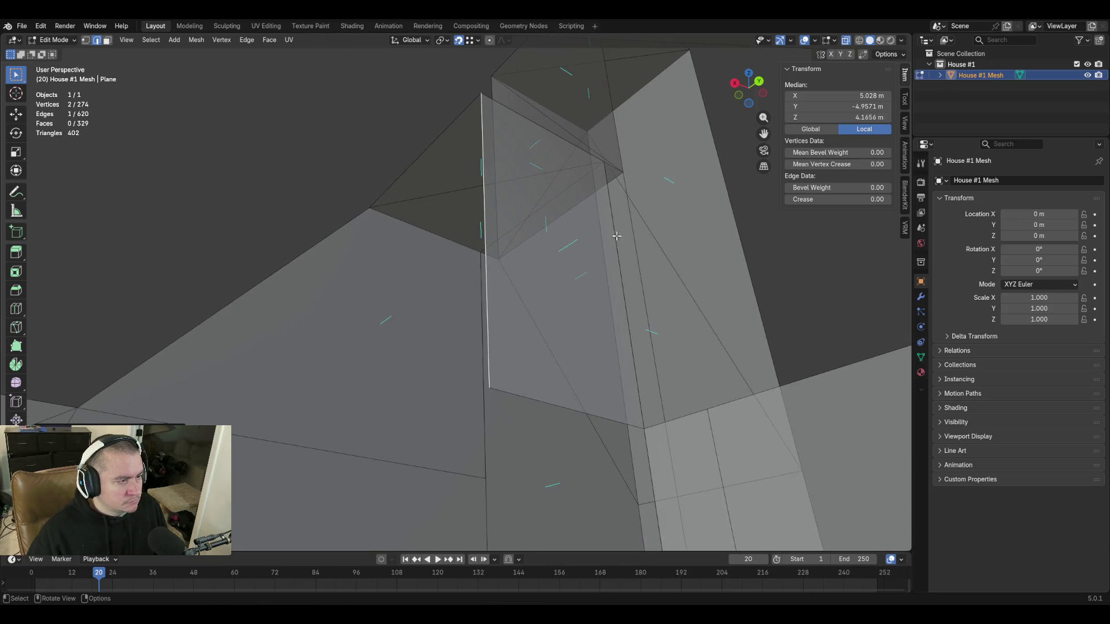
Flip the normal of the newly extruded face.
key(3)
click(561, 248)
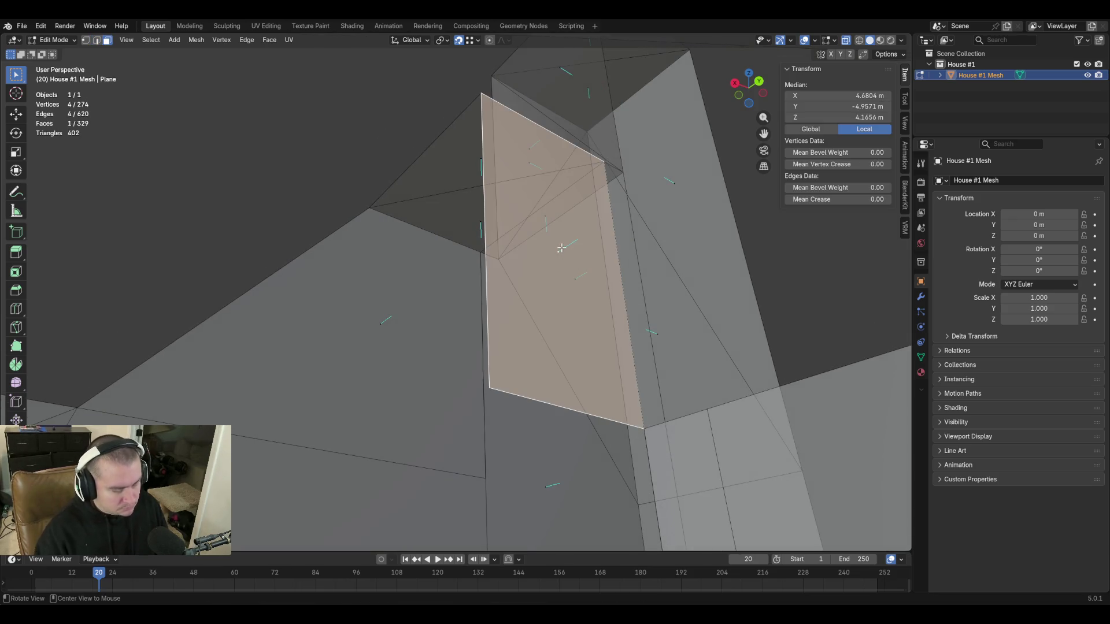
key(alt+n)
click(561, 248)
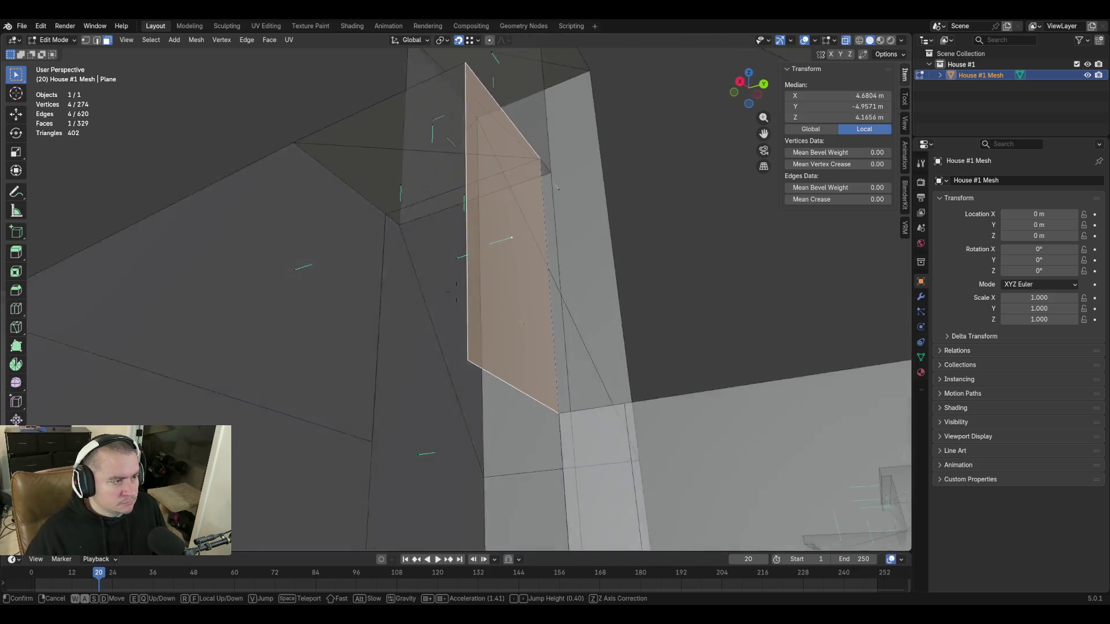
Turn off X-ray display and save blockout.blend.
click(456, 291)
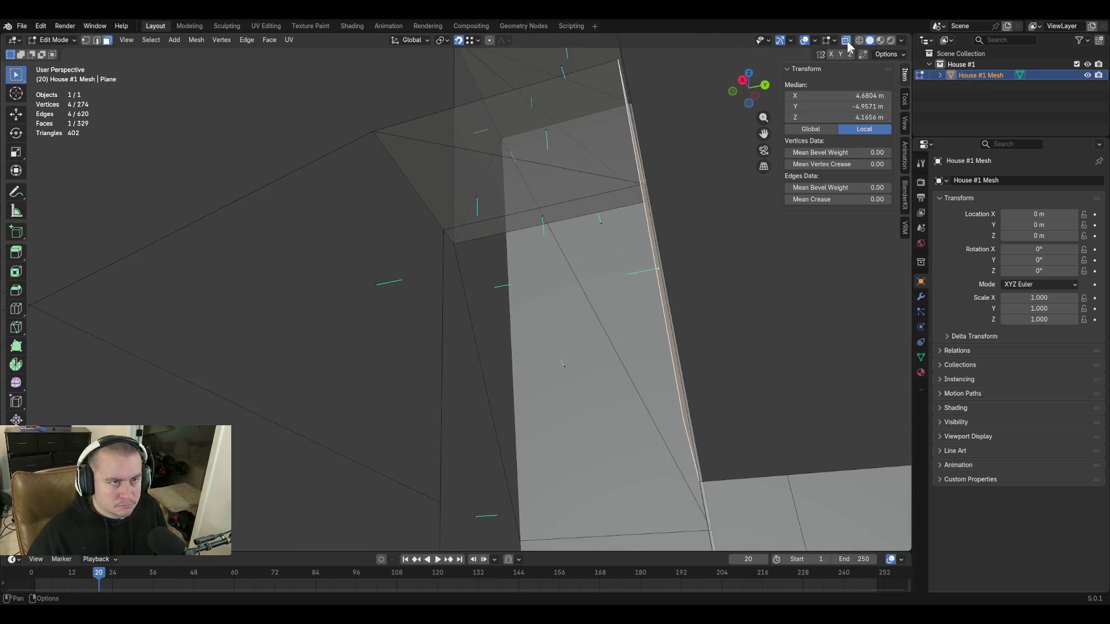
click(847, 41)
key(shift+grave)
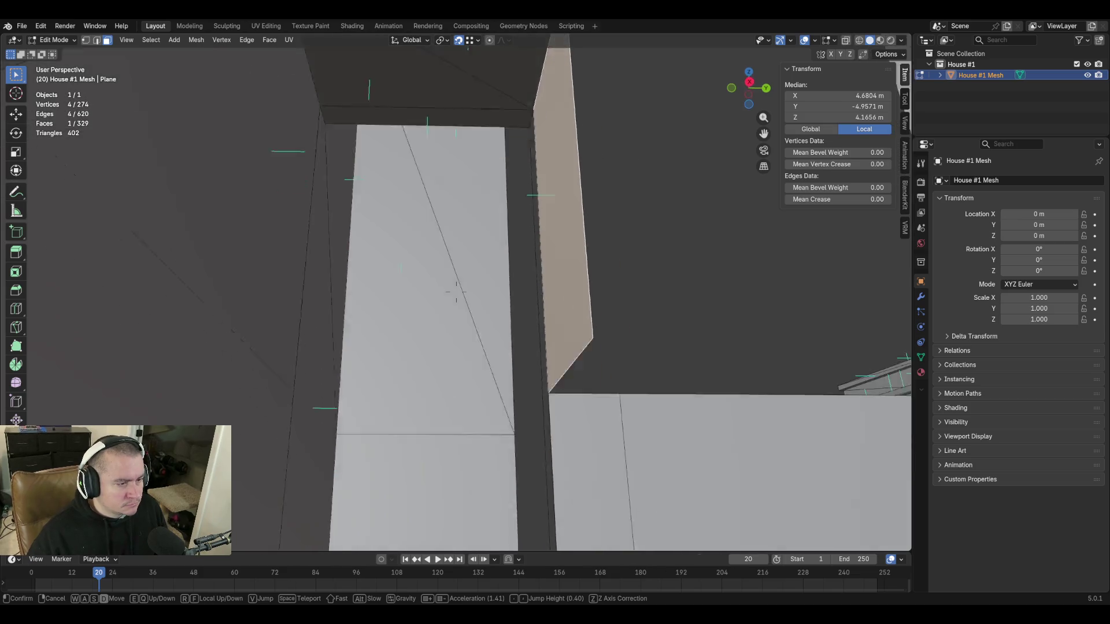
key(ctrl+s)
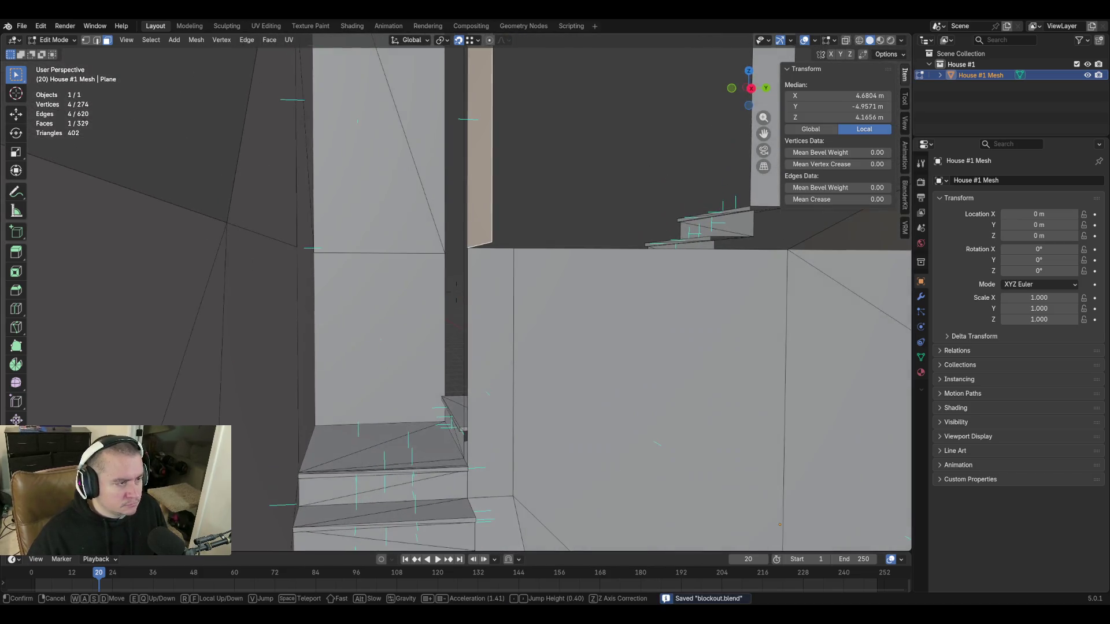
Select the edge along the wall top beside the gap in edge mode.
key(w)
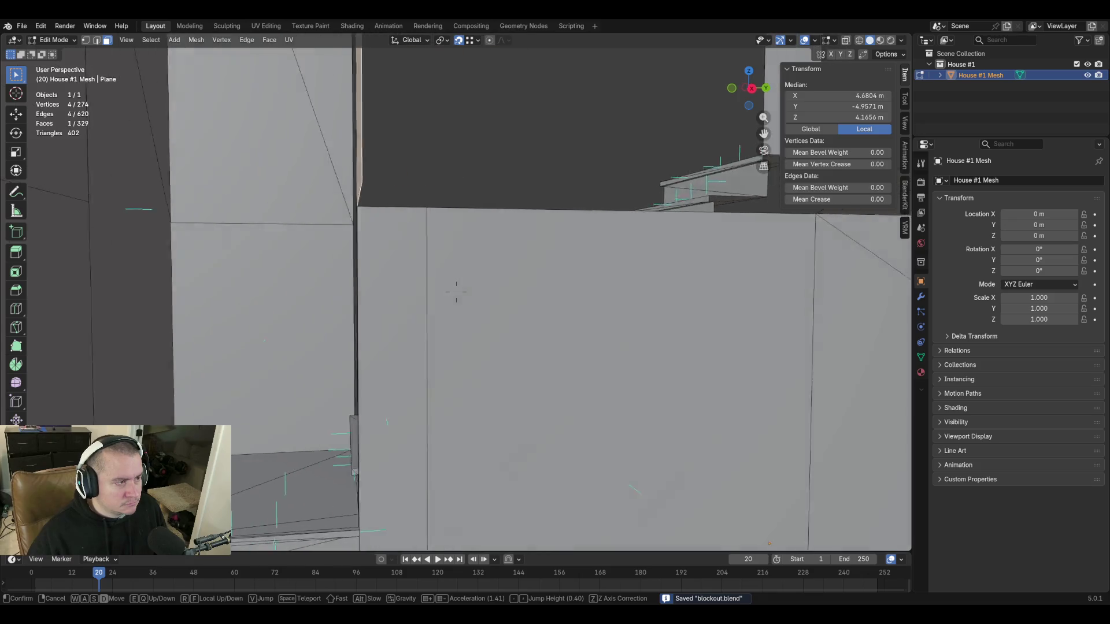
key(s)
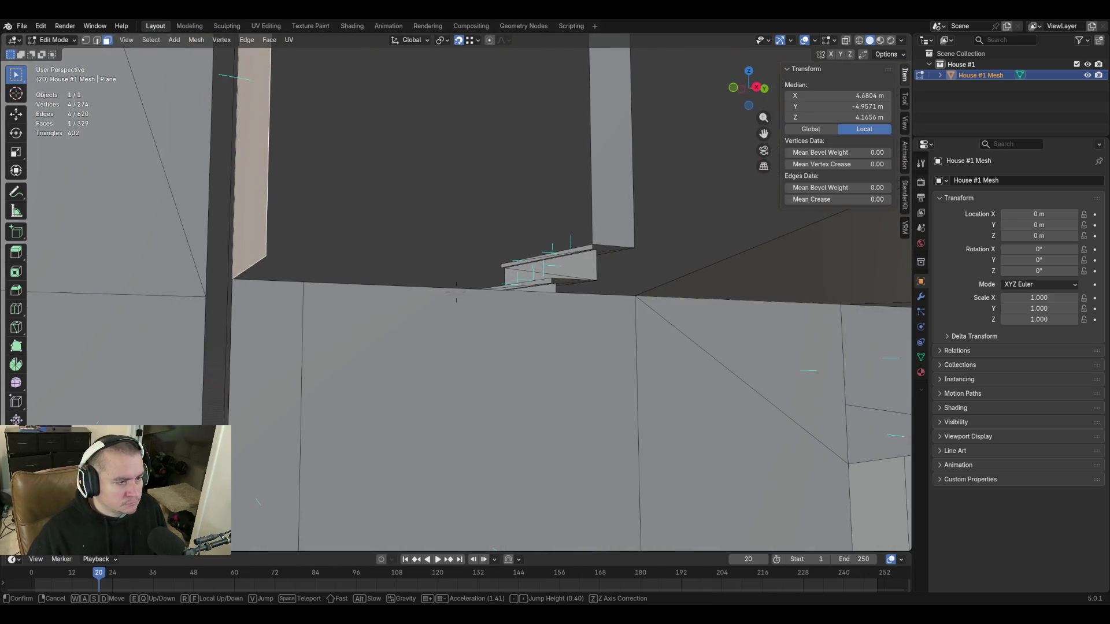
click(456, 293)
key(2)
click(691, 276)
key(shift+grave)
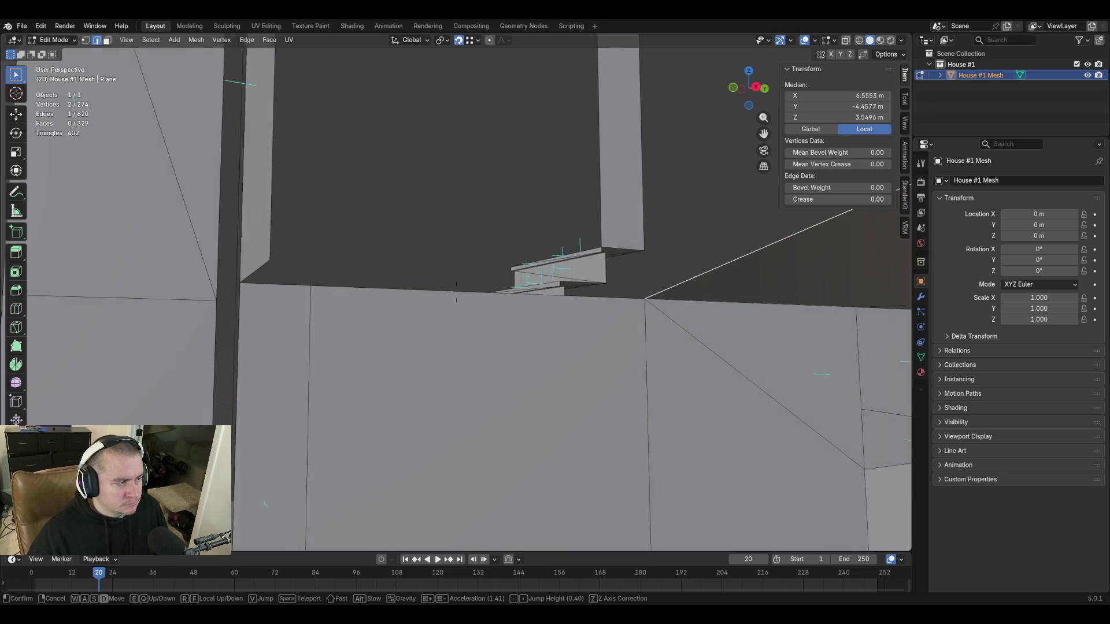
Add a second gap edge, fill a face between them, then undo the wrong fill.
click(765, 321)
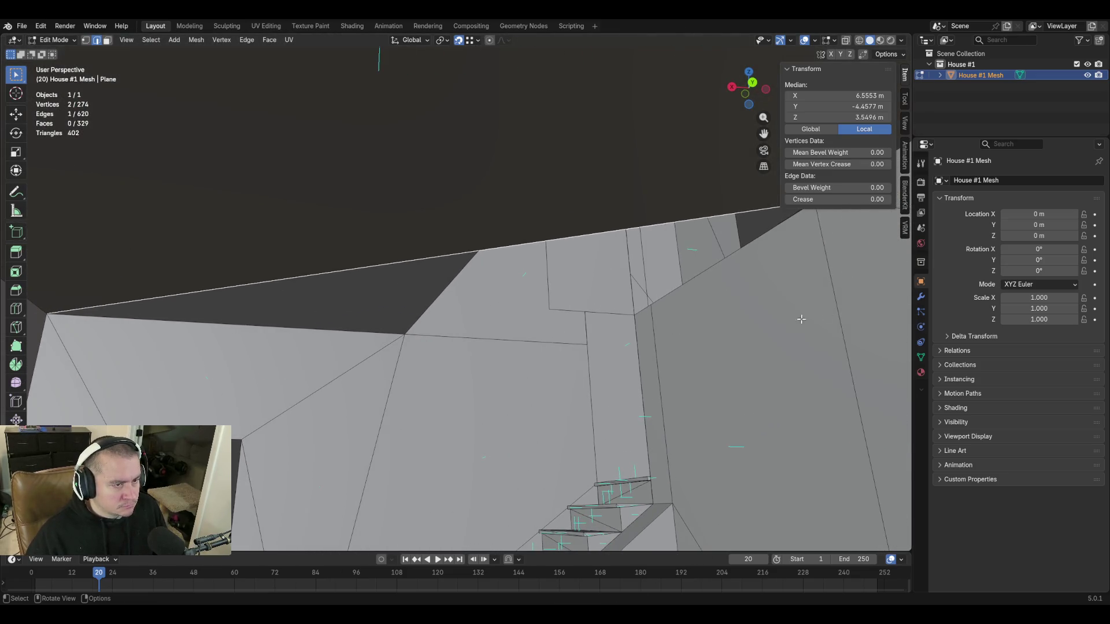
click(738, 287)
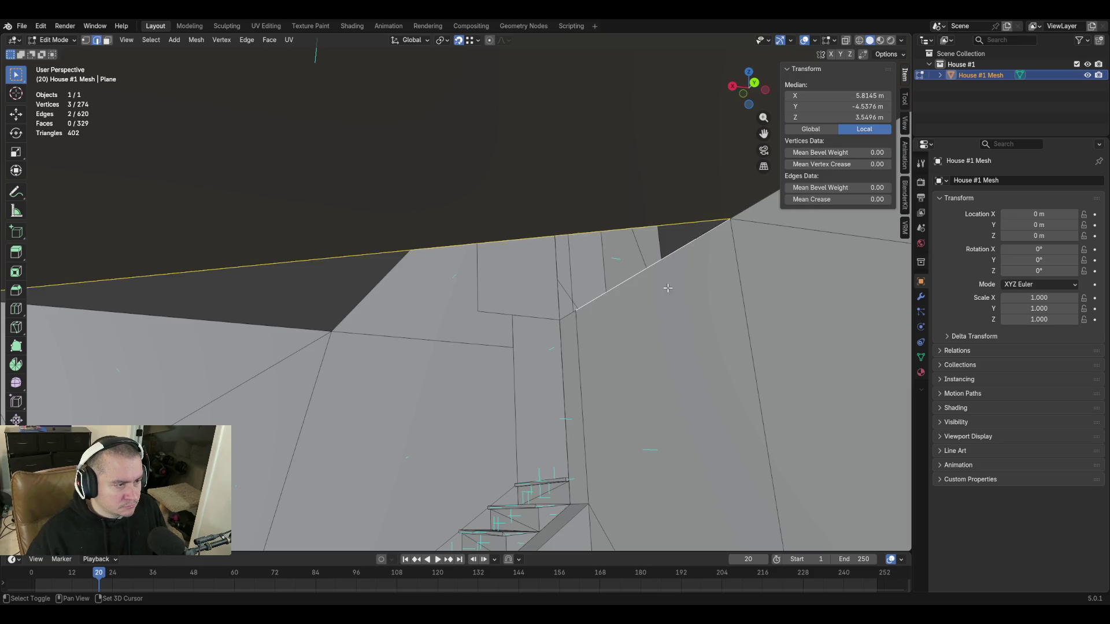
key(f)
key(shift+grave)
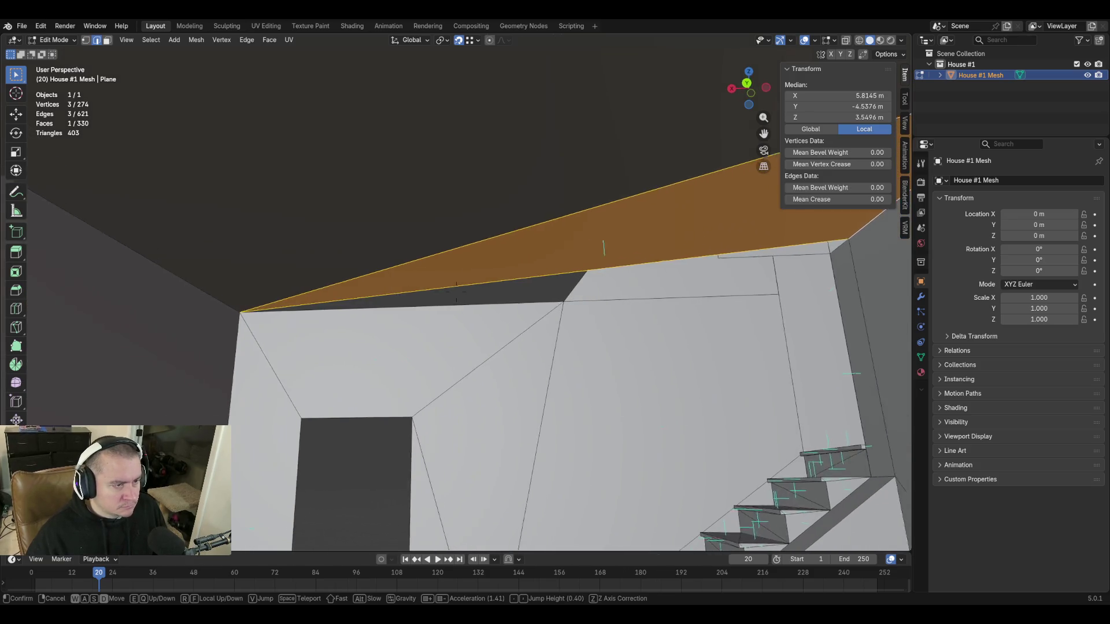
key(s)
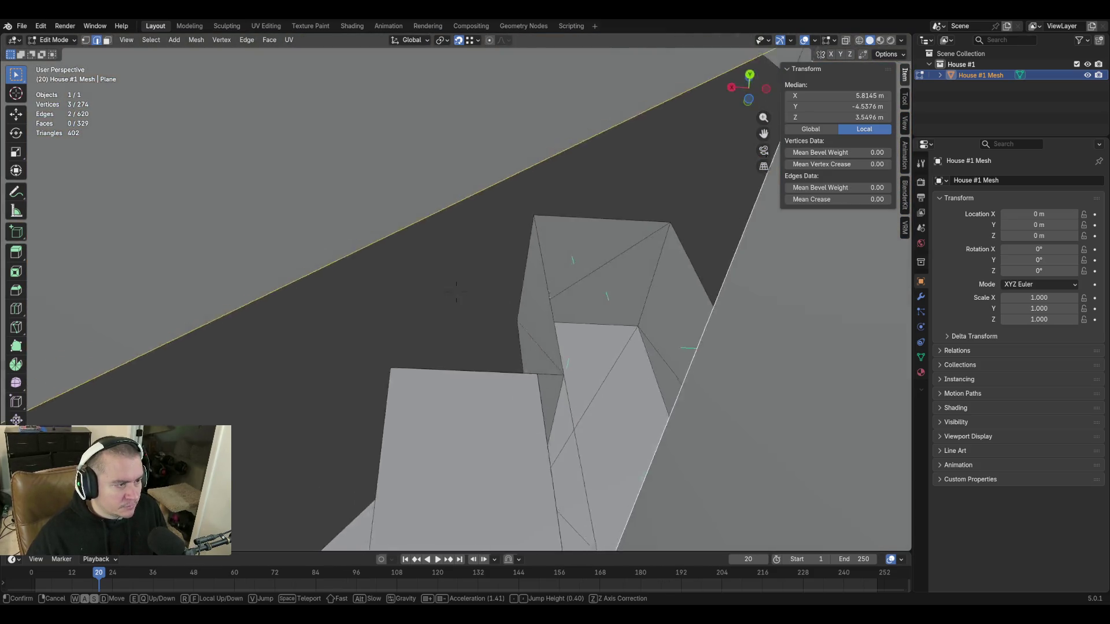
key(w)
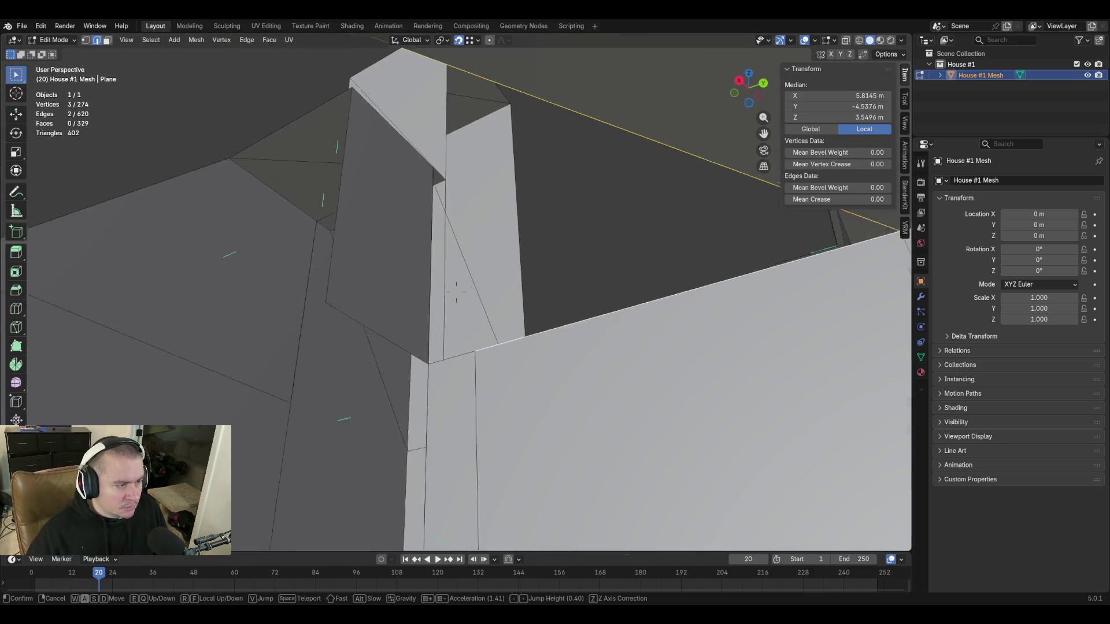
click(367, 361)
key(ctrl+z)
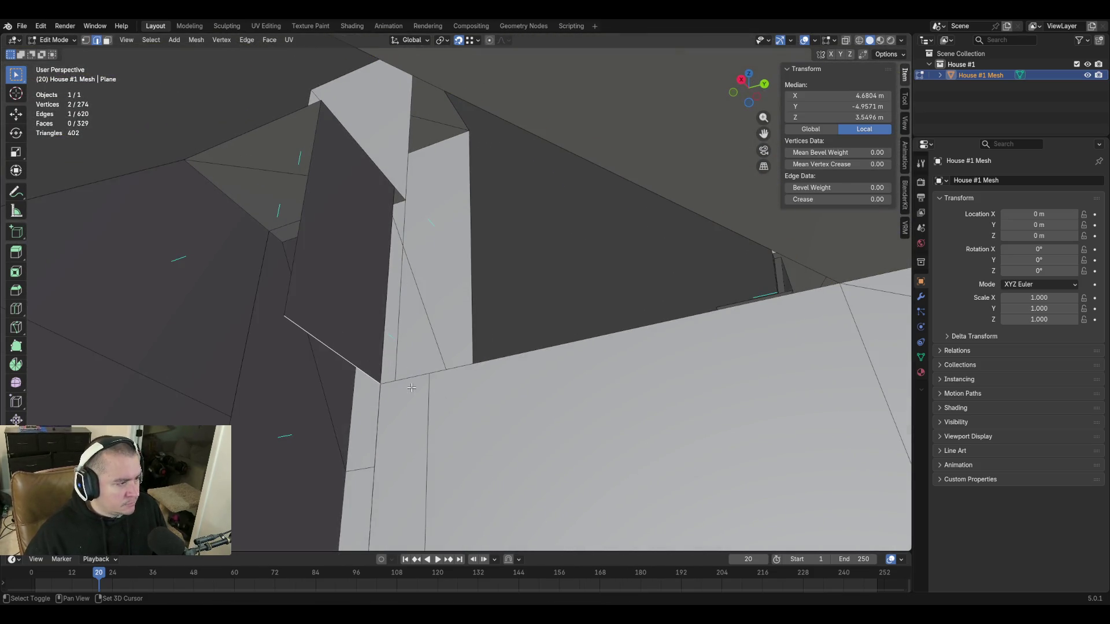
Fill the small corner gap with a triangle, then fill between its top edge and the wall-top edge.
key(f)
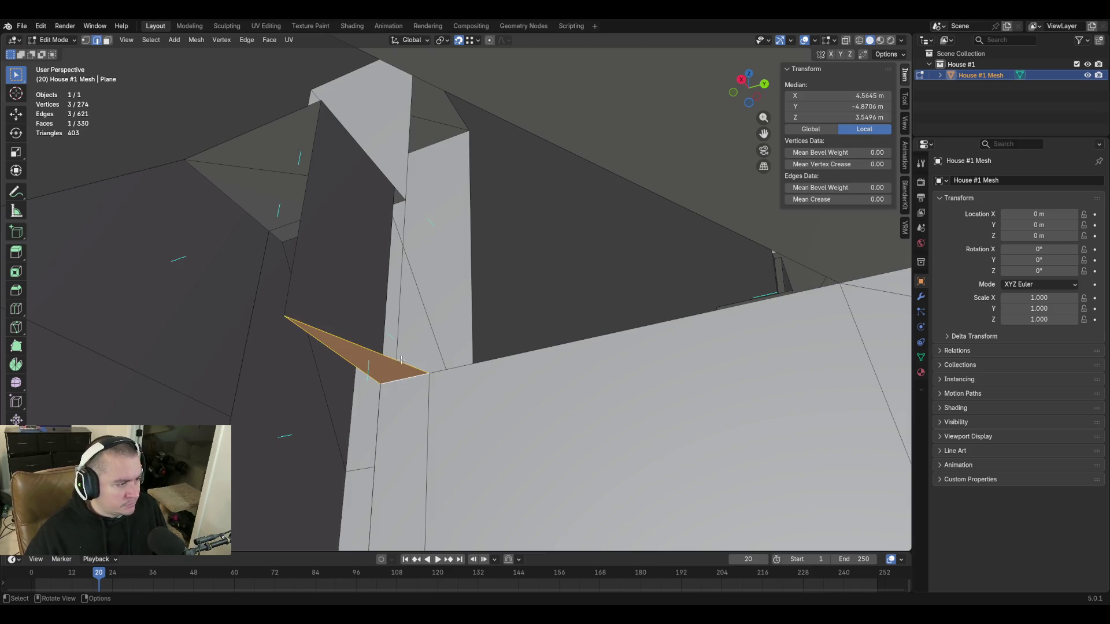
click(401, 360)
shift+click(497, 356)
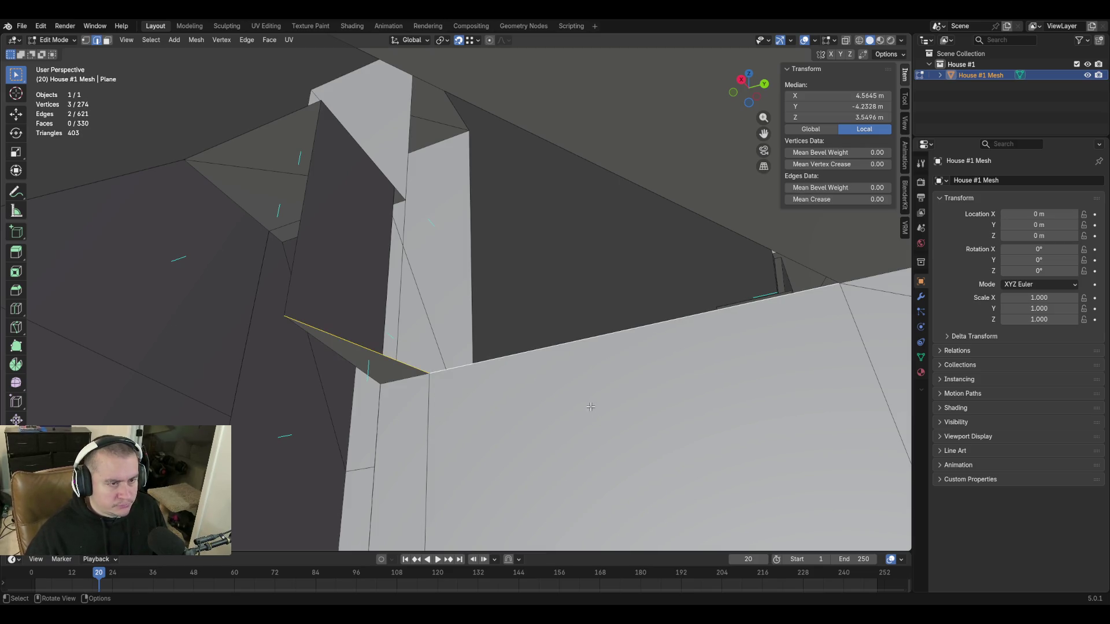
key(f)
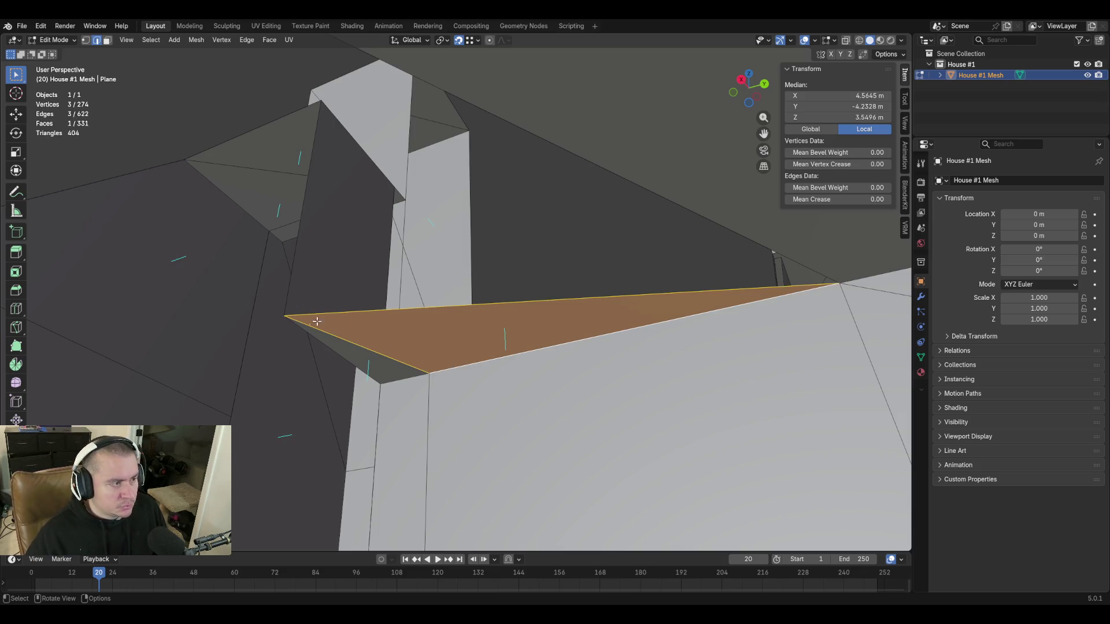
Extrude a corner vertex along X in vertex mode, then select the floor-corner vertex.
key(1)
click(286, 316)
key(shift+grave)
key(w)
key(w)
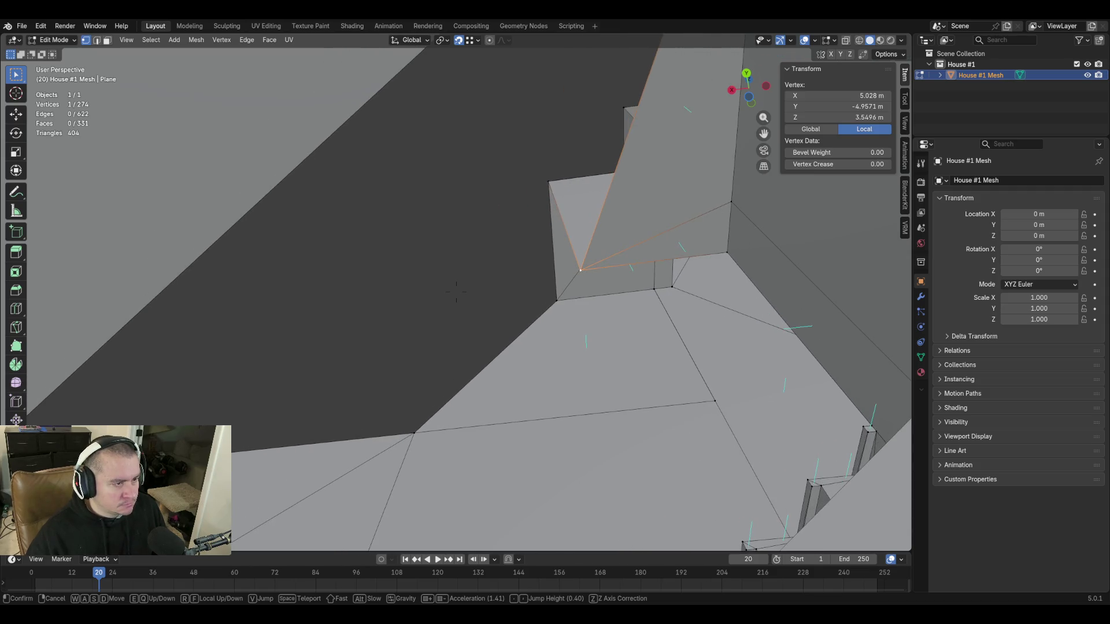
click(700, 416)
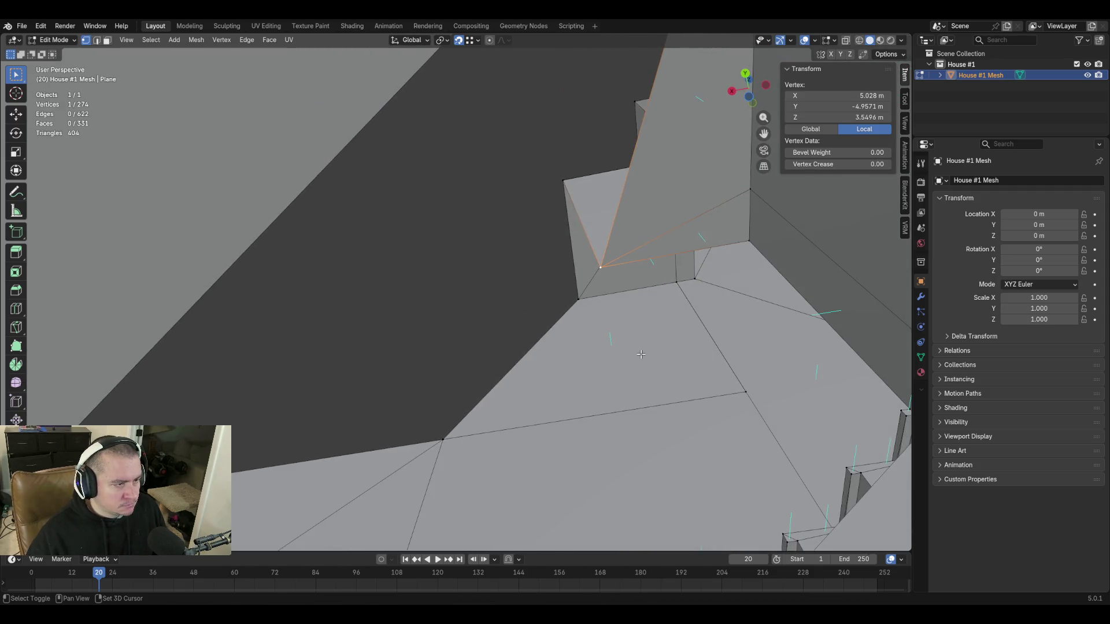
key(e)
key(x)
click(494, 407)
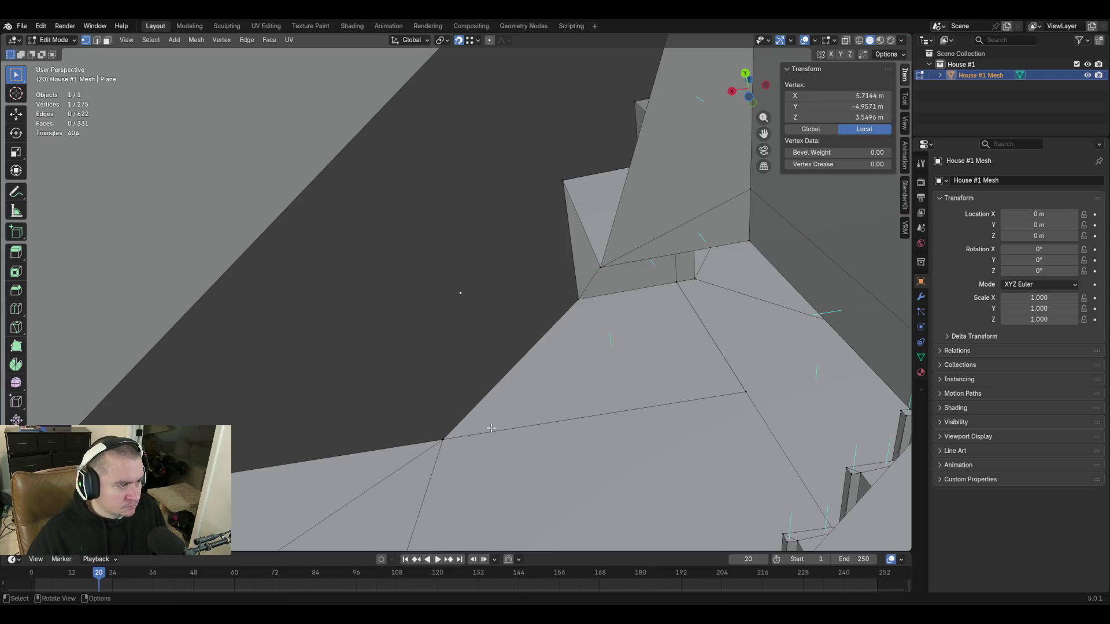
click(444, 439)
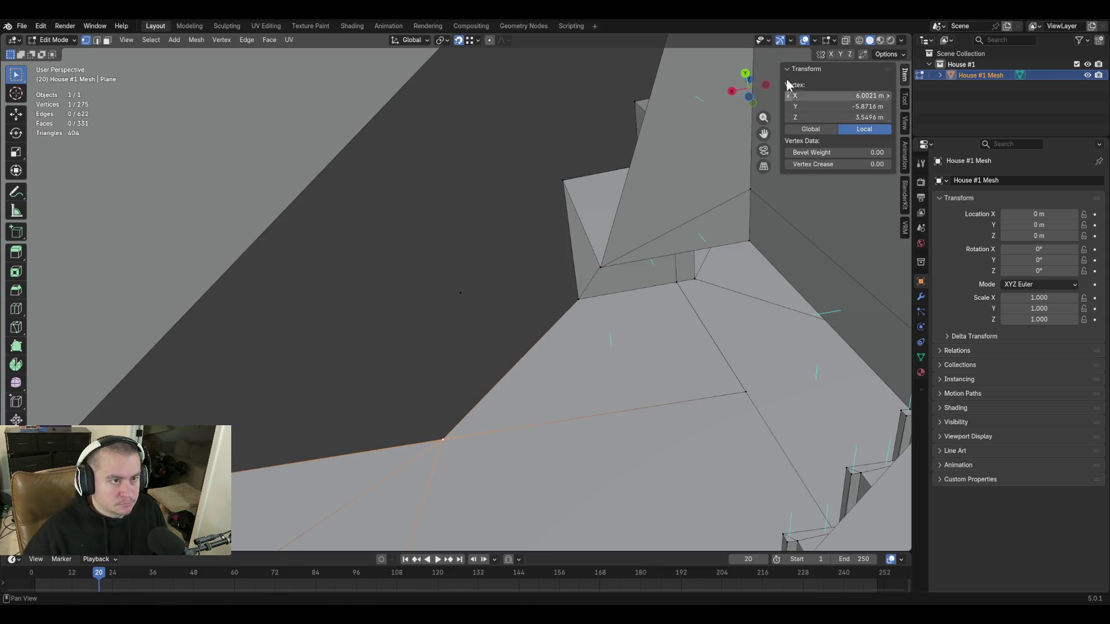
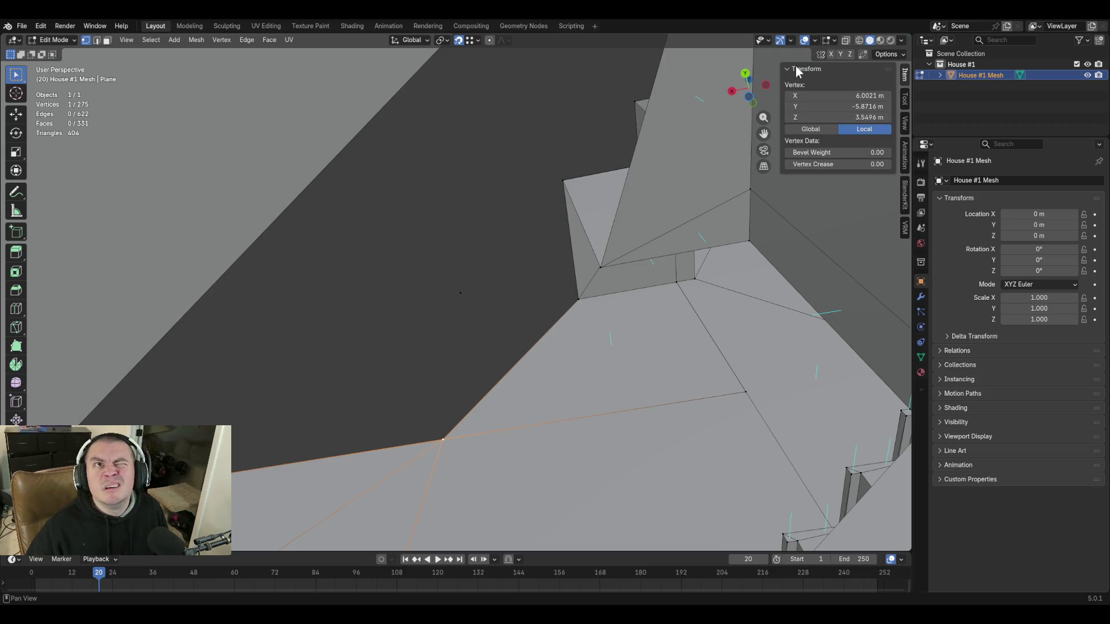
Copy the reference vertex's X value onto another stair-side vertex, setting it to 6.0021 m.
click(835, 96)
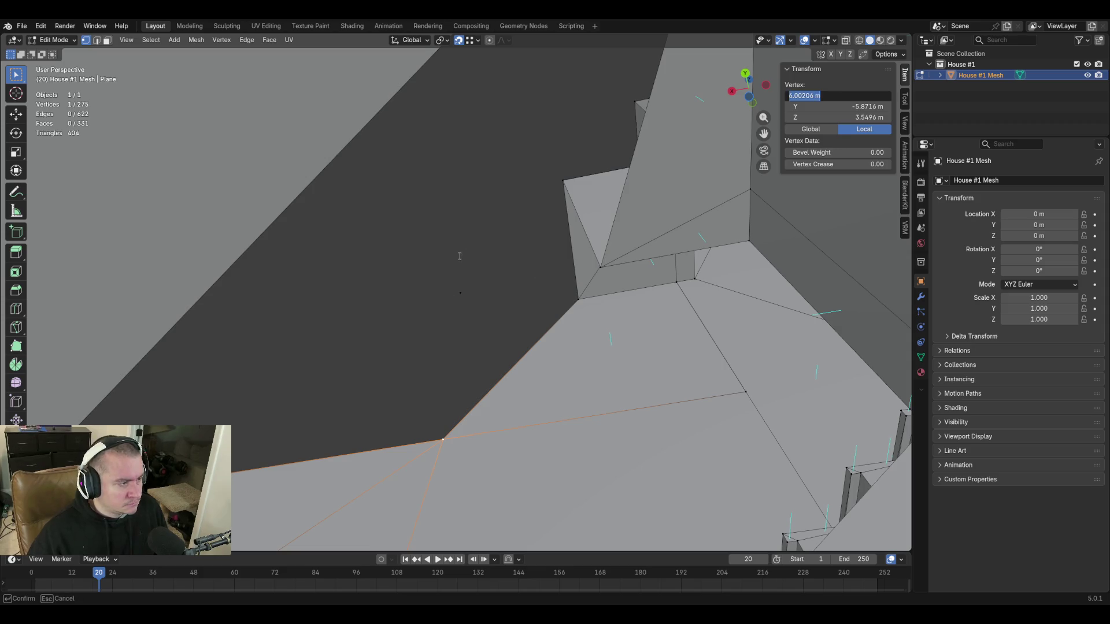
key(Escape)
click(488, 299)
click(832, 95)
text(6.00206 m)
key(Return)
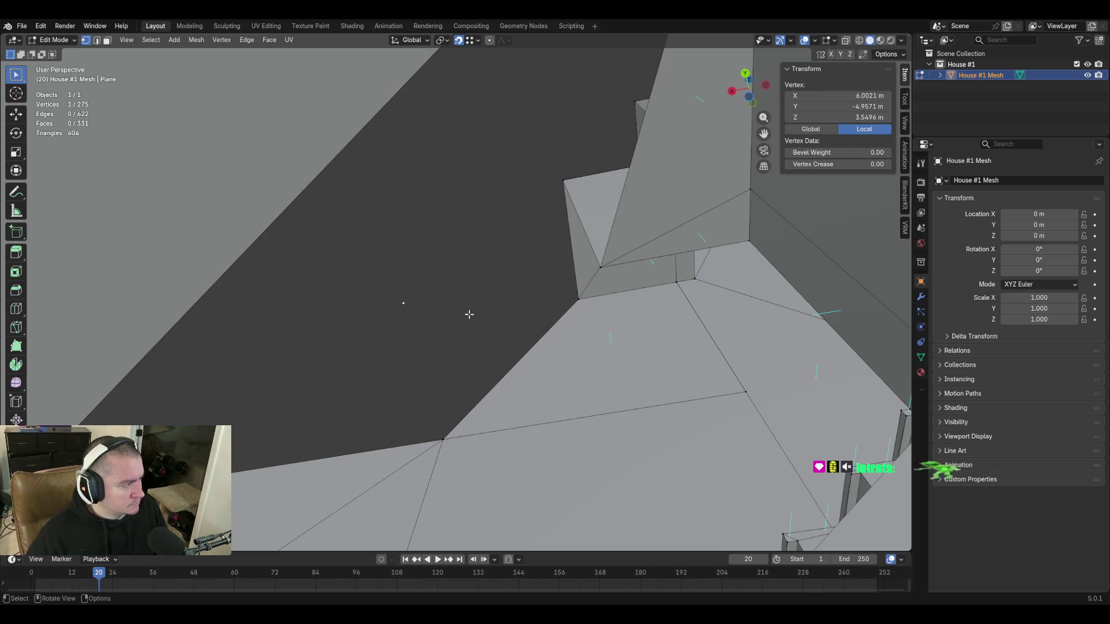
Join the aligned vertex to the other stair-side vertex with a new edge.
shift+click(442, 438)
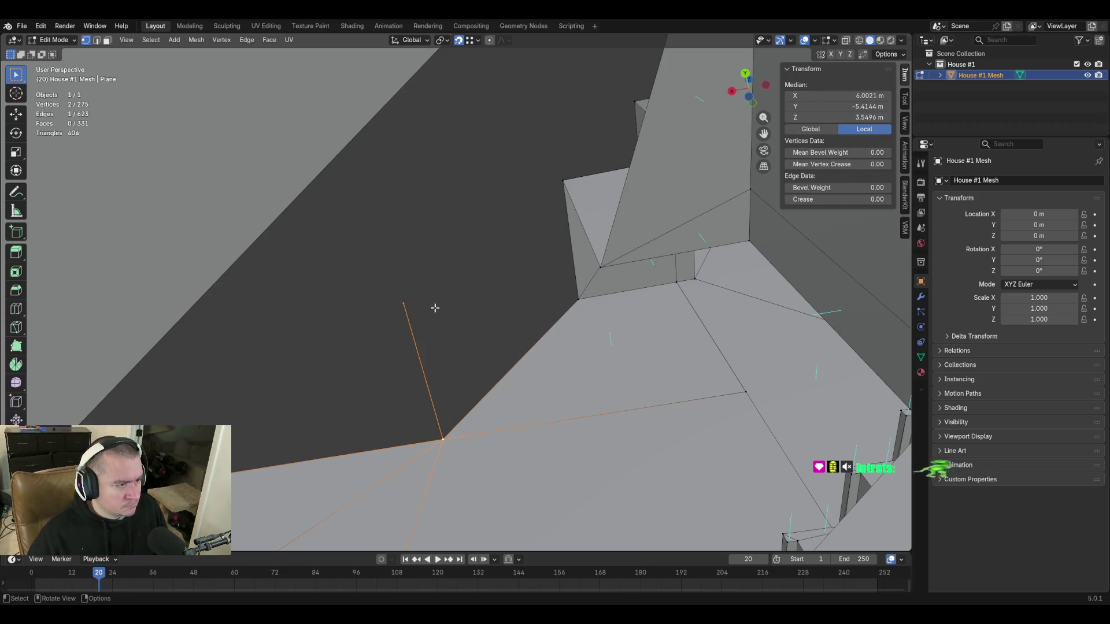
key(ctrl+z)
shift+click(599, 267)
key(f)
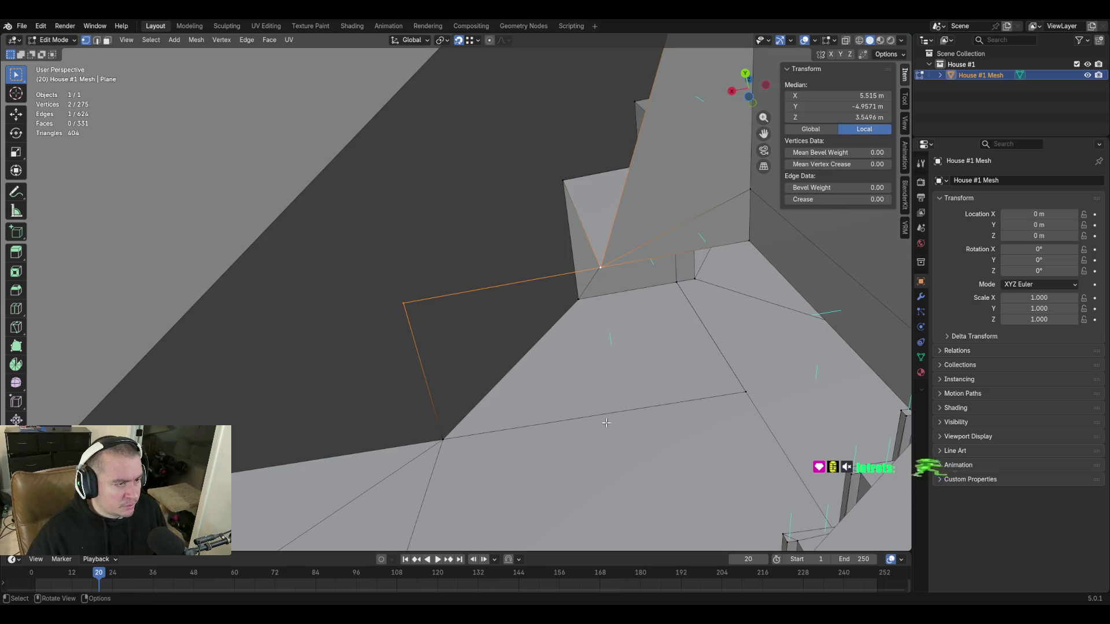
Fill a quad face across the gap, then a triangle face from the diagonal edge beside it.
key(shift+grave)
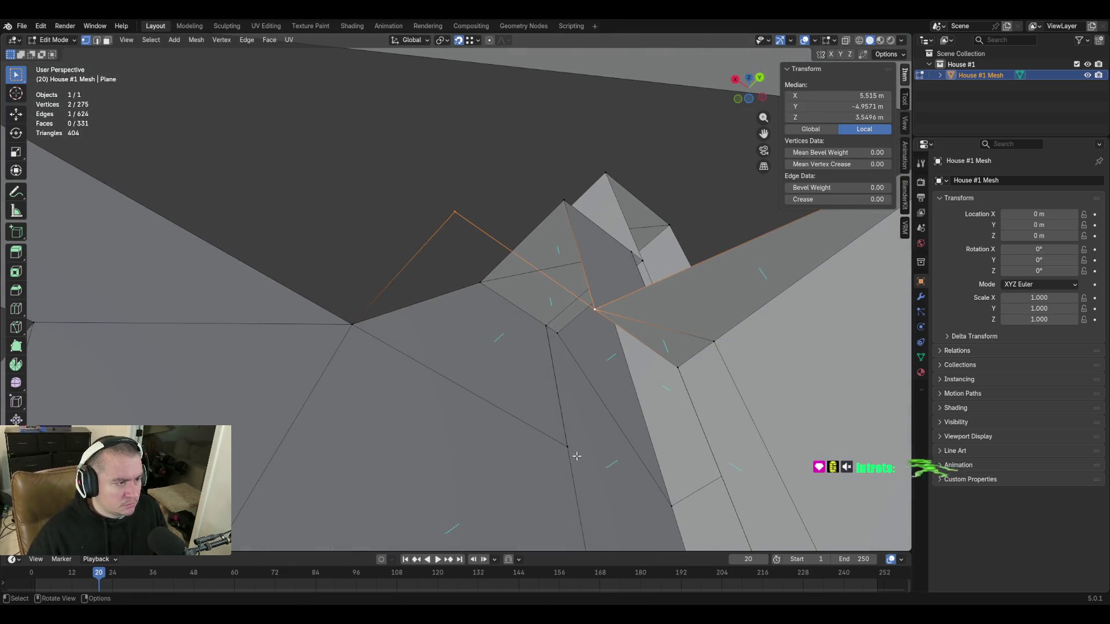
click(456, 292)
key(2)
key(f)
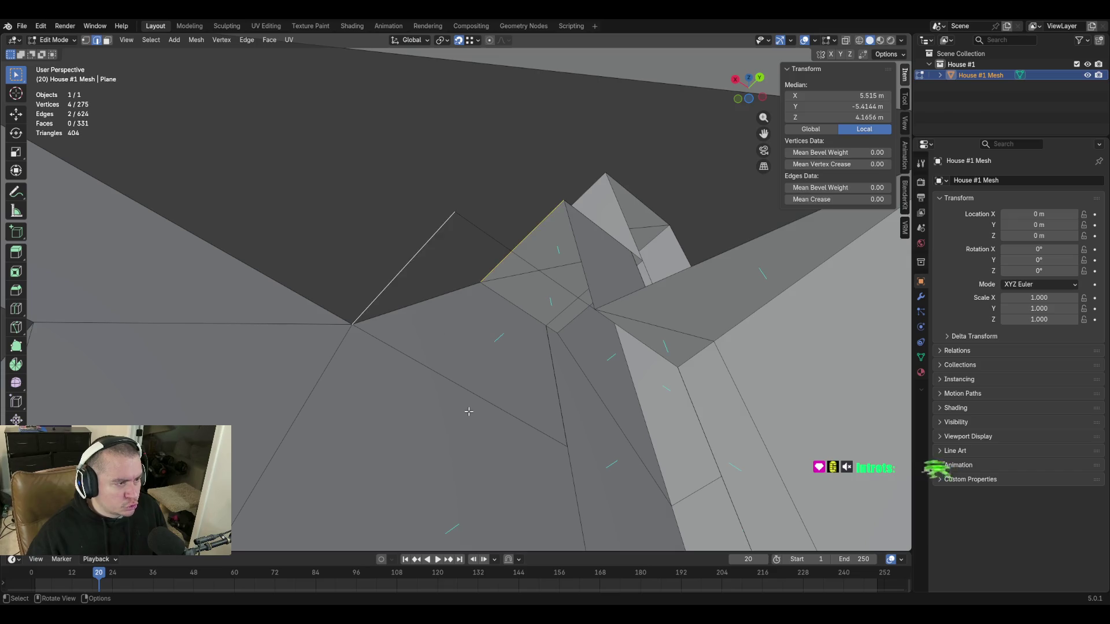
click(600, 269)
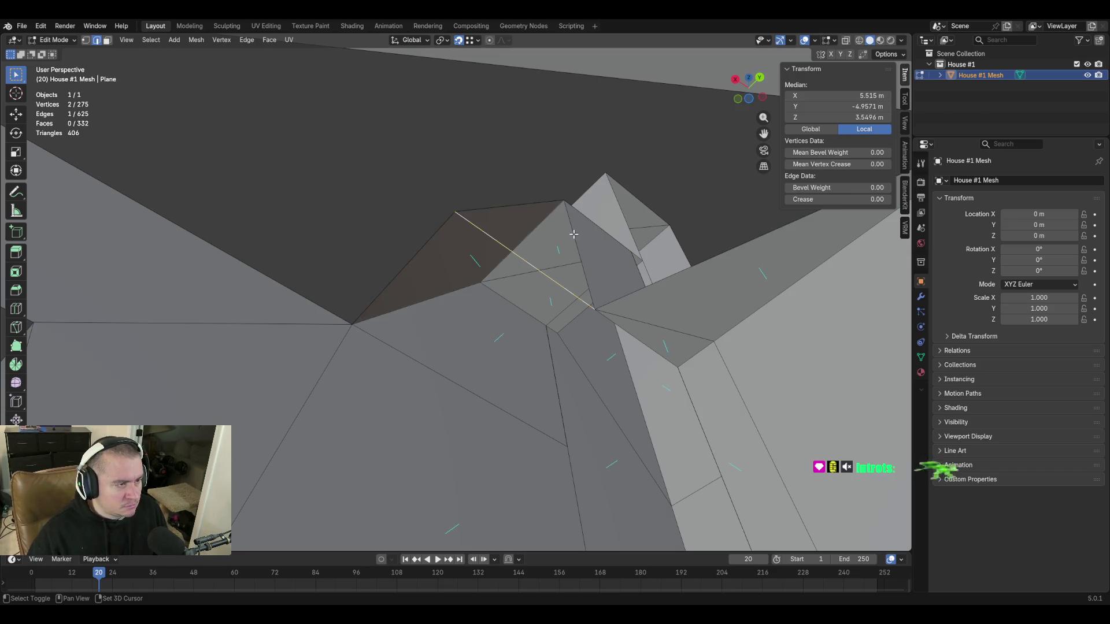
key(f)
Fly through the mesh to inspect the two new faces from several angles.
key(shift+grave)
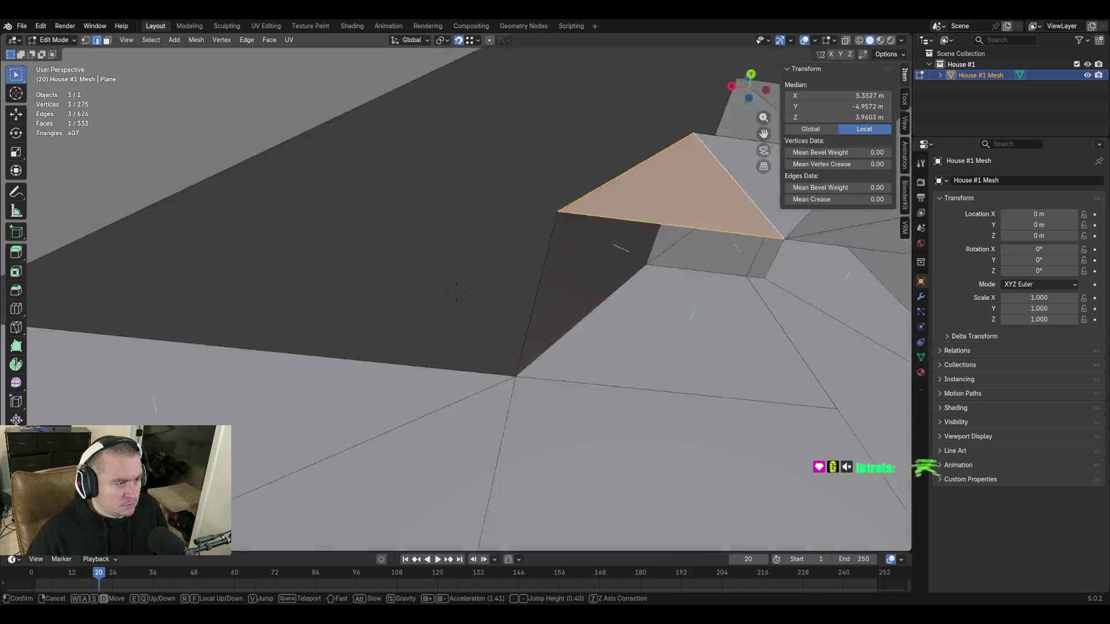
key(w)
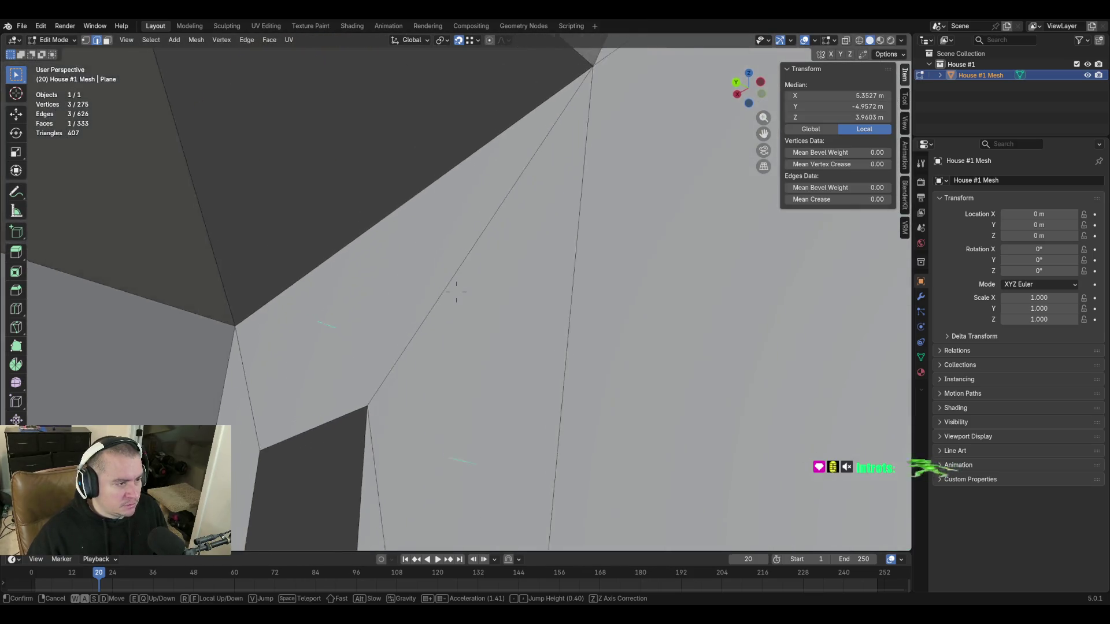
key(s)
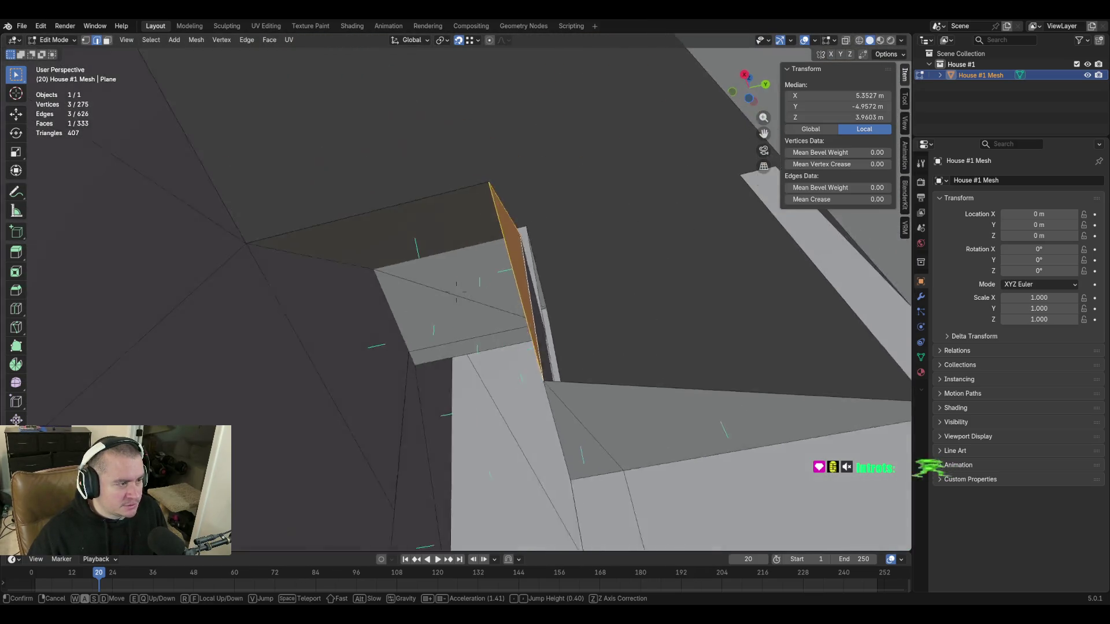
key(w)
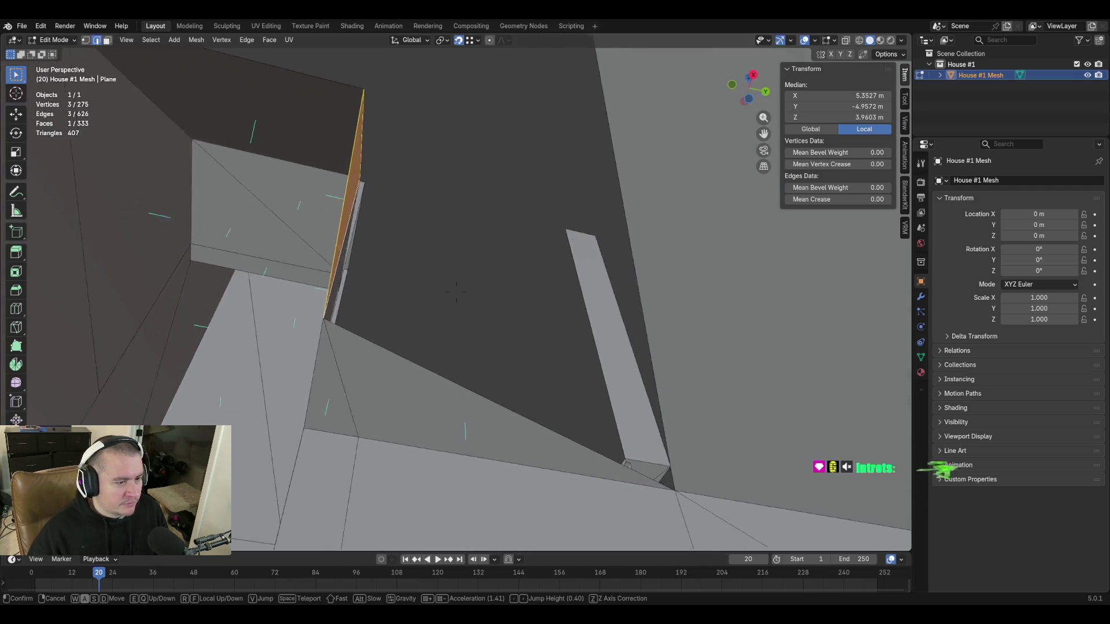
key(s)
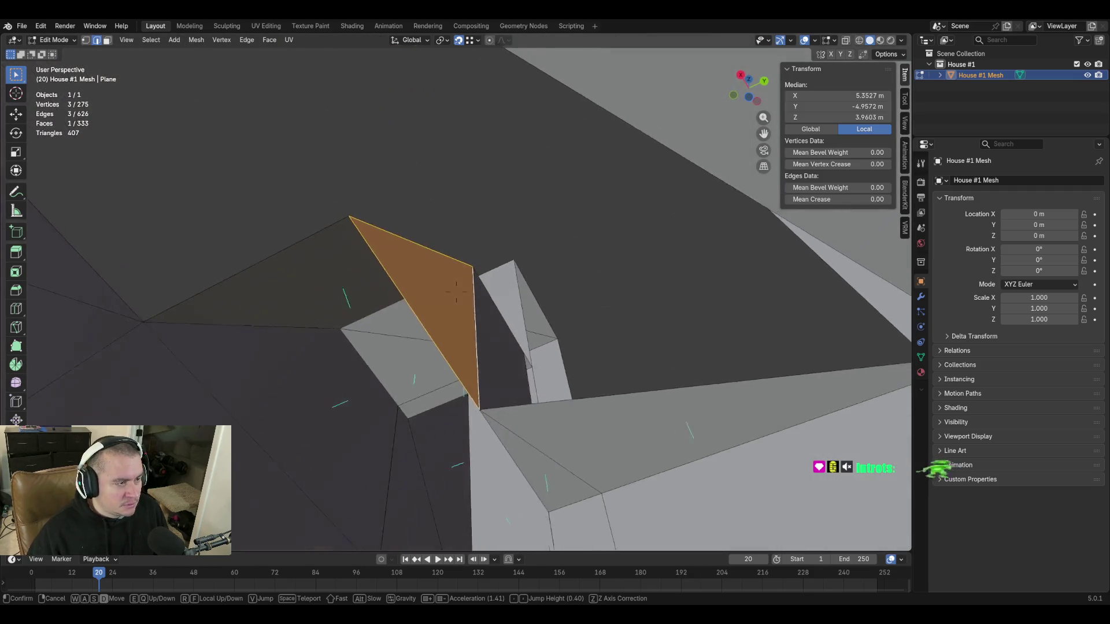
key(d)
key(w)
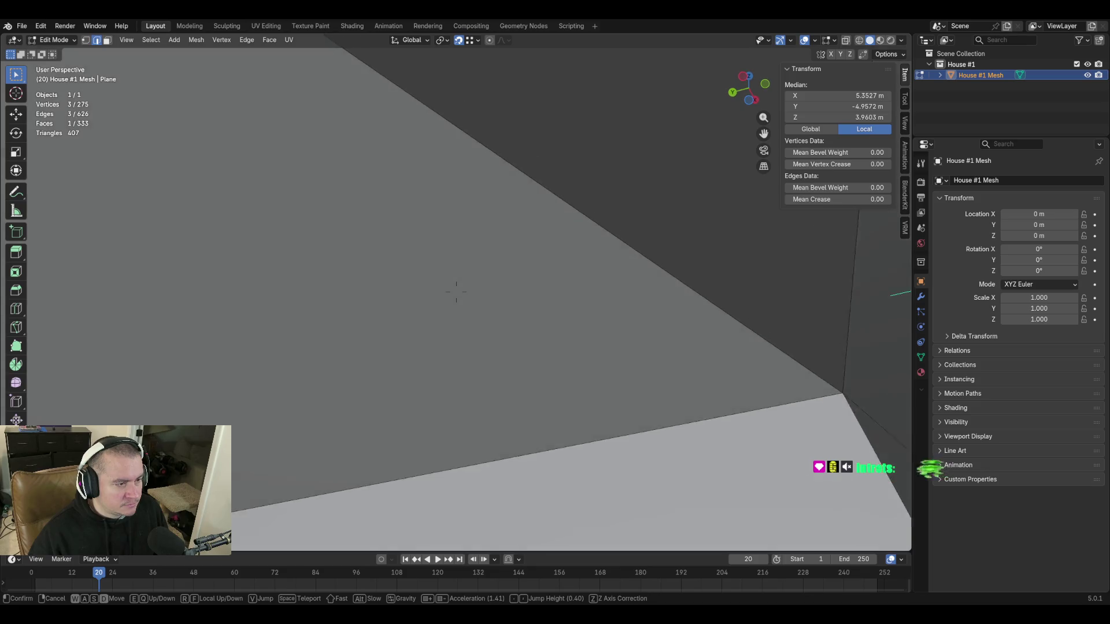
click(597, 258)
Delete the unwanted stray edge on the house wall along with its face.
click(580, 223)
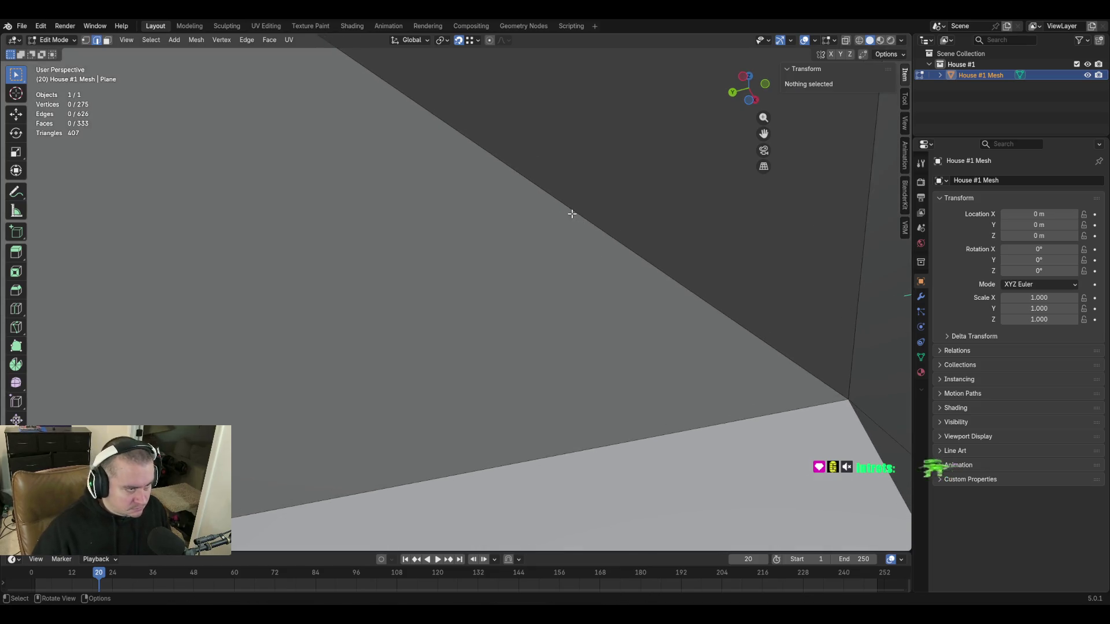
click(577, 216)
key(x)
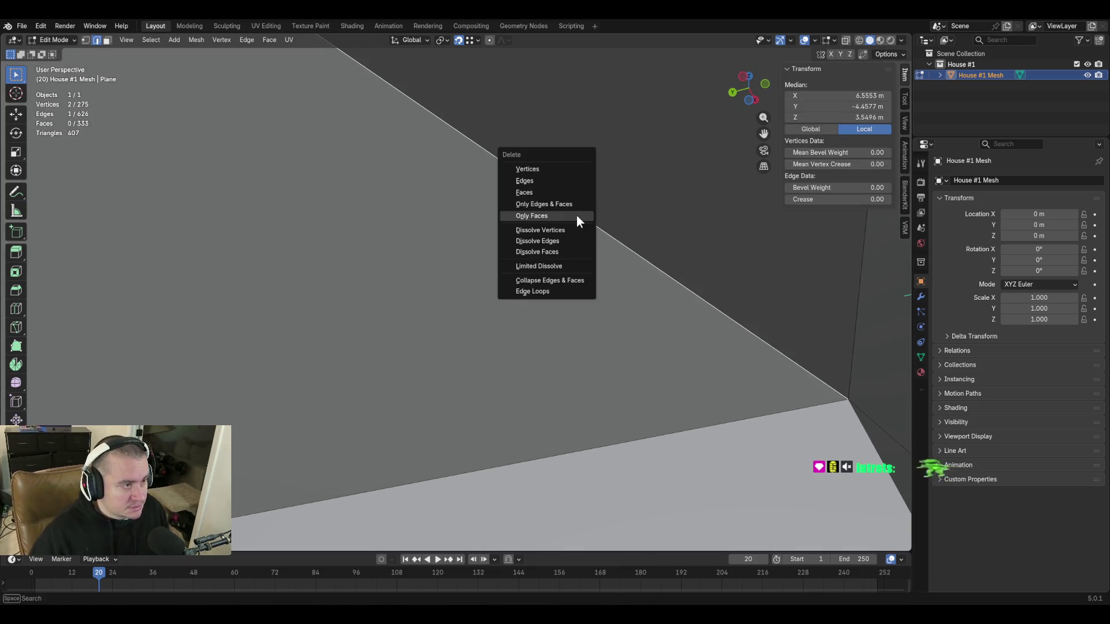
click(550, 183)
Fill one triangle from the diagonal edge and another between the strip's lower and short edges.
key(shift+grave)
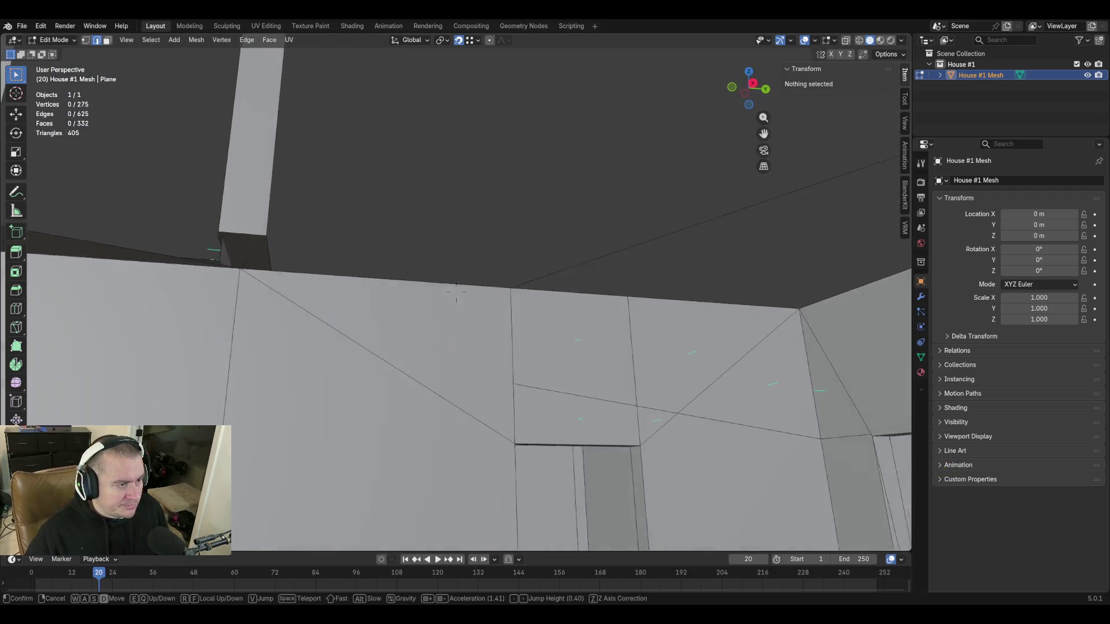
click(456, 292)
click(597, 237)
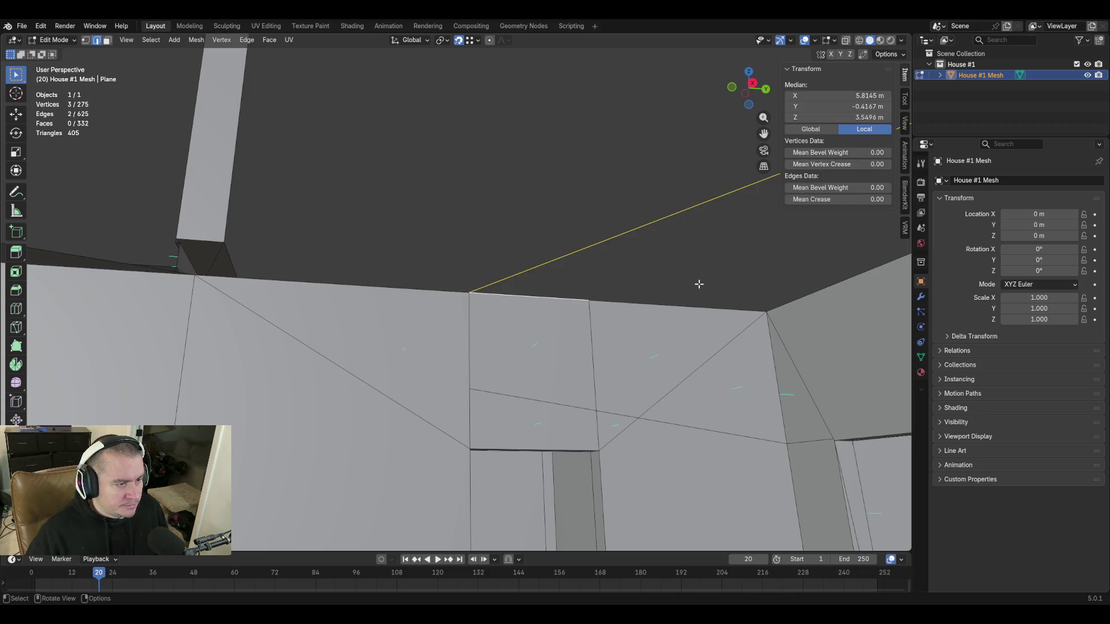
key(f)
middle_drag(701, 285, 693, 294)
click(535, 305)
shift+click(445, 376)
key(f)
click(526, 220)
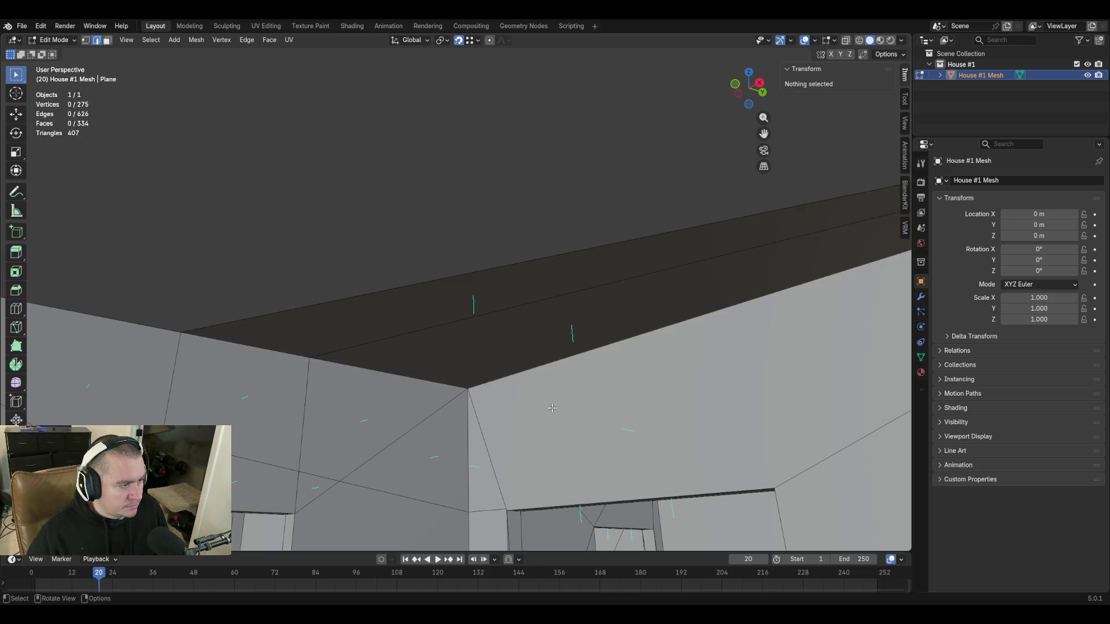
key(shift+grave)
key(w)
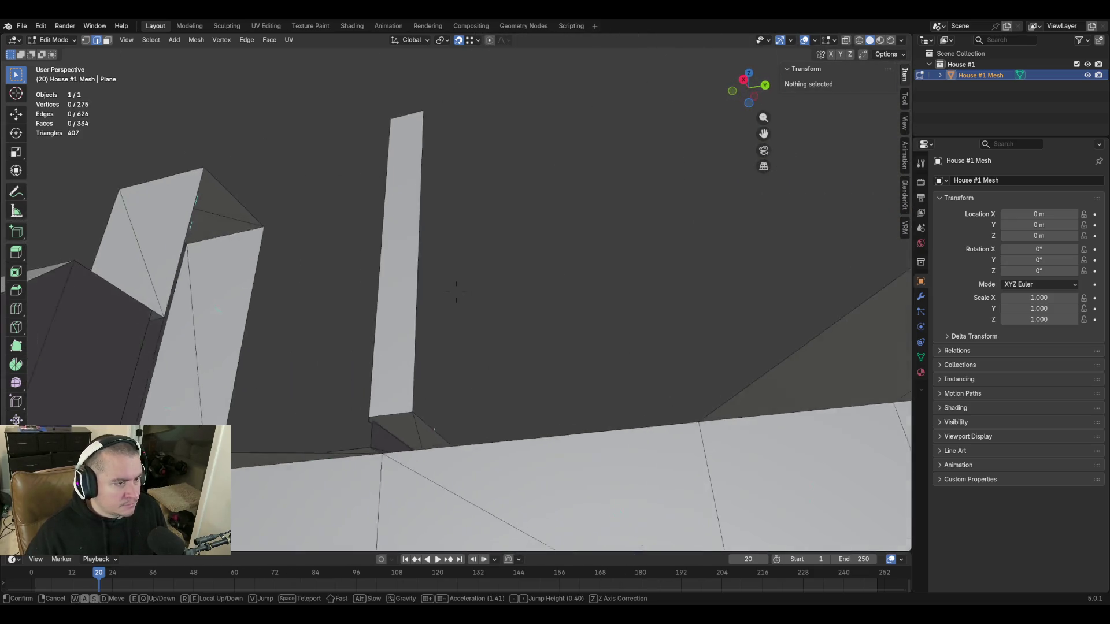
key(w)
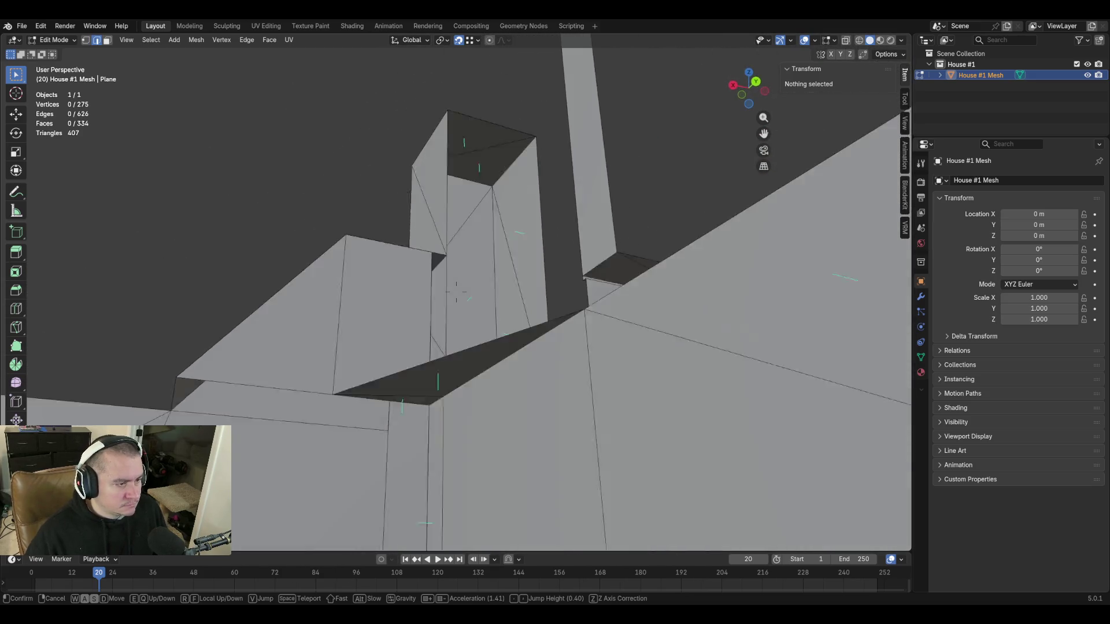
Duplicate the corner vertex by the stair and move the copy 1.9 m along Y.
click(889, 341)
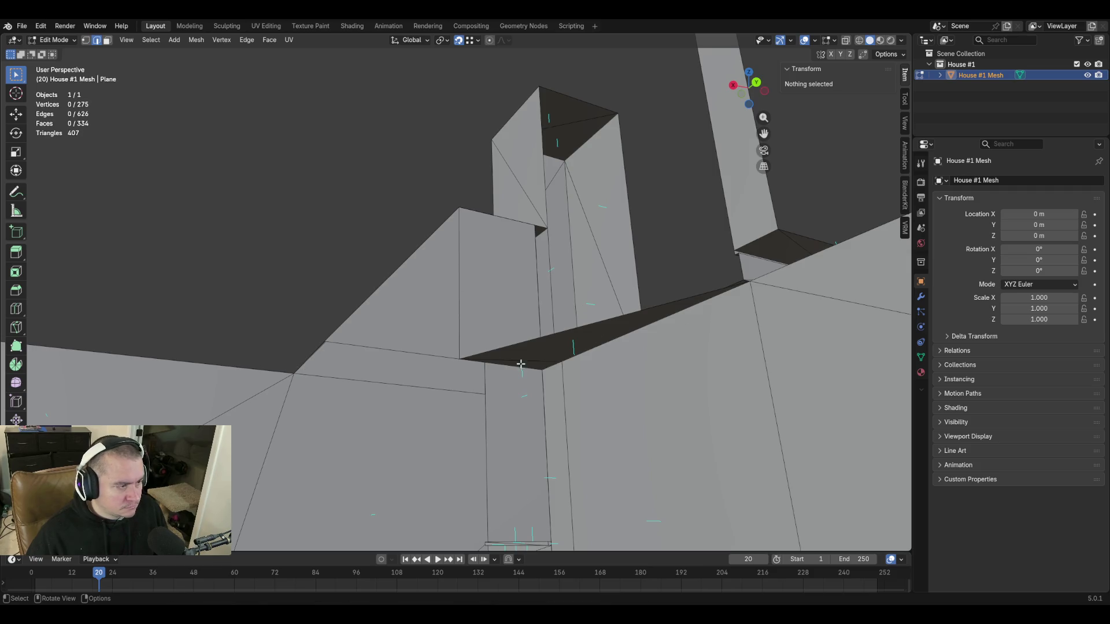
click(463, 358)
key(shift+d)
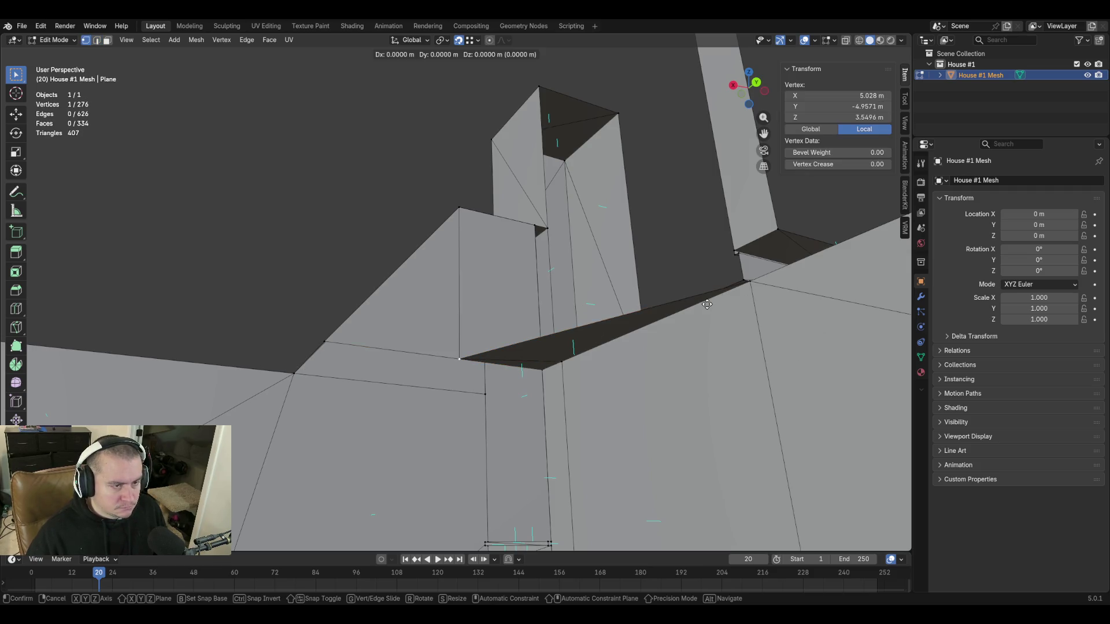
key(y)
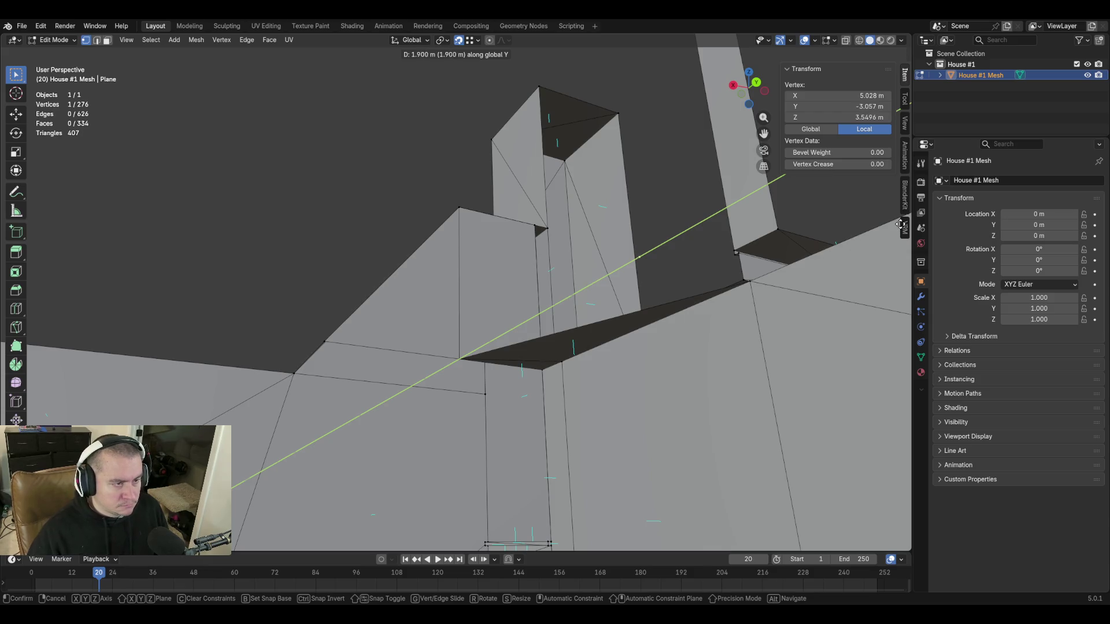
key(Return)
Set the new vertex's Y coordinate to -3.04389 m in the N-panel.
middle_drag(757, 283, 598, 339)
click(607, 311)
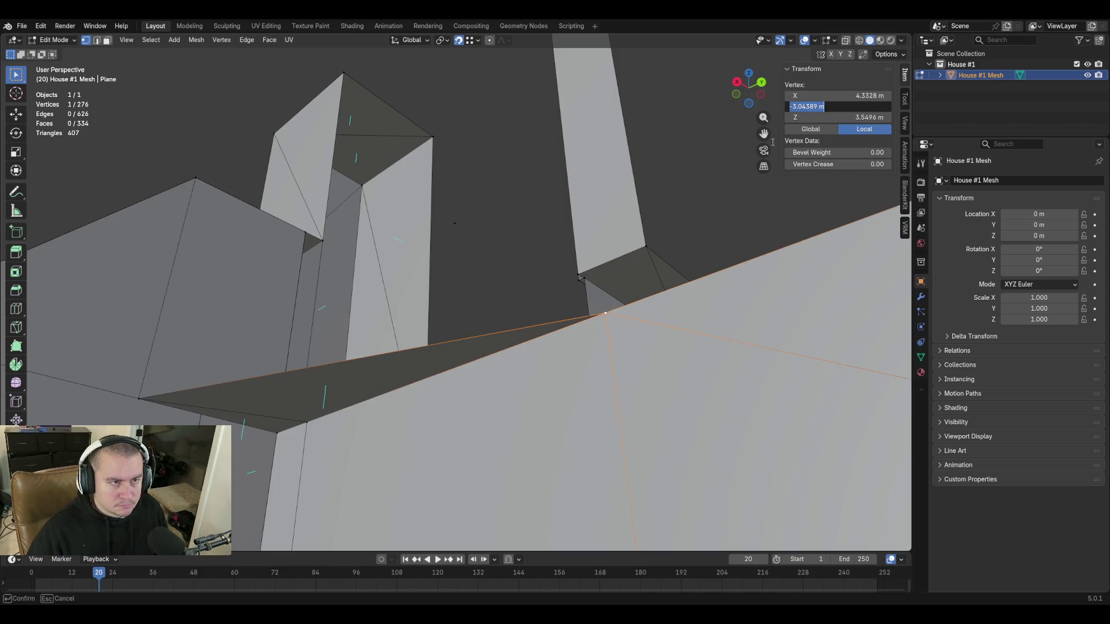
click(452, 223)
click(844, 108)
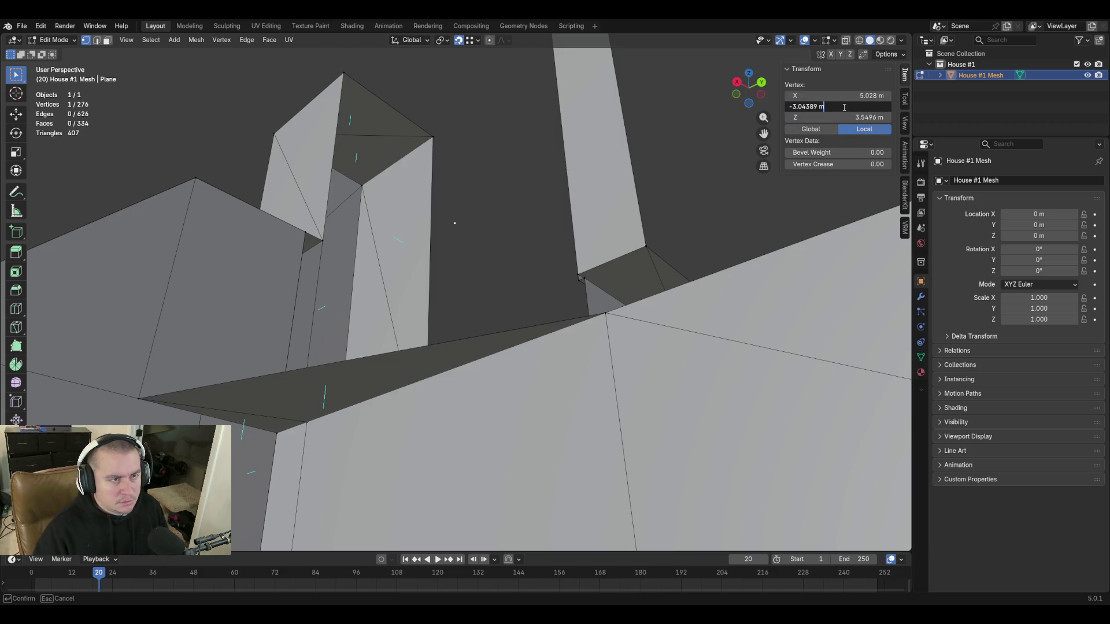
key(Return)
Connect the new vertex to the lower-left vertex and fill a triangle with the wall corner vertex.
click(501, 246)
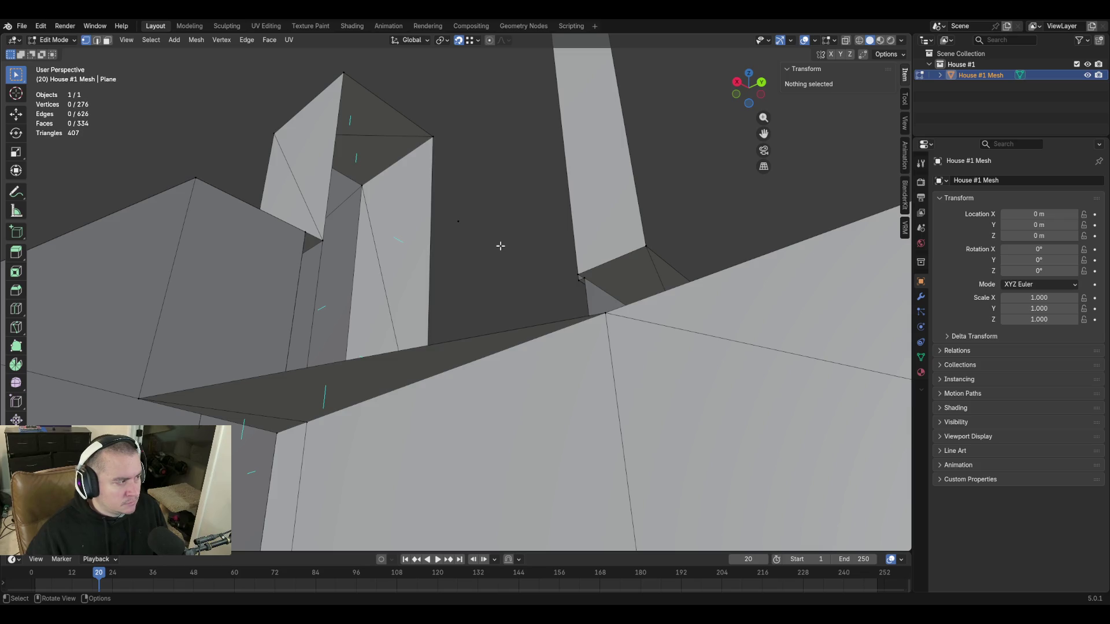
click(471, 236)
shift+click(142, 399)
key(f)
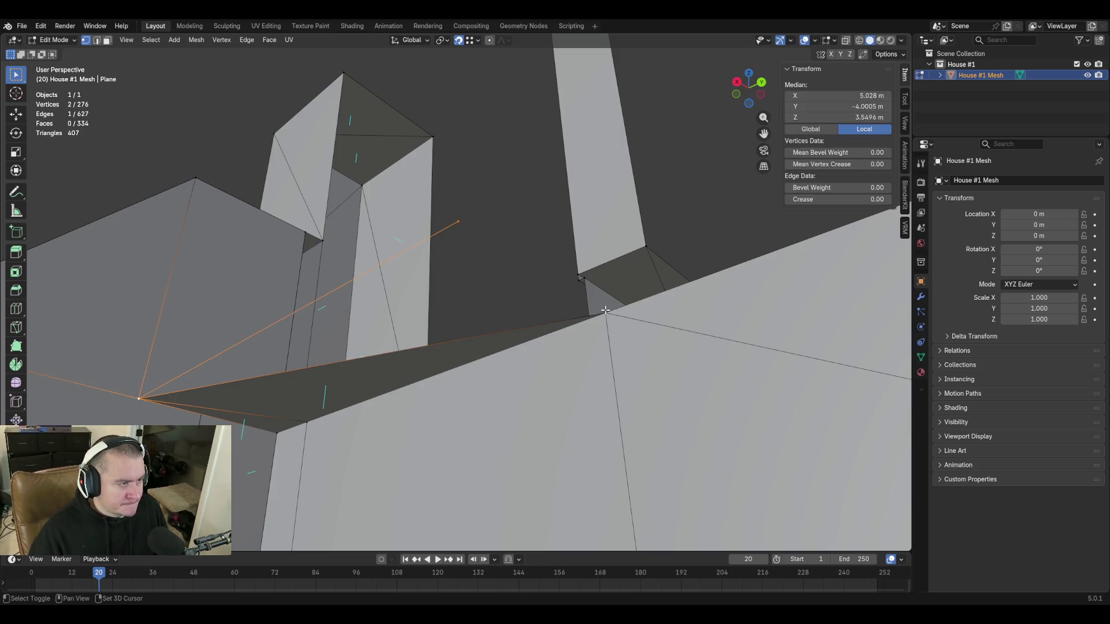
shift+click(605, 311)
key(f)
middle_drag(651, 327, 672, 290)
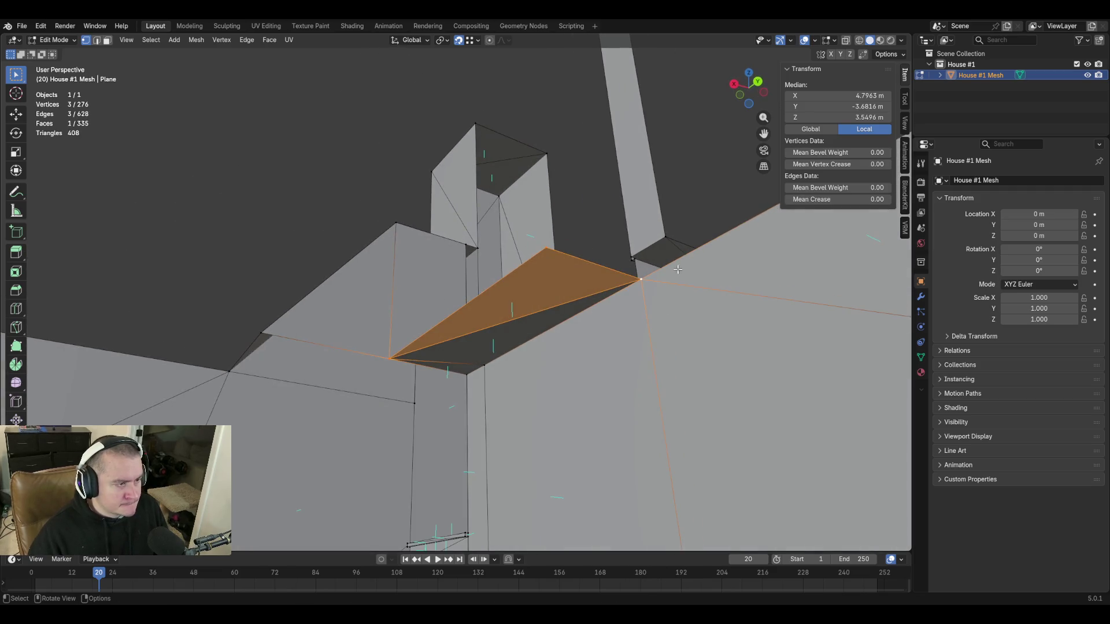
key(alt+a)
key(shift+grave)
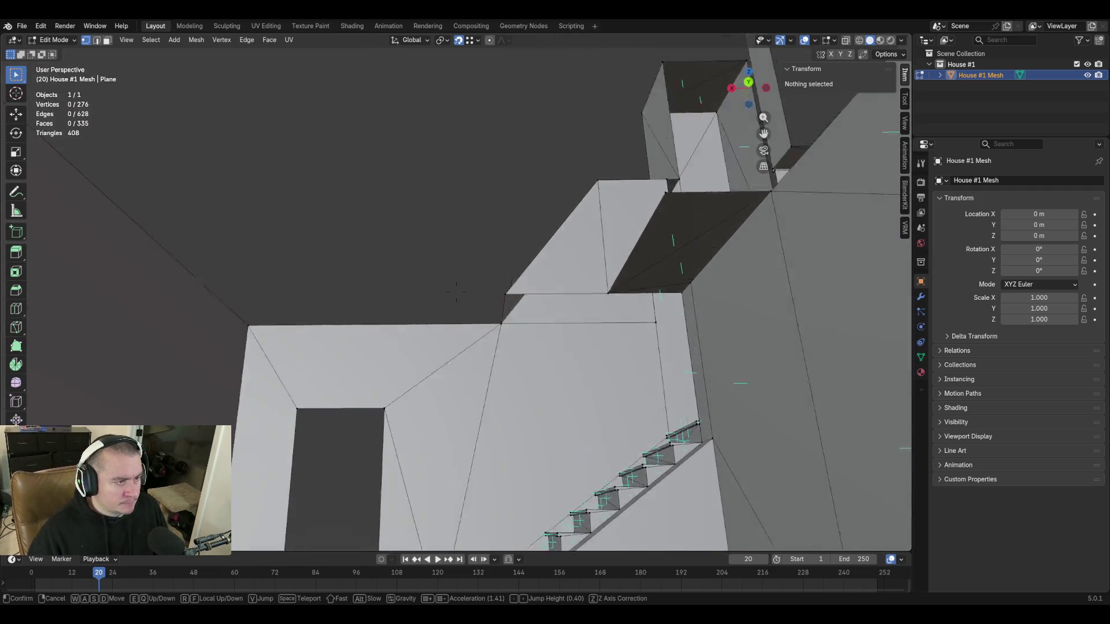
Duplicate the gap's upper edge and fill a face between it and the opposite edge.
key(w)
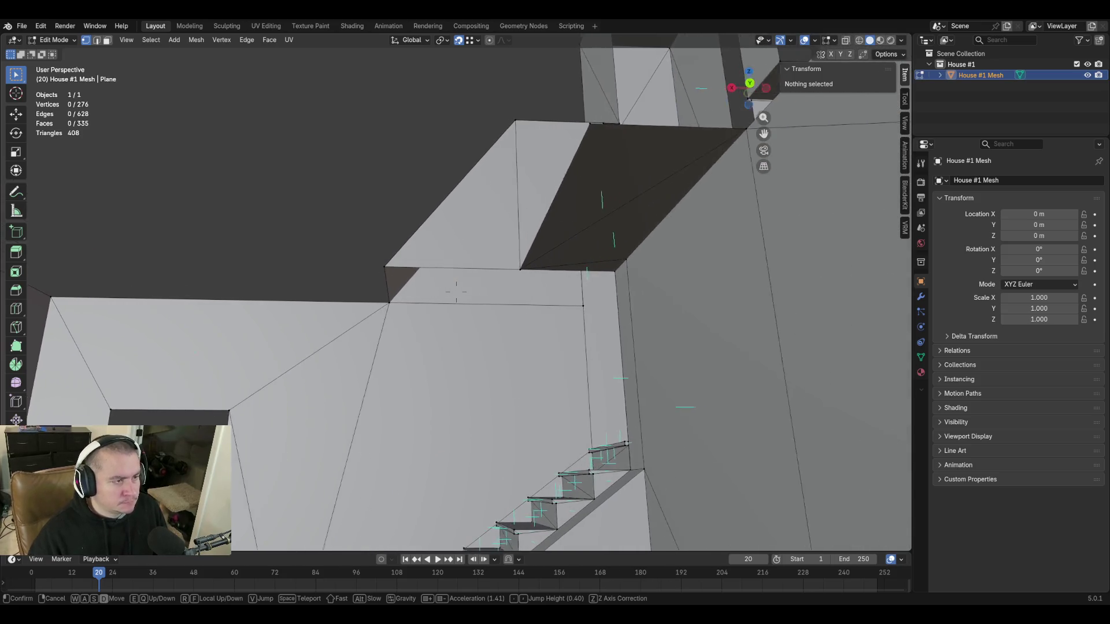
click(609, 224)
click(530, 212)
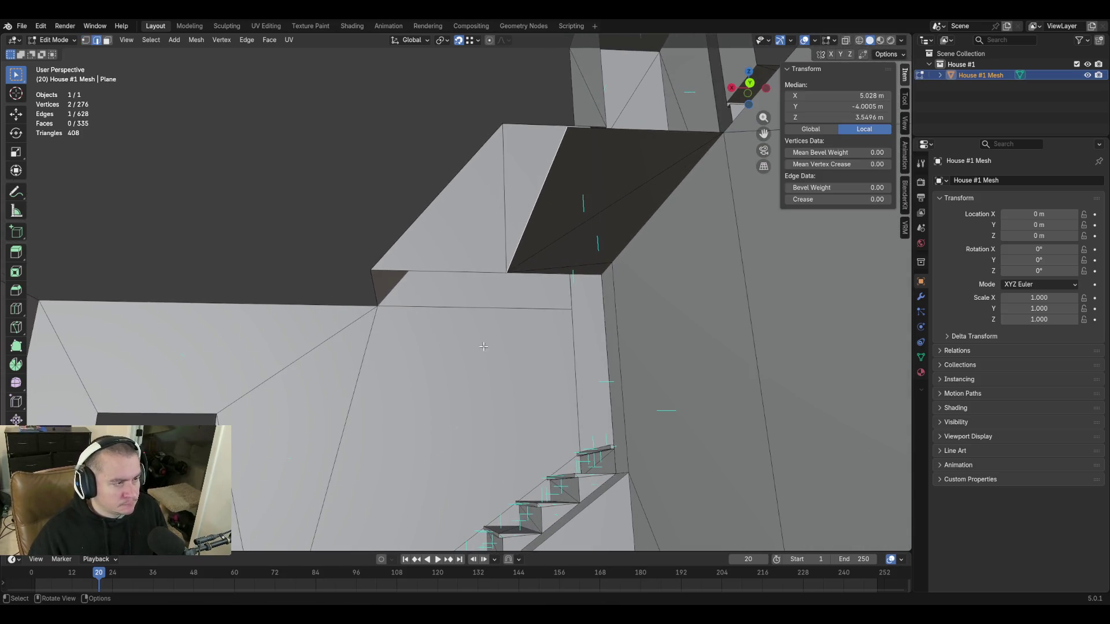
key(shift+d)
click(374, 267)
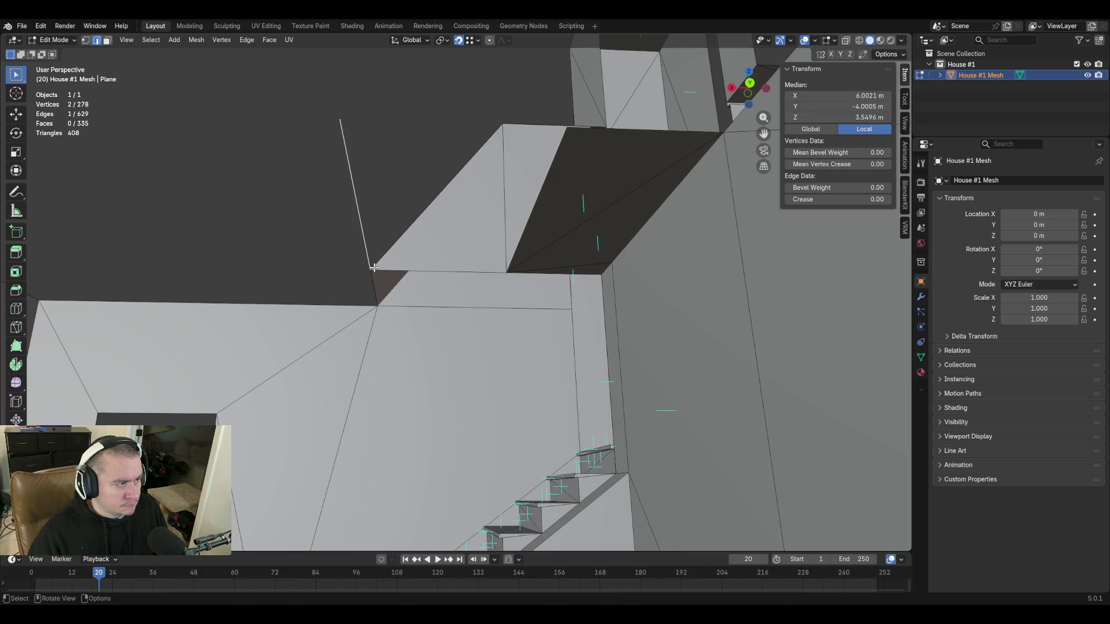
shift+click(459, 267)
key(f)
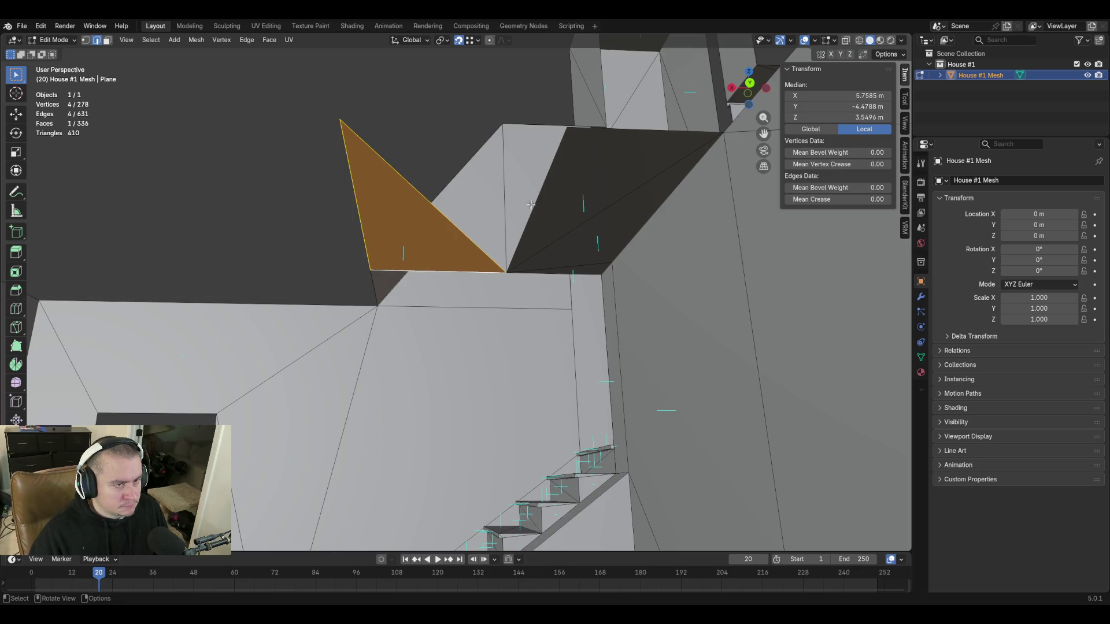
Undo a triangle from the diagonal edge and instead fill one between the gap edge and bottom edge.
click(466, 237)
key(f)
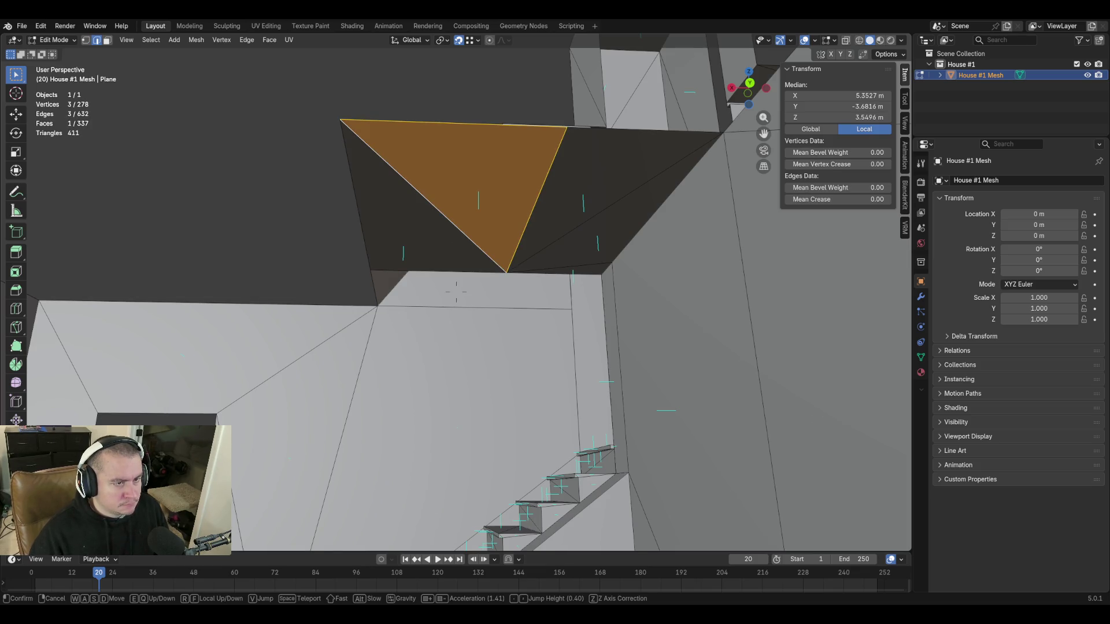
middle_drag(578, 288, 580, 294)
key(ctrl+z)
key(ctrl+z)
key(ctrl+z)
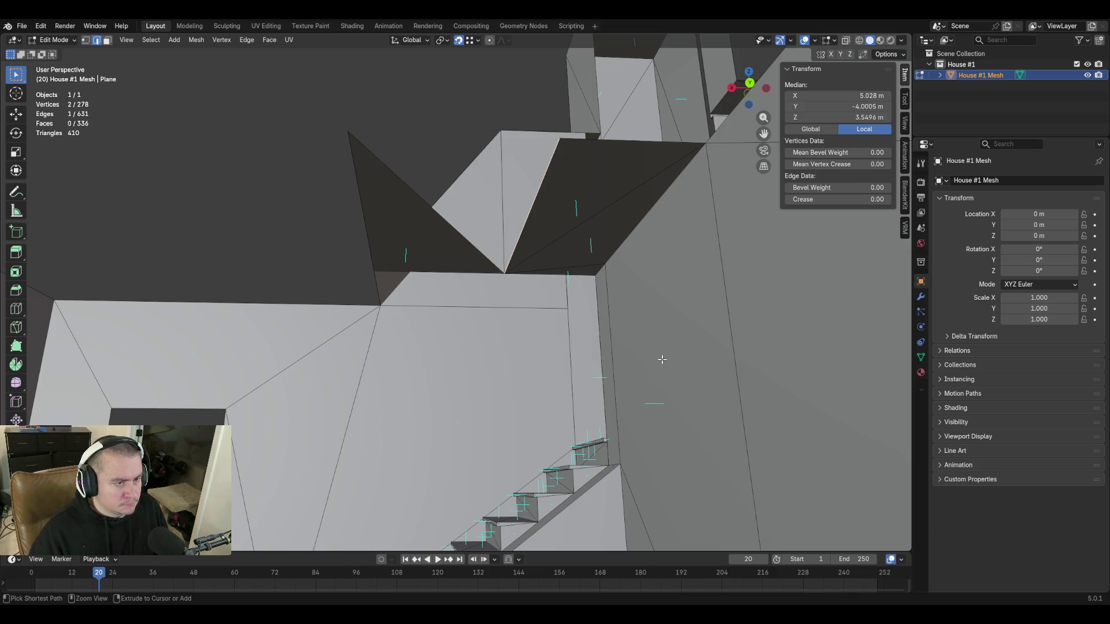
click(503, 259)
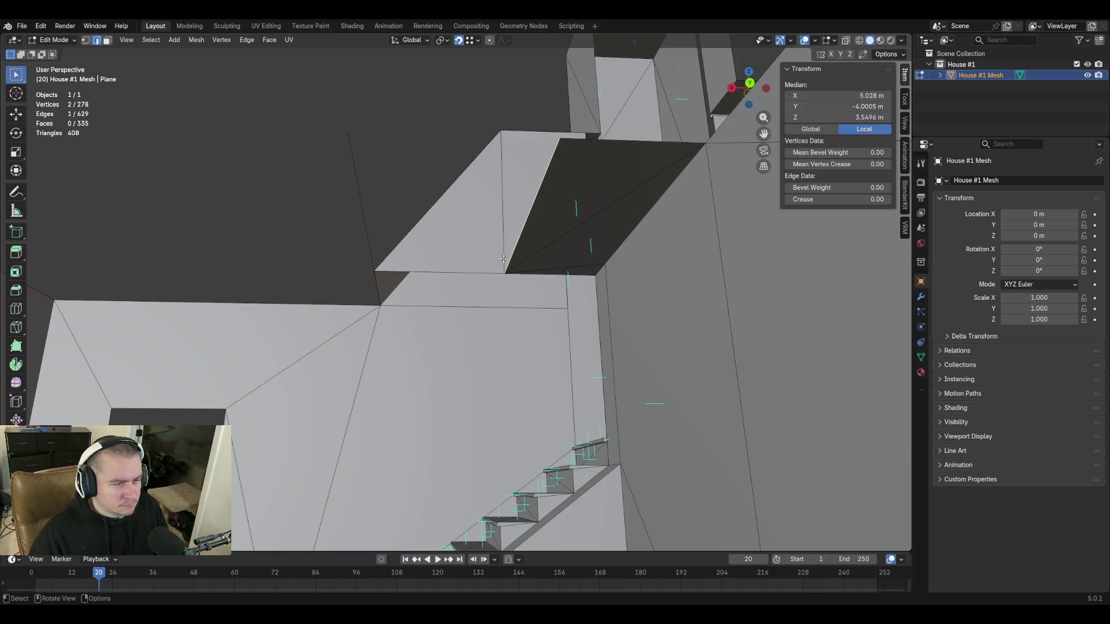
shift+click(463, 274)
key(f)
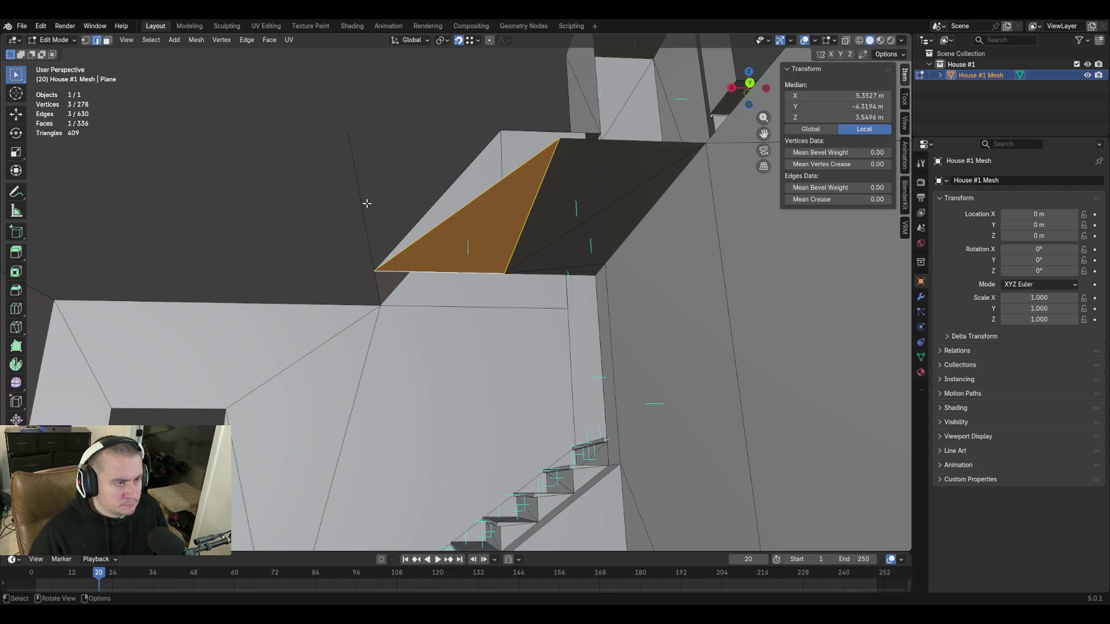
Fill a face between the edge beside the new triangle and a second edge.
click(366, 203)
shift+click(463, 214)
key(f)
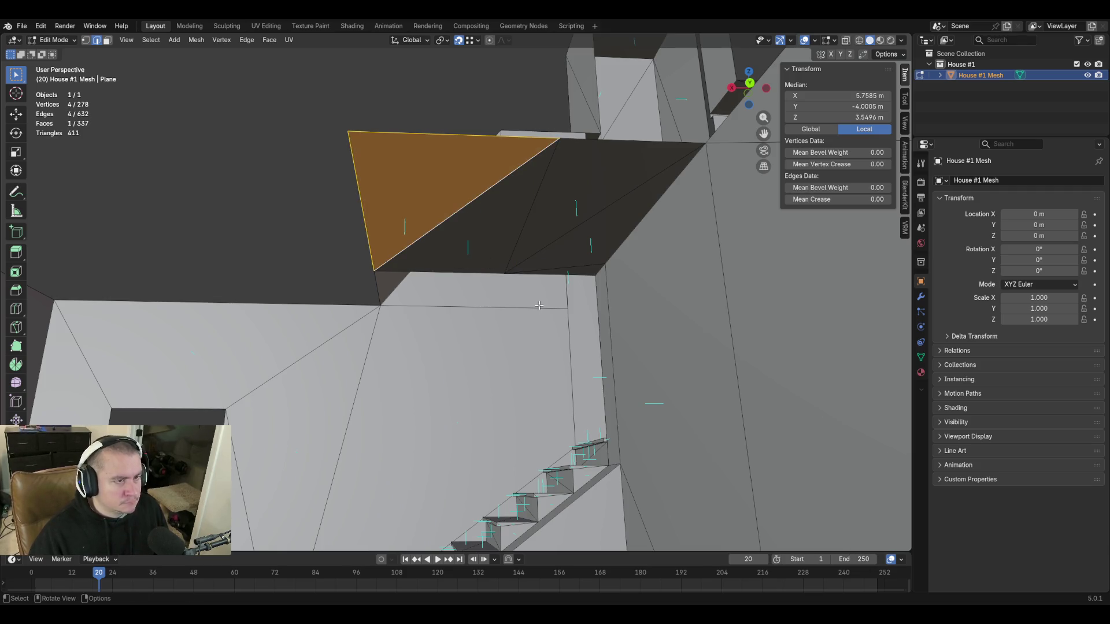
key(shift+grave)
key(w)
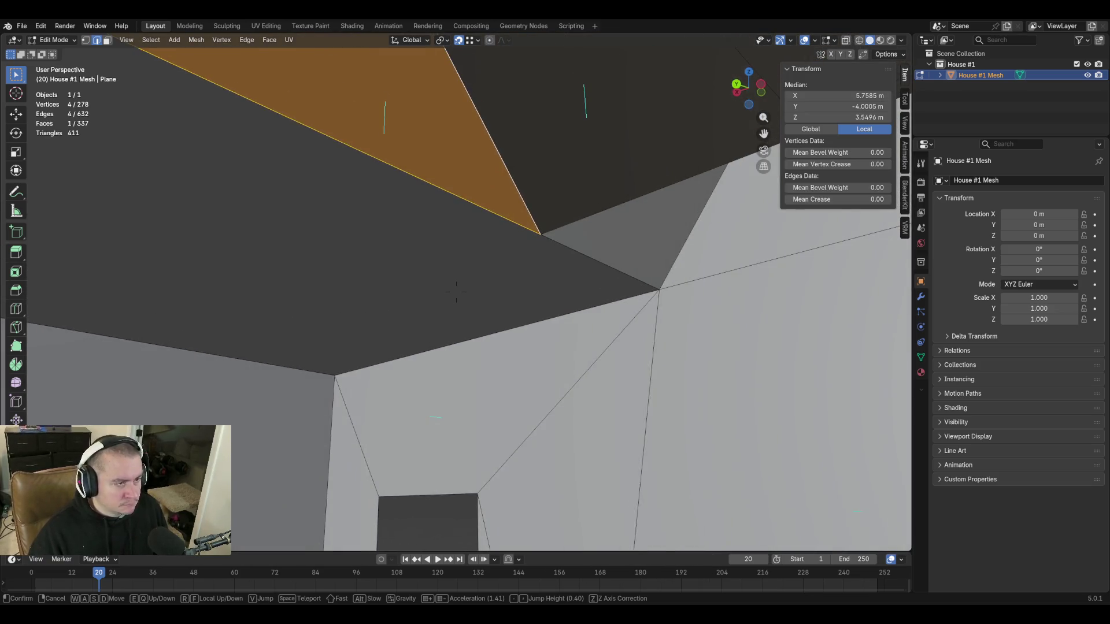
click(456, 292)
Fill a face across the next gap and save blockout.blend.
click(595, 258)
shift+click(391, 369)
key(f)
key(shift+grave)
key(w)
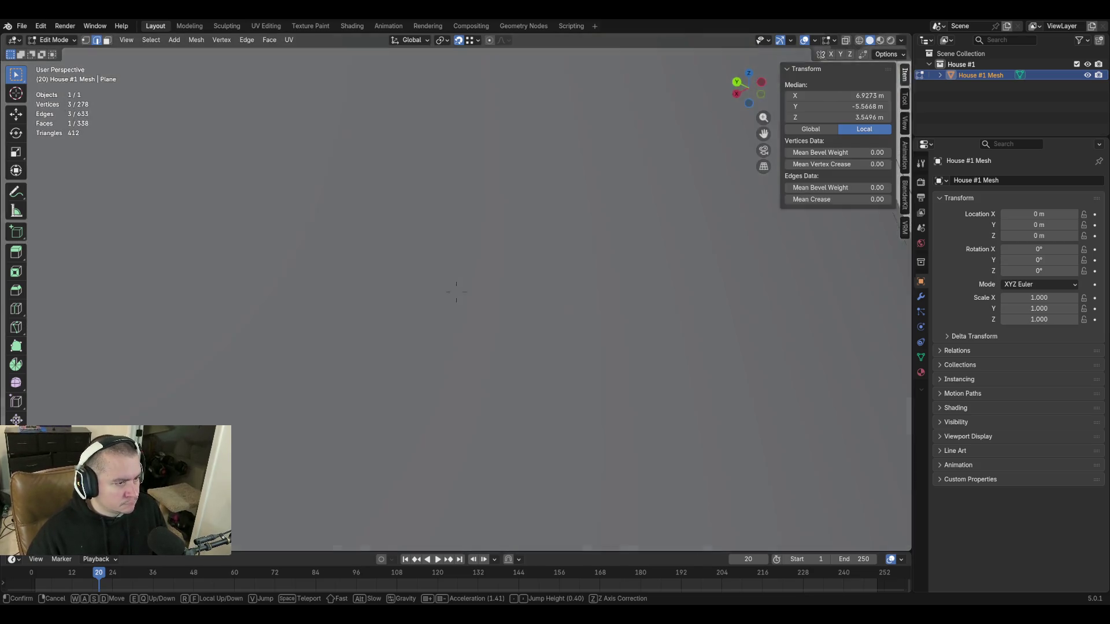
key(s)
click(456, 292)
key(ctrl+s)
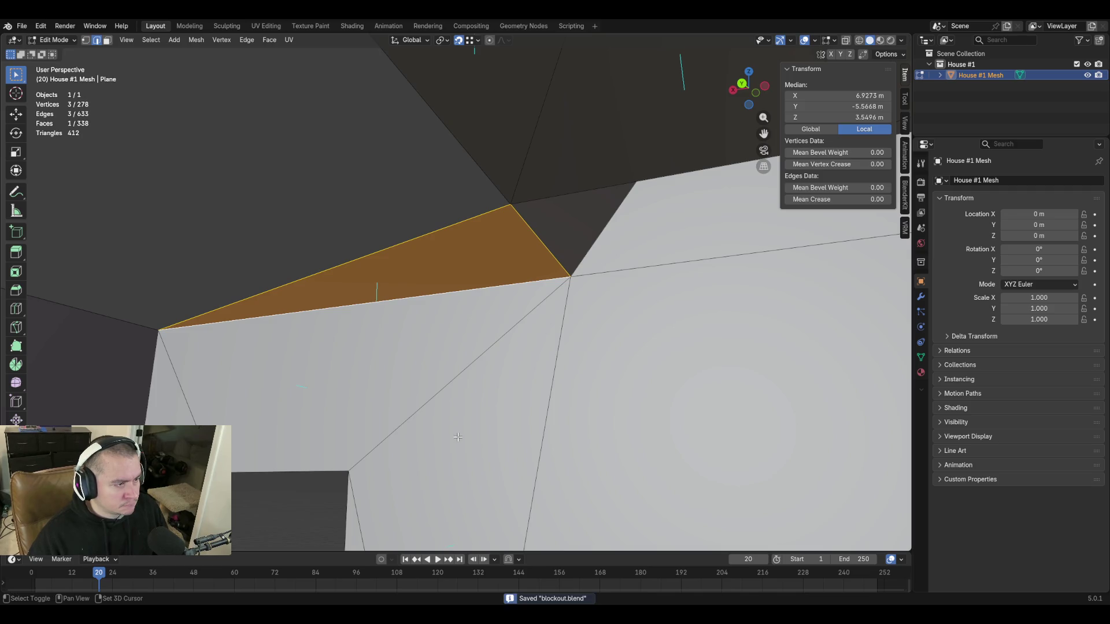
Subdivide the long diagonal edge near the wall corner.
key(shift+grave)
key(s)
key(w)
key(s)
click(336, 346)
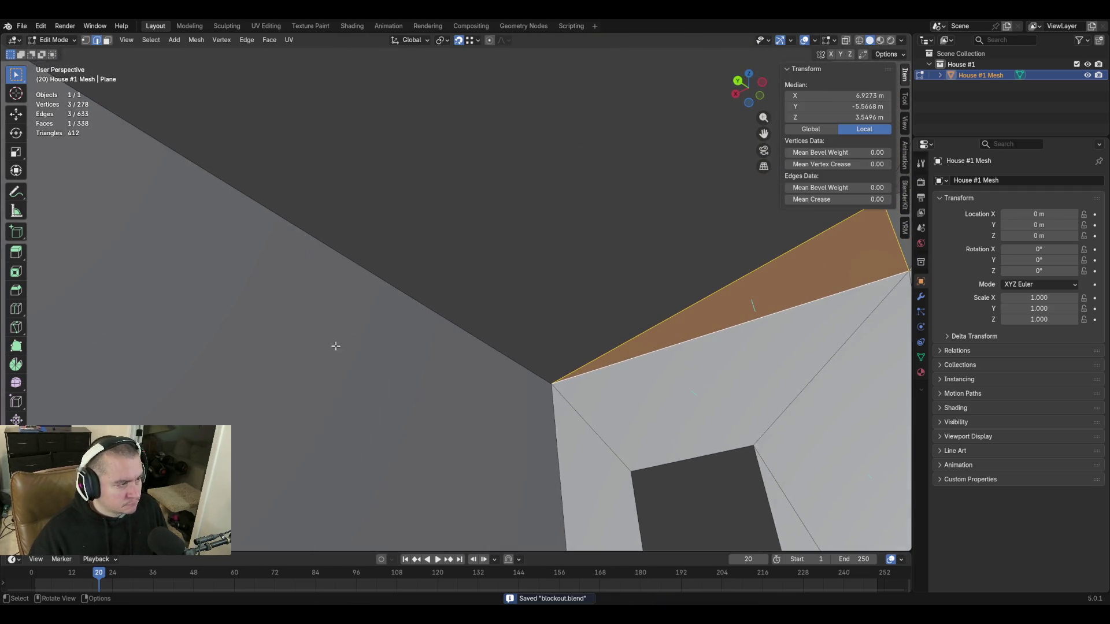
click(381, 279)
right_click(383, 278)
click(380, 275)
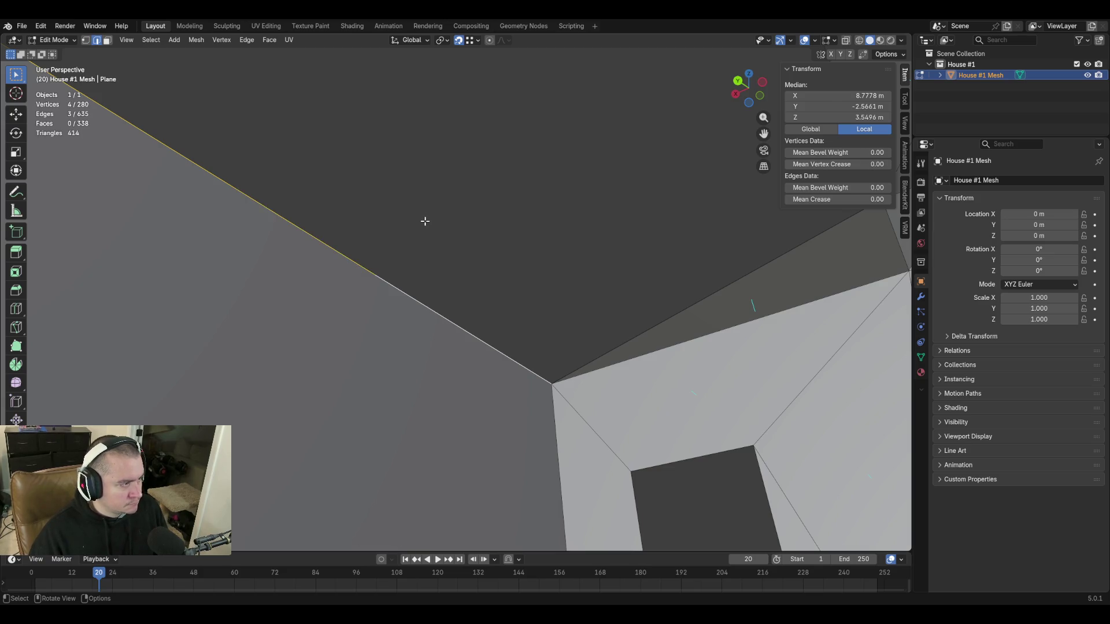
Fill a triangle between the subdivided diagonal edge and a second edge.
key(alt+a)
key(1)
key(2)
click(391, 287)
shift+click(726, 285)
key(f)
Fill a face between the gap's top edge and its lower edge.
key(shift+grave)
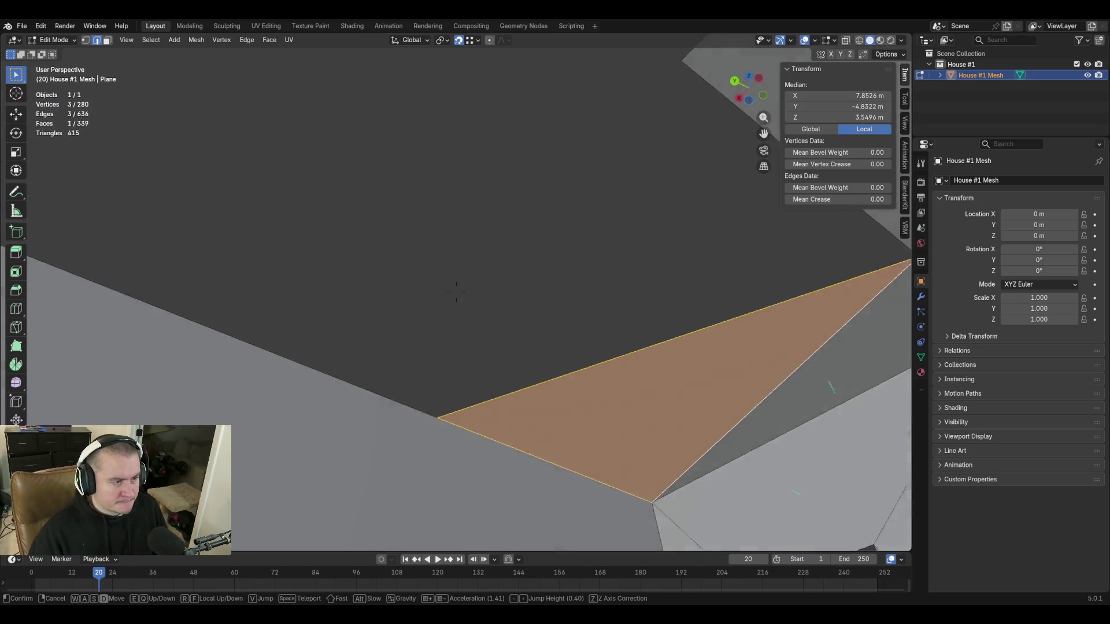
key(w)
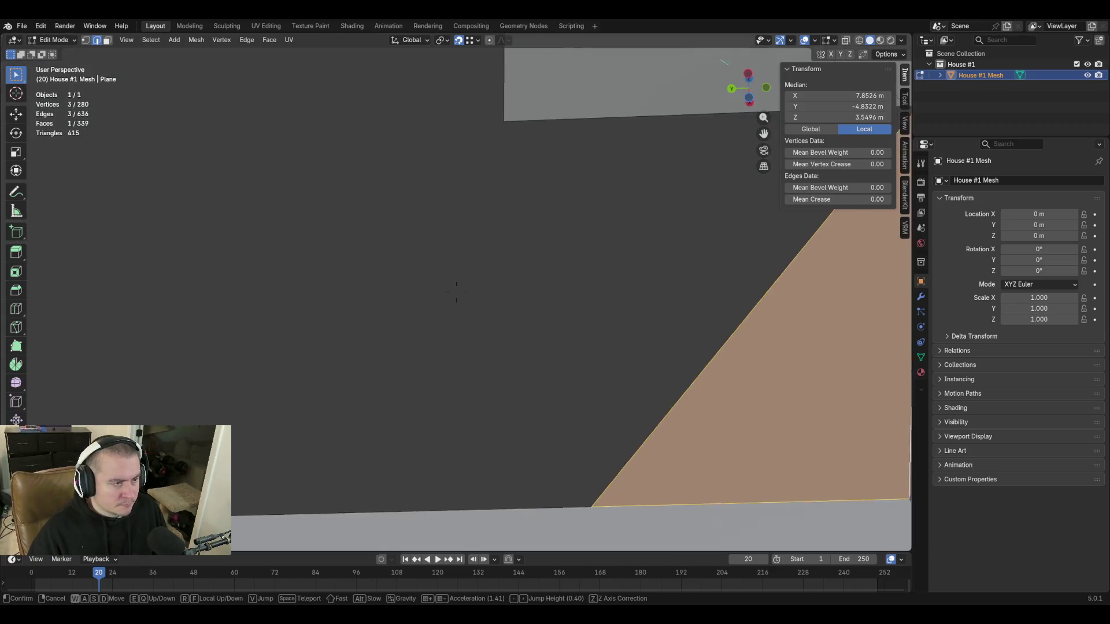
click(456, 292)
click(573, 126)
shift+scroll(642, 279, down, 5)
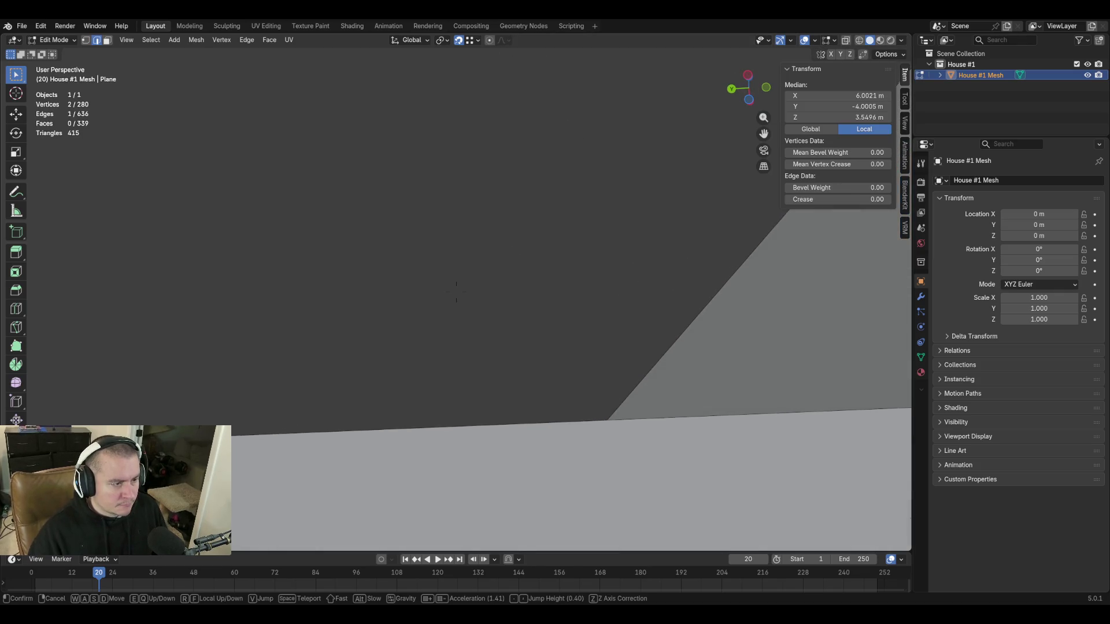
shift+click(567, 422)
key(f)
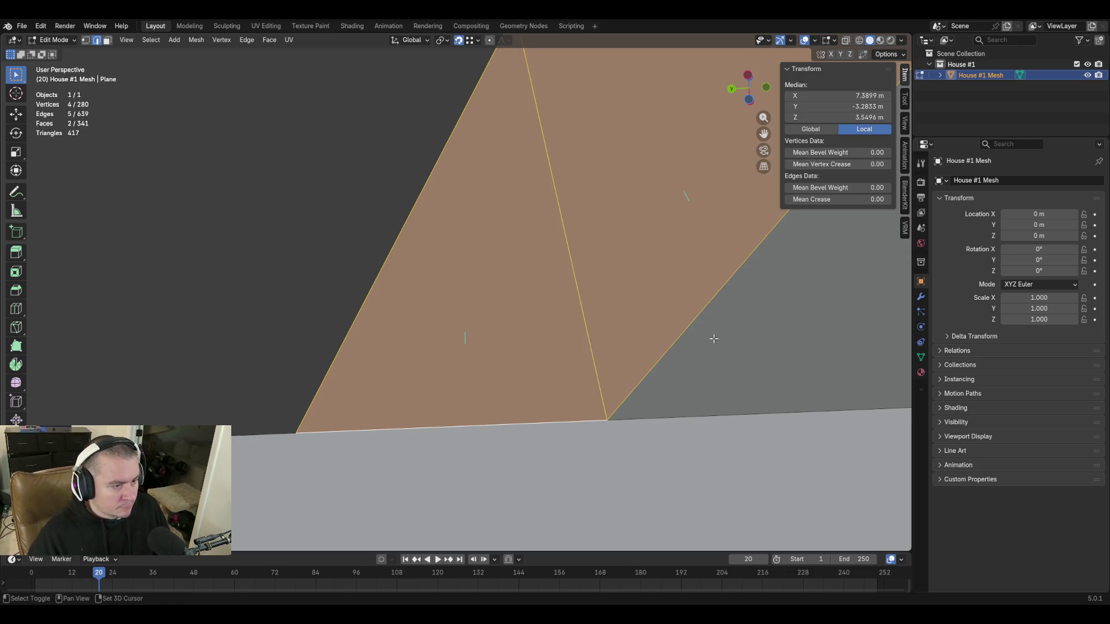
Fill a face between an edge beside the next gap and the long diagonal edge.
key(shift+grave)
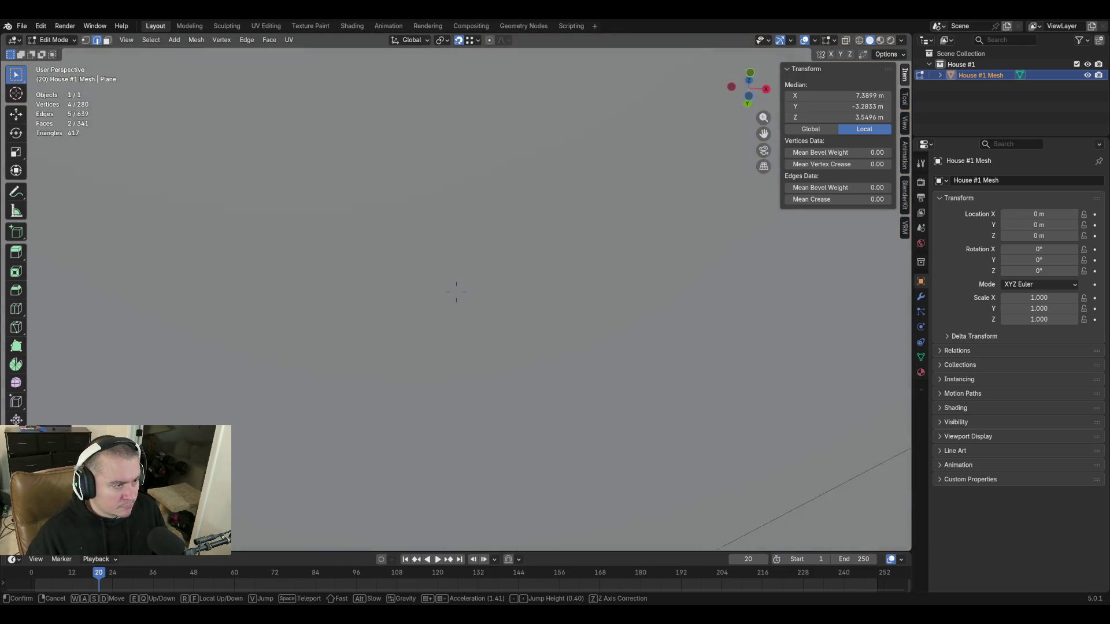
click(754, 489)
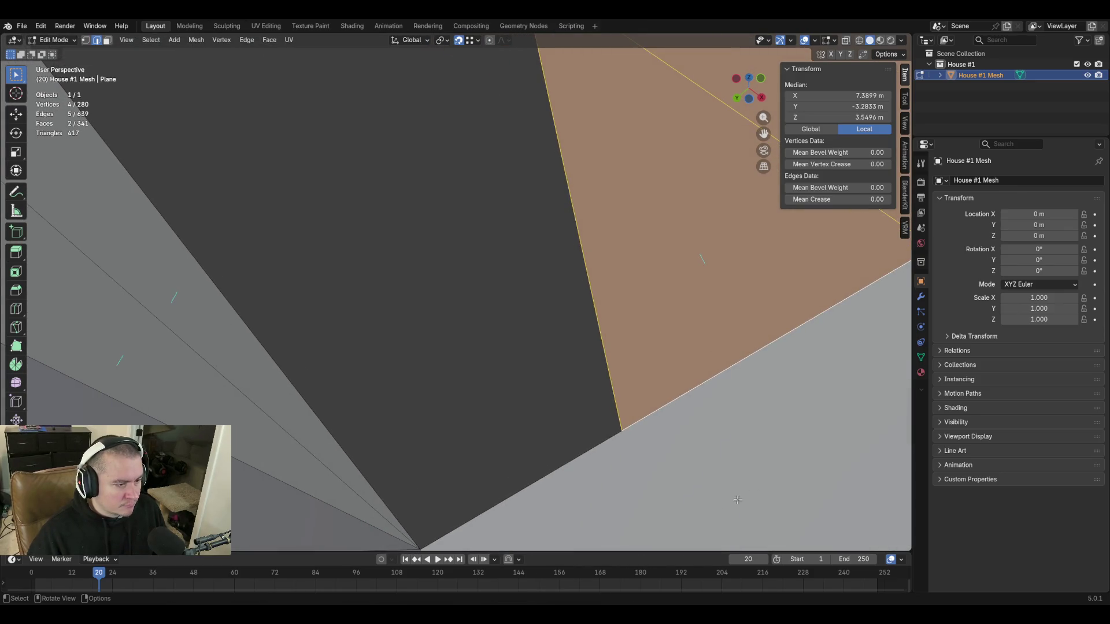
click(556, 473)
shift+click(307, 387)
key(f)
Fill two more triangles: one from a single gap edge, one between upper and lower diagonal edges.
key(shift+grave)
click(602, 301)
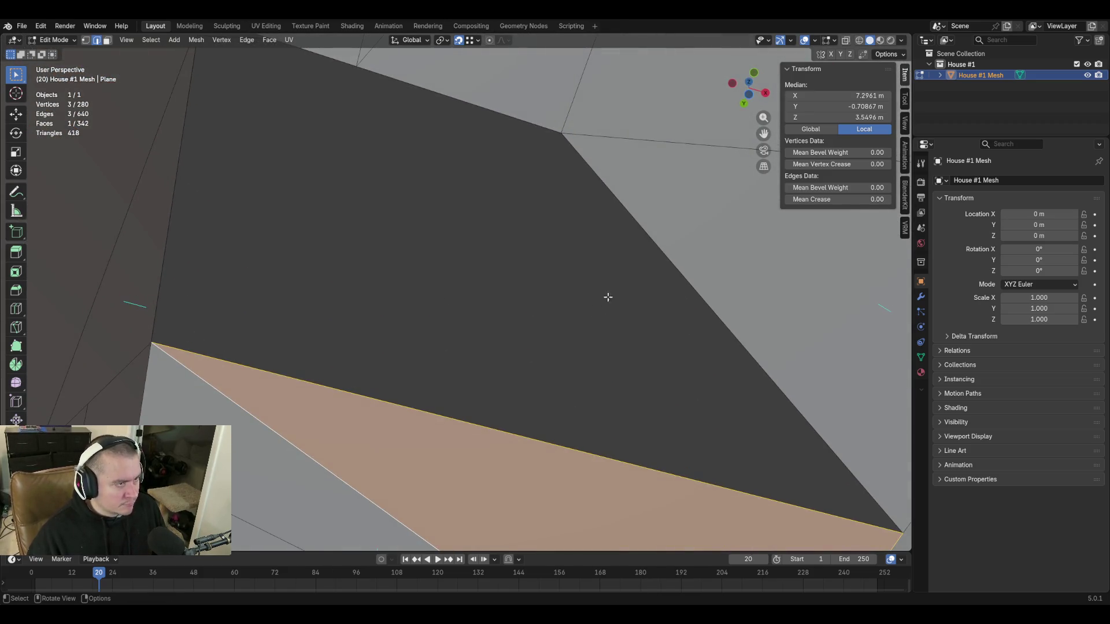
click(515, 354)
key(f)
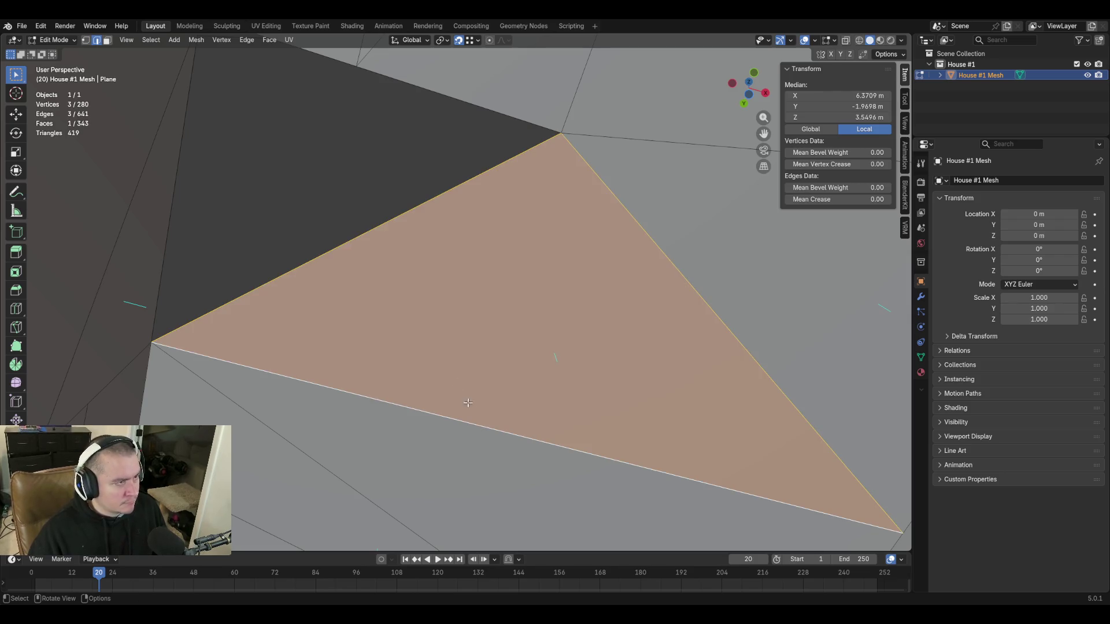
click(420, 93)
shift+click(405, 213)
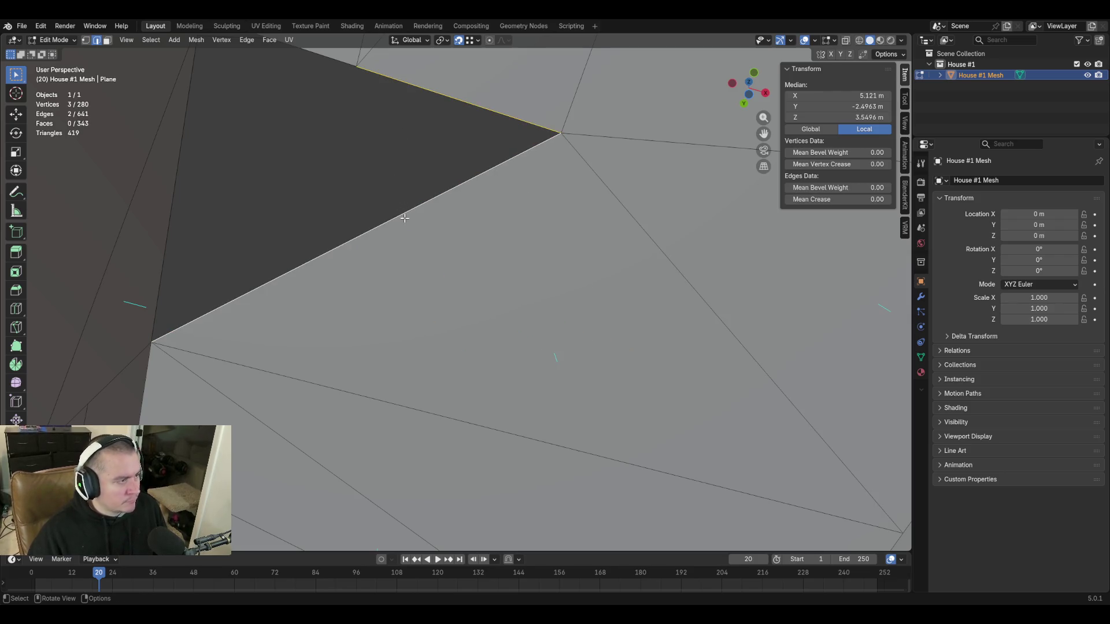
key(f)
Fill a face across the last gap by the short edge and save blockout.blend again.
middle_drag(457, 289, 339, 232)
click(274, 253)
shift+click(354, 283)
key(f)
key(shift+grave)
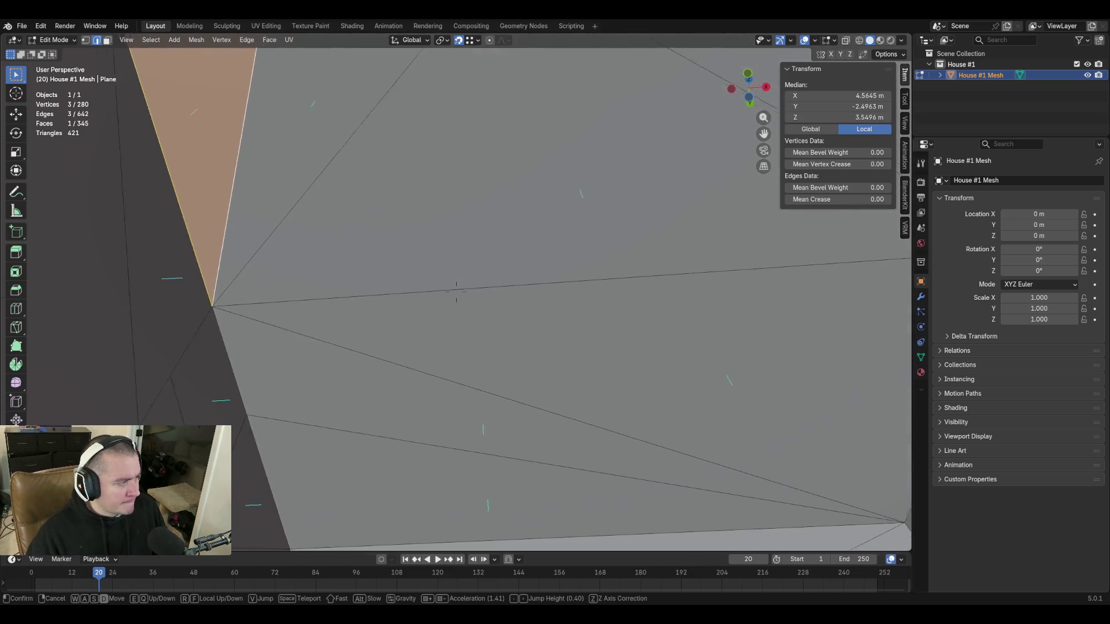
key(s)
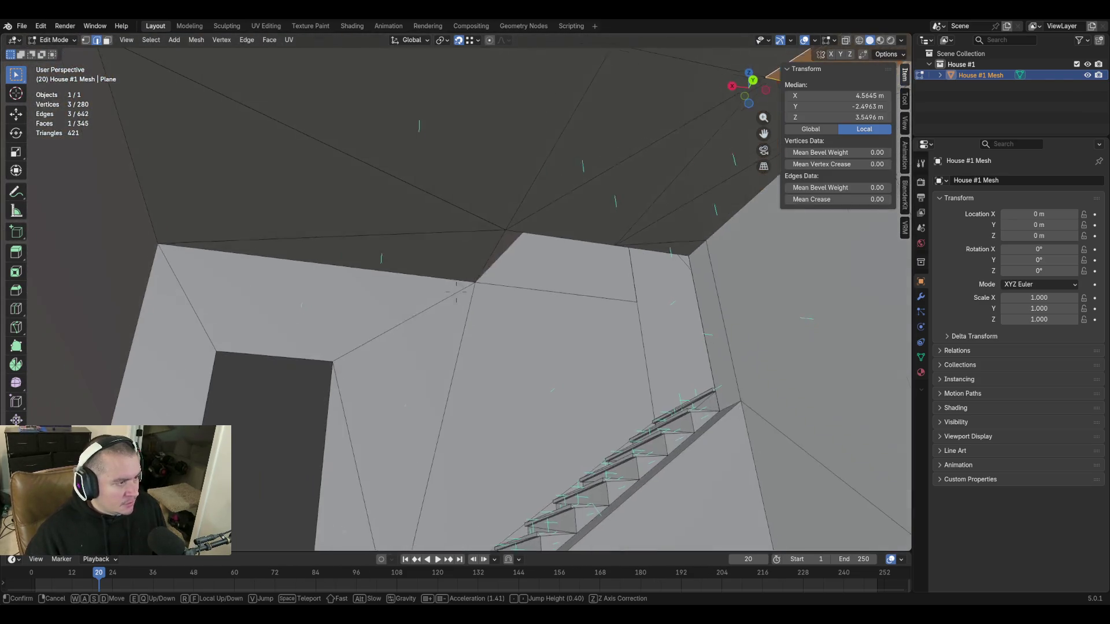
click(456, 292)
key(ctrl+s)
click(264, 424)
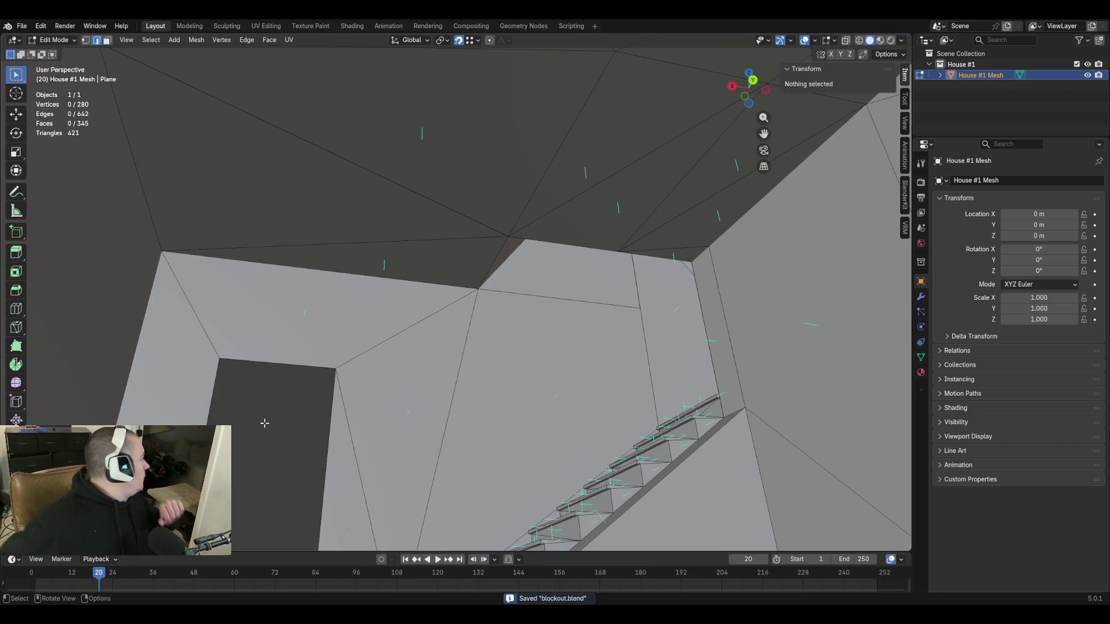
key(shift+grave)
key(w)
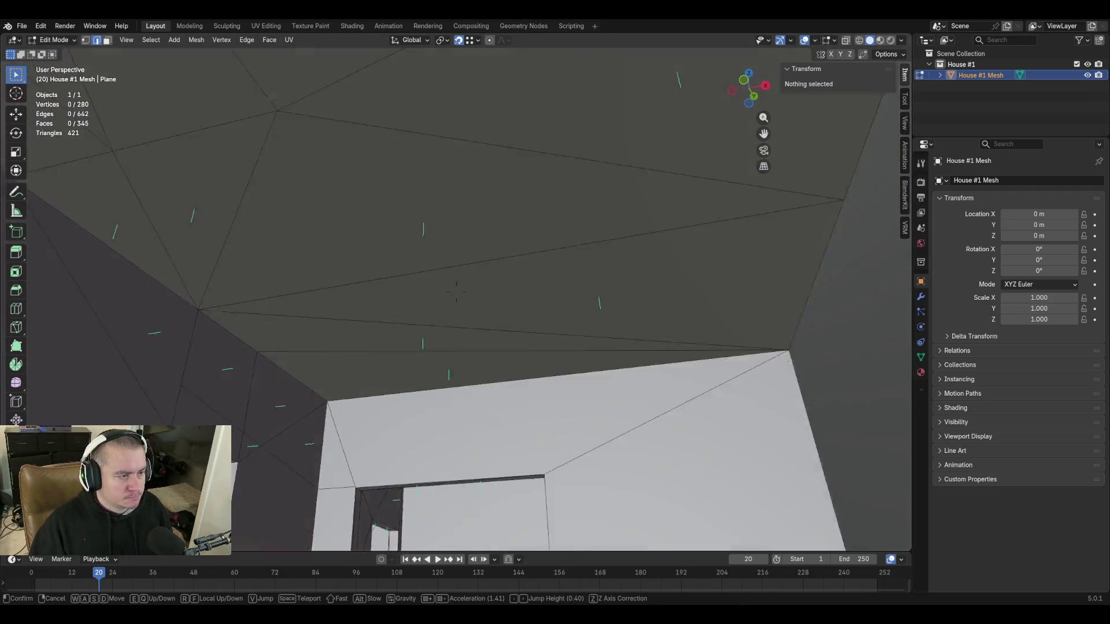
key(Return)
key(1)
click(420, 287)
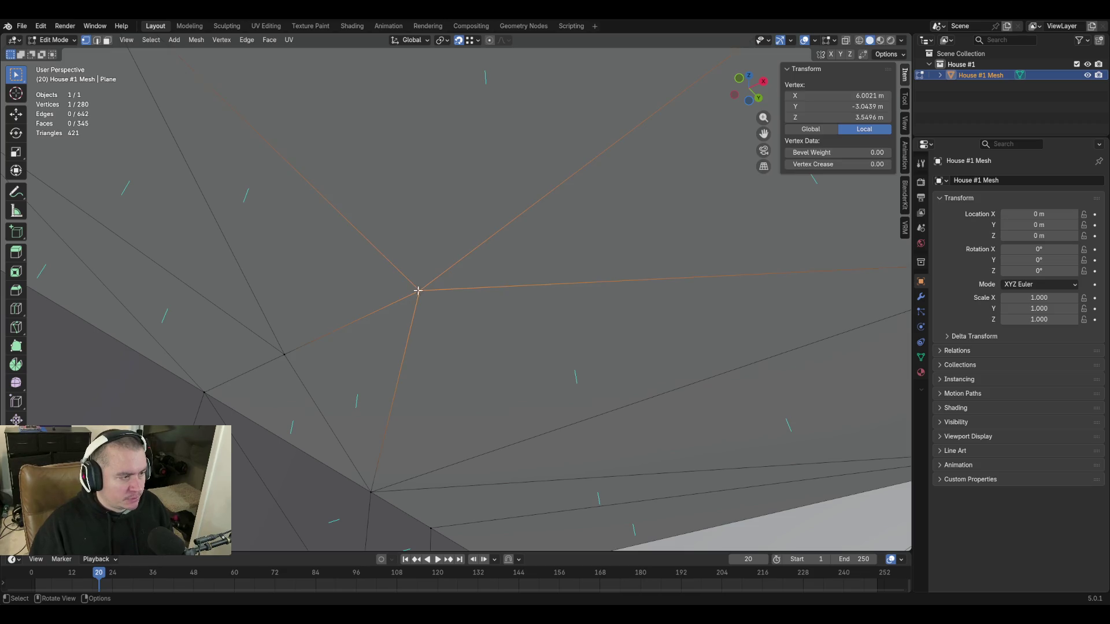
key(shift+grave)
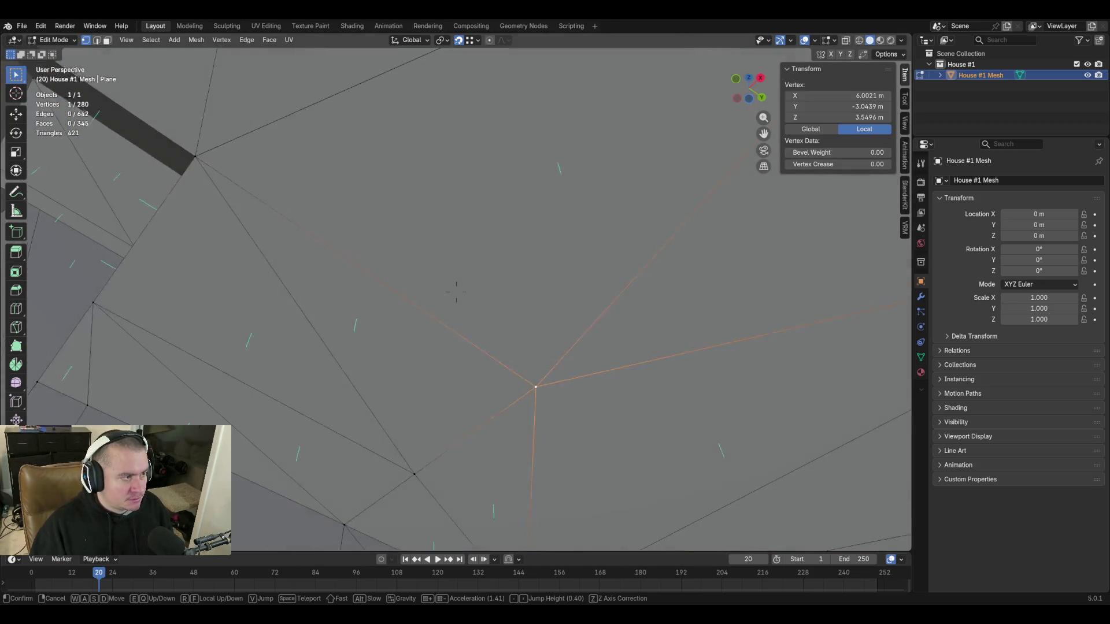
key(Return)
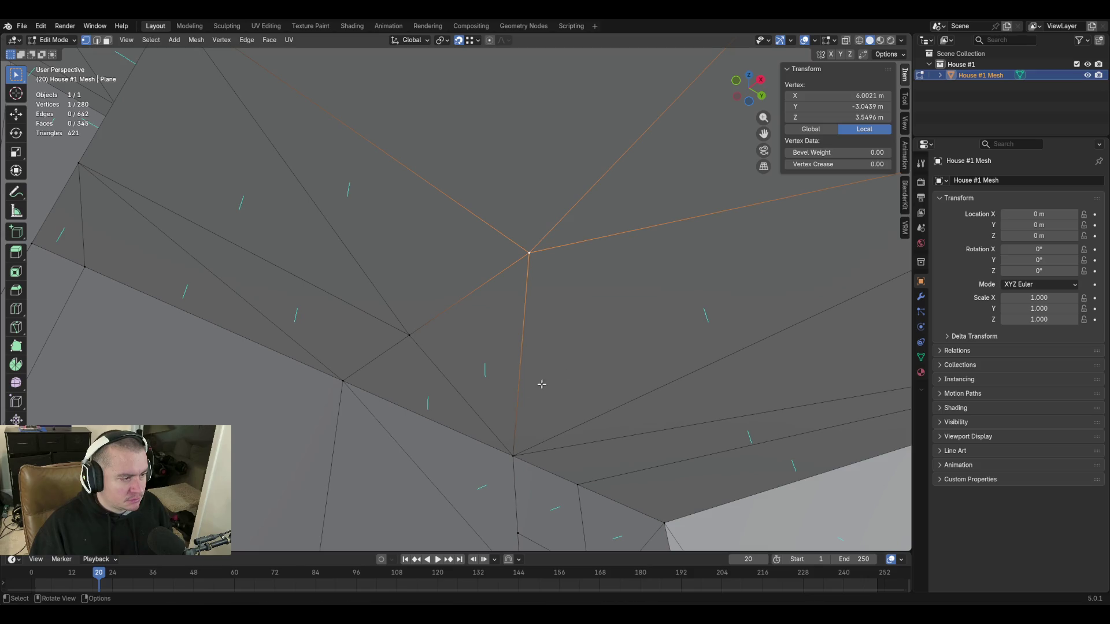
shift+click(402, 332)
key(m)
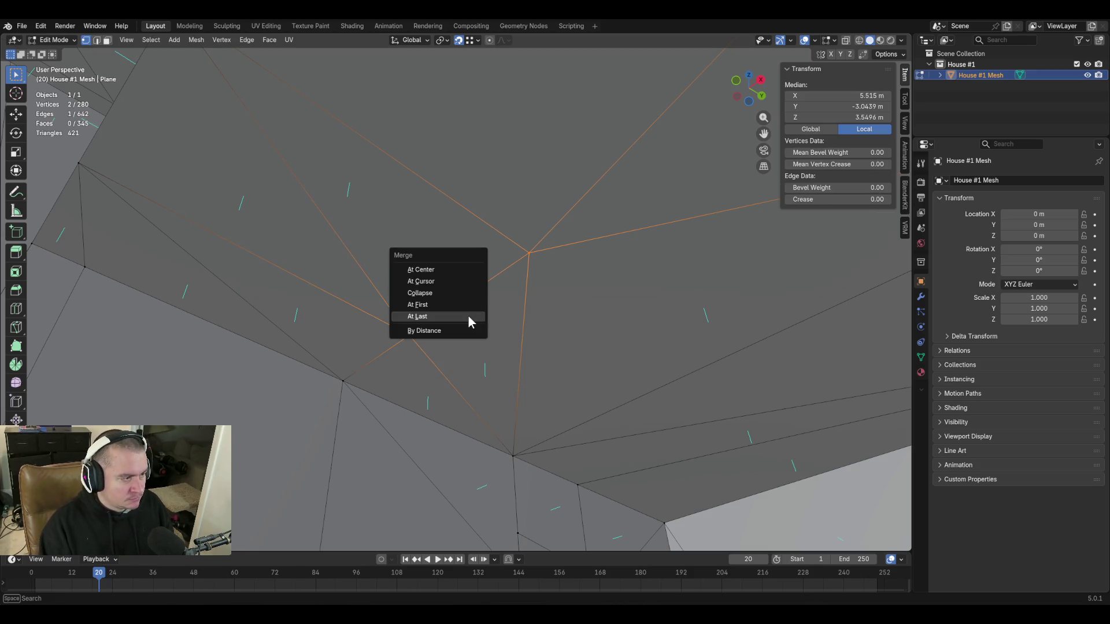
click(469, 317)
key(shift+grave)
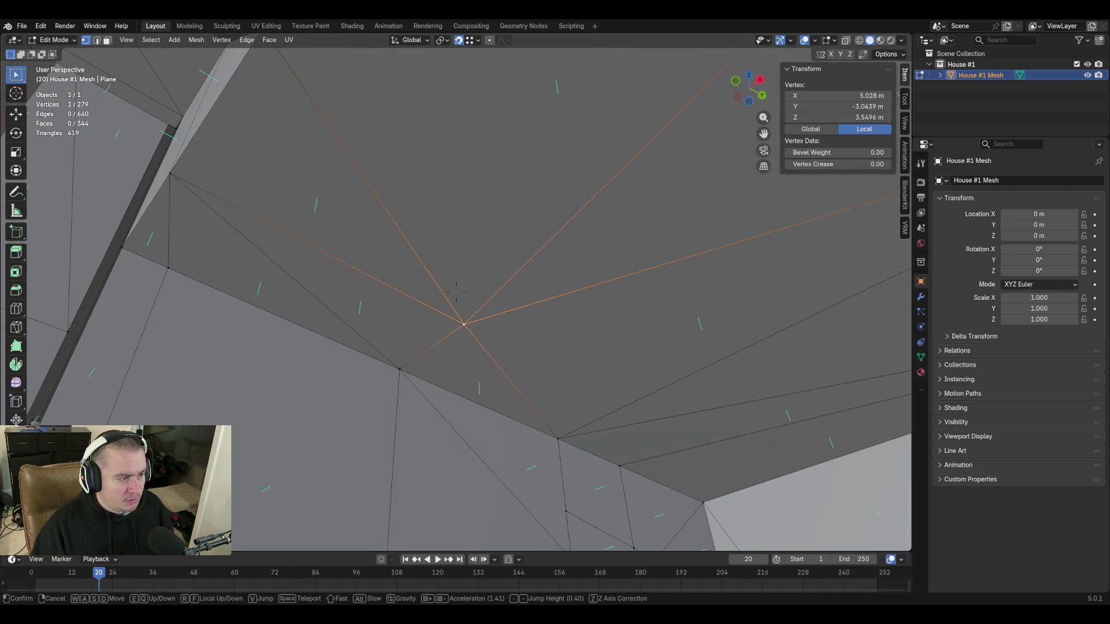
key(s)
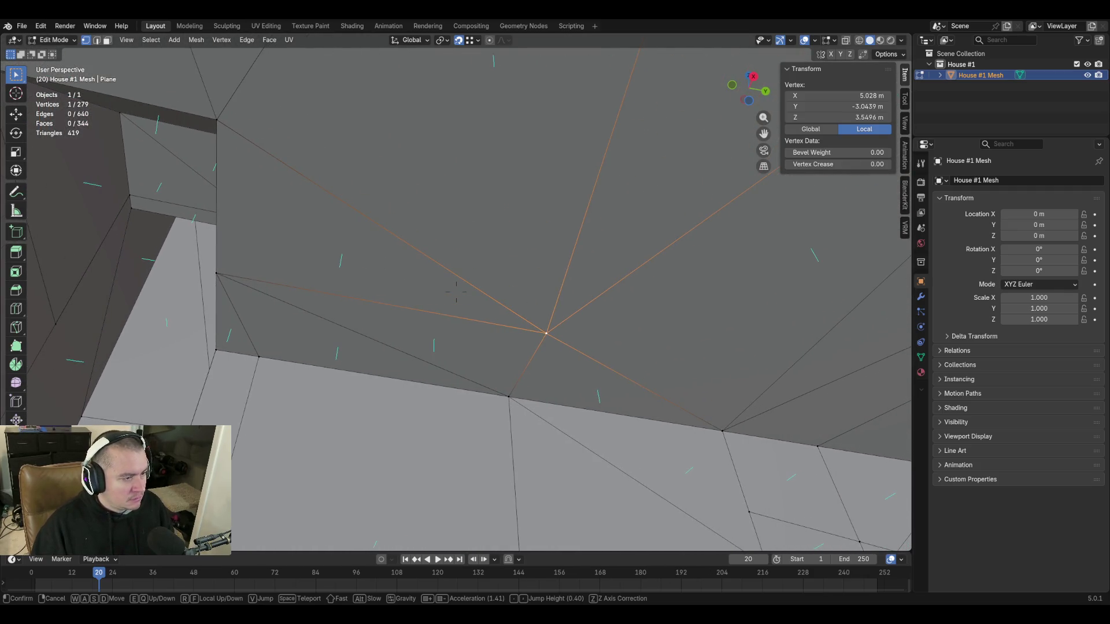
click(456, 291)
middle_drag(506, 332, 385, 425)
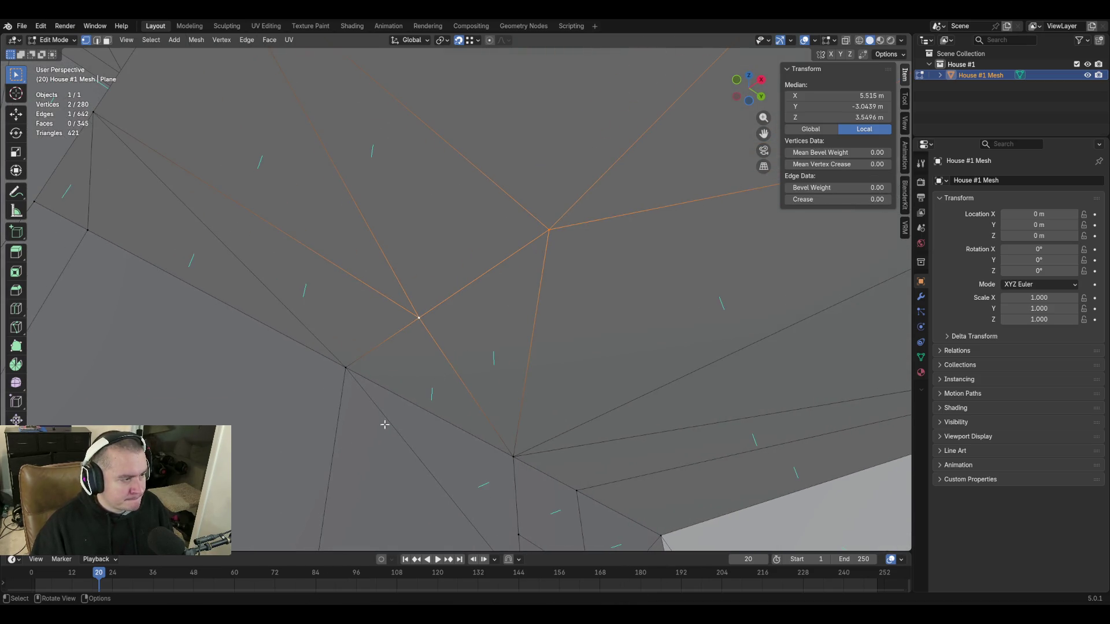
click(417, 318)
shift+click(346, 366)
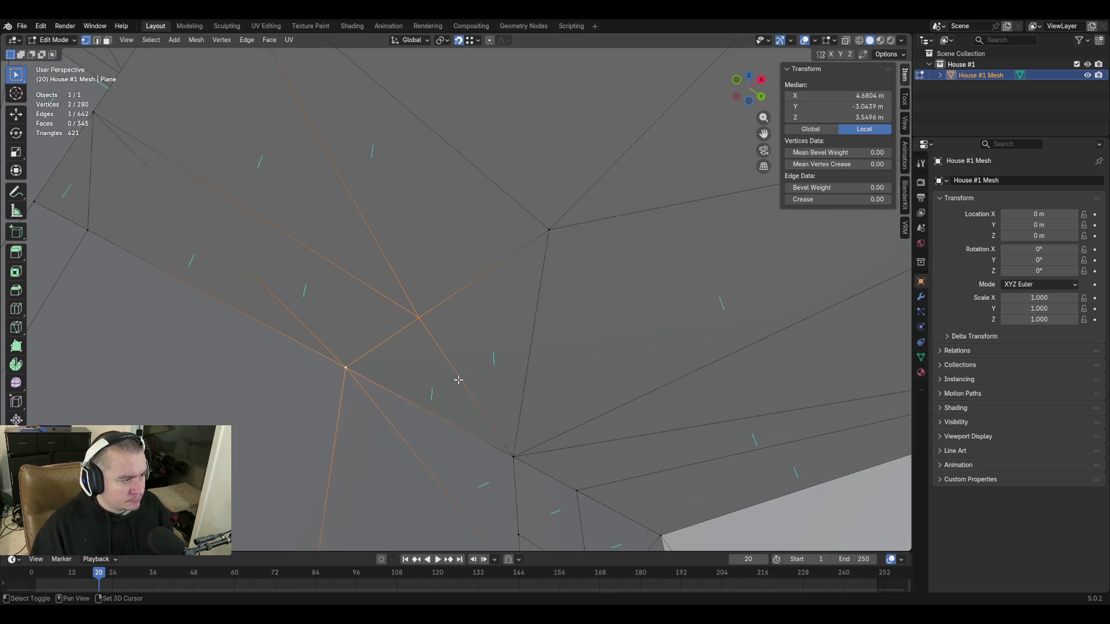
key(m)
click(452, 381)
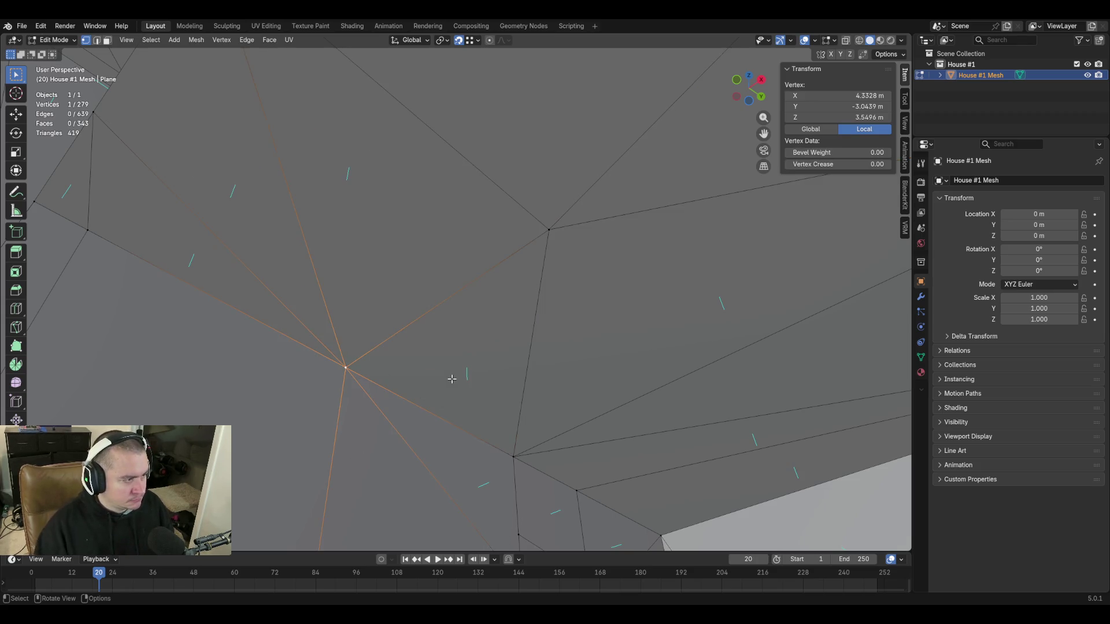
key(ctrl+z)
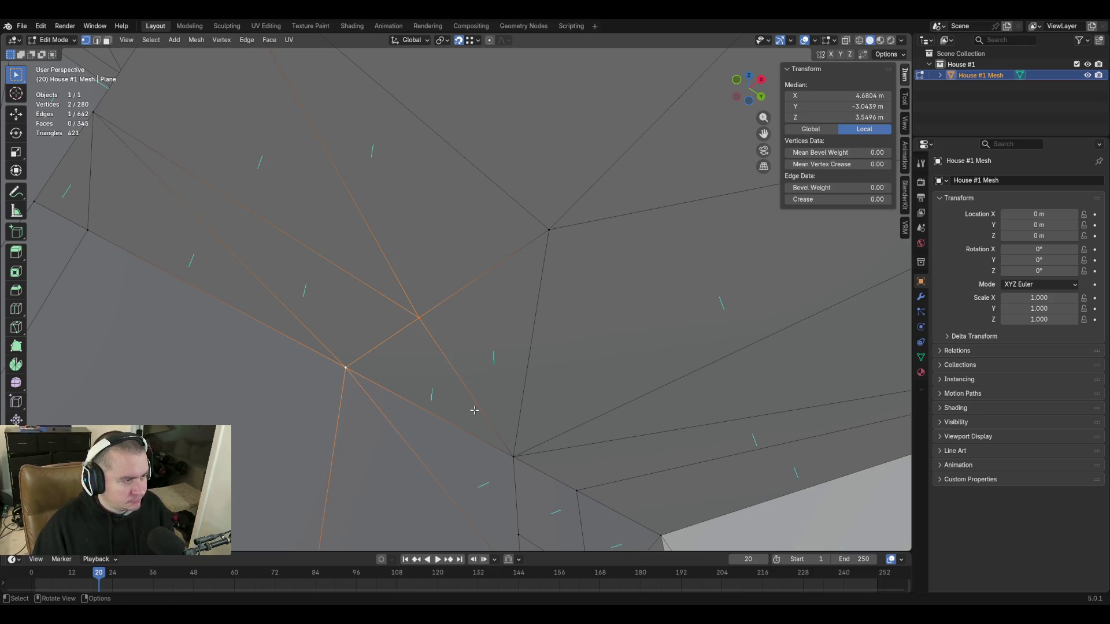
key(alt+a)
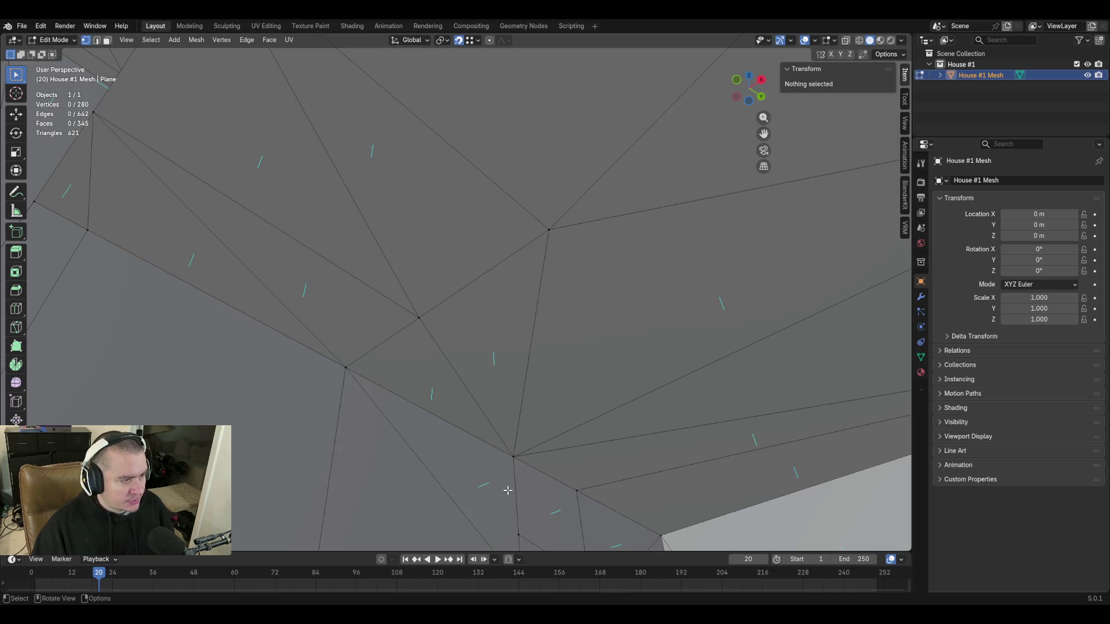
Walk through the house interior until the staircase is in view.
key(shift+grave)
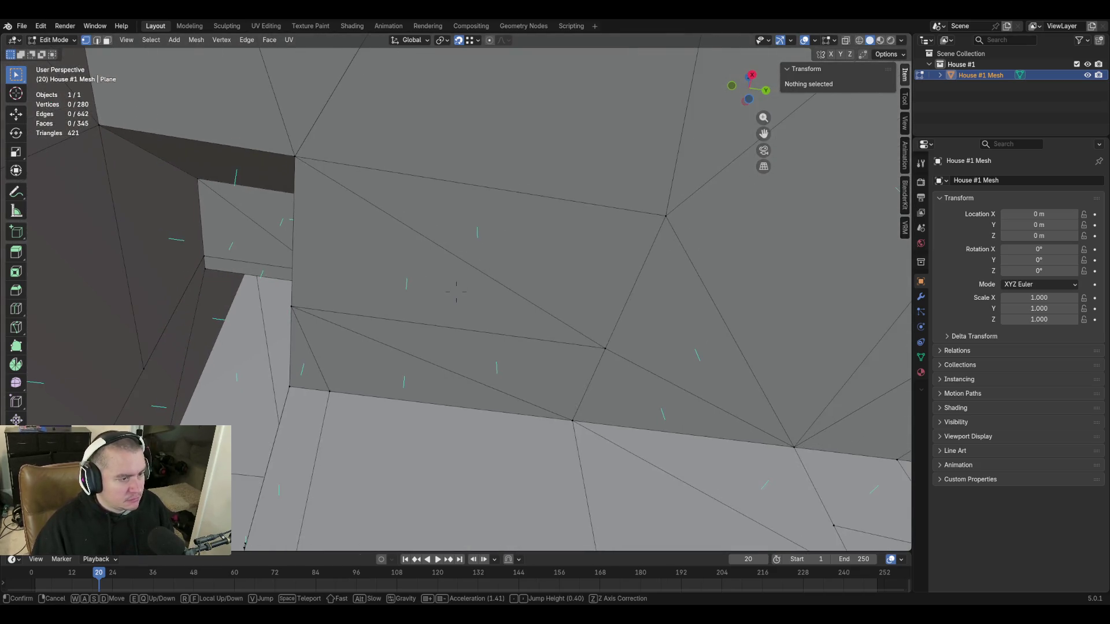
key(w)
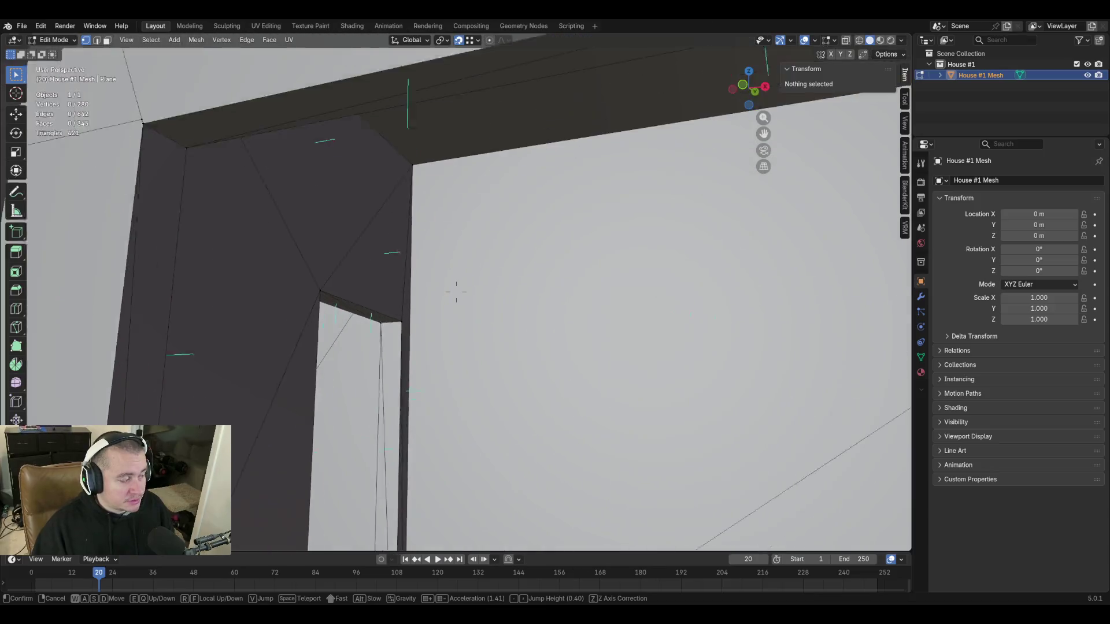
key(s)
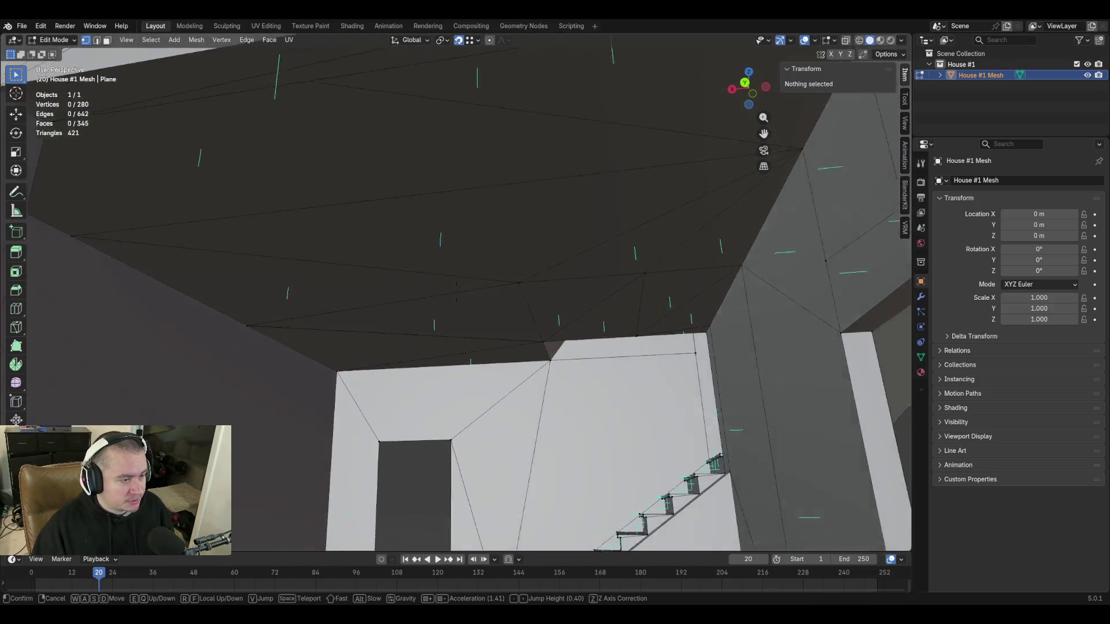
key(w)
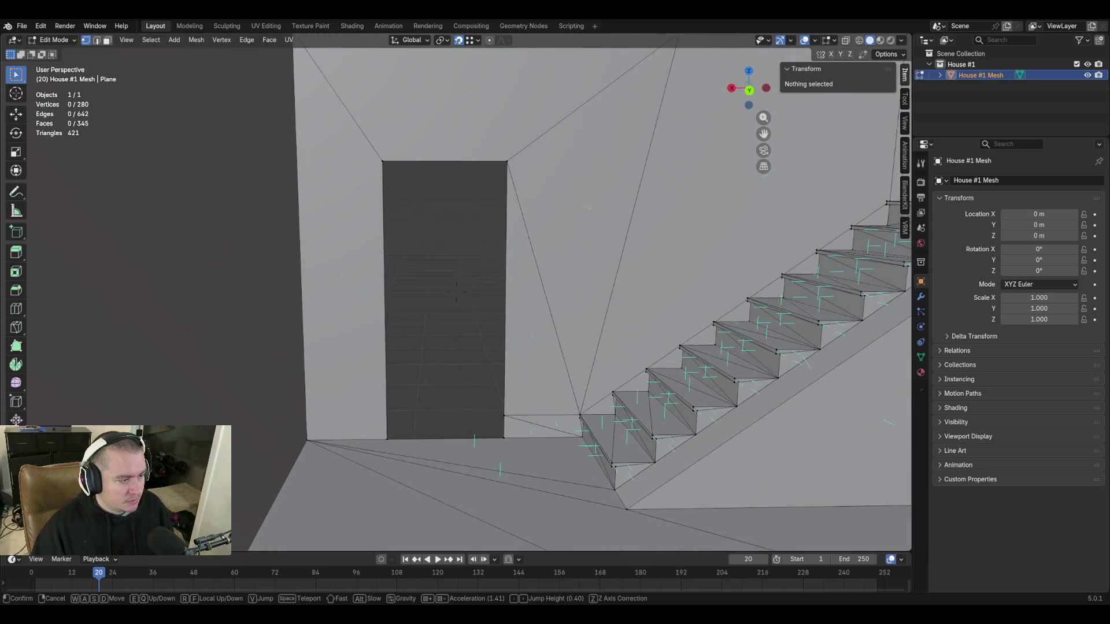
click(609, 293)
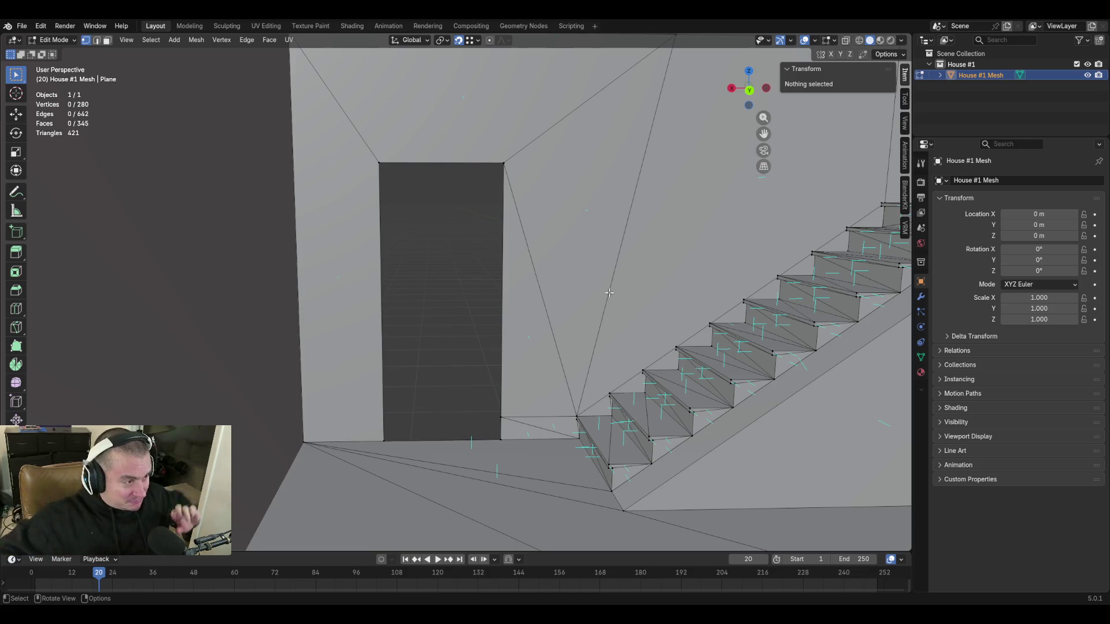
Walk to the doorway and select the door's left jamb edge plus a second edge.
key(shift+grave)
key(w)
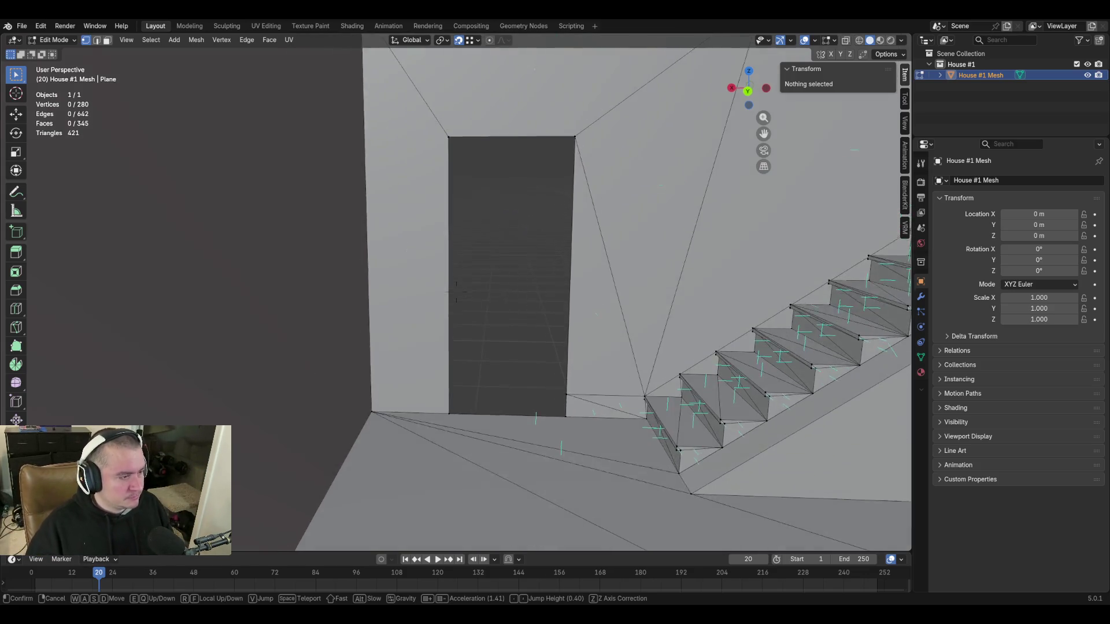
key(s)
key(w)
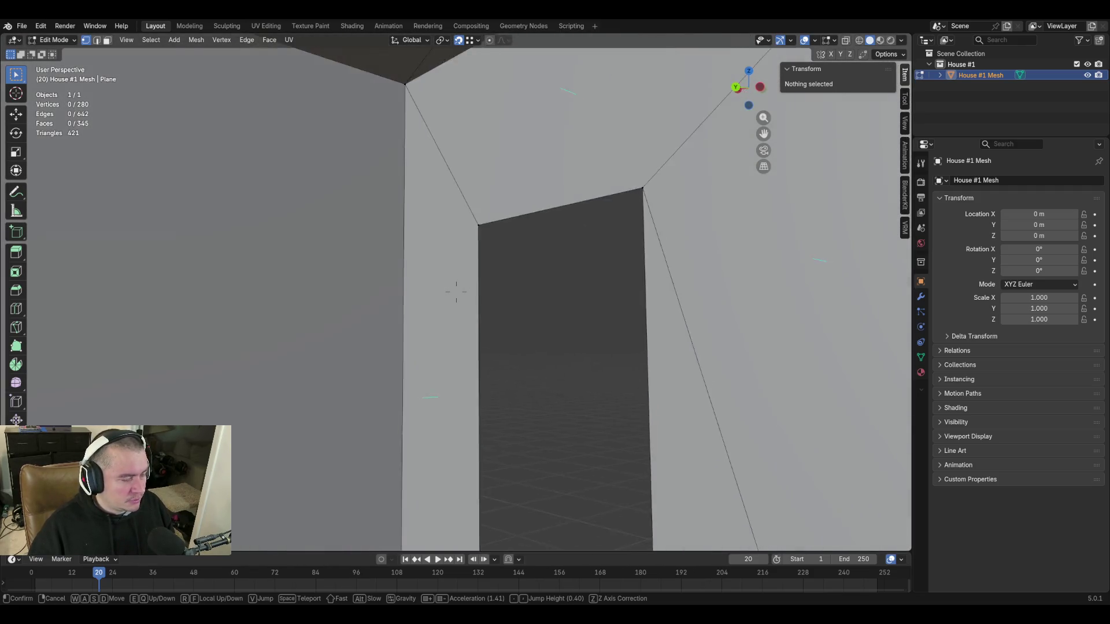
click(456, 292)
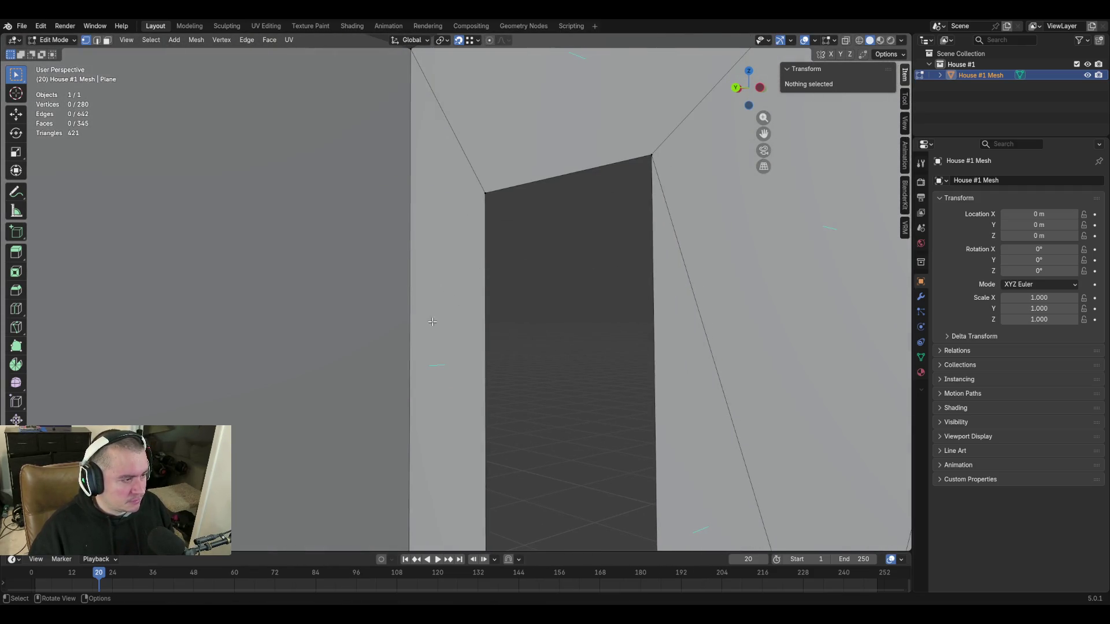
click(486, 265)
shift+click(410, 265)
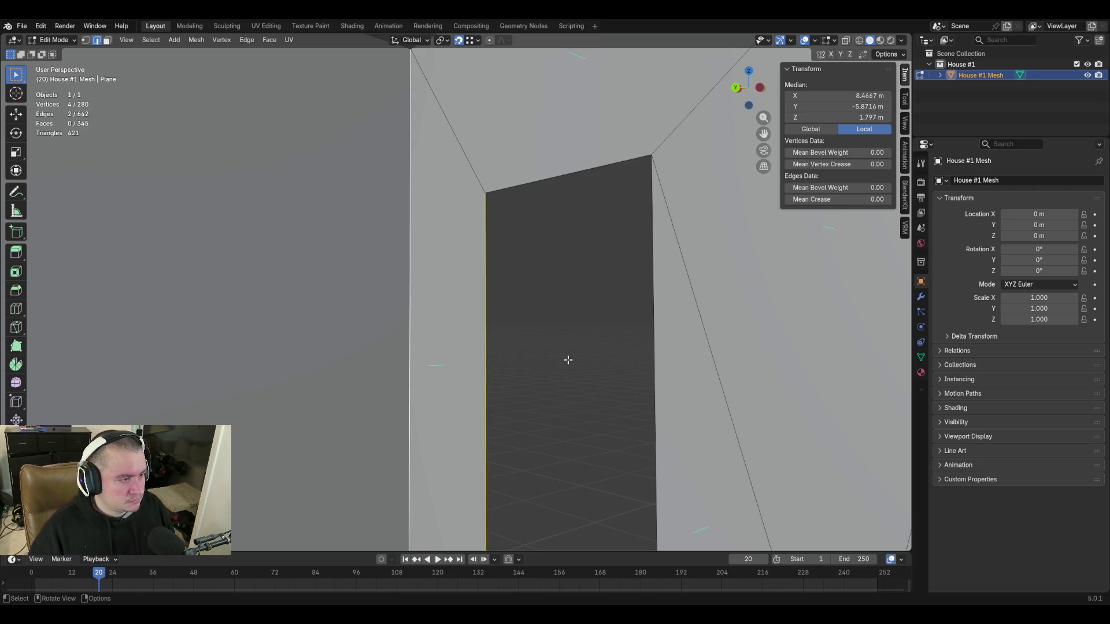
Step back, orbit to frame doorway and staircase, and select the upper diagonal edge.
key(shift+grave)
key(s)
click(589, 425)
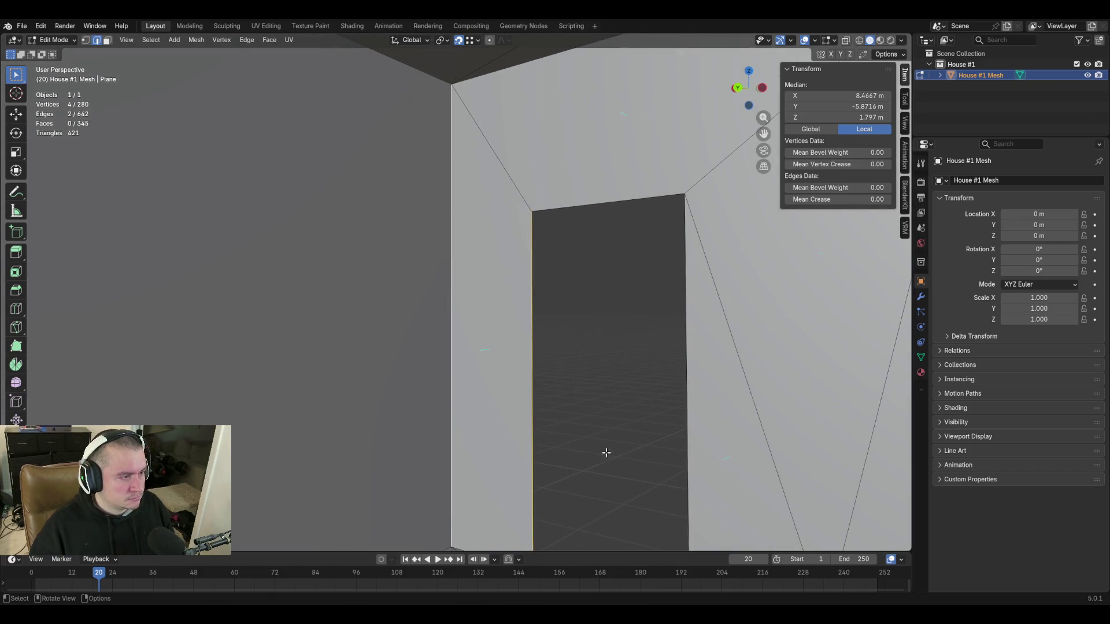
middle_drag(570, 326, 497, 344)
click(446, 156)
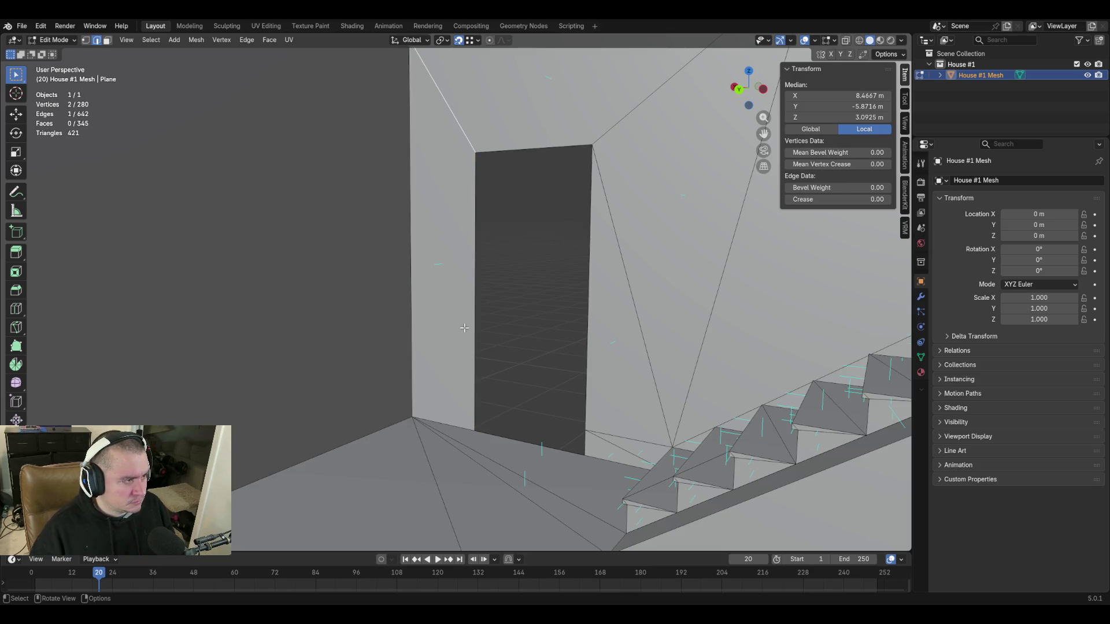
In face select mode, triangulate the ceiling face above the door.
key(3)
click(464, 328)
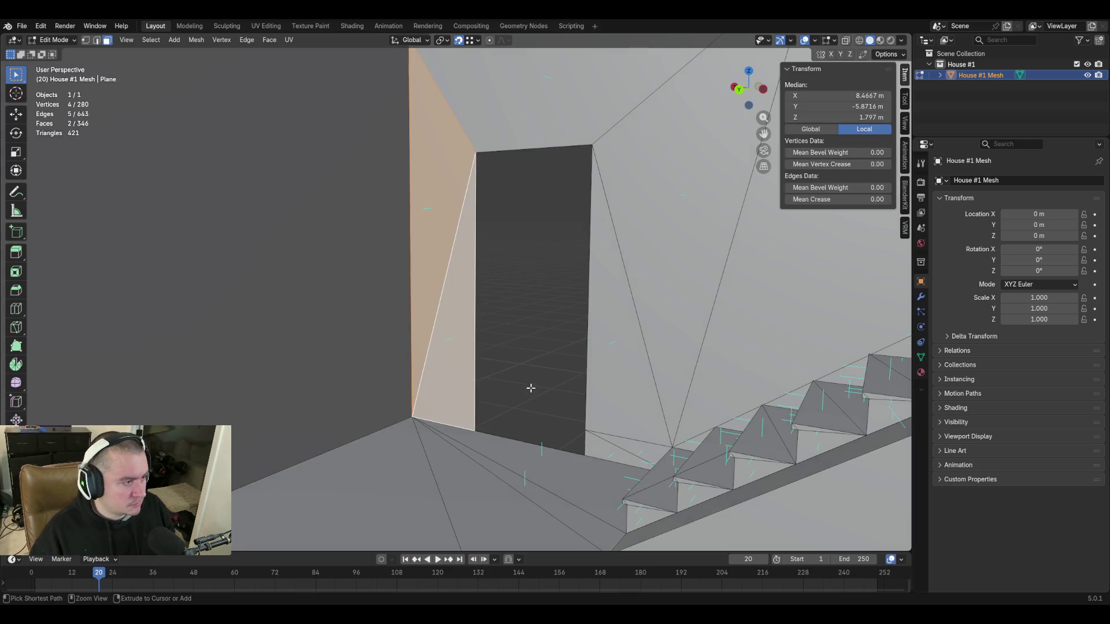
middle_drag(528, 384, 470, 182)
click(463, 175)
key(ctrl+t)
Delete the large wall face beside the stairs using Delete Faces.
middle_drag(545, 285, 515, 351)
click(515, 351)
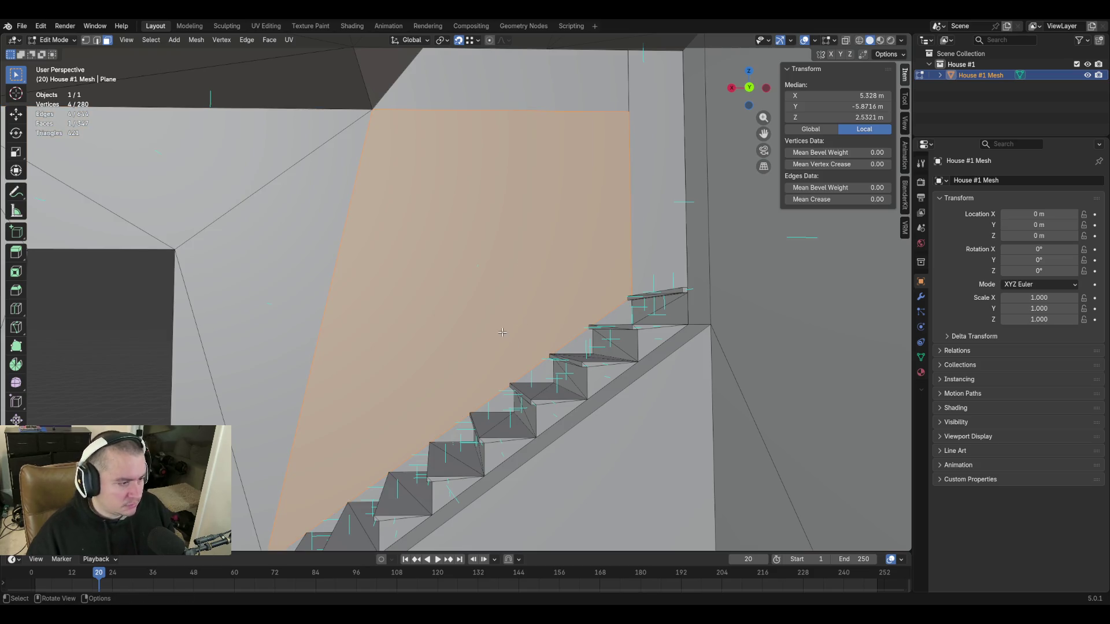
key(shift+grave)
key(w)
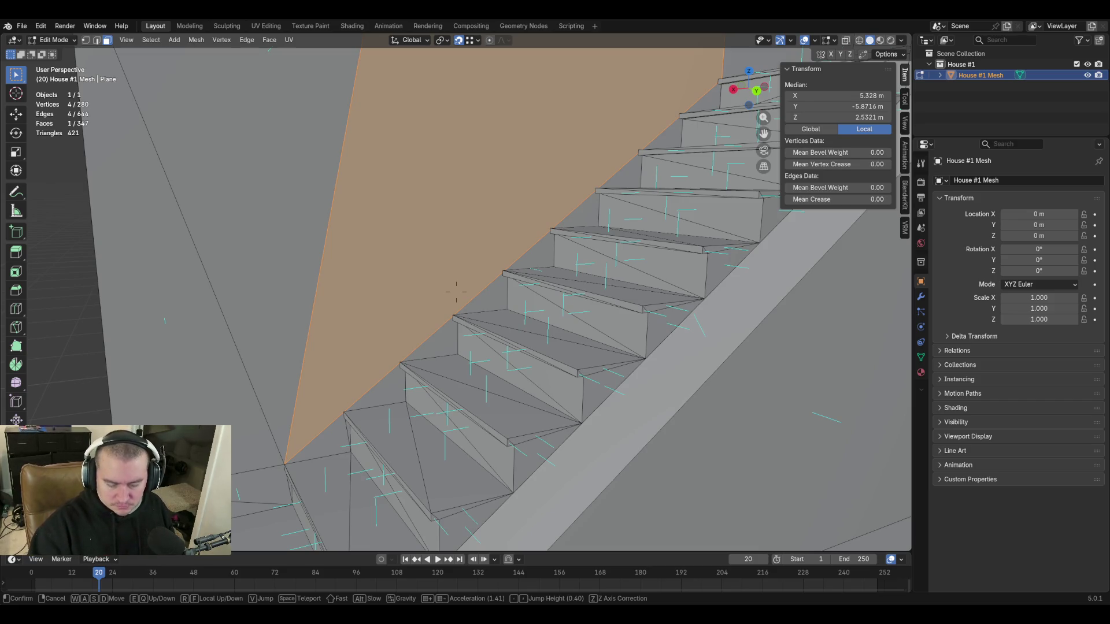
key(w)
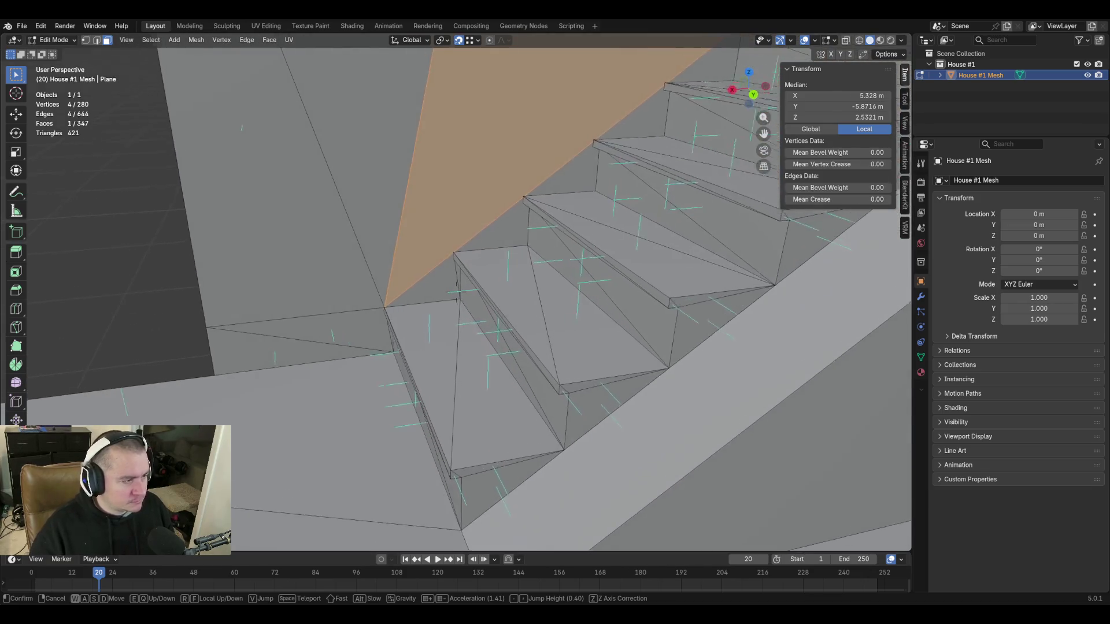
click(494, 313)
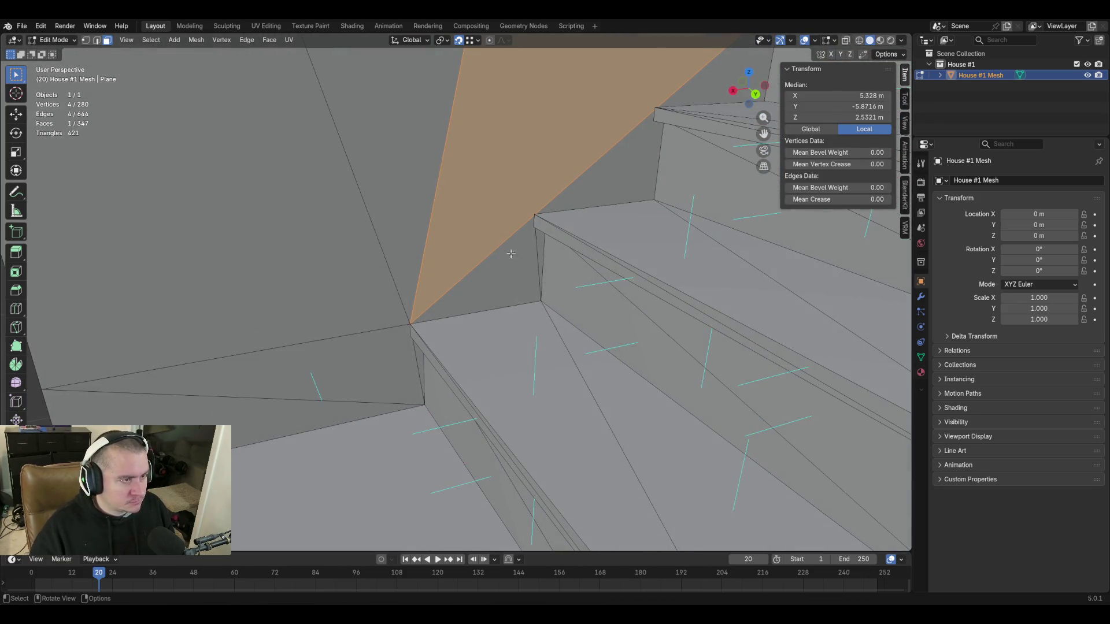
key(shift+grave)
key(s)
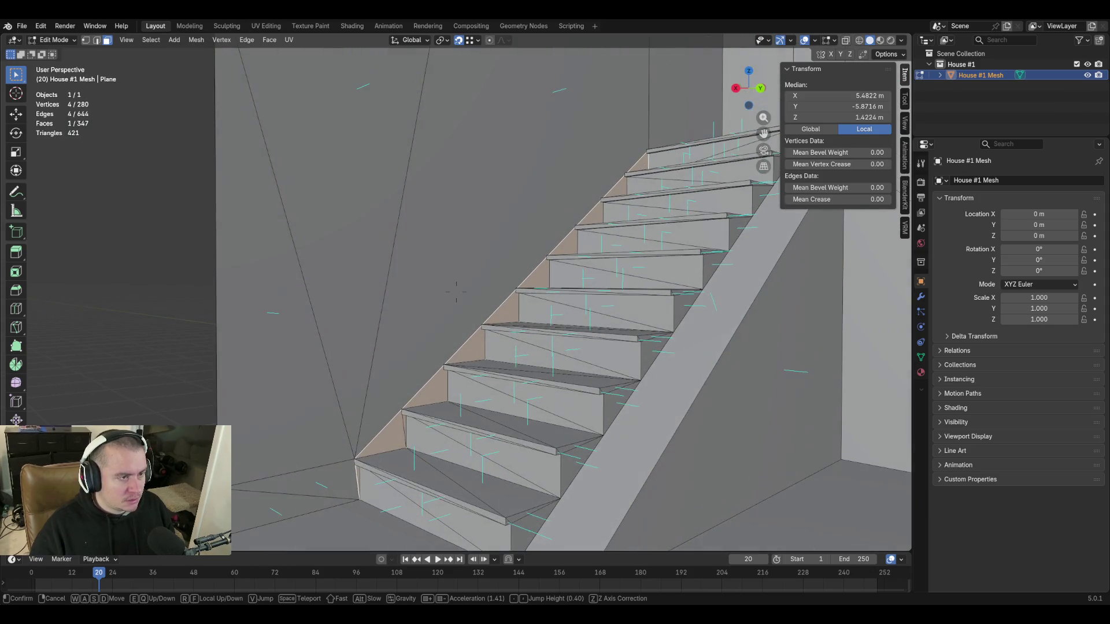
click(456, 293)
key(x)
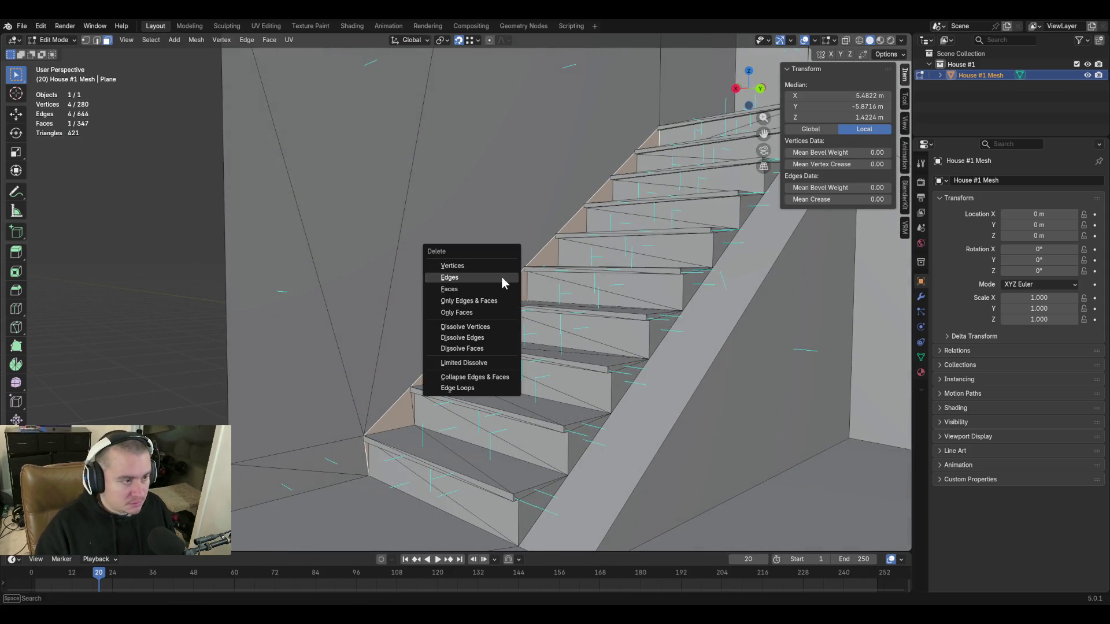
click(494, 311)
At the stair corner, restore the corner triangle and select the diagonal and second gap edges.
key(shift+grave)
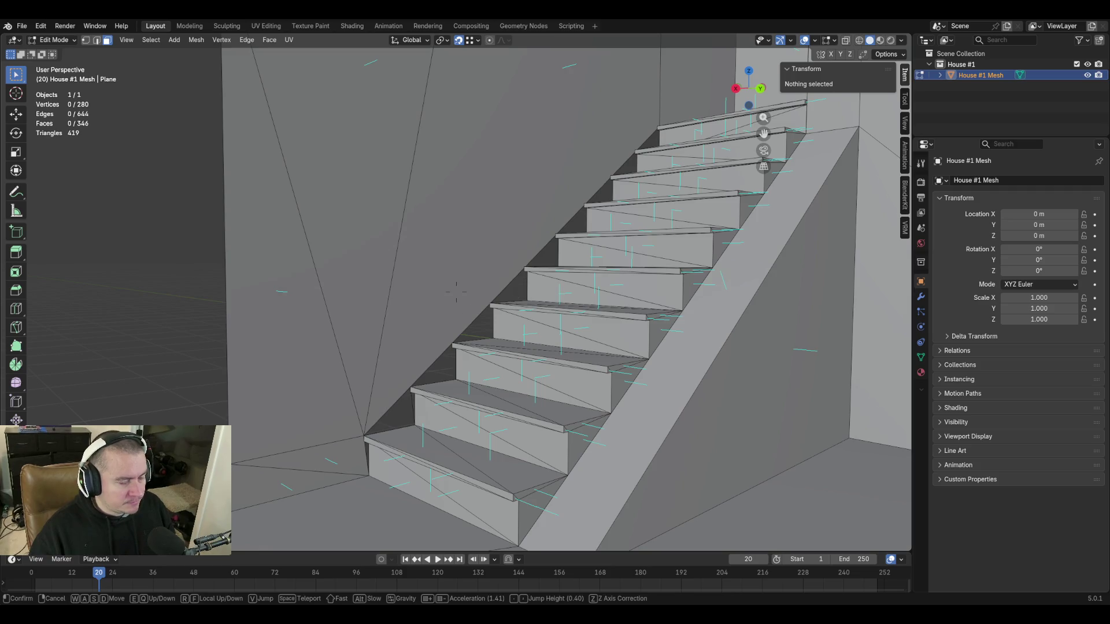
key(w)
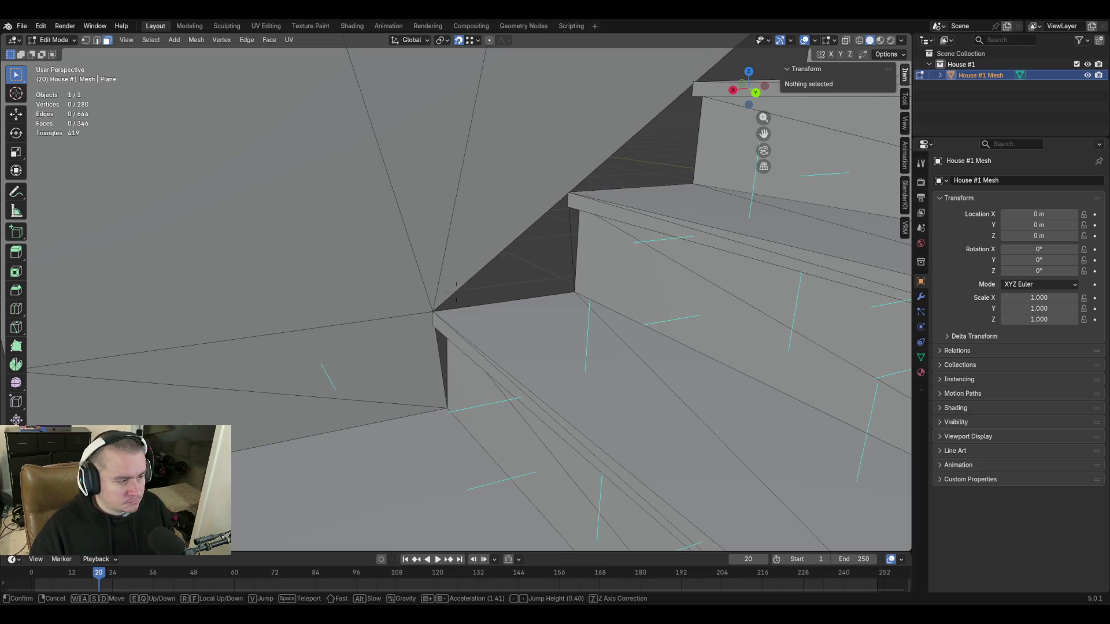
click(468, 372)
key(ctrl+z)
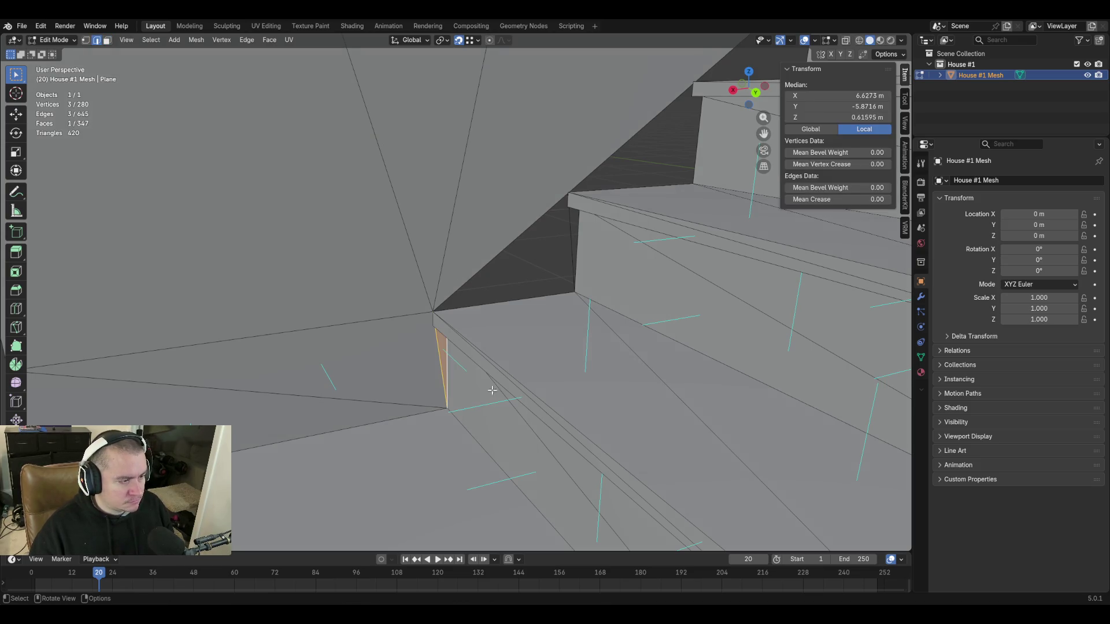
click(530, 235)
shift+click(550, 295)
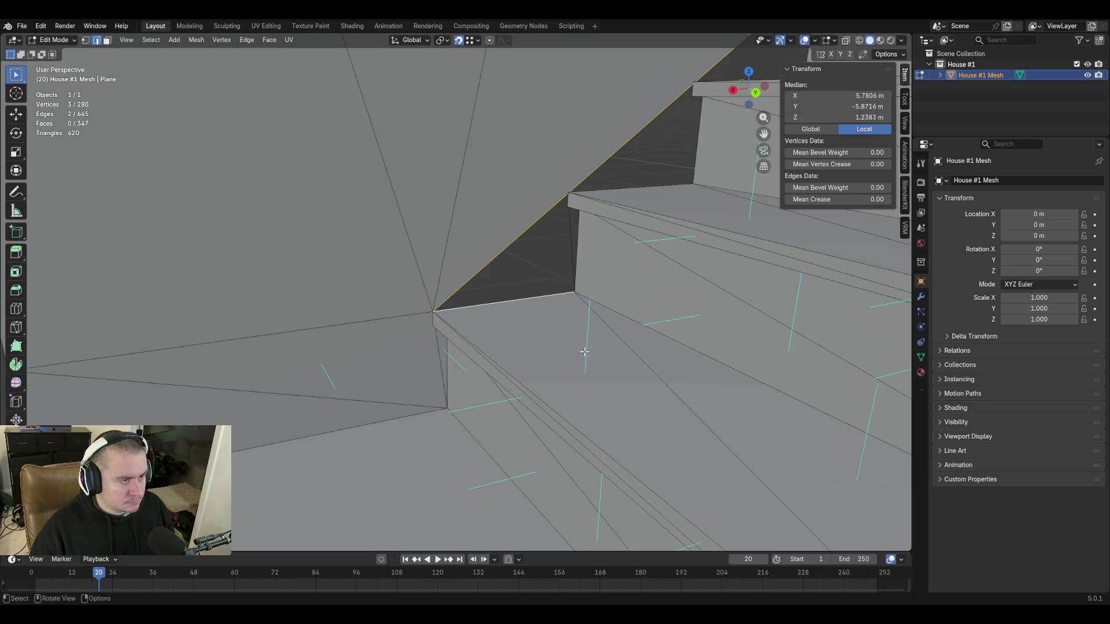
key(shift+grave)
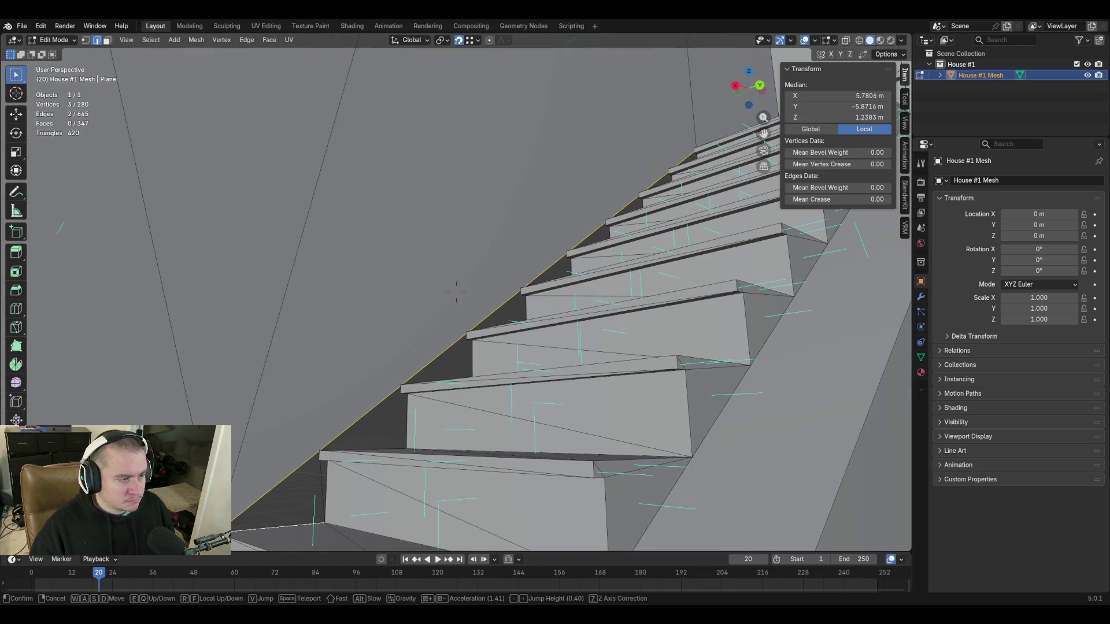
Subdivide the selected stair-side edges, repeat twice, then undo the extra subdivisions.
key(w)
key(s)
key(w)
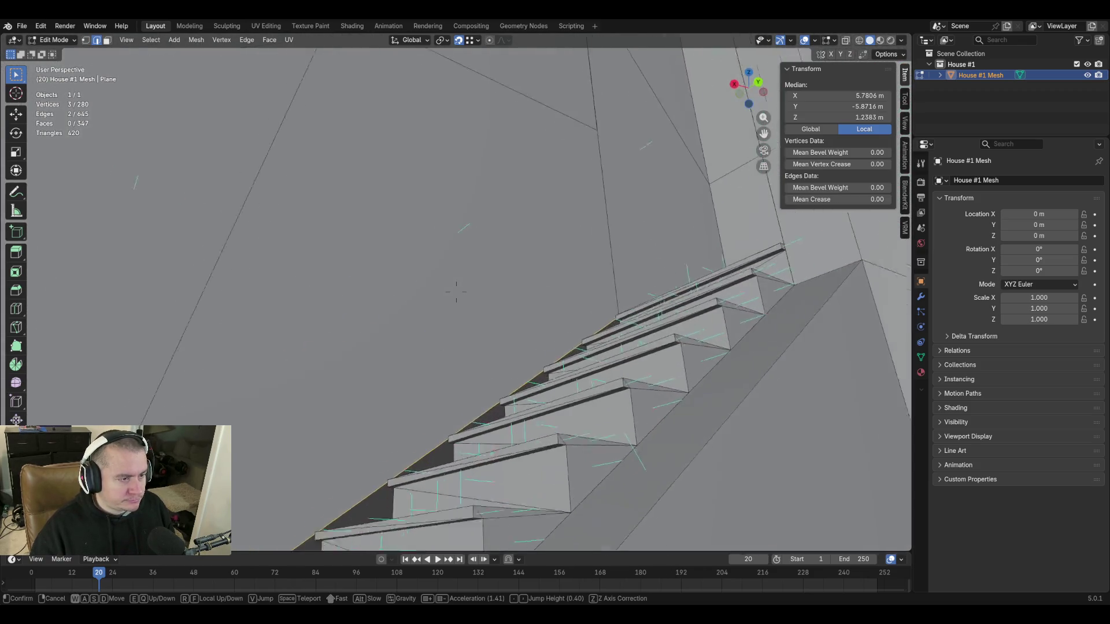
key(s)
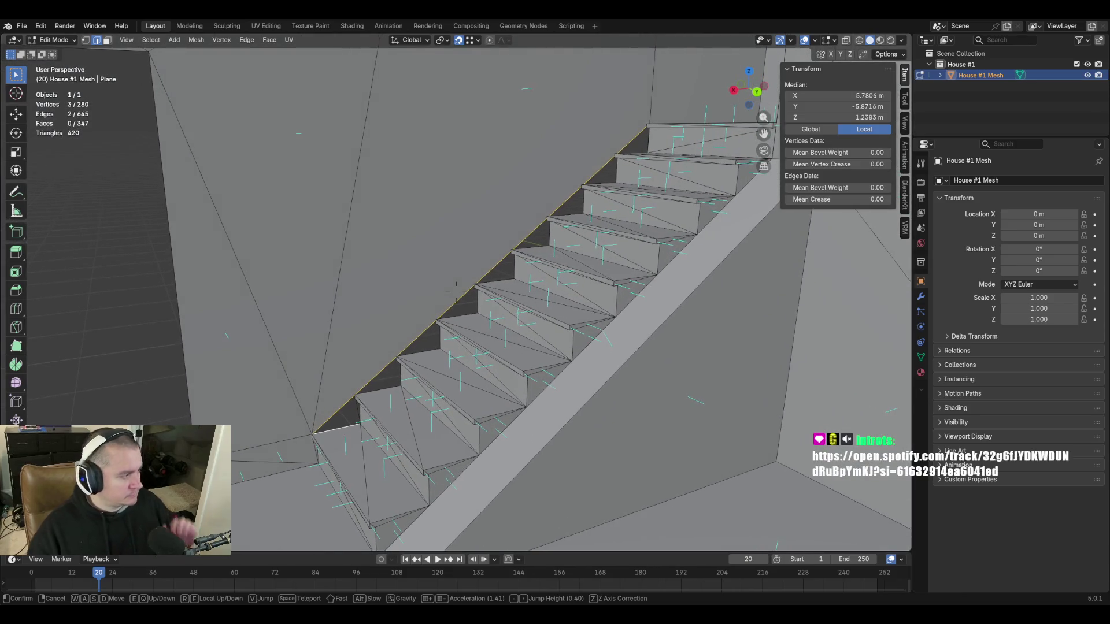
click(389, 420)
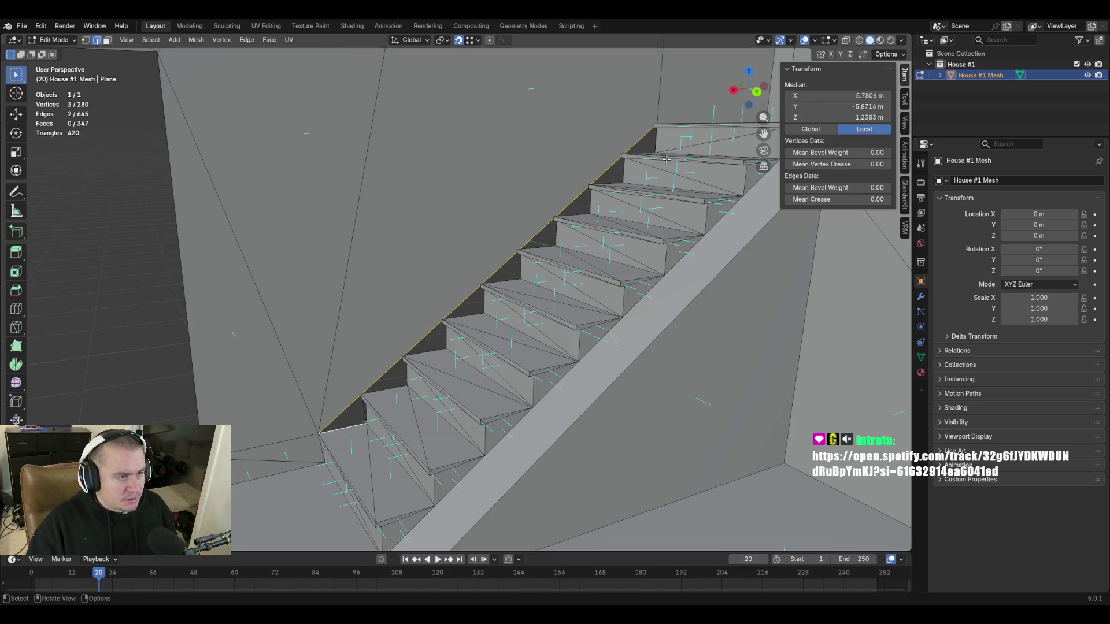
right_click(451, 301)
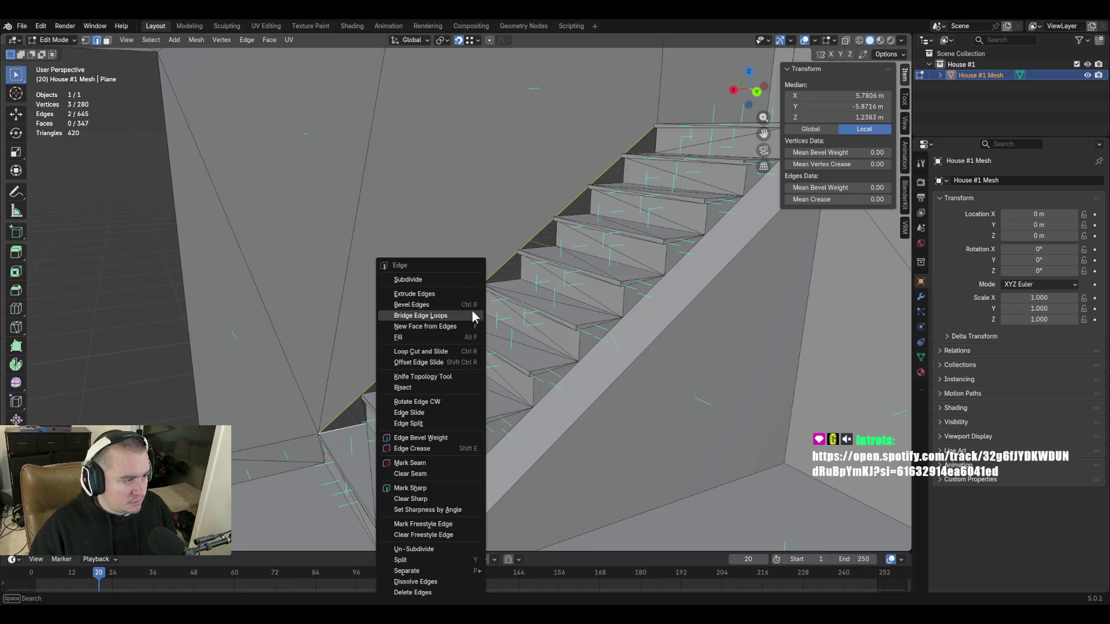
click(459, 279)
key(shift+r)
key(shift+r)
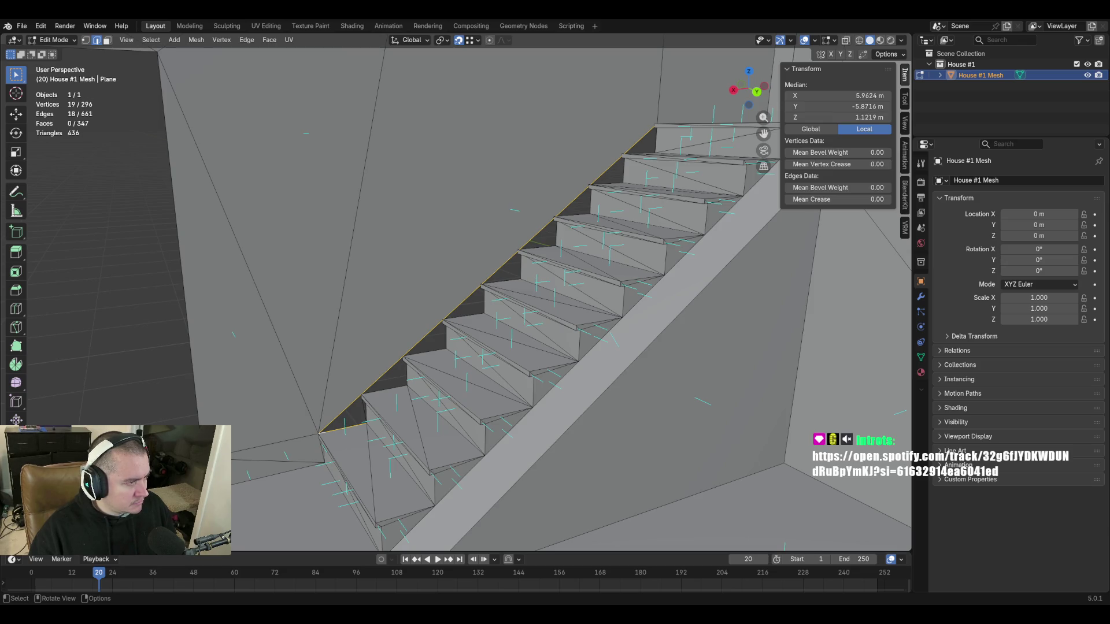
key(shift+r)
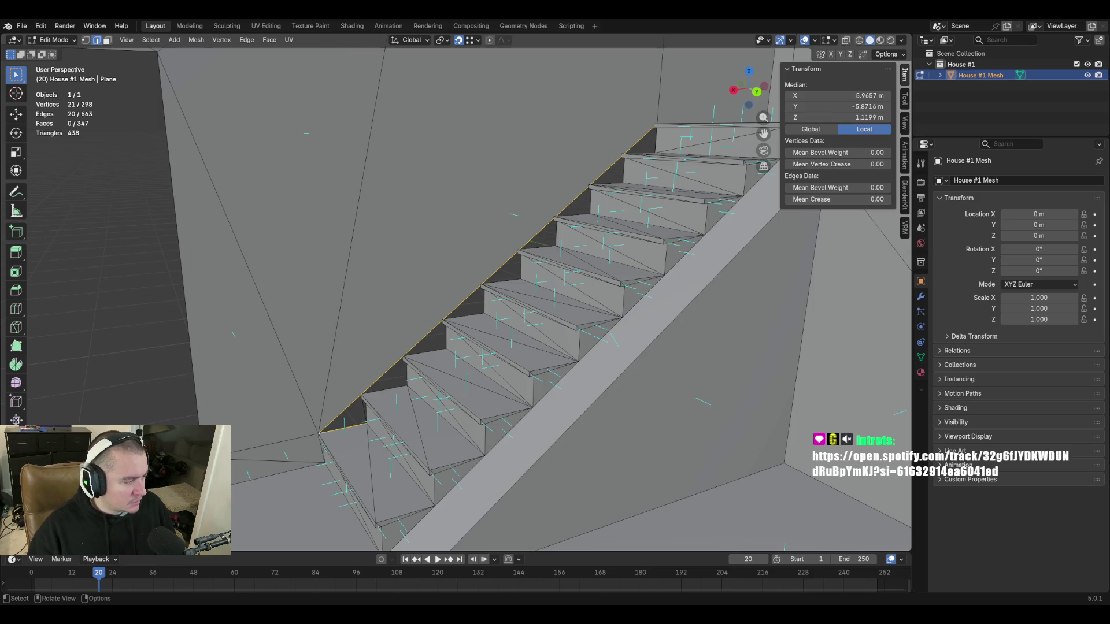
key(ctrl+z)
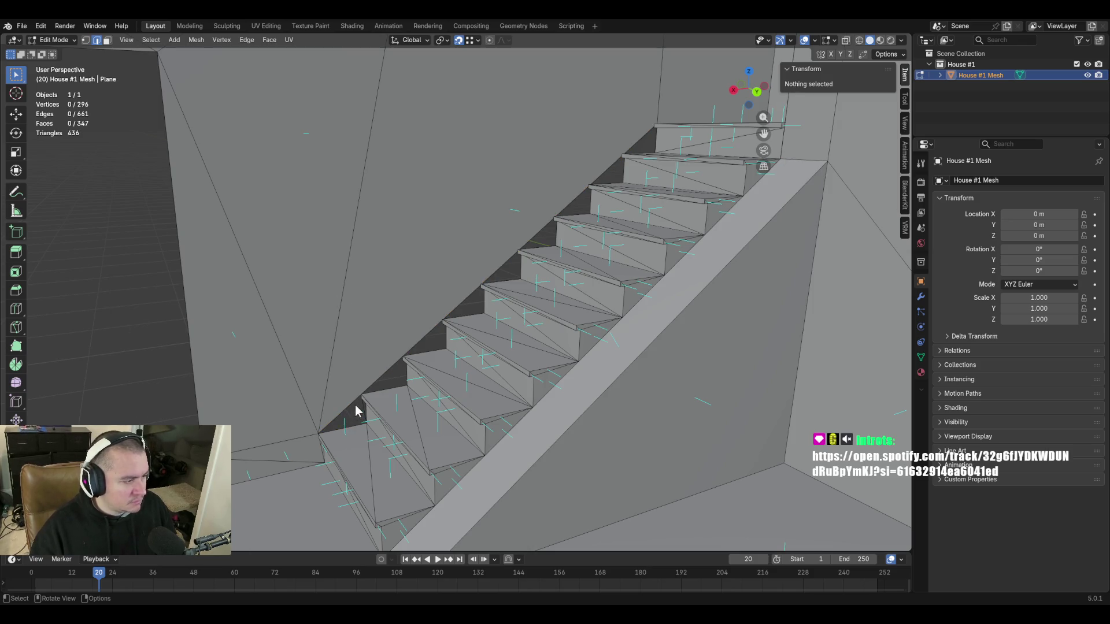
Select the gap triangle's diagonal and bottom edges, flying closer to the stairs.
shift+click(356, 408)
shift+click(394, 445)
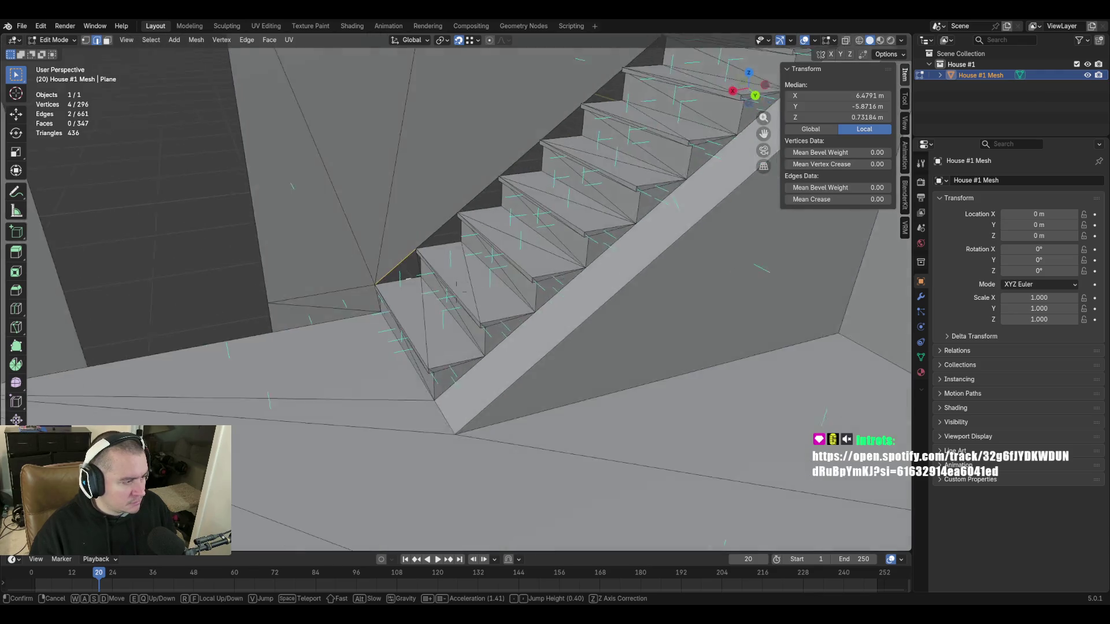
key(shift+grave)
key(w)
key(Return)
click(370, 264)
click(390, 337)
key(shift+grave)
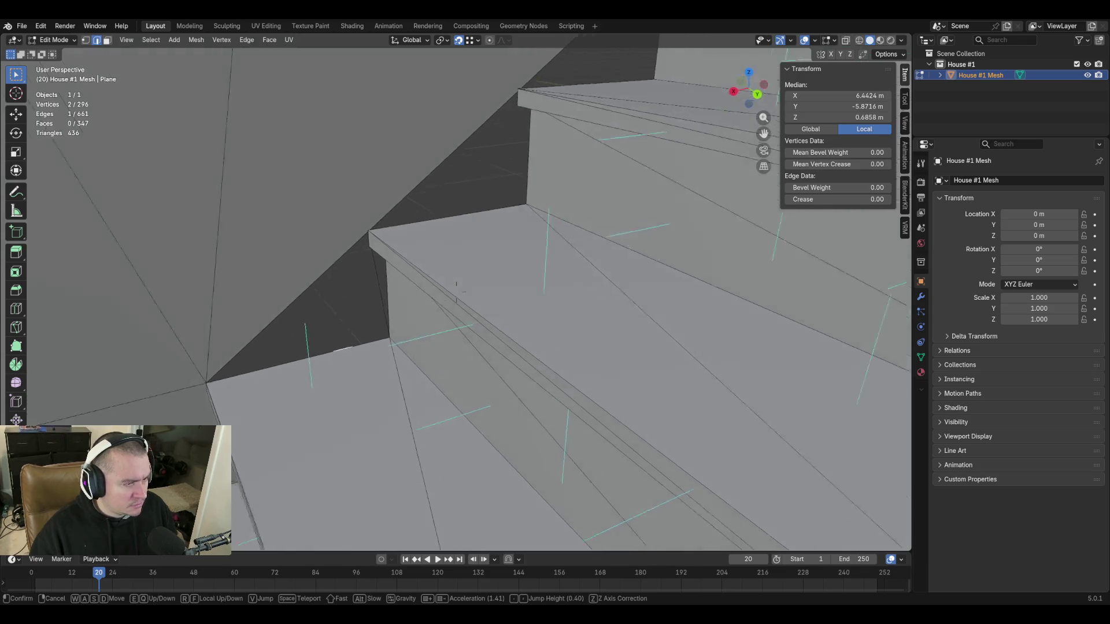
key(w)
key(Return)
ctrl+click(440, 306)
ctrl+click(454, 297)
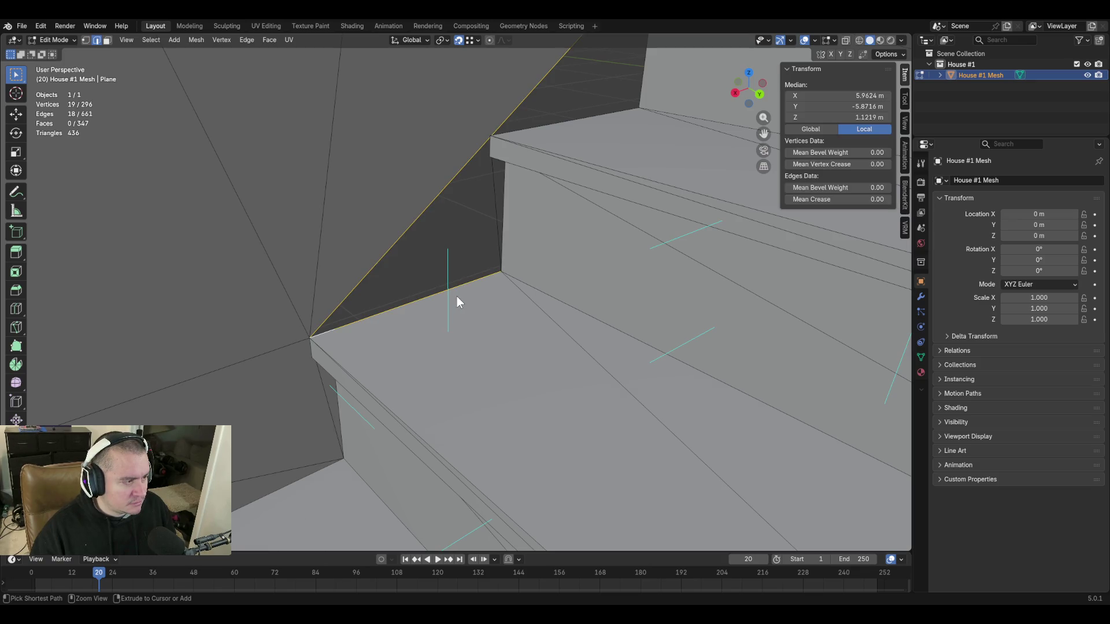
Merge away the stray subdivision vertices, keeping only the diagonal edge selected.
key(m)
key(b)
shift+click(469, 282)
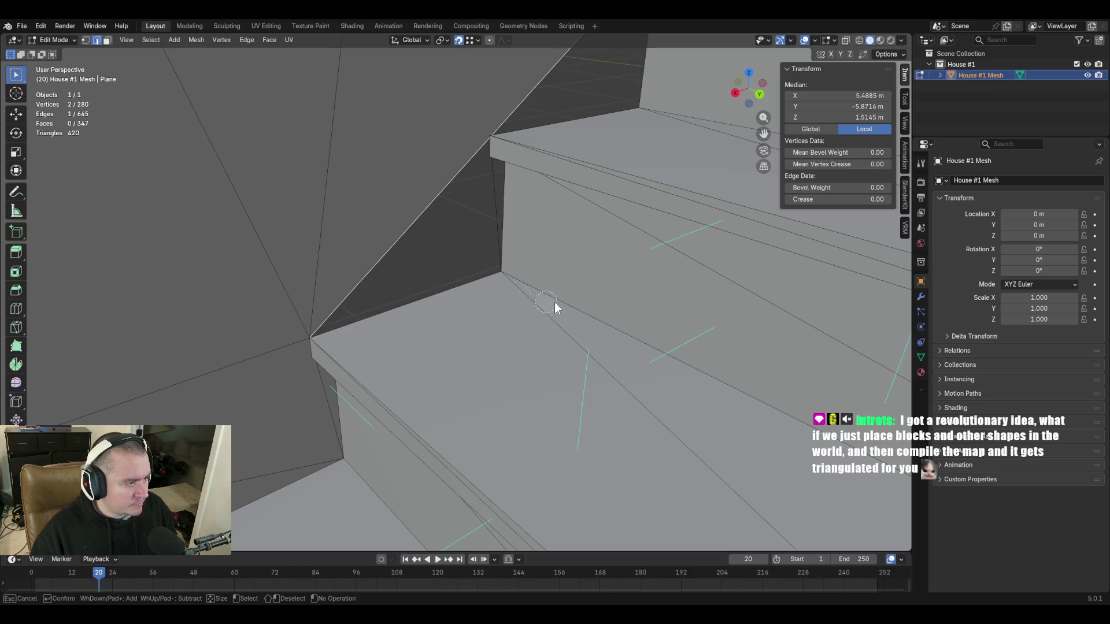
scroll(478, 274, down, 4)
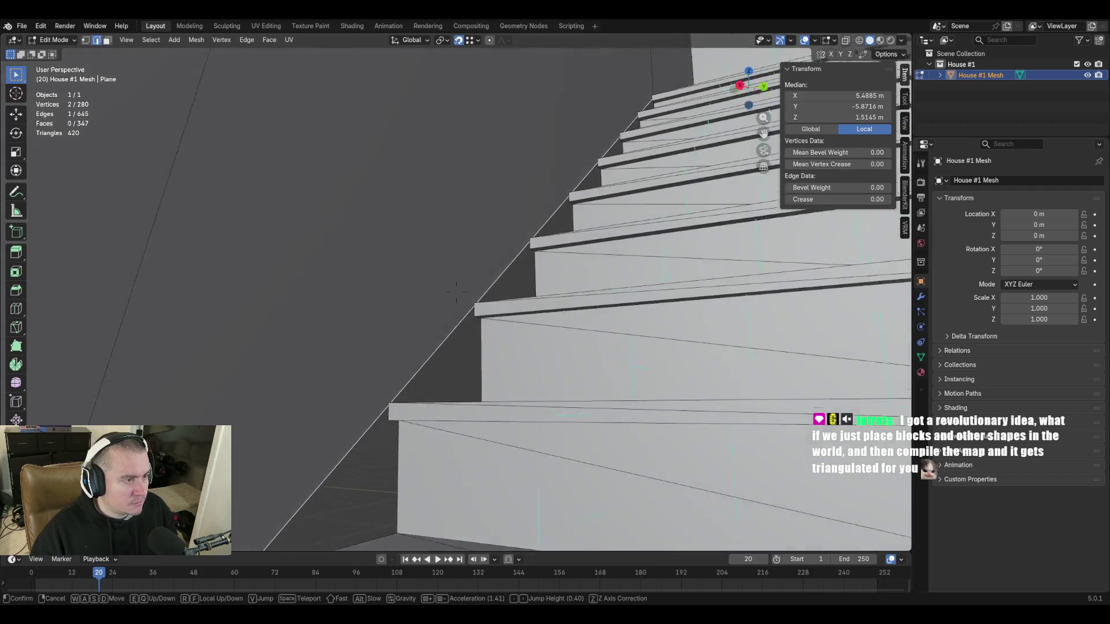
scroll(478, 275, up, 4)
Subdivide the long diagonal edge twice, then select the edges around one gap triangle.
right_click(428, 233)
click(353, 210)
key(shift+r)
key(shift+r)
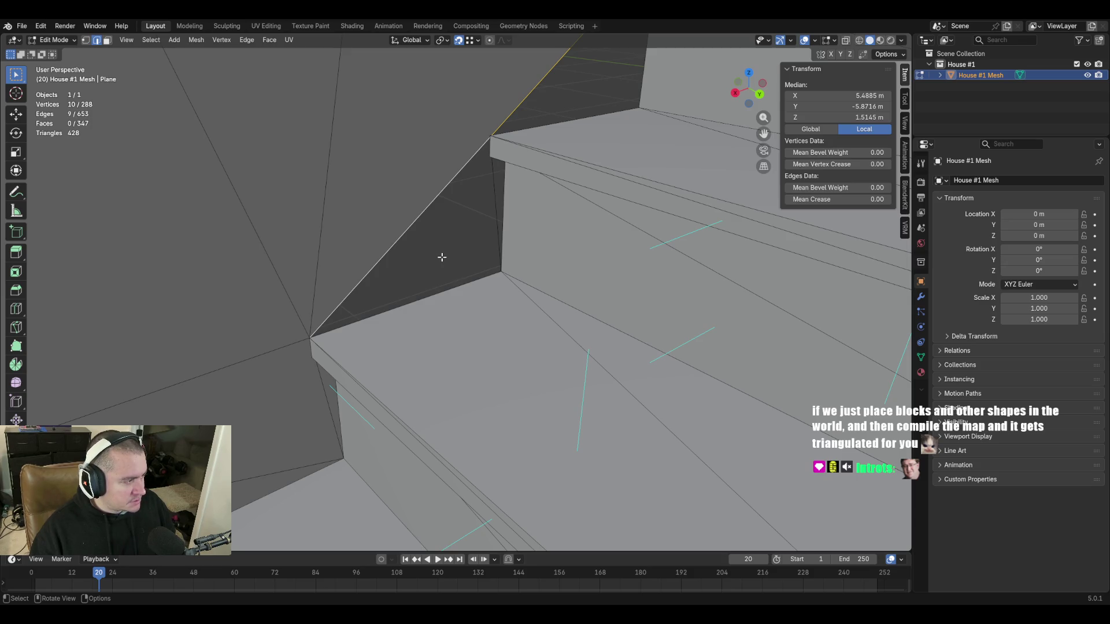
alt+click(409, 231)
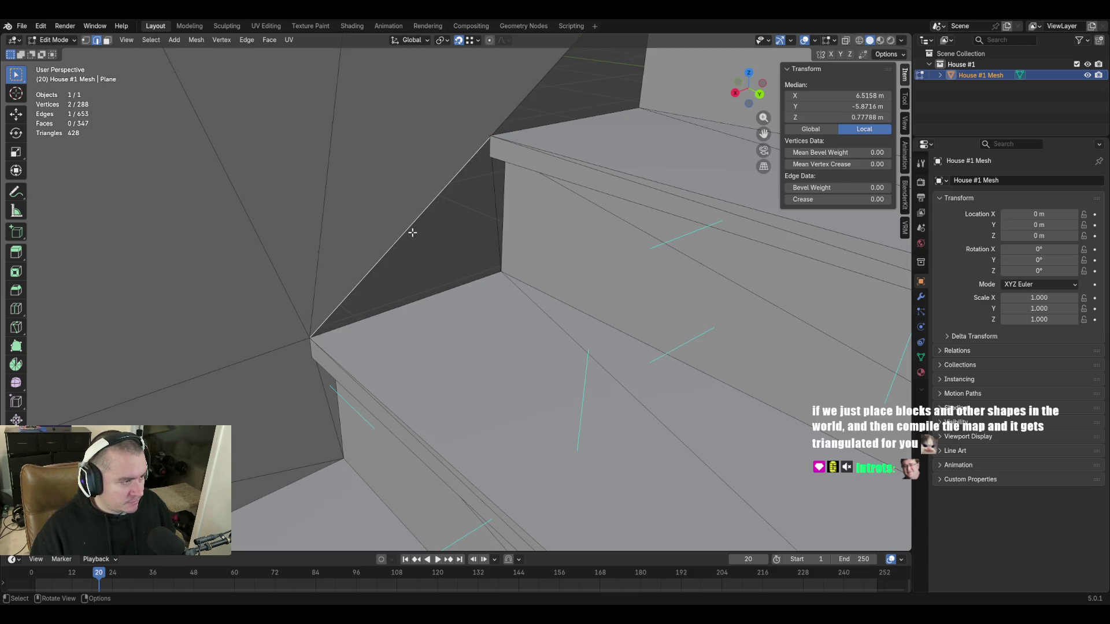
key(f)
key(shift+grave)
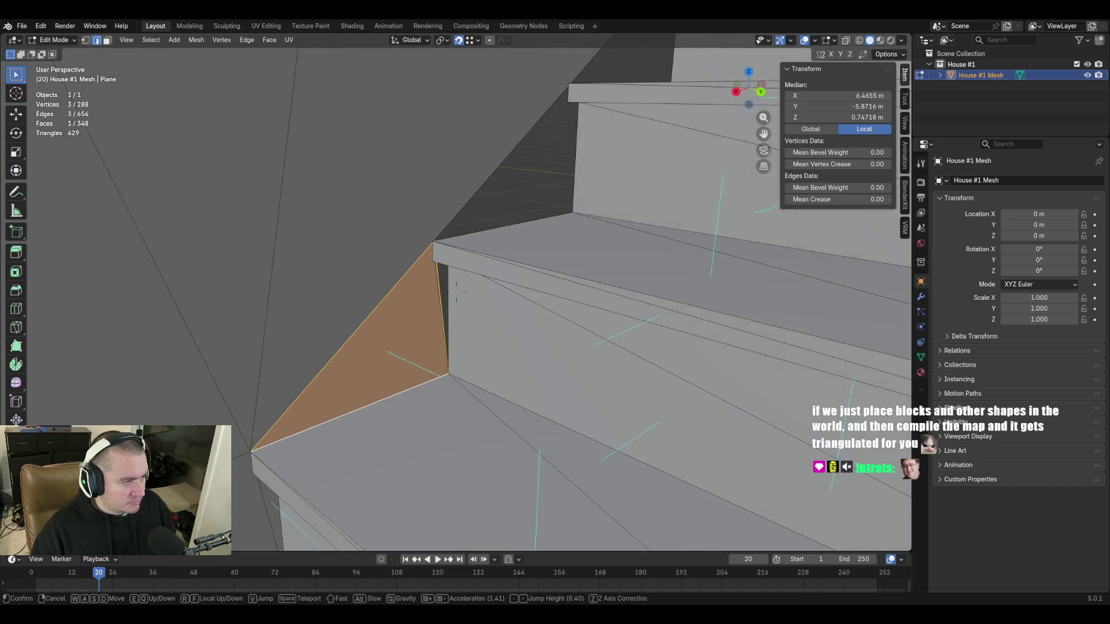
key(w)
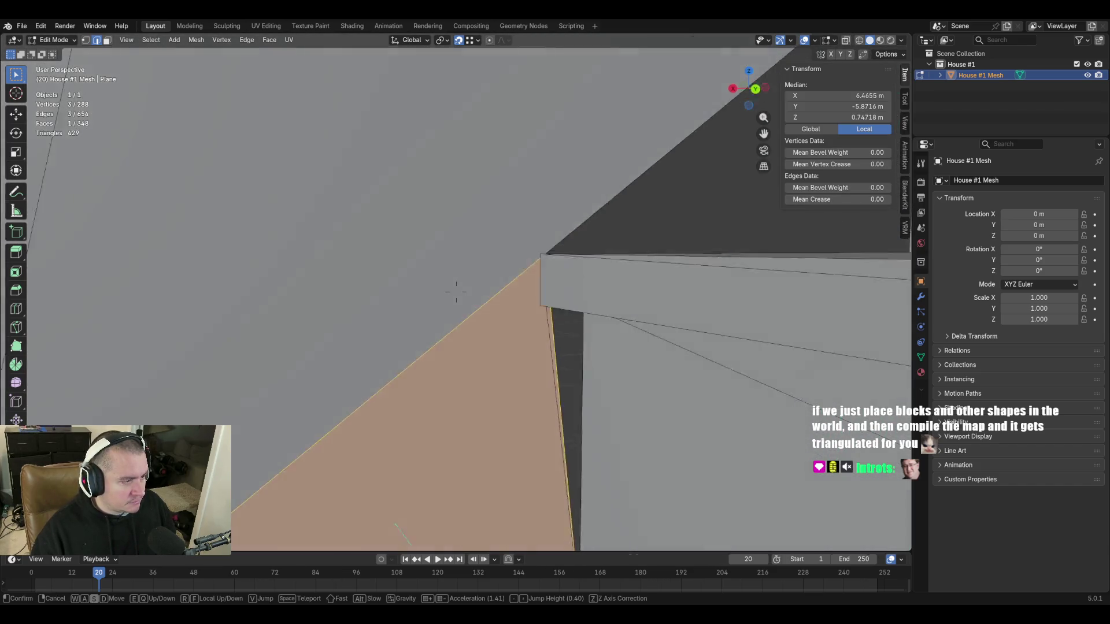
key(w)
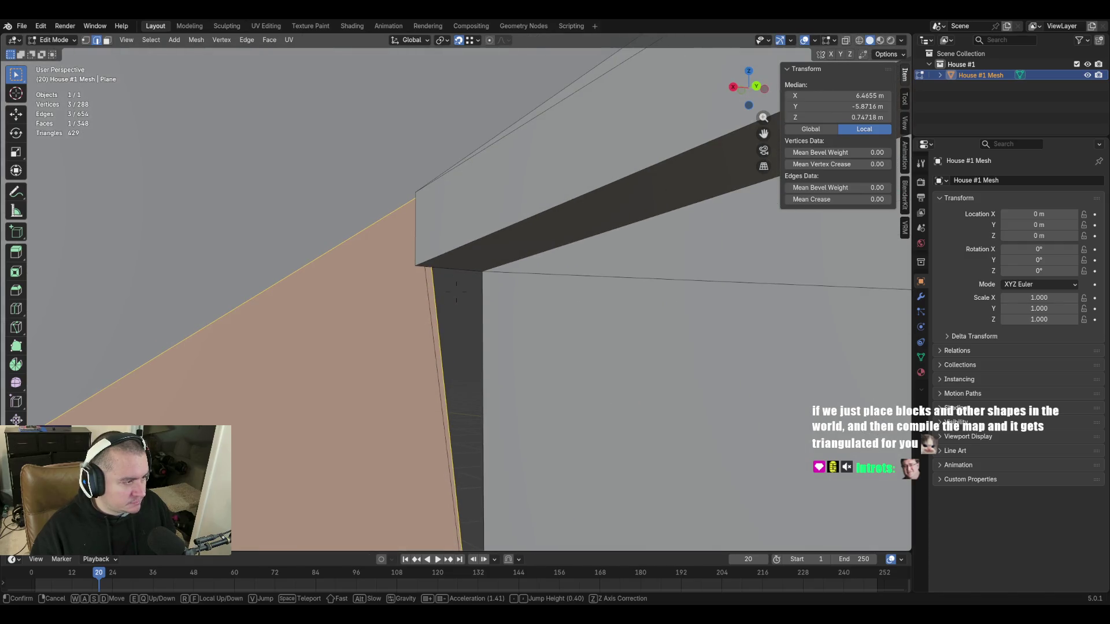
key(shift+a)
key(s)
key(w)
click(444, 251)
key(x)
click(476, 265)
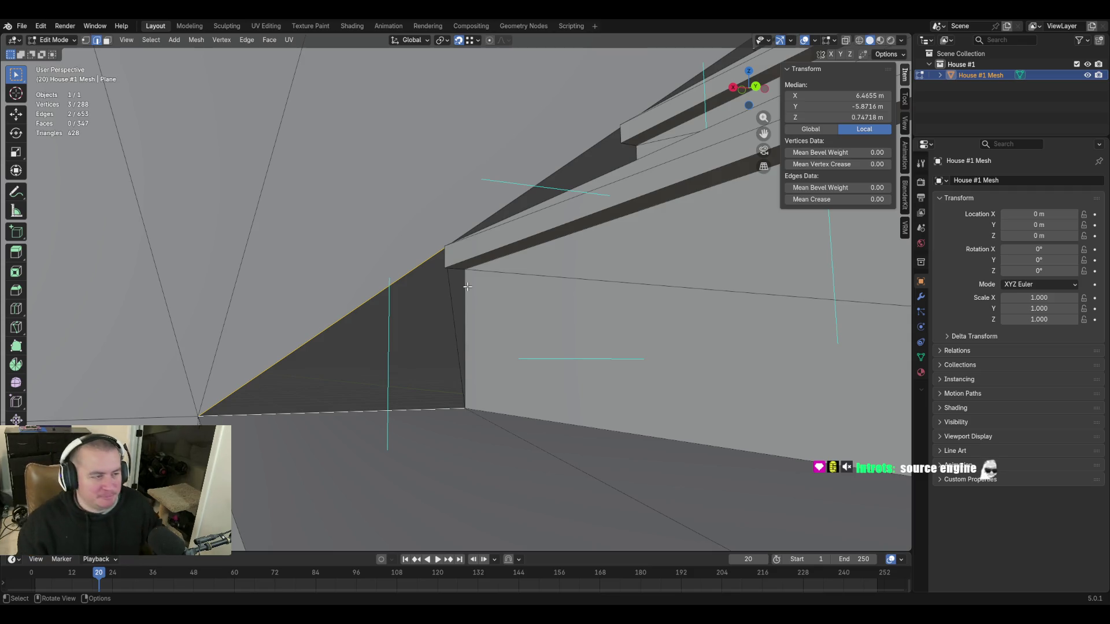
key(1)
key(shift+grave)
key(w)
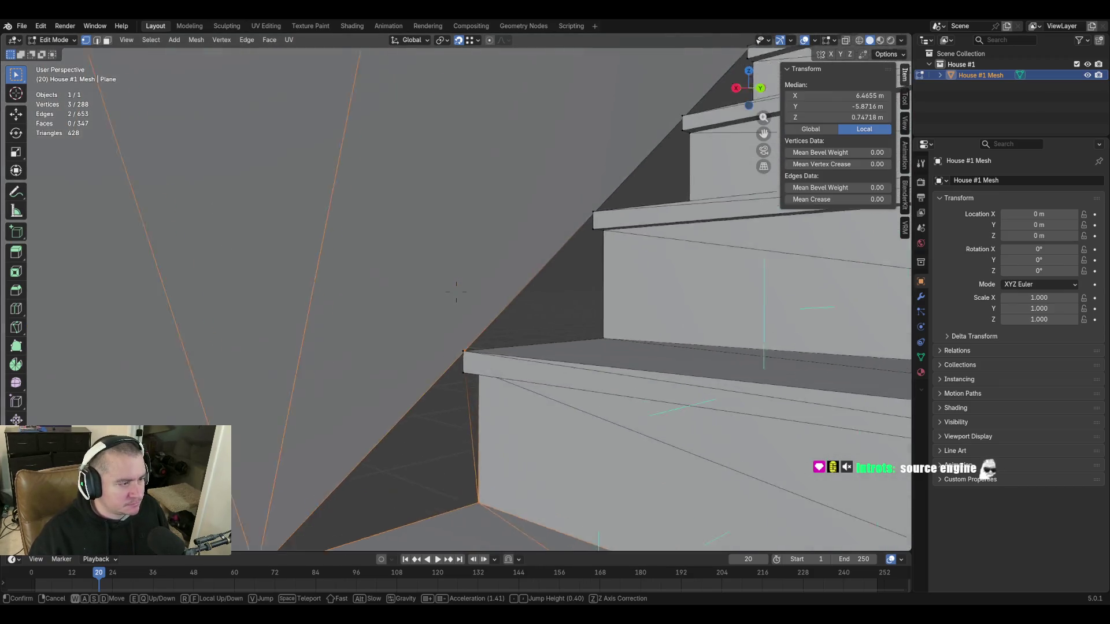
click(524, 267)
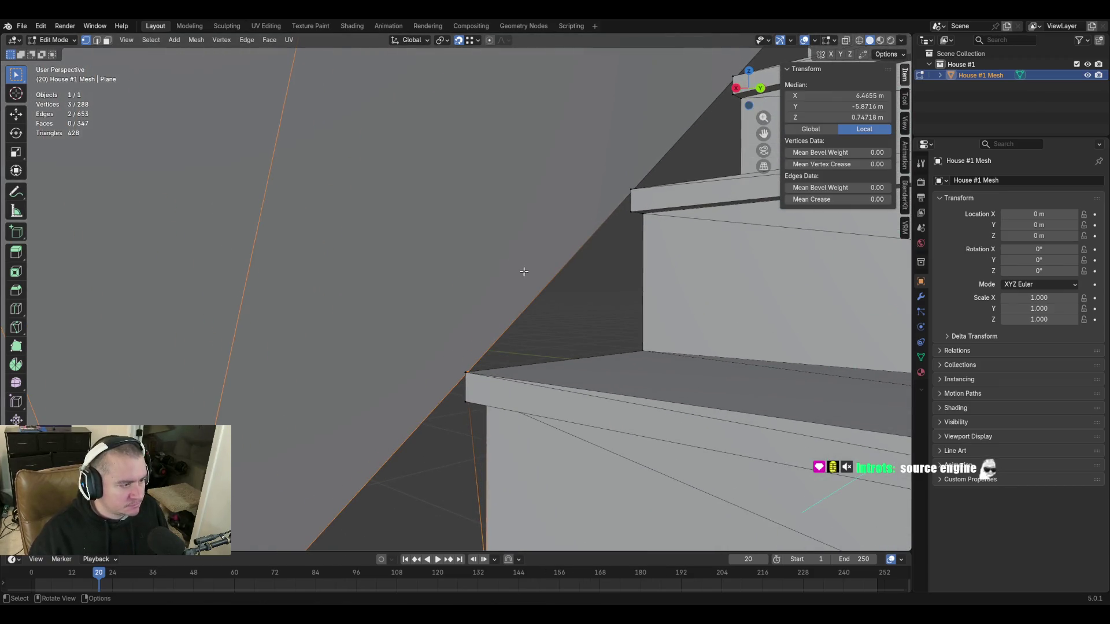
click(469, 372)
shift+click(470, 376)
key(m)
click(474, 359)
key(shift+grave)
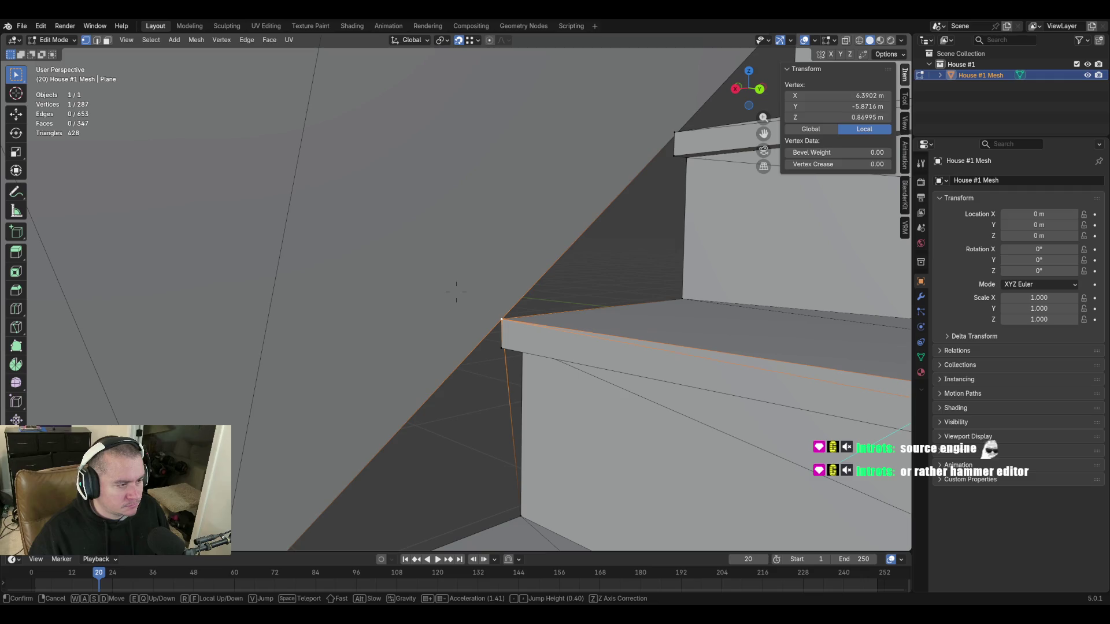
click(456, 292)
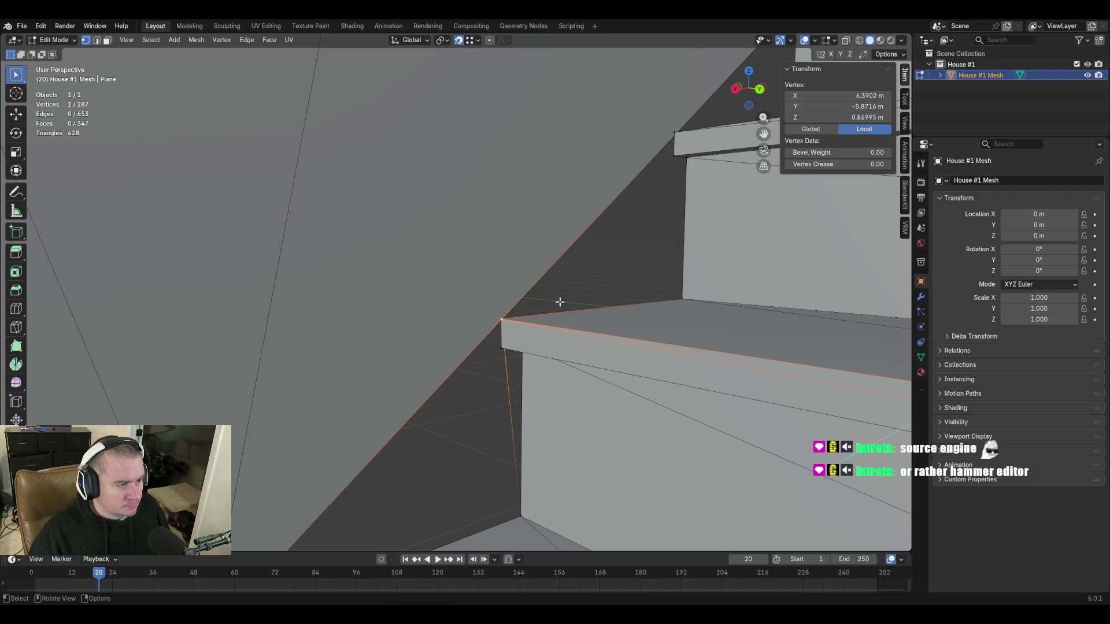
click(505, 314)
key(shift+grave)
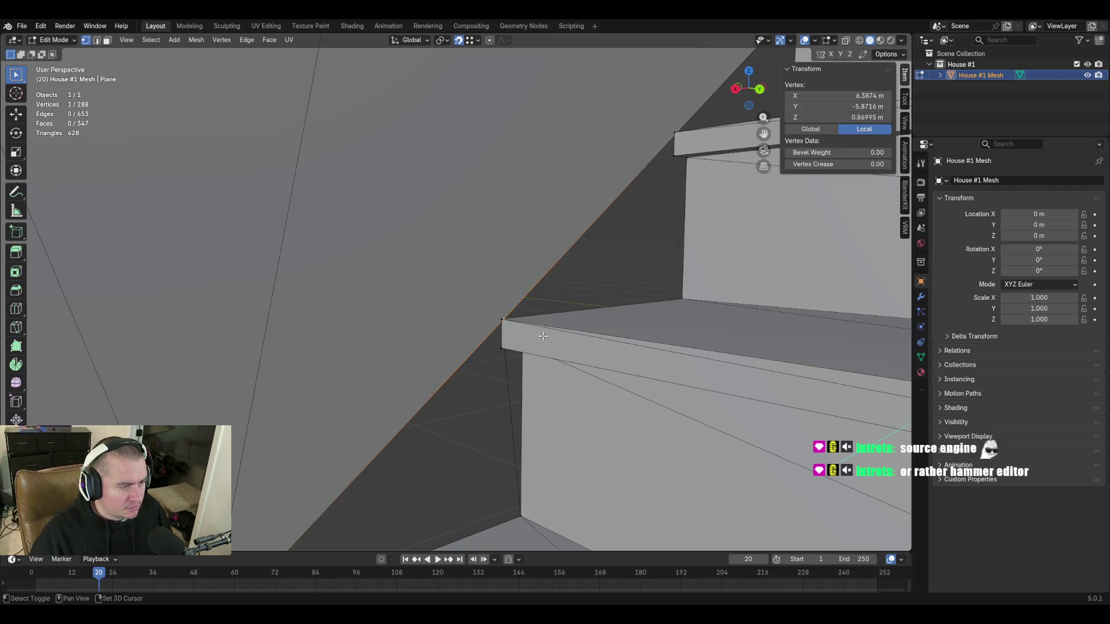
key(w)
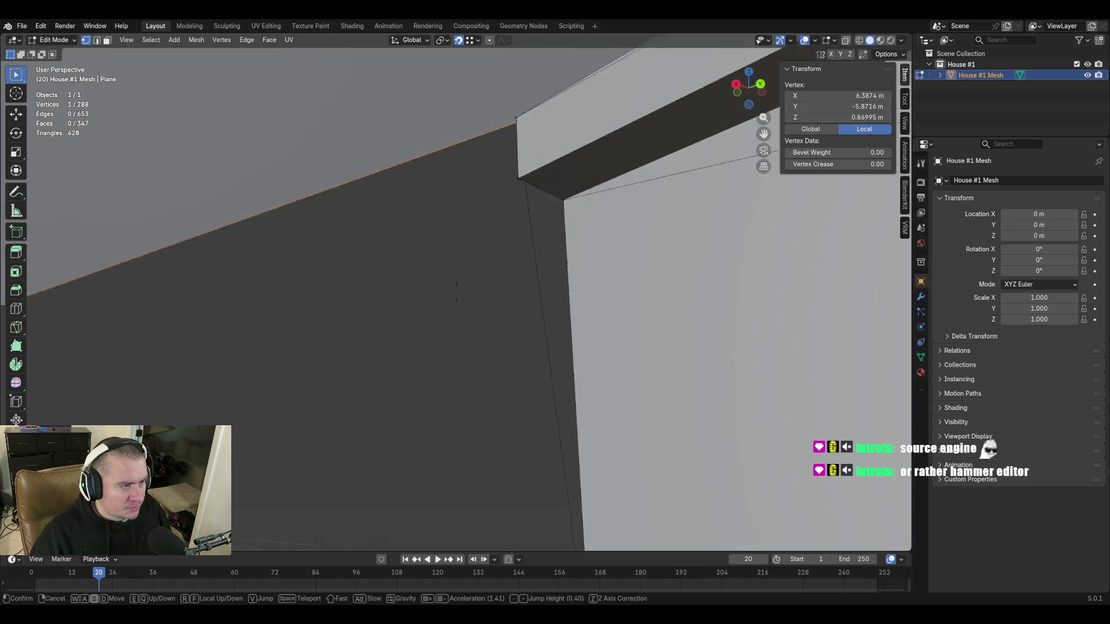
key(w)
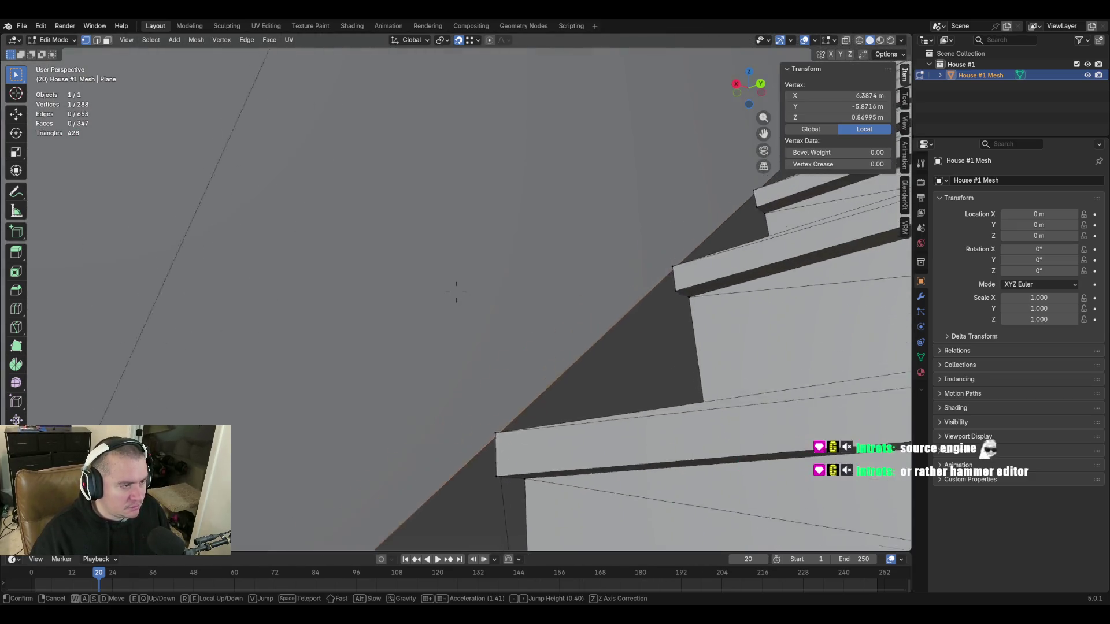
key(s)
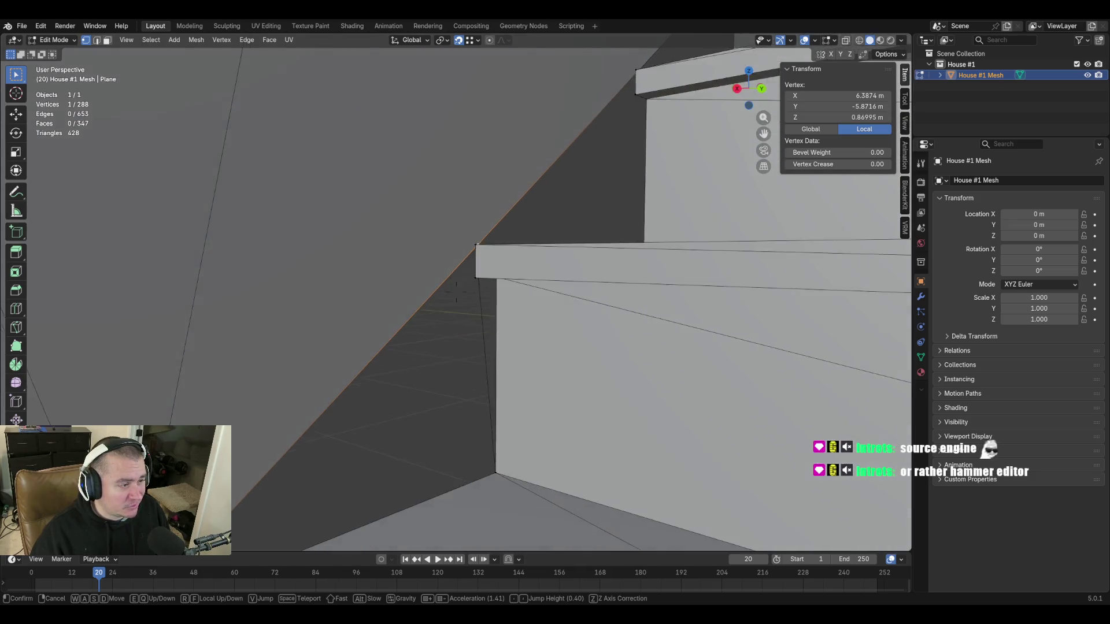
key(w)
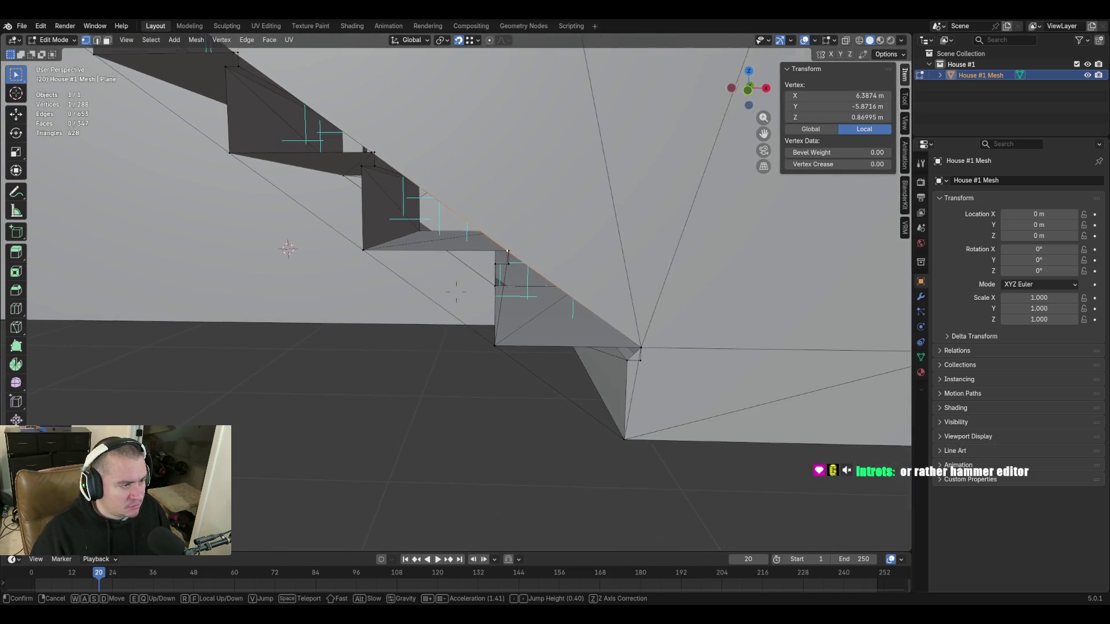
In edge select mode, delete the stray edge on the stair side.
key(Return)
key(2)
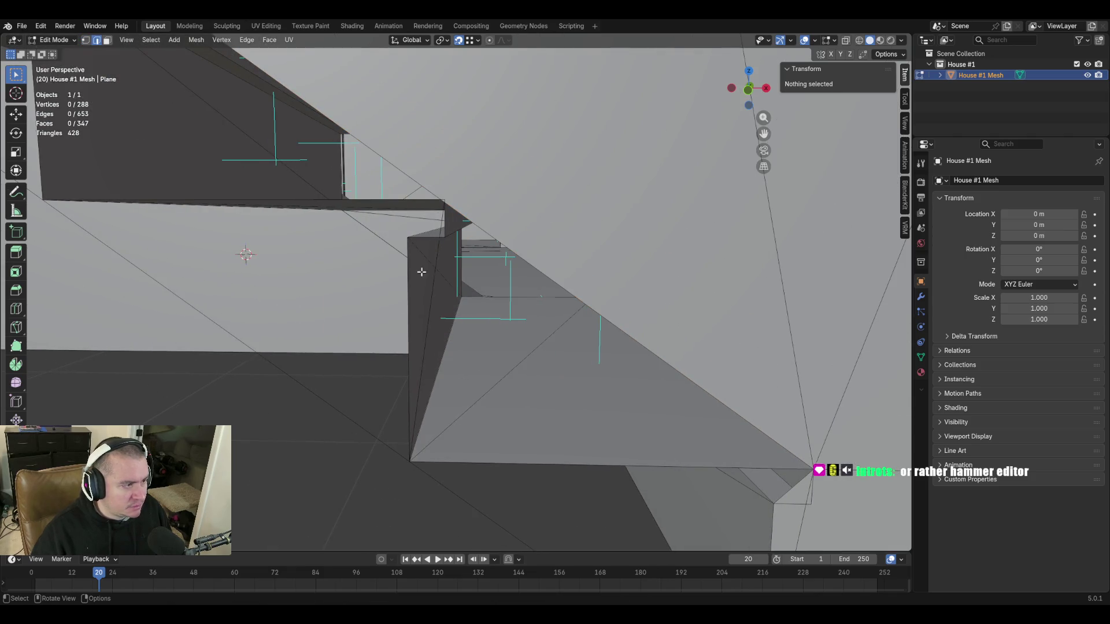
click(438, 394)
key(x)
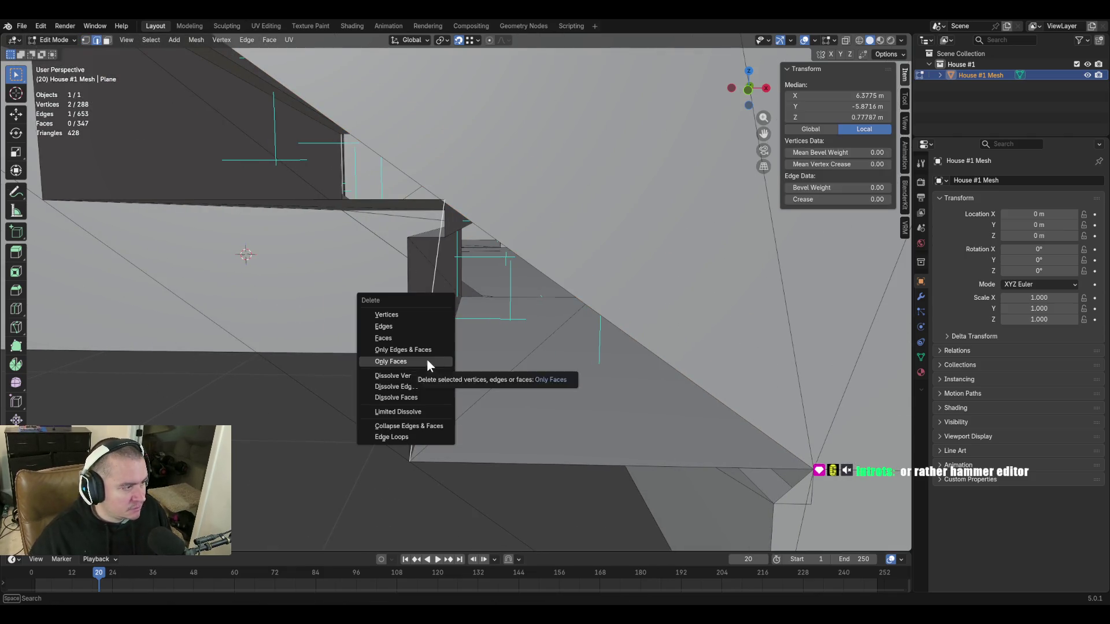
click(437, 323)
Move to the stair corner and delete the stray edge there.
key(shift+grave)
key(s)
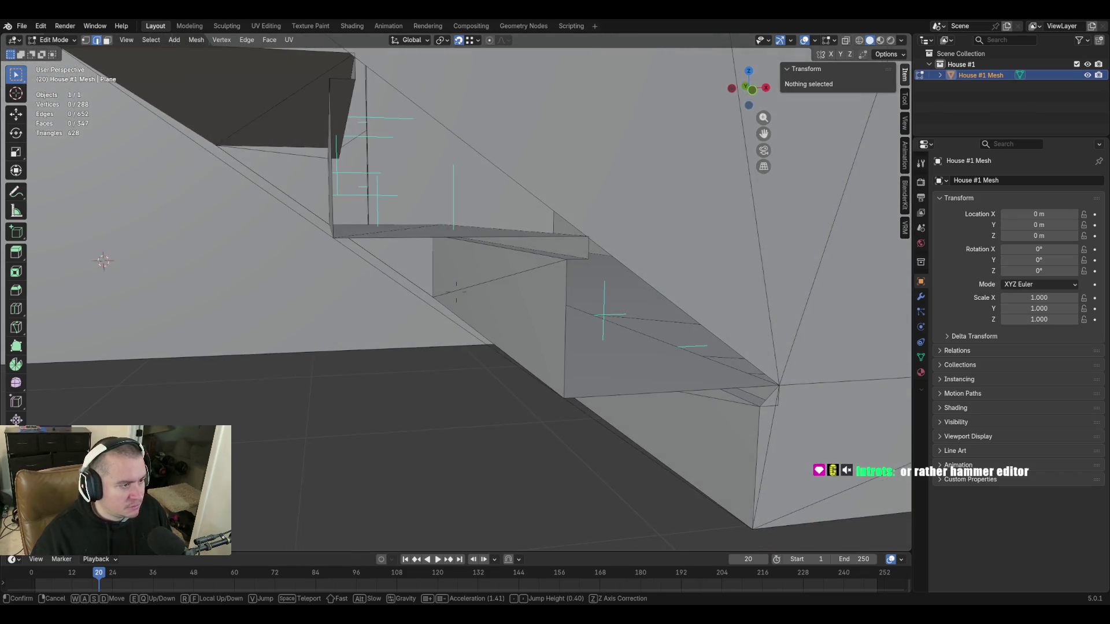
key(a)
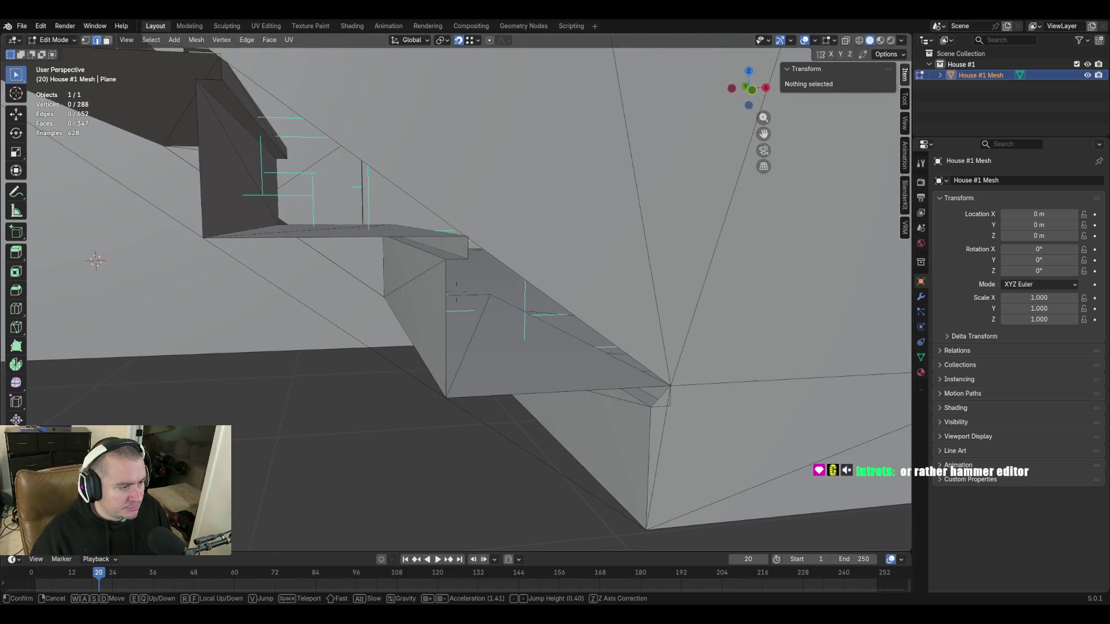
key(w)
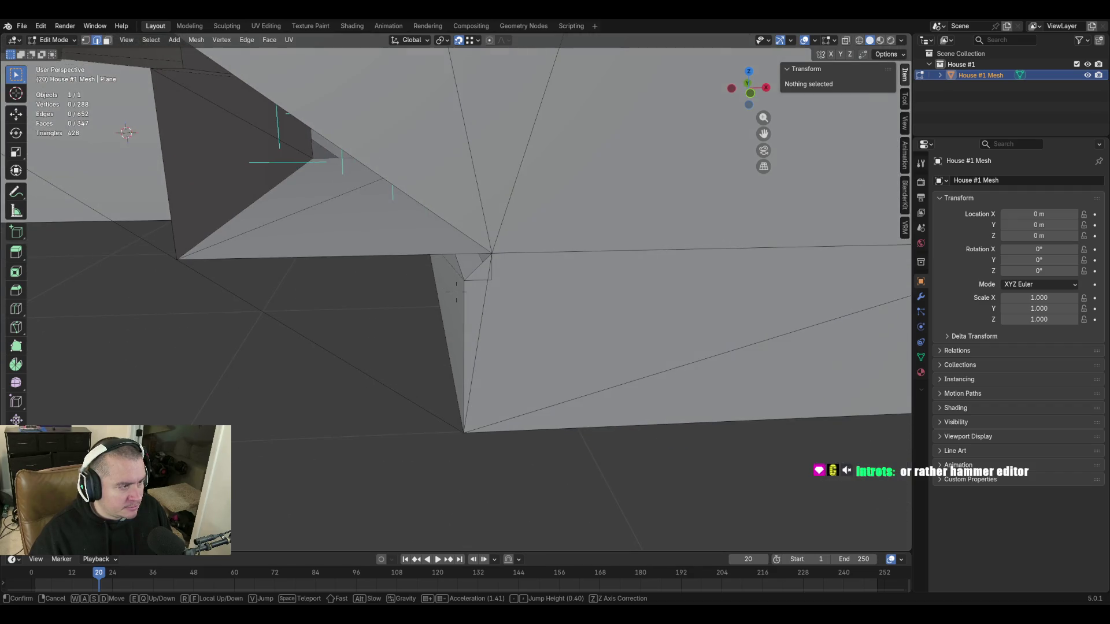
click(456, 292)
click(482, 301)
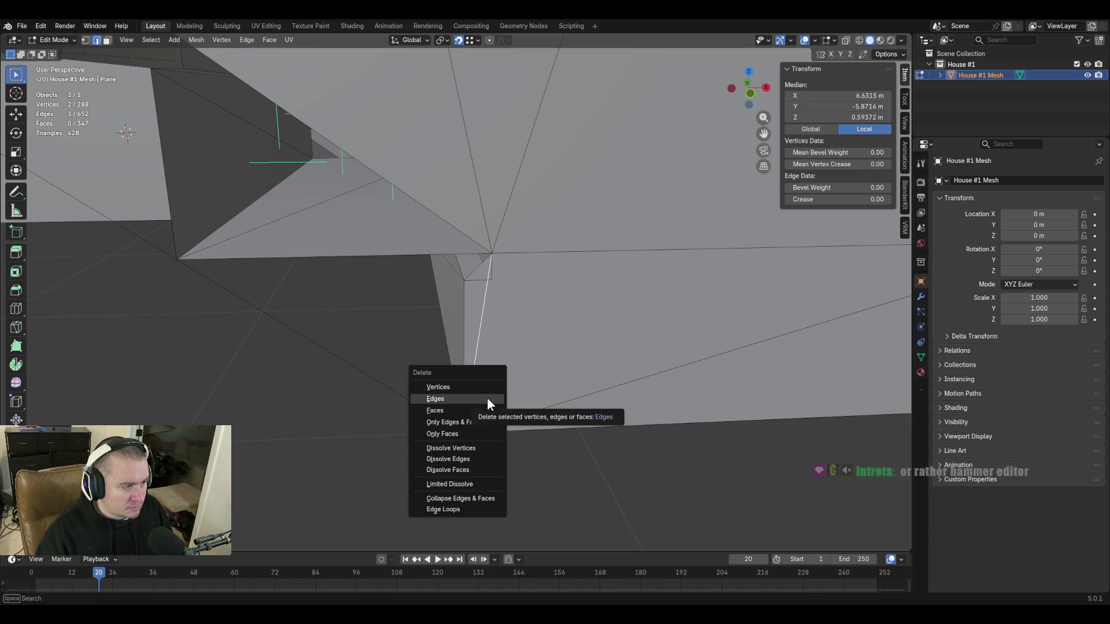
click(487, 398)
Delete another stray edge near the corner, undoing one deletion.
key(shift+grave)
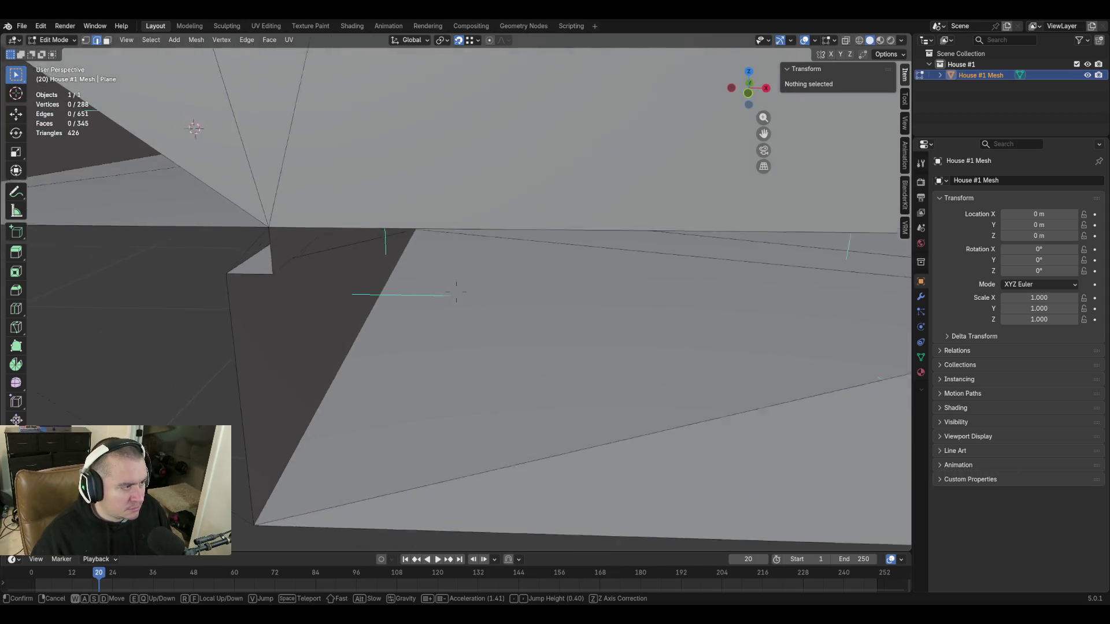
click(514, 291)
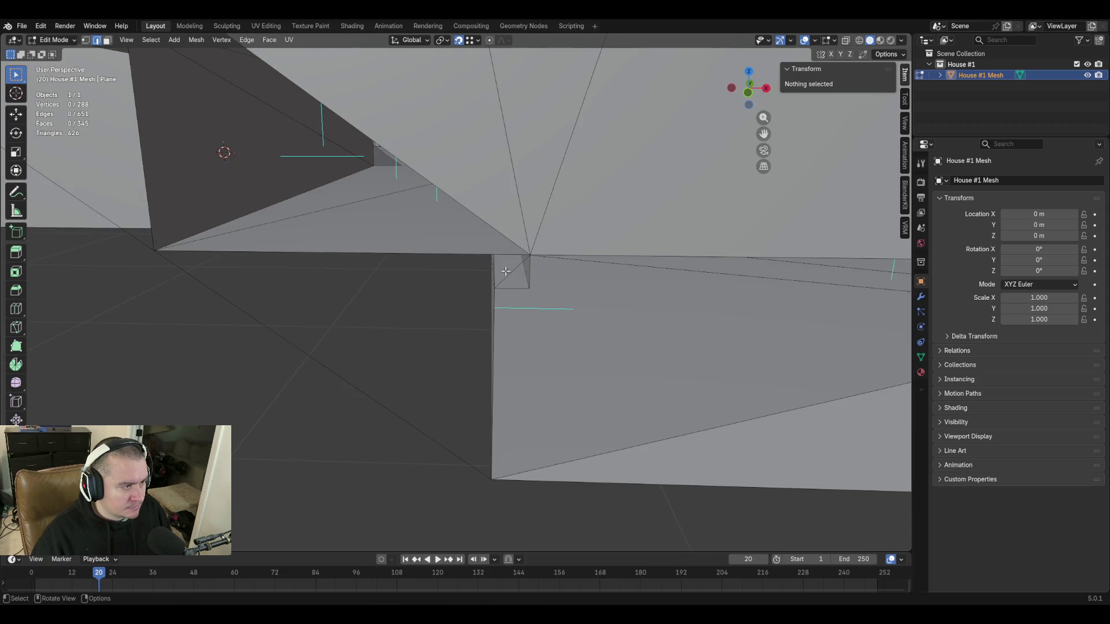
click(508, 271)
key(x)
click(508, 272)
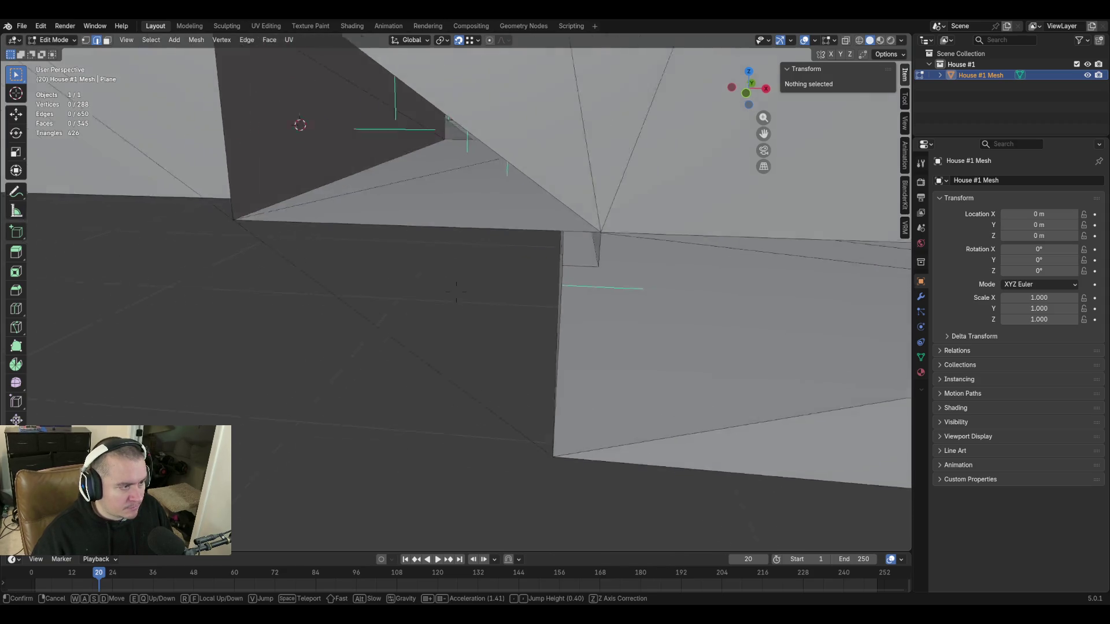
key(shift+grave)
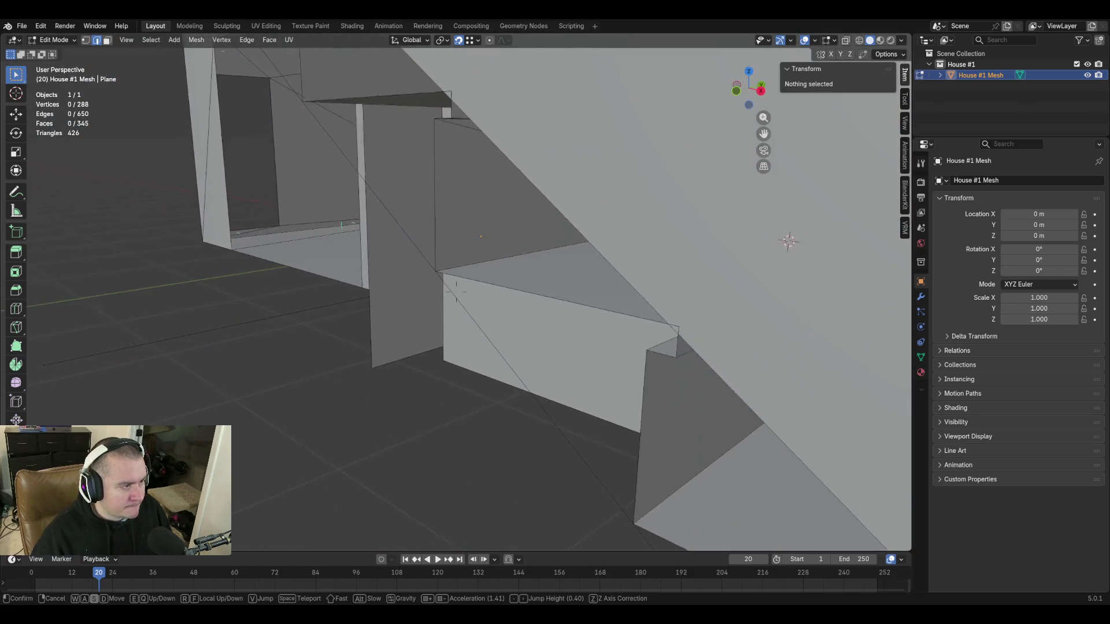
click(558, 346)
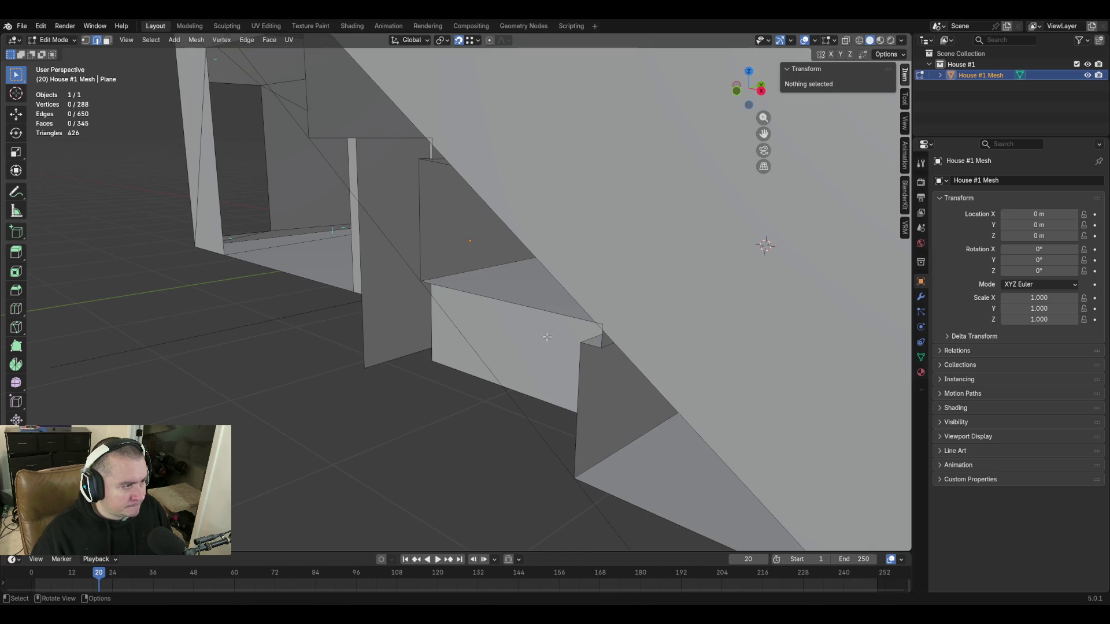
key(ctrl+z)
key(ctrl+z)
Walk to the stair underside and close in on the steps.
key(shift+grave)
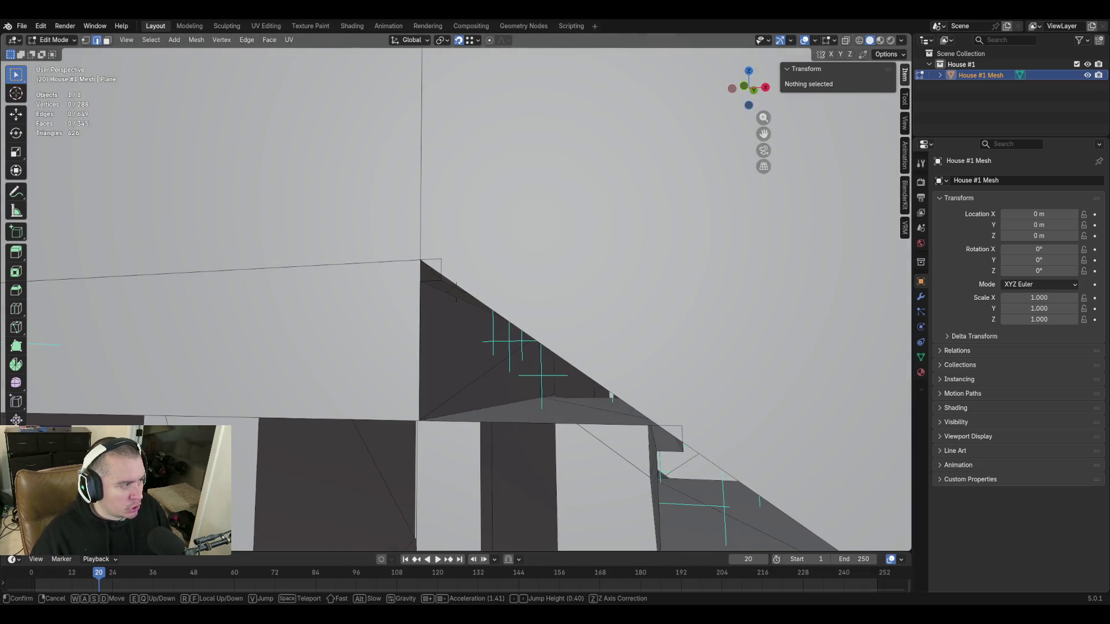
click(472, 340)
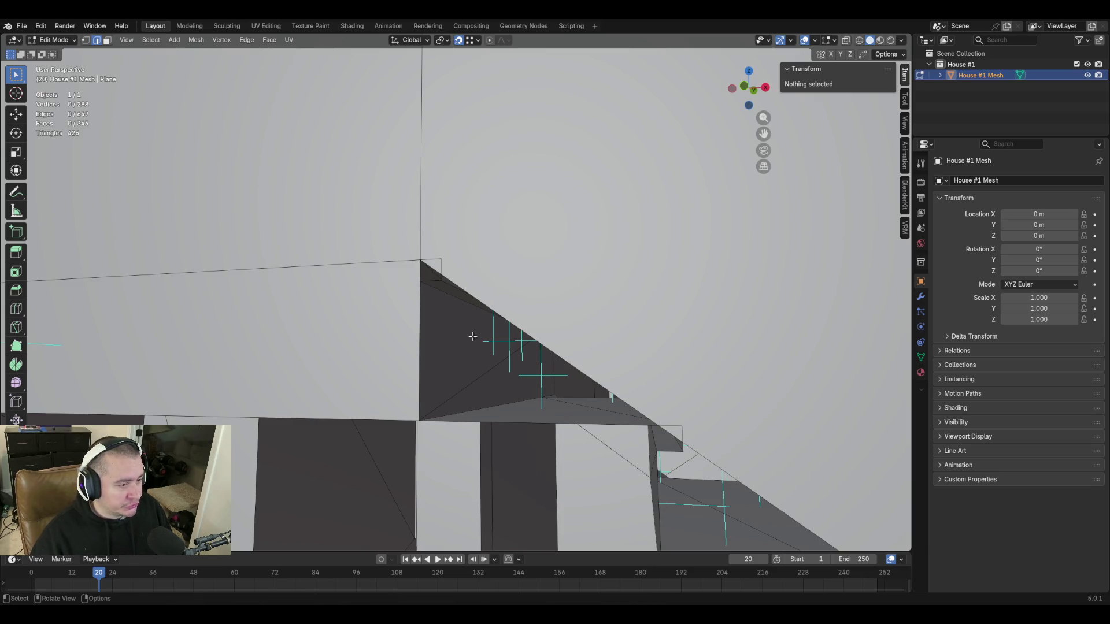
key(shift+grave)
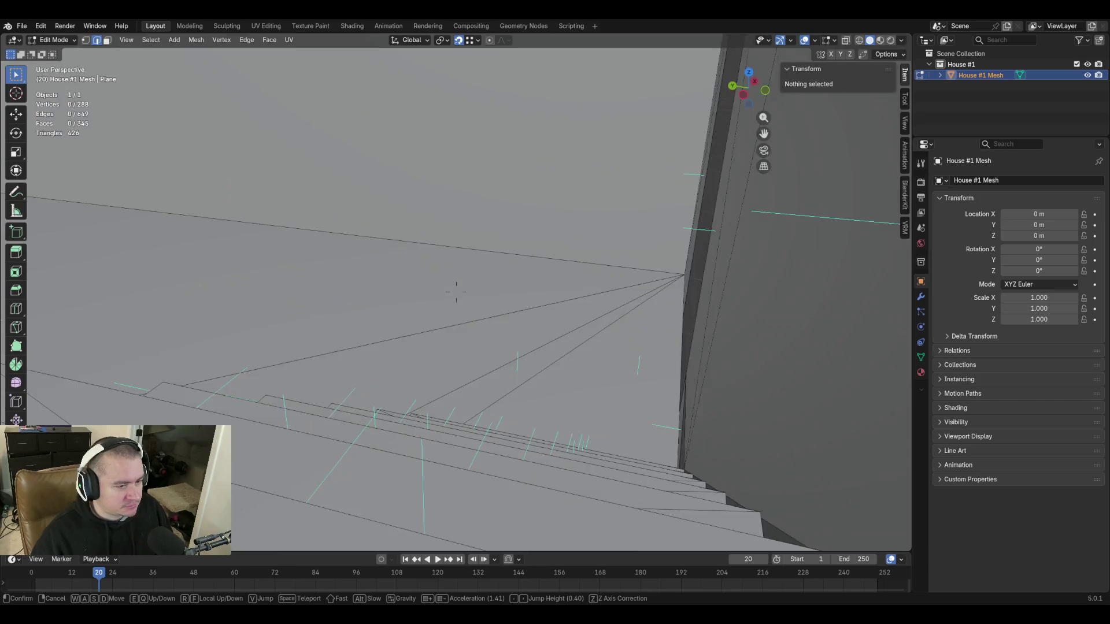
key(w)
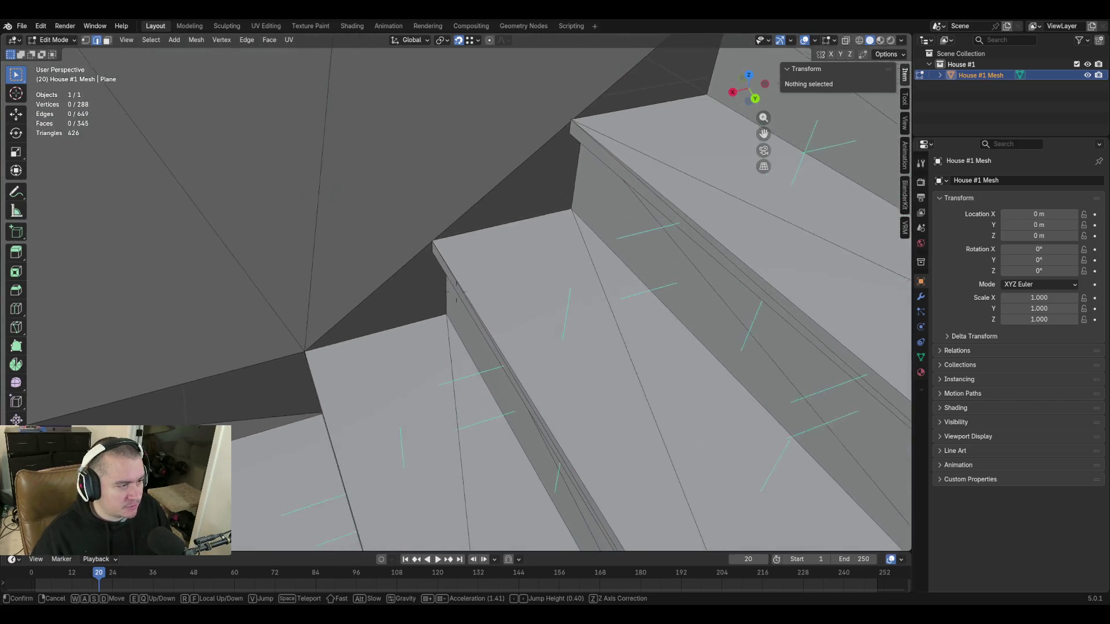
key(w)
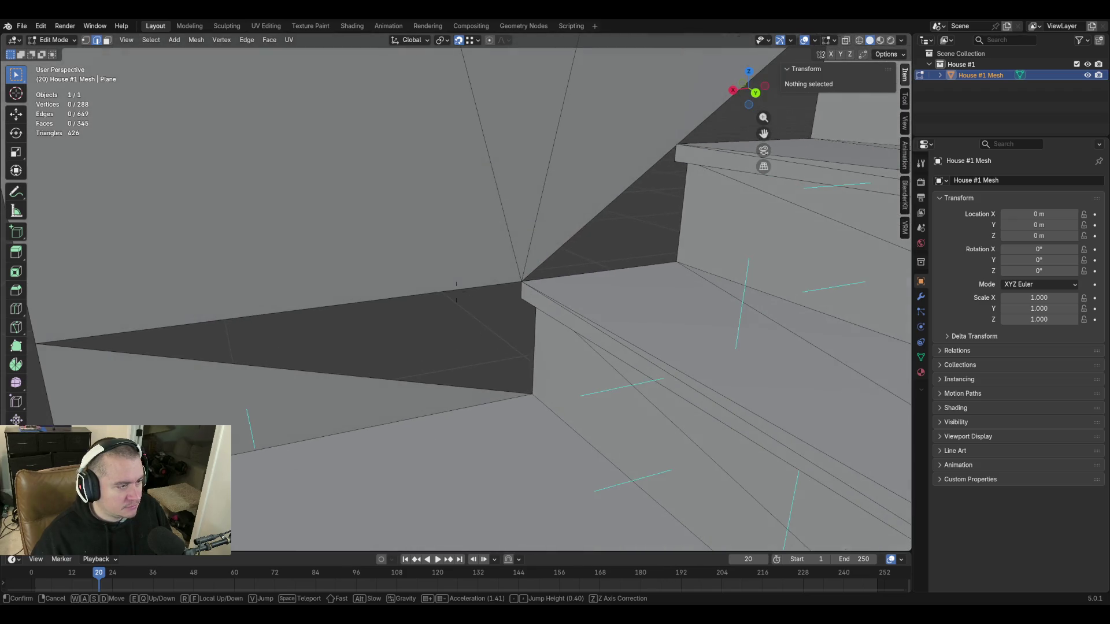
click(548, 317)
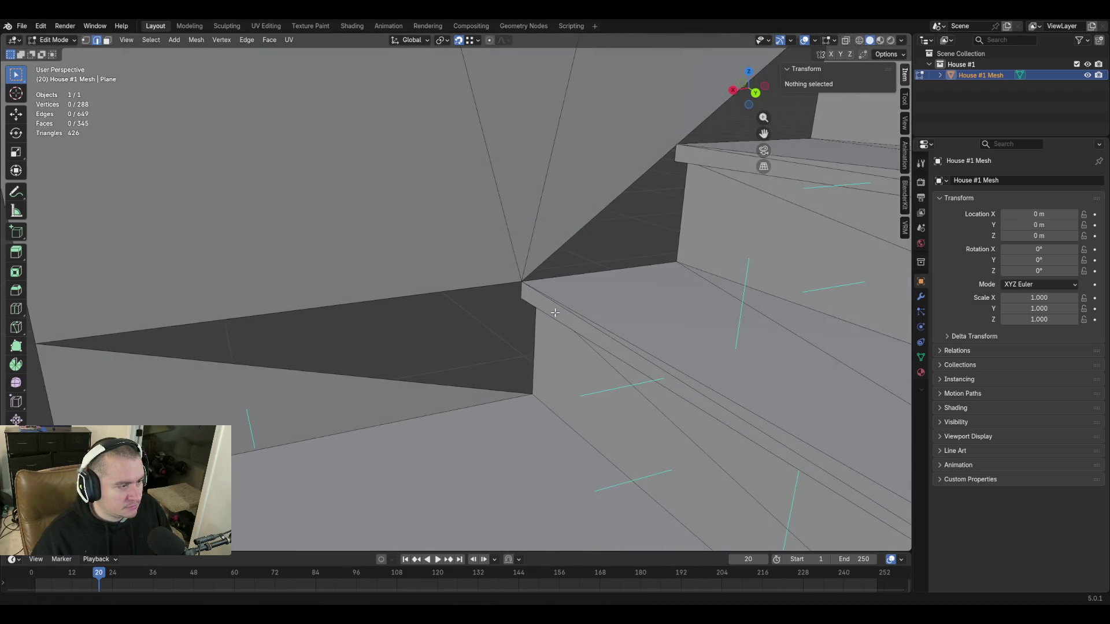
Fill a face across the gap's top edge, then a triangle between three vertices.
click(520, 292)
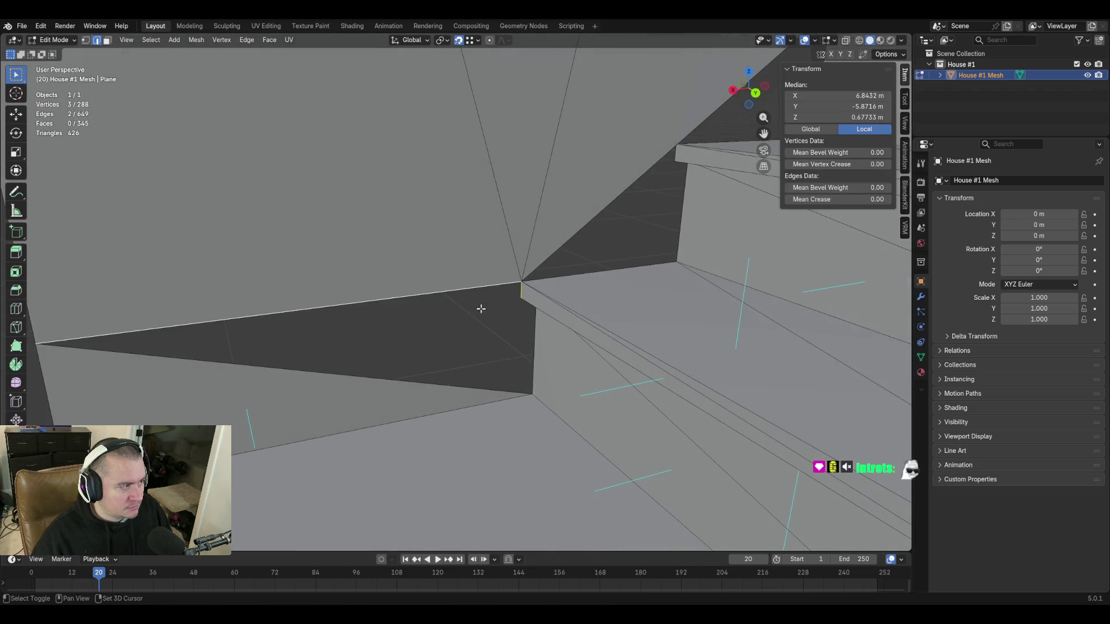
key(f)
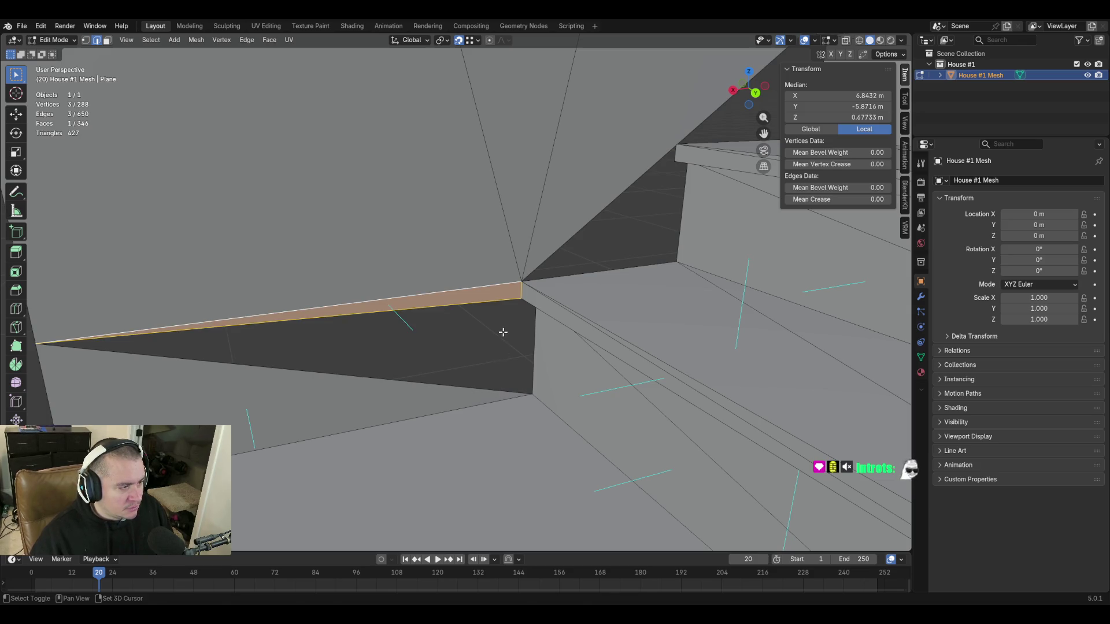
key(shift+grave)
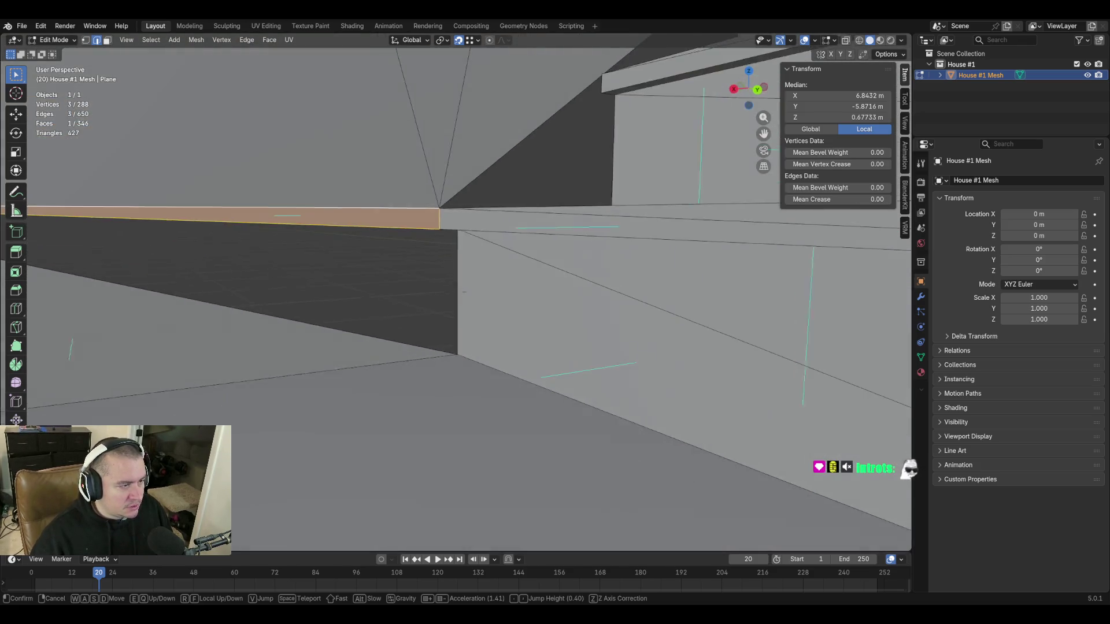
key(w)
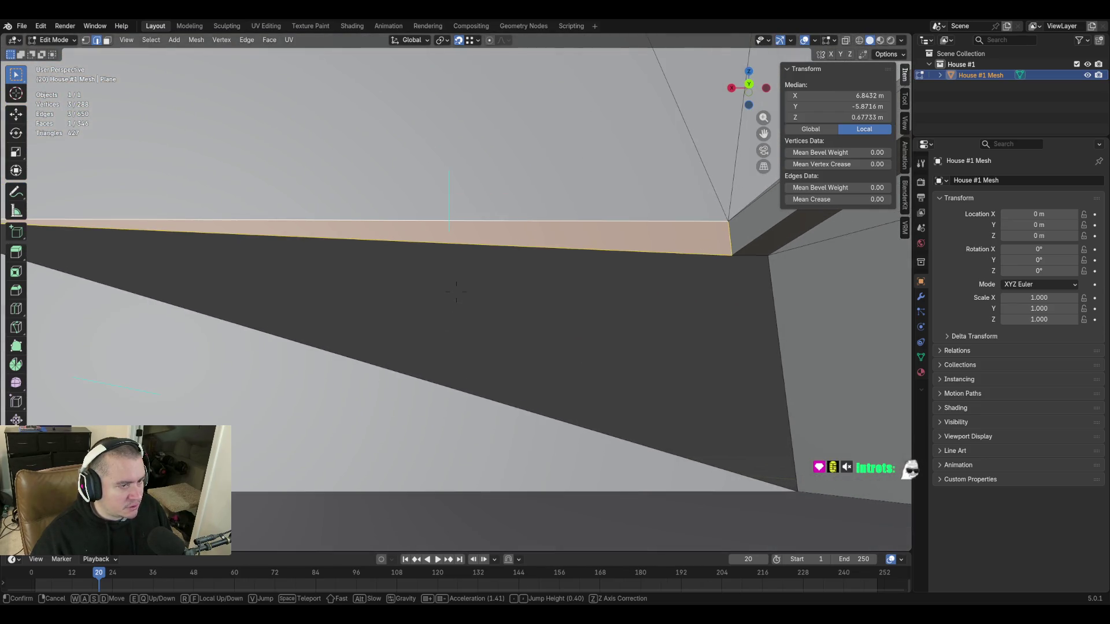
click(501, 323)
click(507, 246)
shift+click(515, 315)
key(f)
Select the edges around the dark strip and fill it with a face.
key(w)
click(514, 314)
click(504, 311)
shift+click(526, 288)
key(f)
Fill the wall gap under the overhang using the long diagonal edge.
key(shift+grave)
key(s)
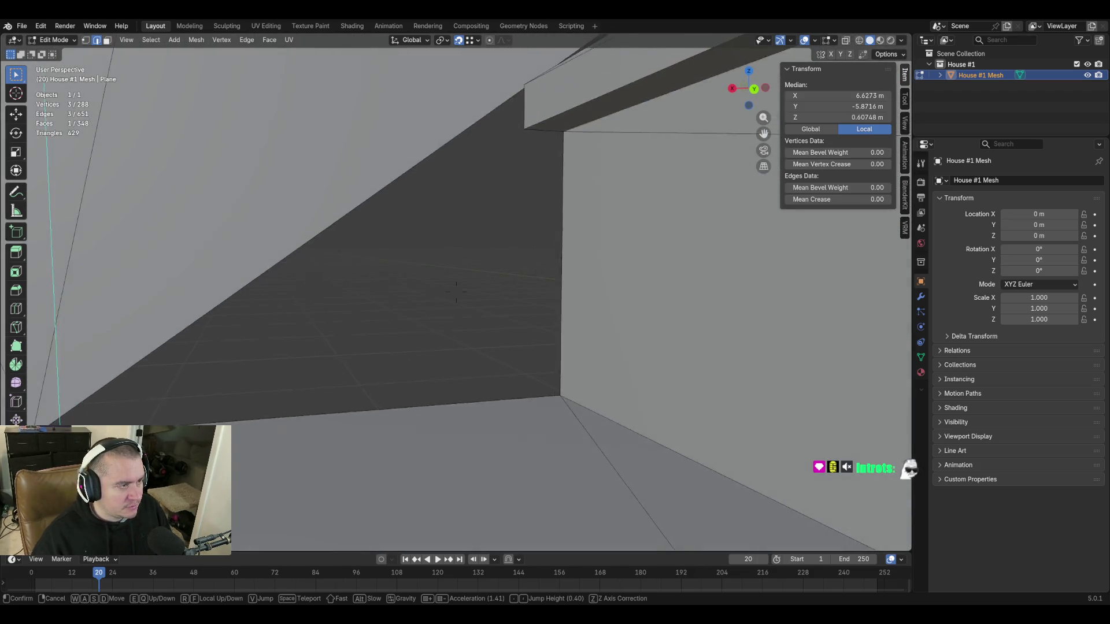
click(603, 217)
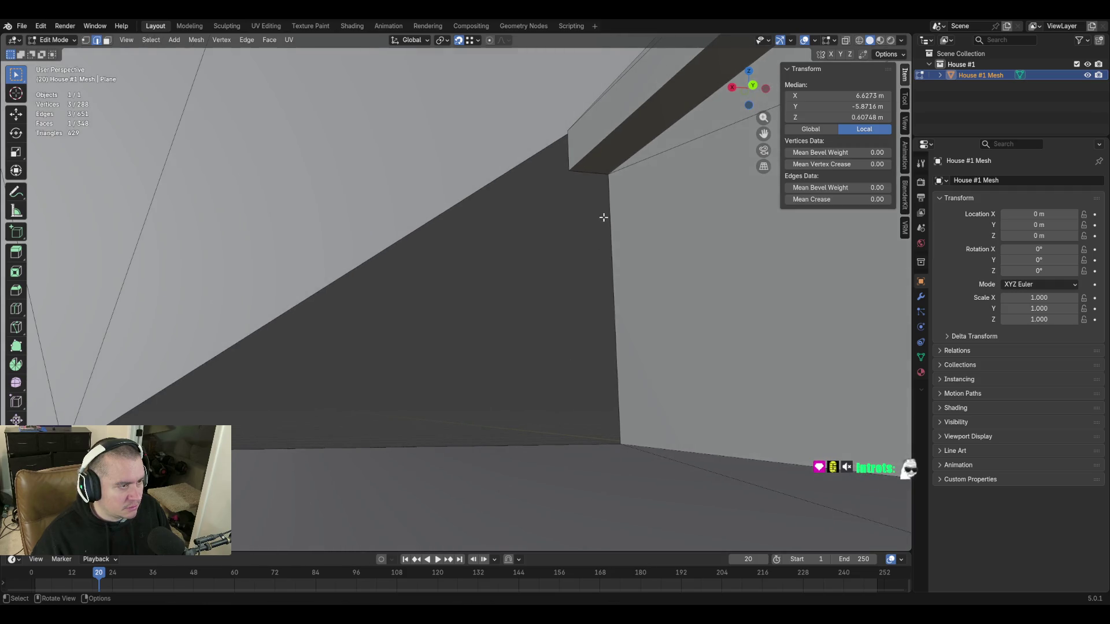
shift+click(547, 152)
key(f)
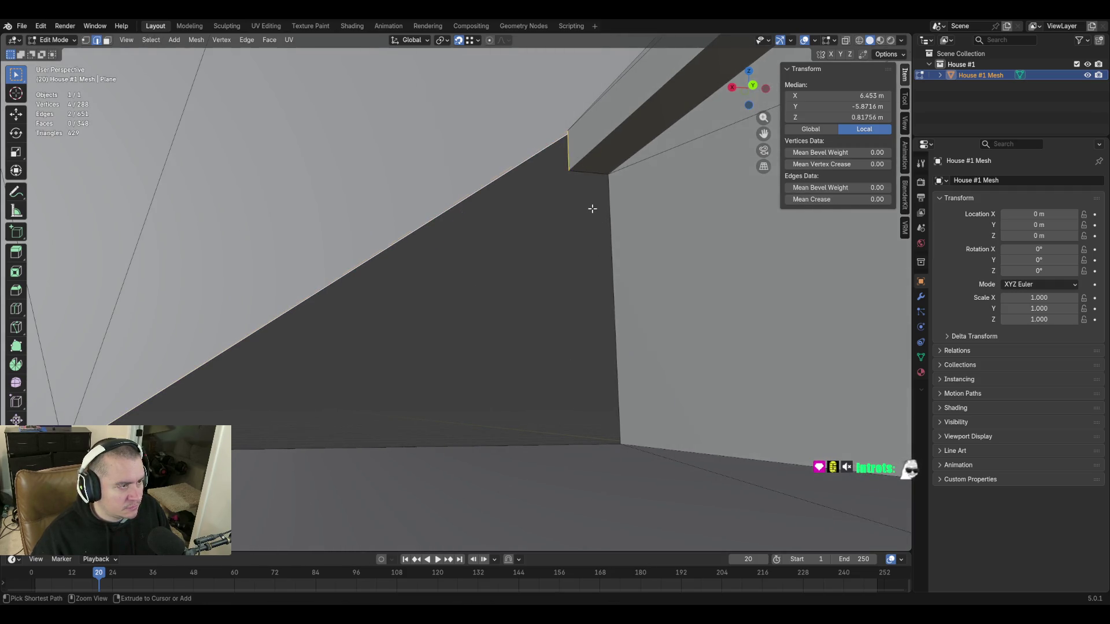
key(shift+grave)
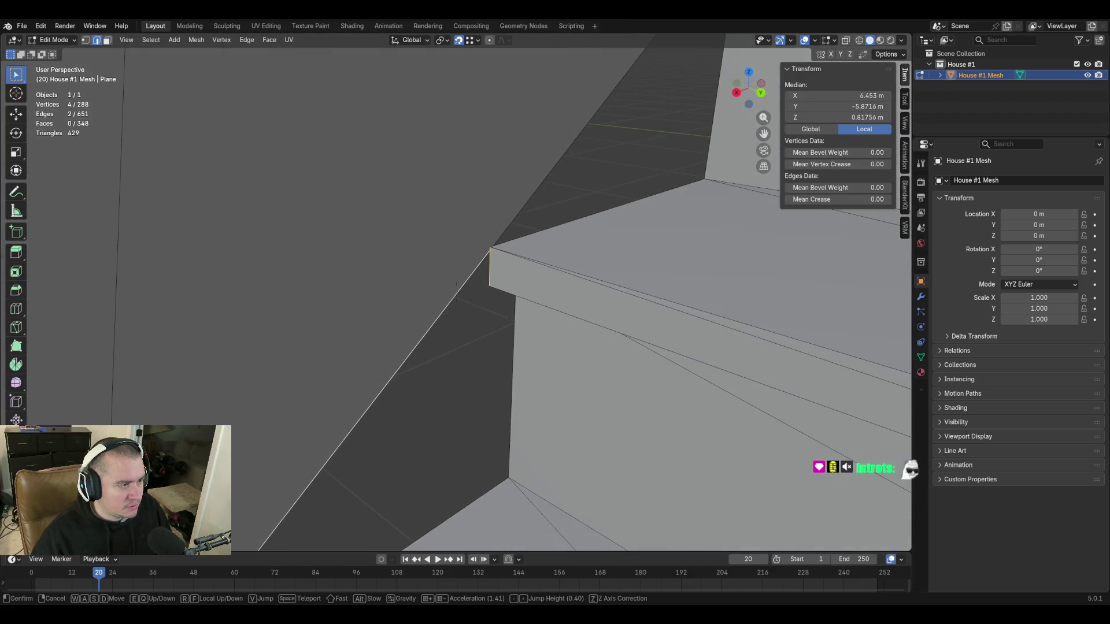
Merge the ledge corner vertex with its neighbour at the last selected vertex.
click(595, 199)
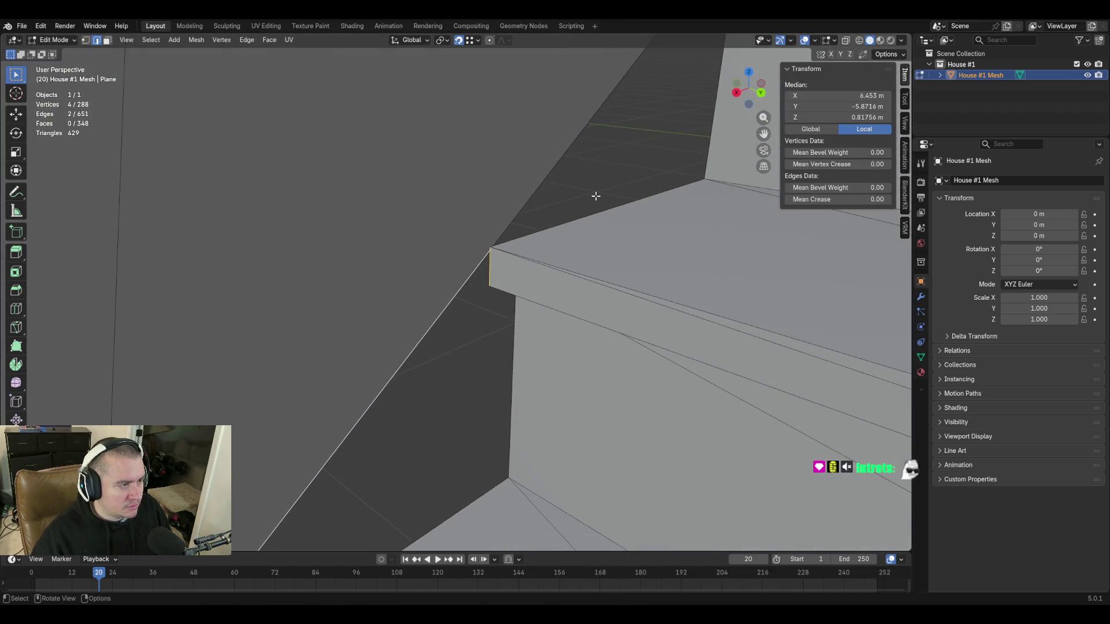
click(492, 247)
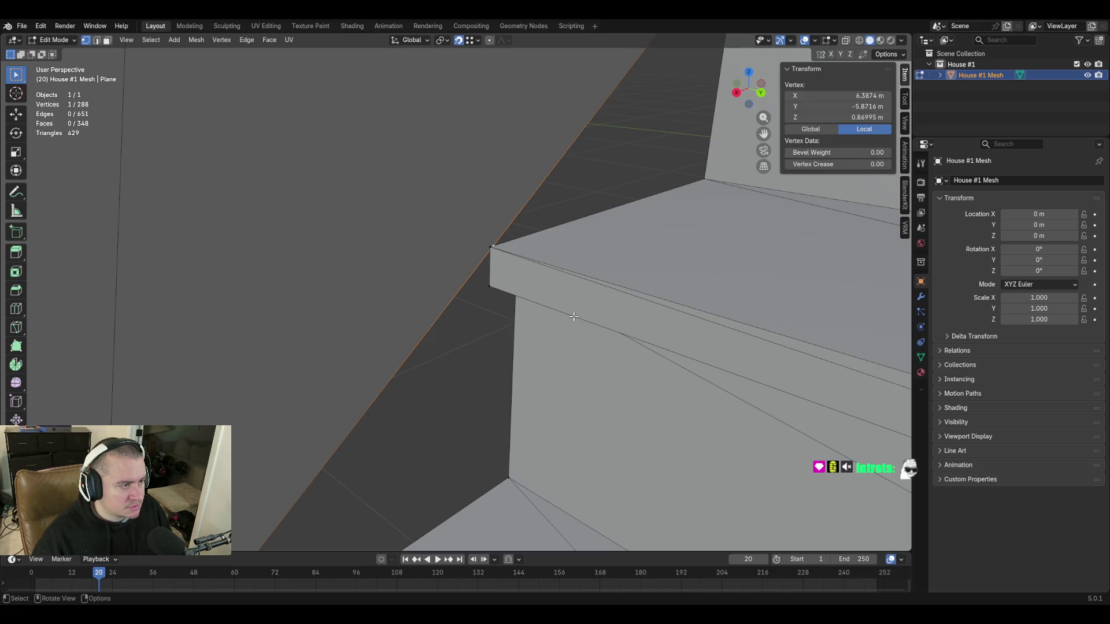
shift+click(490, 247)
key(m)
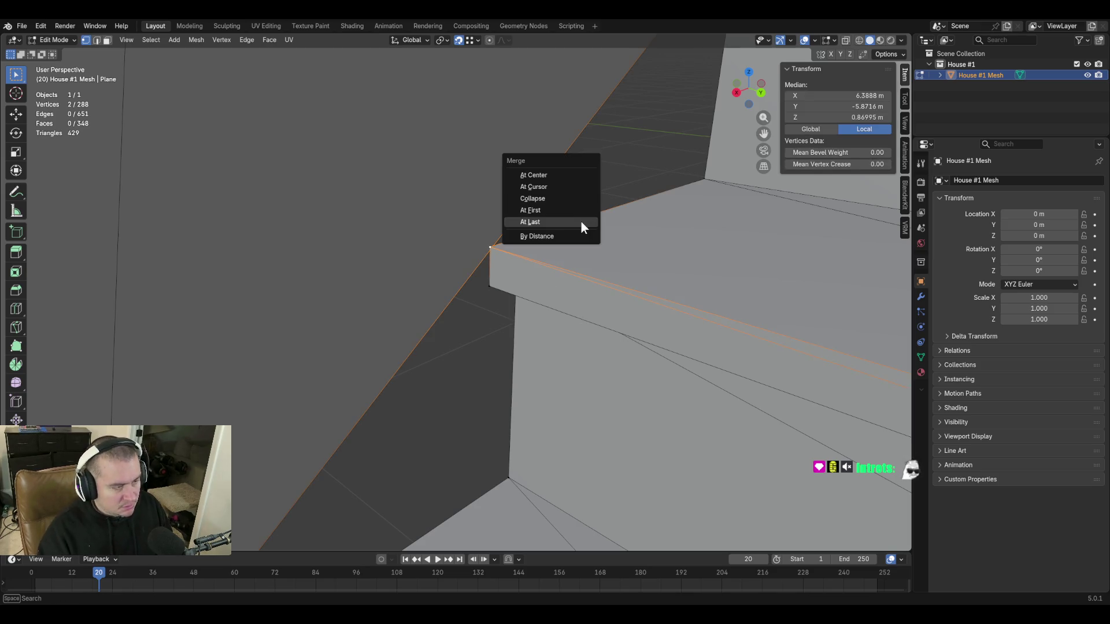
click(580, 222)
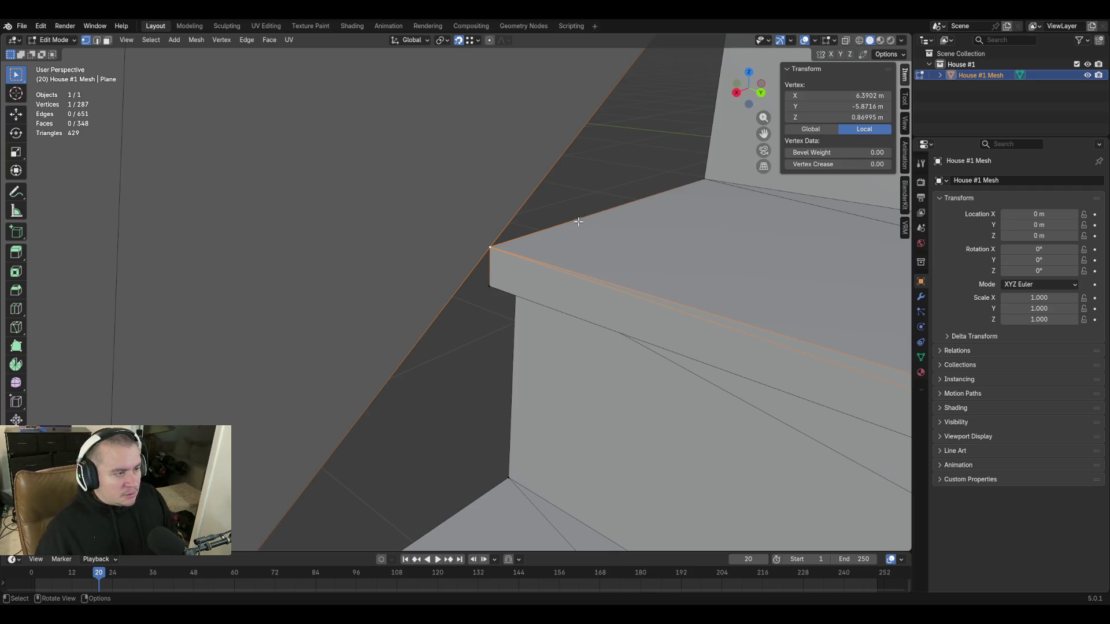
Fill the gap in the ledge strip with a face.
key(2)
click(473, 268)
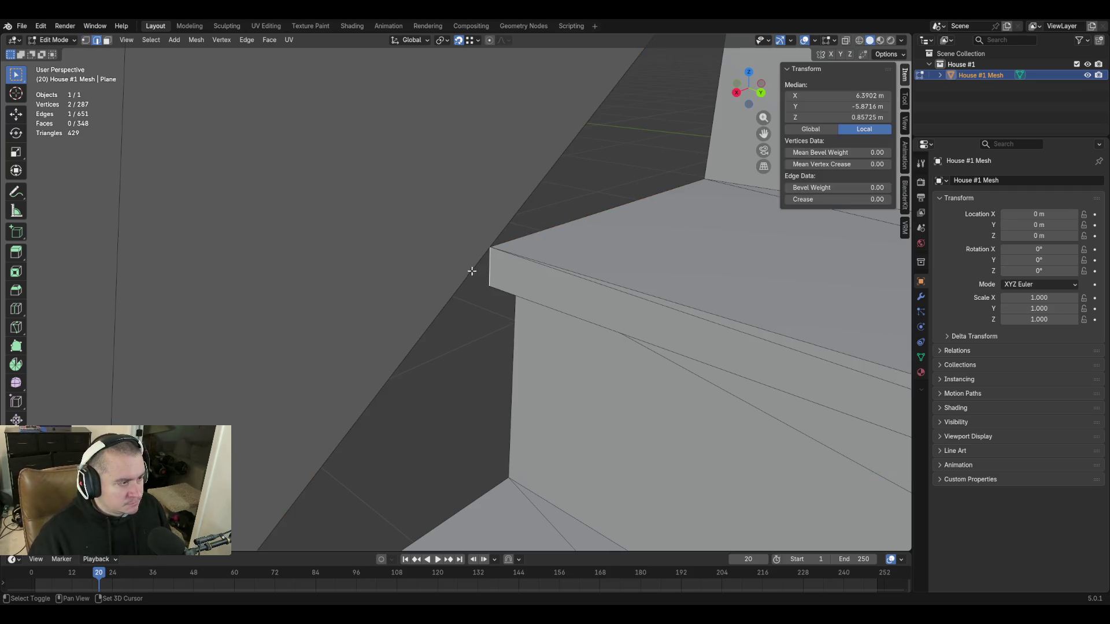
shift+click(490, 268)
key(f)
Fill the triangular gap and the narrow gap on the stair side with faces.
middle_drag(524, 303, 408, 327)
click(437, 378)
shift+click(445, 450)
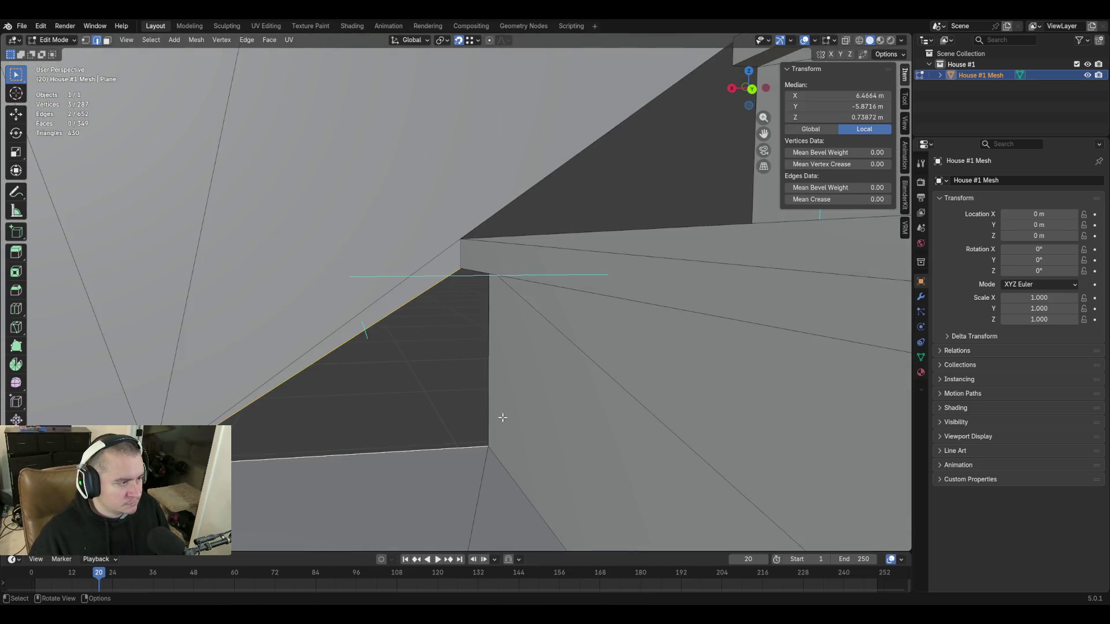
key(f)
click(466, 326)
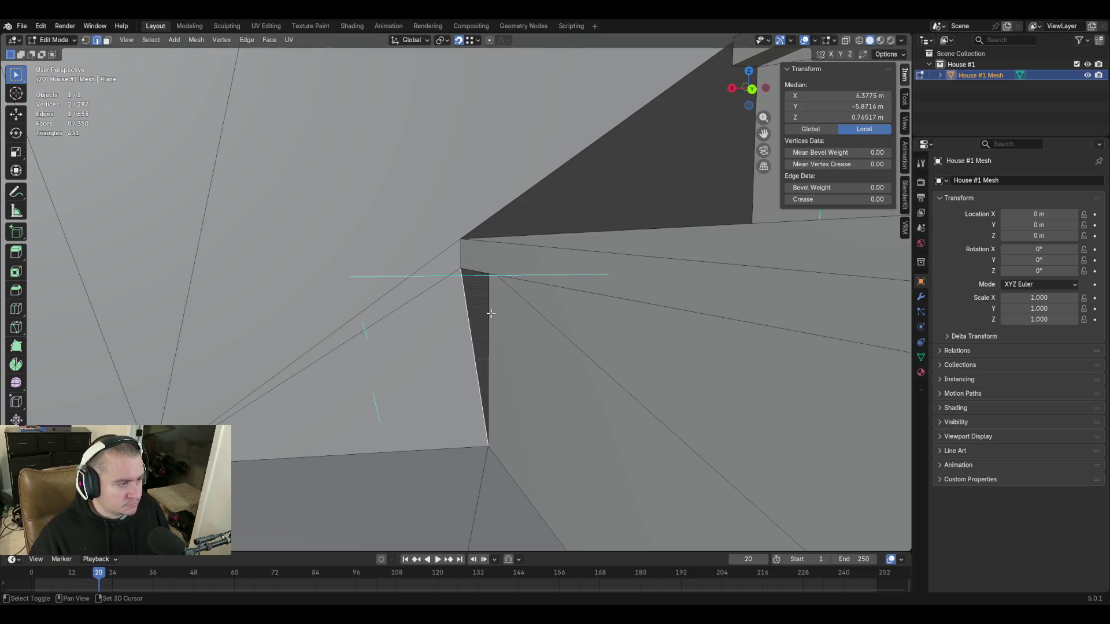
shift+click(487, 358)
key(f)
With X-ray on, merge the two overlapping step-corner vertices at the last one.
key(shift+grave)
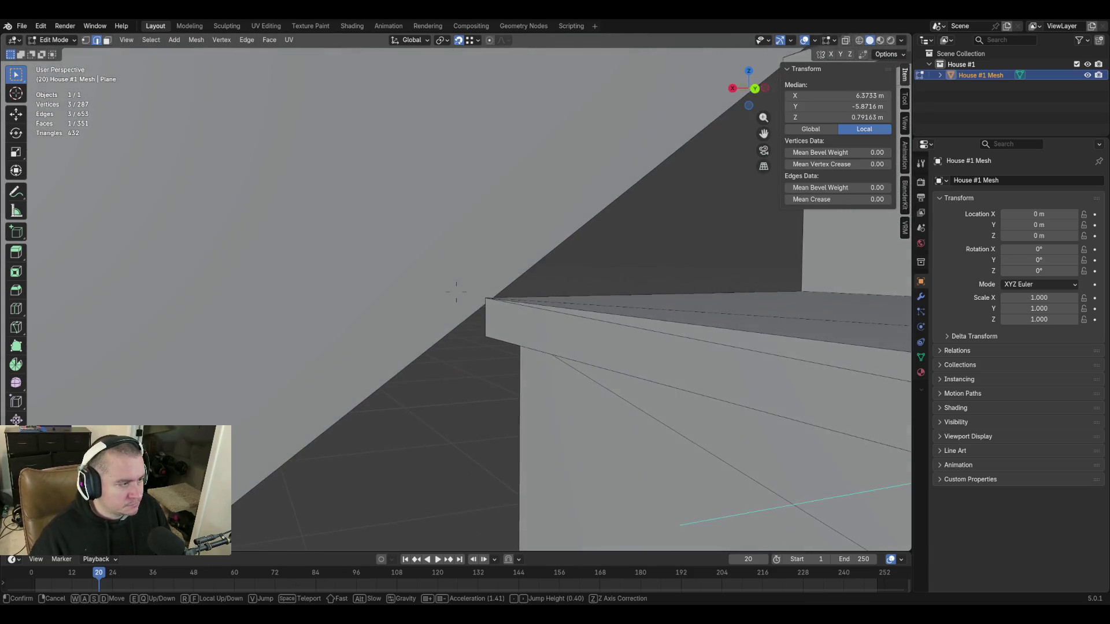
click(456, 292)
key(1)
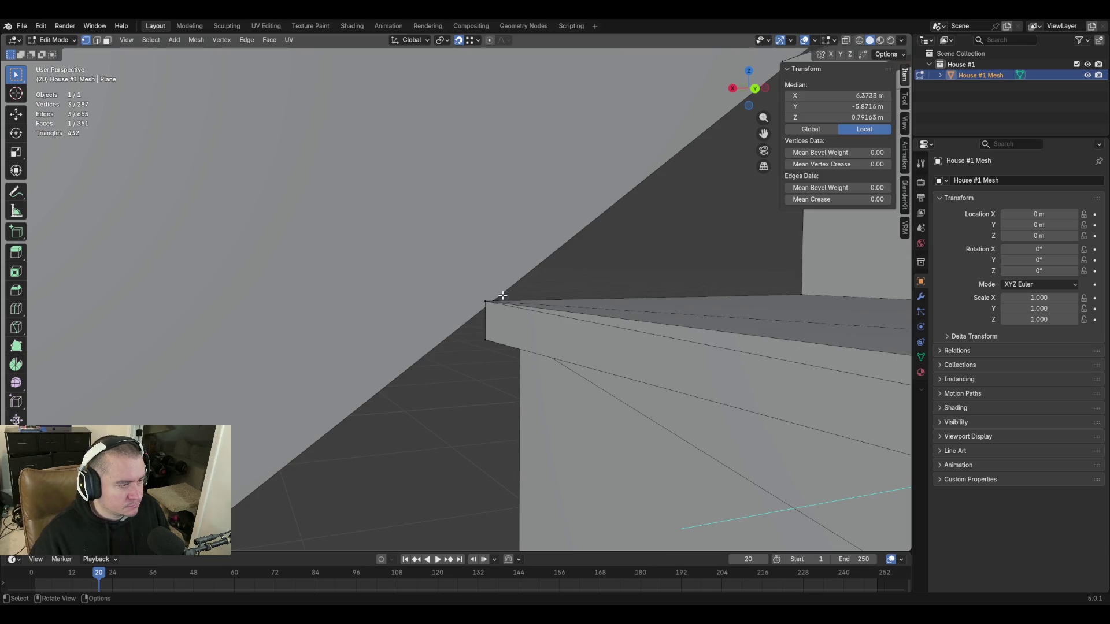
click(488, 299)
key(shift+grave)
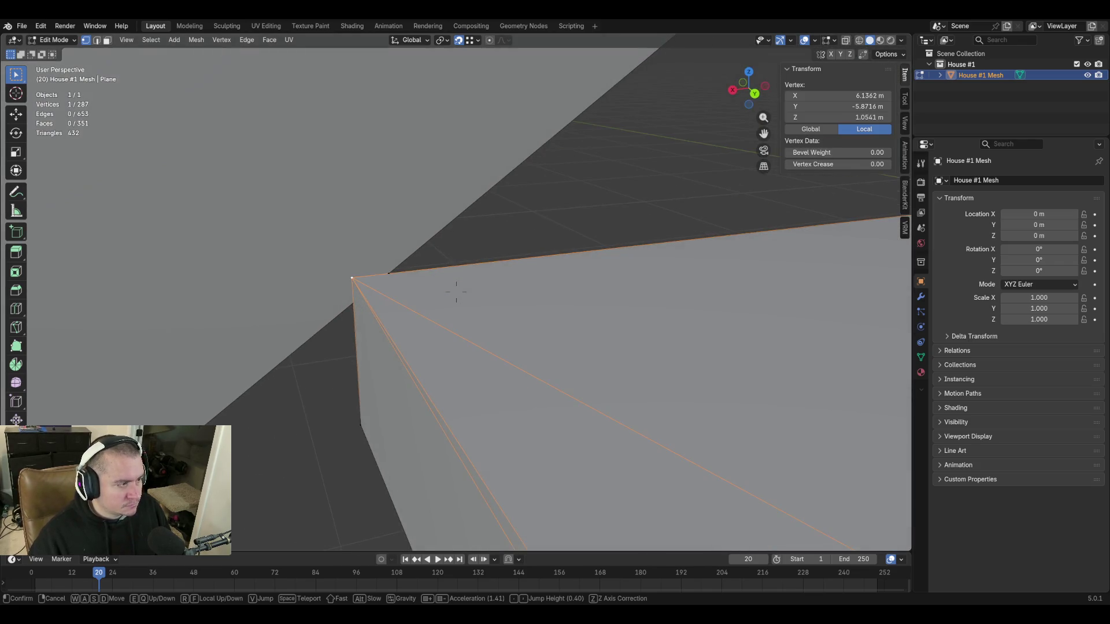
click(456, 292)
click(848, 40)
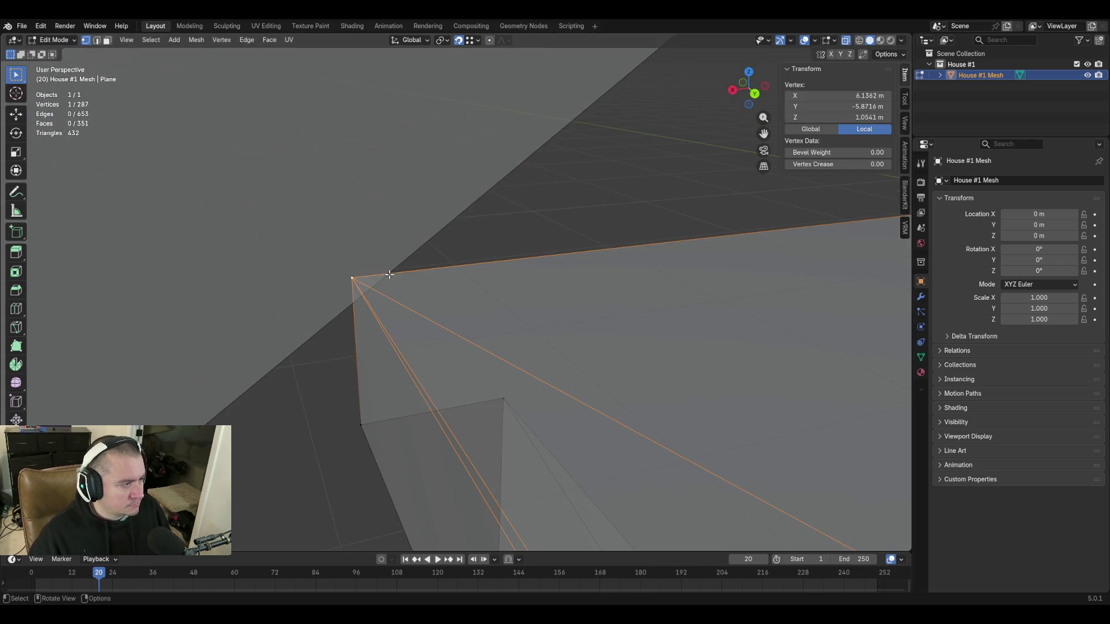
shift+click(365, 293)
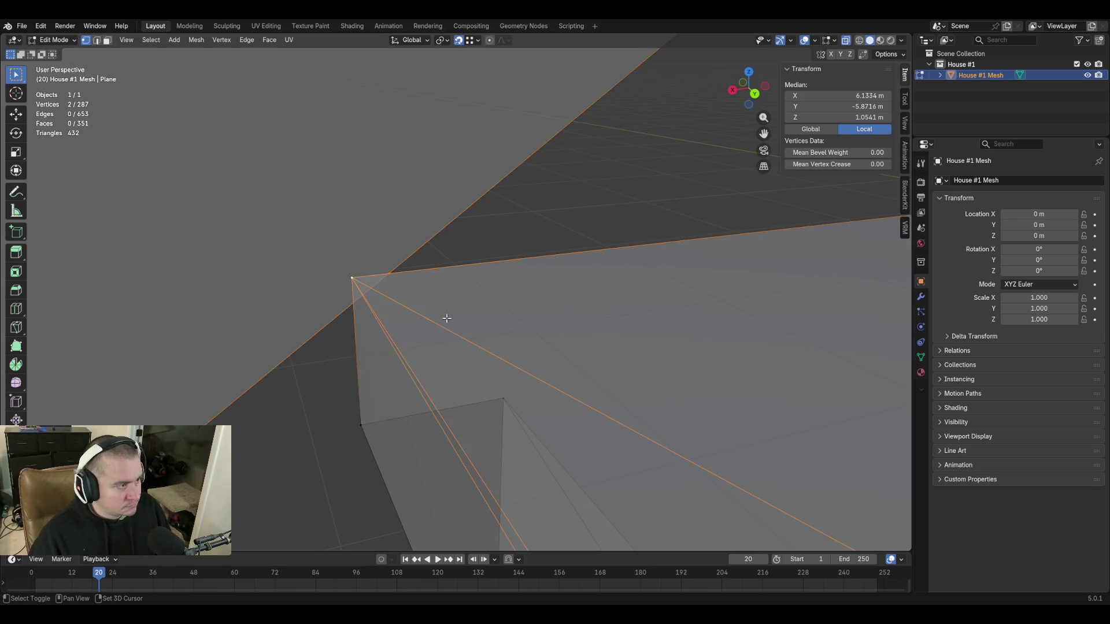
key(m)
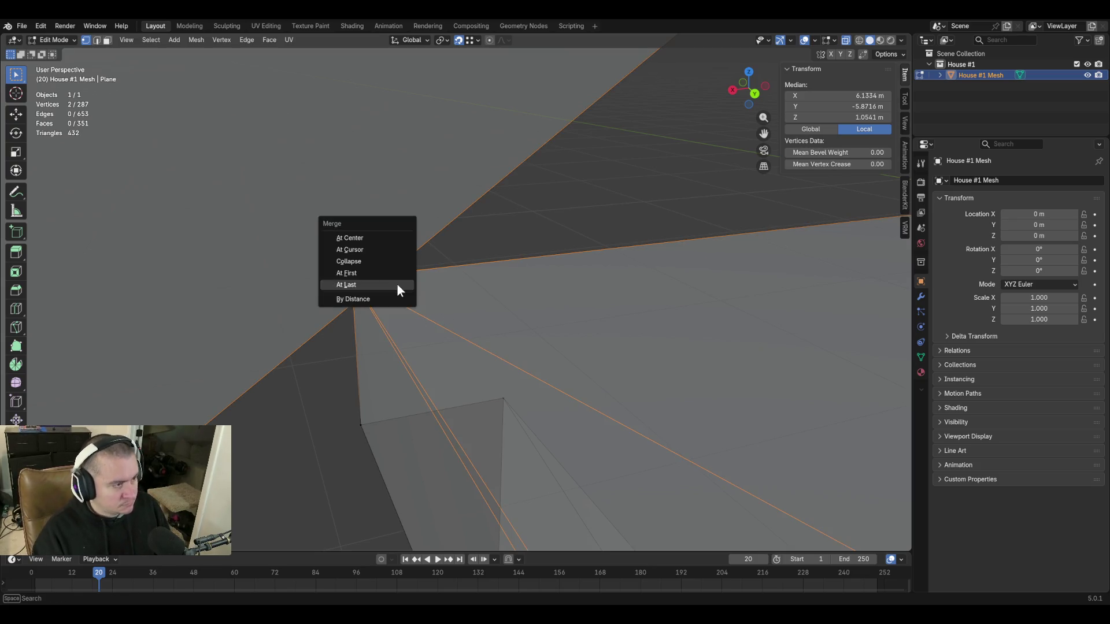
click(397, 286)
Fly the view in closer to the stair step edge.
key(shift+grave)
key(w)
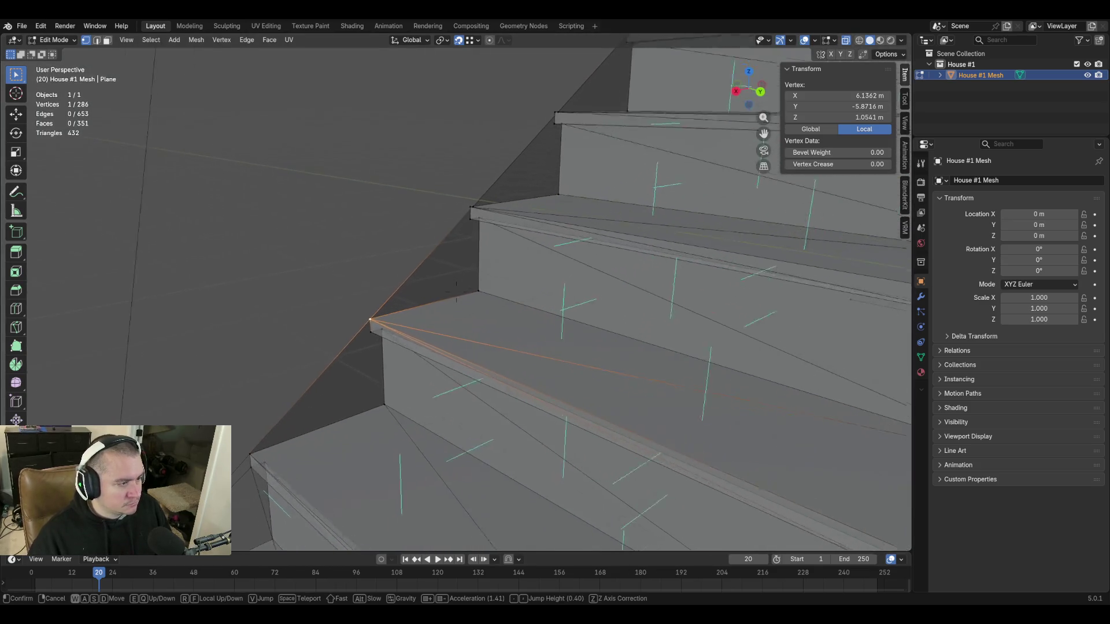
key(s)
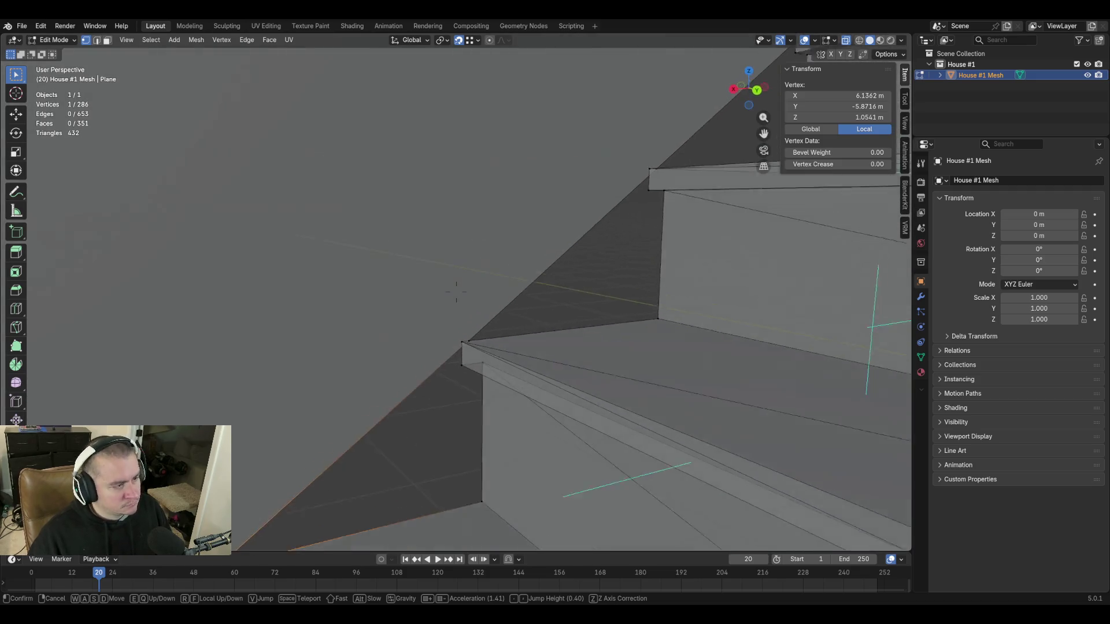
key(w)
click(382, 287)
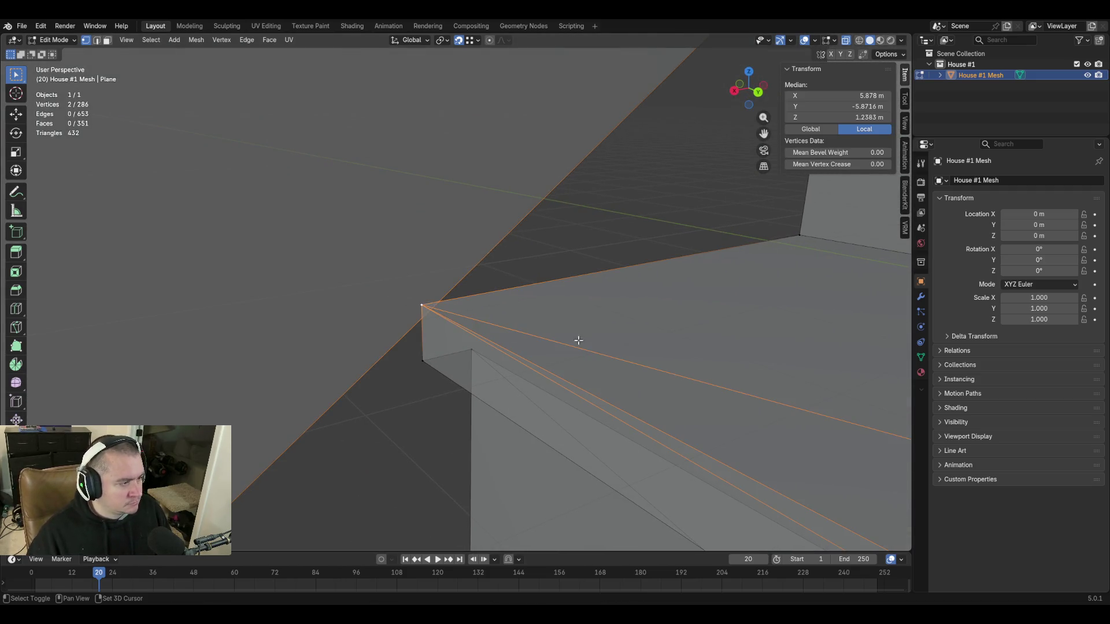
Merge the doubled vertices at the next stair step corner.
key(shift+grave)
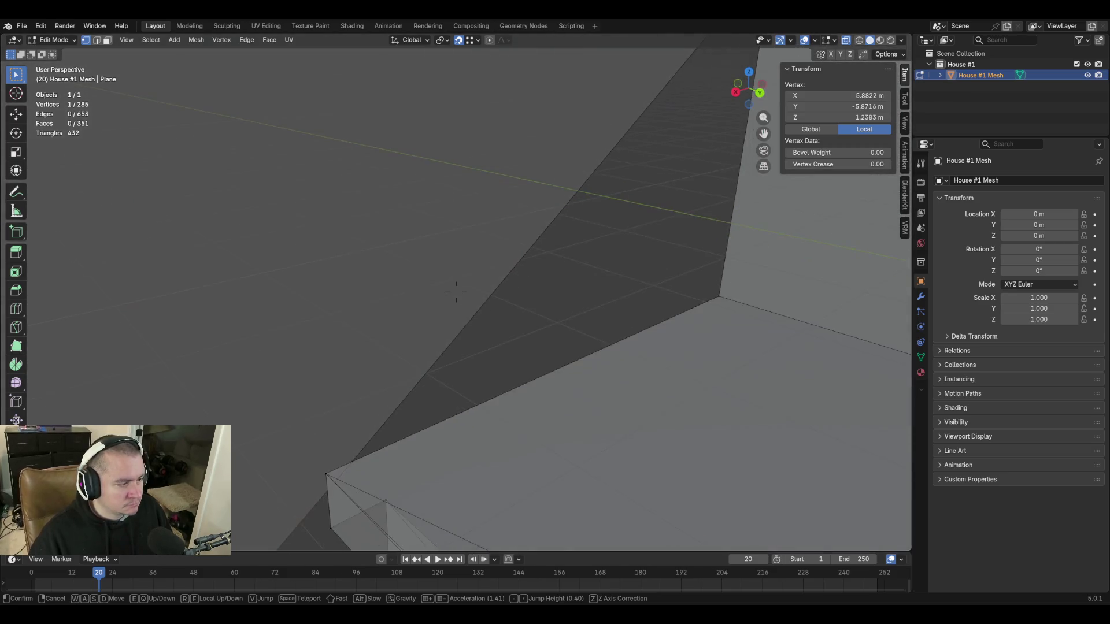
click(575, 345)
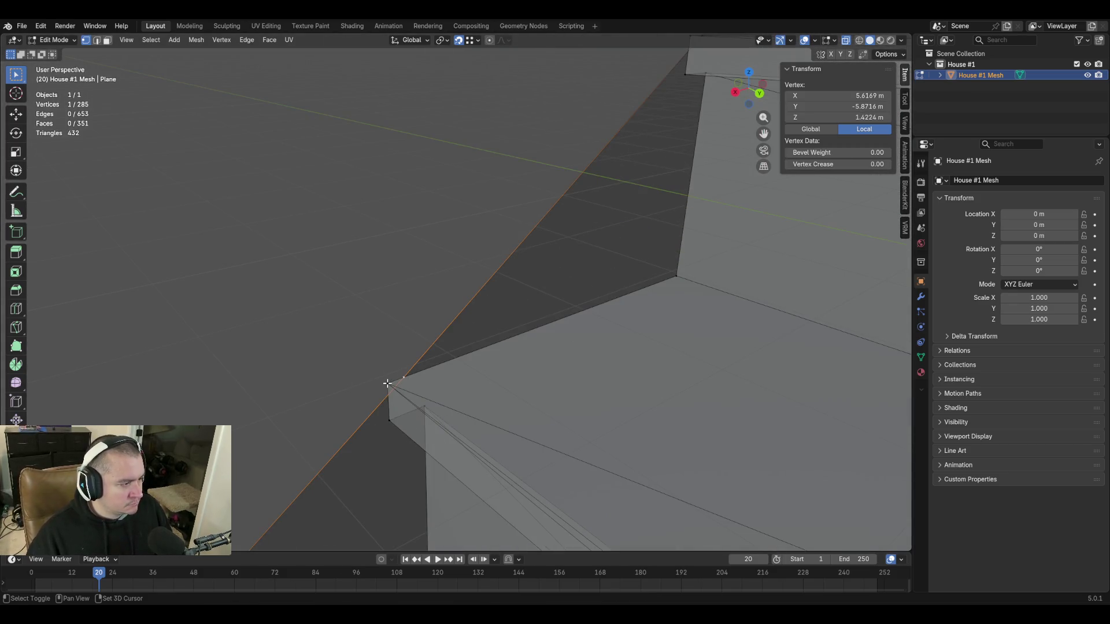
key(shift+grave)
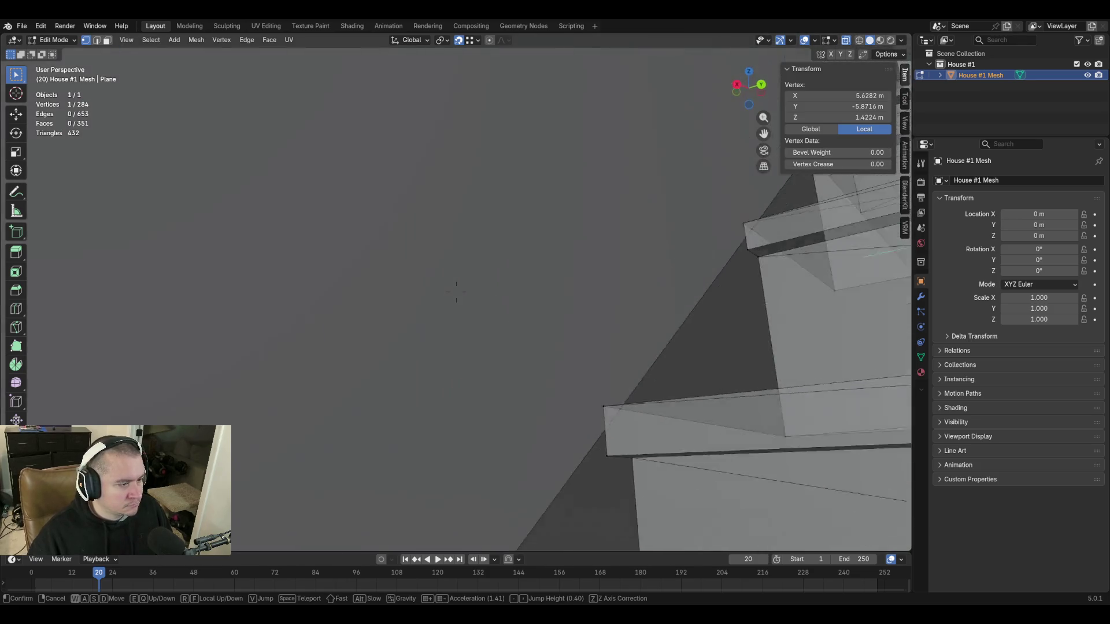
click(586, 388)
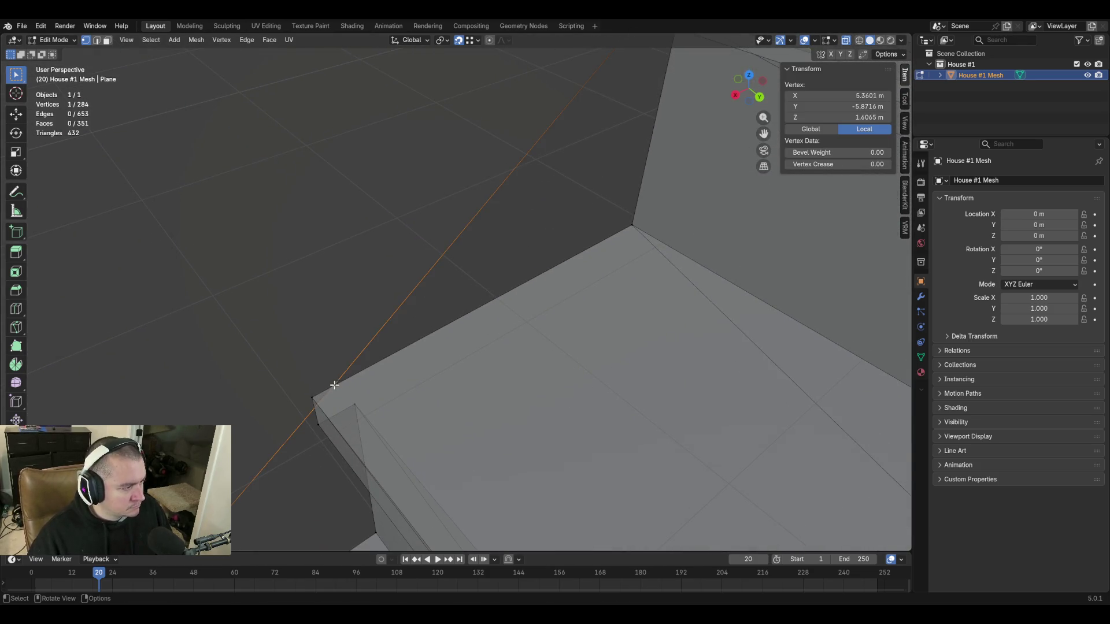
key(m)
key(l)
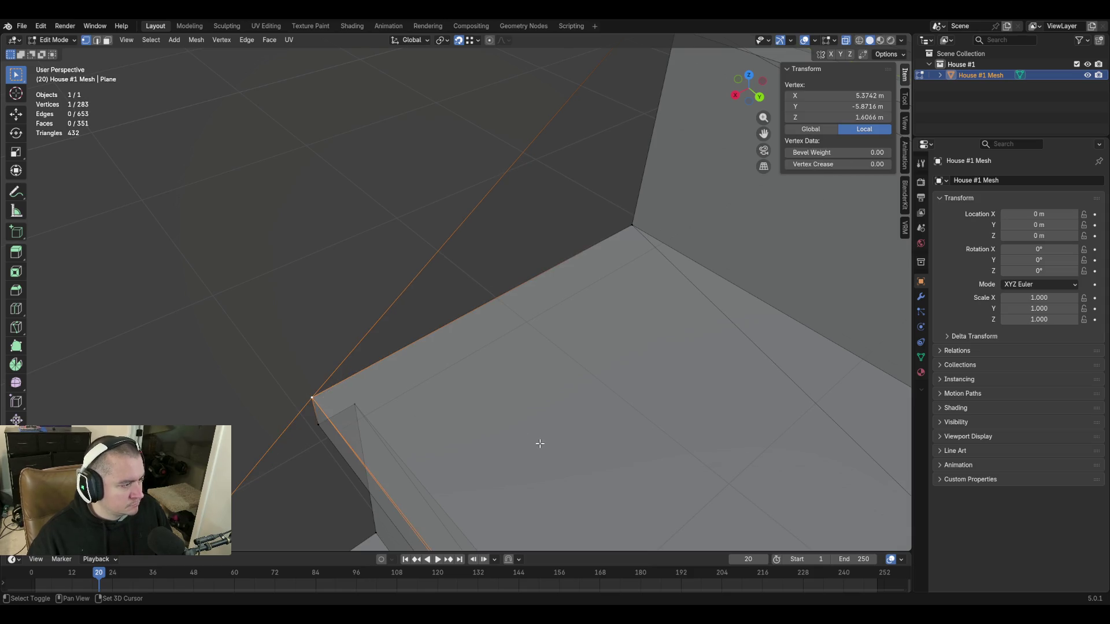
Merge the corner vertex pair at the following stair step.
key(shift+grave)
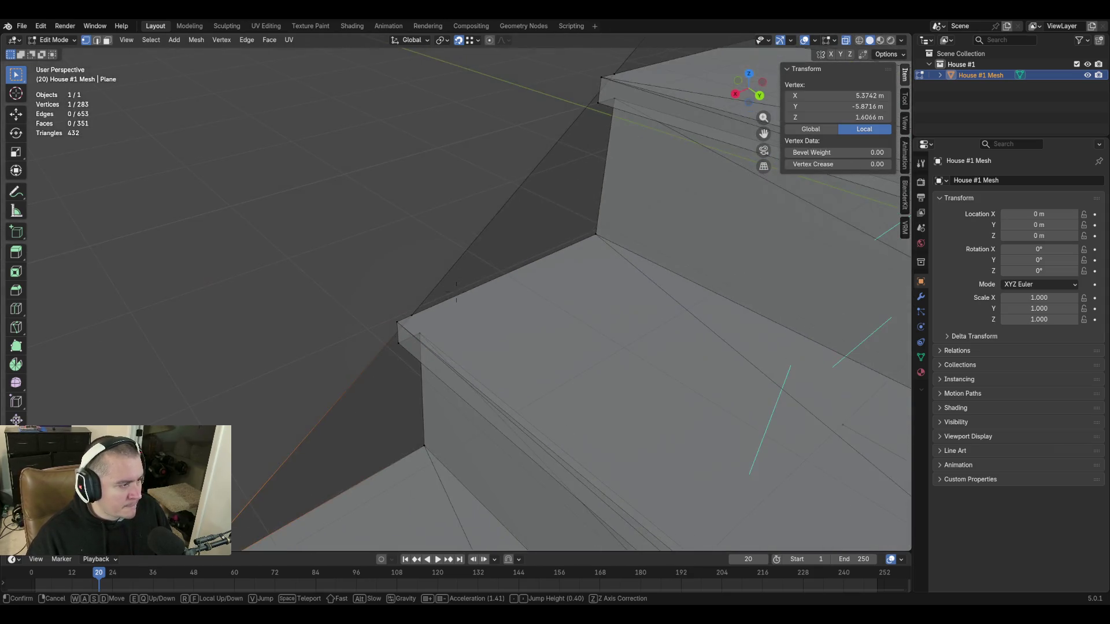
click(539, 444)
shift+click(371, 338)
key(m)
click(512, 443)
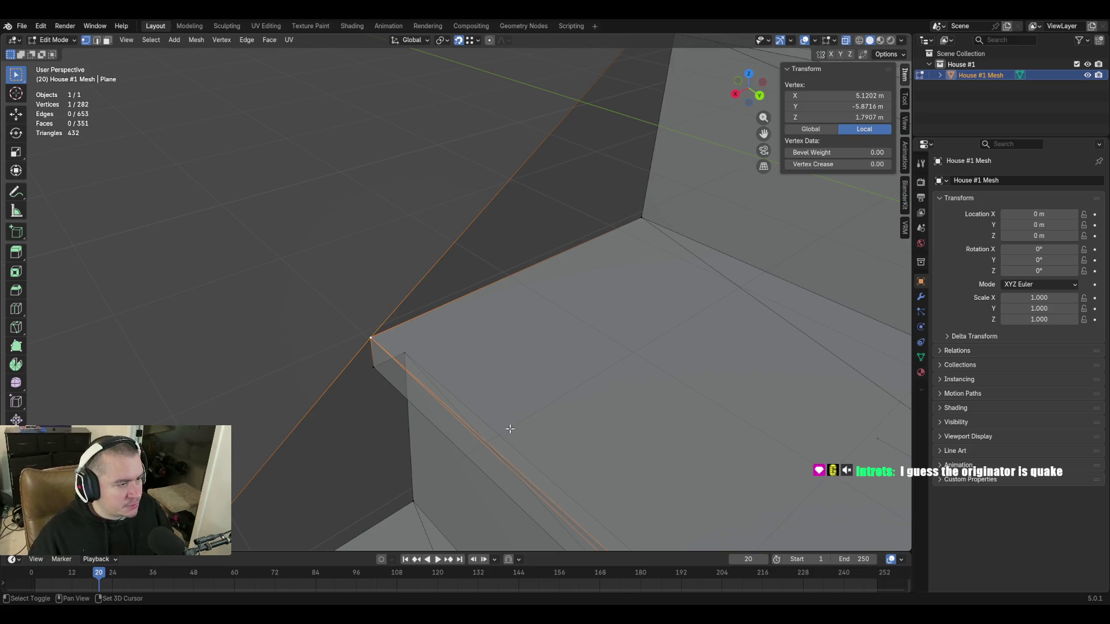
Fly around the house corner toward the next corner vertex pair.
key(shift+grave)
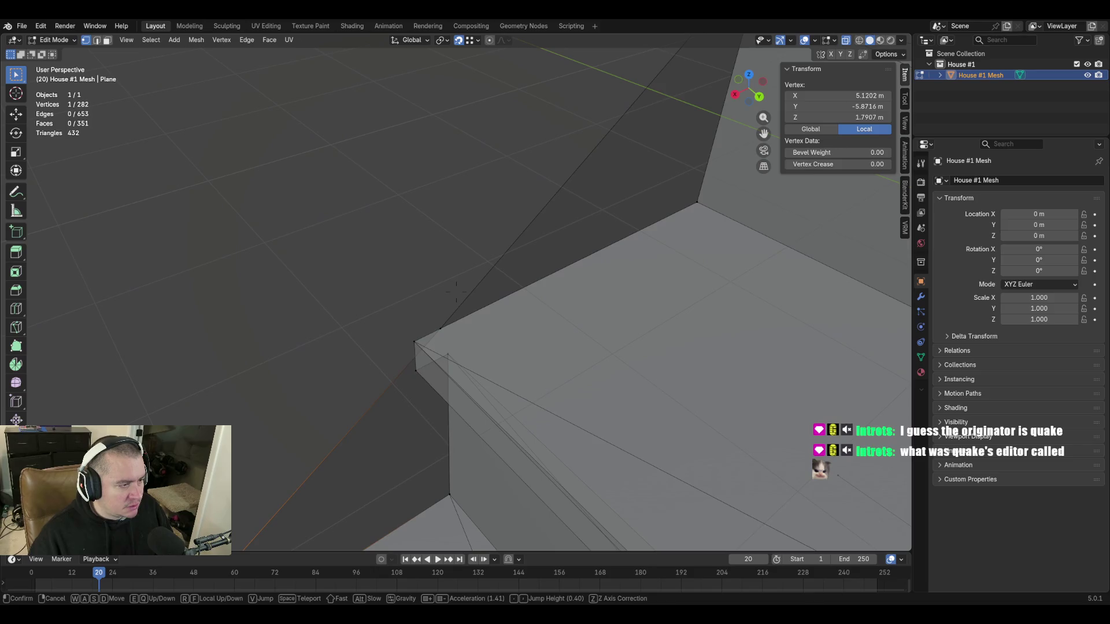
click(429, 334)
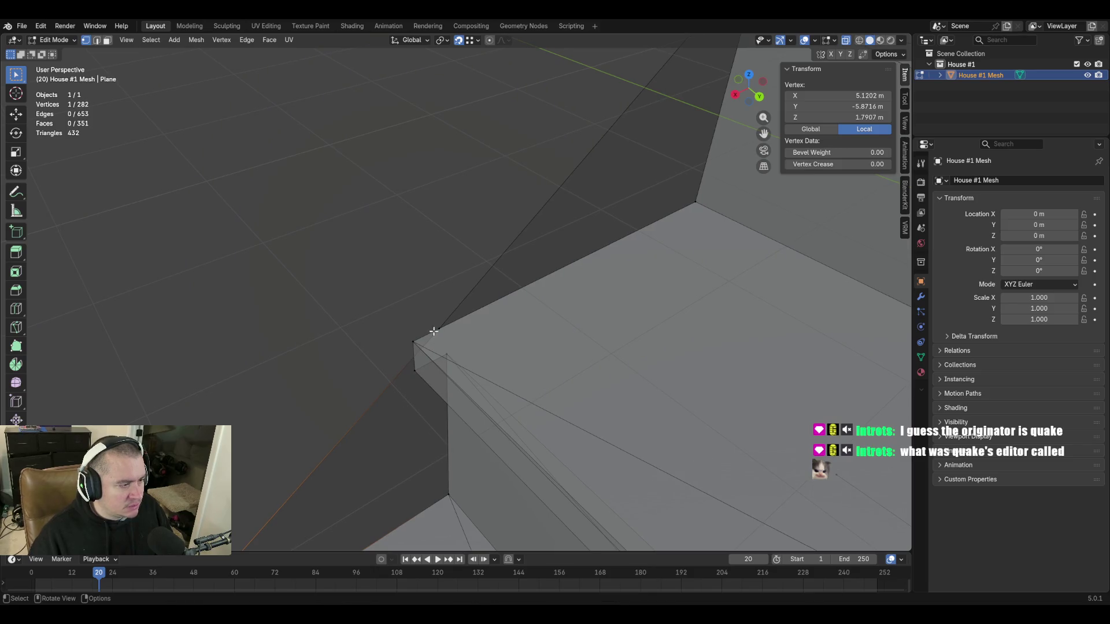
key(shift+grave)
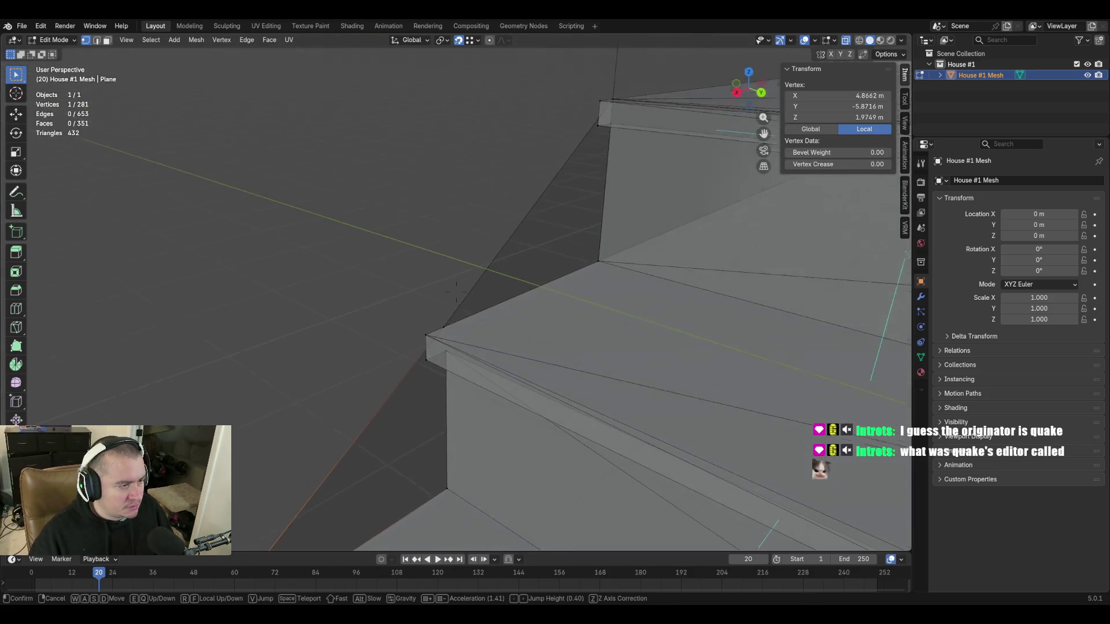
click(585, 424)
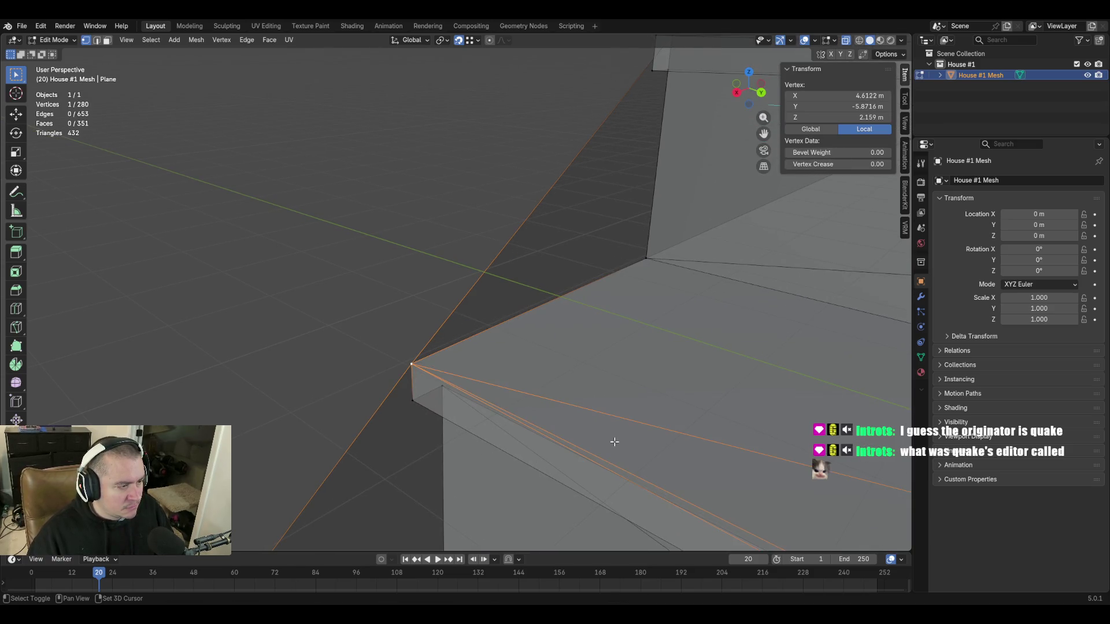
key(shift+grave)
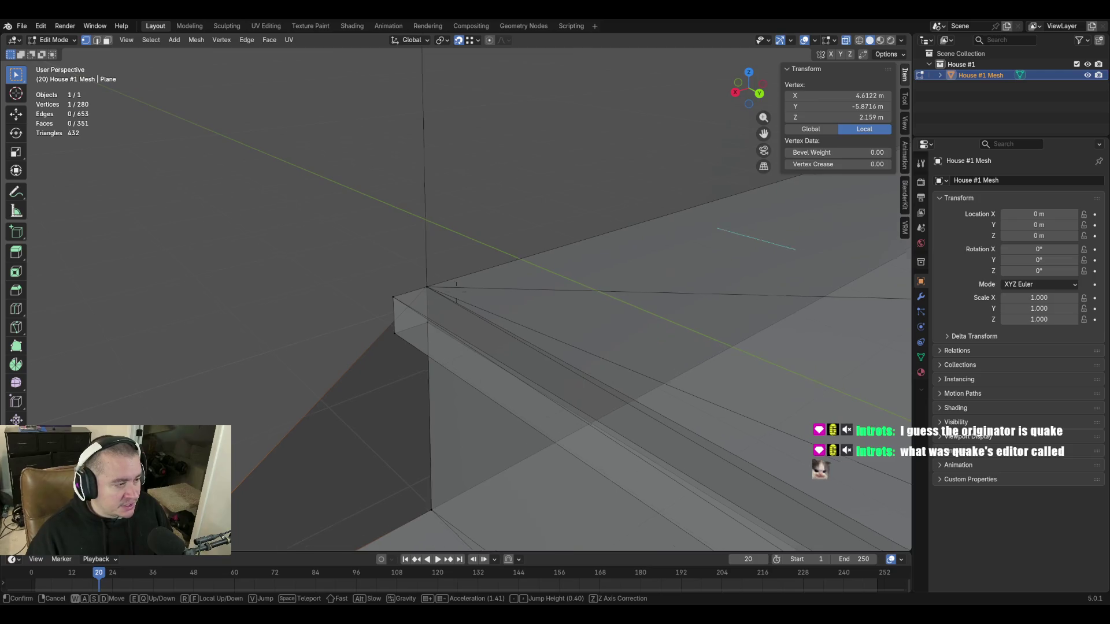
Fly the view near the top stair step.
key(s)
key(w)
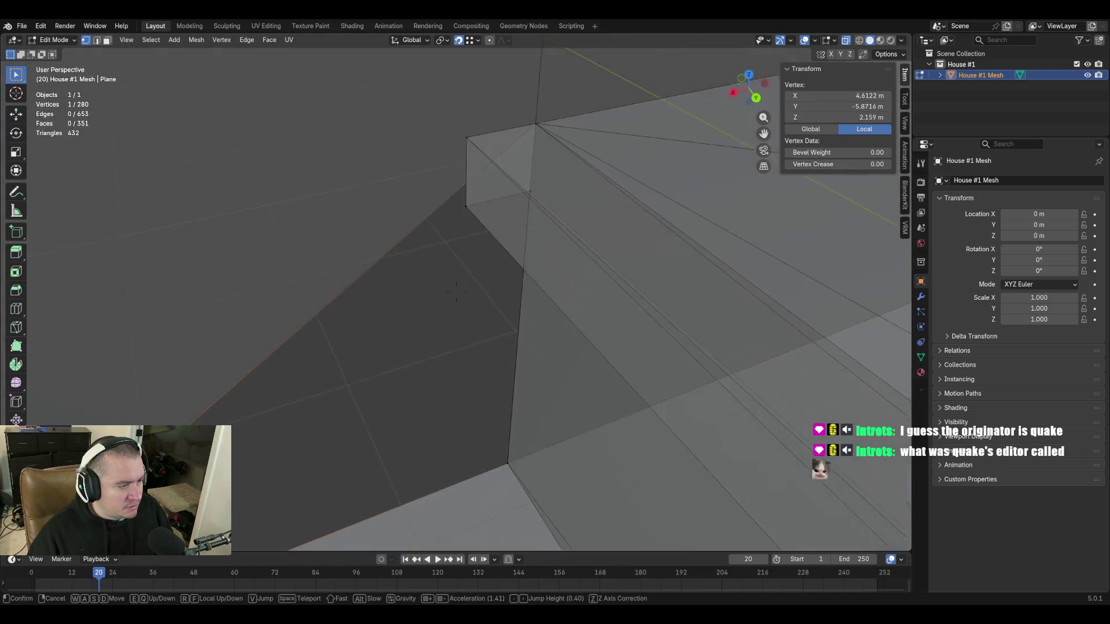
click(611, 441)
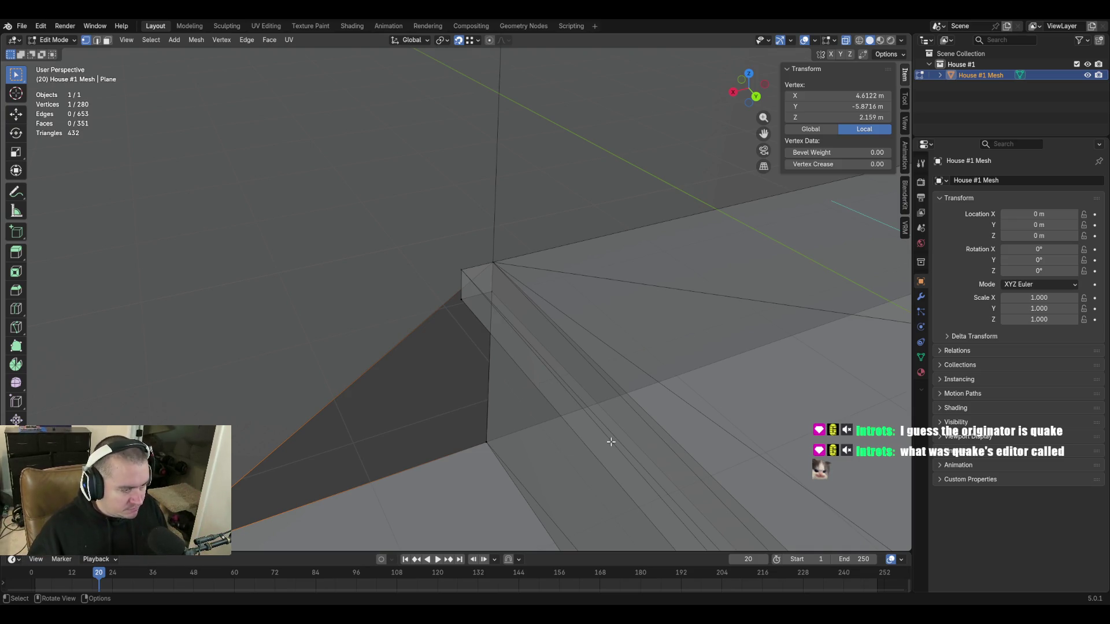
key(shift+grave)
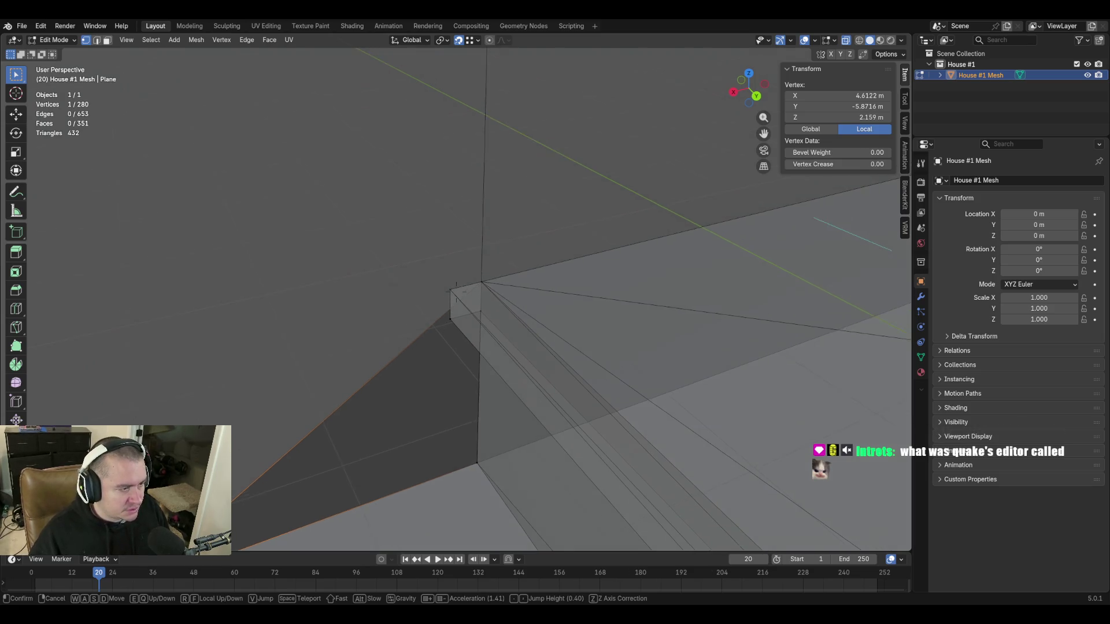
click(485, 428)
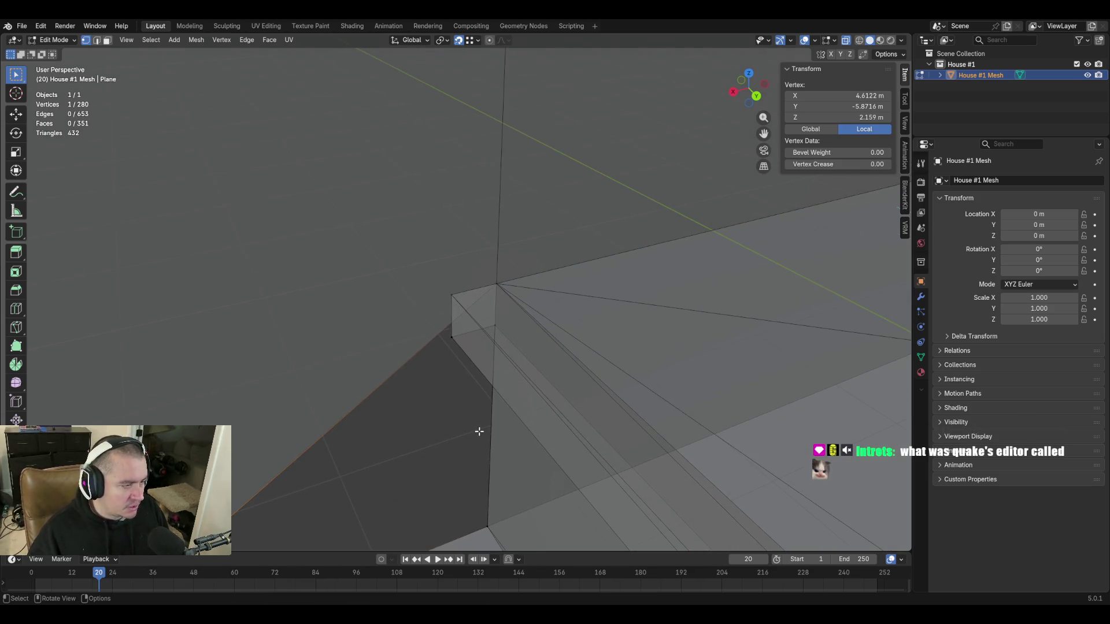
Subdivide the sloping stair-side edge, then select its new midpoint and the stair corner vertex.
key(2)
click(378, 400)
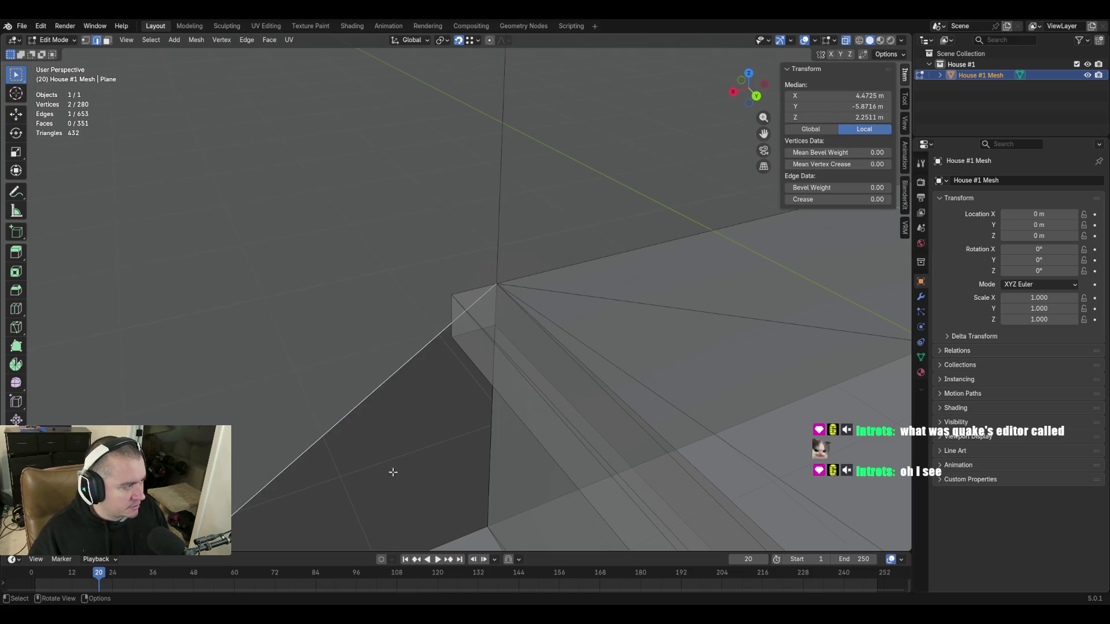
right_click(373, 309)
click(372, 308)
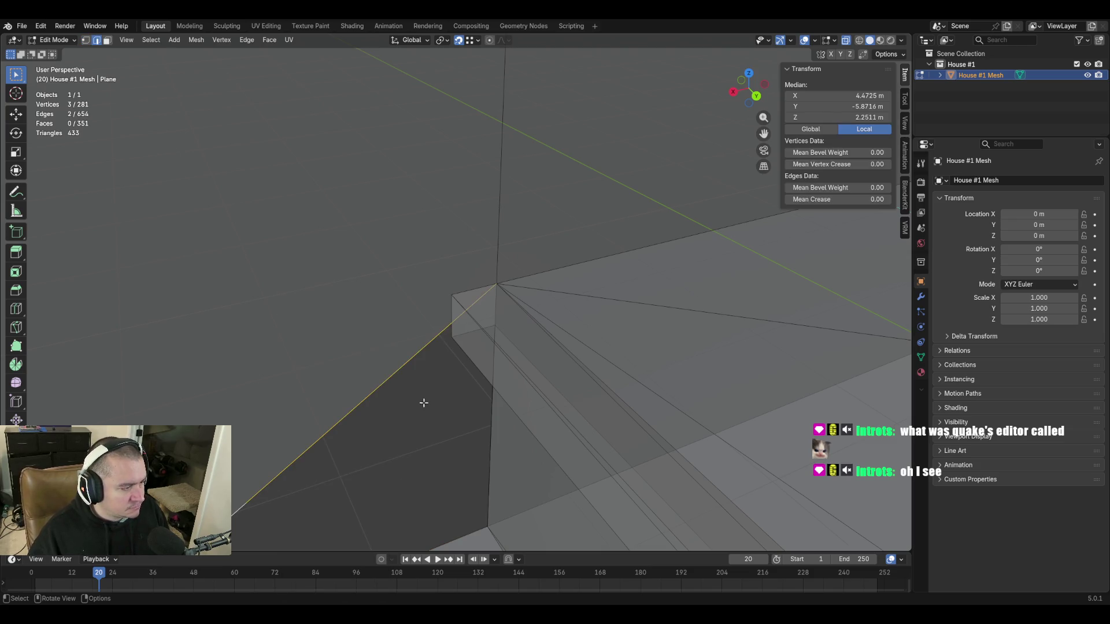
click(248, 506)
shift+click(454, 295)
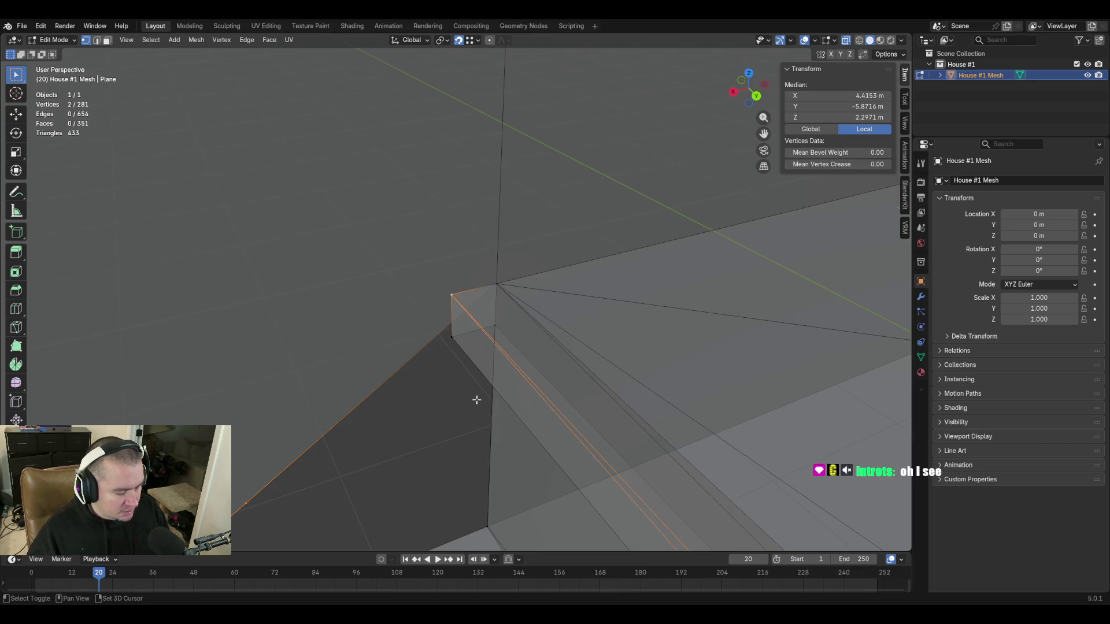
key(m)
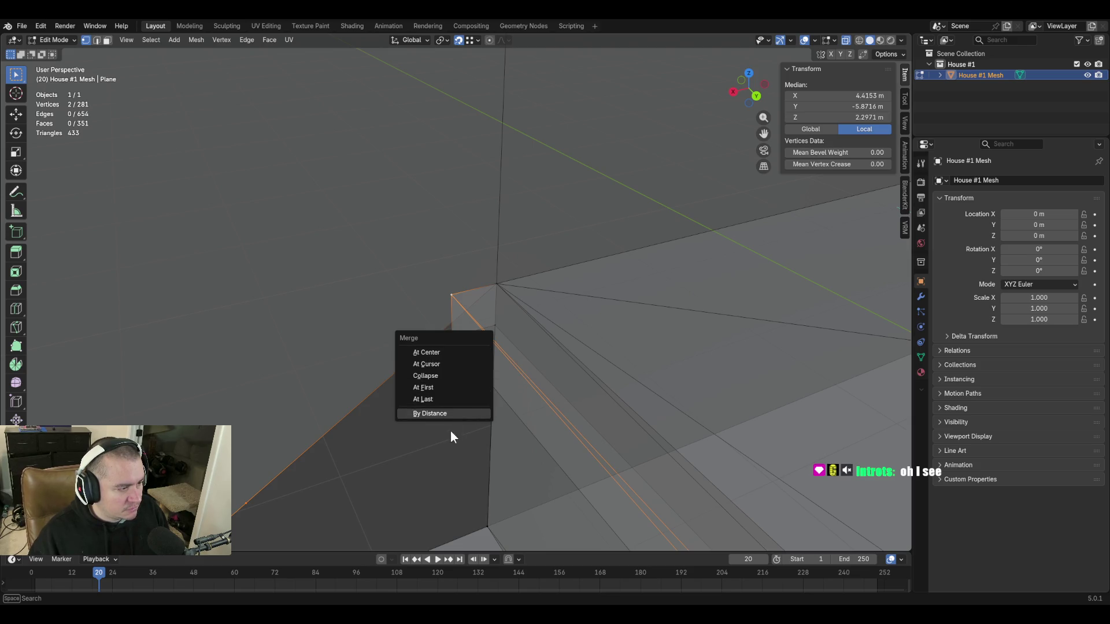
Merge the new vertex into the stair corner and fill the first face across the gap.
click(445, 400)
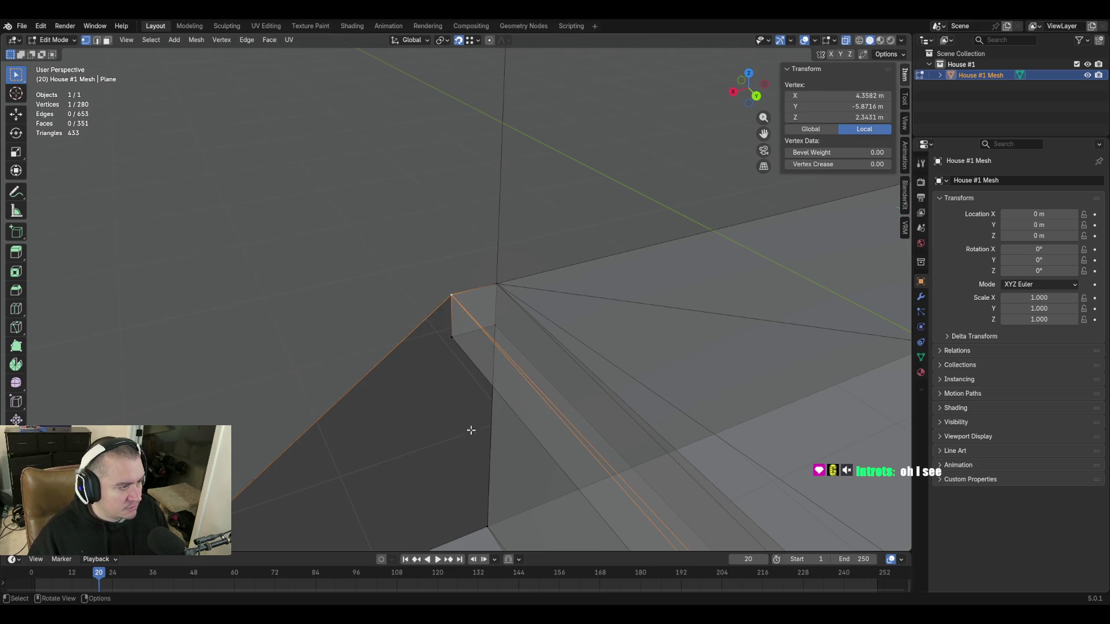
key(shift+grave)
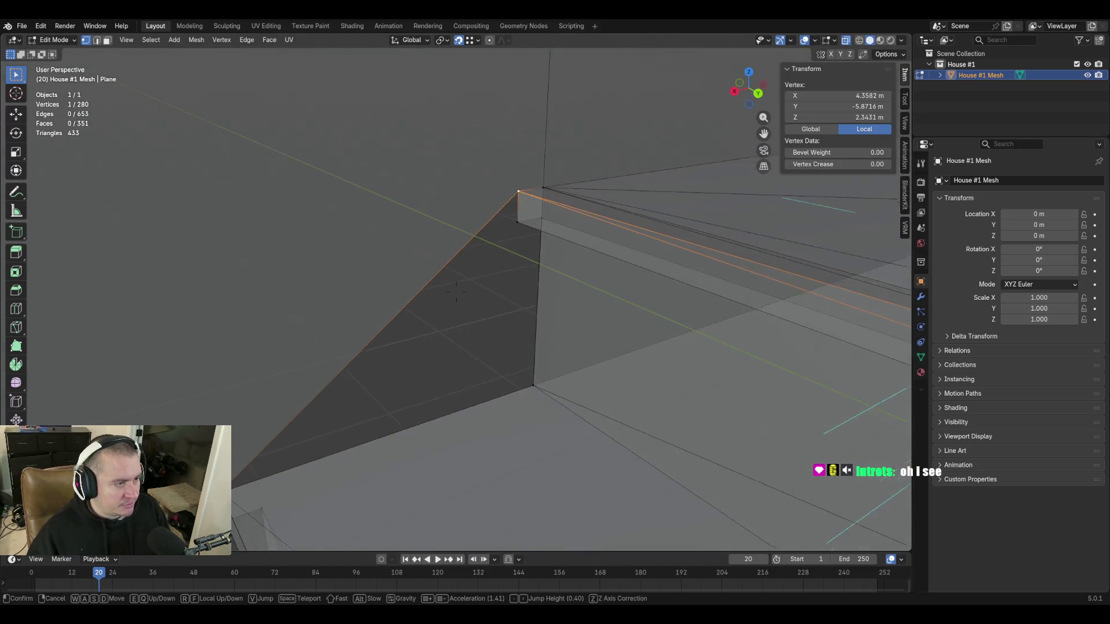
click(449, 363)
shift+click(497, 229)
key(2)
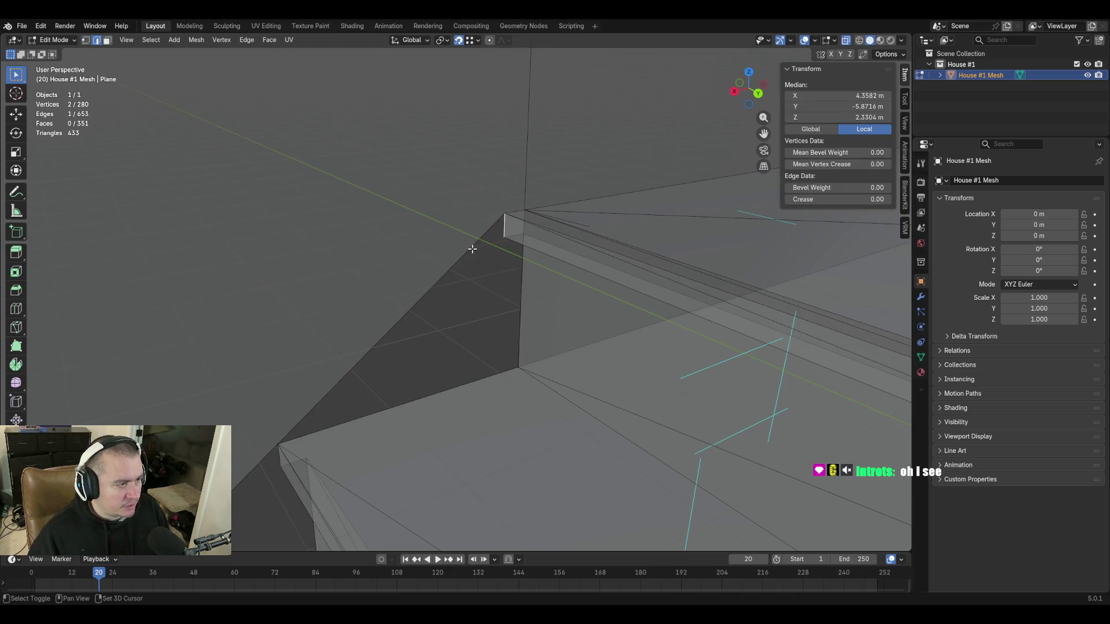
key(f)
Fill the remaining stair-side gap with a second face.
middle_drag(466, 367, 438, 314)
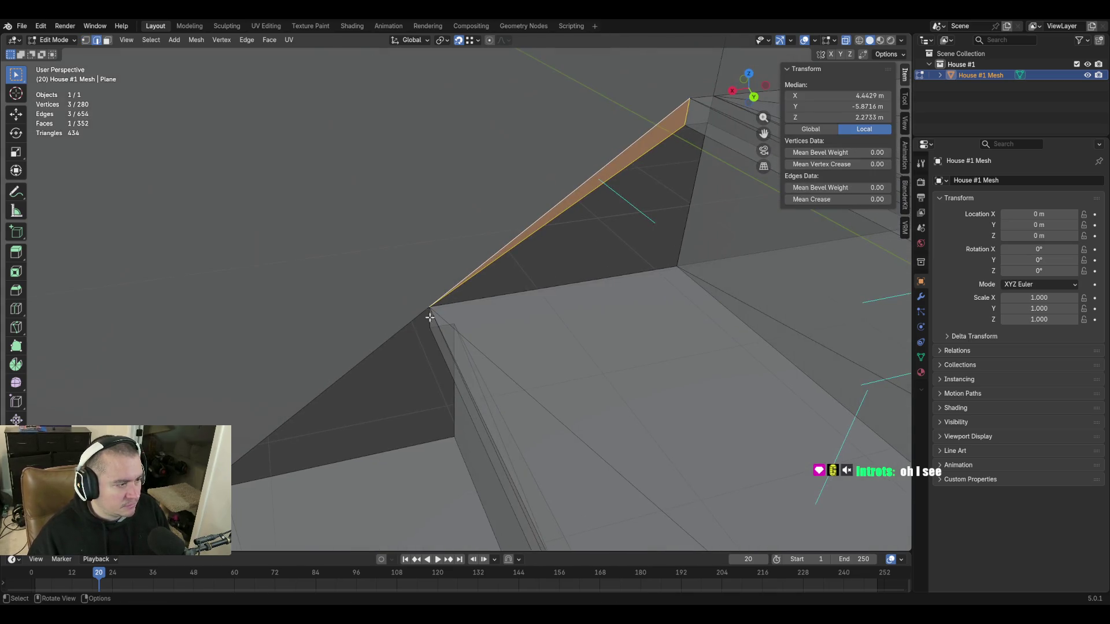
click(427, 321)
key(f)
shift+middle_drag(597, 218, 599, 211)
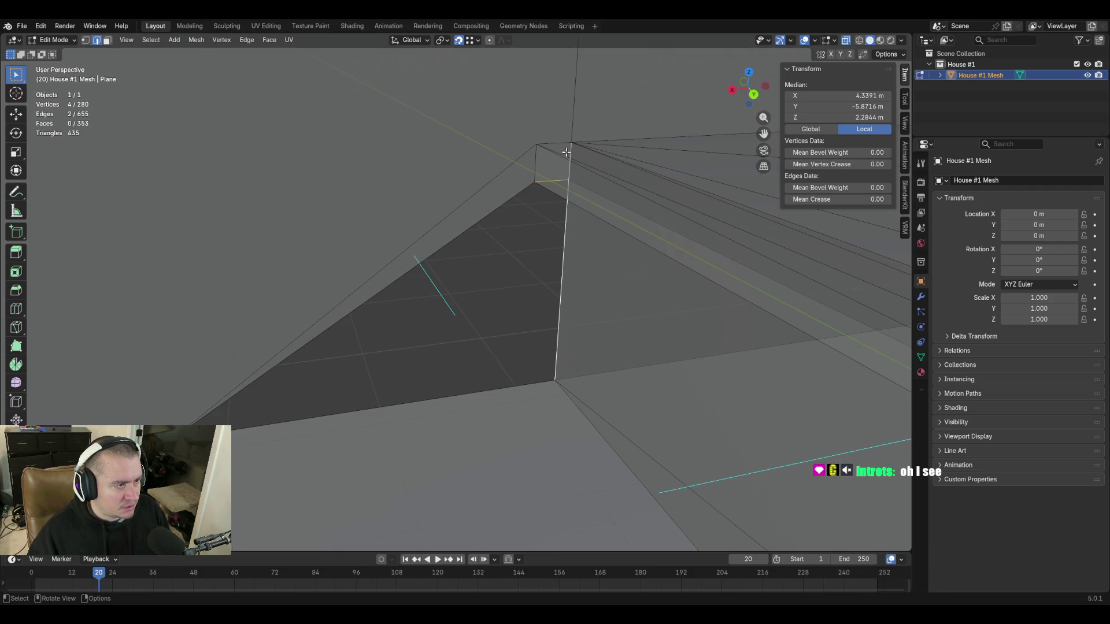
Walk the view to the wall corner at the stair foot.
key(shift+grave)
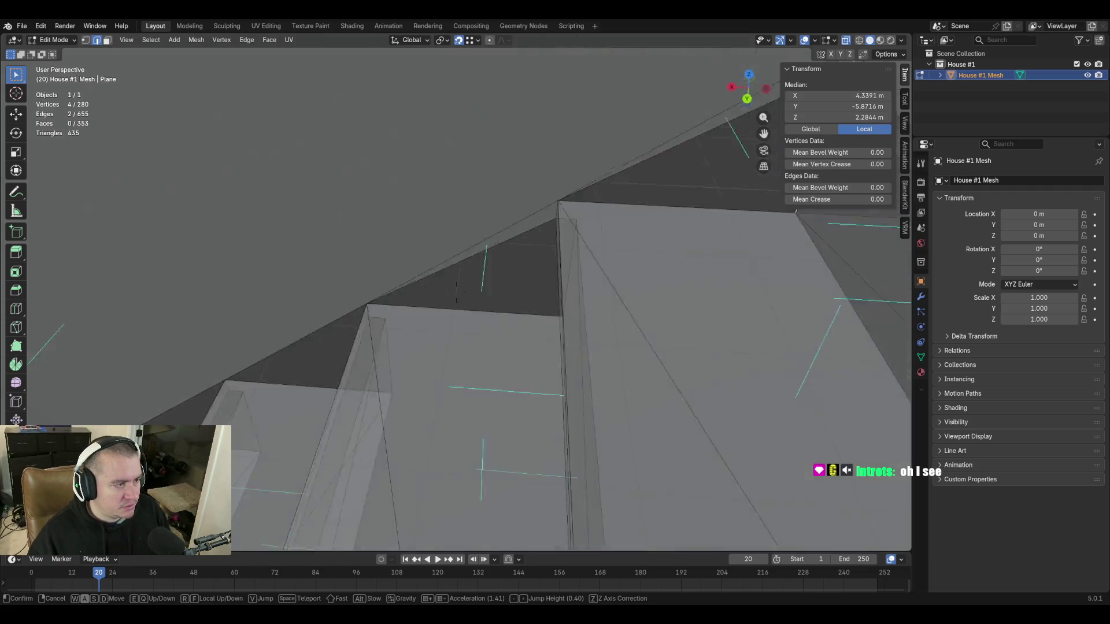
key(w)
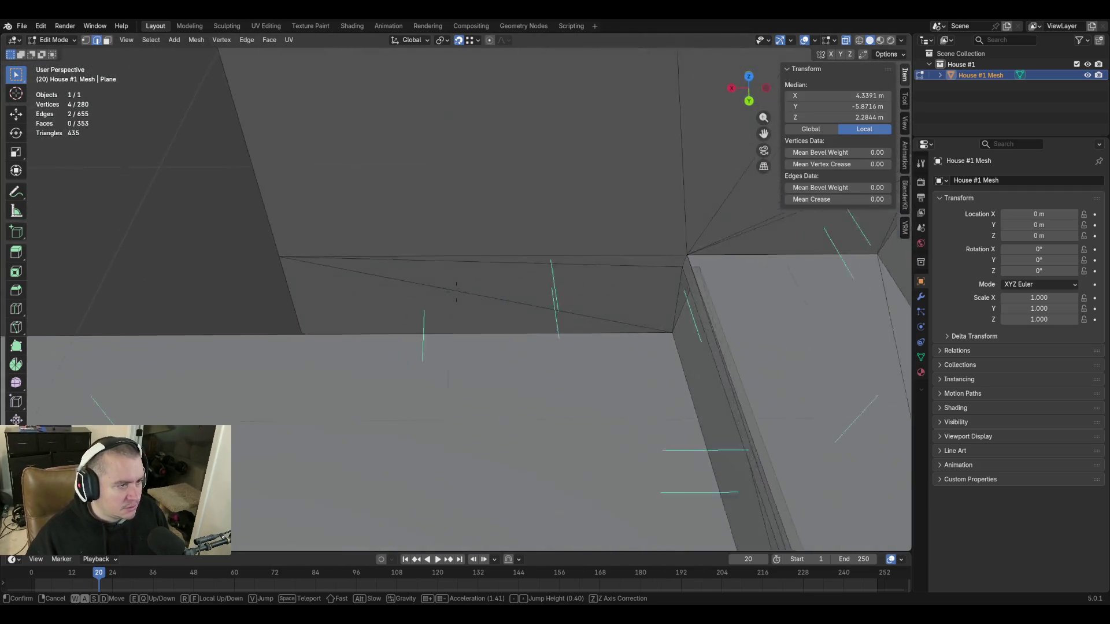
key(s)
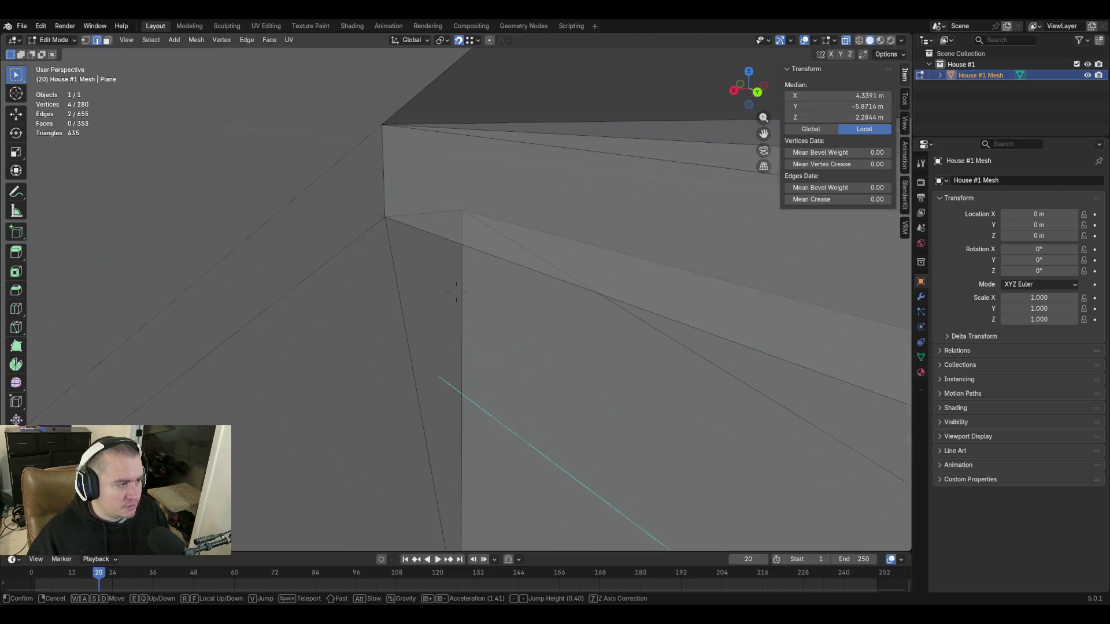
key(w)
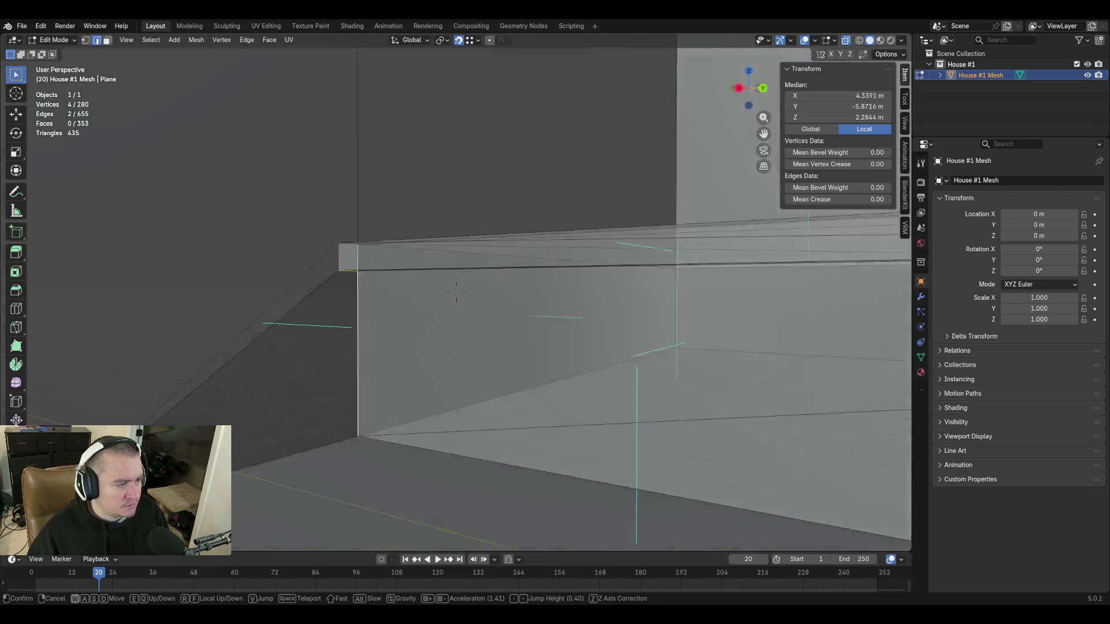
key(s)
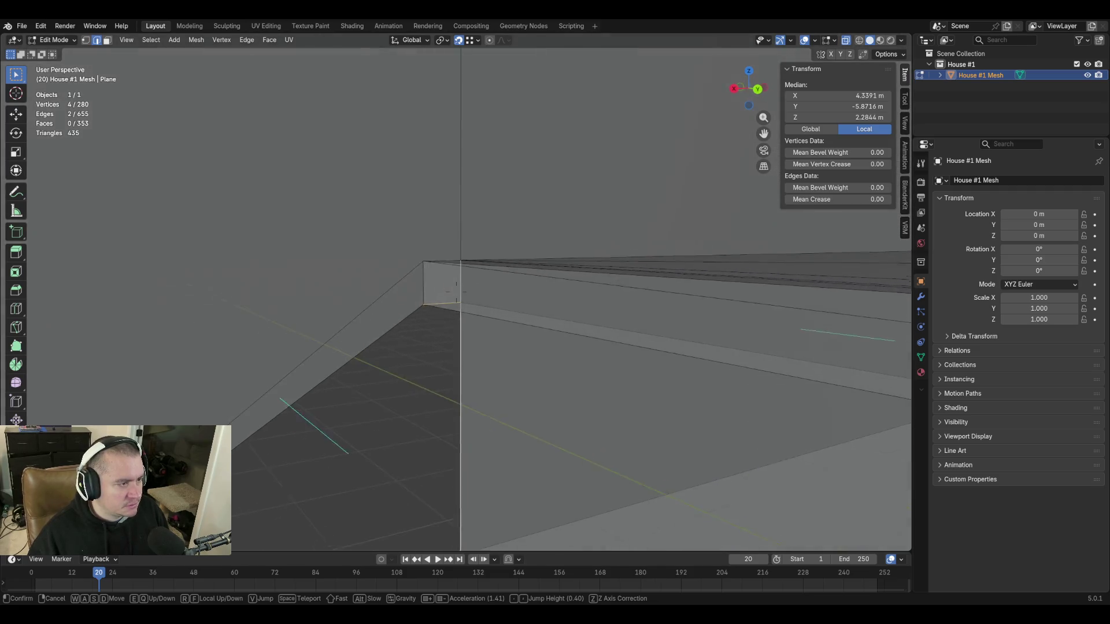
click(581, 314)
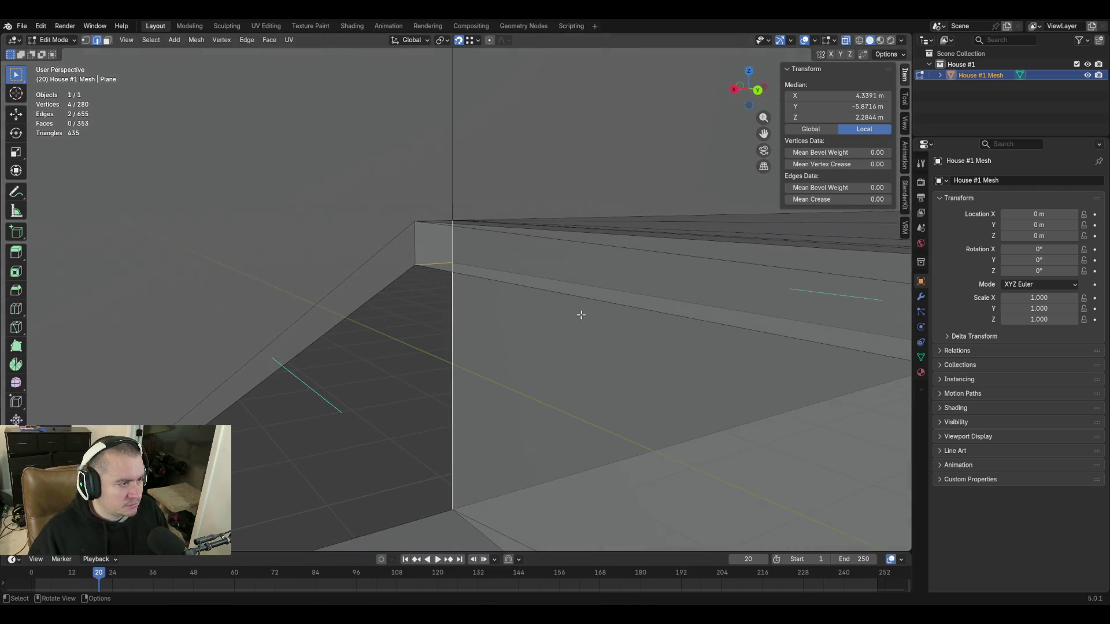
Subdivide the selected edges at the wall corner and select the vertical edge.
right_click(445, 330)
click(444, 283)
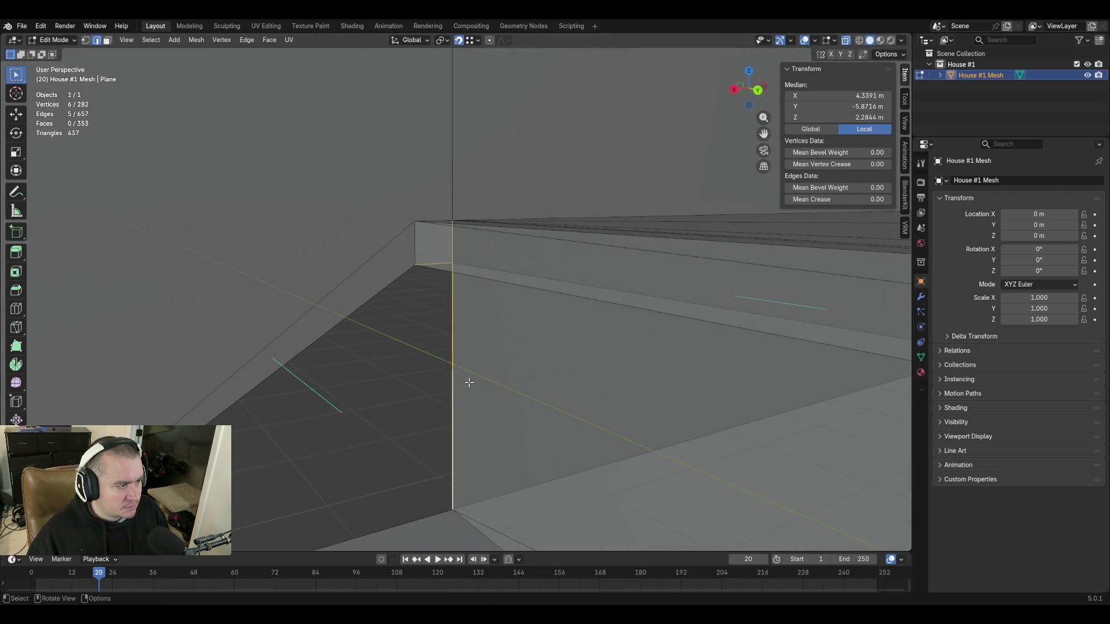
key(1)
click(453, 370)
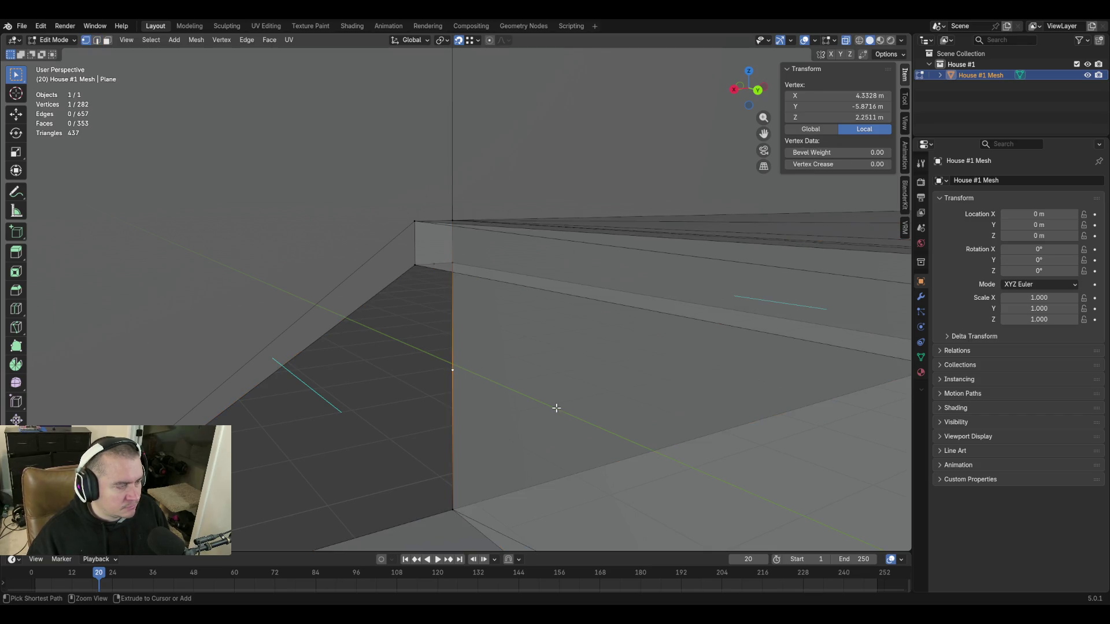
key(ctrl+z)
key(ctrl+z)
click(452, 347)
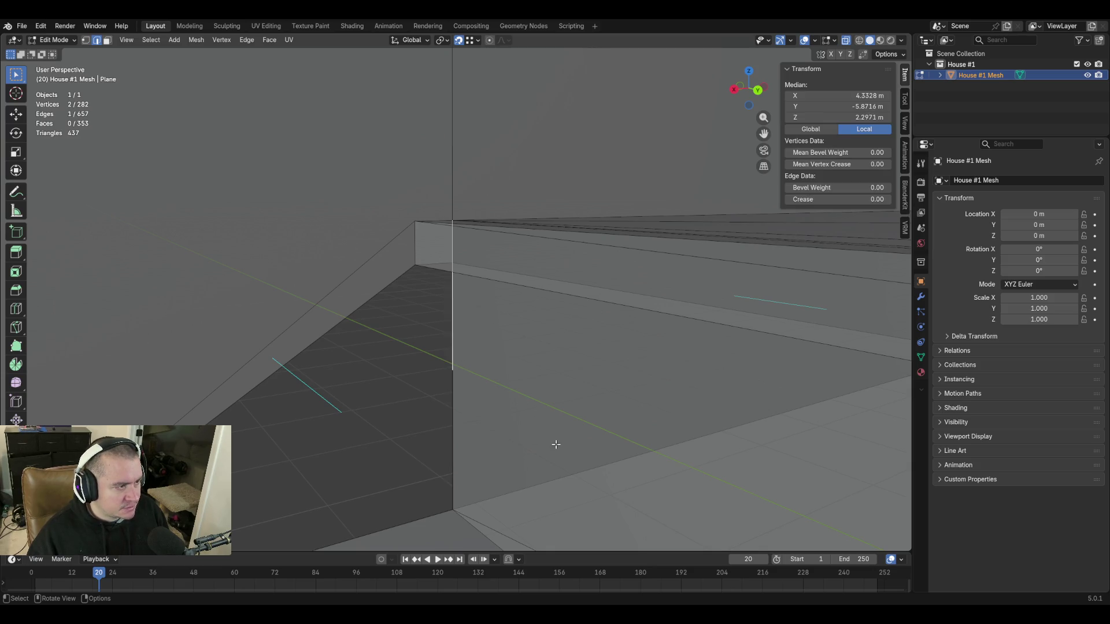
Try moving and deleting the vertical edge's vertices, then undo the deletion.
key(g)
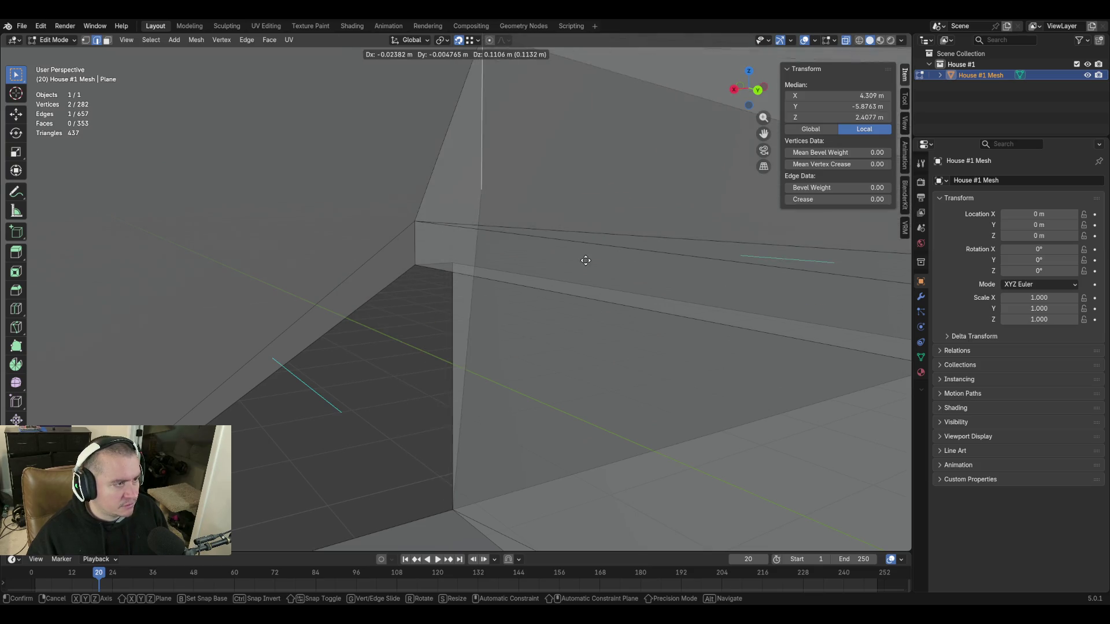
key(Escape)
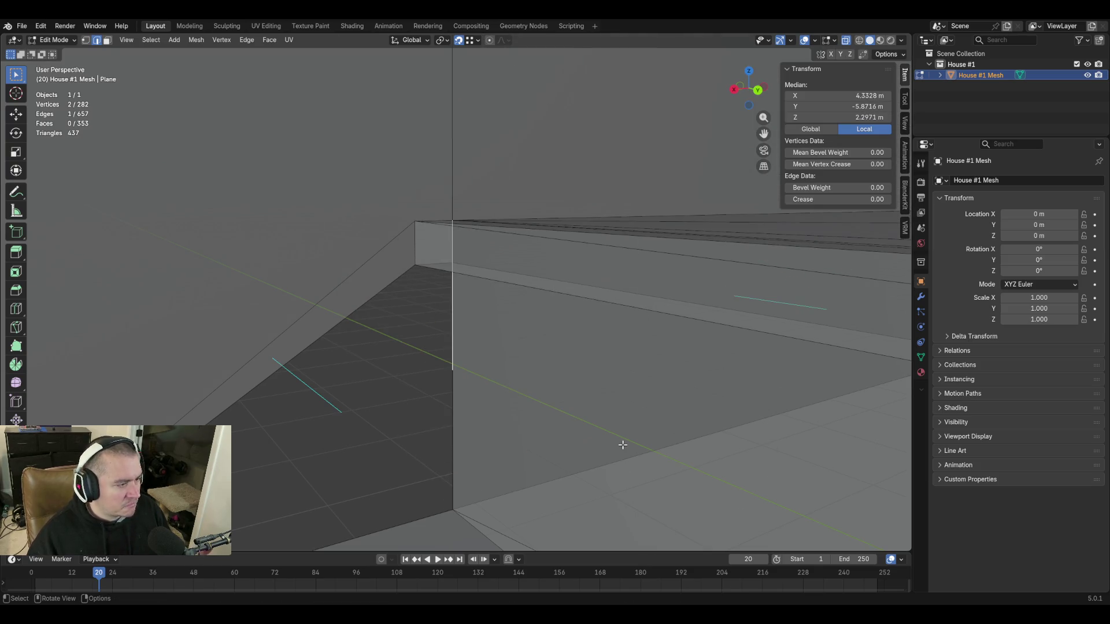
key(x)
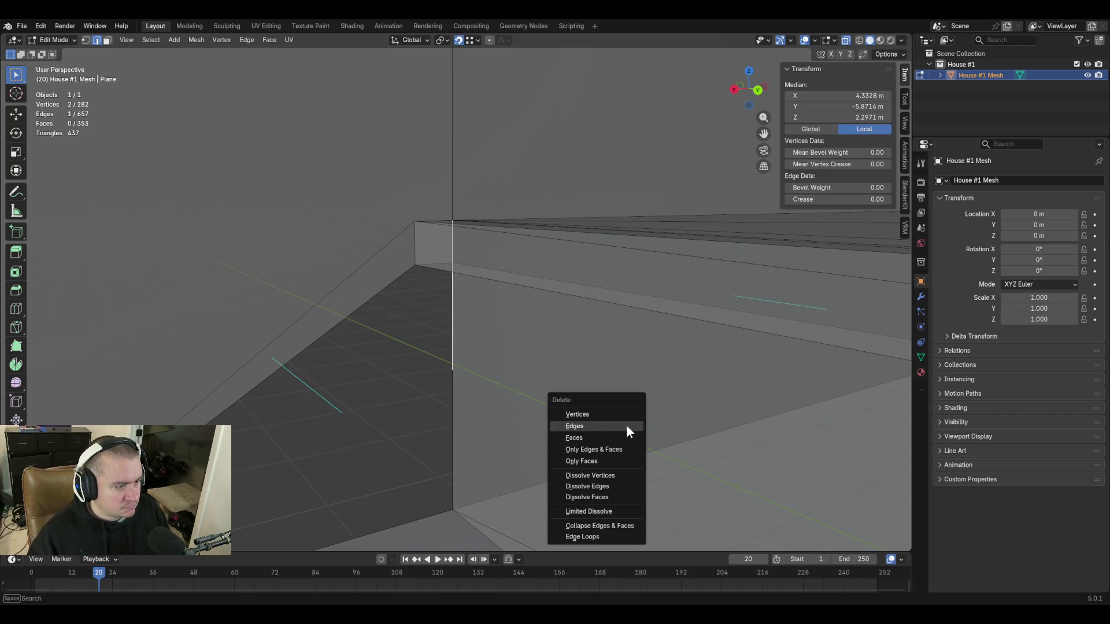
click(608, 417)
mouse_move(684, 450)
shift+middle_down()
mouse_move(667, 377)
mouse_move(749, 401)
shift+middle_up()
key(ctrl+z)
key(g)
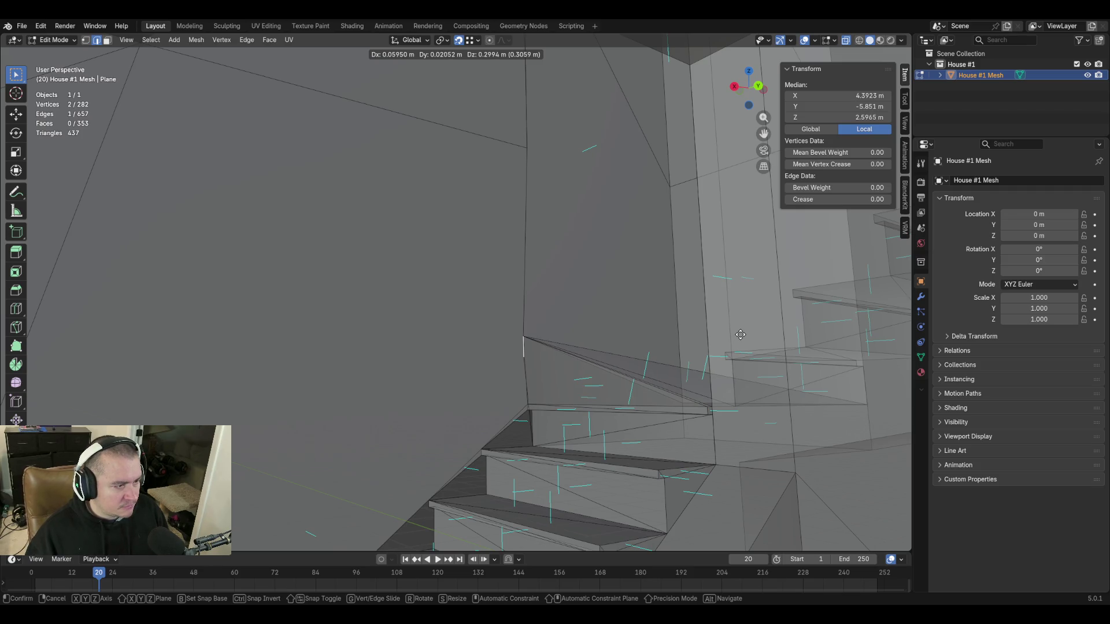
Merge the step-edge vertex into the bottom corner vertex.
key(Escape)
key(shift+grave)
key(w)
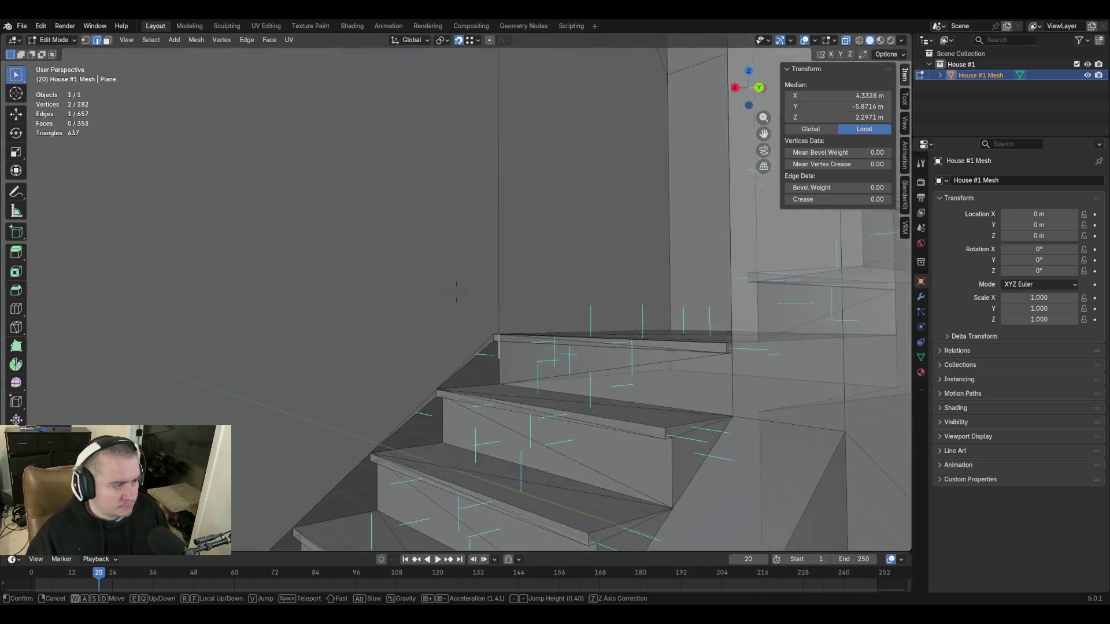
click(456, 292)
key(1)
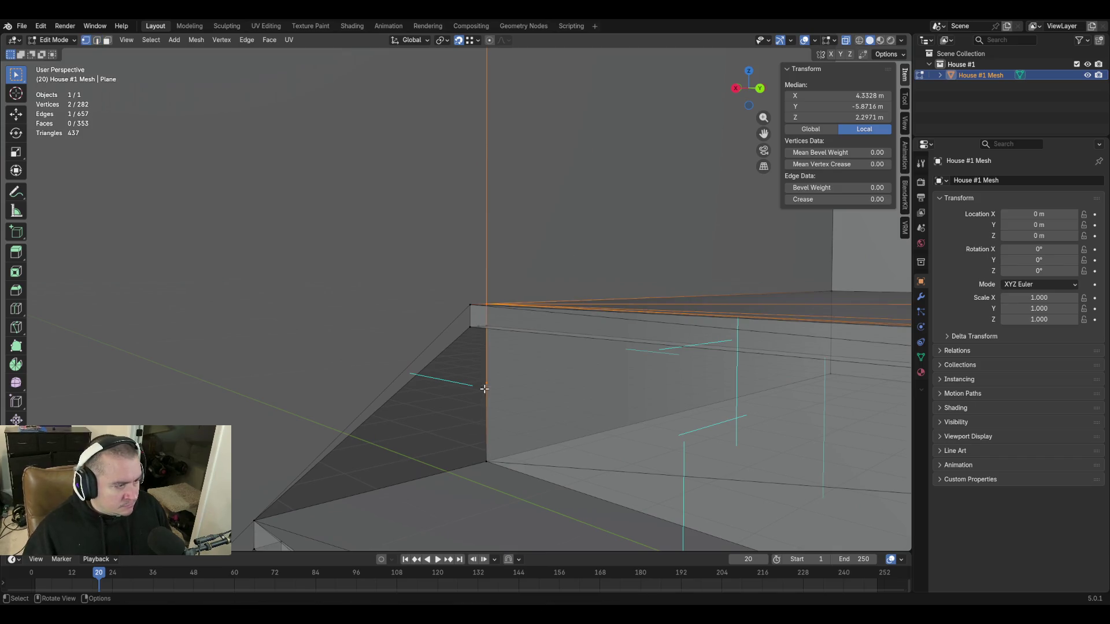
click(490, 389)
shift+click(486, 464)
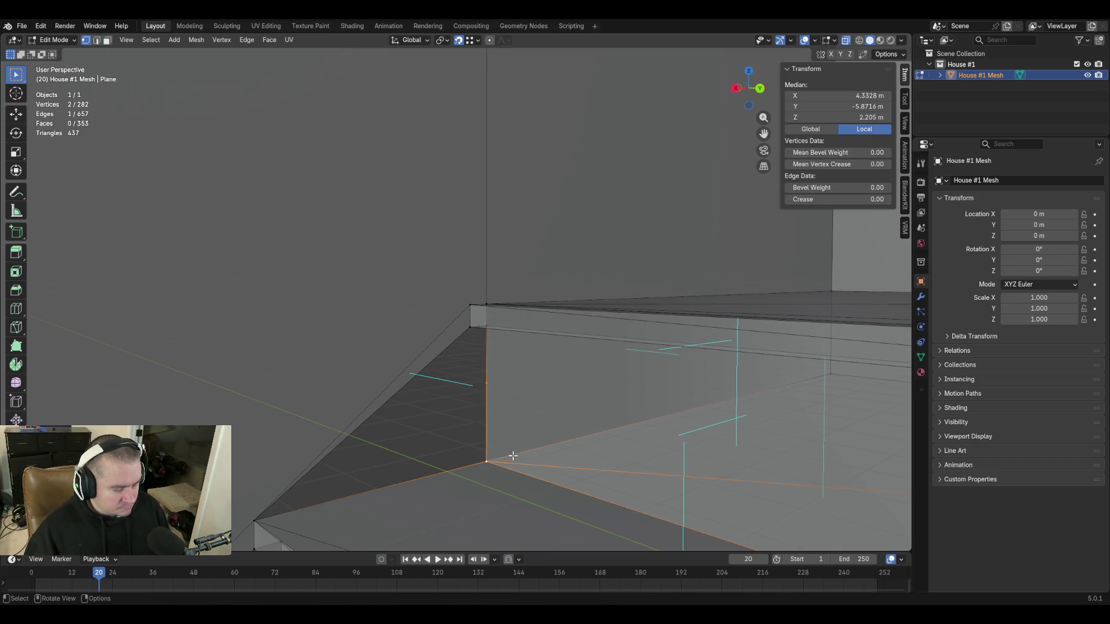
key(m)
click(512, 455)
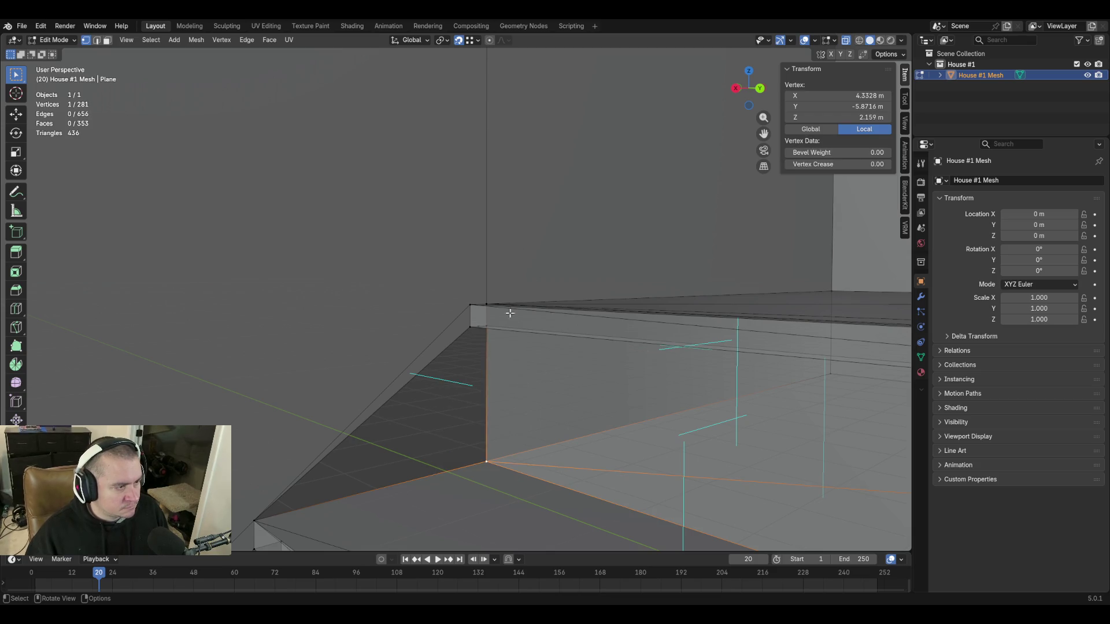
Dissolve the leftover vertex on the stair-corner edge.
key(c)
key(Escape)
click(479, 323)
key(x)
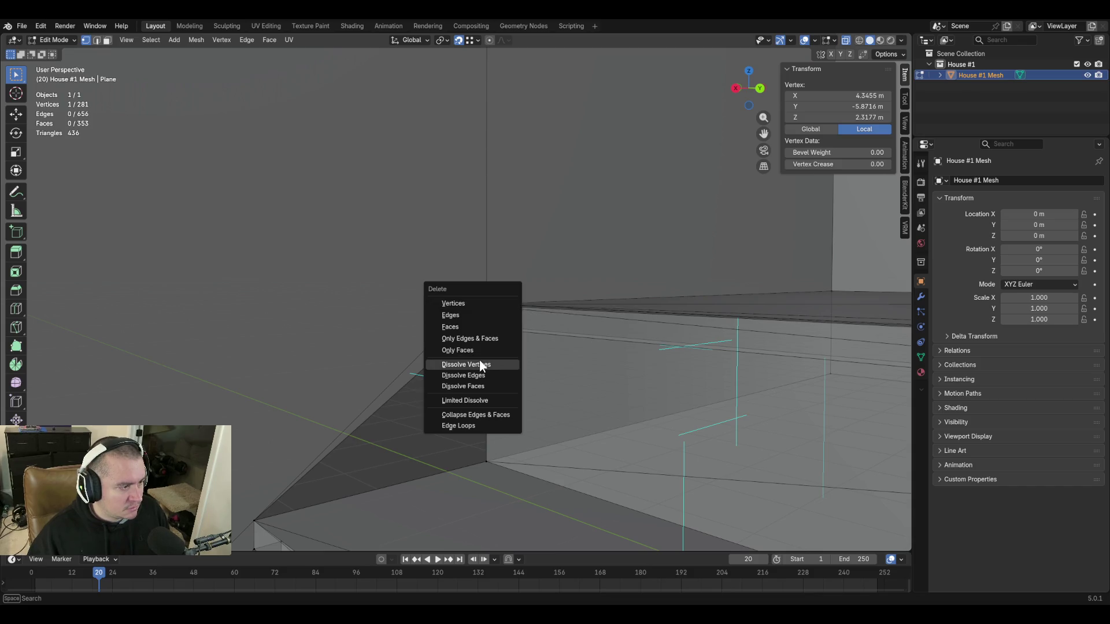
click(483, 368)
Merge overlapping vertices by distance from the top to the bottom stair corner.
key(c)
drag(463, 307, 486, 467)
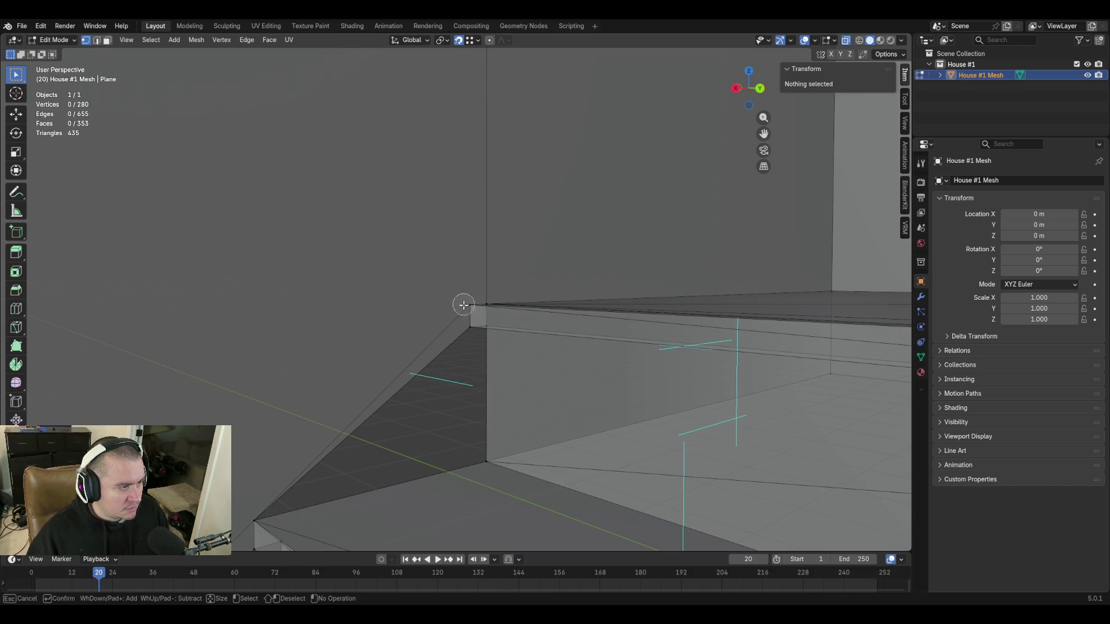
key(Escape)
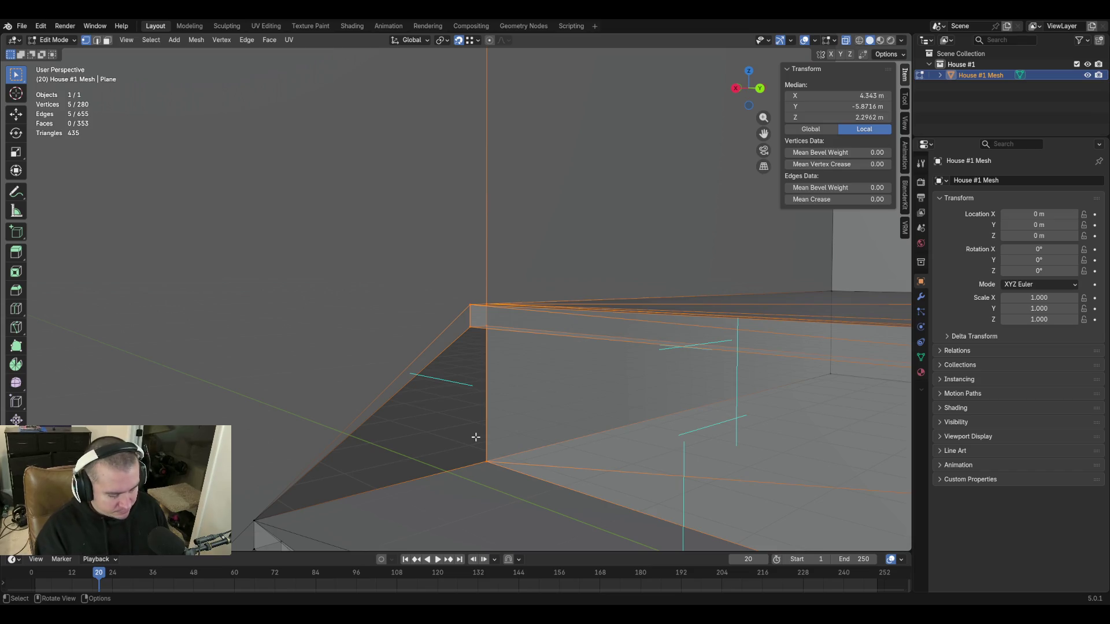
key(m)
click(493, 462)
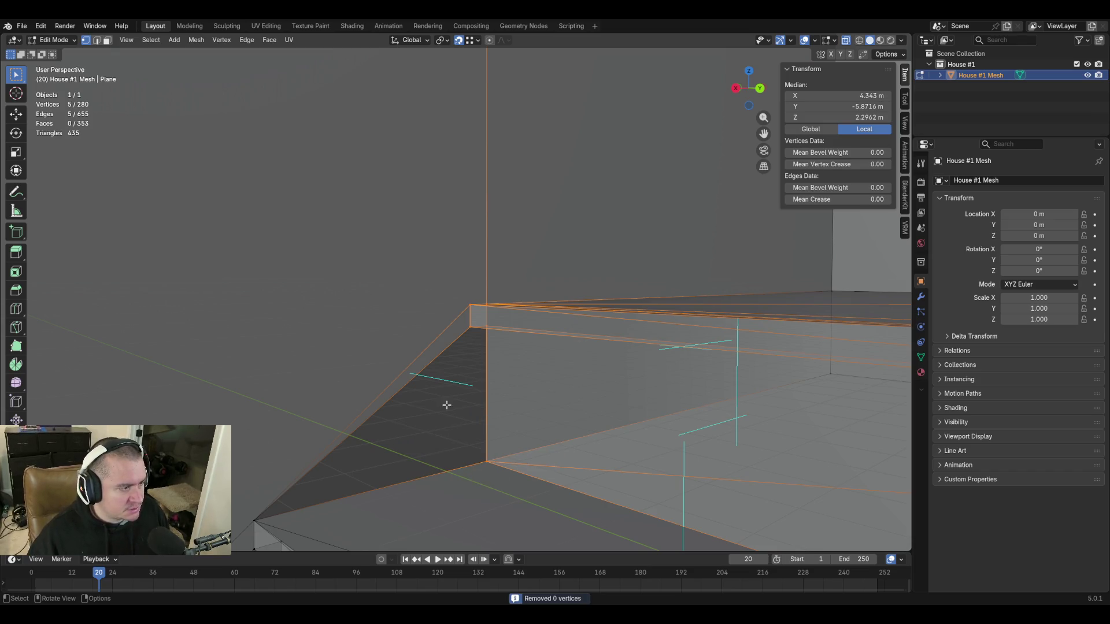
click(463, 424)
middle_drag(508, 421, 514, 419)
click(443, 293)
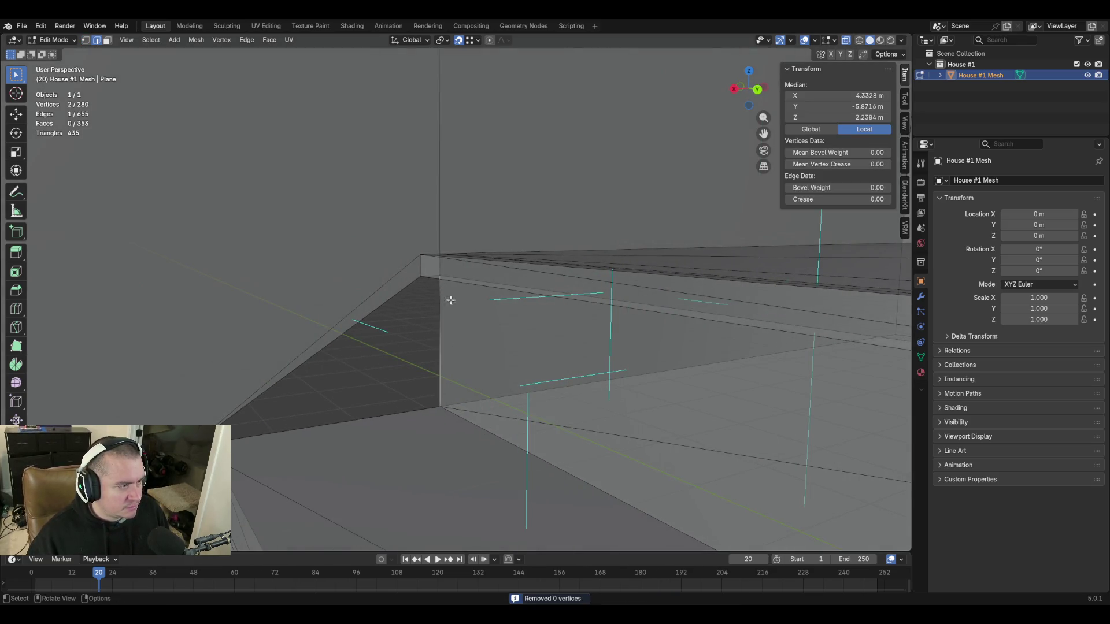
Move the selected step-corner edge to its new spot.
key(g)
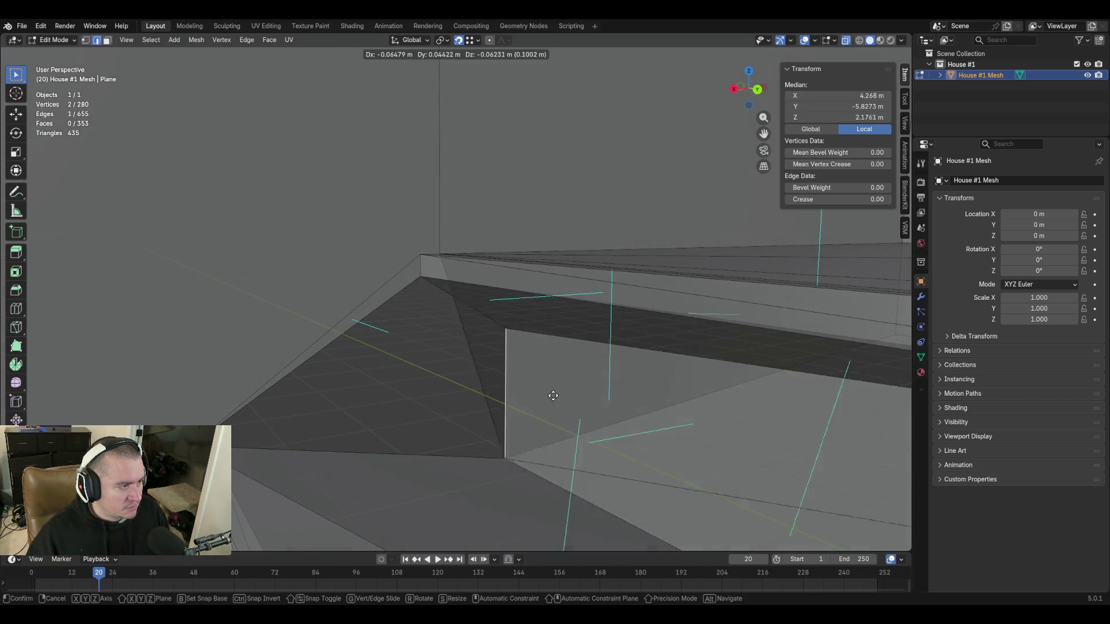
click(481, 428)
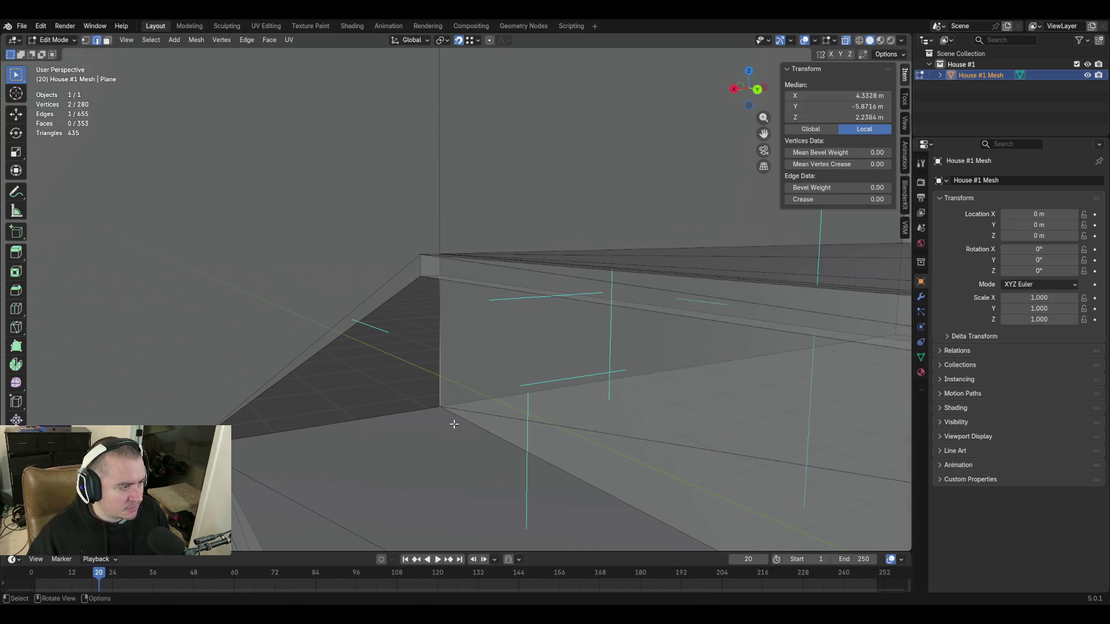
middle_drag(473, 366, 468, 360)
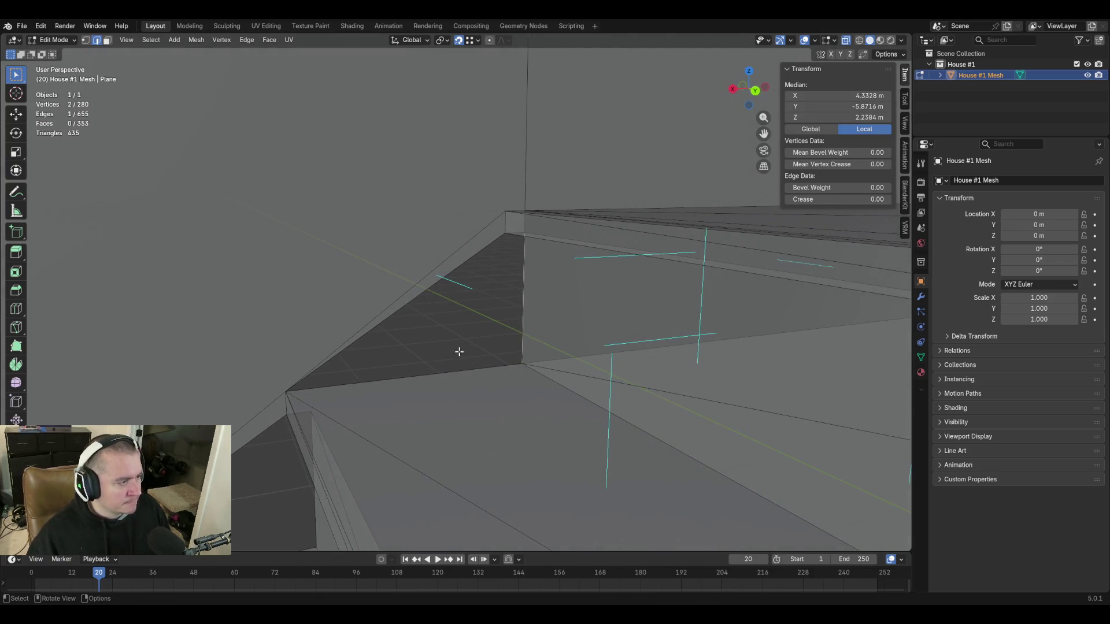
Delete the stray vertical edge at the stair corner.
click(419, 296)
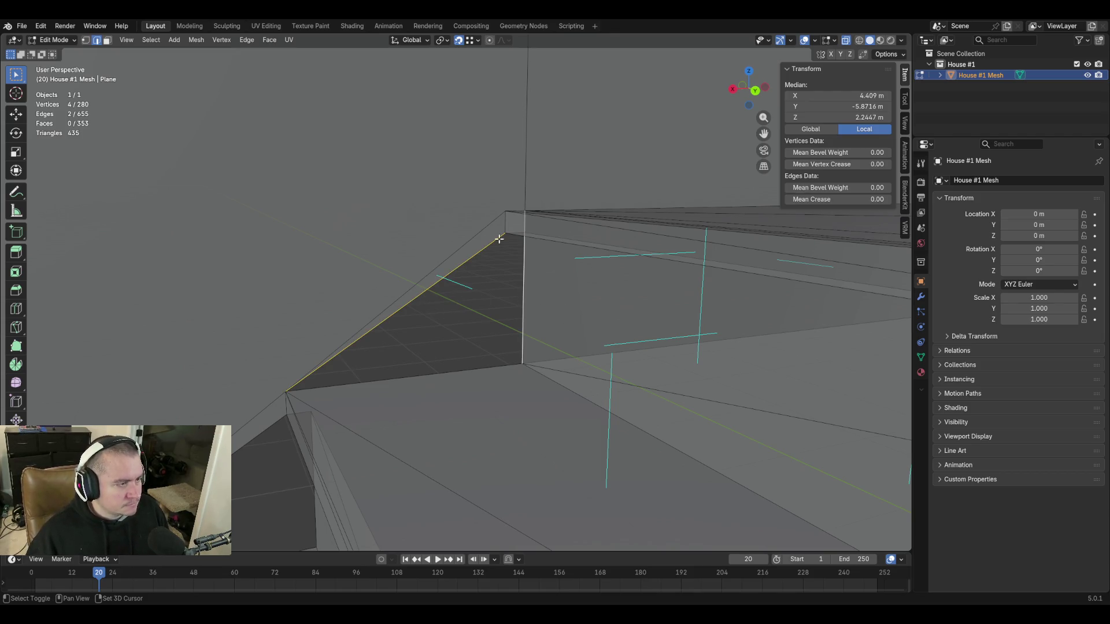
click(516, 229)
click(519, 232)
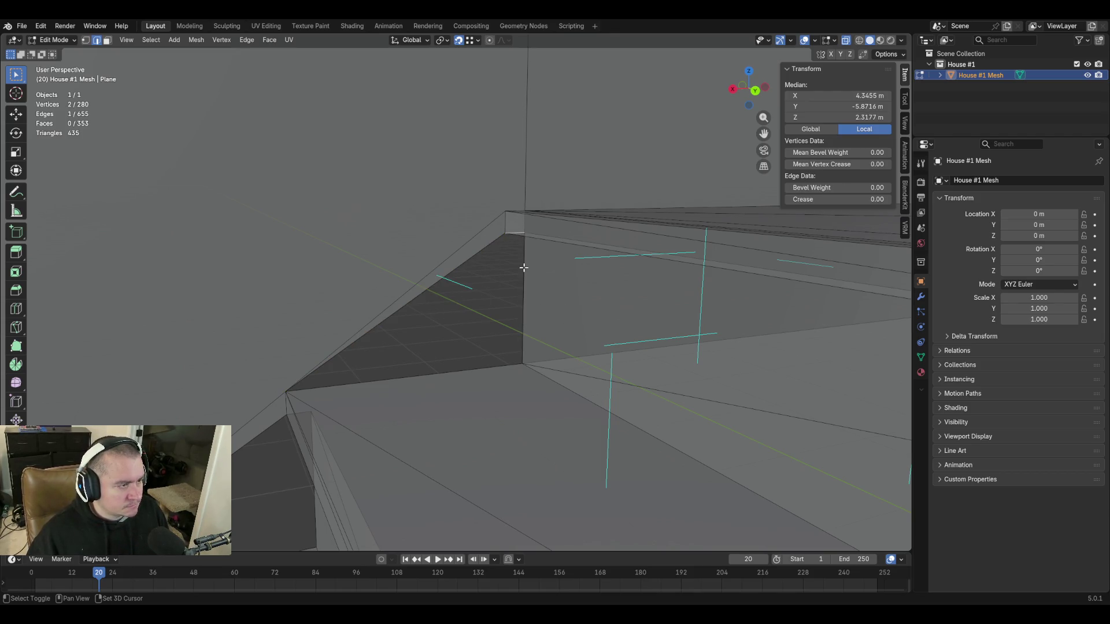
click(524, 277)
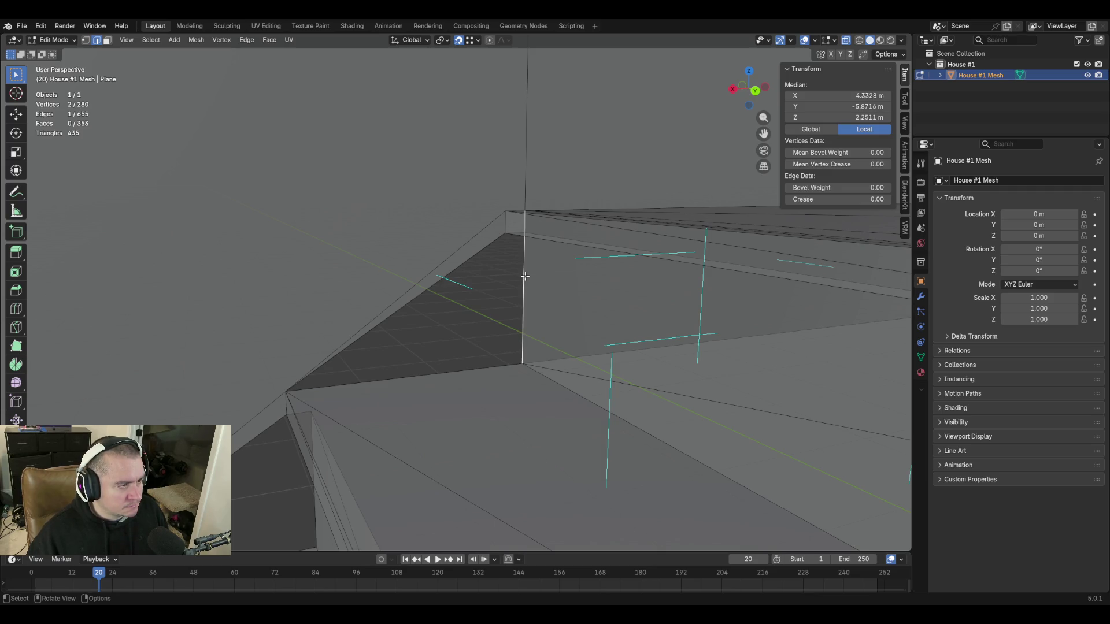
right_click(524, 277)
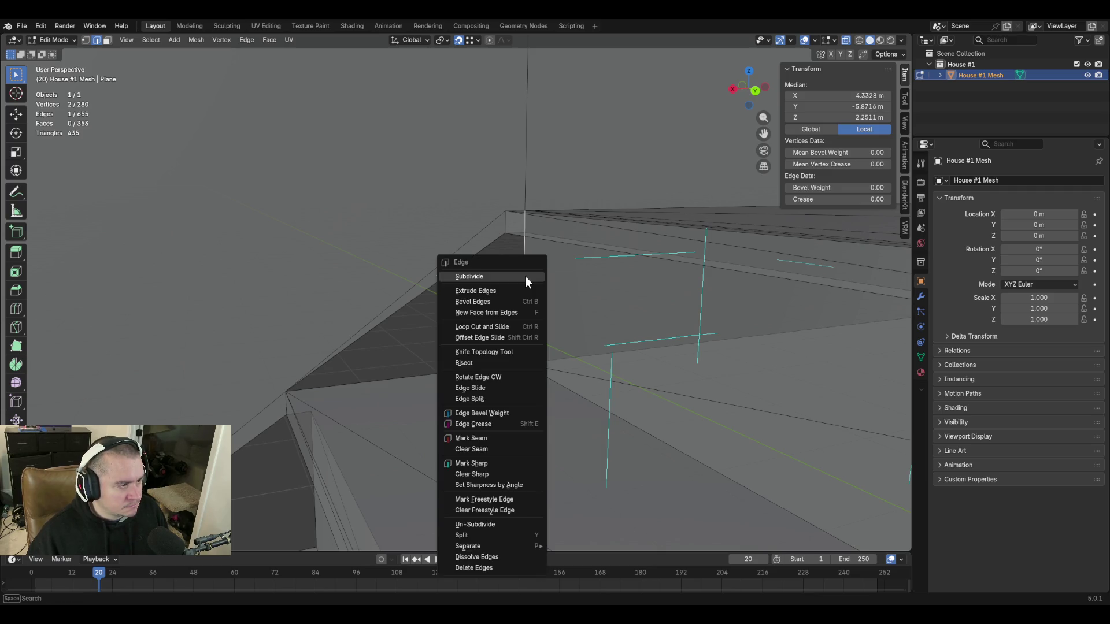
right_click(497, 237)
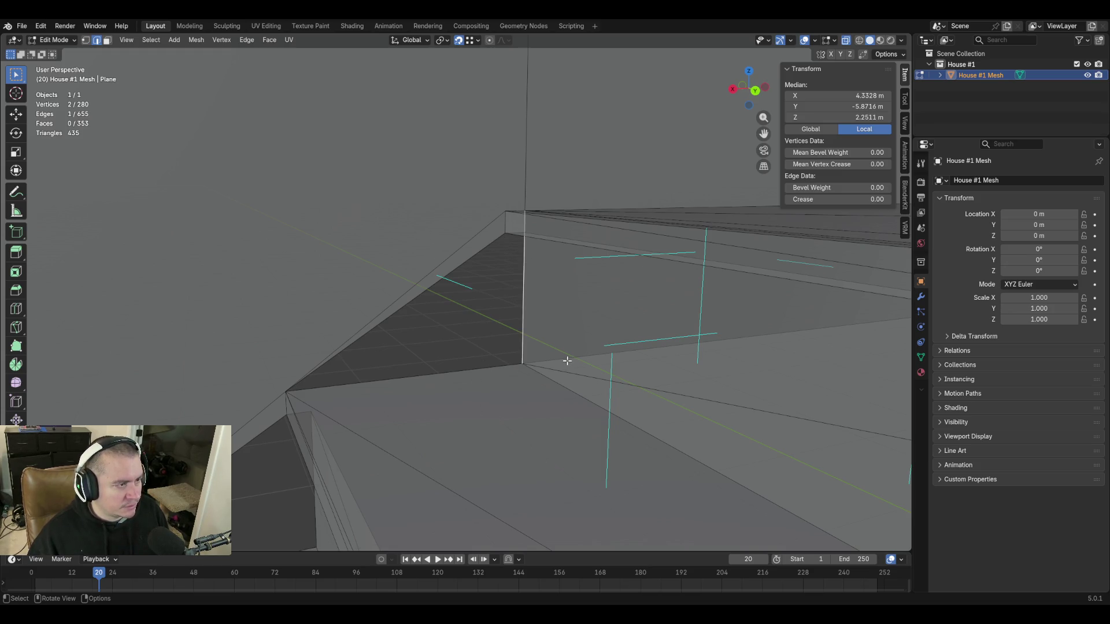
key(x)
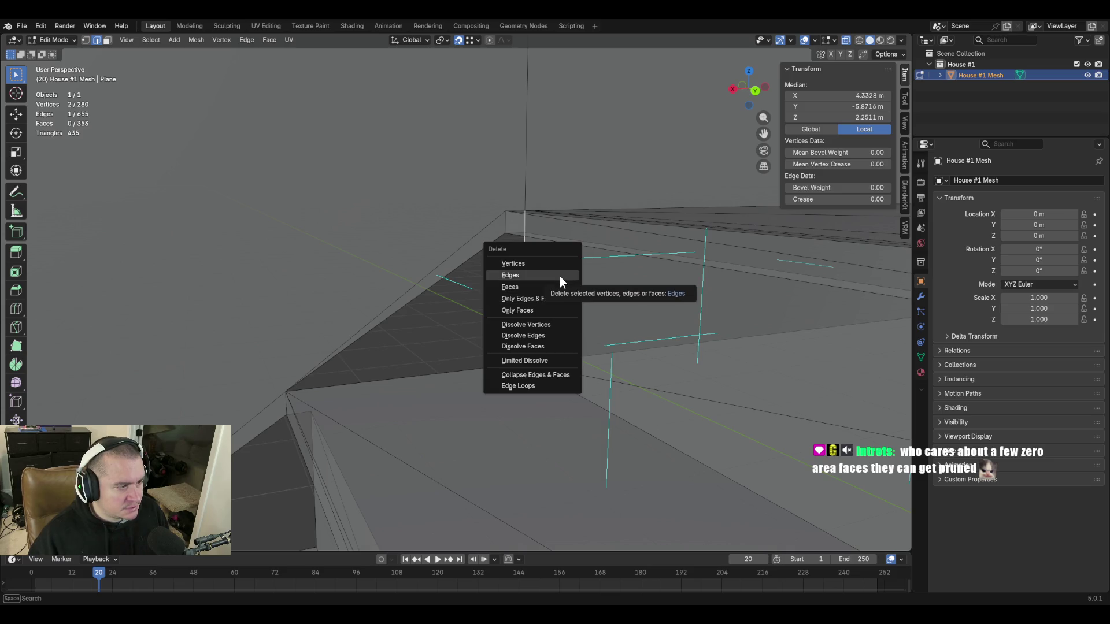
click(559, 276)
key(shift+grave)
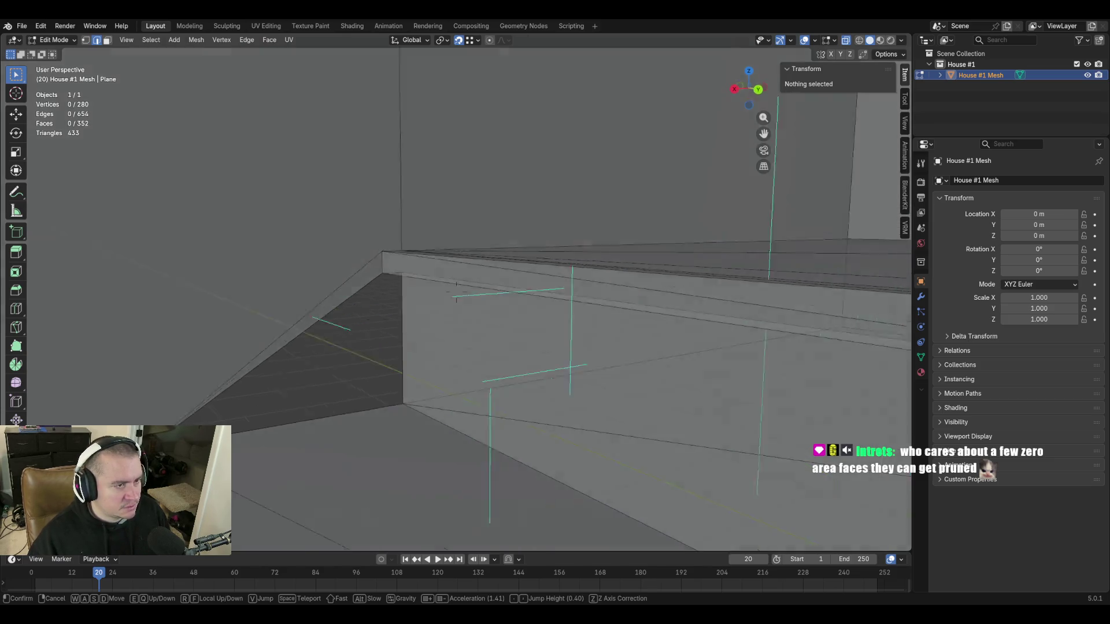
Move the view over the stairs and restore the deleted edge and sliver face.
key(s)
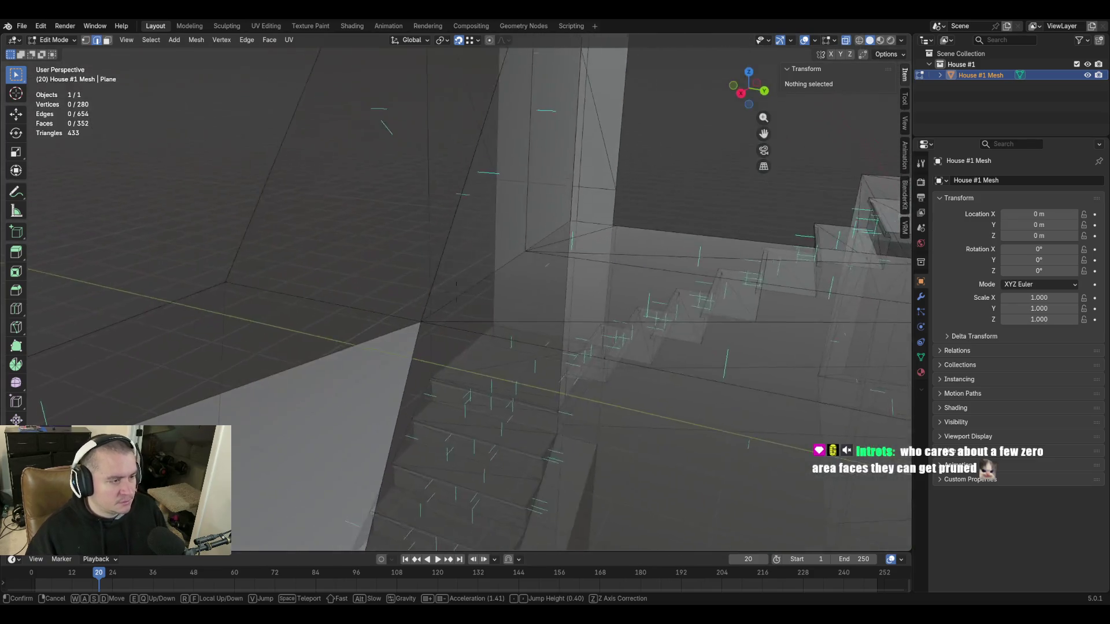
key(w)
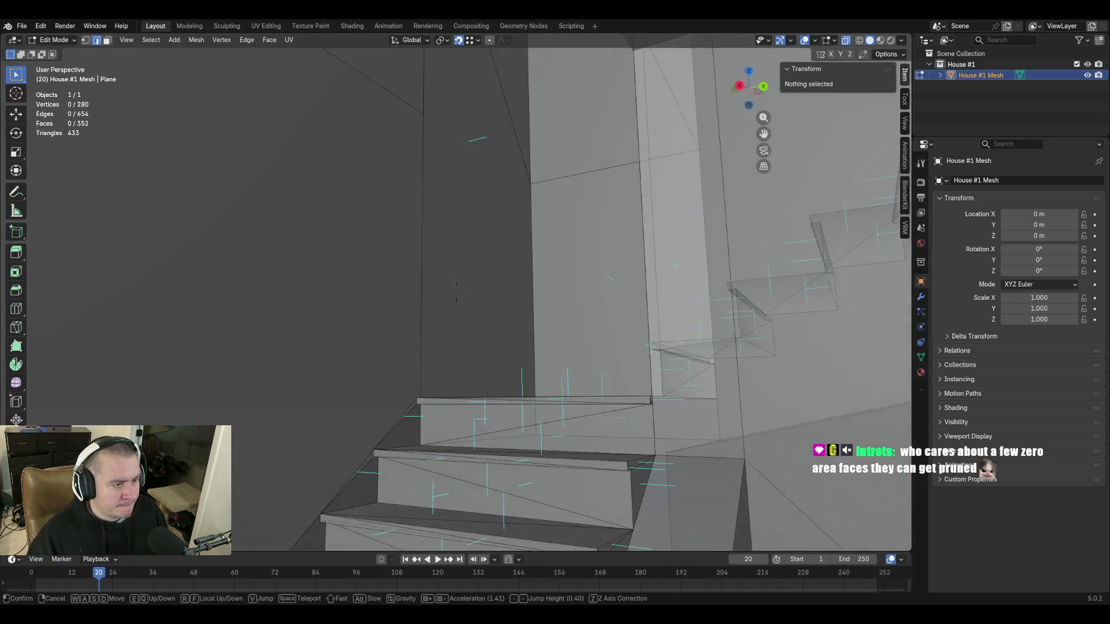
click(570, 348)
key(ctrl+z)
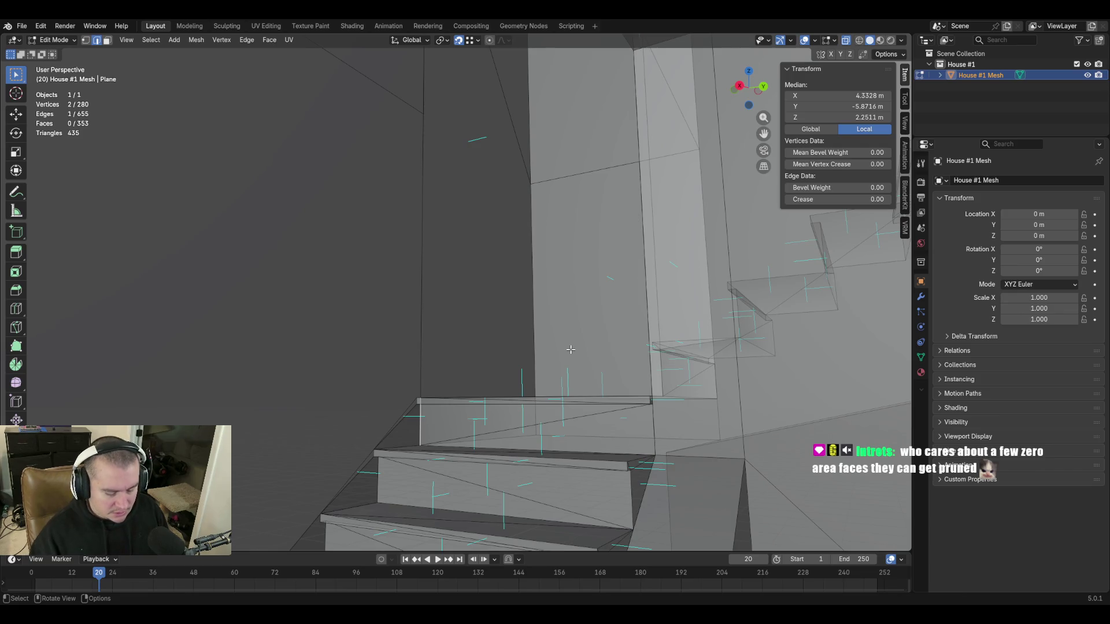
key(x)
click(570, 348)
key(shift+grave)
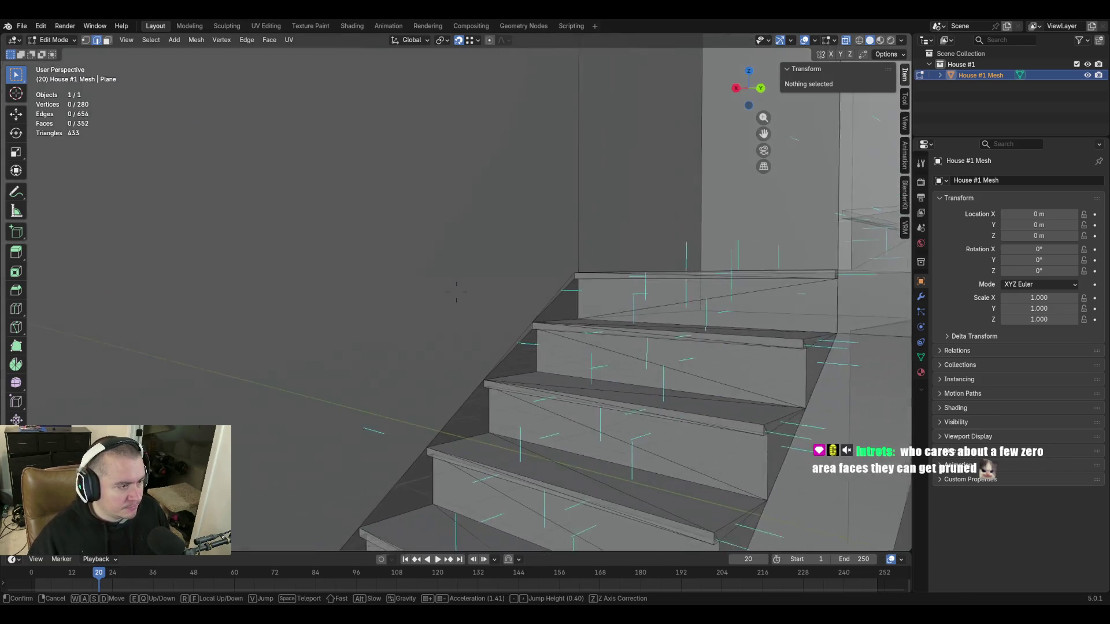
key(w)
click(597, 238)
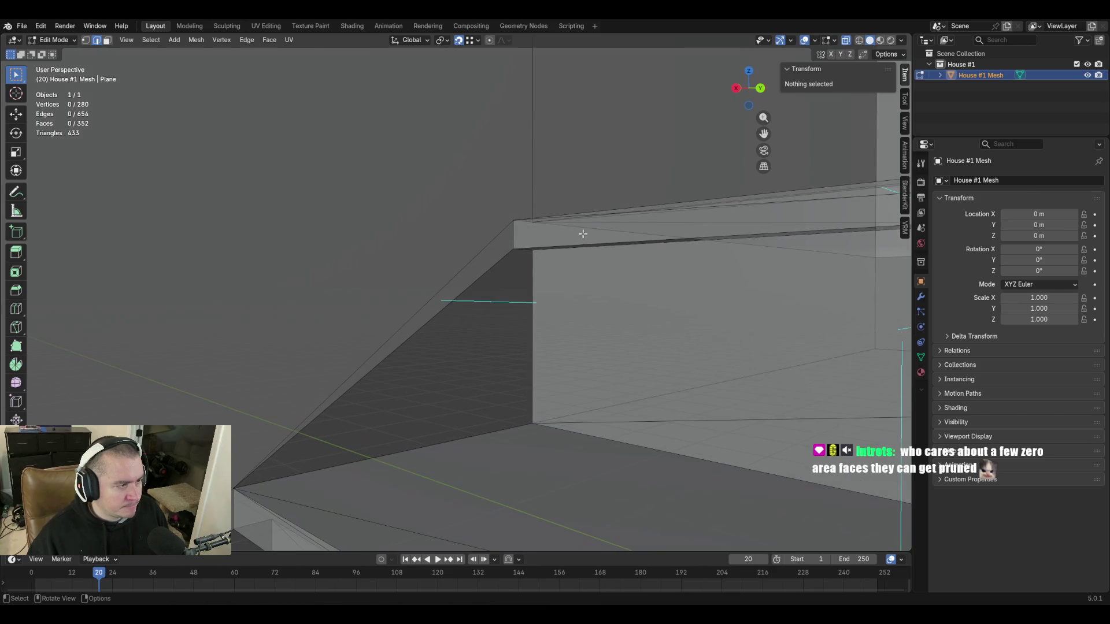
key(ctrl+z)
key(ctrl+z)
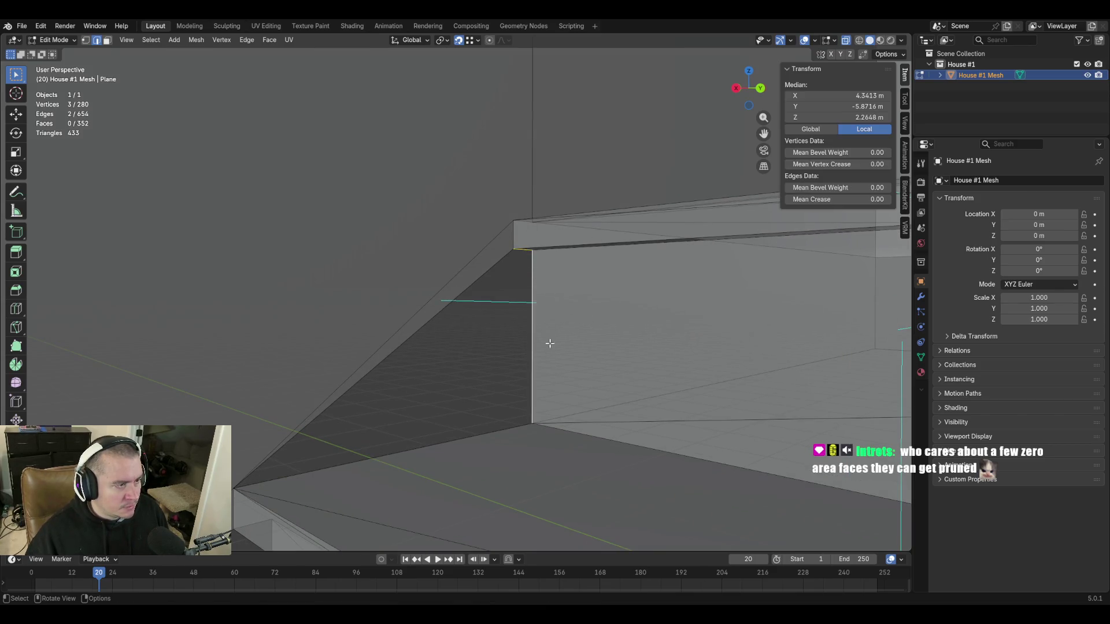
Fill a triangle across the stair gap, a thin face beside it, and a face along the long stair-side edge.
click(532, 305)
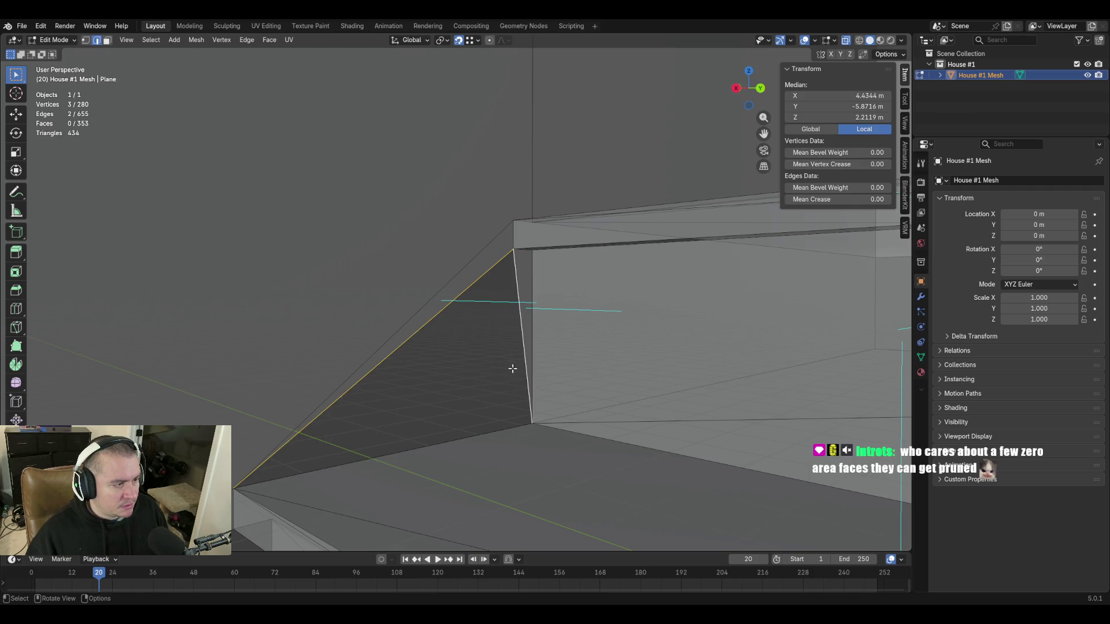
key(f)
key(shift+grave)
click(473, 256)
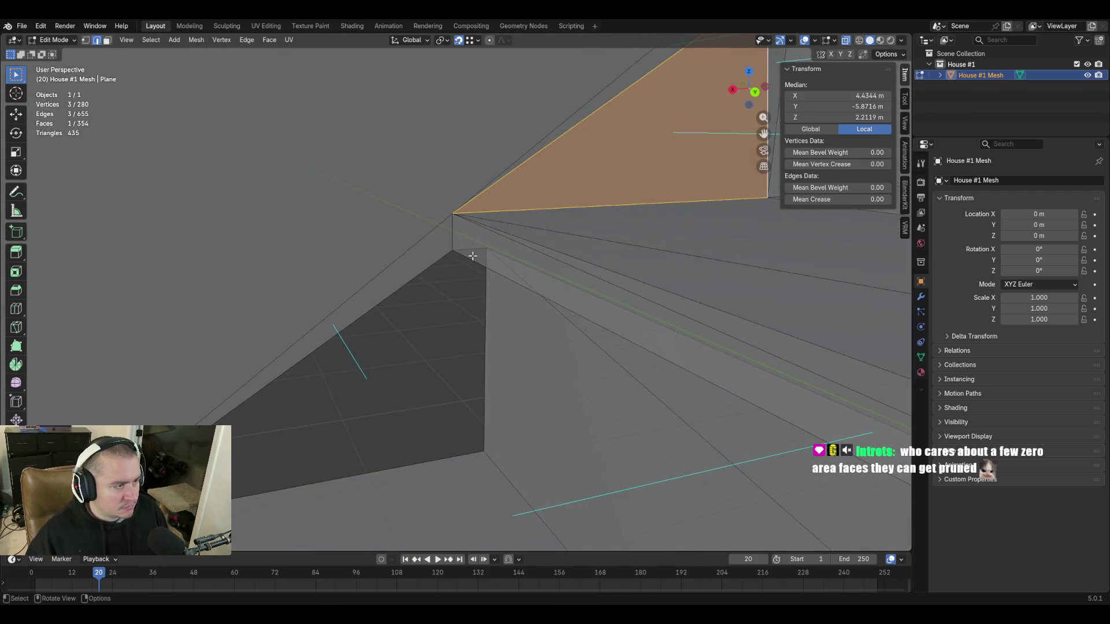
click(485, 292)
key(f)
click(428, 277)
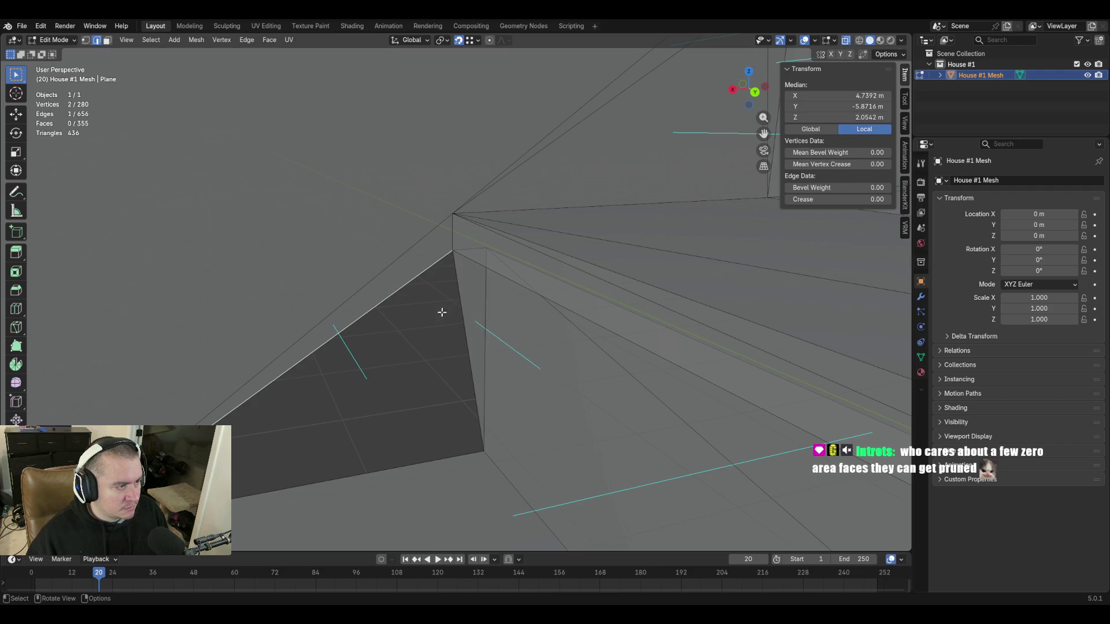
key(f)
Fill a triangle face on the step's side from its corner and vertical edges.
key(shift+grave)
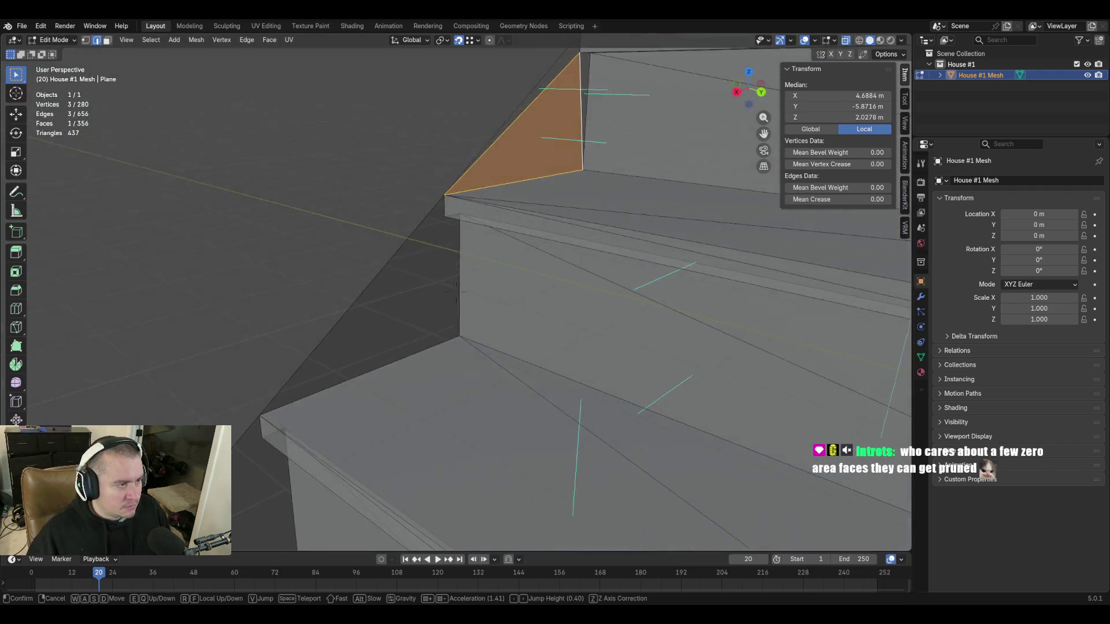
click(564, 239)
click(504, 181)
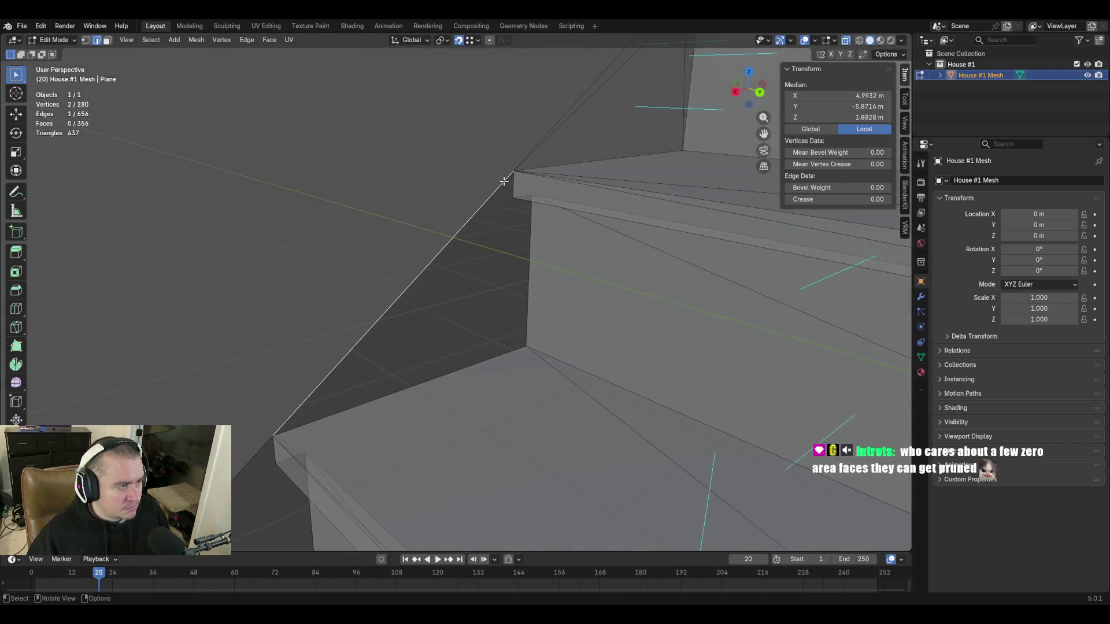
click(523, 197)
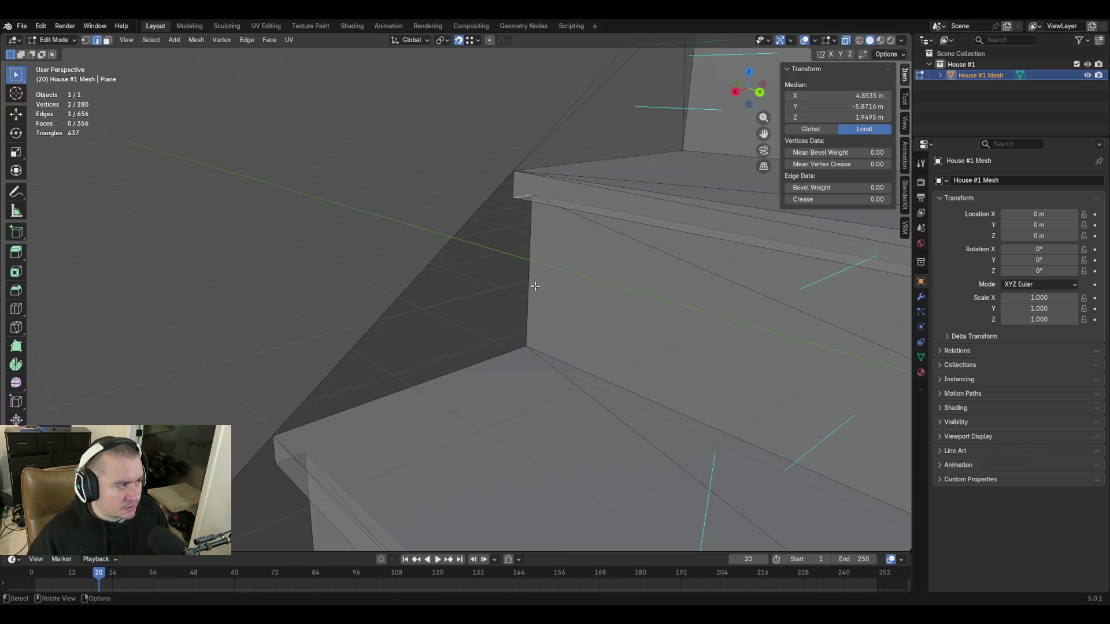
shift+click(525, 365)
key(f)
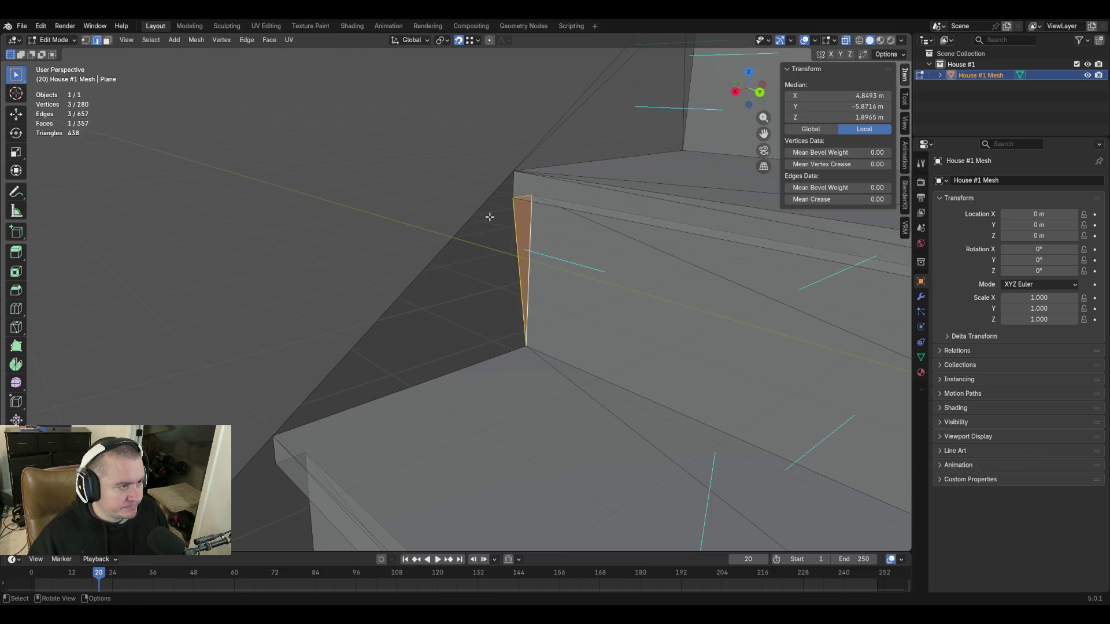
Fill a face between the stair corner's vertical and diagonal edges, plus a larger stair-side triangle.
key(shift+grave)
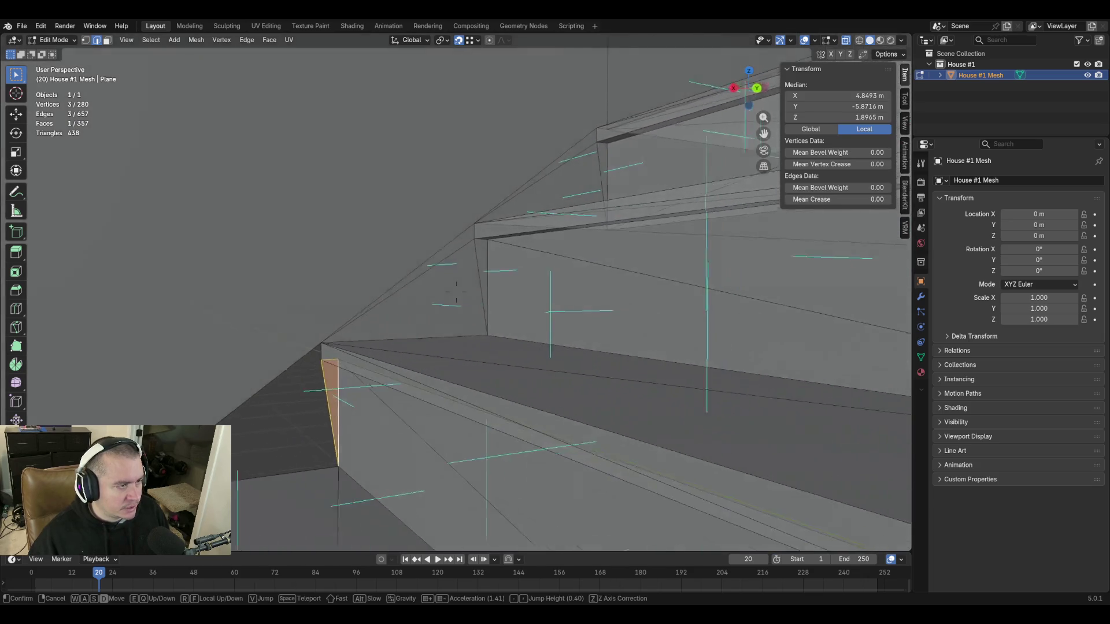
click(498, 250)
click(525, 212)
shift+click(498, 207)
key(f)
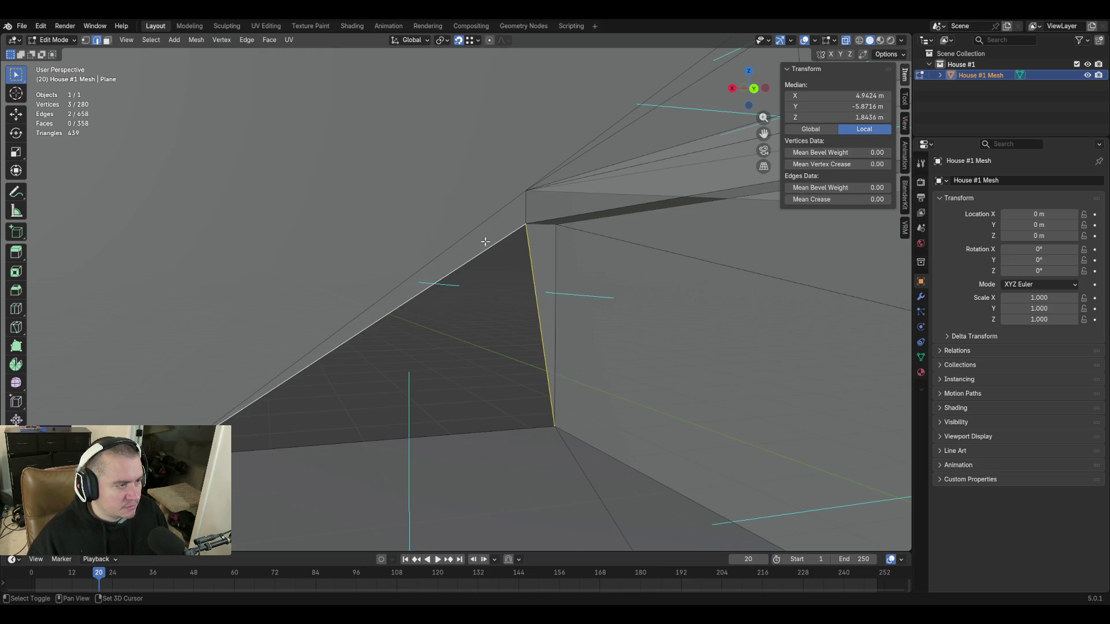
key(f)
Fill the front-corner triangle, a thin triangle at the next step, and a larger stair-side triangle.
key(shift+grave)
click(457, 292)
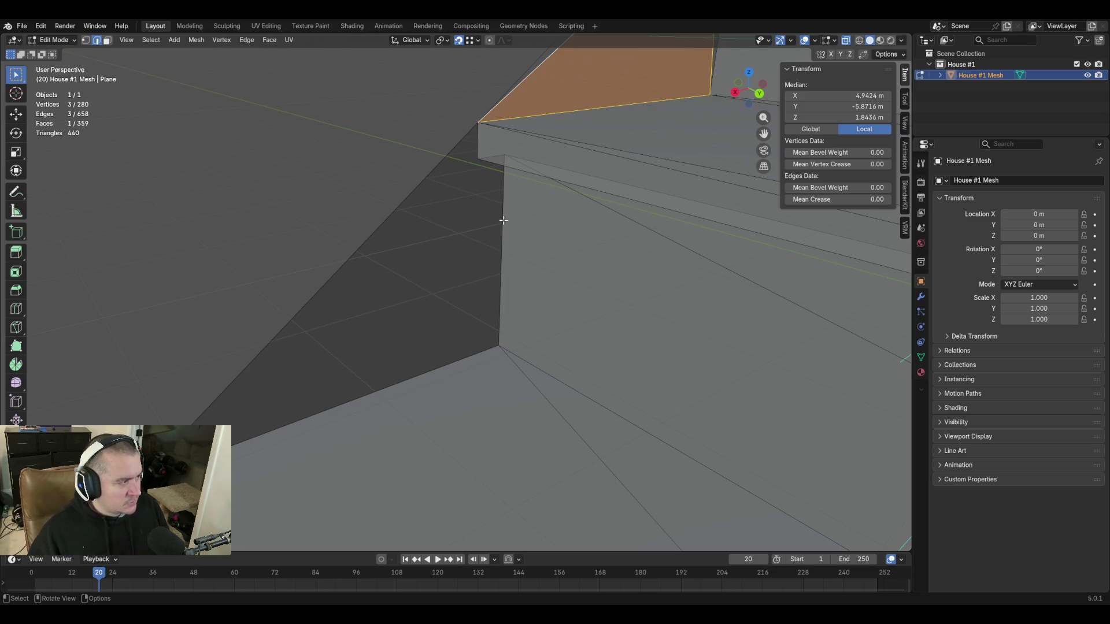
click(490, 154)
shift+click(503, 178)
key(f)
click(479, 144)
shift+click(473, 162)
key(f)
click(453, 171)
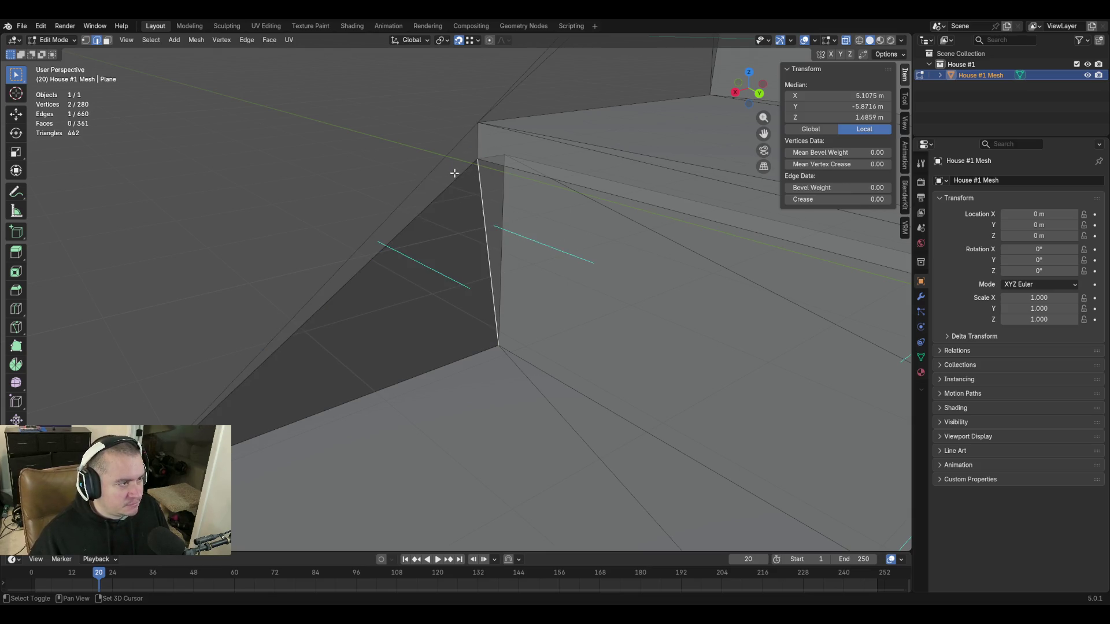
shift+click(490, 254)
key(f)
Fill a thin vertical face in the next gap and a triangle in the corner gap, redoing one wrong fill.
key(shift+grave)
key(s)
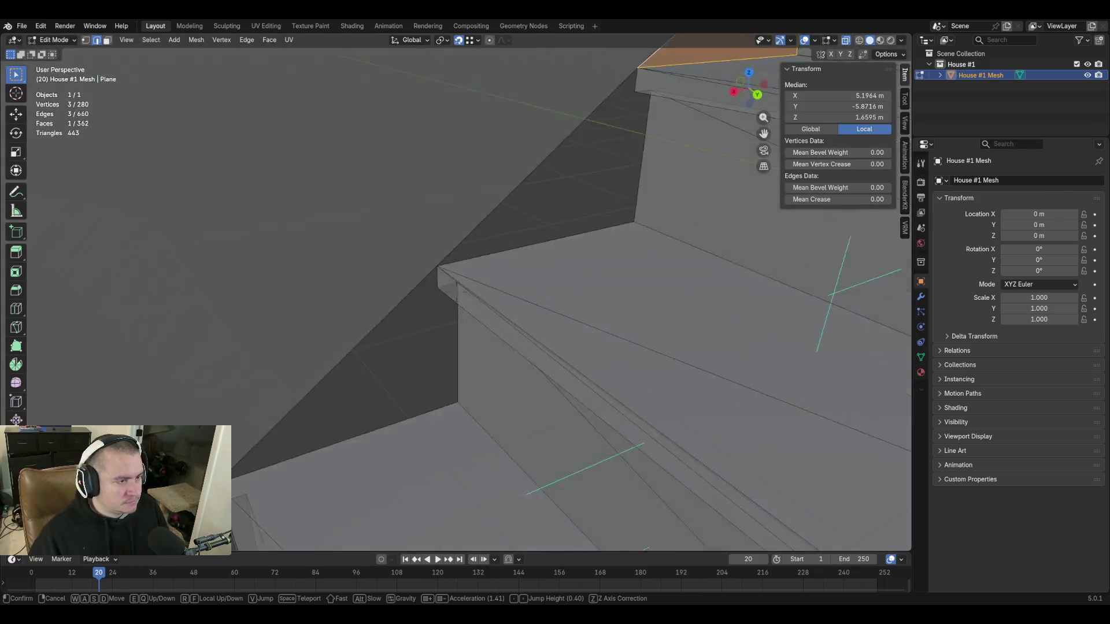
click(585, 212)
click(557, 193)
key(f)
click(543, 188)
shift+click(539, 228)
key(f)
key(ctrl+z)
shift+click(535, 253)
key(f)
Fill the faces at the ledge corner and the remaining triangular gap.
key(shift+grave)
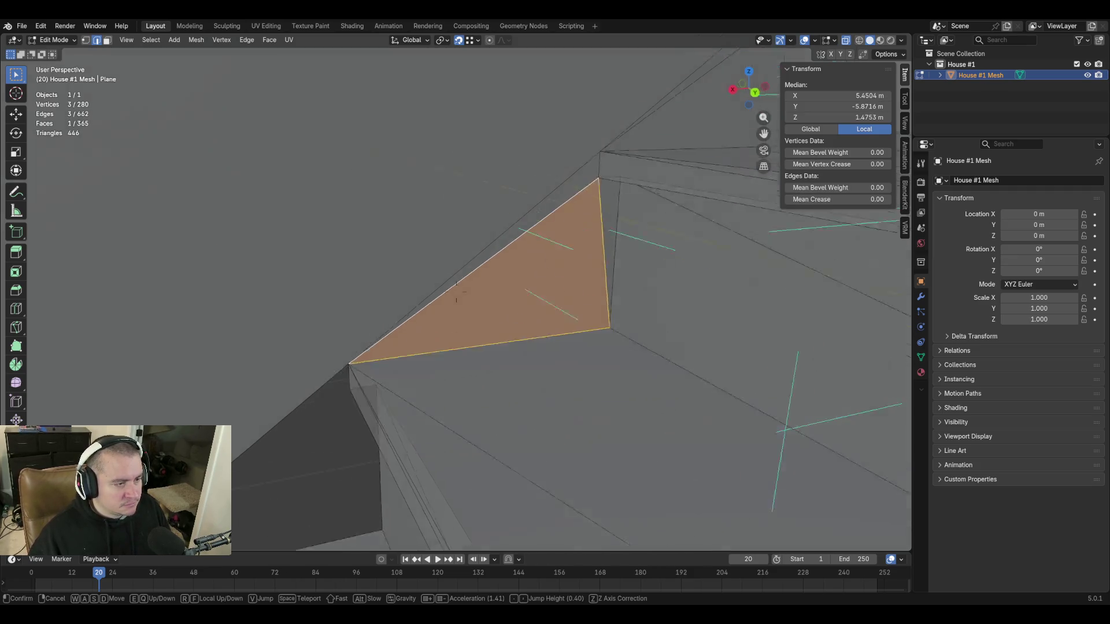
key(s)
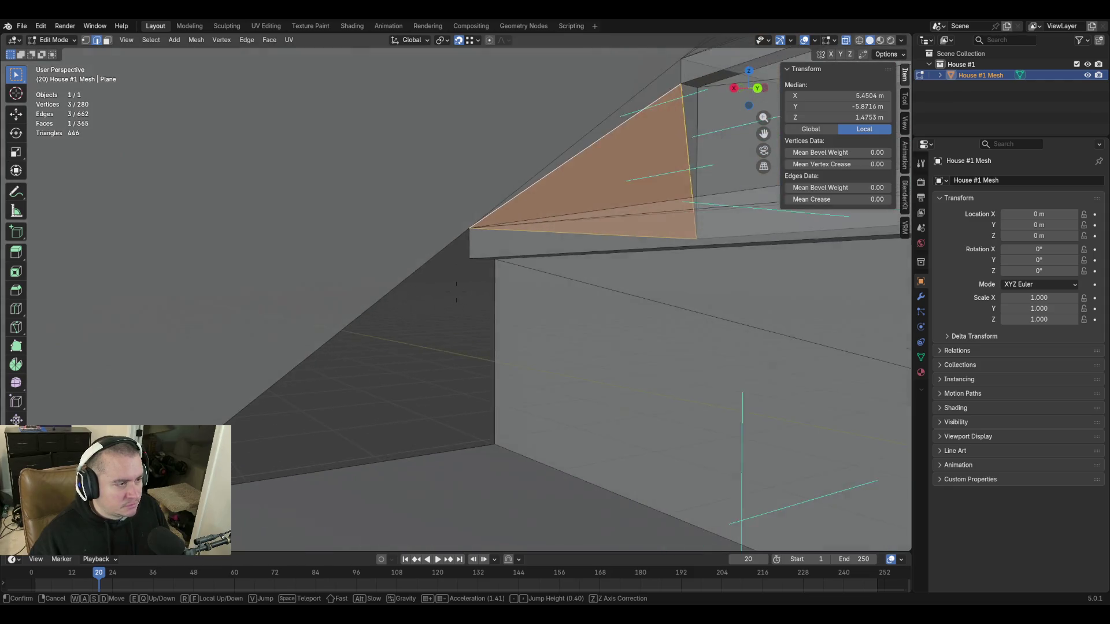
click(541, 255)
shift+click(495, 221)
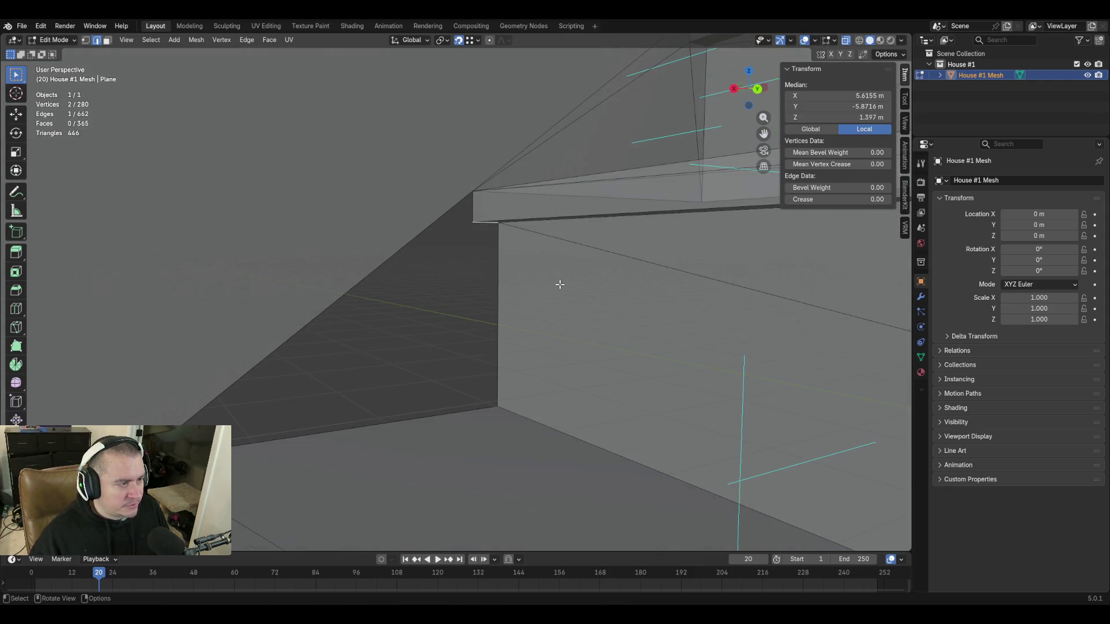
shift+click(497, 406)
key(f)
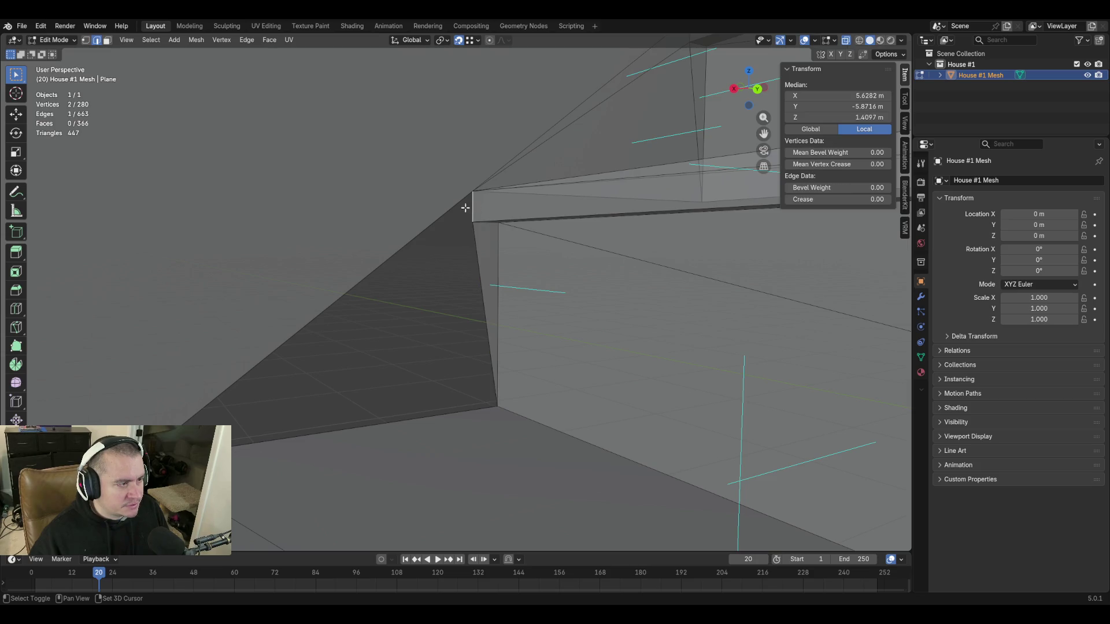
key(f)
shift+click(472, 249)
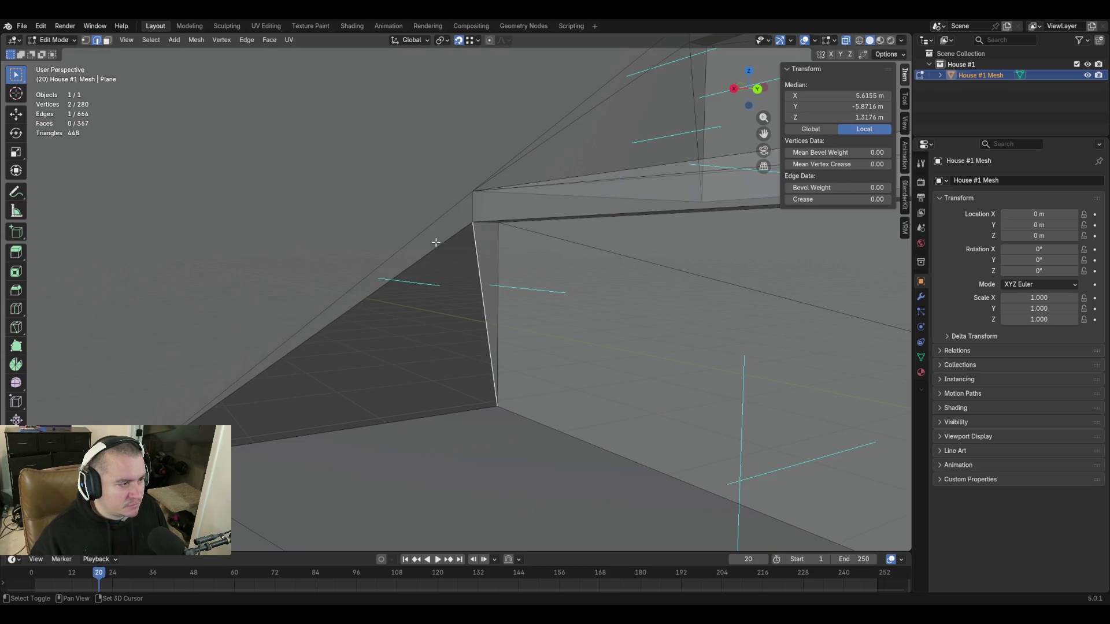
key(f)
Move the view near the ledge corner, cancel the pending selection and menu, and return to Object Mode.
key(shift+grave)
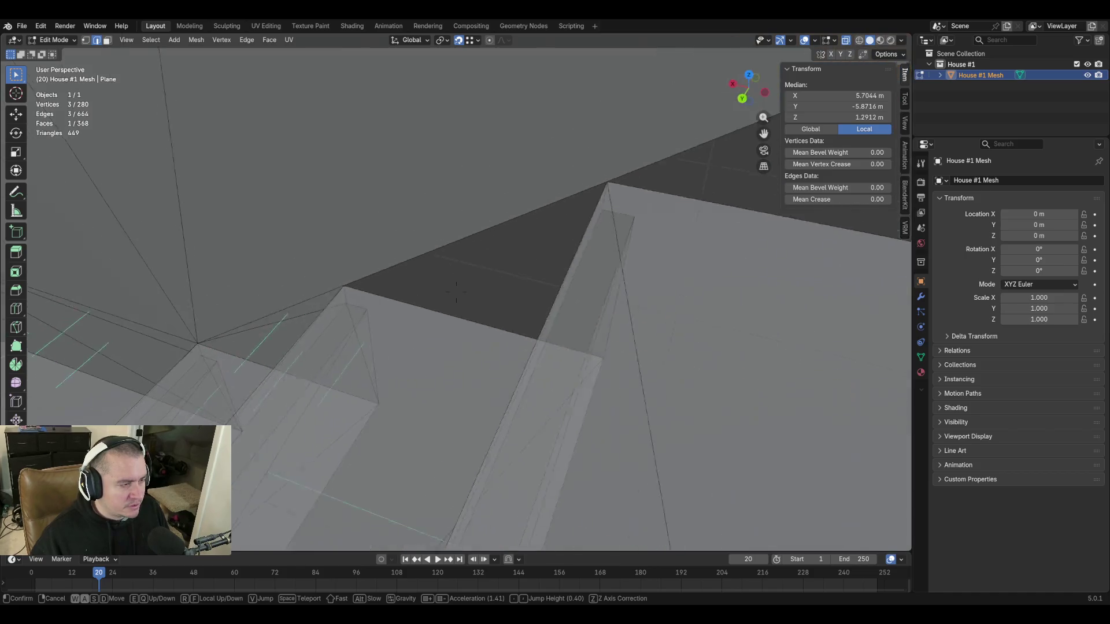
click(524, 220)
key(c)
right_click(456, 228)
key(Escape)
key(Escape)
key(Tab)
key(Tab)
key(Tab)
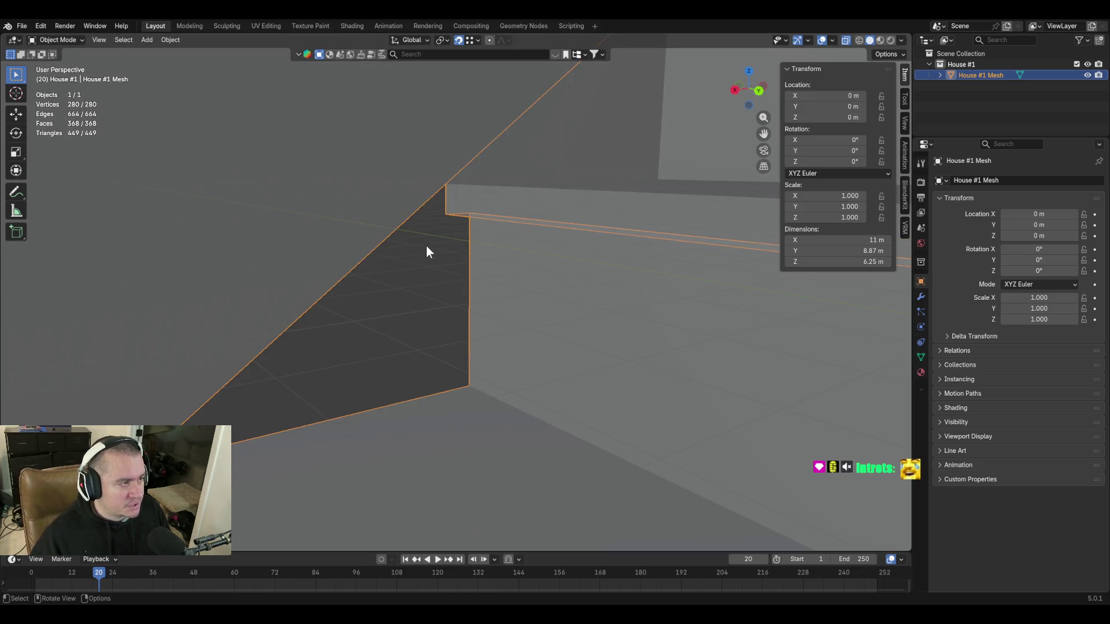
Re-enter Edit Mode on the house and clear the face selection.
key(Tab)
key(c)
key(Escape)
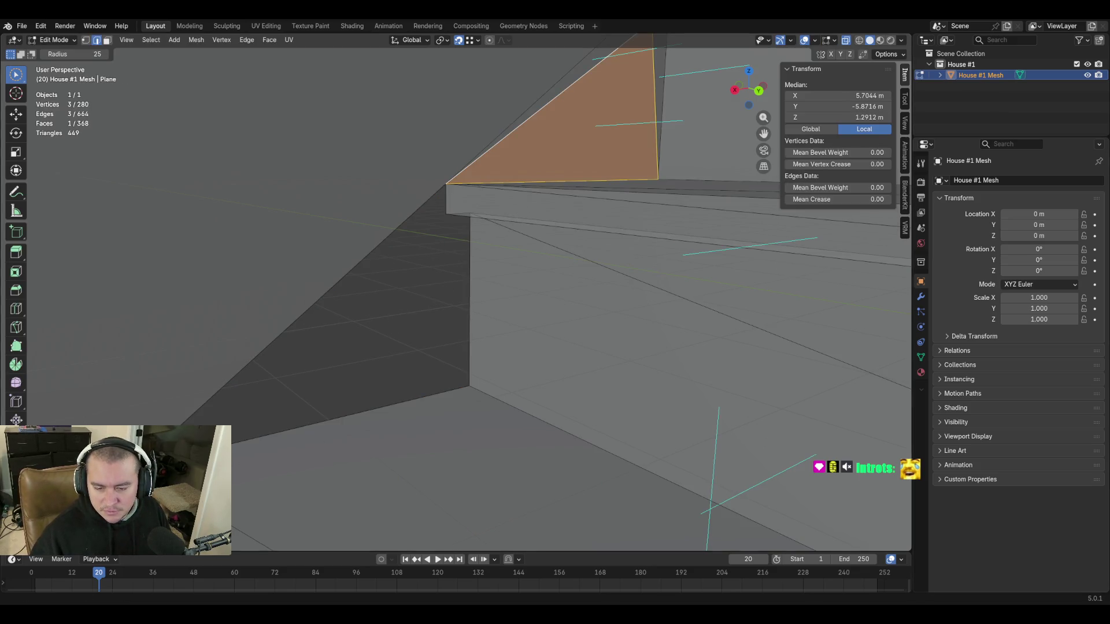
key(c)
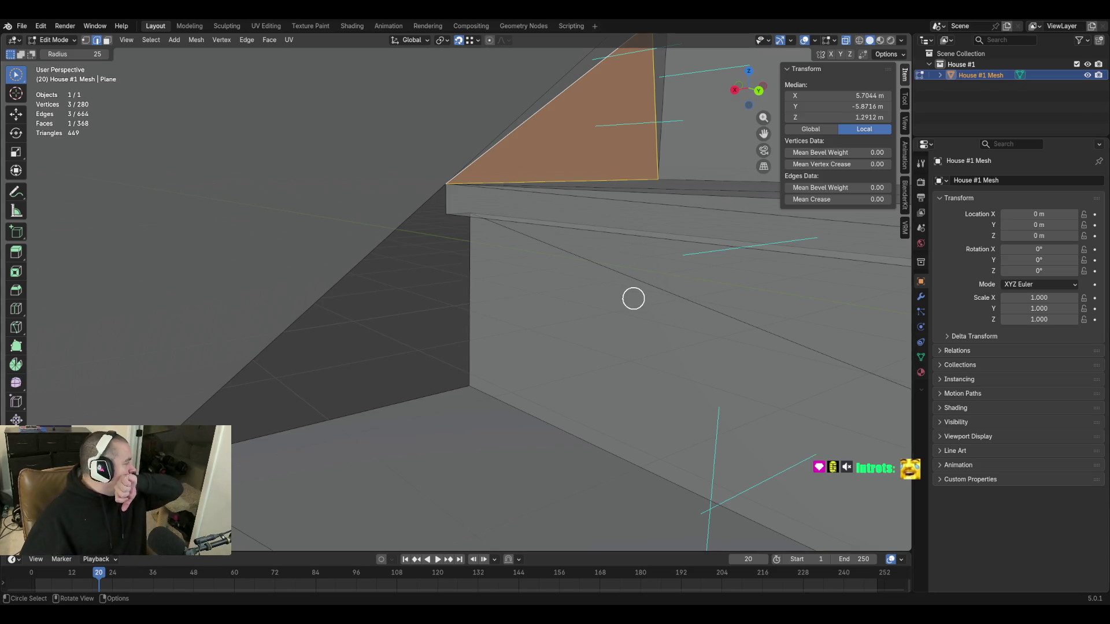
key(alt+a)
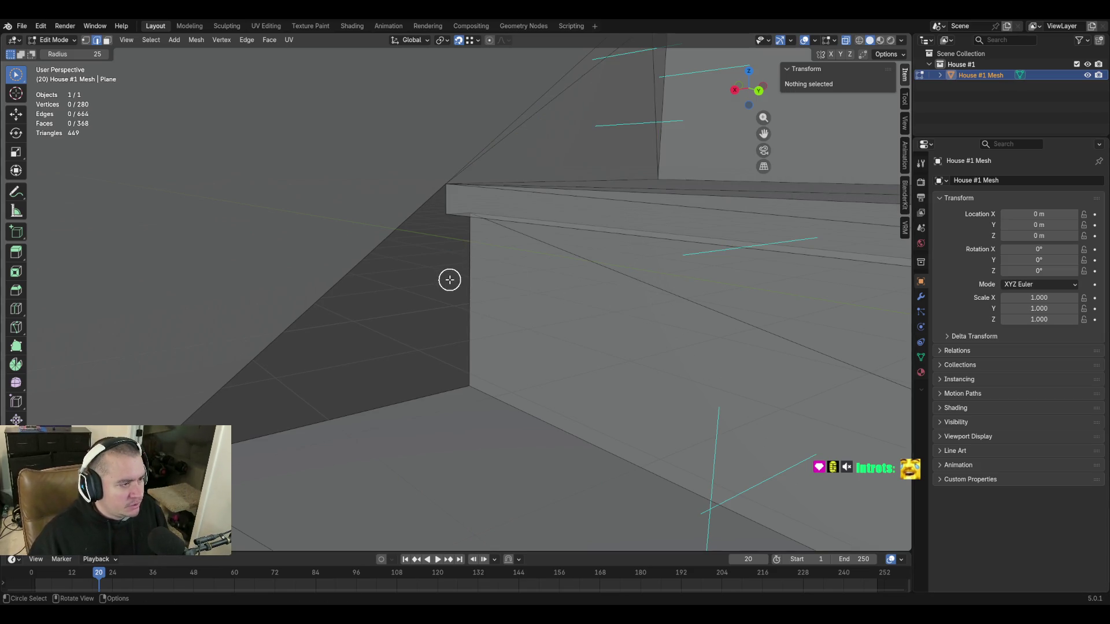
right_click(446, 292)
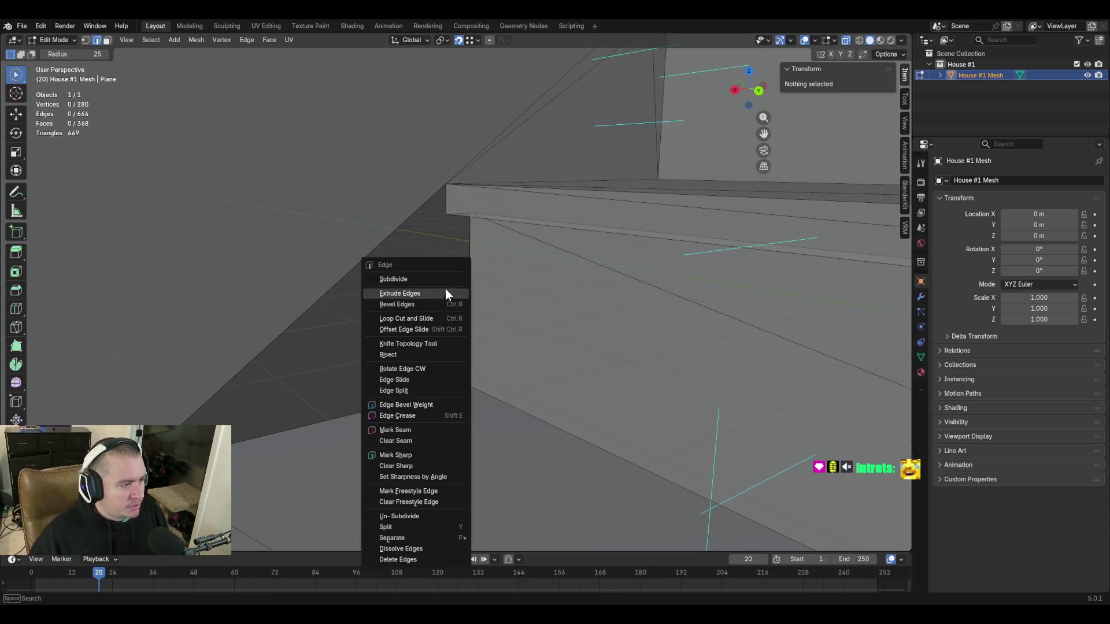
click(16, 78)
Make Select Box the active tool and select the long top edge and corner edge at the ledge.
click(21, 79)
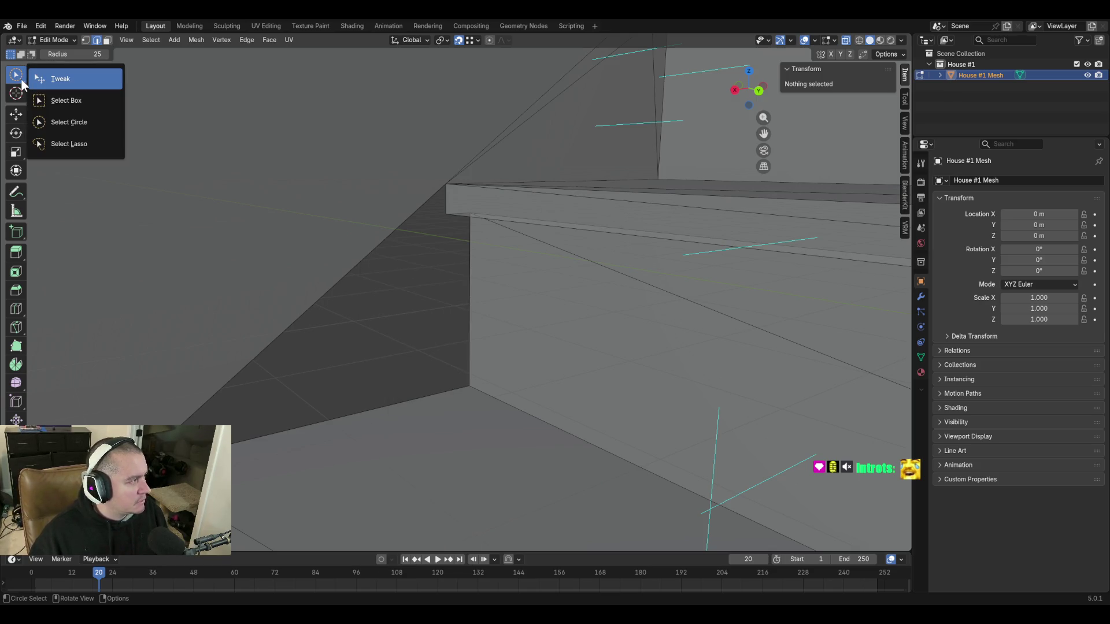
click(81, 102)
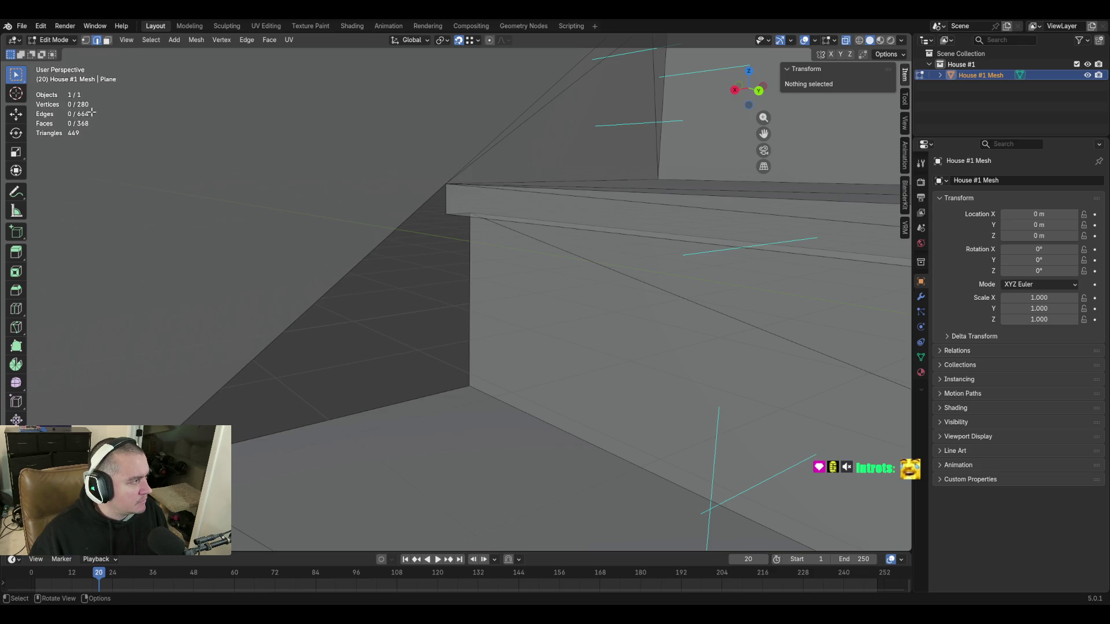
click(456, 226)
drag(460, 227, 466, 242)
middle_drag(443, 236, 440, 239)
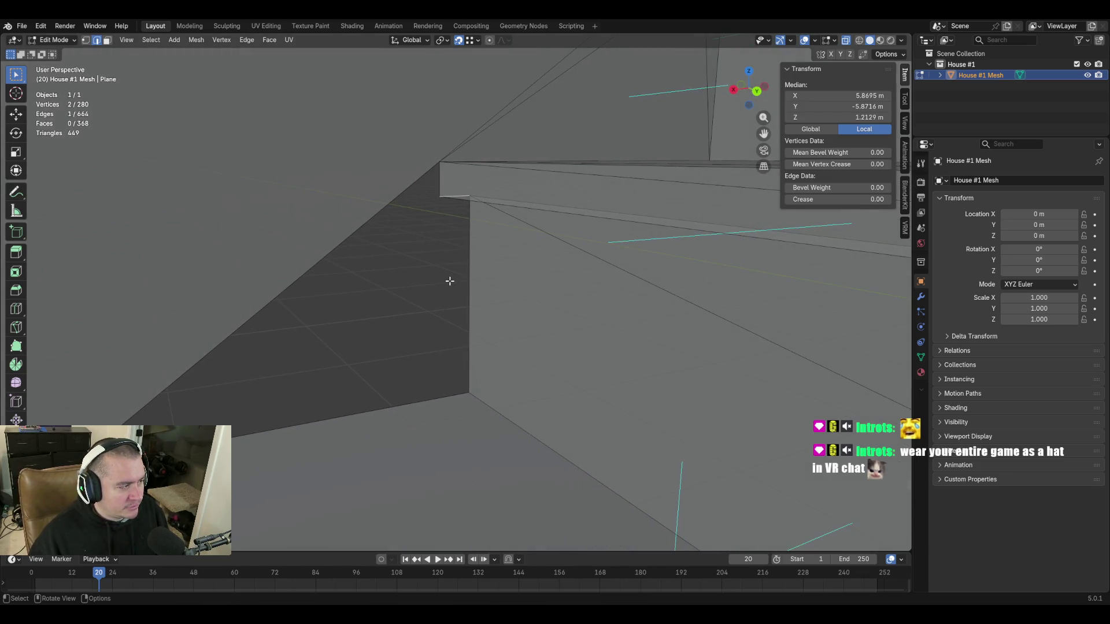
Fill a triangle by the wall edge, the diagonal strip along the stair edge, and the dark triangle.
key(f)
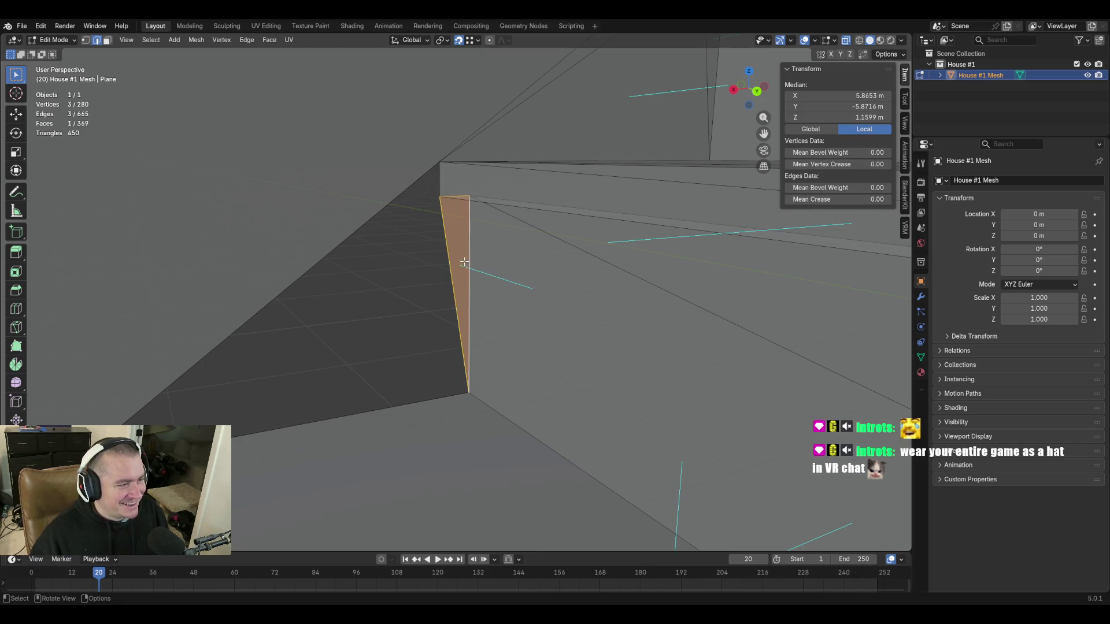
key(f)
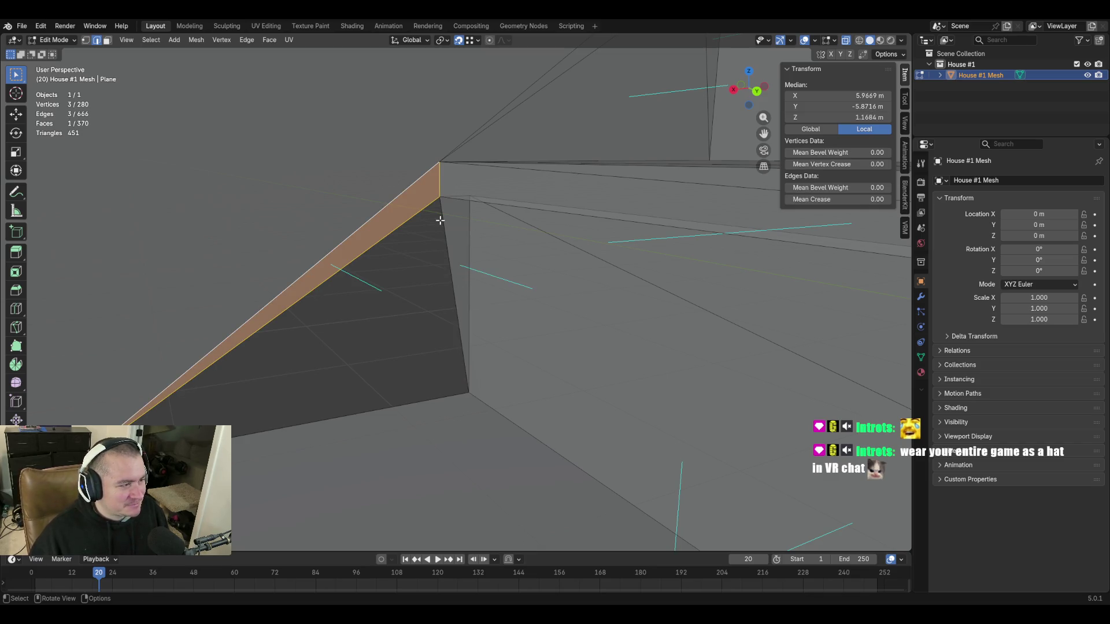
shift+click(440, 164)
shift+click(468, 393)
key(f)
Fill the diagonal gap, the narrow box-corner triangle, and the large triangular gap under the step.
key(shift+grave)
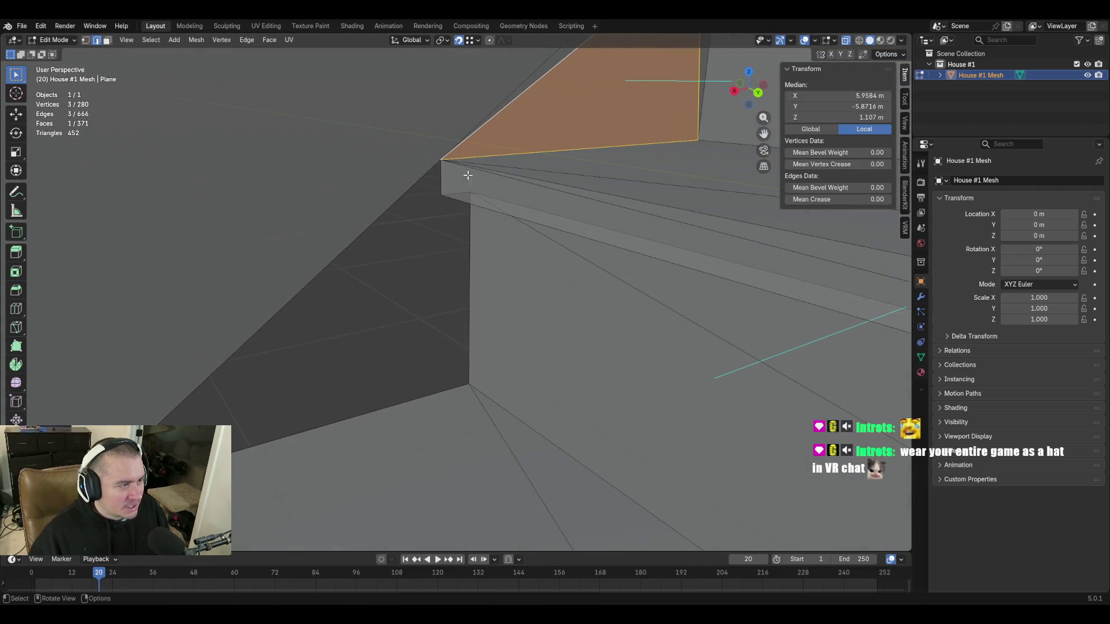
click(440, 176)
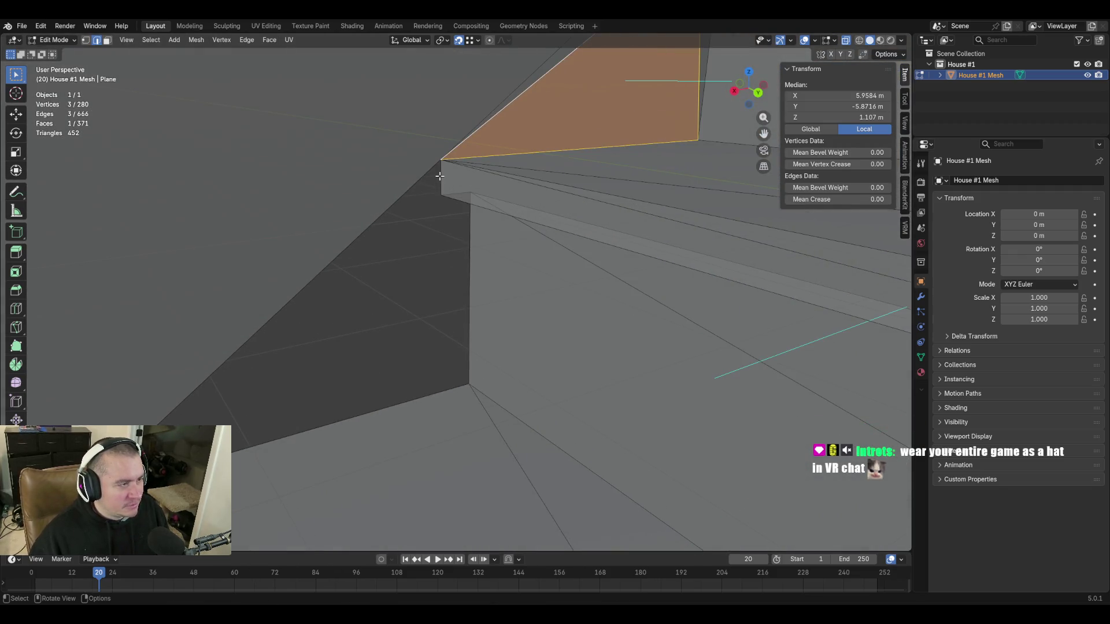
click(439, 176)
key(f)
click(469, 225)
shift+click(455, 194)
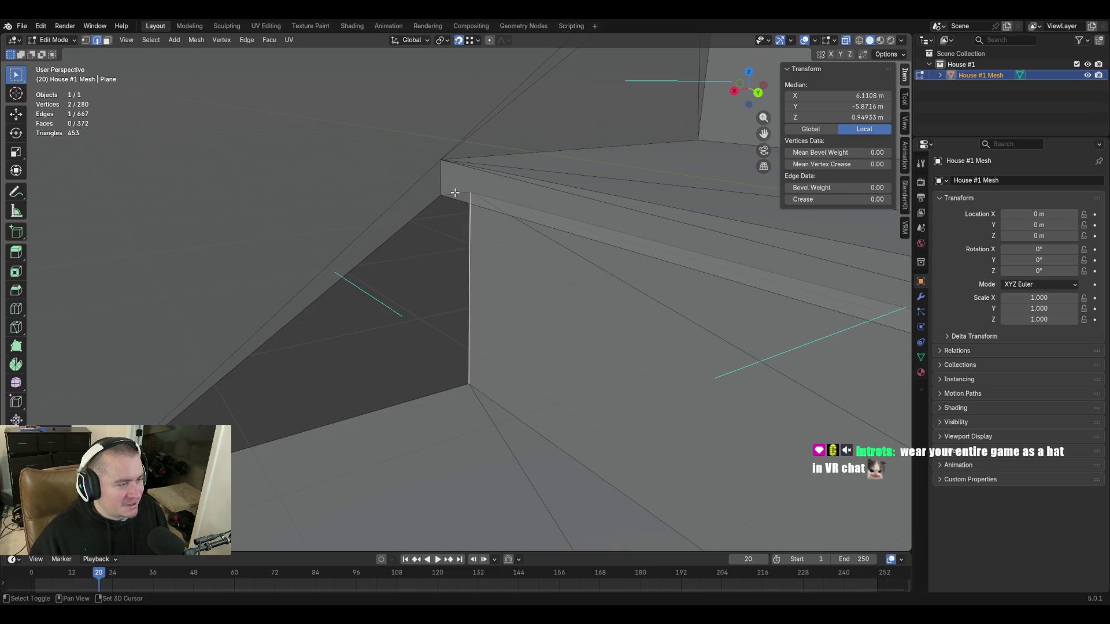
key(f)
shift+click(469, 193)
key(f)
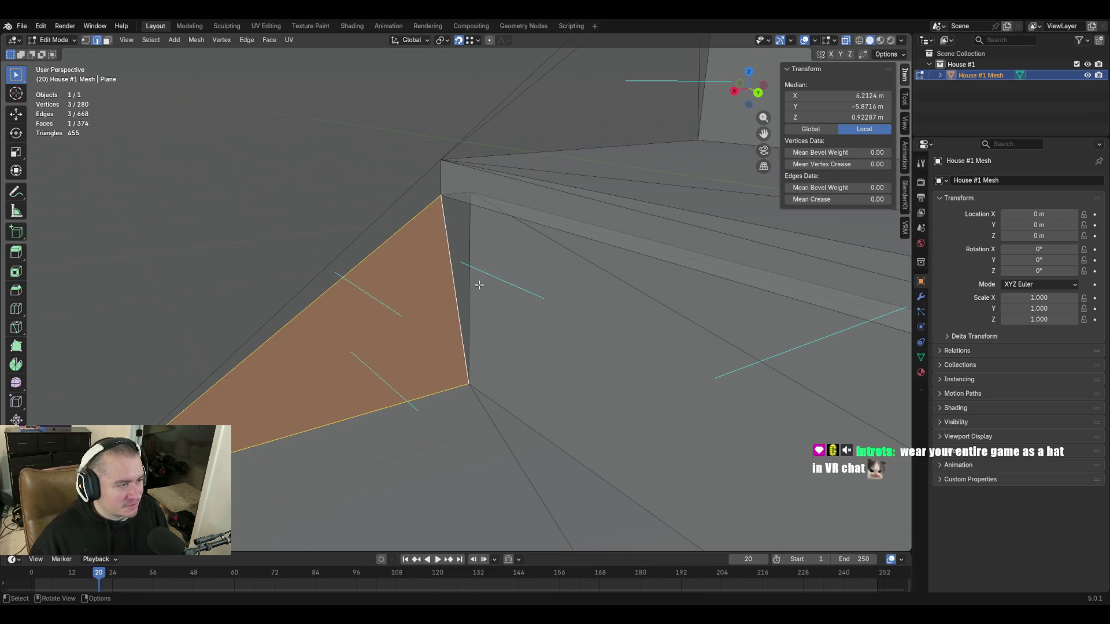
Walk the view around, below and above the stairs to inspect the new faces.
key(shift+grave)
click(456, 292)
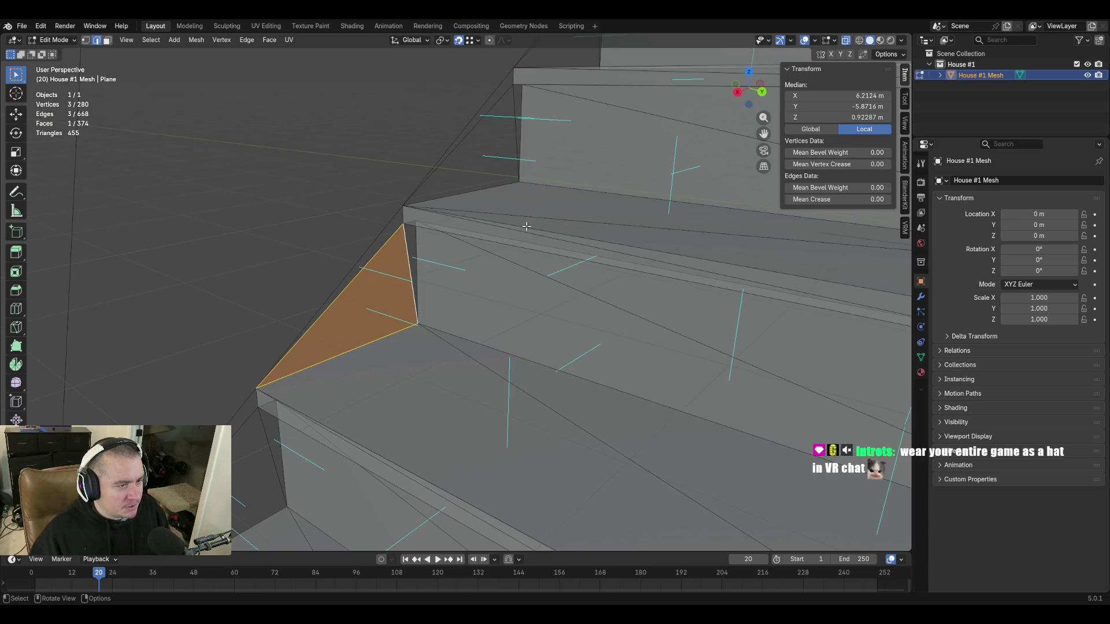
key(shift+grave)
key(w)
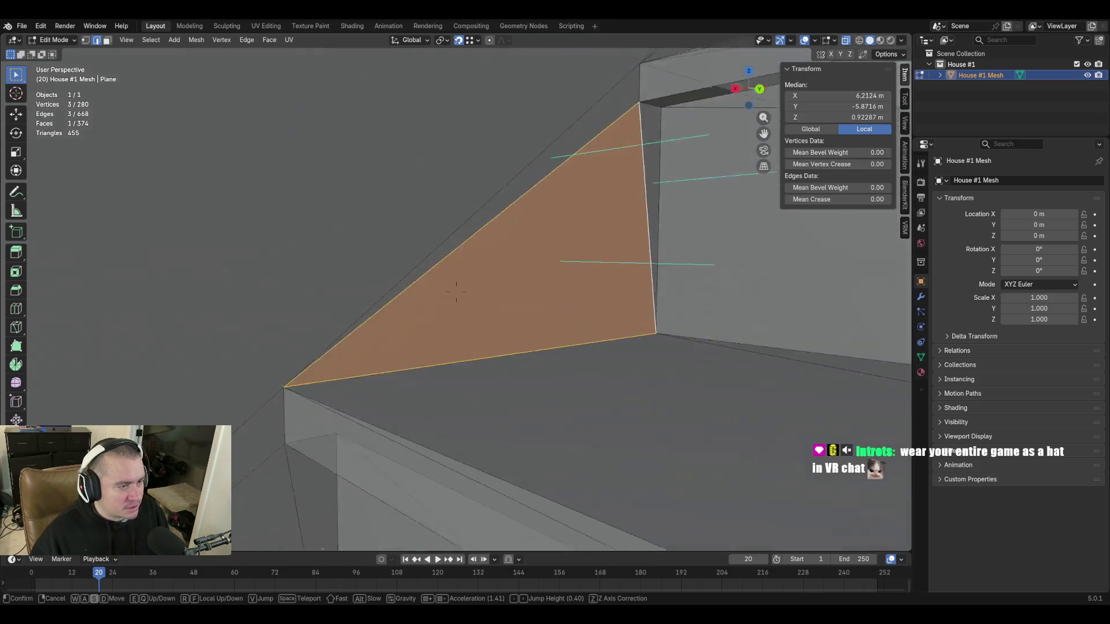
key(s)
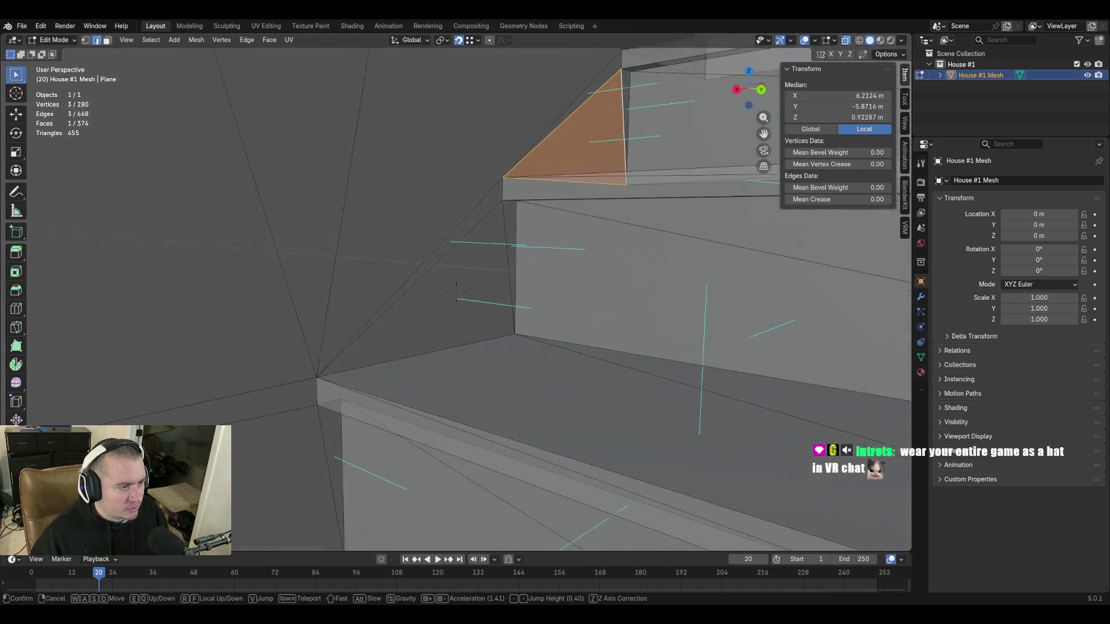
key(q)
key(e)
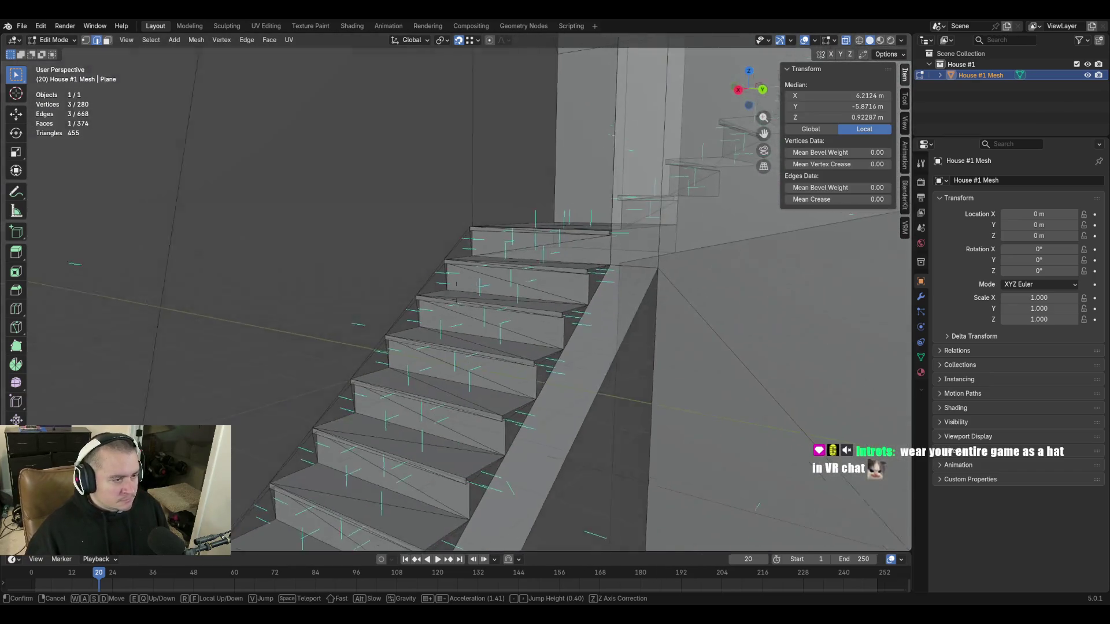
key(w)
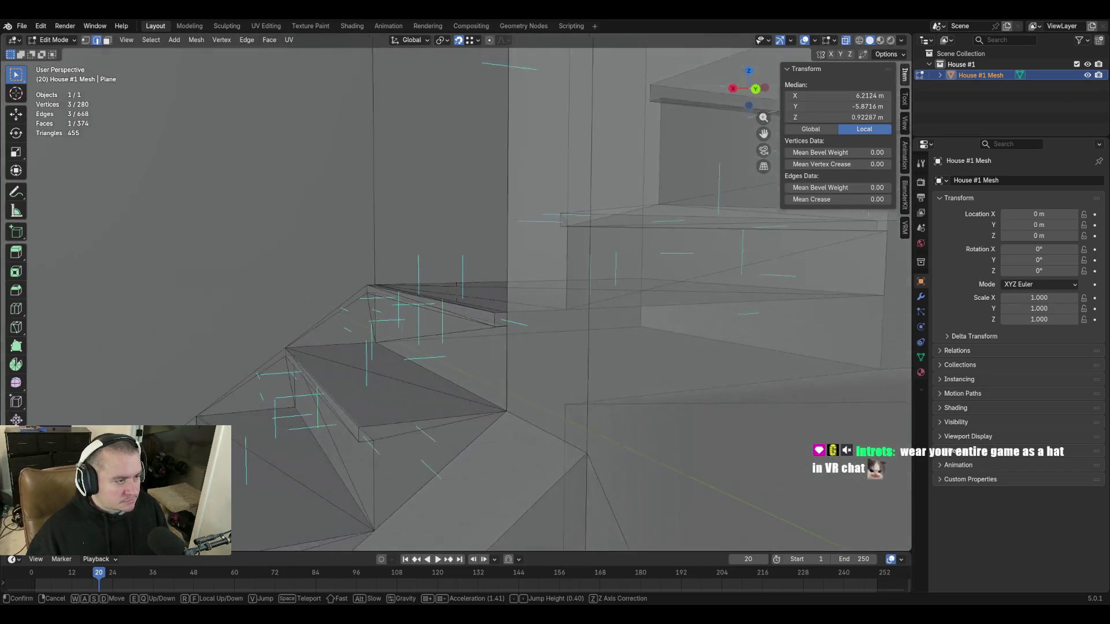
key(s)
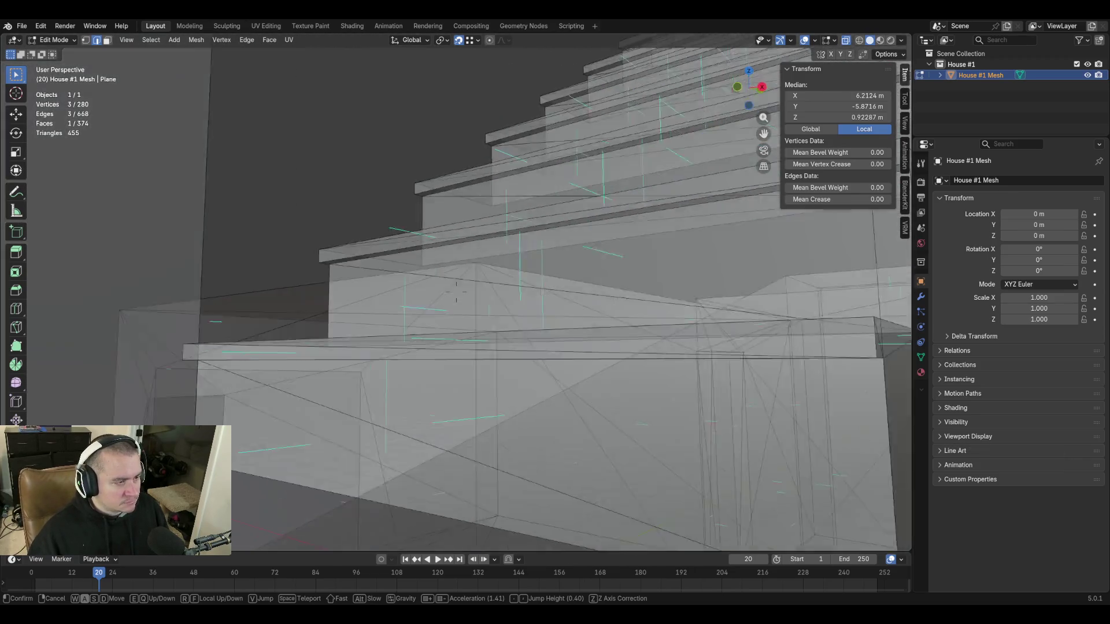
key(e)
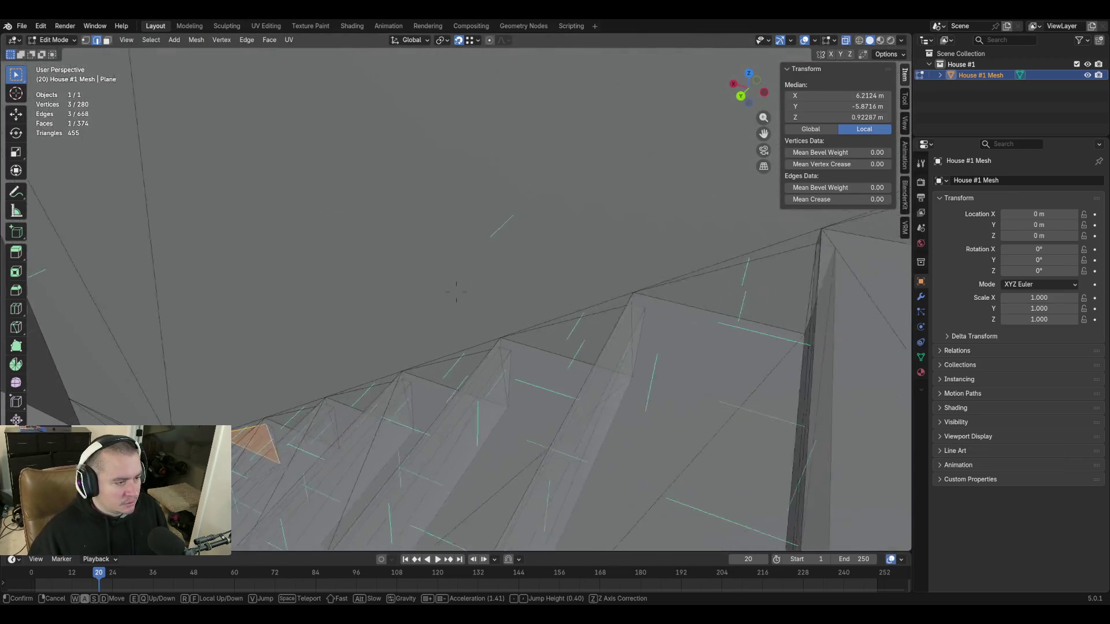
Return to Object Mode and frame the whole staircase with its door frame in view.
click(518, 264)
key(Tab)
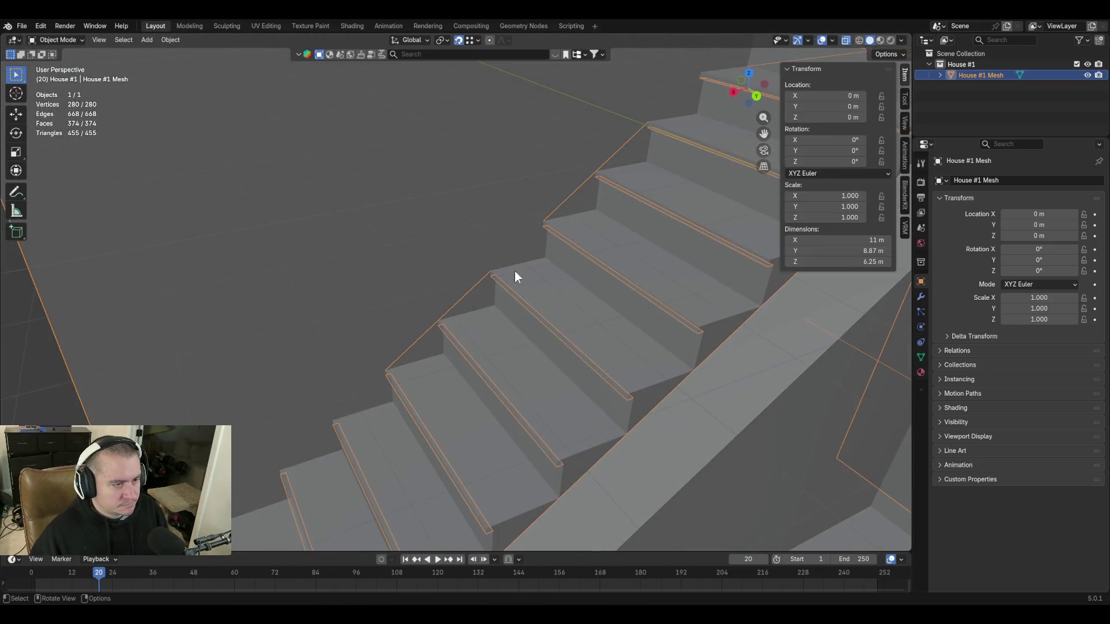
key(shift+grave)
key(s)
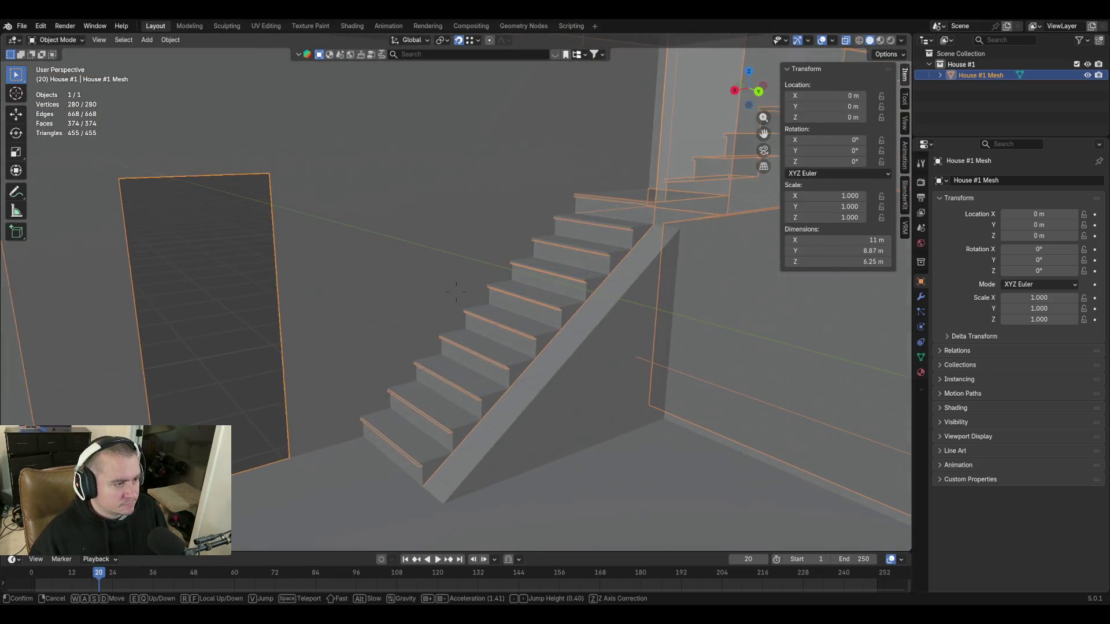
click(522, 333)
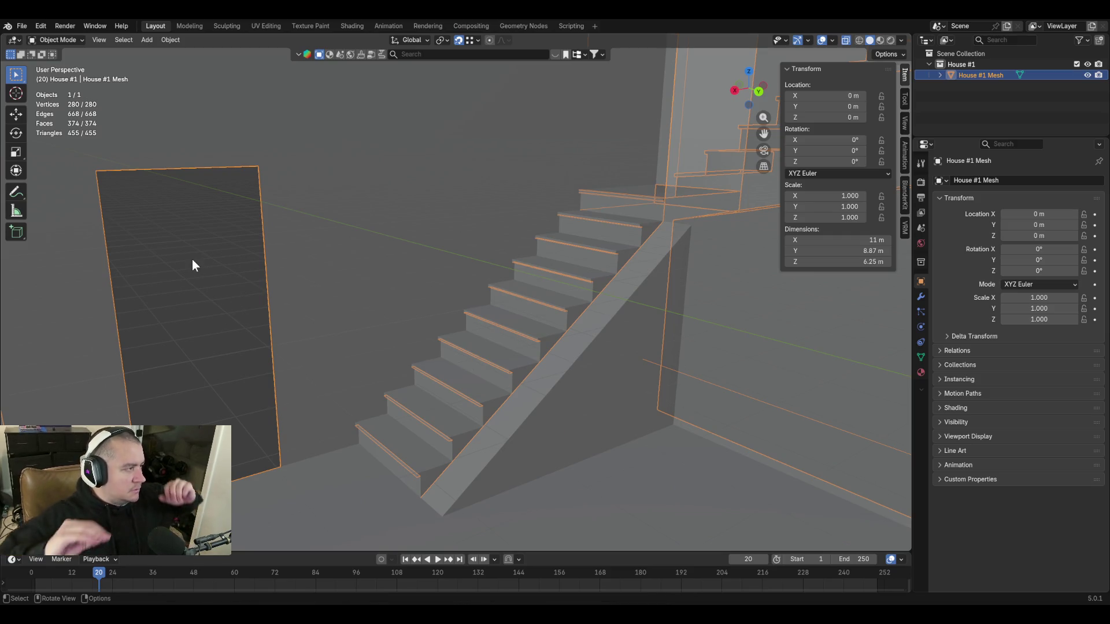
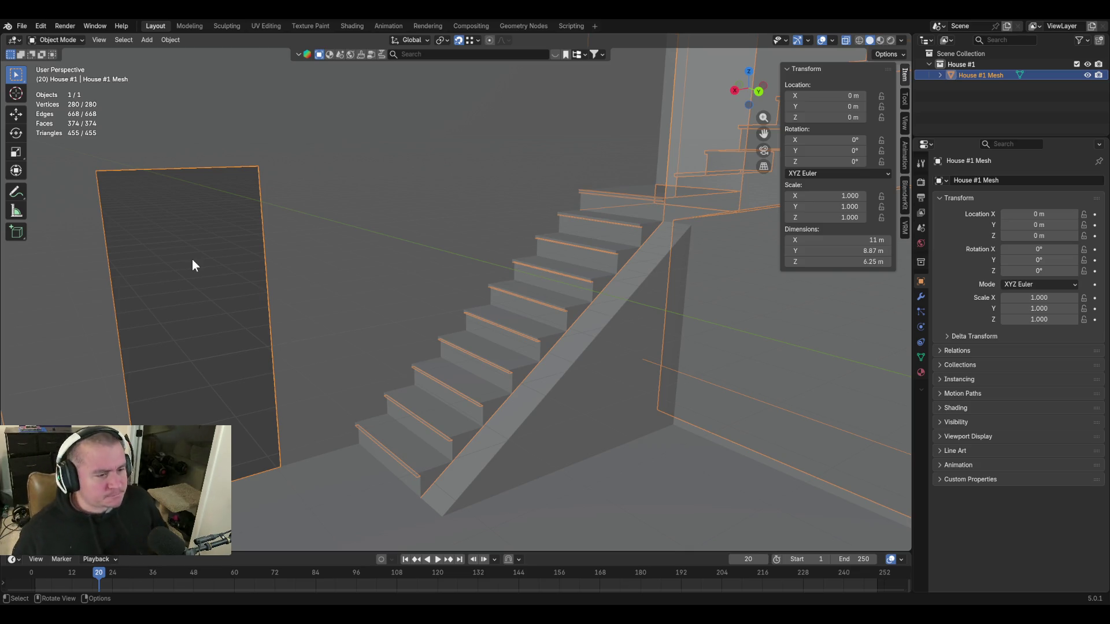
Fly through the house in Walk view to inspect the staircase from front and back.
key(shift+grave)
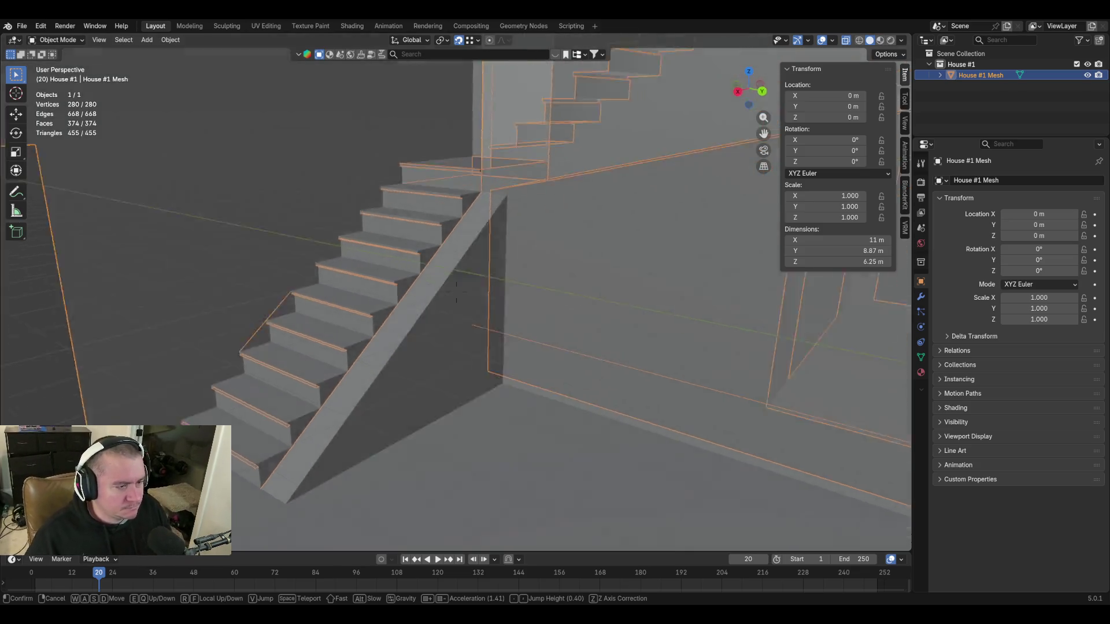
key(w)
key(w)
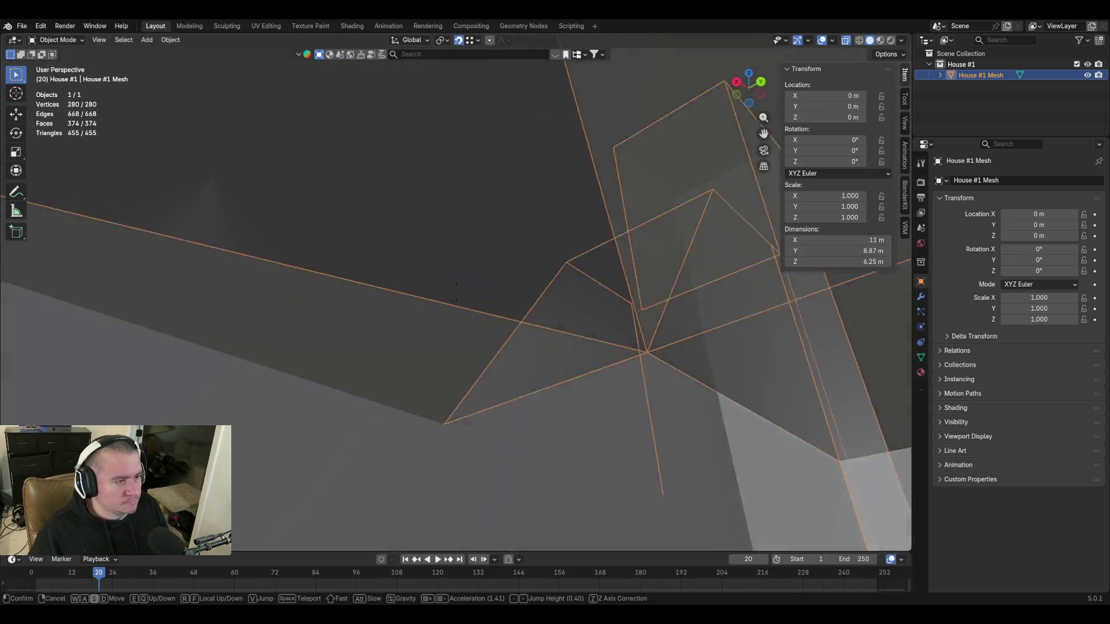
click(484, 299)
key(shift+grave)
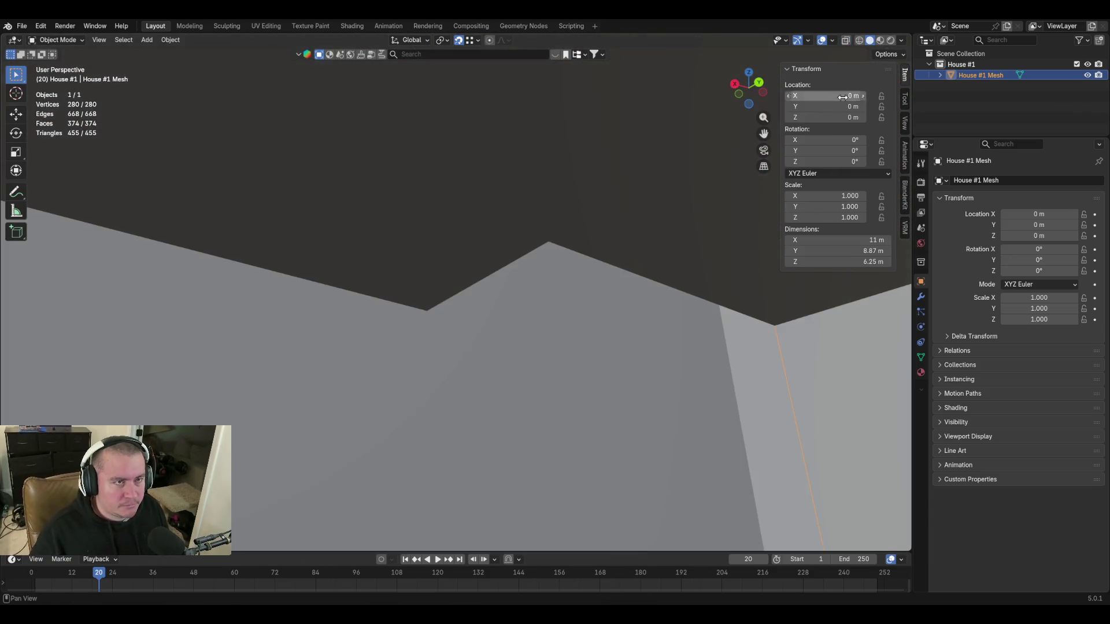
key(s)
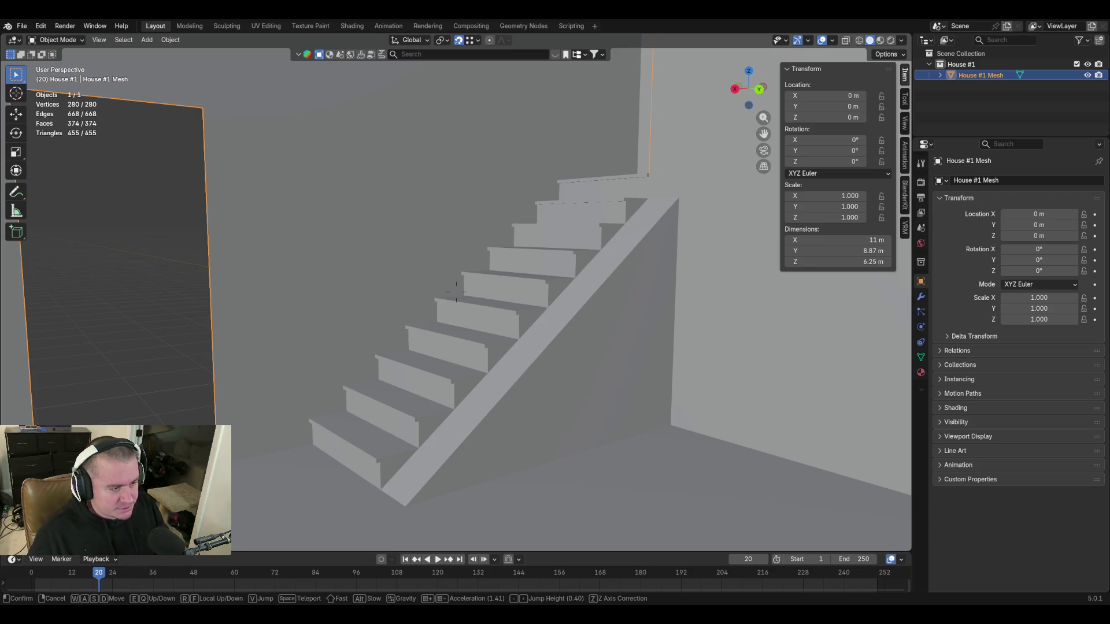
key(shift+w)
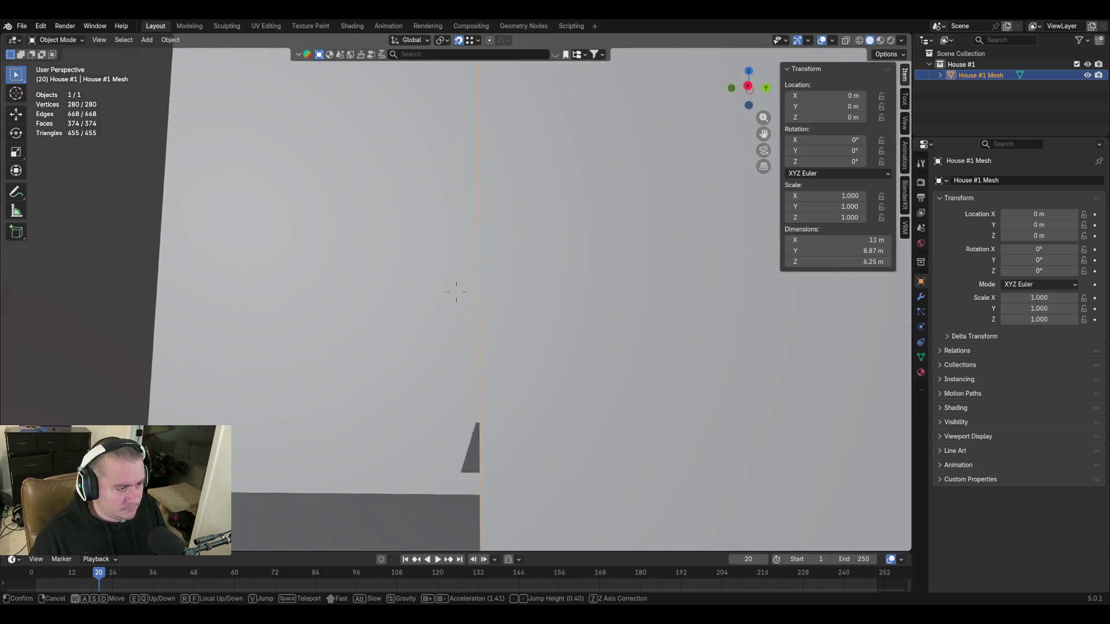
key(s)
click(456, 292)
Fly to a new angle on the stairs, then enter Edit Mode with nothing selected.
key(shift+grave)
click(537, 163)
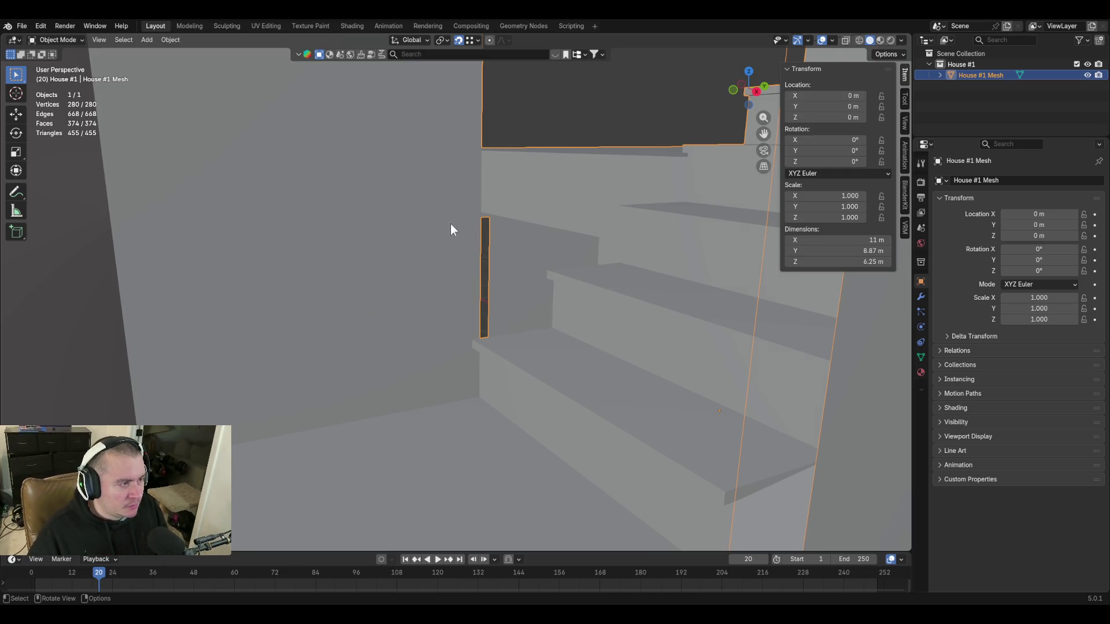
key(Tab)
key(alt+a)
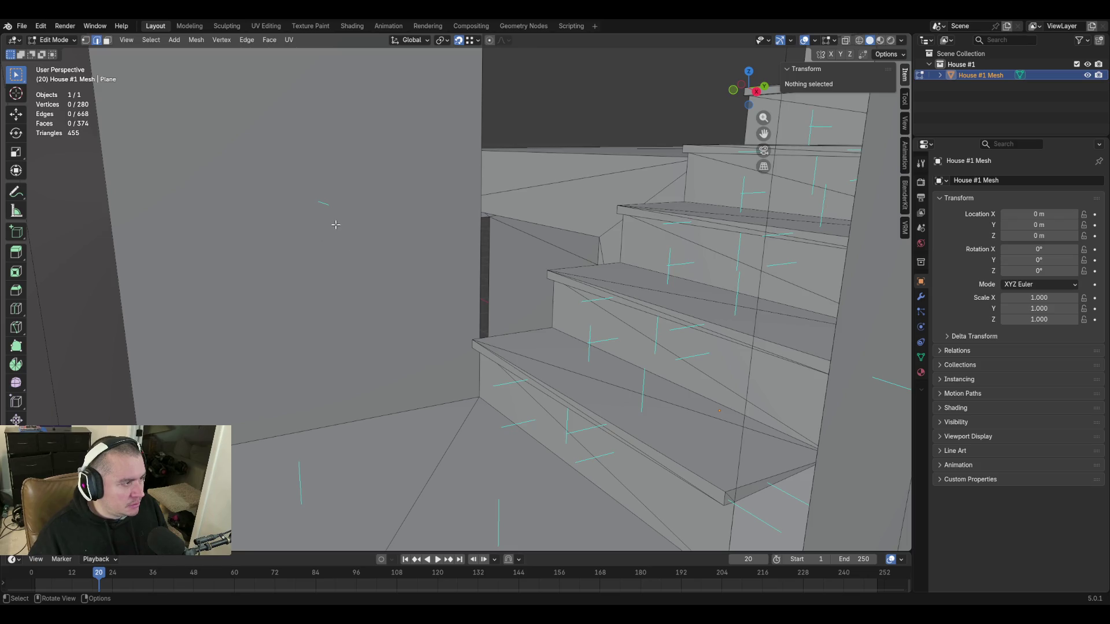
Save blockout.blend and delete only the large wall face beside the stairs.
key(ctrl+s)
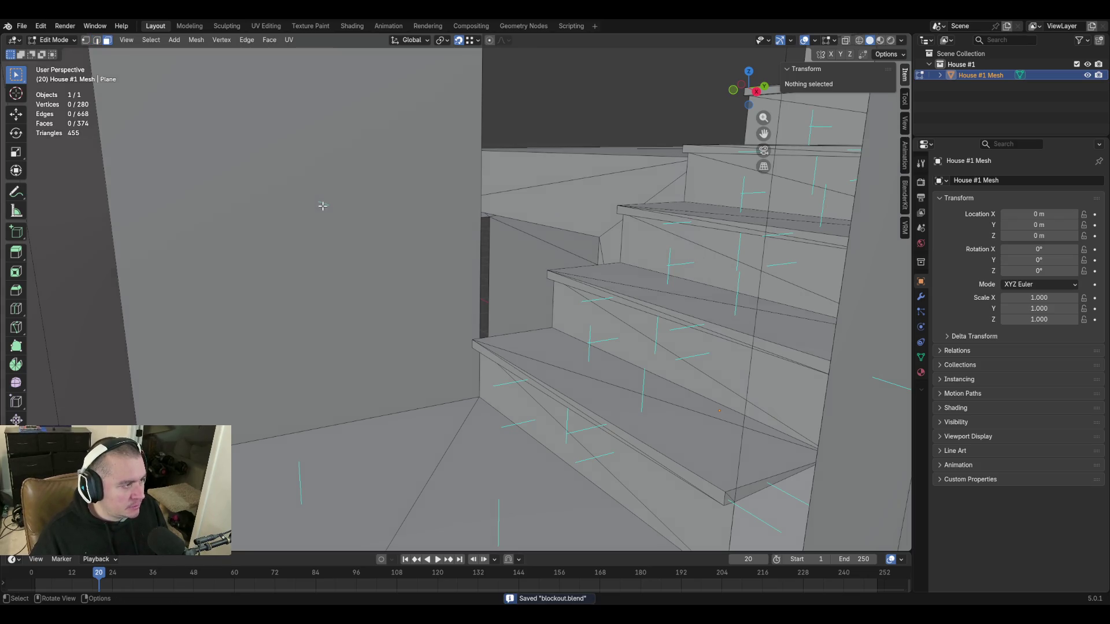
click(327, 220)
key(x)
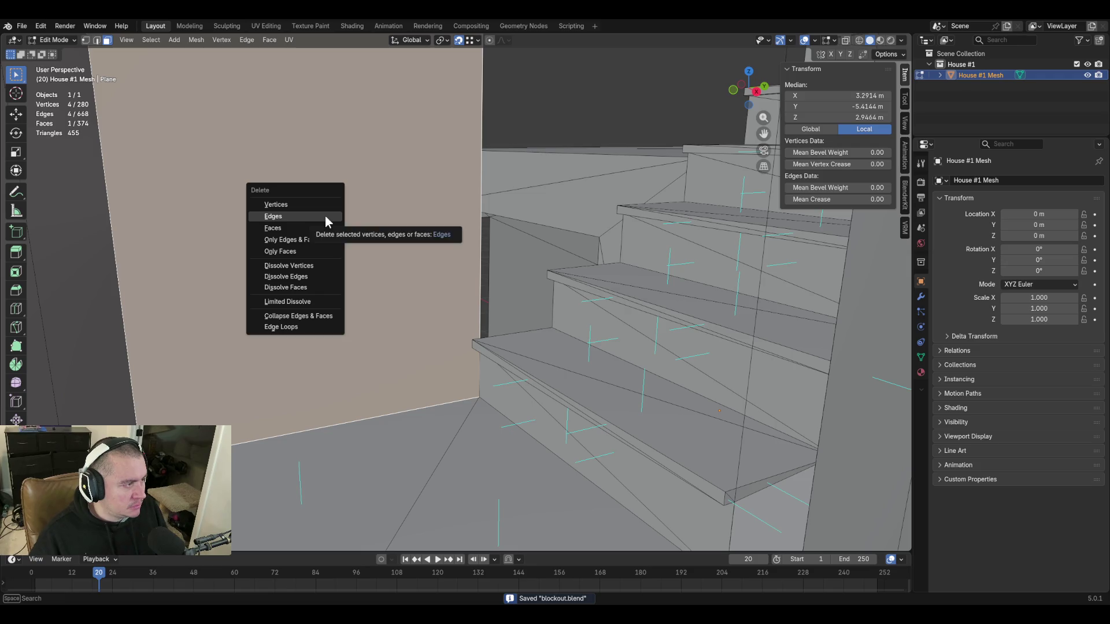
click(329, 251)
Fly closer and delete the stray vertical edge by the stairs.
key(shift+grave)
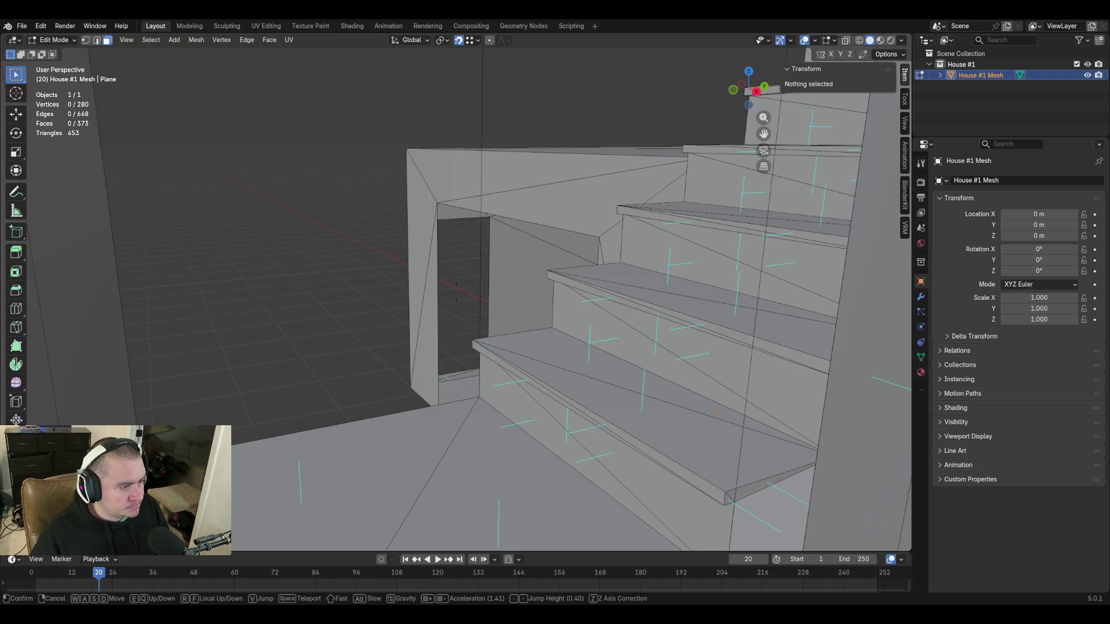
key(w)
click(460, 224)
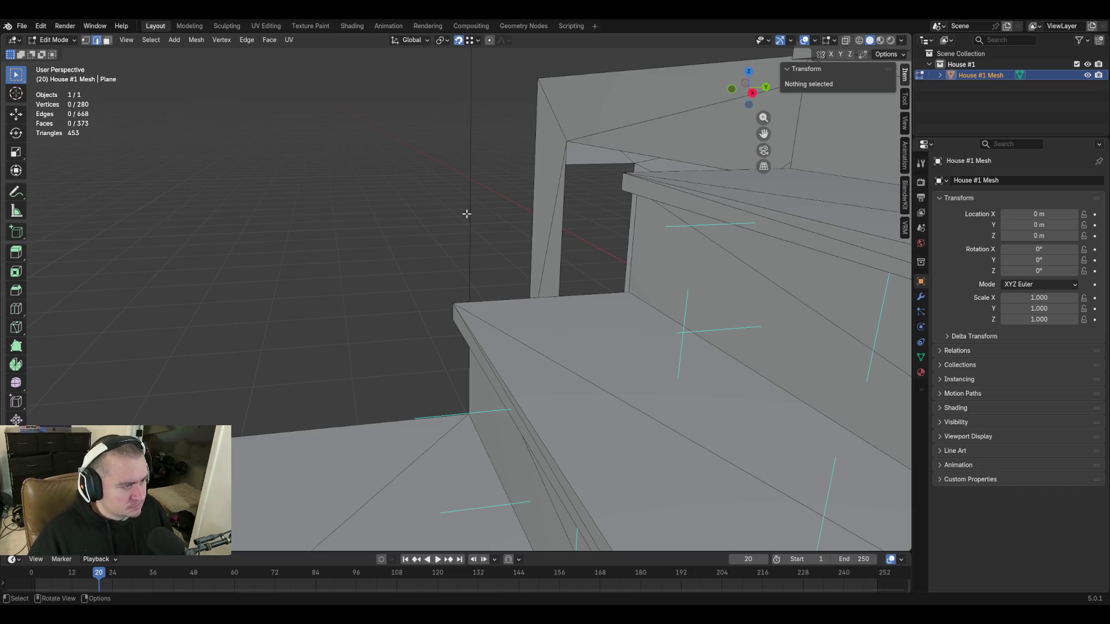
click(470, 214)
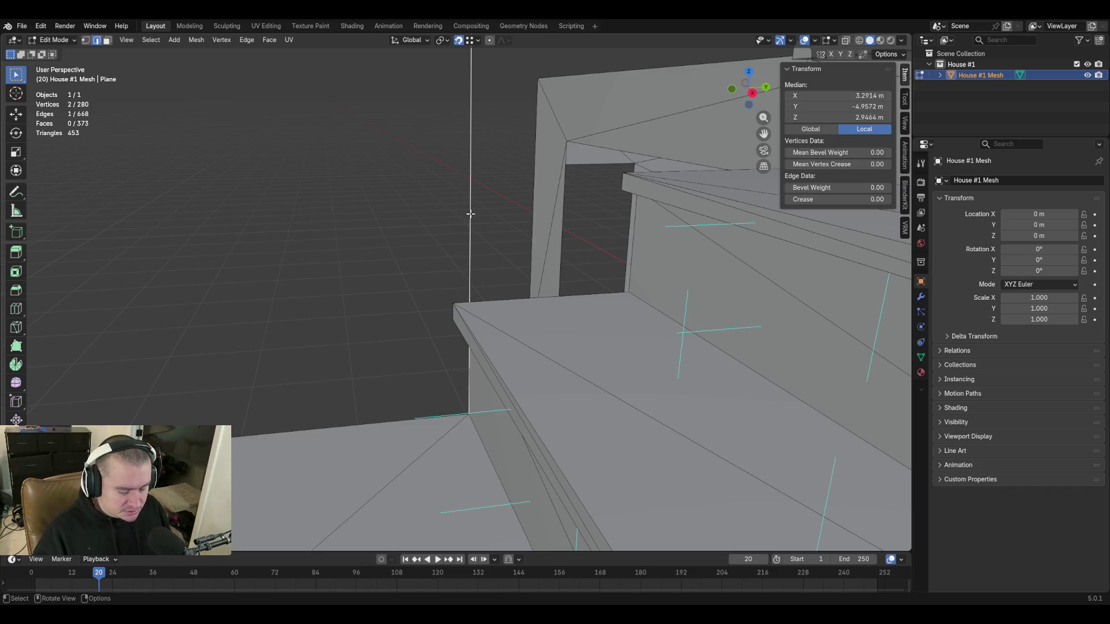
key(x)
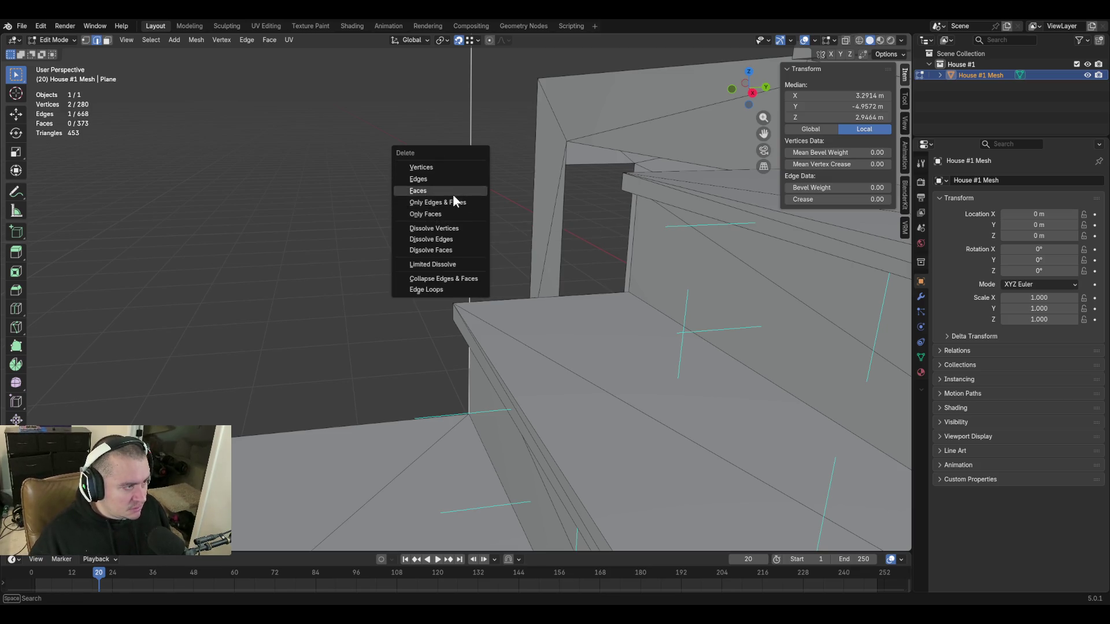
click(450, 180)
At the wall gap, select its top and bottom edges and fill two faces.
key(shift+grave)
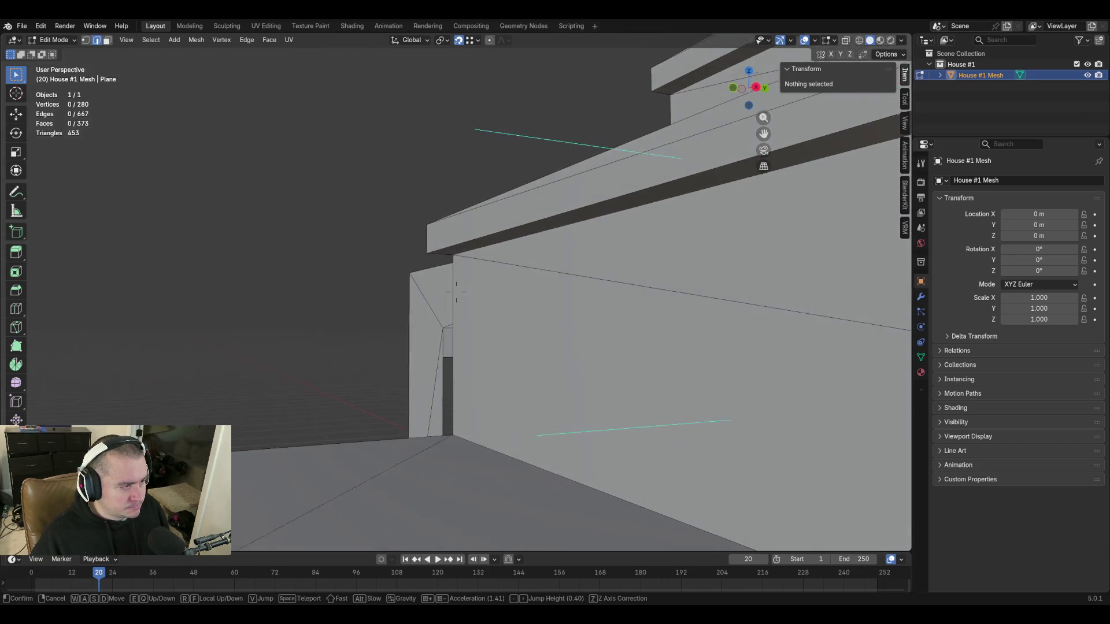
click(456, 294)
click(461, 261)
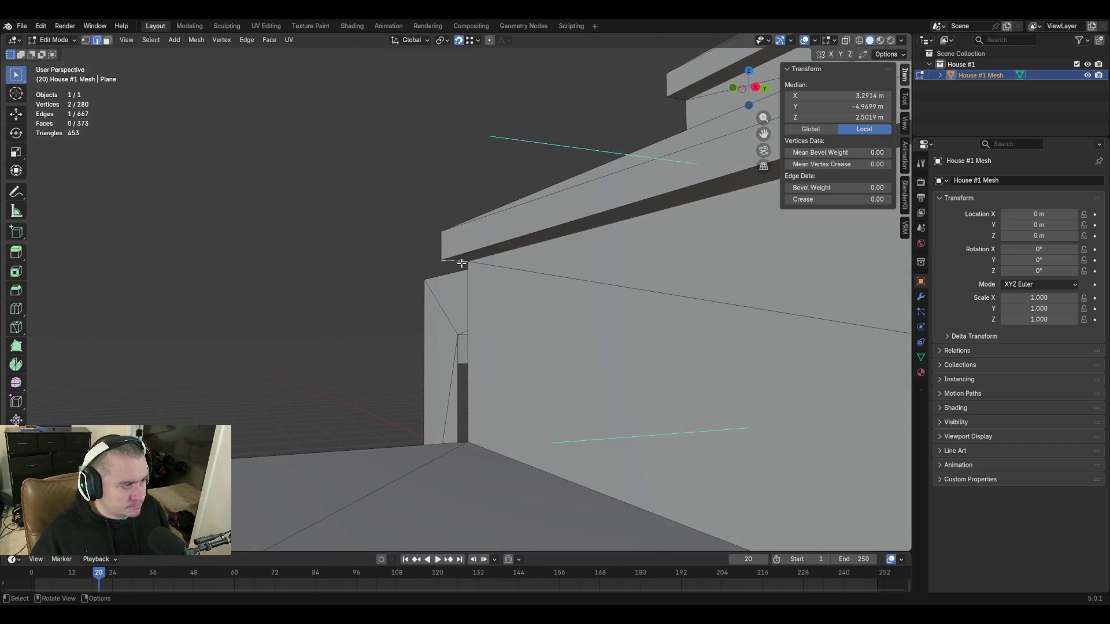
shift+click(419, 442)
key(f)
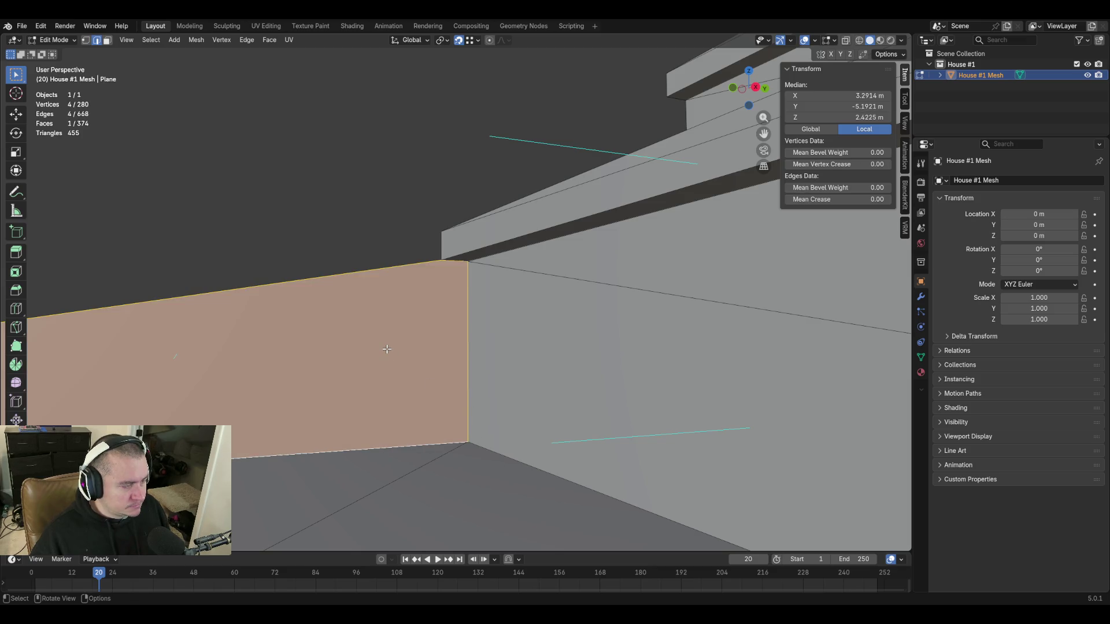
key(f)
Fly around to inspect the new faces, selecting an edge along the wall top.
key(shift+grave)
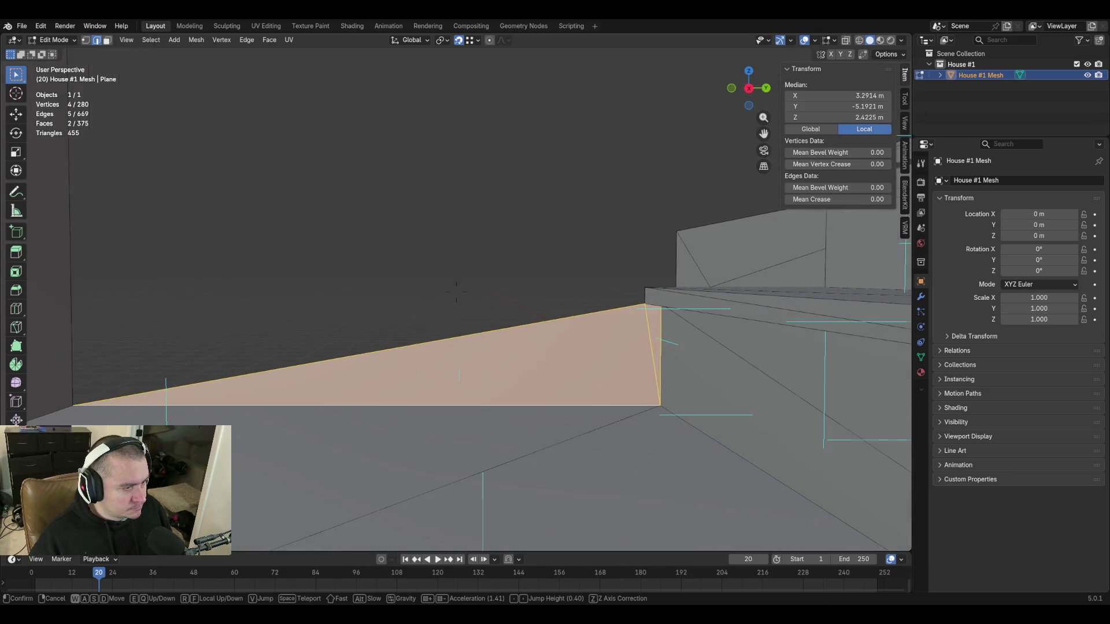
click(571, 308)
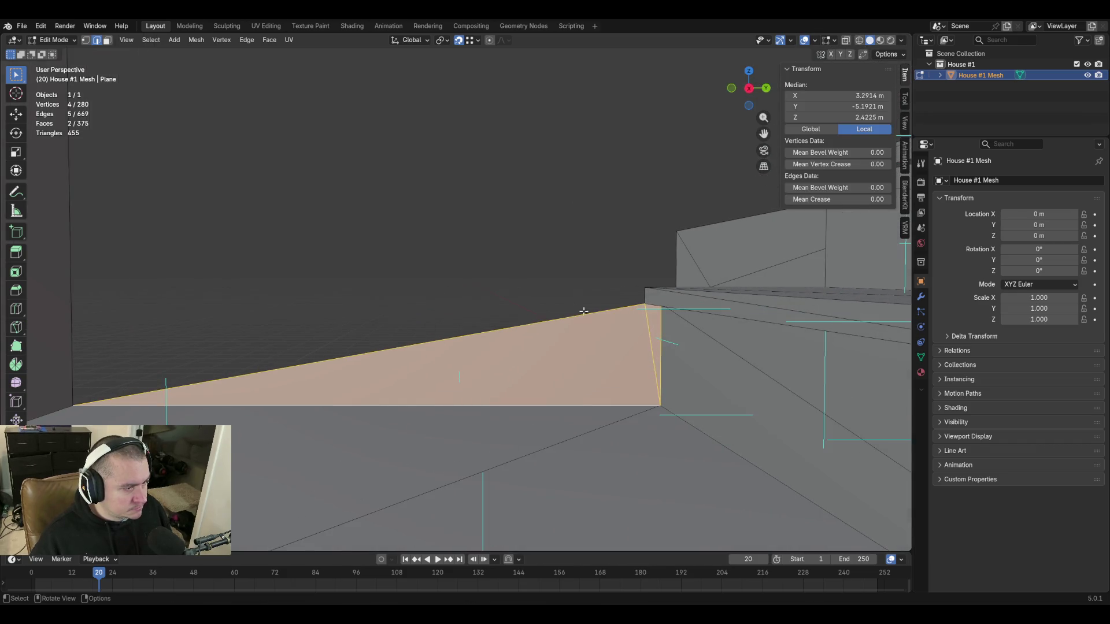
click(642, 301)
key(shift+grave)
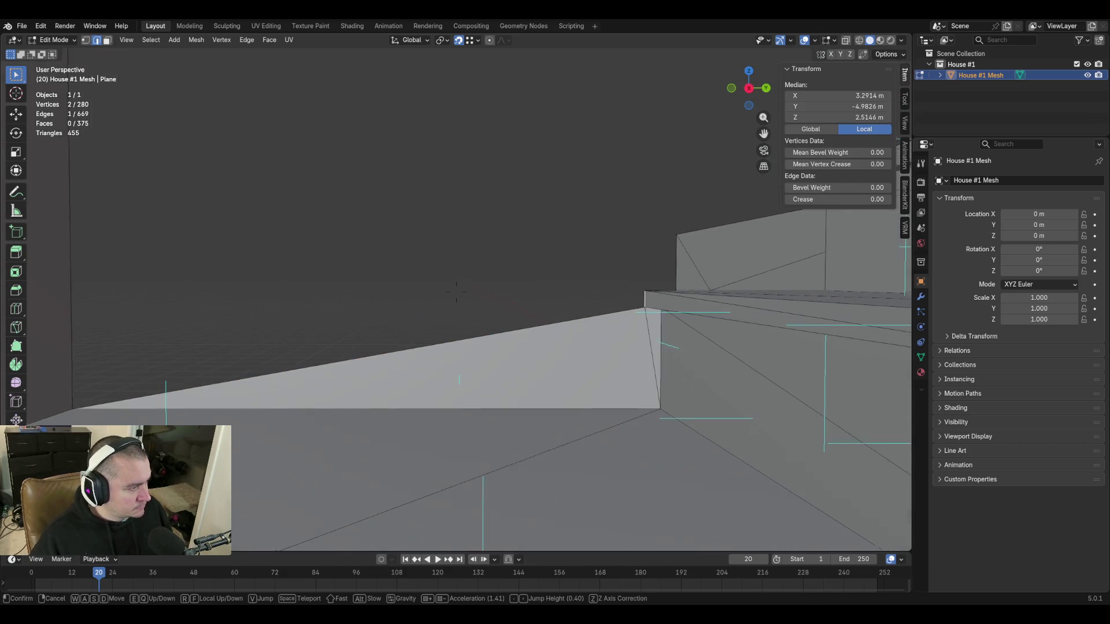
key(w)
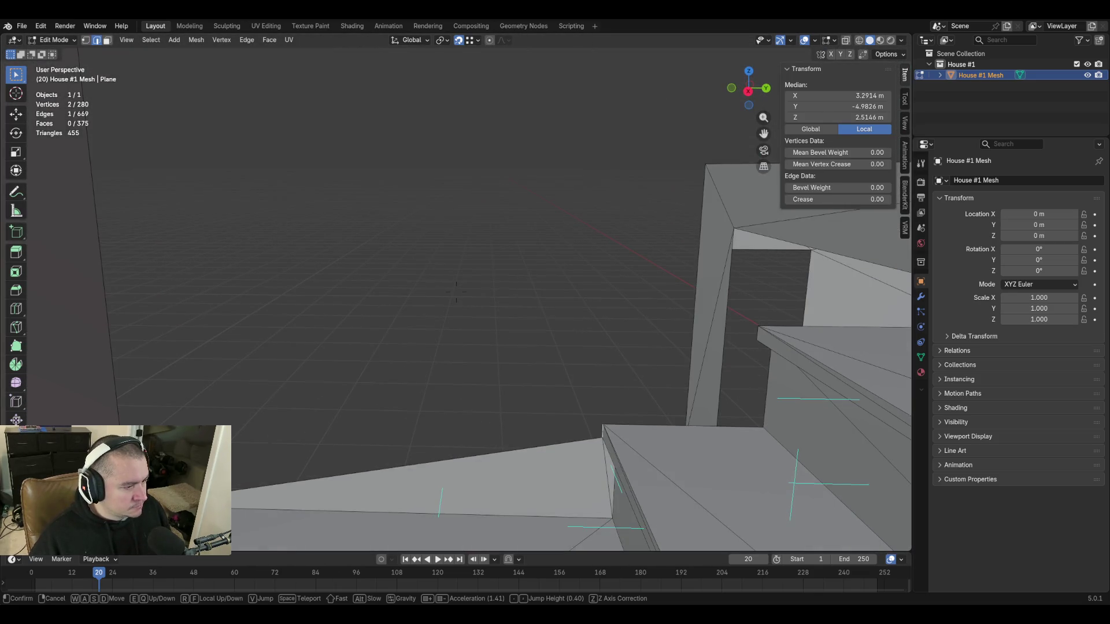
In vertex mode, join a vertex near the stairs to the stair corner vertex with an edge.
click(410, 319)
key(1)
click(373, 339)
key(shift+grave)
click(521, 341)
shift+click(473, 284)
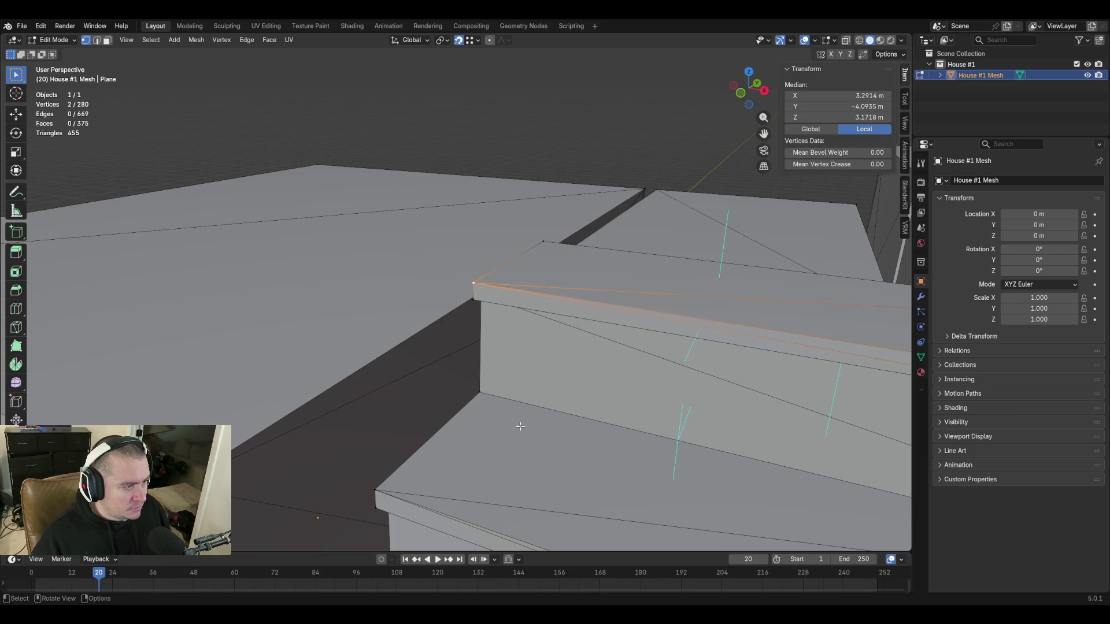
key(f)
Fly around and over the staircase to inspect the new edge.
key(shift+grave)
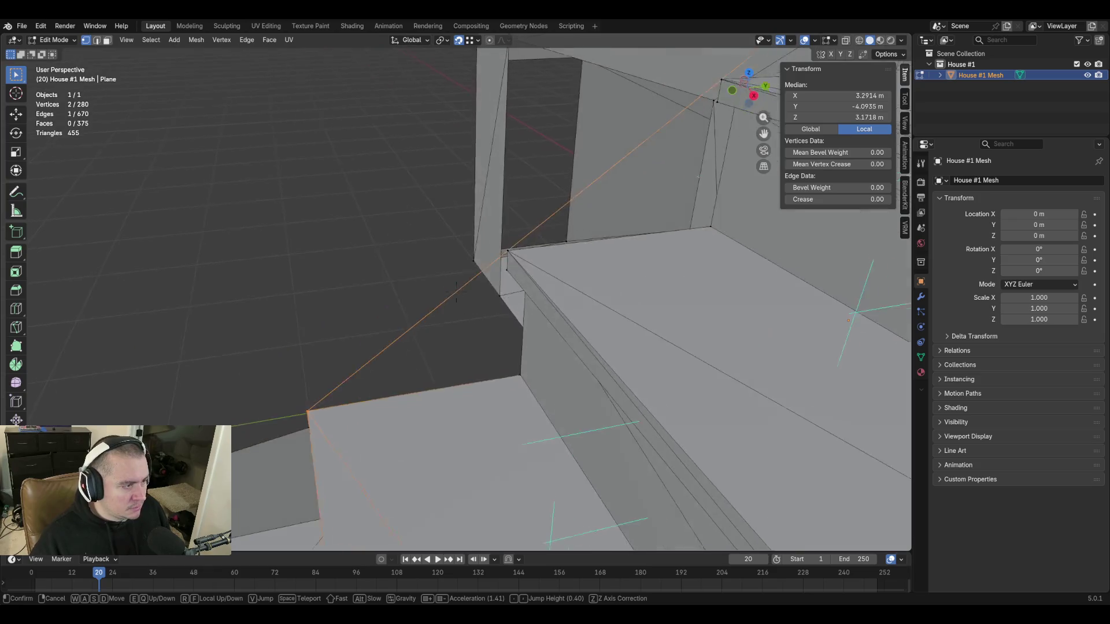
click(530, 313)
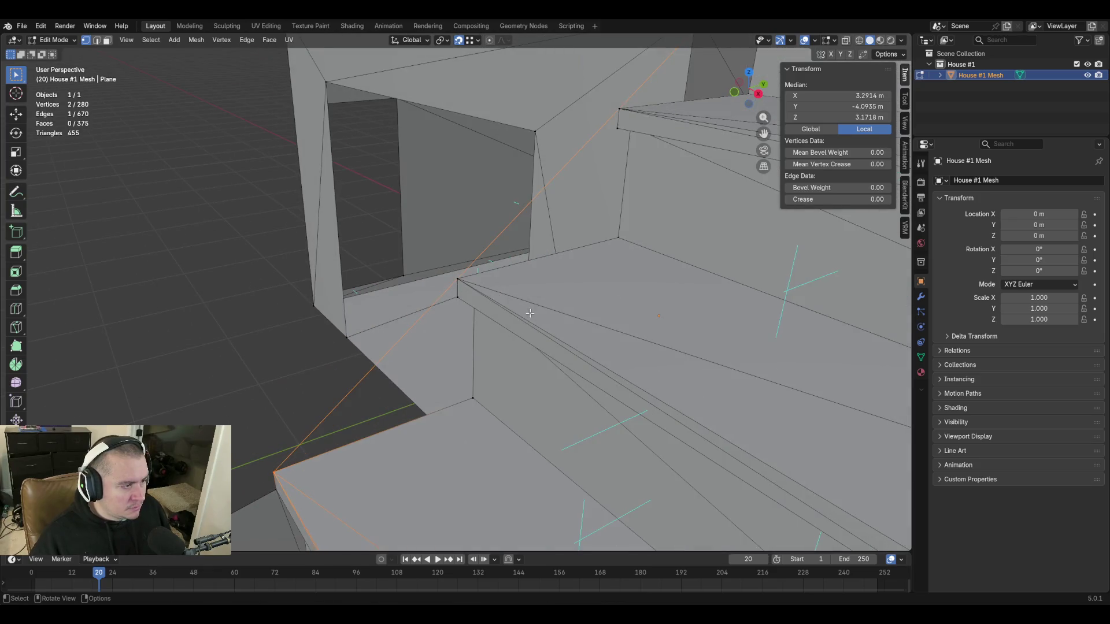
key(shift+grave)
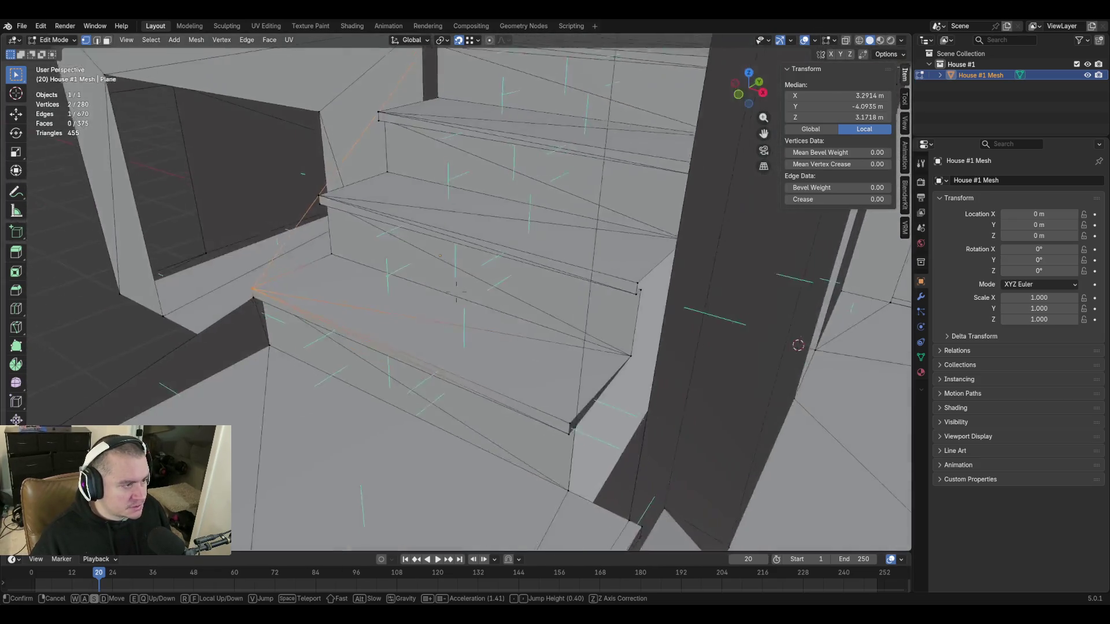
key(s)
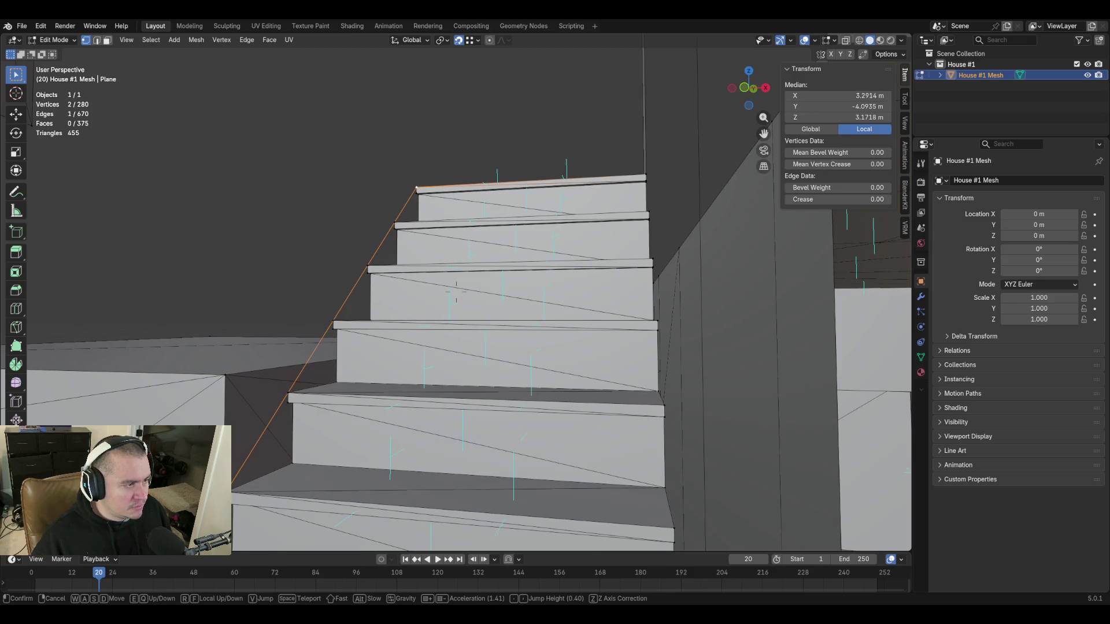
key(w)
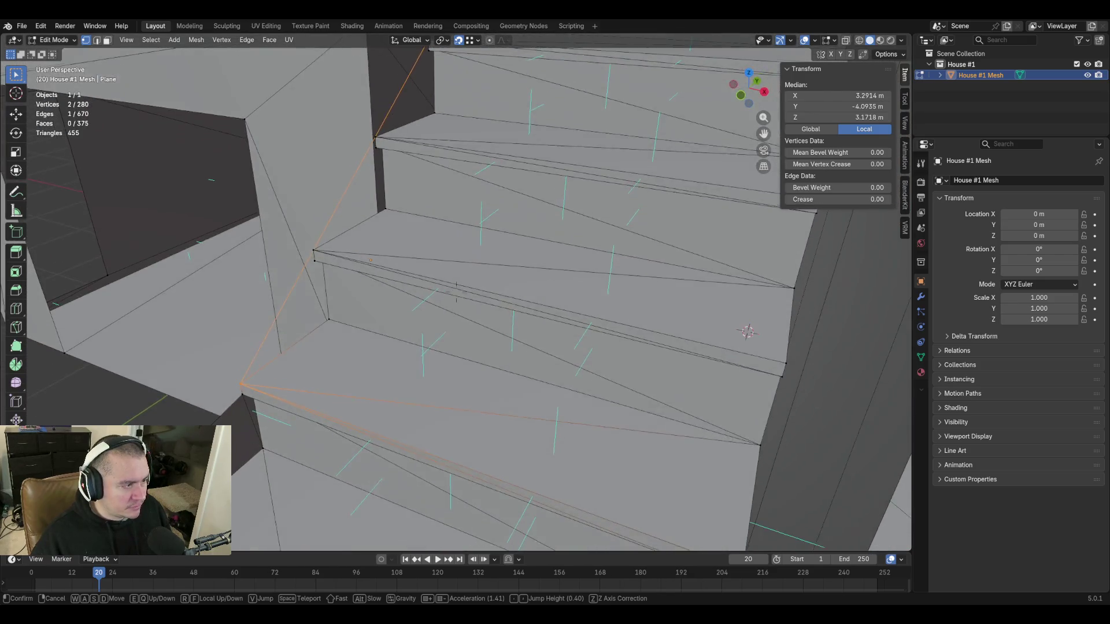
key(s)
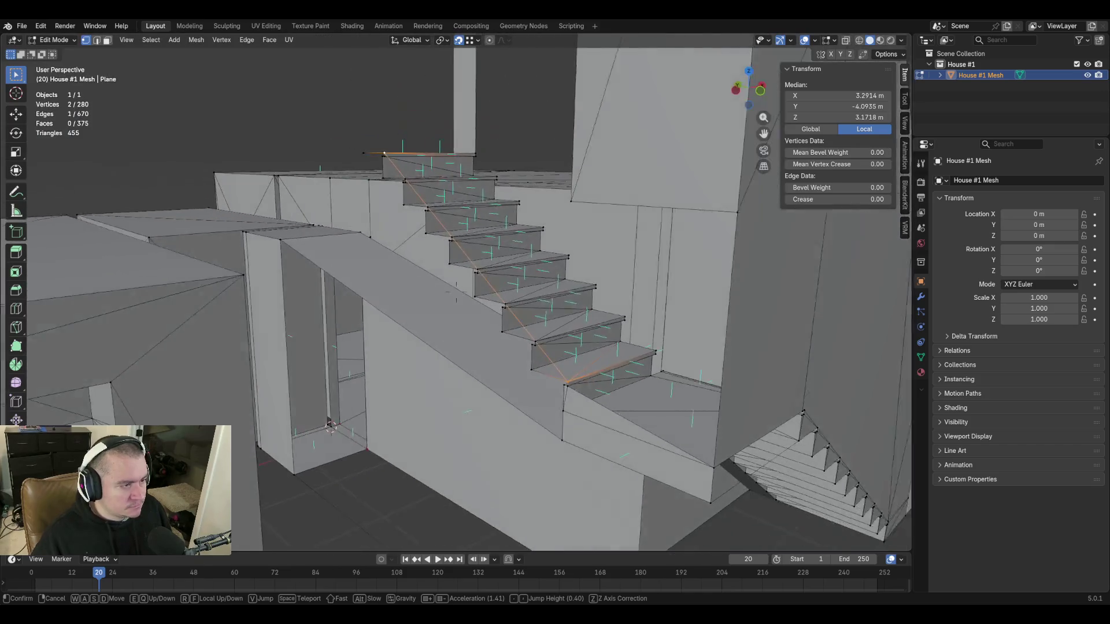
mouse_move(555, 312)
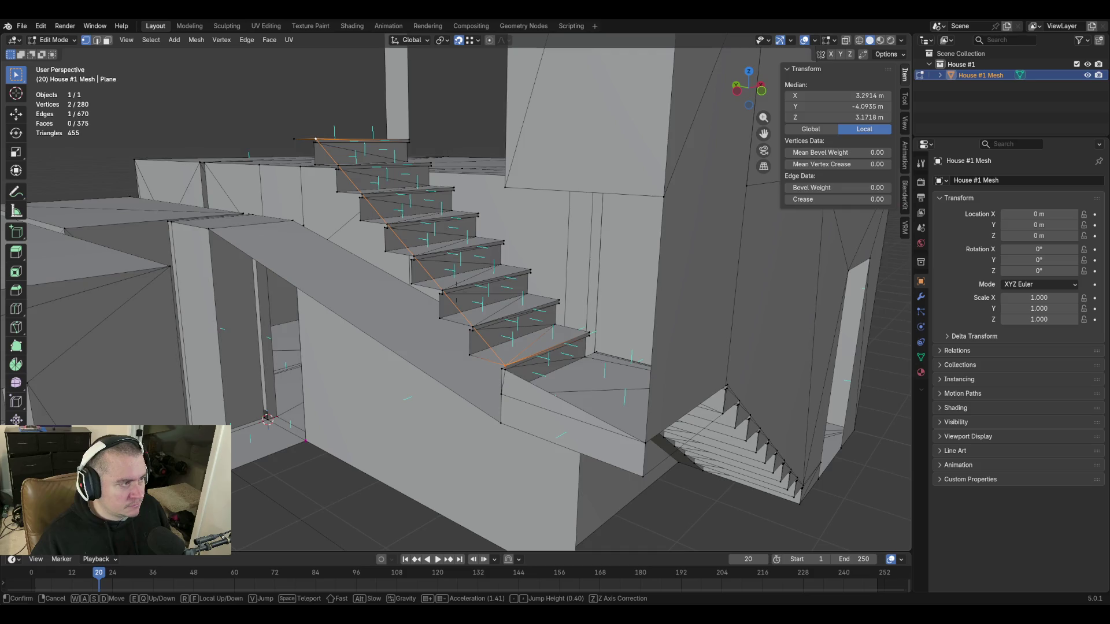
key(w)
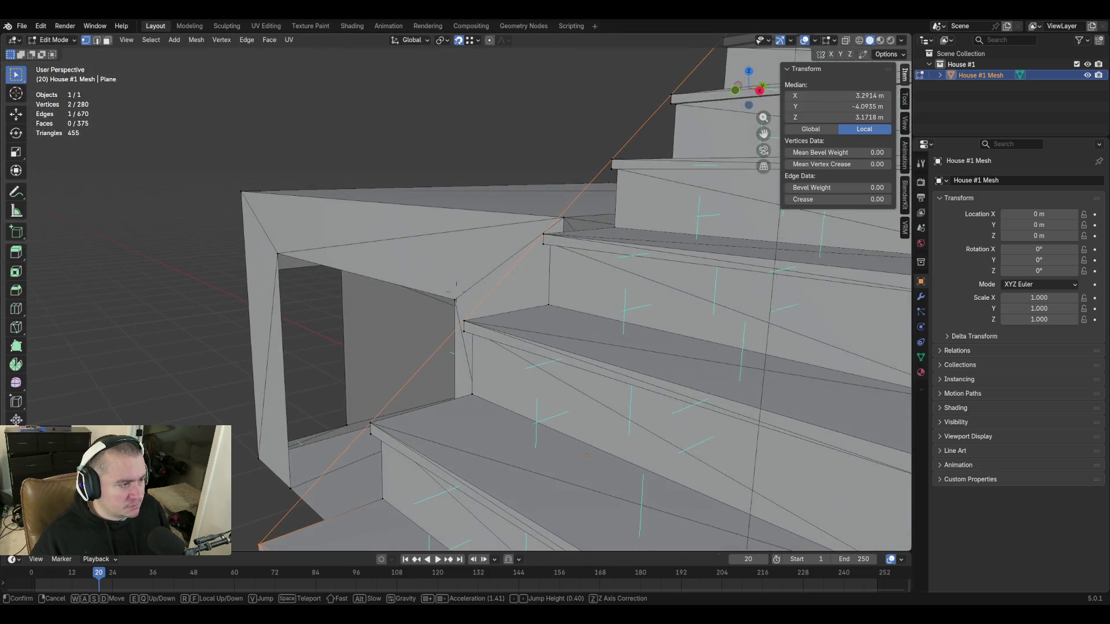
Subdivide the new edge with a midpoint vertex.
click(490, 303)
right_click(490, 286)
click(474, 287)
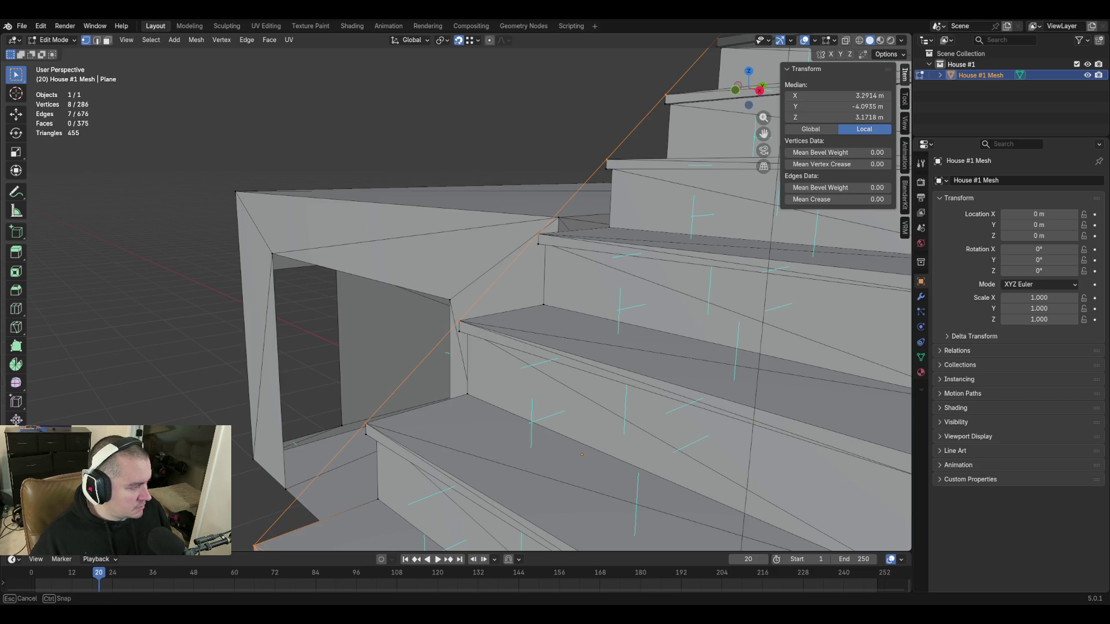
Clear the selection, fly to the stair side gap, and select two loose vertices there.
click(157, 328)
key(shift+grave)
key(w)
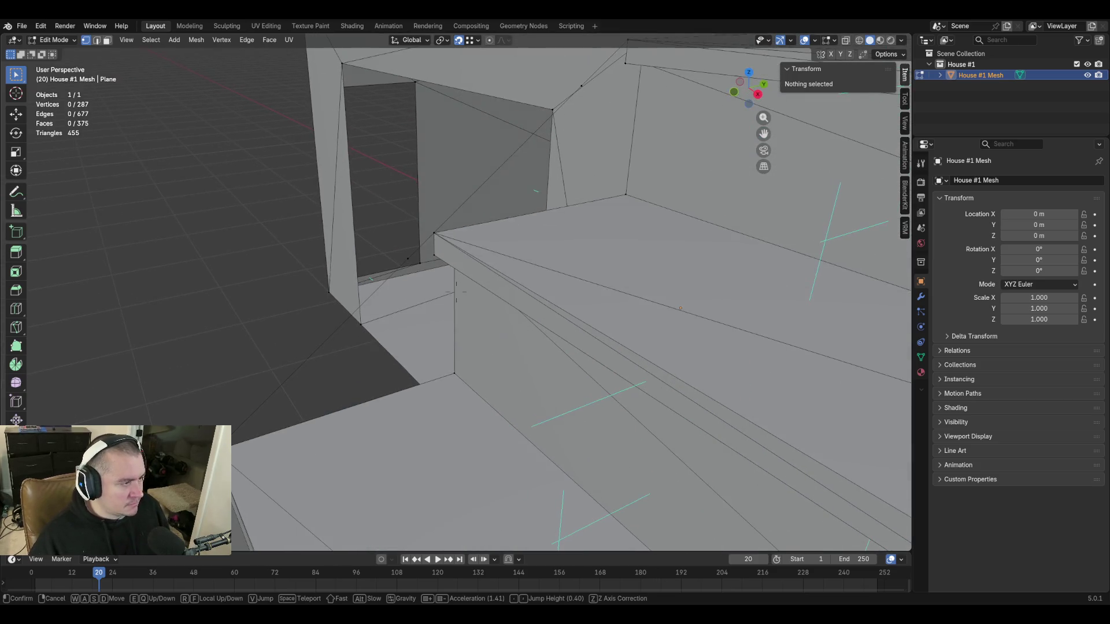
click(280, 321)
click(411, 254)
shift+click(437, 232)
Merge the two vertices At Last, then snap a loose vertex onto the step corner.
key(m)
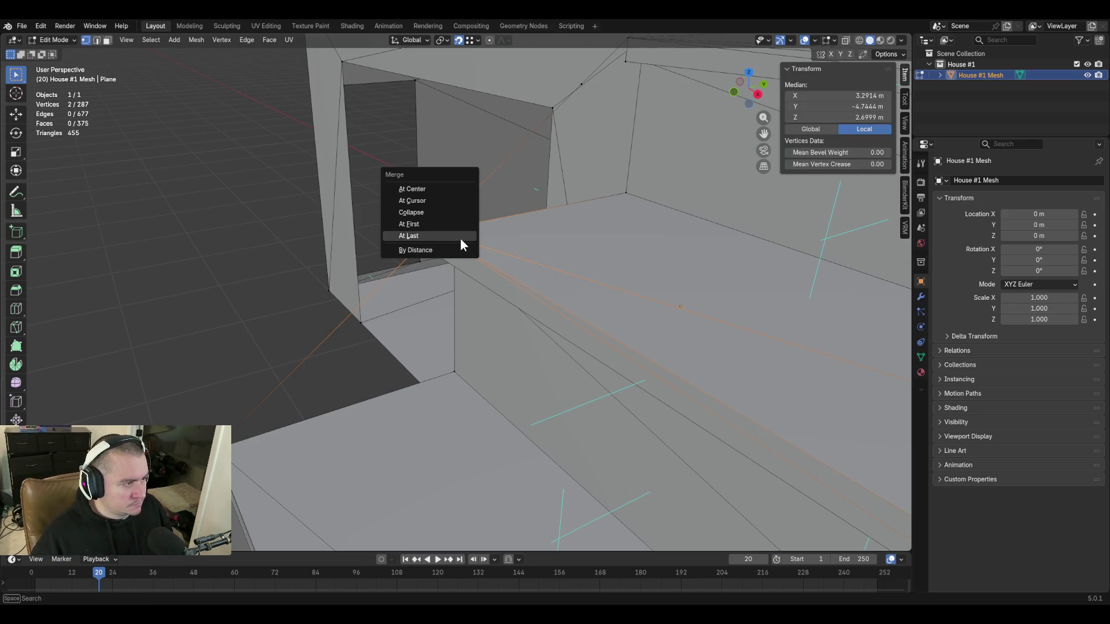
click(462, 237)
middle_drag(462, 240, 454, 259)
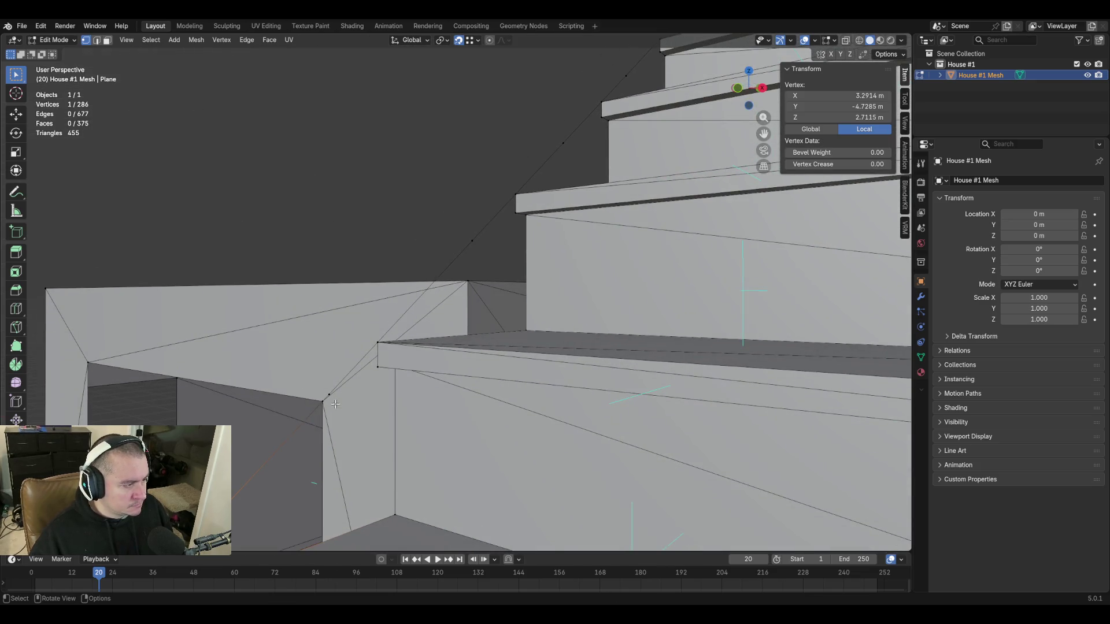
middle_drag(428, 365, 457, 353)
key(g)
click(459, 338)
Merge the next loose stair vertex with its step-corner vertex.
key(shift+grave)
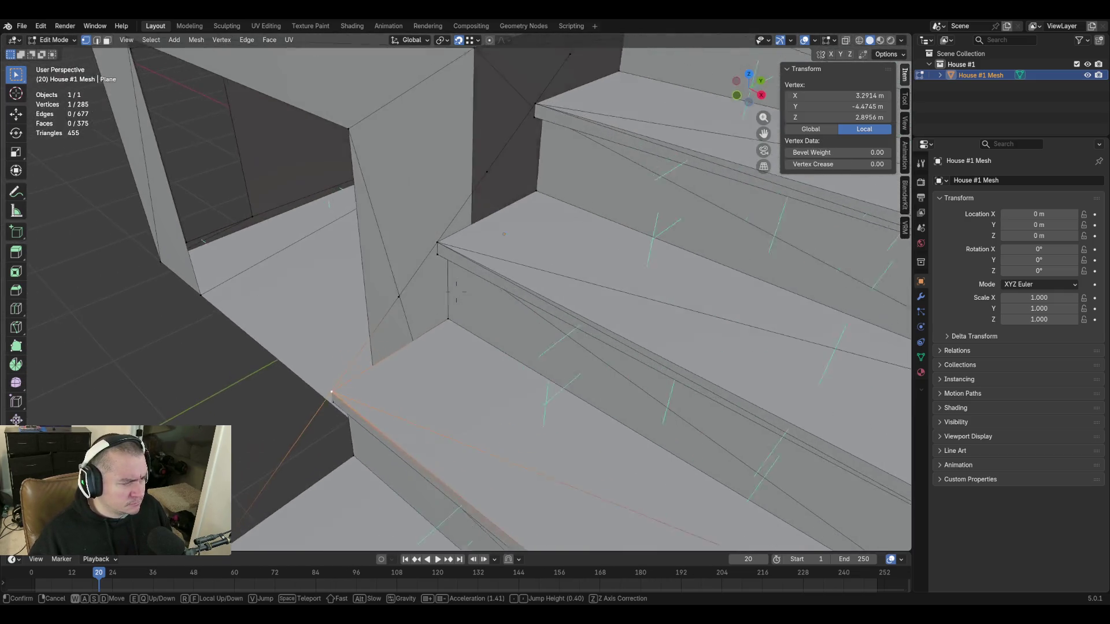
click(530, 395)
click(390, 301)
shift+click(434, 238)
key(m)
key(Return)
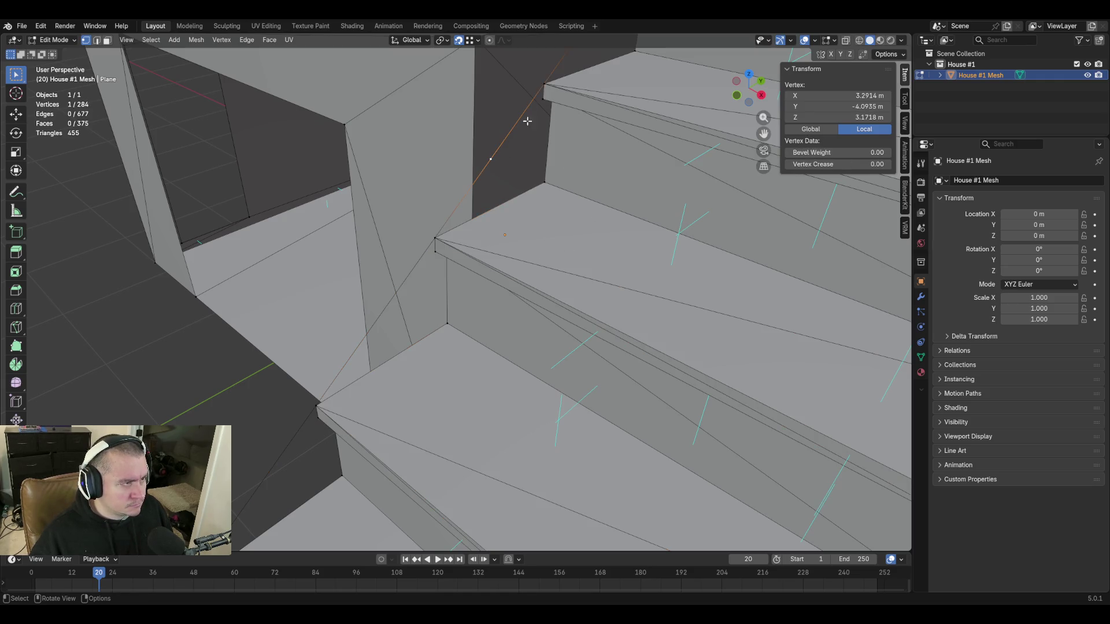
Snap three more loose vertices up the stairs onto their step corners, ending at the top step.
key(shift+grave)
key(e)
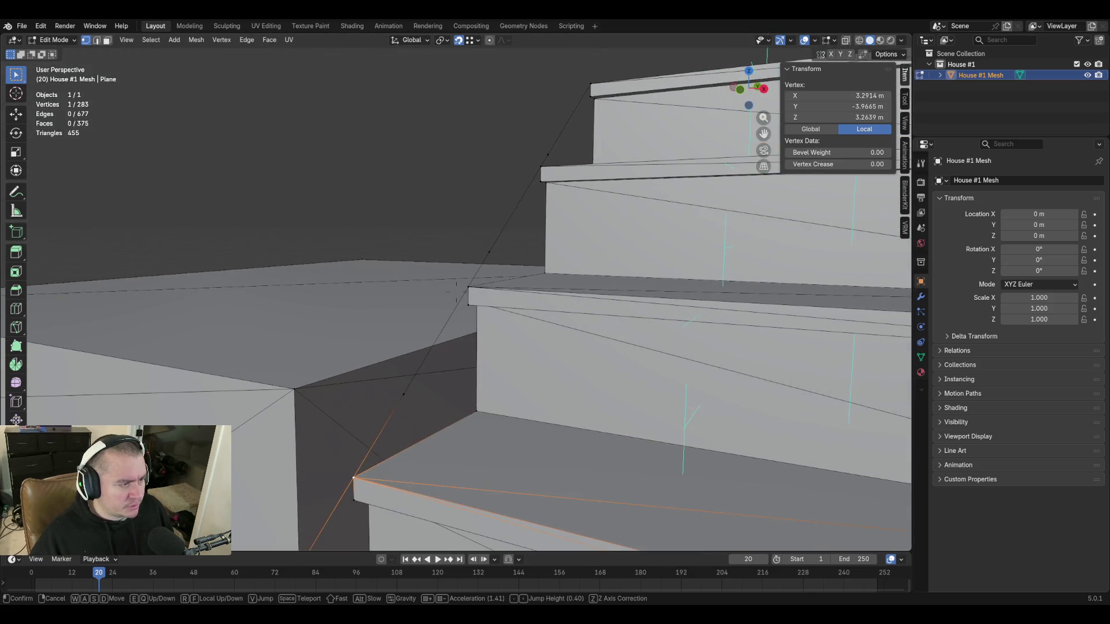
click(494, 337)
click(407, 400)
key(g)
click(470, 287)
click(488, 252)
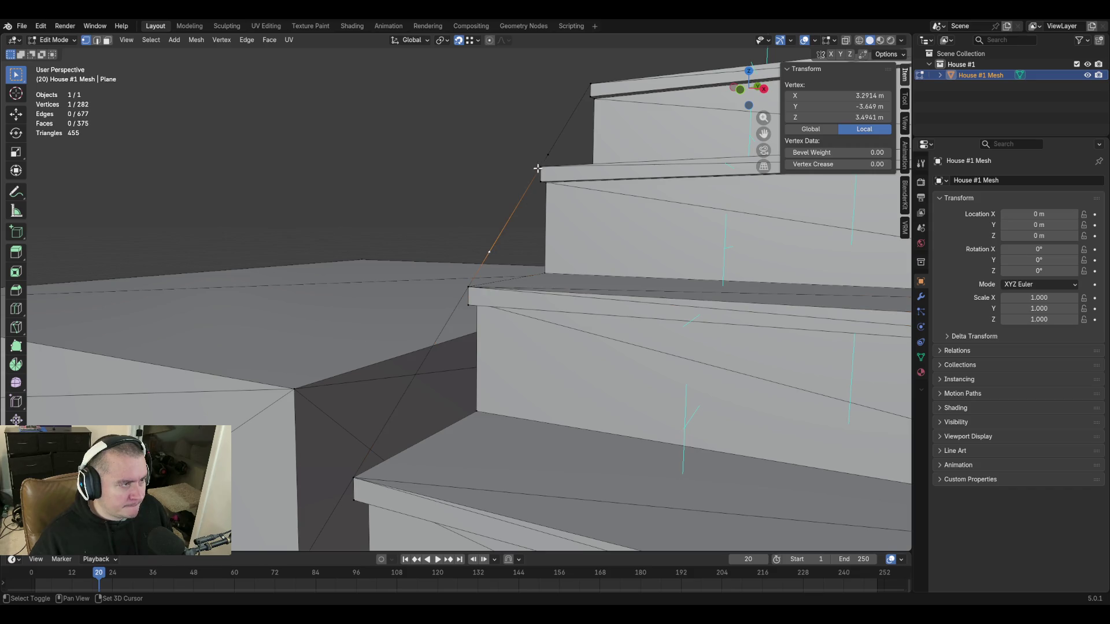
key(g)
click(540, 166)
click(547, 155)
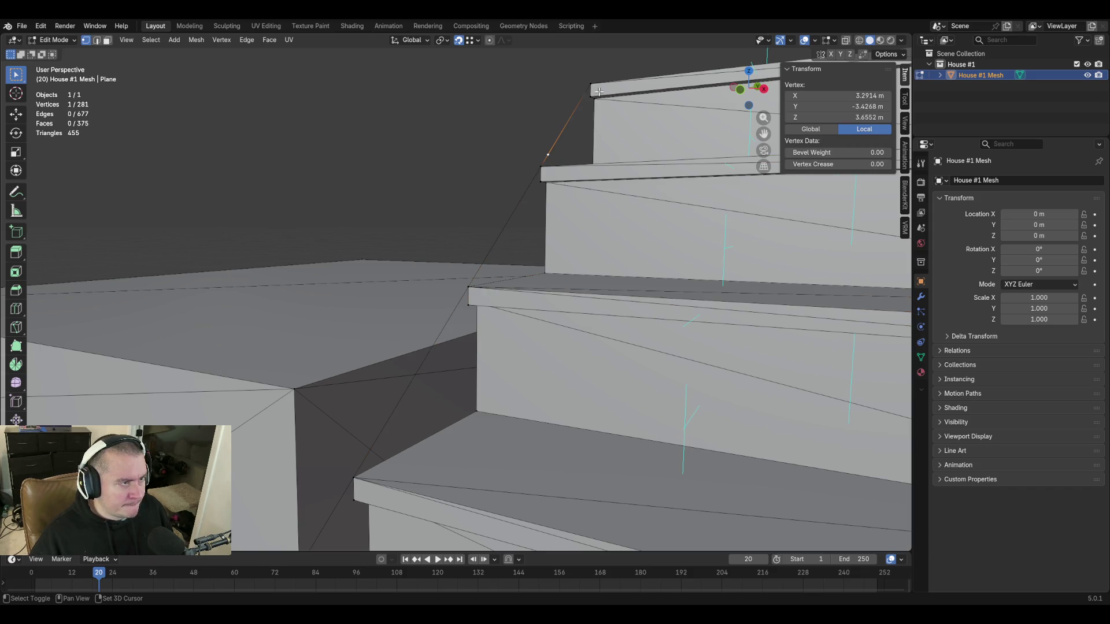
key(g)
click(589, 83)
Fly across the stairs to check the merges, then save blockout.blend.
key(shift+grave)
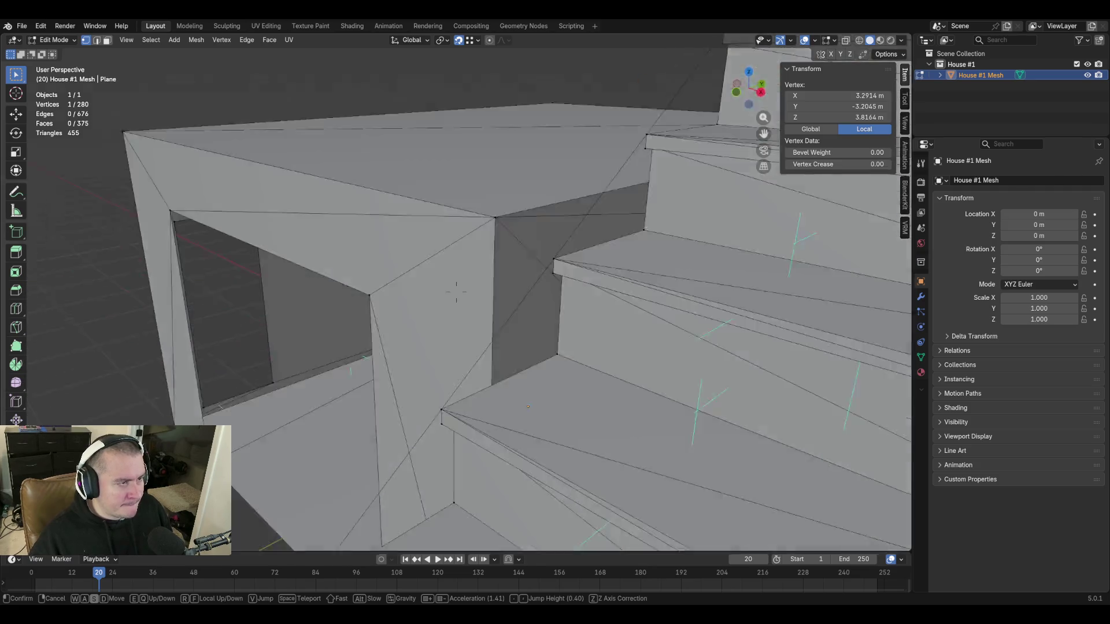
key(w)
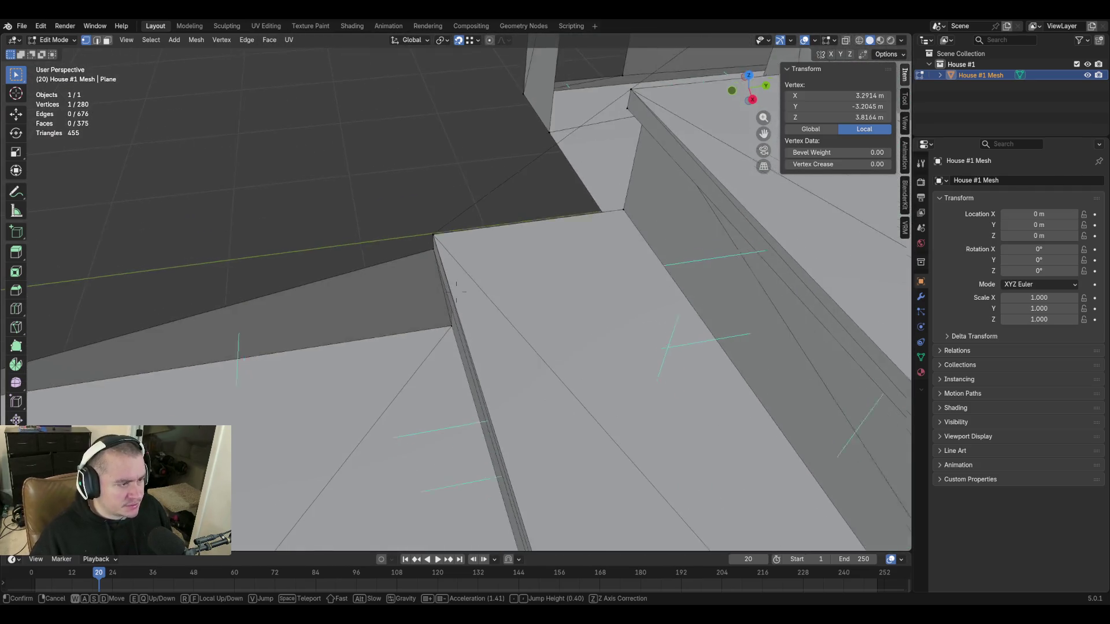
key(s)
click(692, 216)
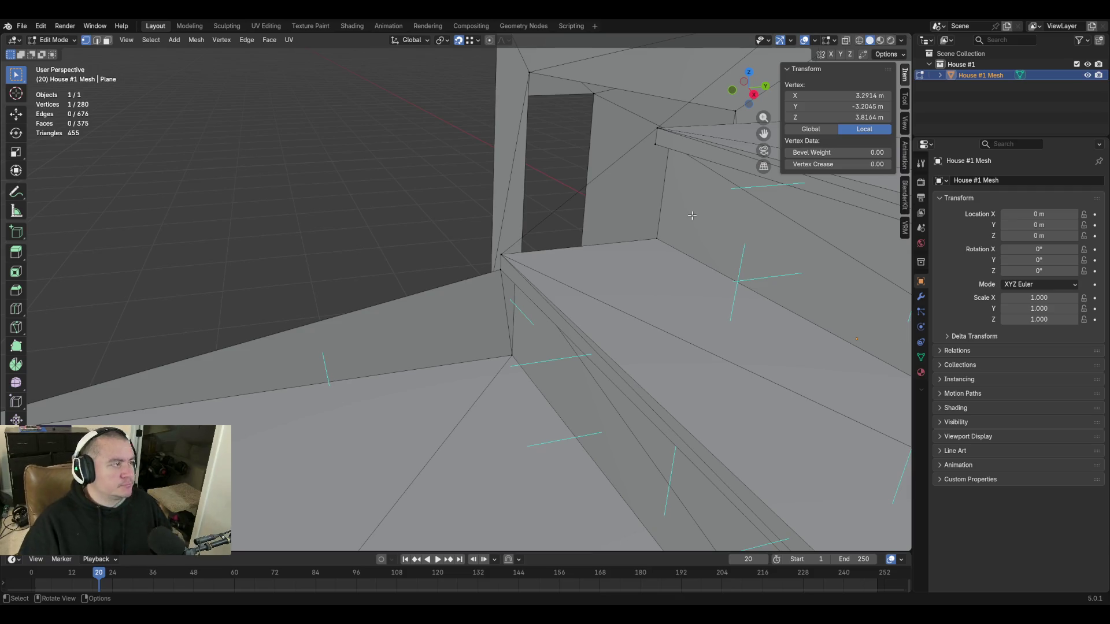
key(ctrl+s)
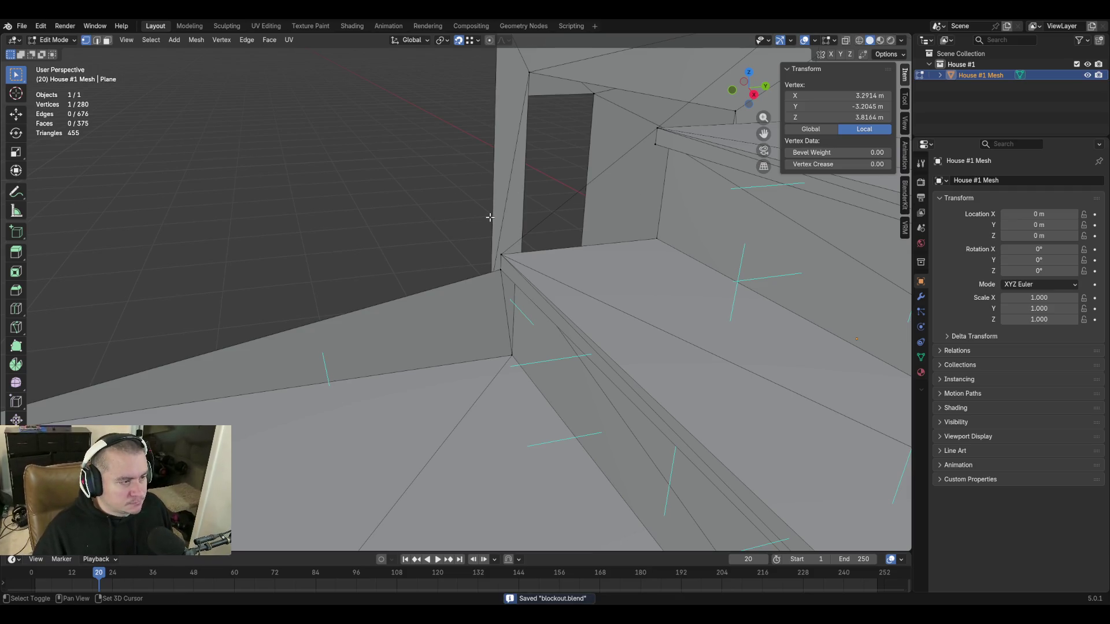
At the wall gap, switch to edge mode and fill a face between two gap edges.
key(shift+grave)
click(670, 267)
key(2)
click(665, 286)
shift+click(622, 300)
key(f)
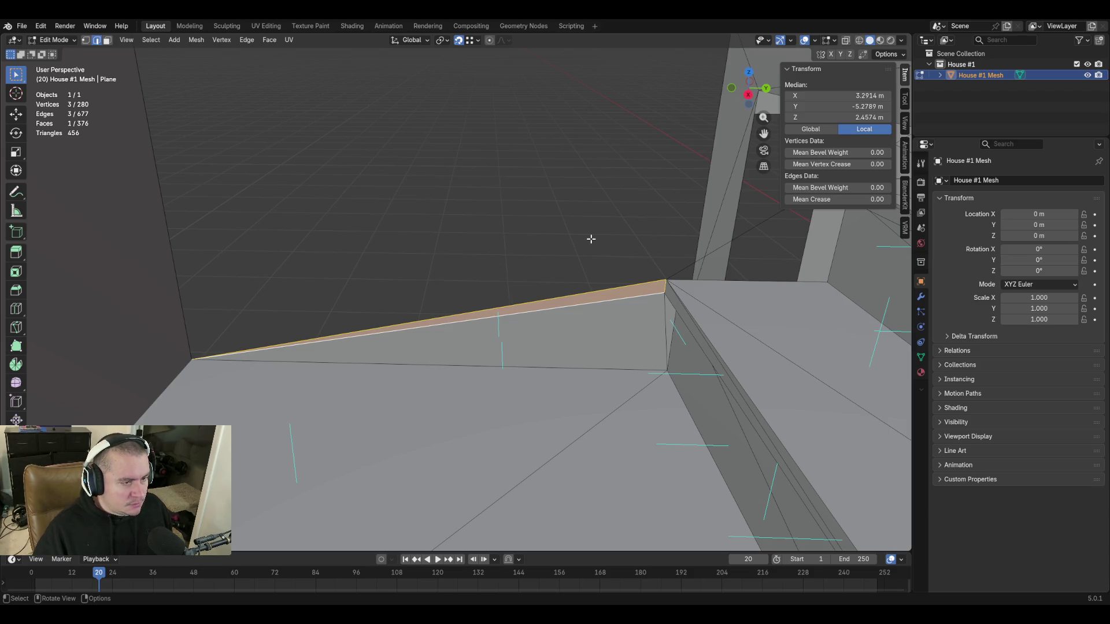
Fill a triangle from the corner's diagonal edge and the short vertical edge.
click(730, 242)
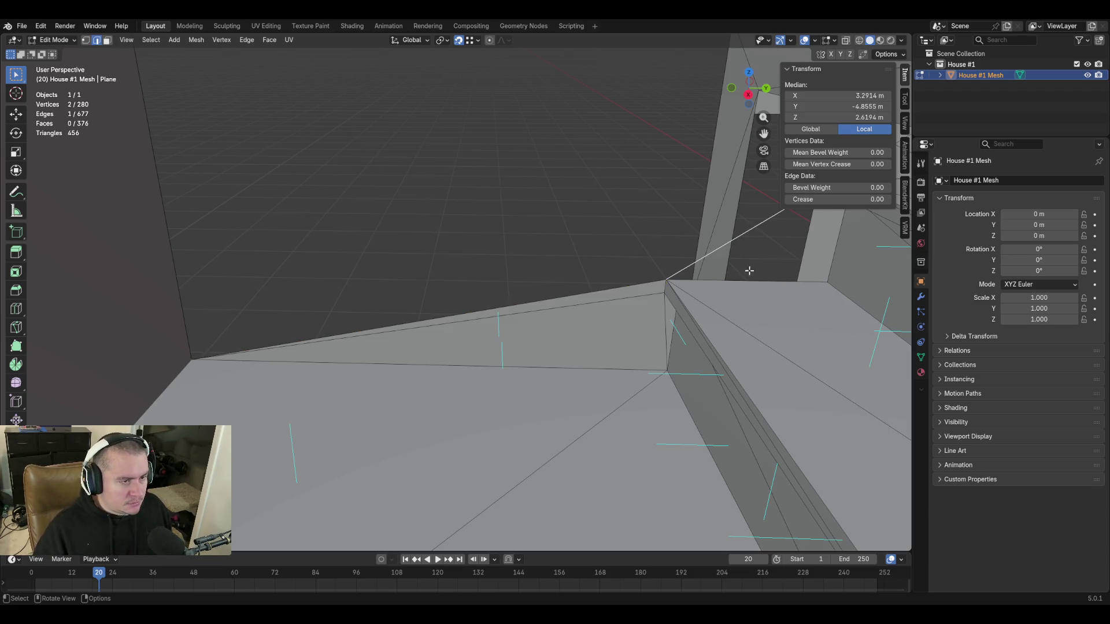
shift+click(746, 277)
middle_drag(746, 275, 835, 250)
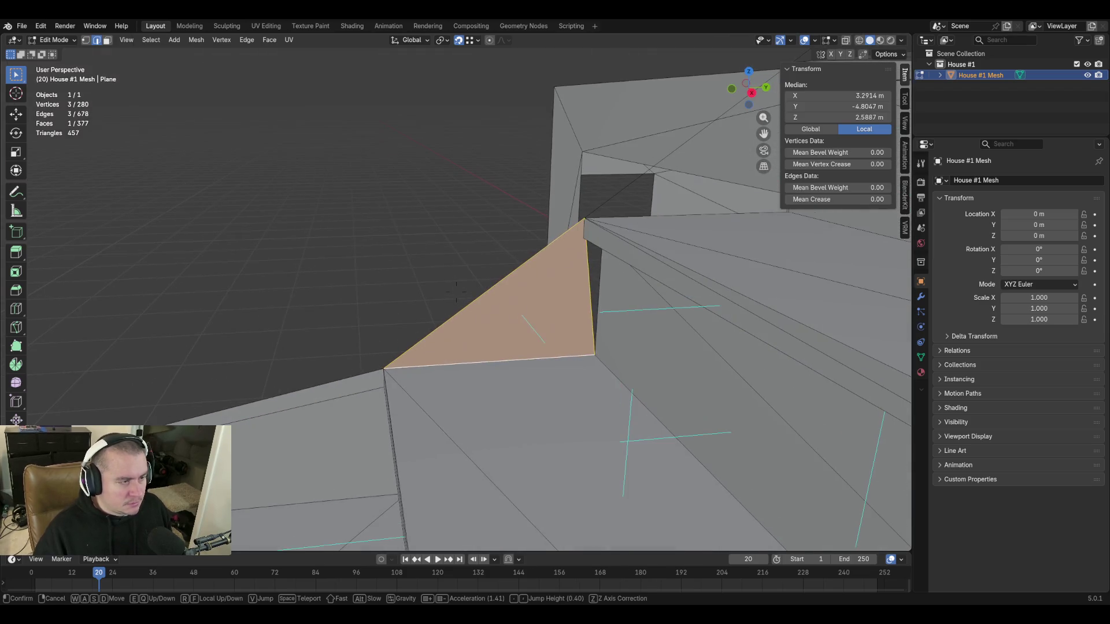
click(574, 232)
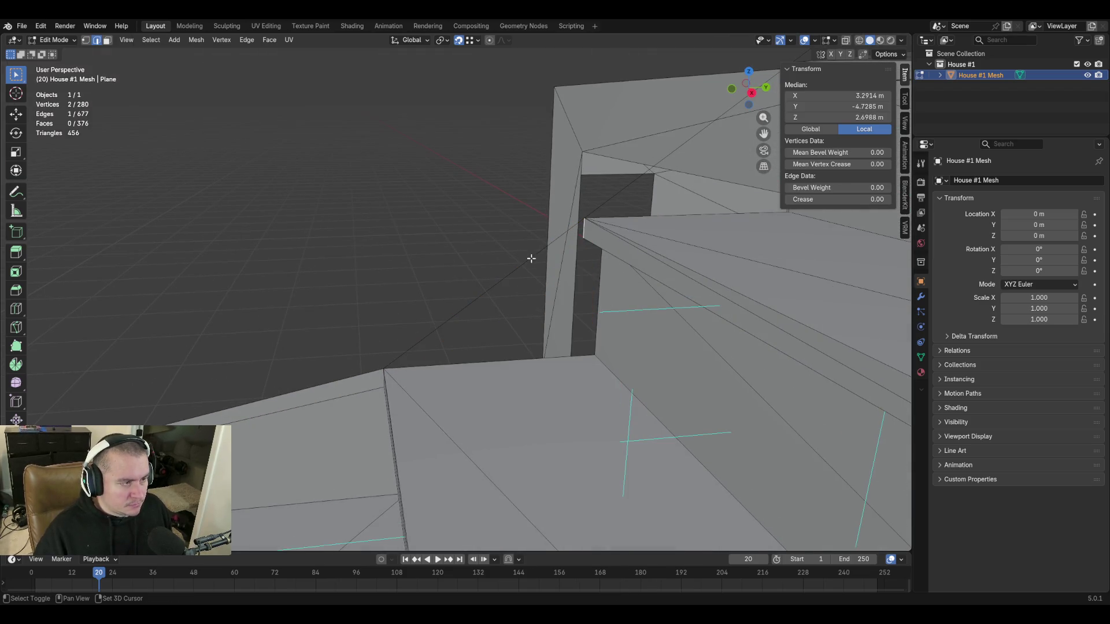
key(f)
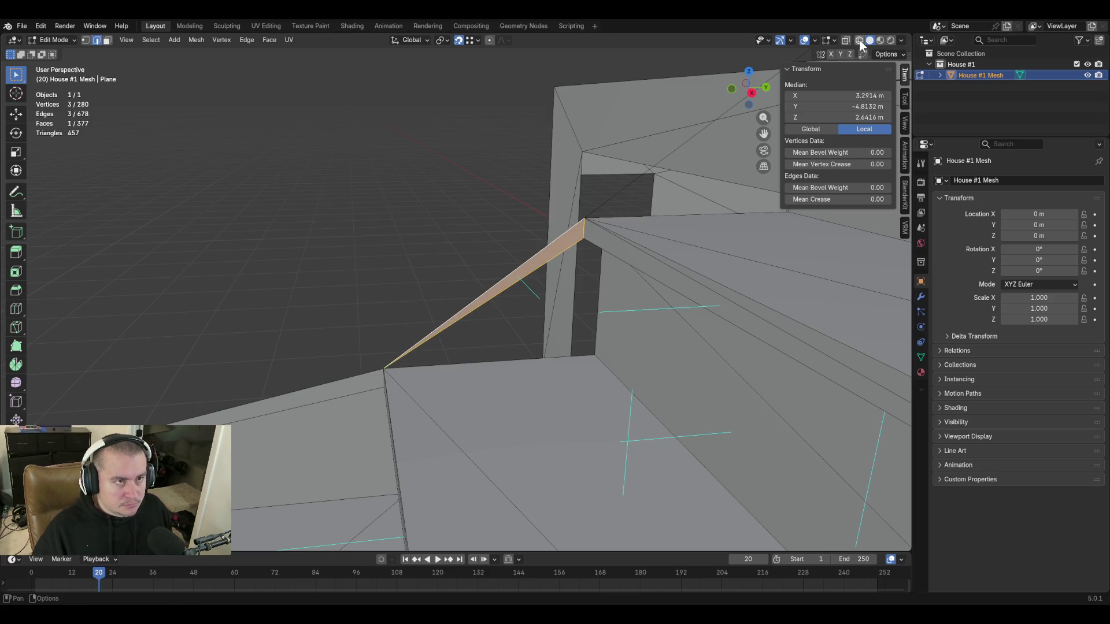
Turn on X-ray, then fill a face between the vertical gap edge and its neighbour.
click(847, 41)
key(shift+grave)
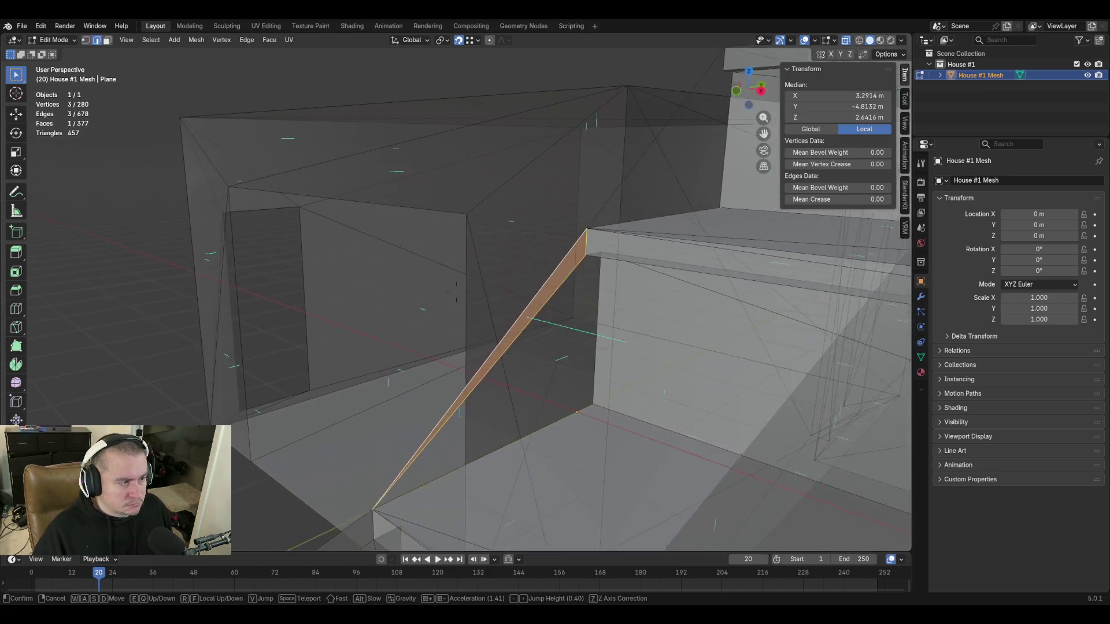
key(d)
click(503, 244)
click(513, 241)
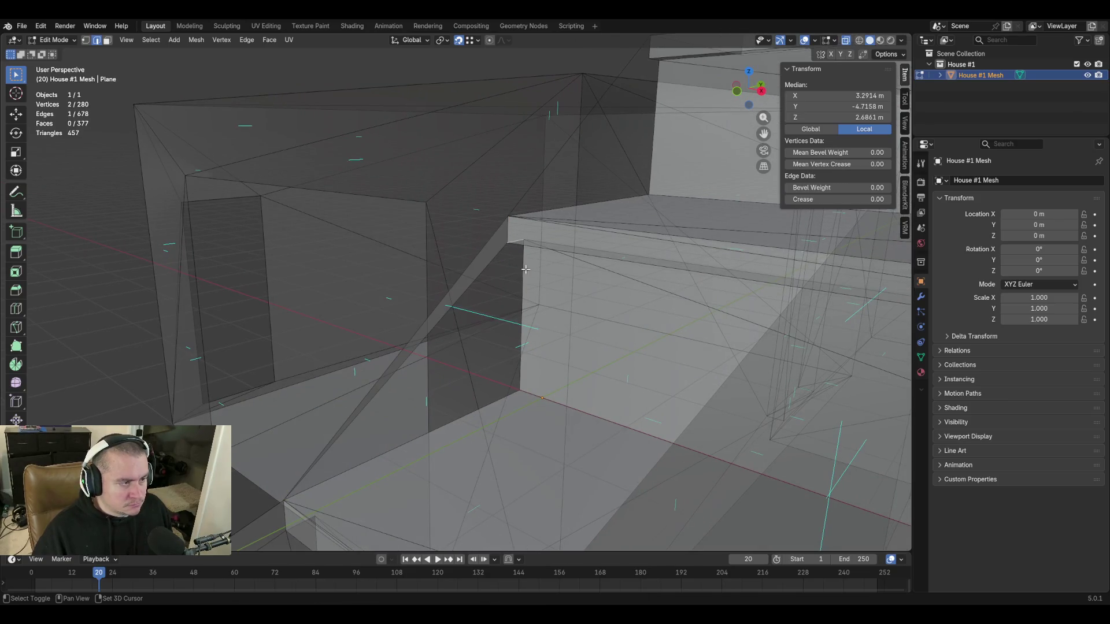
shift+click(508, 254)
key(f)
key(alt+a)
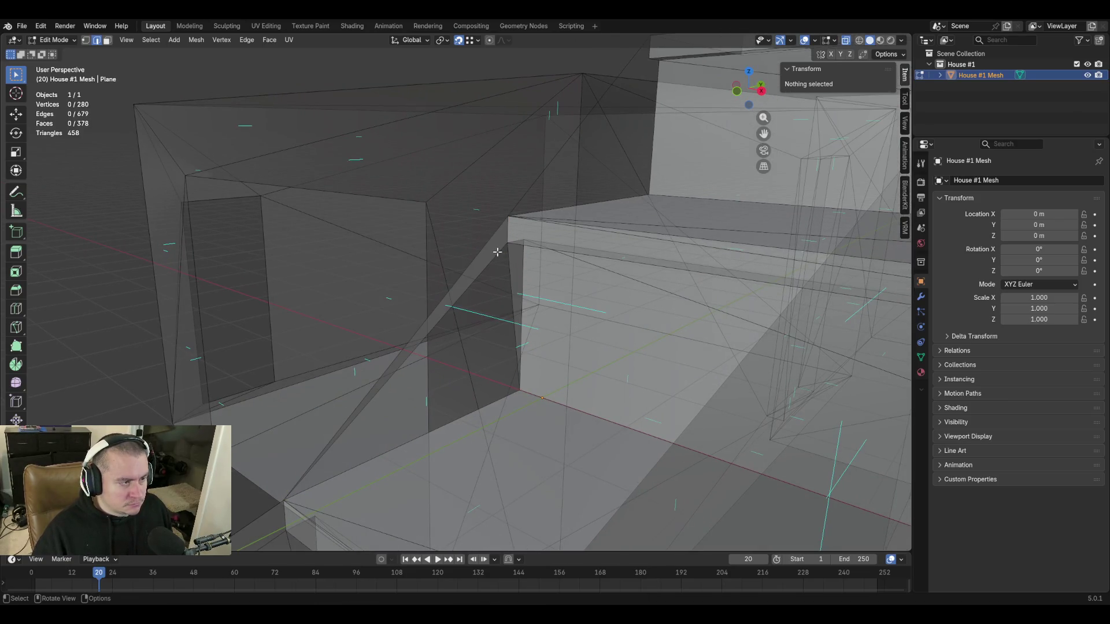
Fill the triangular hole, the long diagonal gap, and two thin holes along the wall.
alt+click(497, 252)
key(f)
click(567, 141)
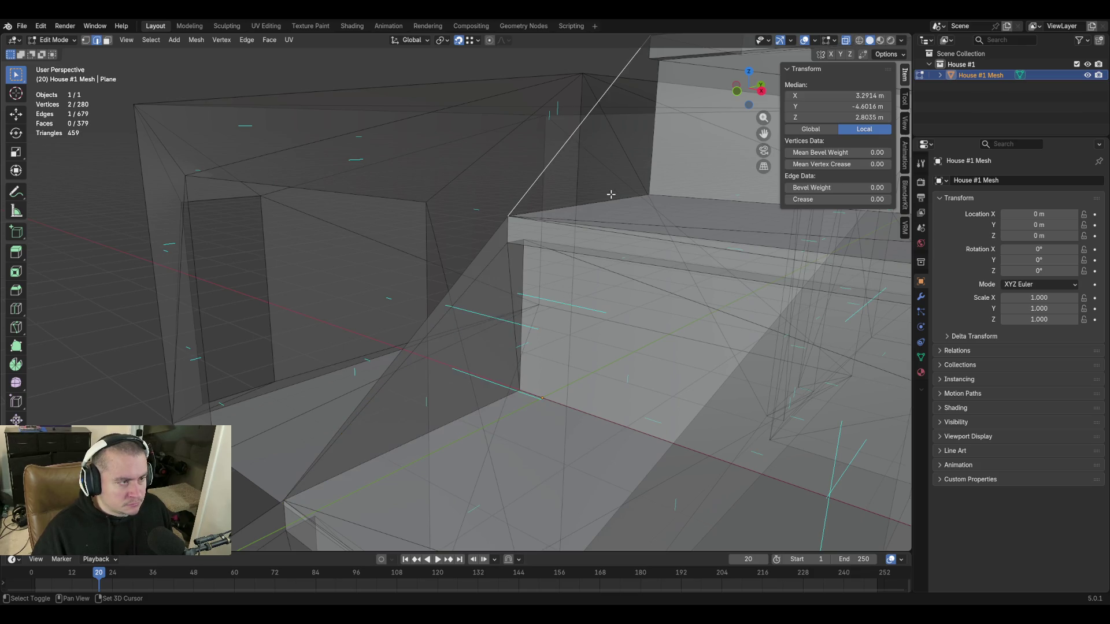
key(f)
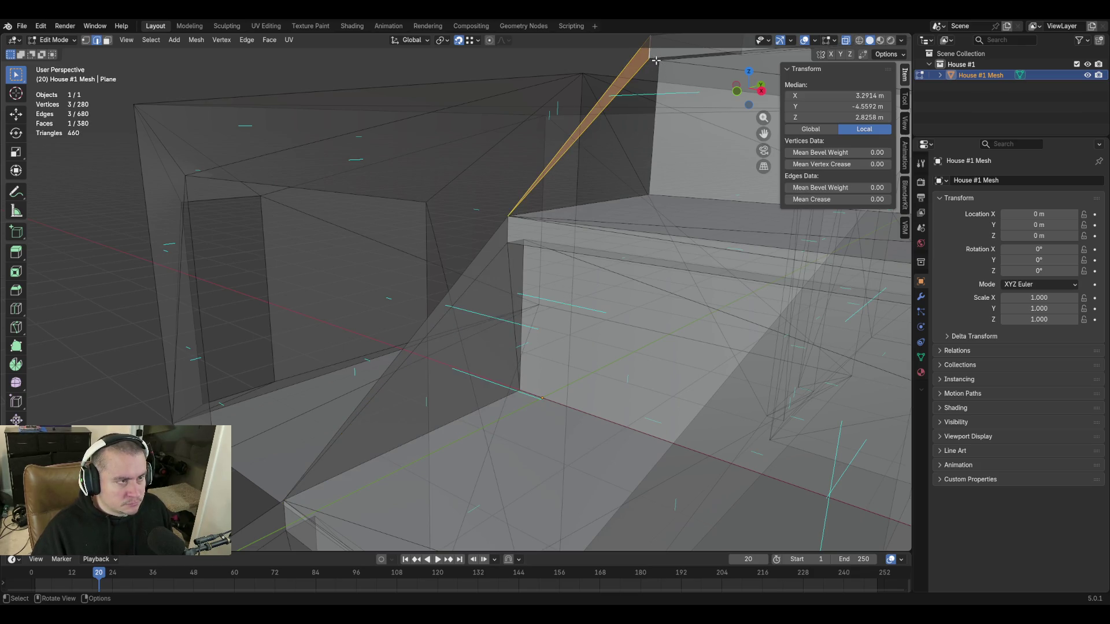
alt+click(655, 61)
key(f)
alt+click(649, 67)
key(f)
Inside the room, fill thin triangles off the diagonal edge and between the top and vertical edges.
key(shift+grave)
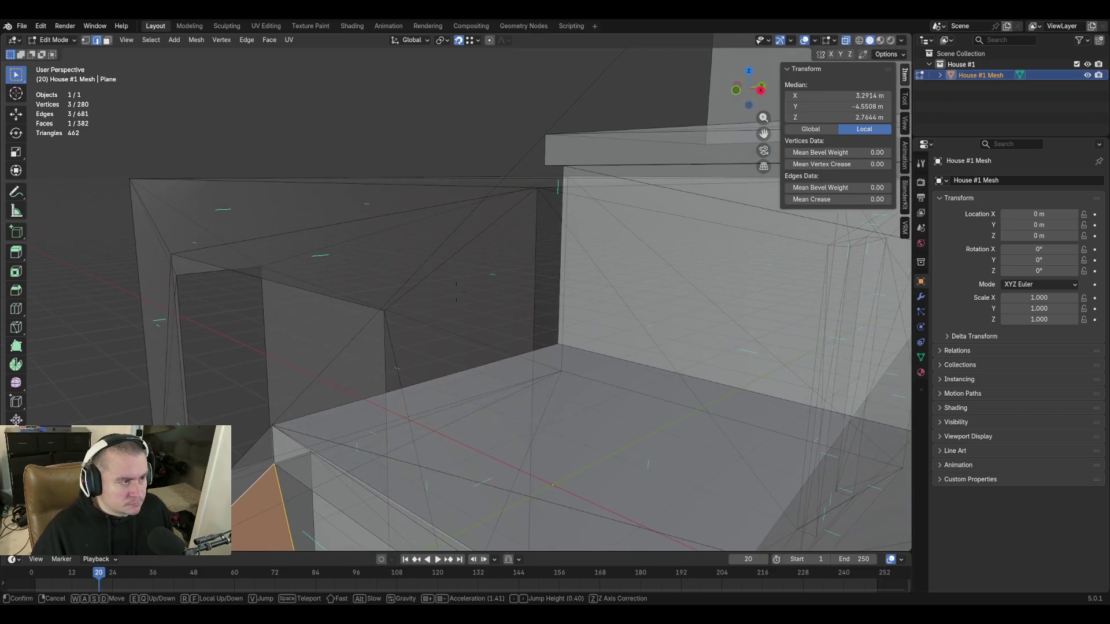
click(558, 222)
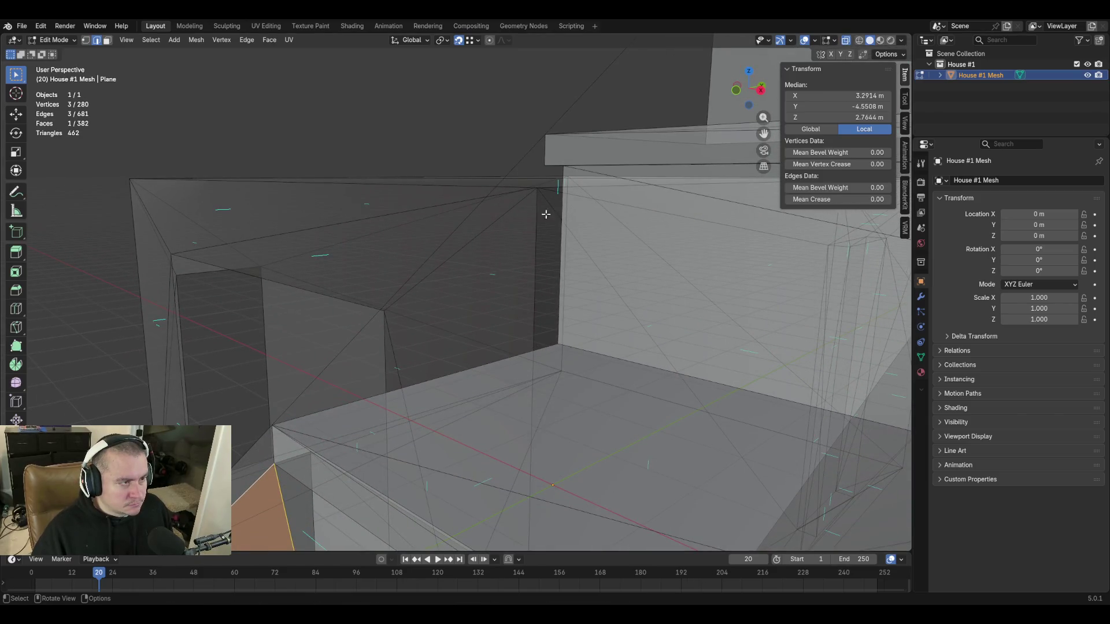
click(534, 151)
shift+click(545, 165)
key(f)
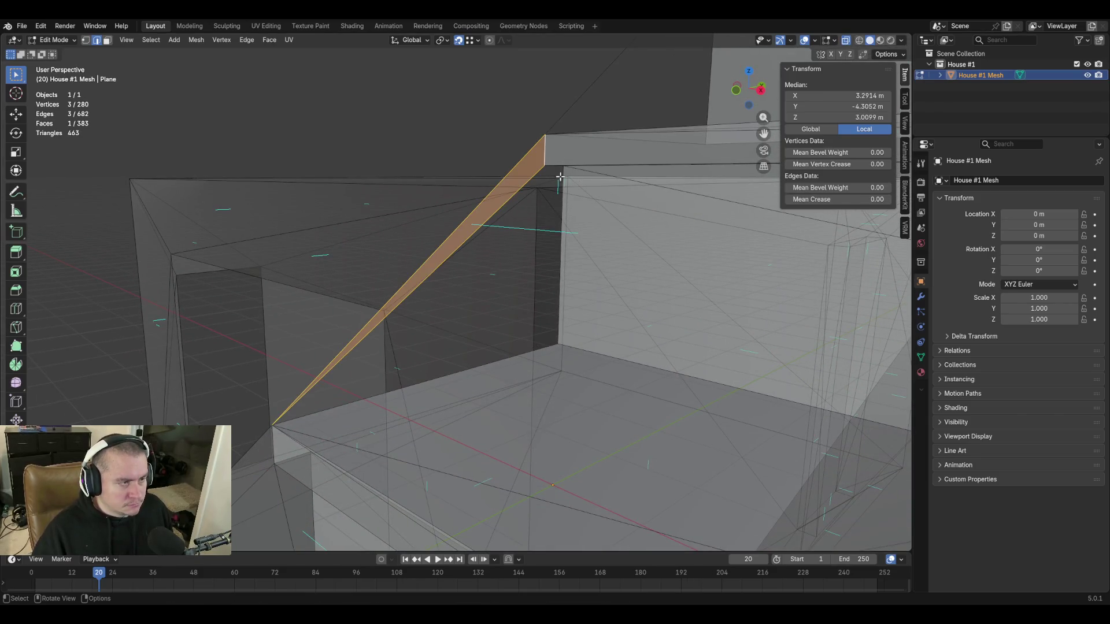
click(559, 168)
shift+click(560, 266)
key(f)
Fill one more gap triangle, then fly to the house corner and select its diagonal edge.
middle_drag(560, 267, 649, 276)
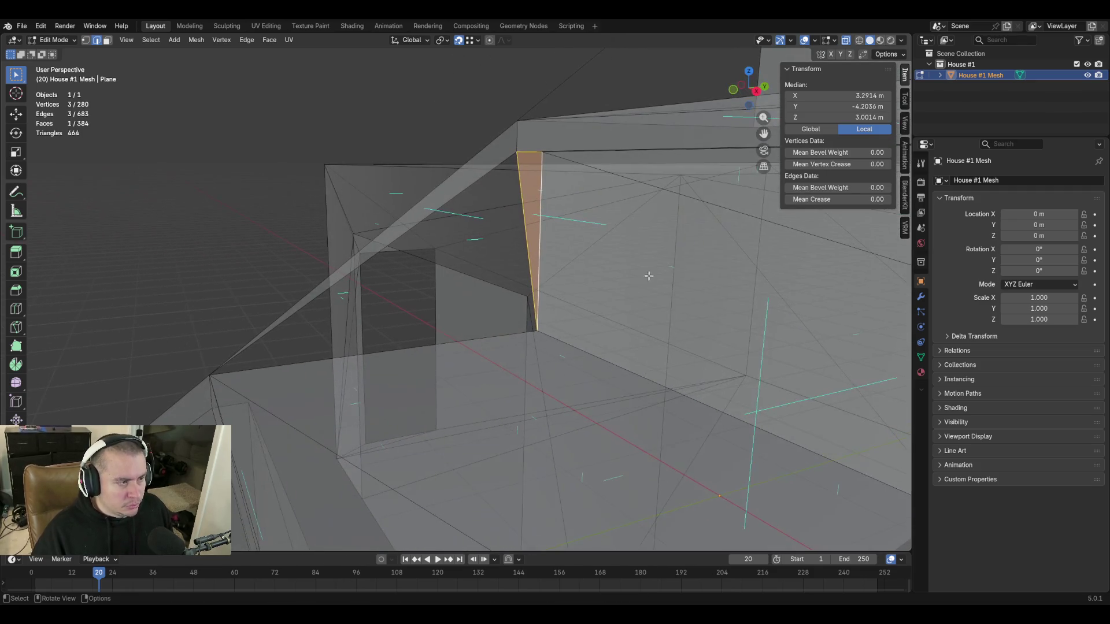
click(486, 174)
shift+click(519, 179)
key(f)
key(shift+grave)
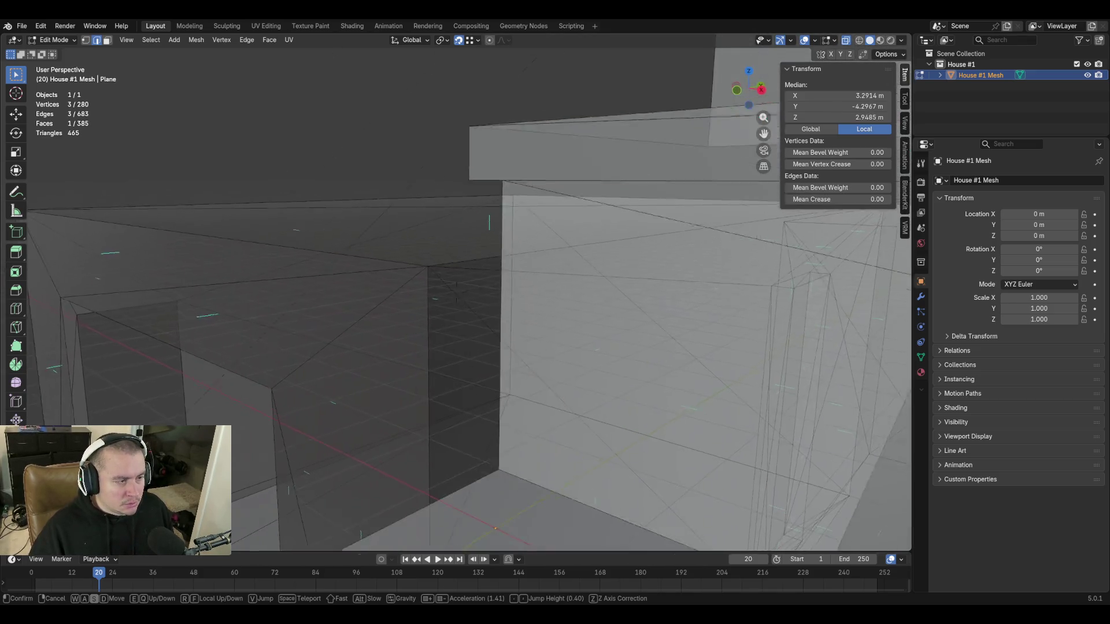
click(517, 210)
click(507, 223)
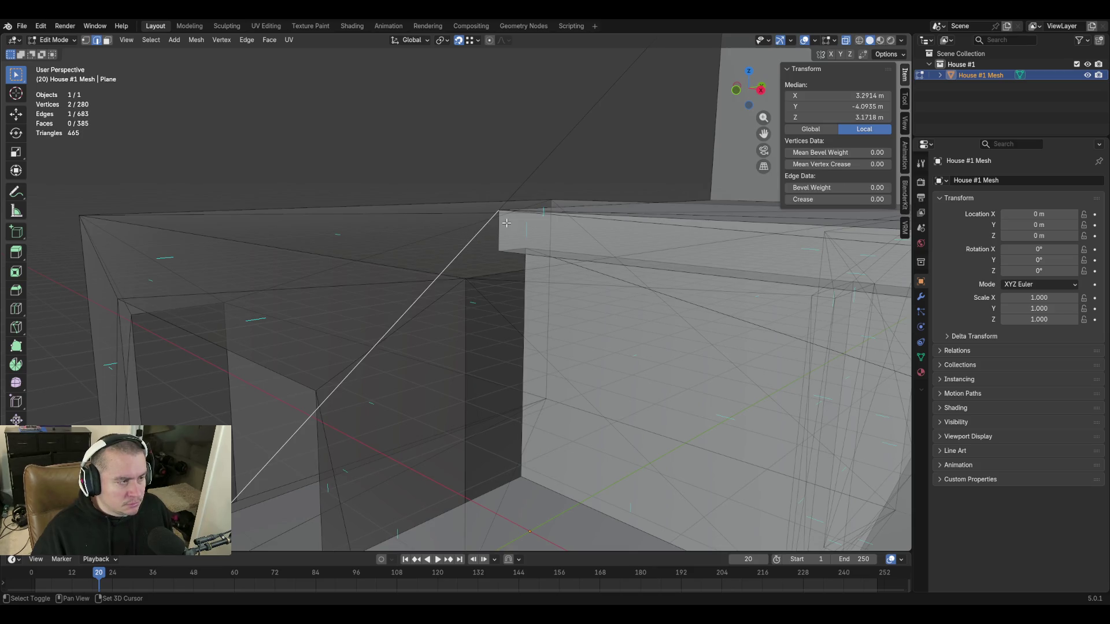
Fill three gaps with faces: along the diagonal stair edge, the vertical gap, and a bordering gap.
shift+click(500, 248)
key(f)
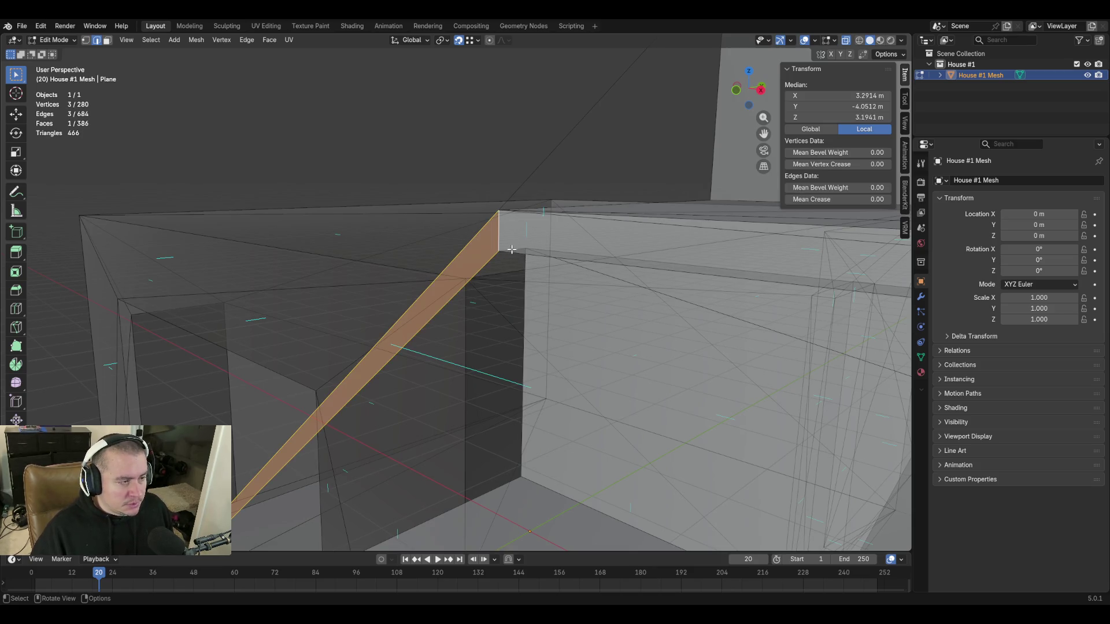
click(511, 249)
key(f)
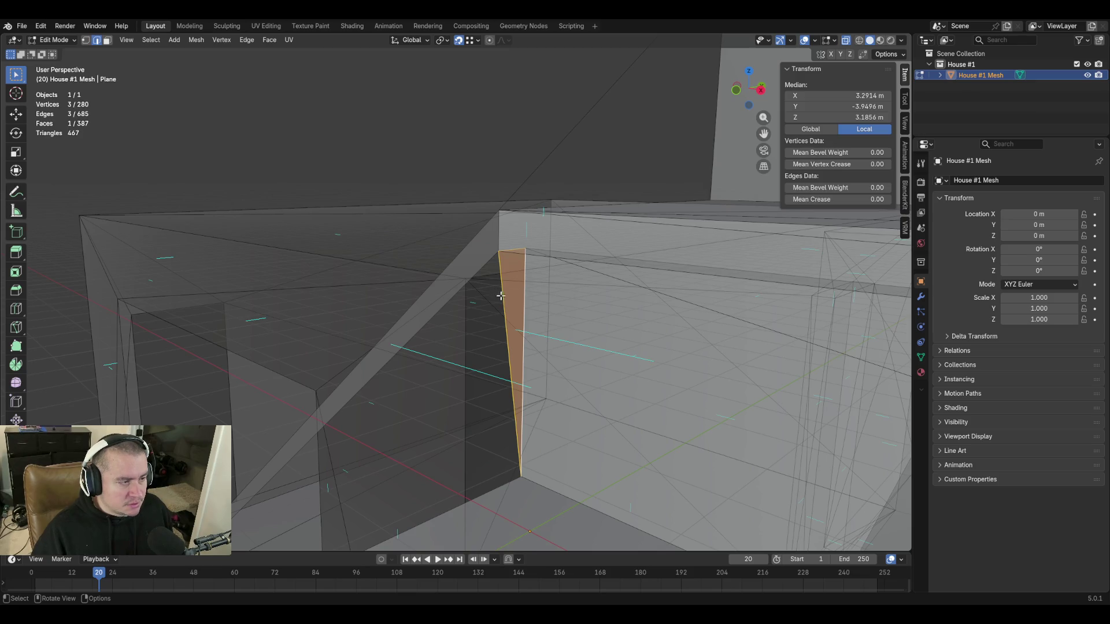
click(501, 296)
shift+click(452, 293)
key(f)
From a new angle, fill two thin triangles along the diagonal stair edge and one larger gap.
key(shift+grave)
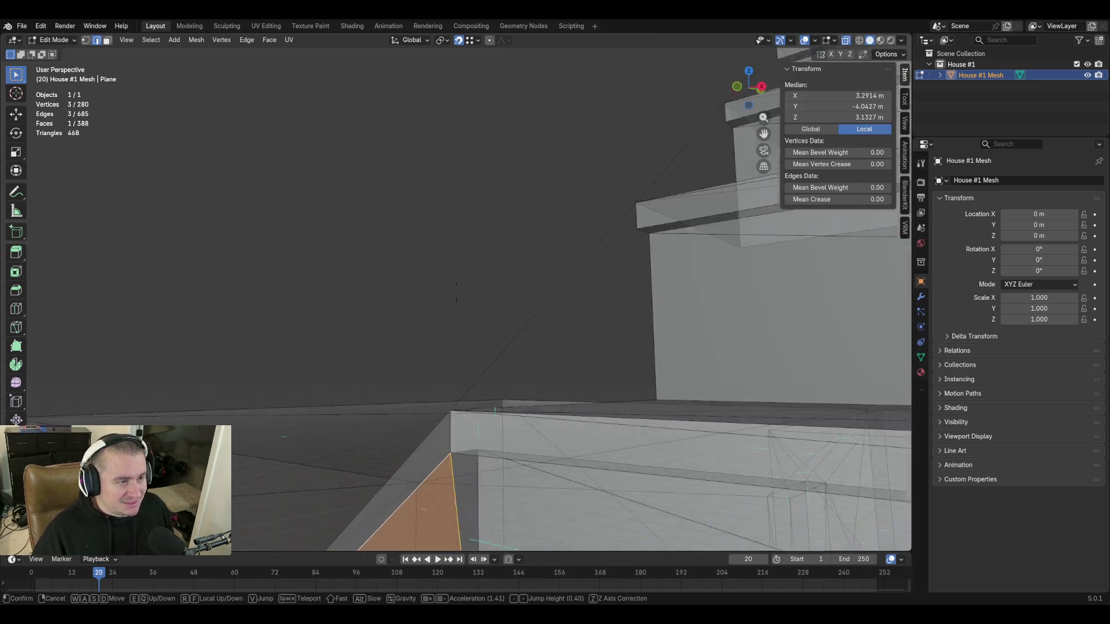
click(537, 319)
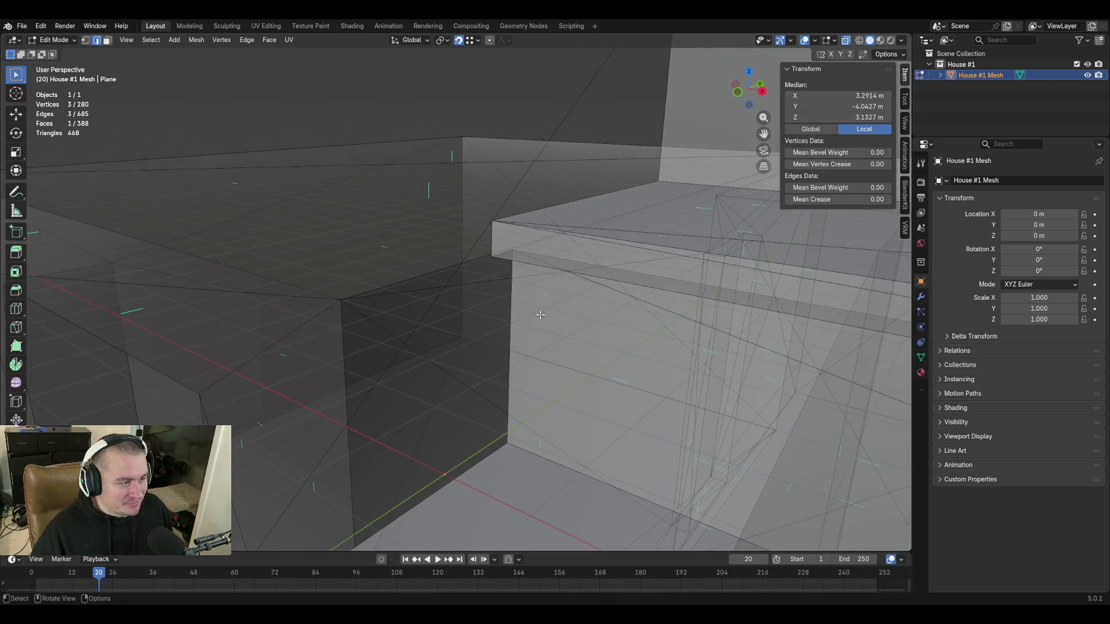
click(478, 249)
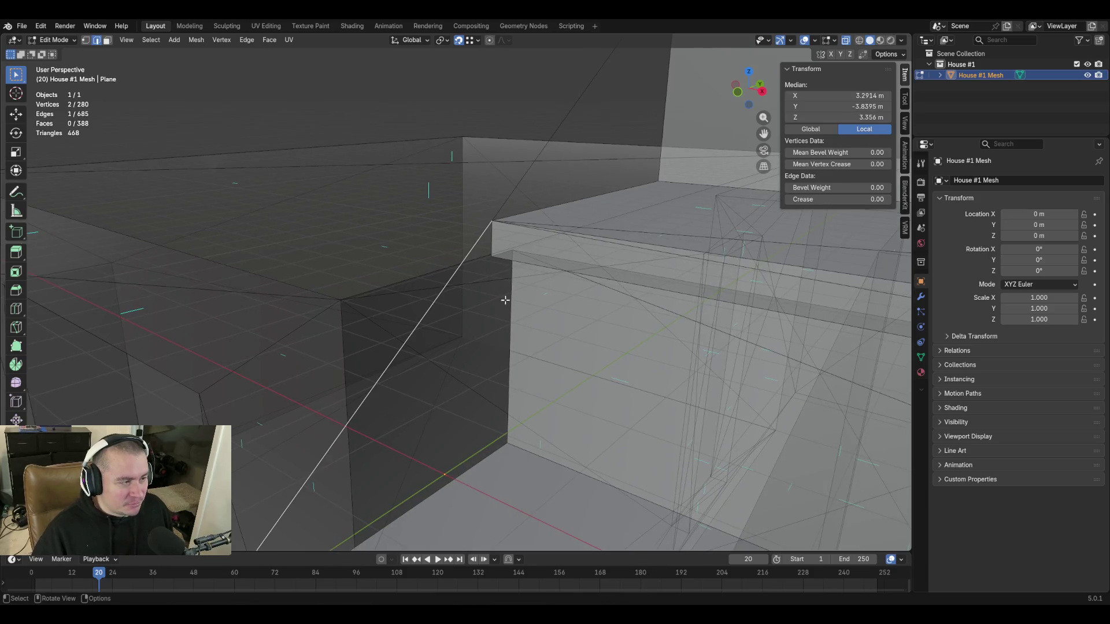
shift+click(495, 242)
key(f)
click(504, 254)
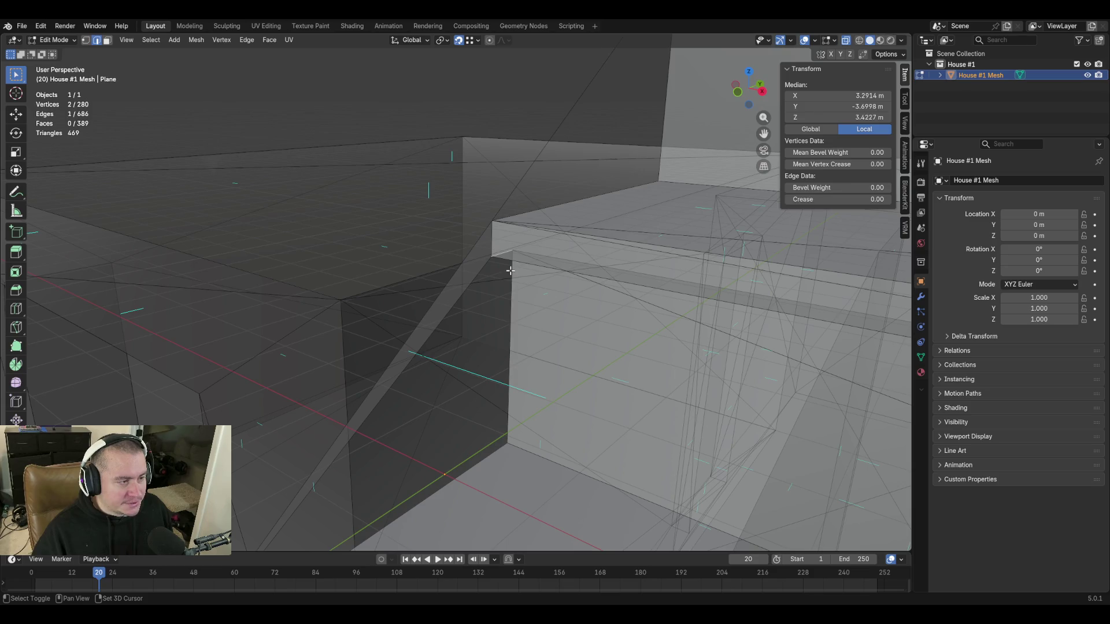
shift+click(501, 271)
key(f)
shift+click(507, 444)
shift+click(271, 546)
key(f)
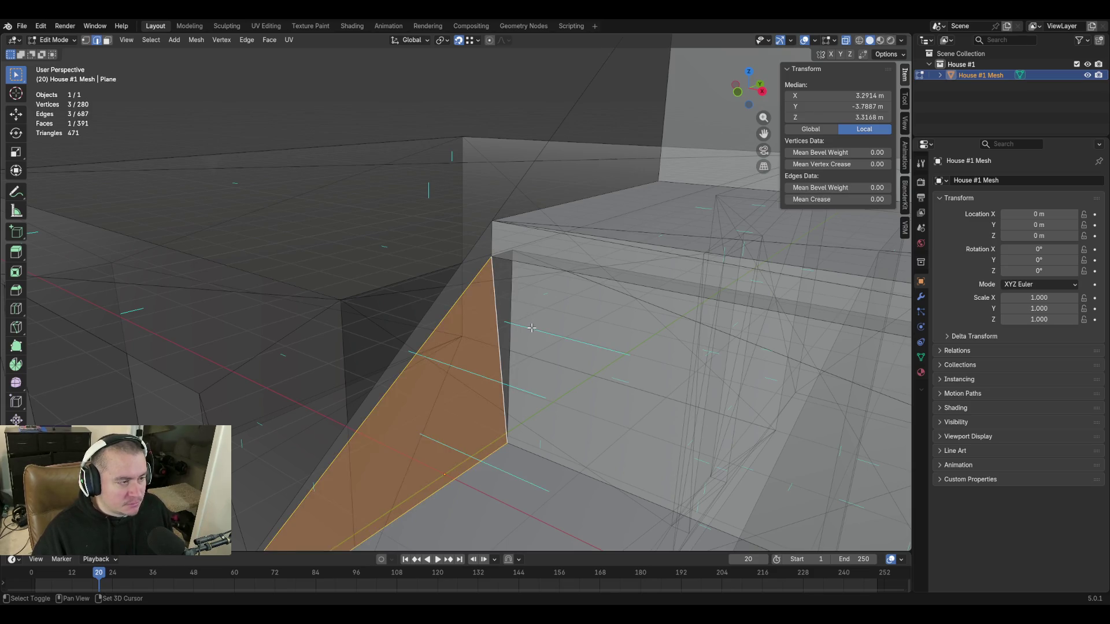
Closer to the walls, fill the thin triangle along the long diagonal edge, then two more gaps.
key(shift+grave)
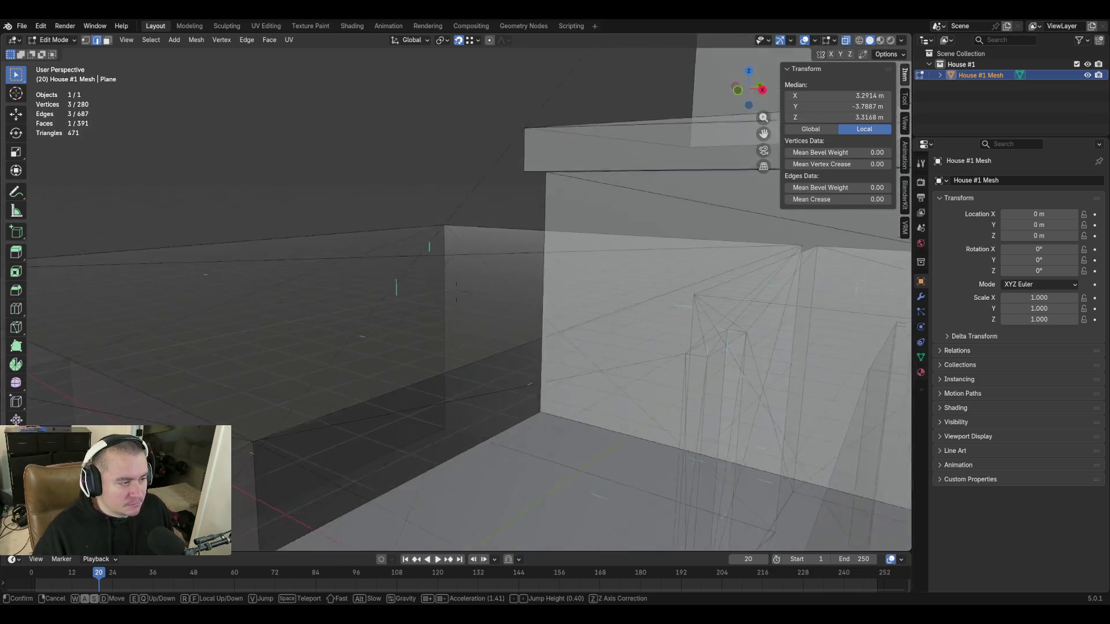
click(532, 328)
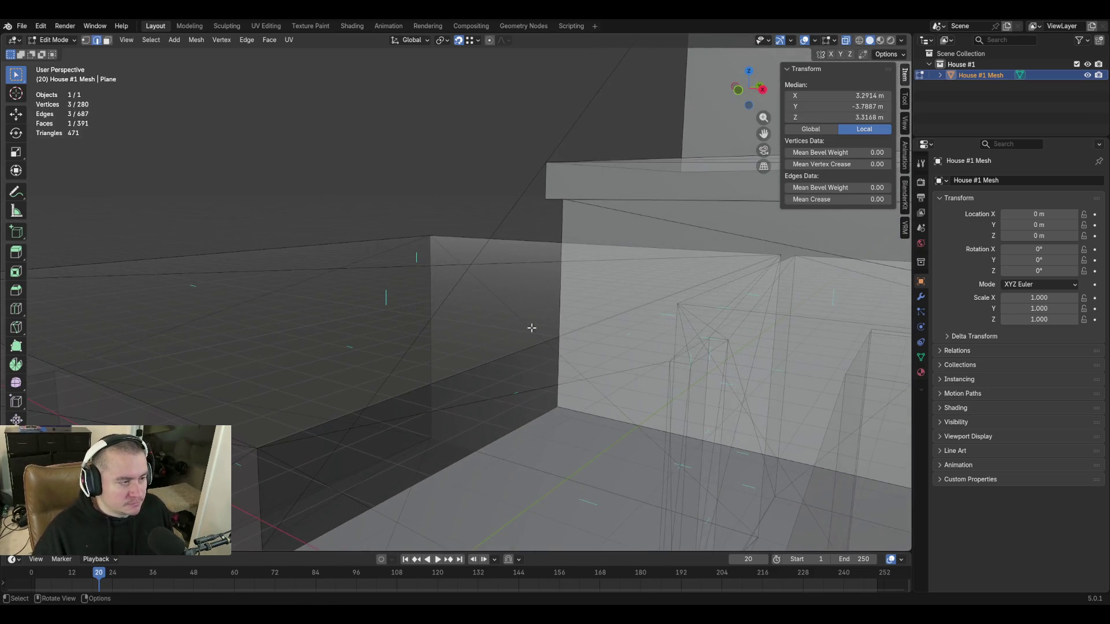
click(513, 208)
shift+click(546, 196)
key(f)
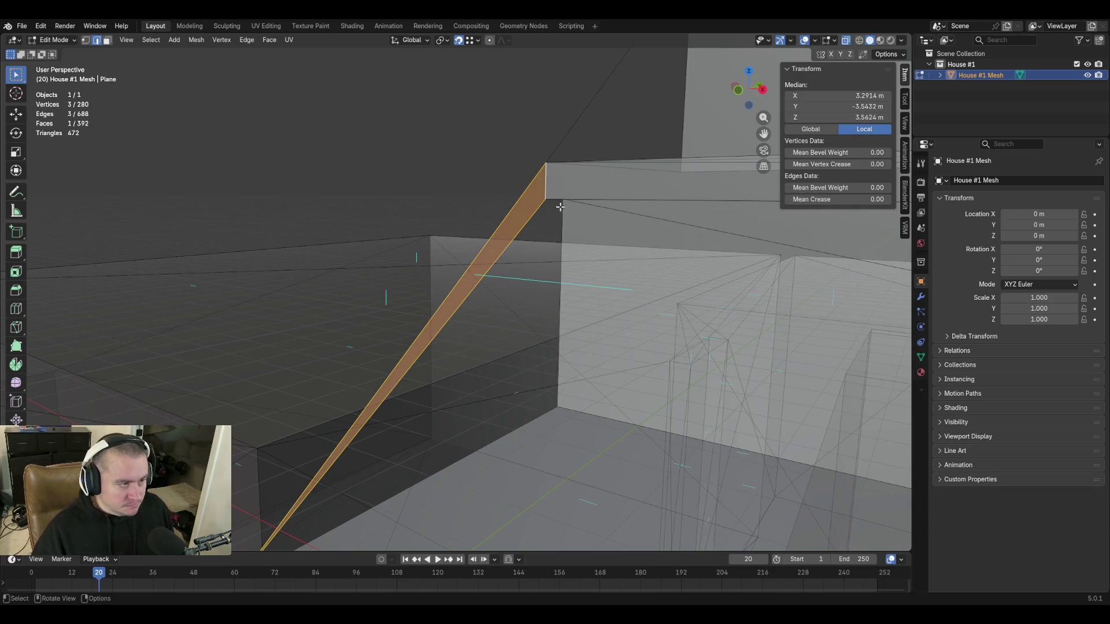
click(559, 200)
key(shift+grave)
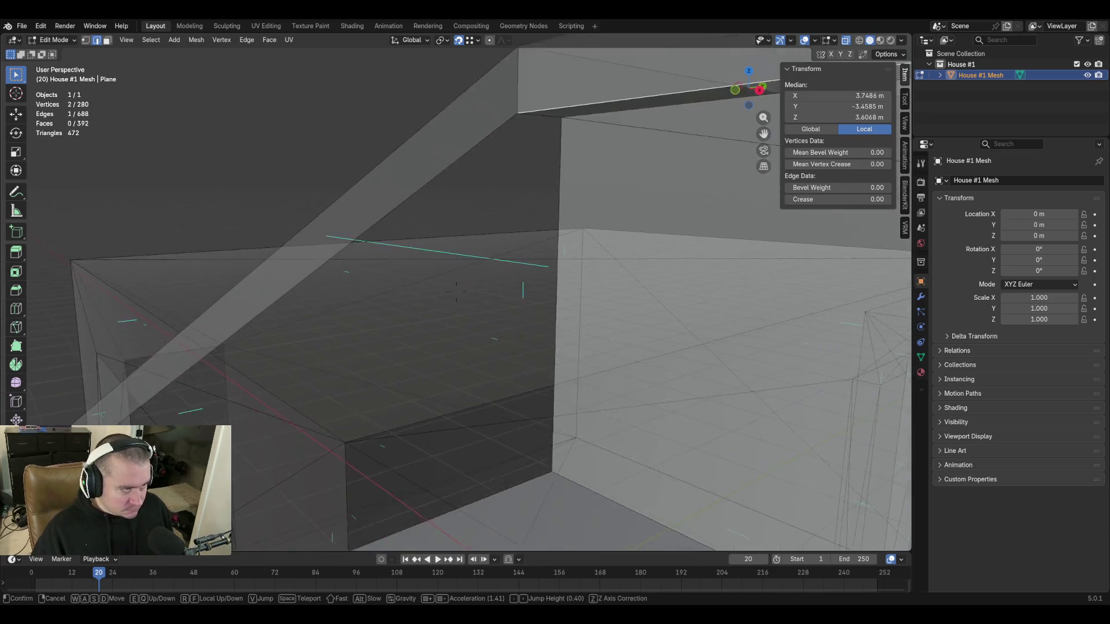
click(560, 211)
key(f)
click(512, 230)
key(f)
Near the stairs, fill the gap at the top corner vertex with a new face.
key(shift+grave)
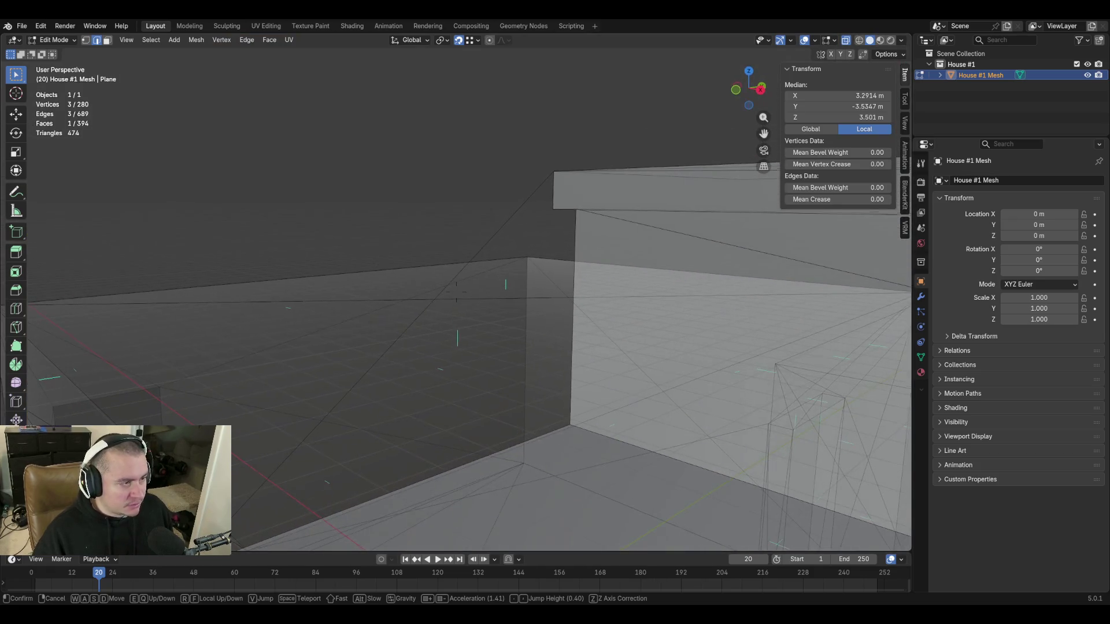
click(533, 178)
shift+click(553, 174)
key(f)
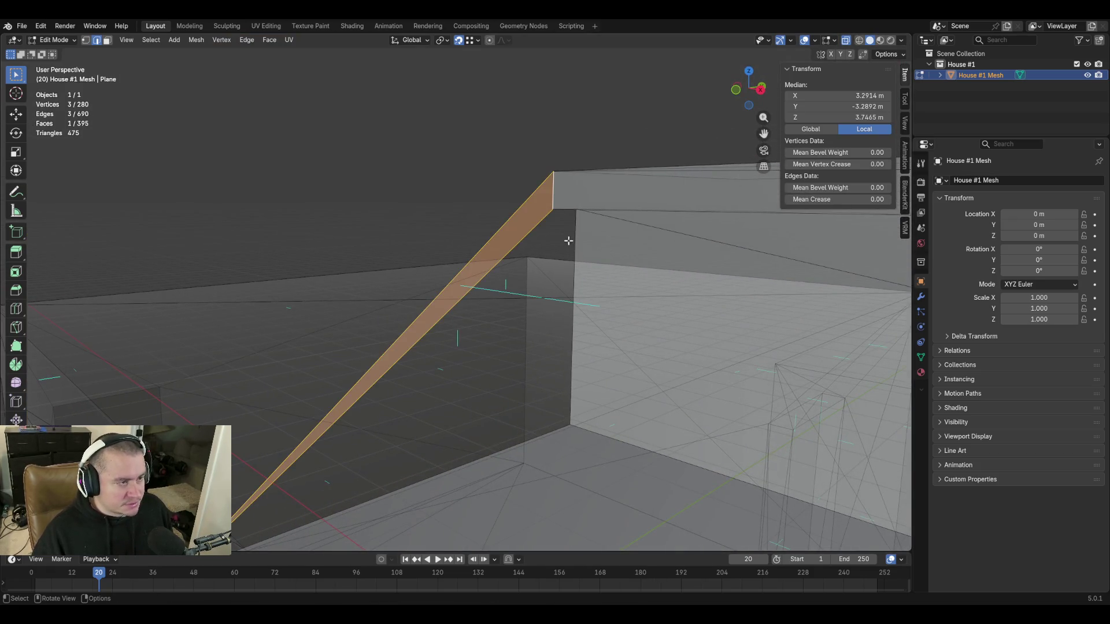
Fill the two gaps between neighbouring vertical wall edges, then look along the wall.
key(shift+grave)
click(568, 240)
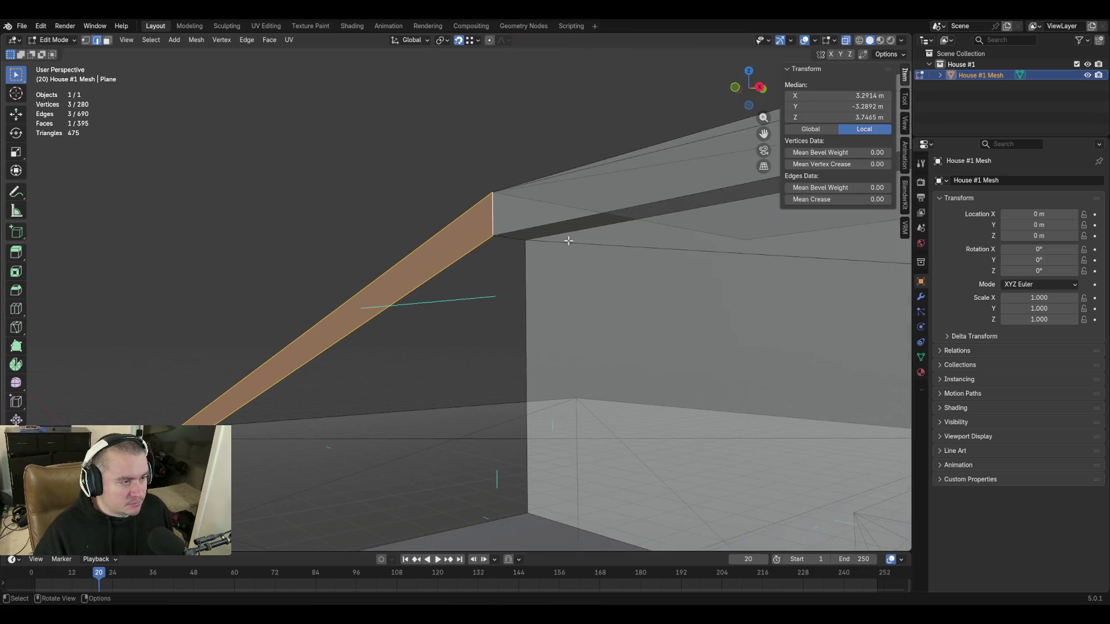
click(517, 240)
shift+click(521, 282)
key(f)
click(485, 260)
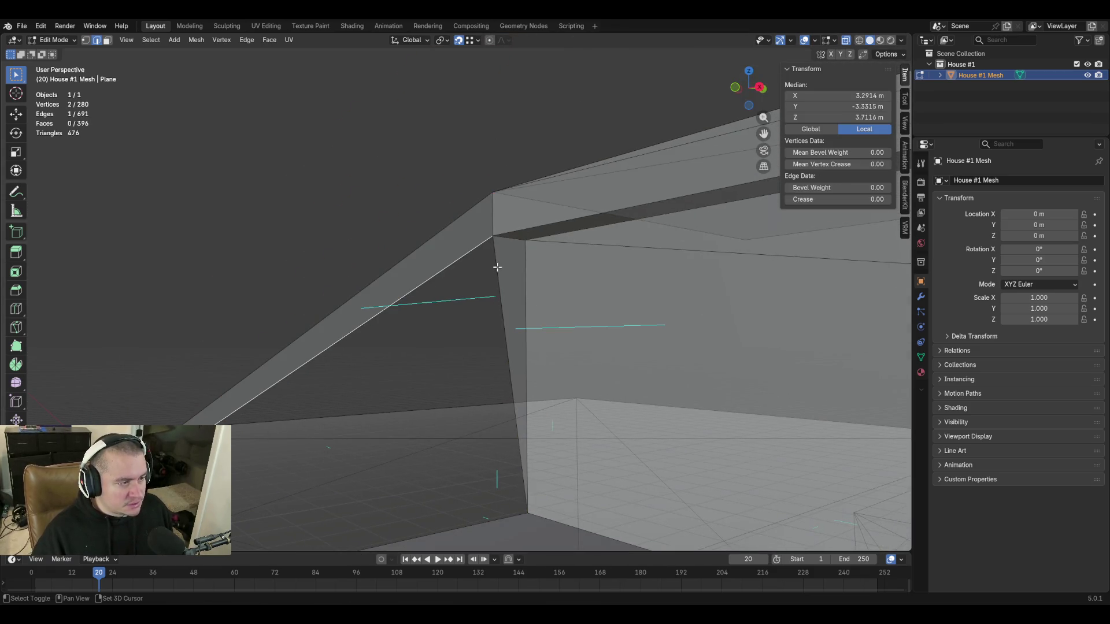
shift+click(498, 267)
key(f)
key(shift+grave)
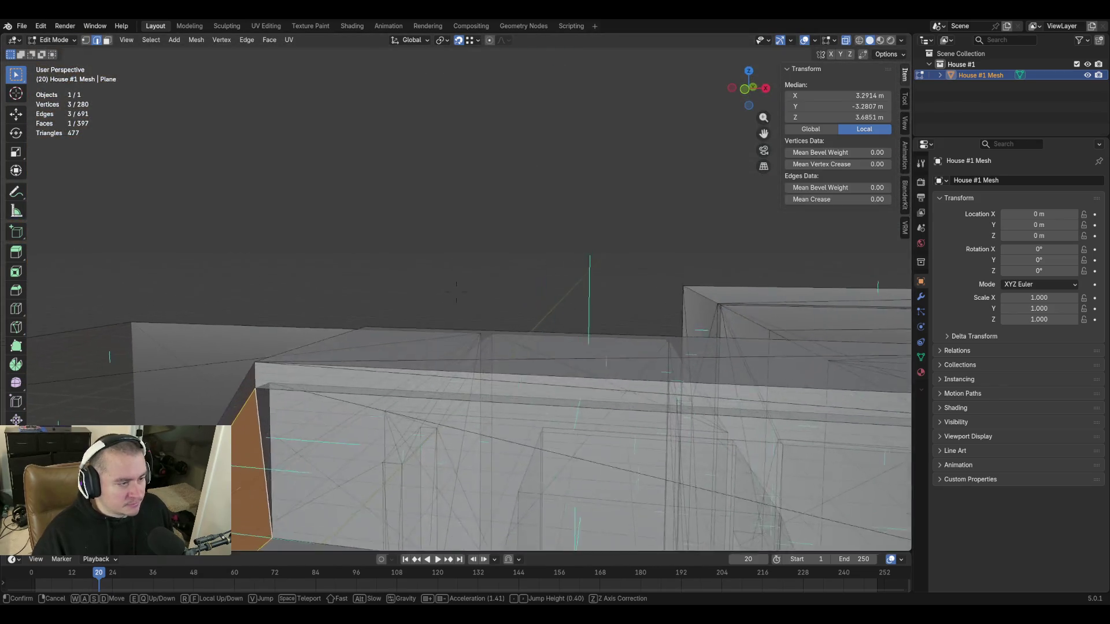
click(550, 332)
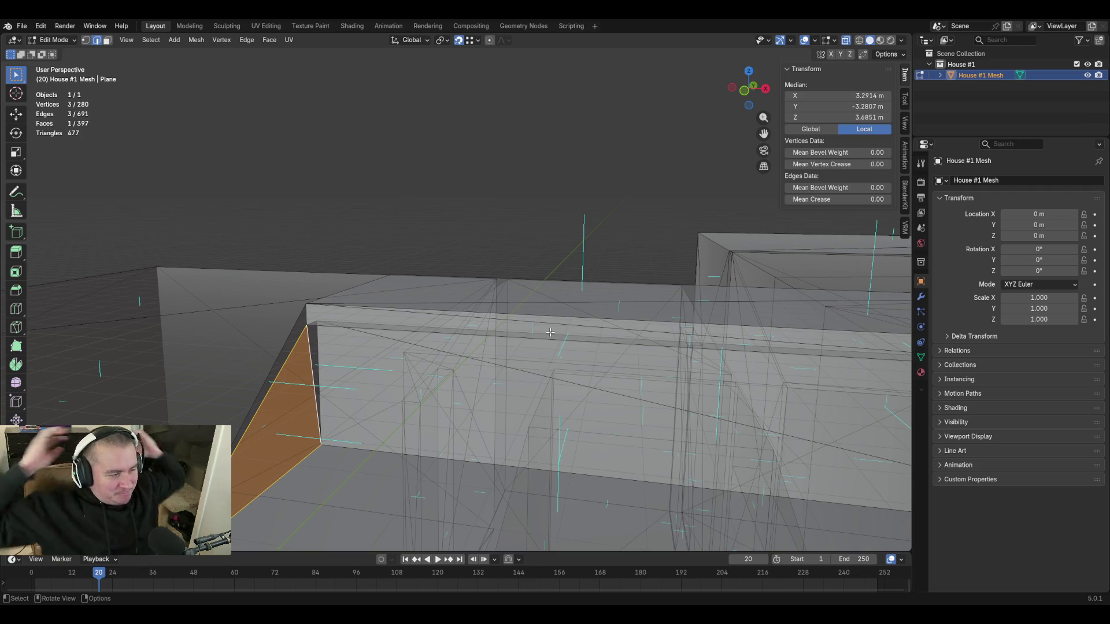
key(shift+grave)
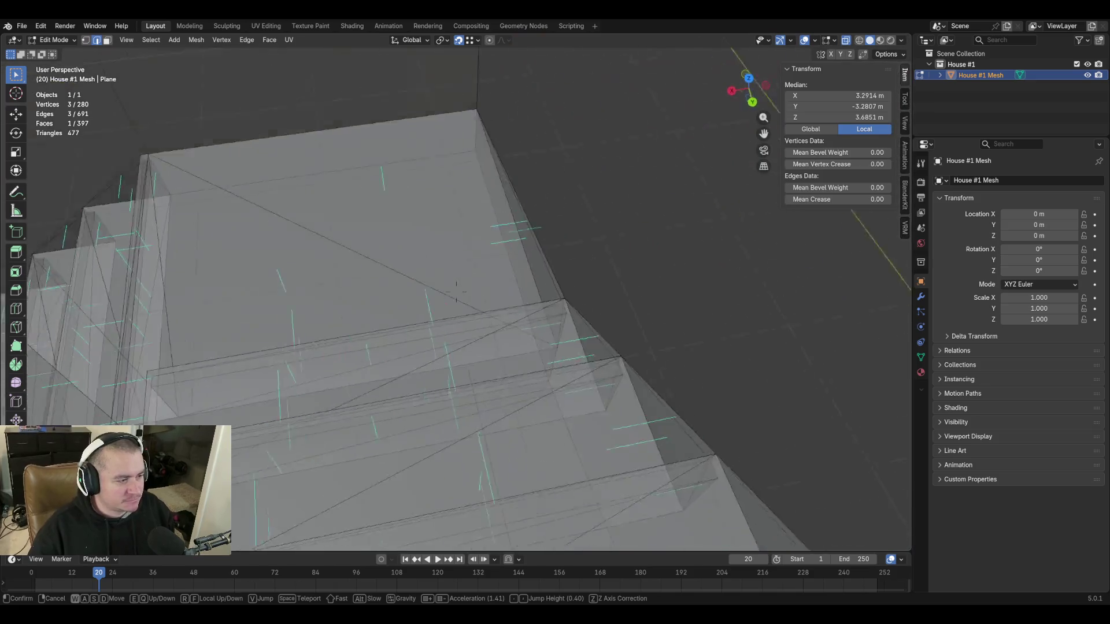
mouse_move(456, 292)
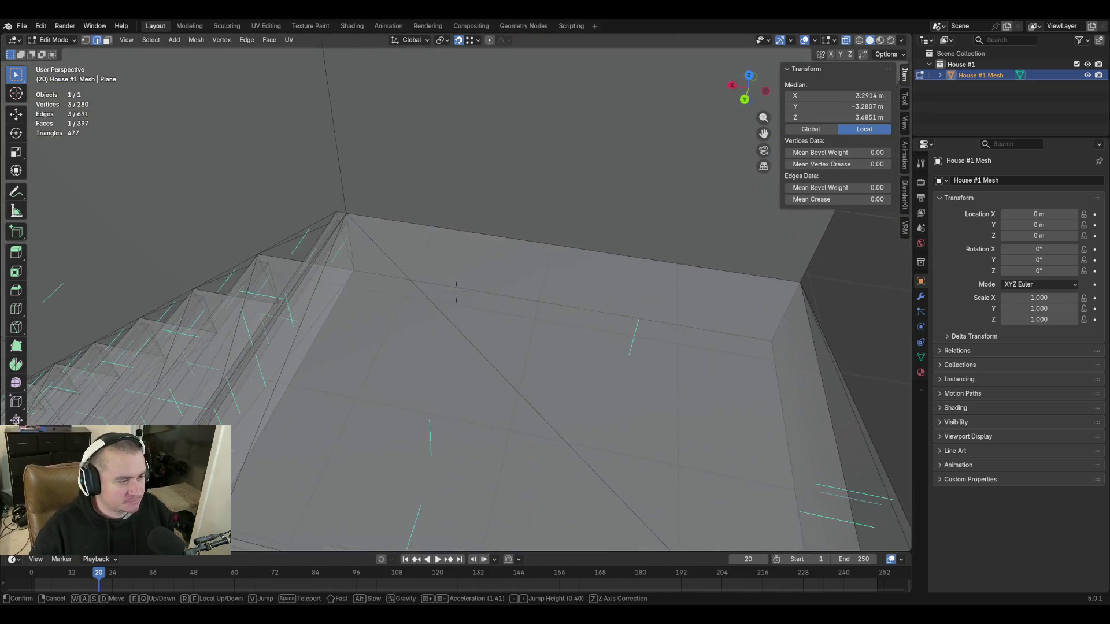
key(q)
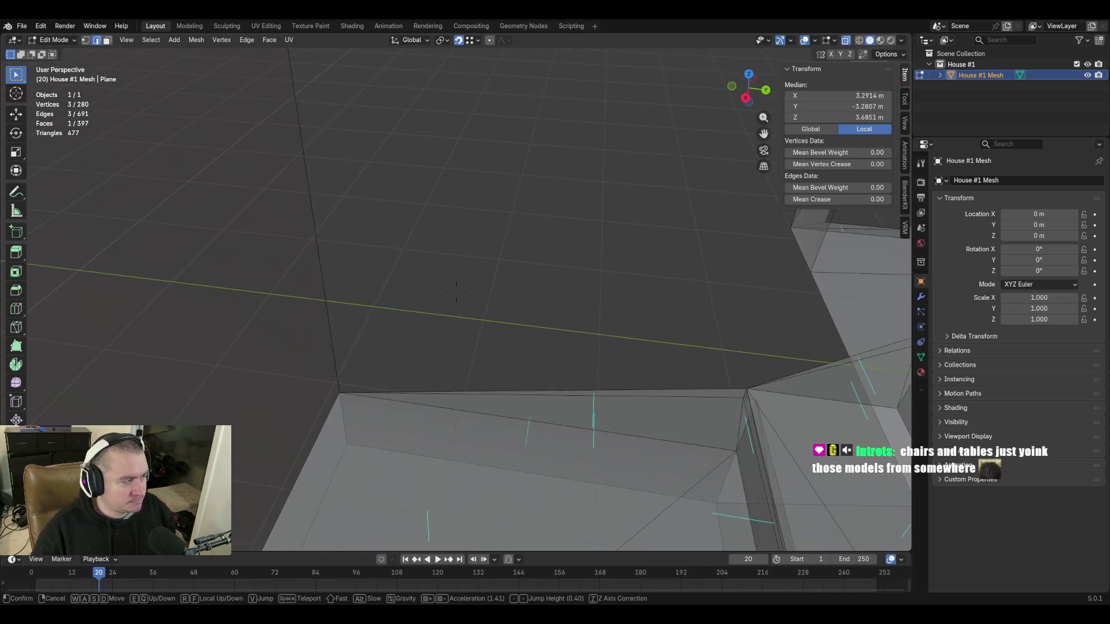
key(e)
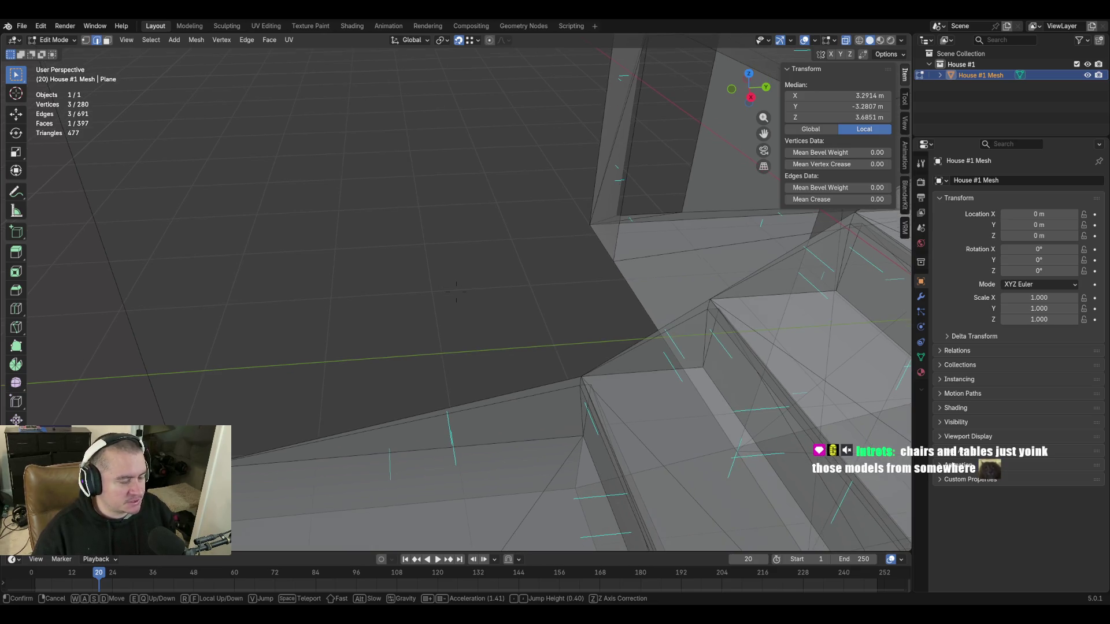
key(d)
key(a)
click(435, 358)
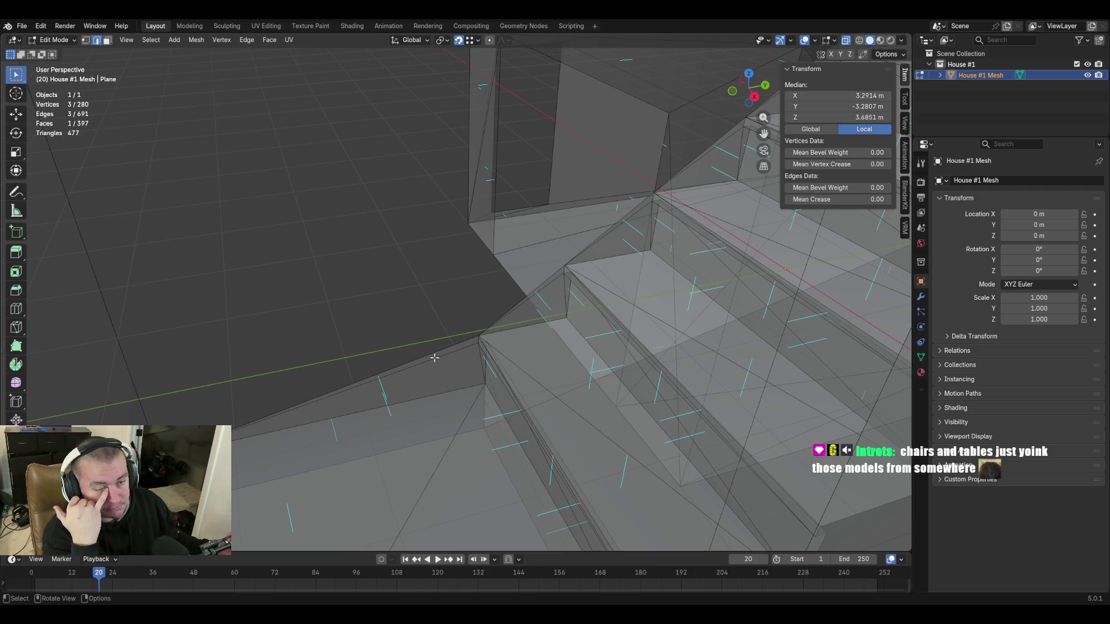
Clear the selection and fly through the house down onto the stair treads.
click(416, 291)
key(shift+grave)
key(w)
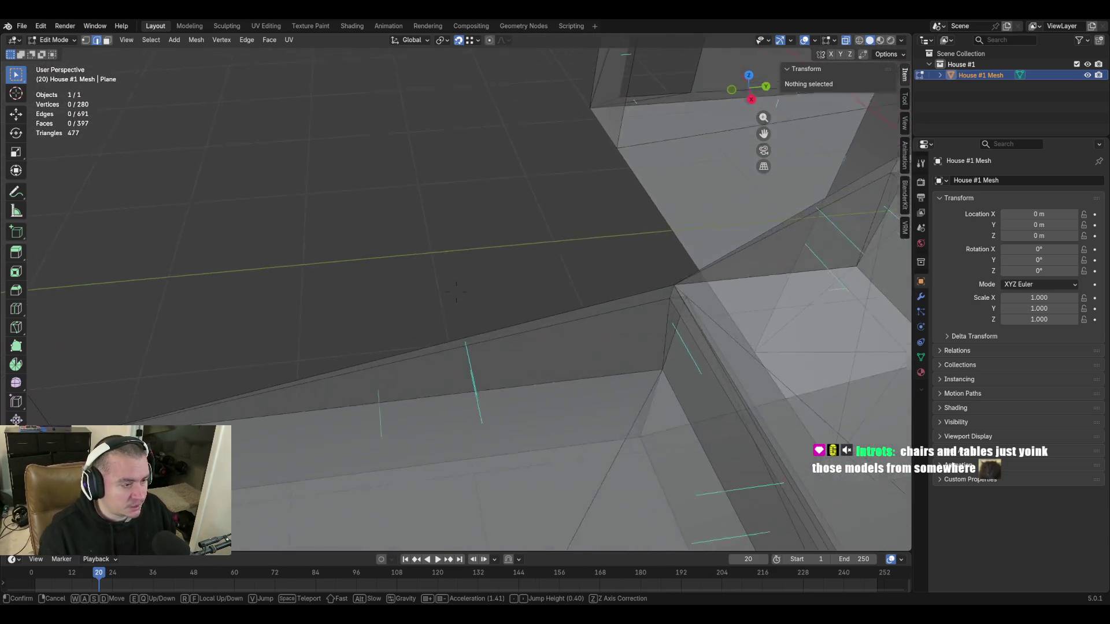
key(w)
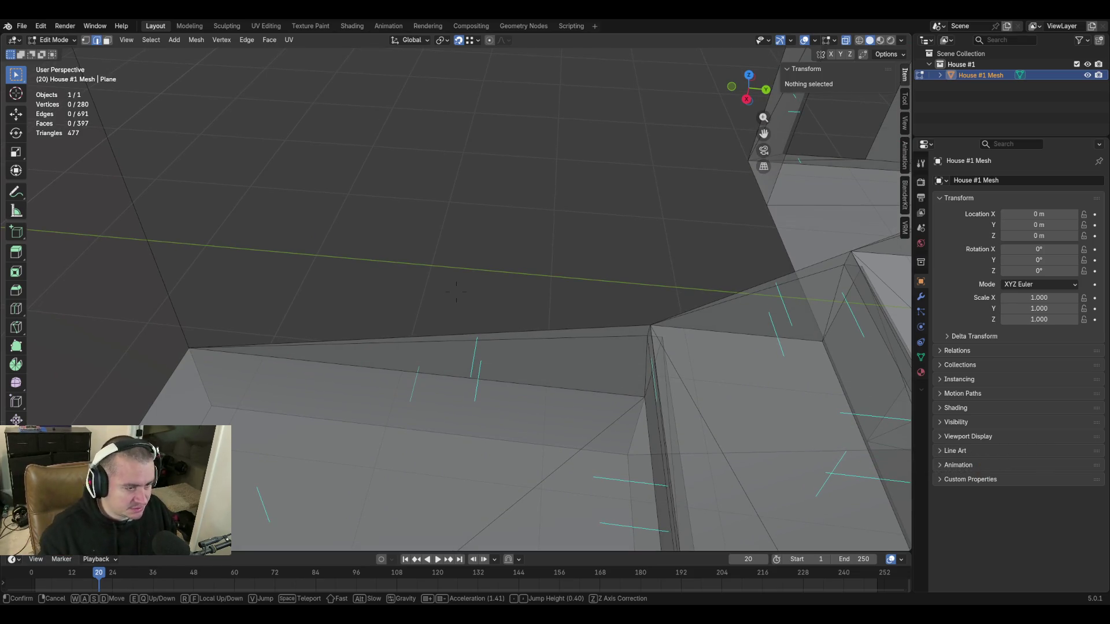
key(w)
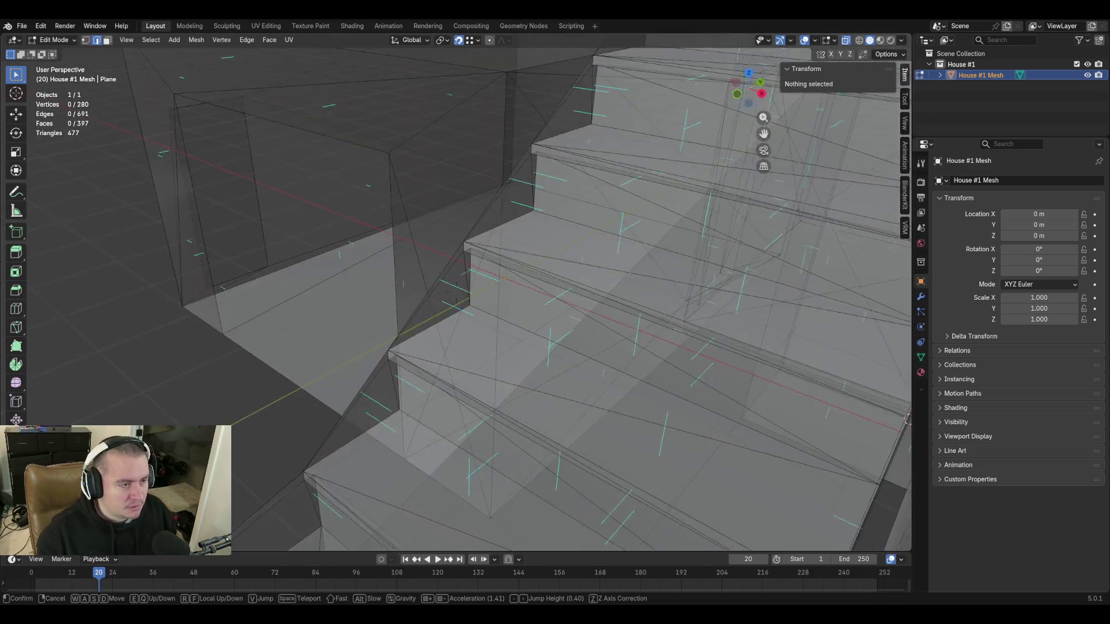
key(w)
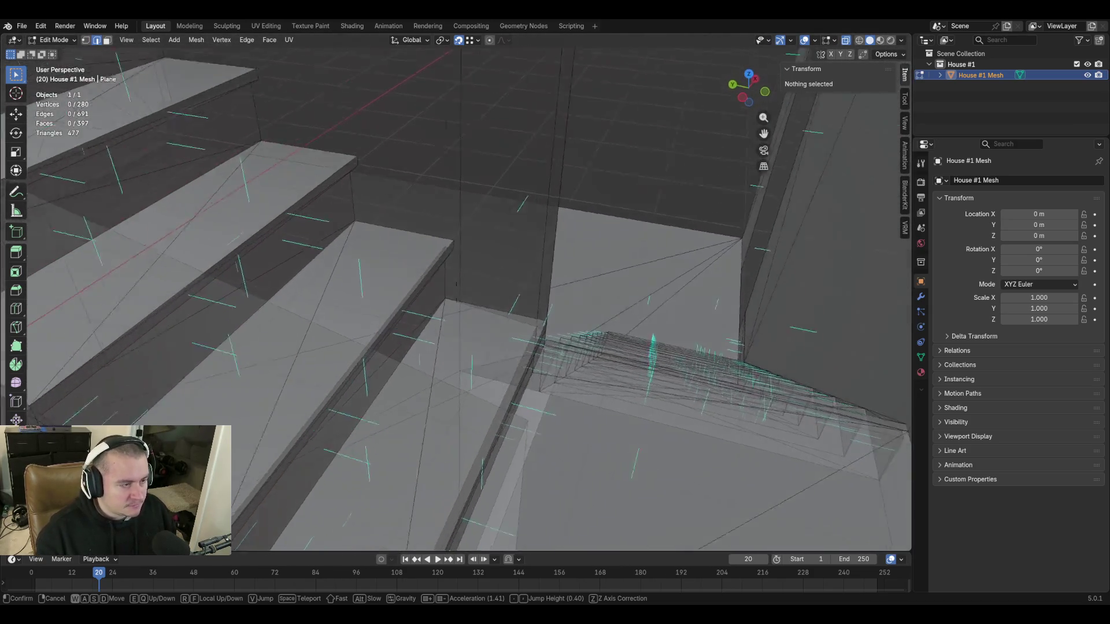
key(w)
key(w)
click(400, 260)
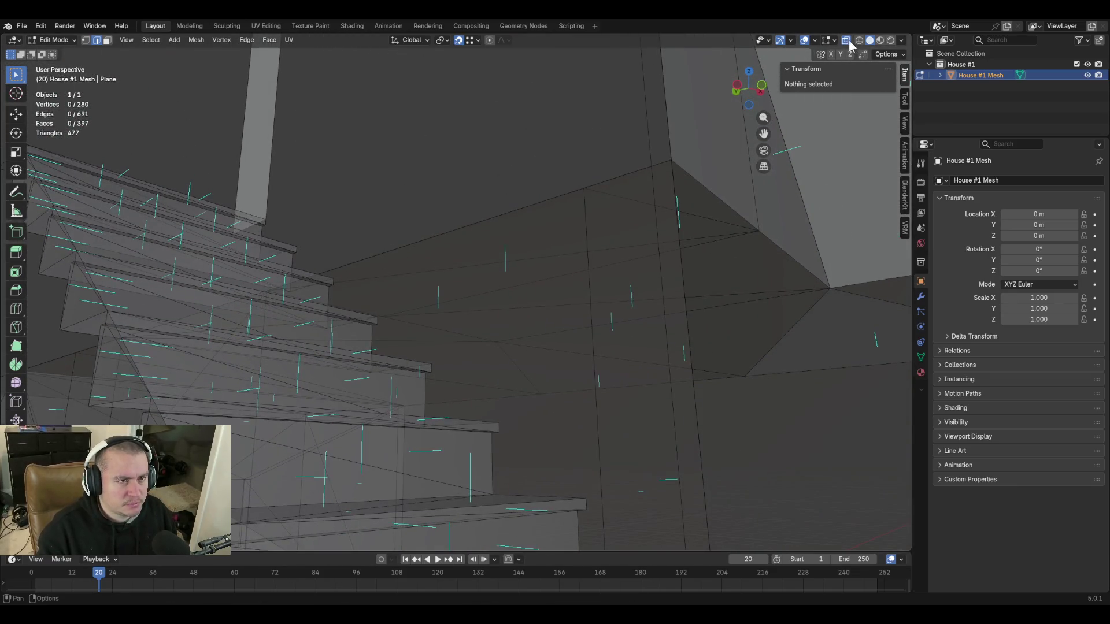
Turn off X-ray for opaque display, then fly past the column to inspect the stairs and walls.
click(848, 43)
key(shift+grave)
key(w)
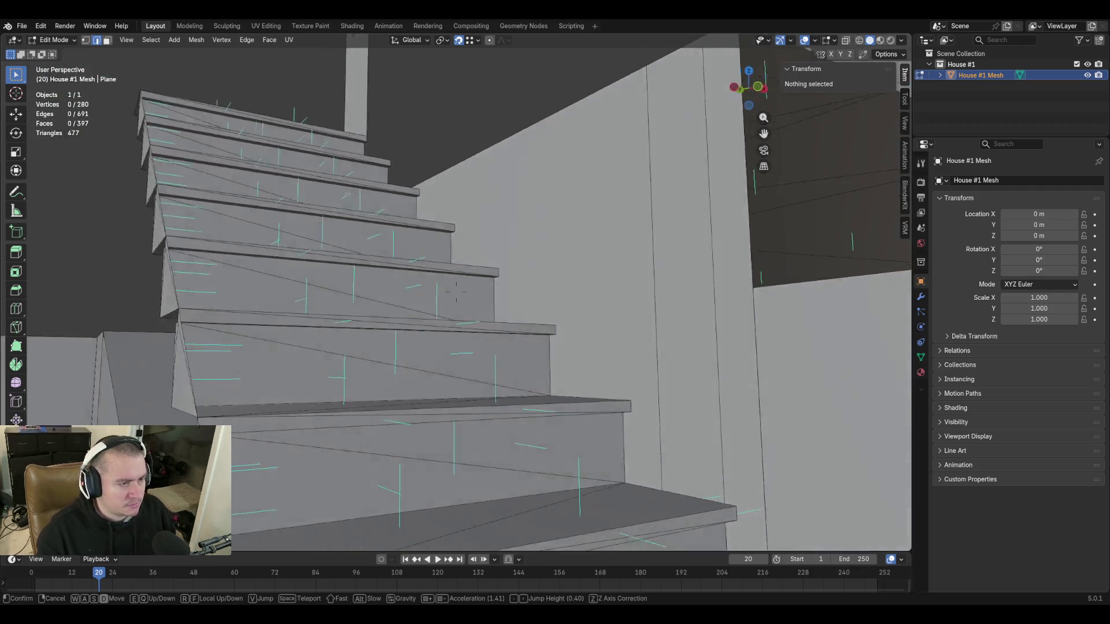
key(w)
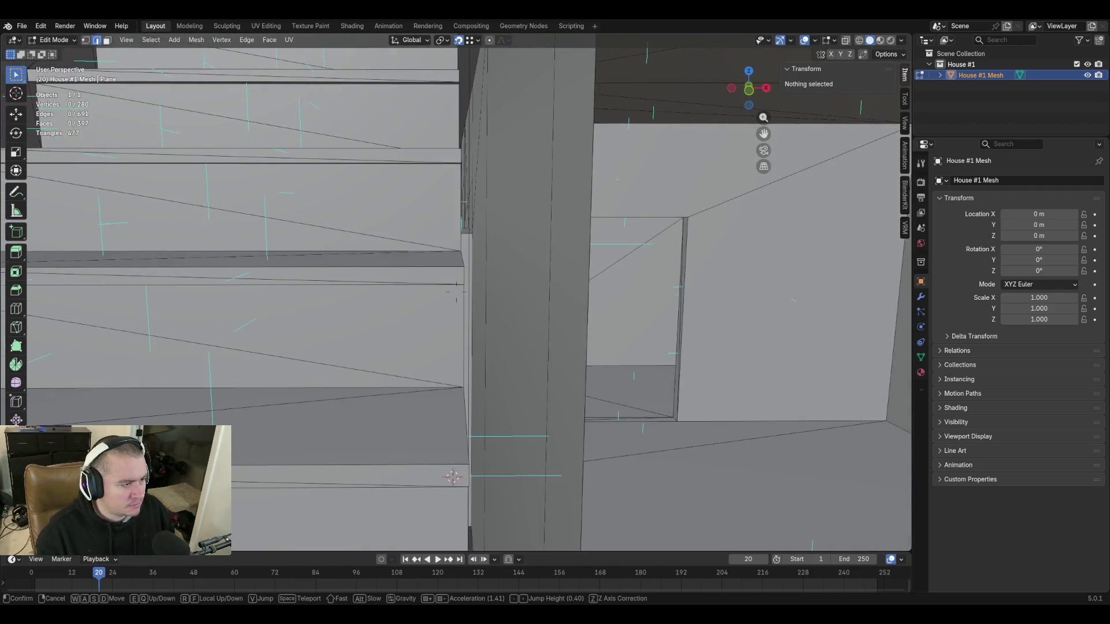
key(w)
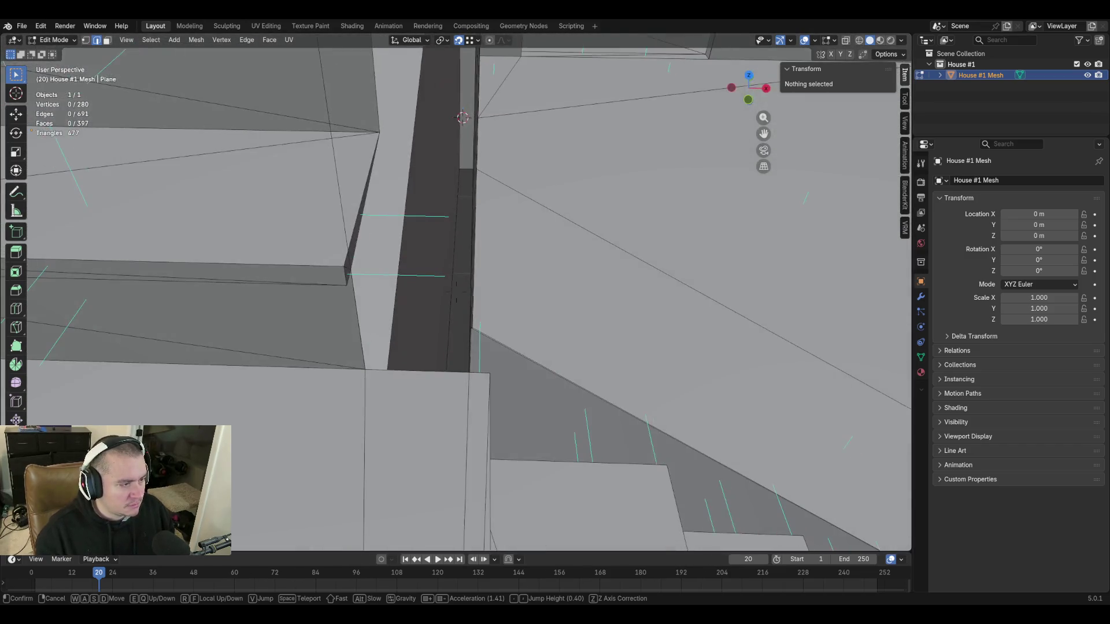
Select the vertical edge beside the stairs and move it to a new position.
key(w)
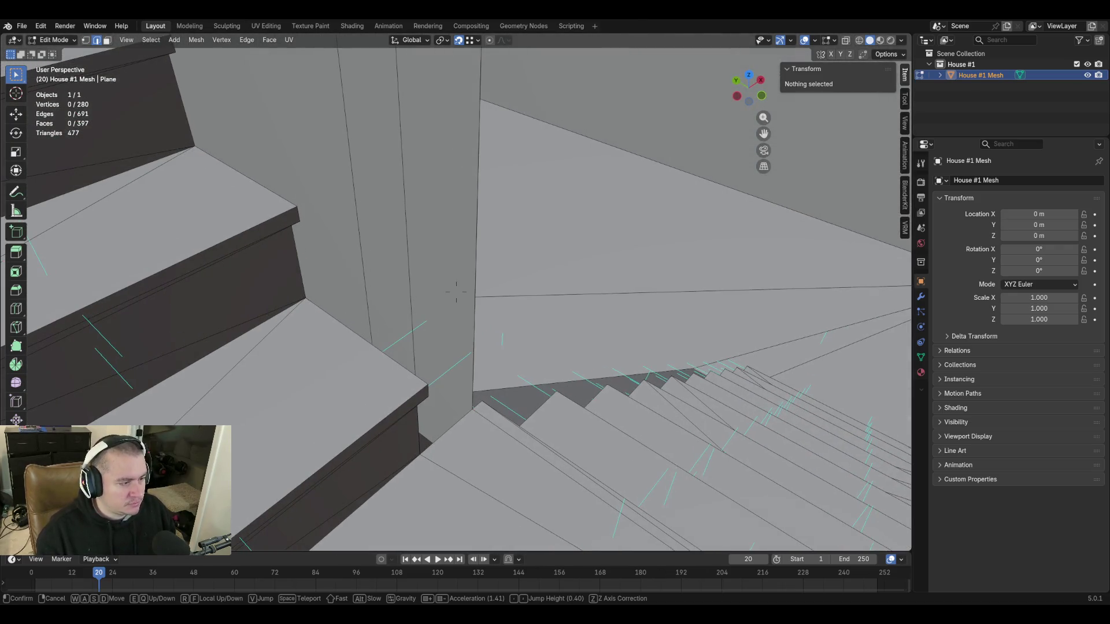
click(507, 313)
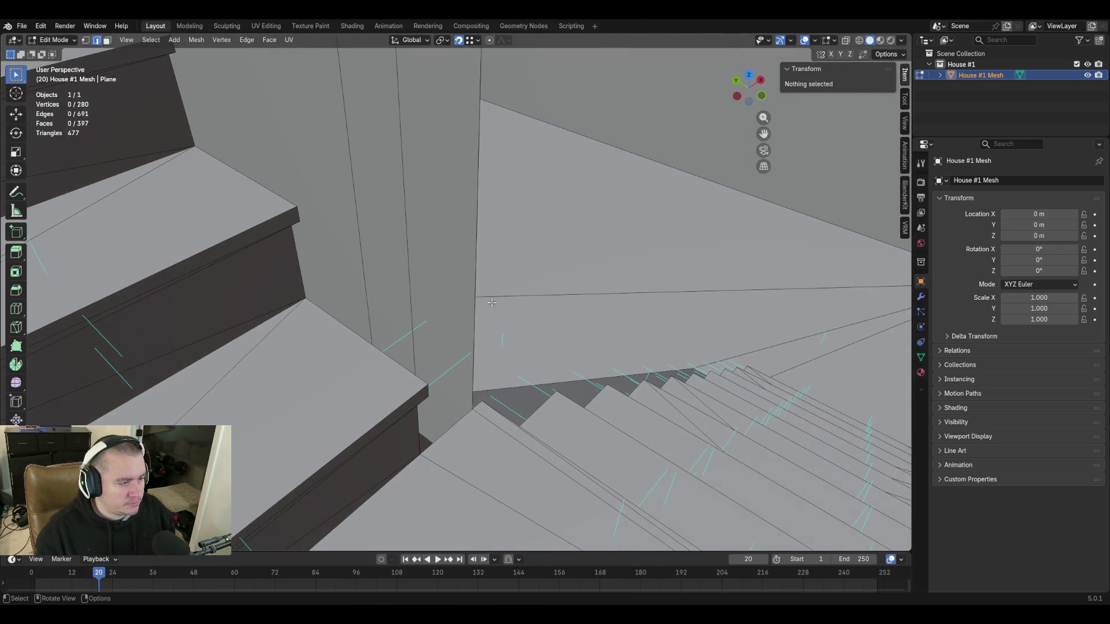
click(474, 277)
key(g)
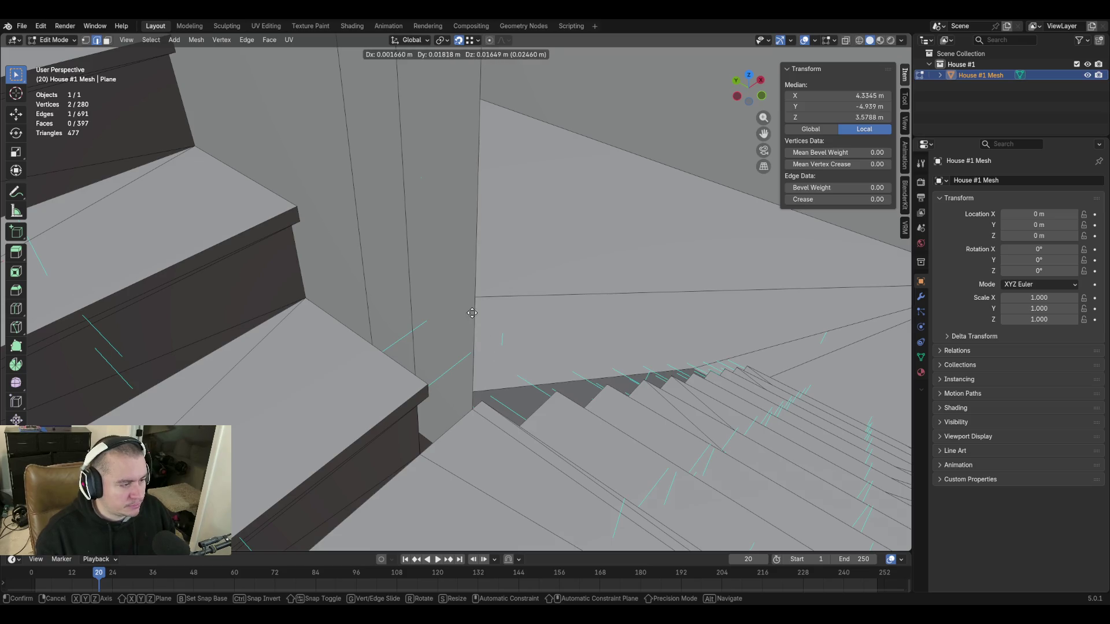
click(741, 245)
Inspect the stair wall in walk view, then delete the stray edge with X > Edges.
key(shift+grave)
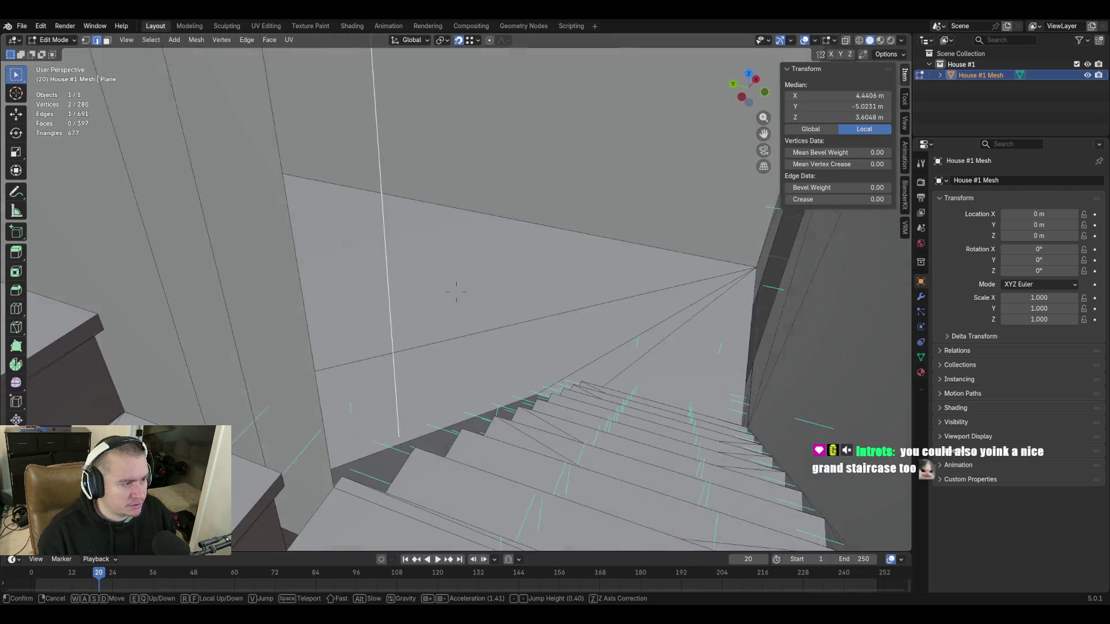
click(653, 380)
key(shift+grave)
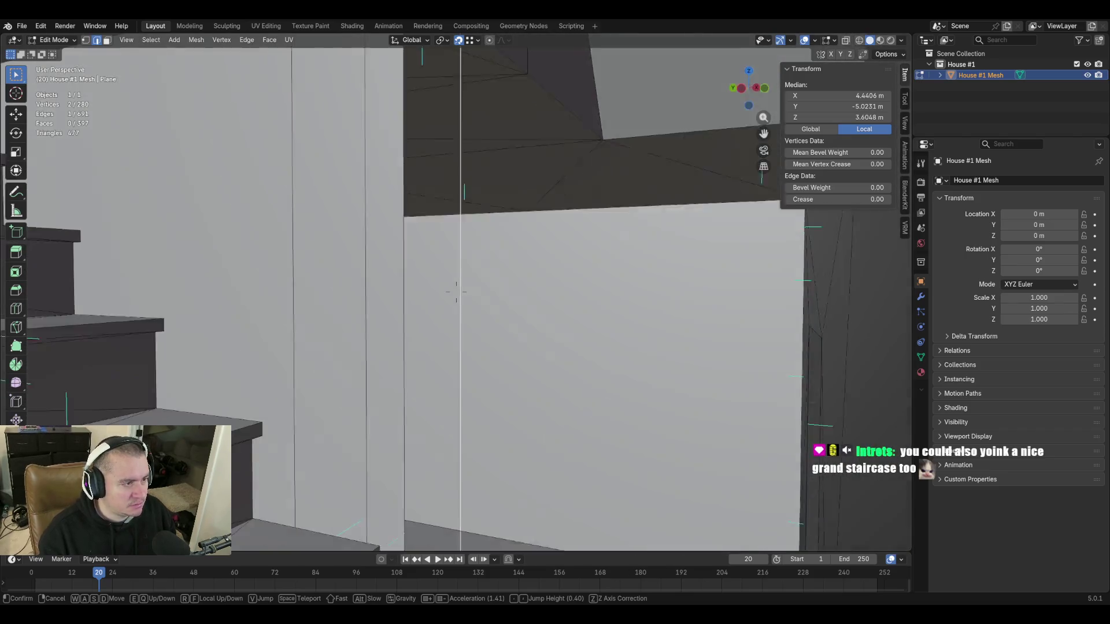
click(684, 401)
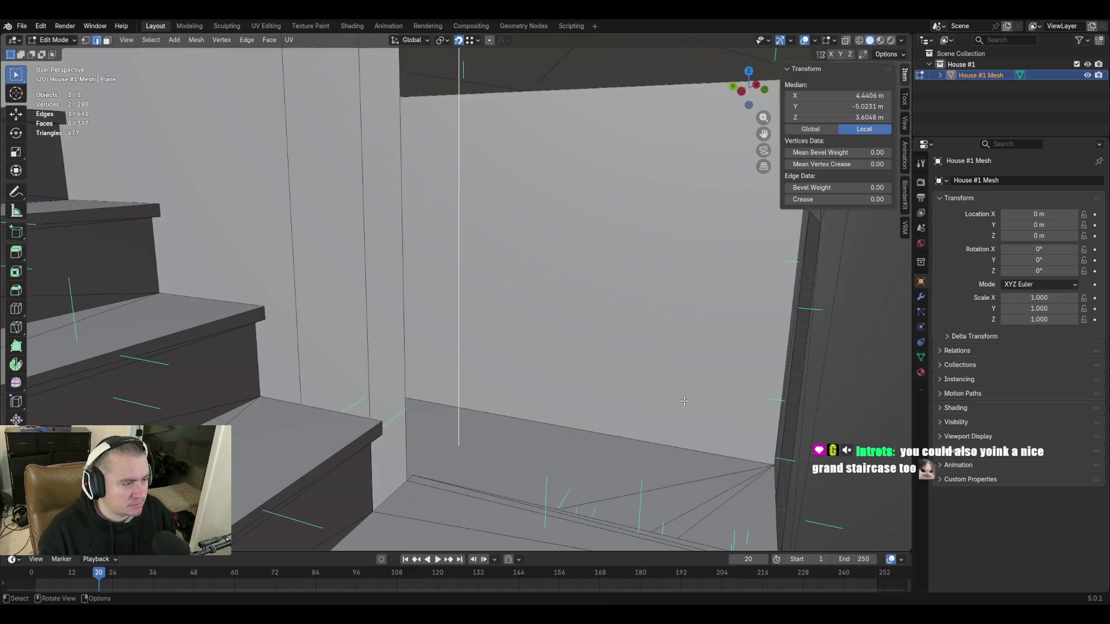
key(x)
click(618, 370)
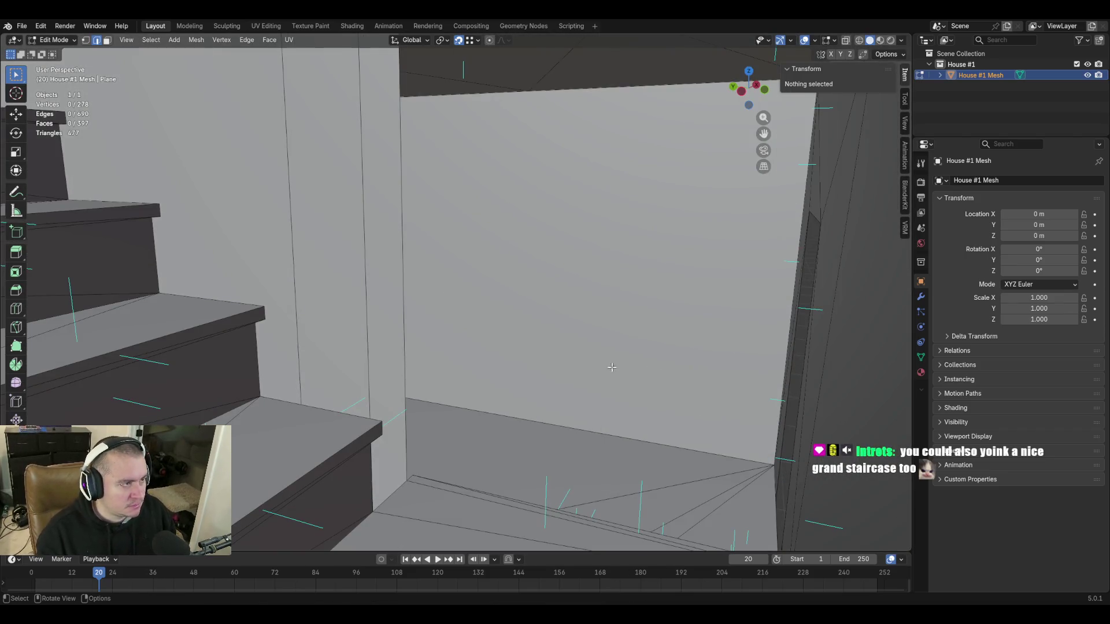
key(shift+grave)
Back up to reveal the staircase and select the vertical edge beside the stairs.
key(w)
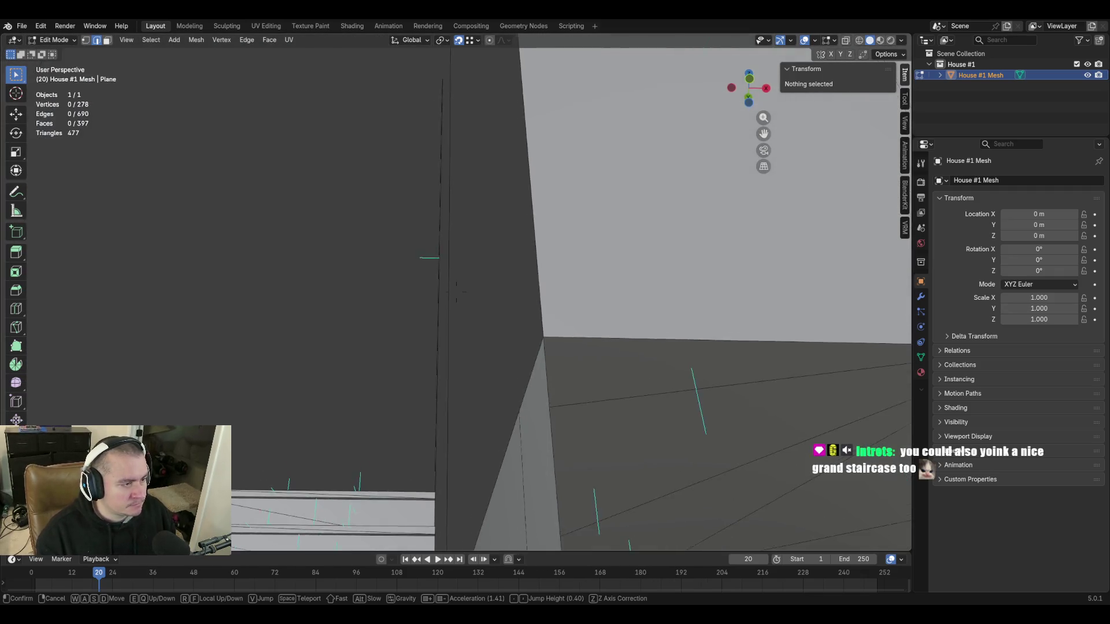
key(s)
click(458, 321)
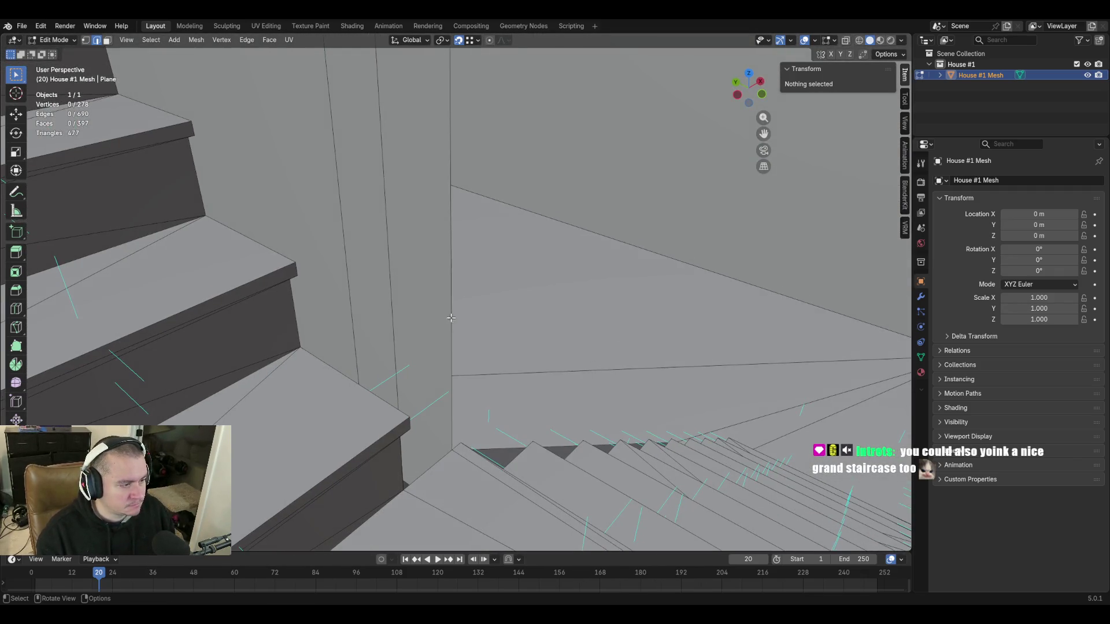
click(456, 301)
middle_drag(531, 405, 533, 397)
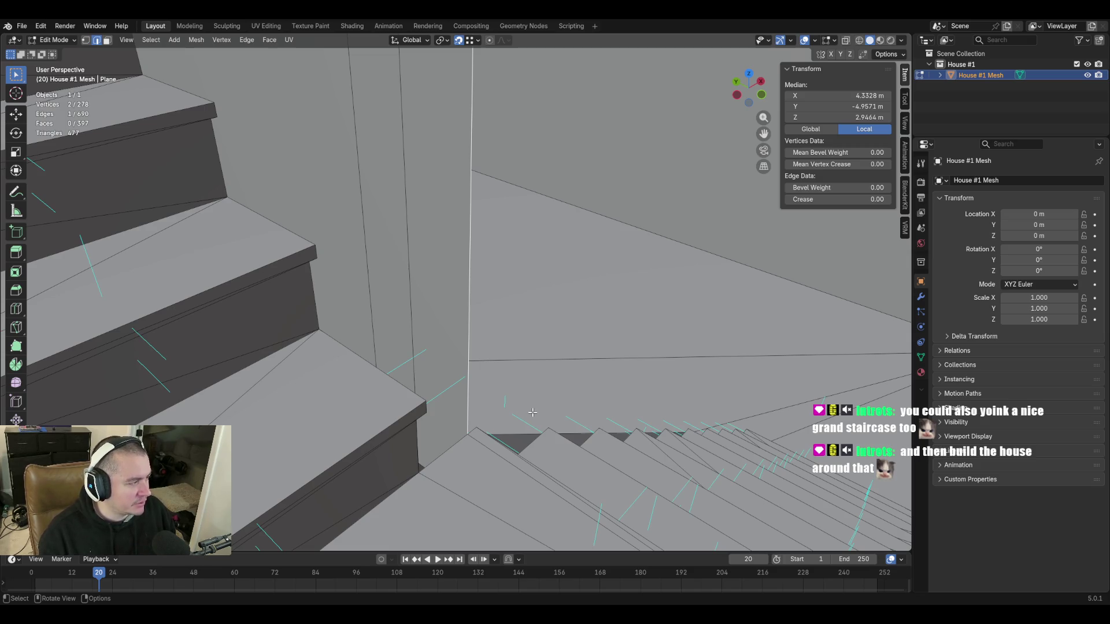
Walk around the staircase to inspect the side wall and stairs up close.
key(shift+grave)
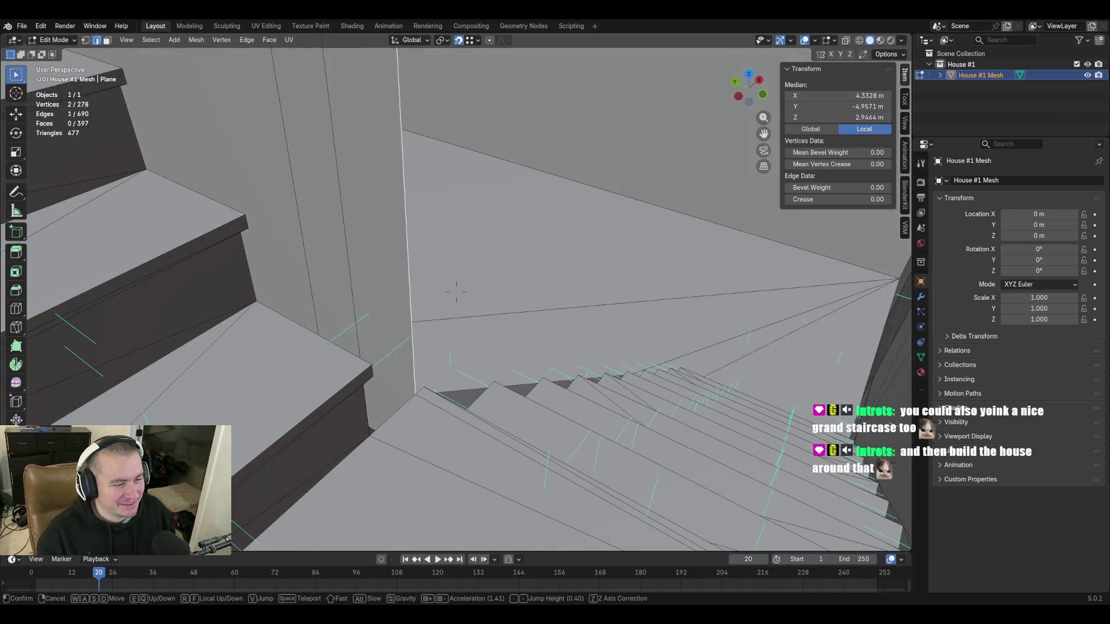
key(w)
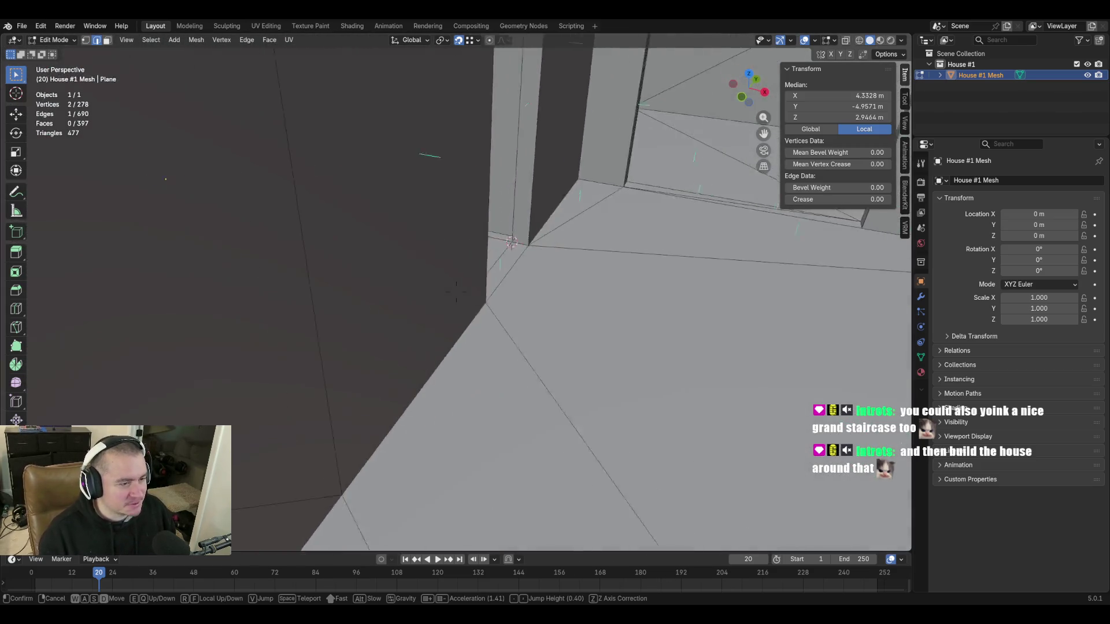
key(s)
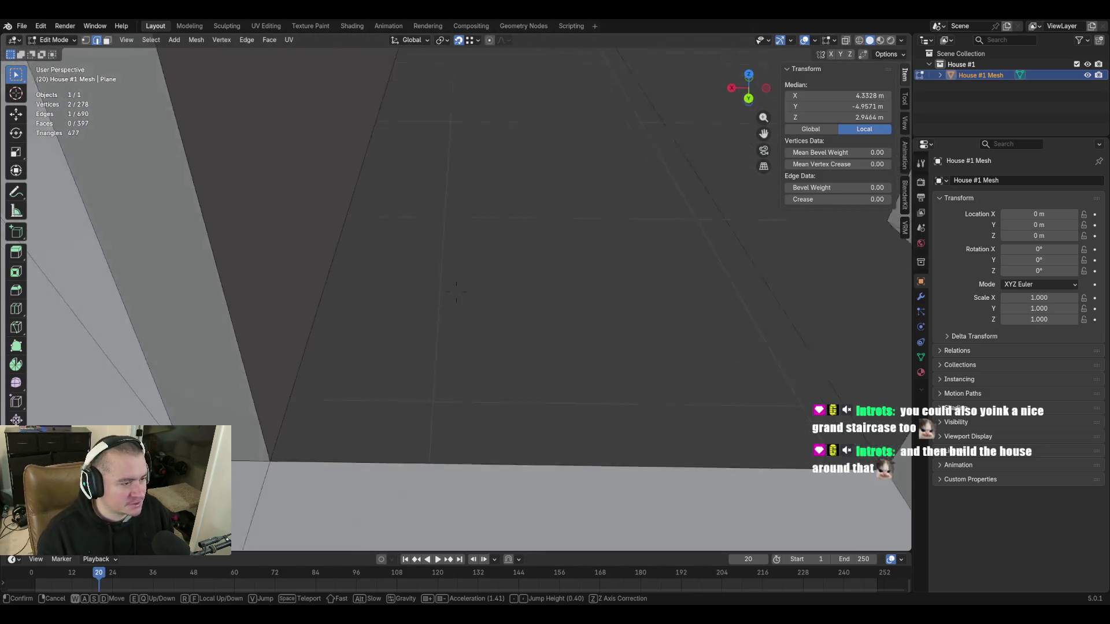
key(w)
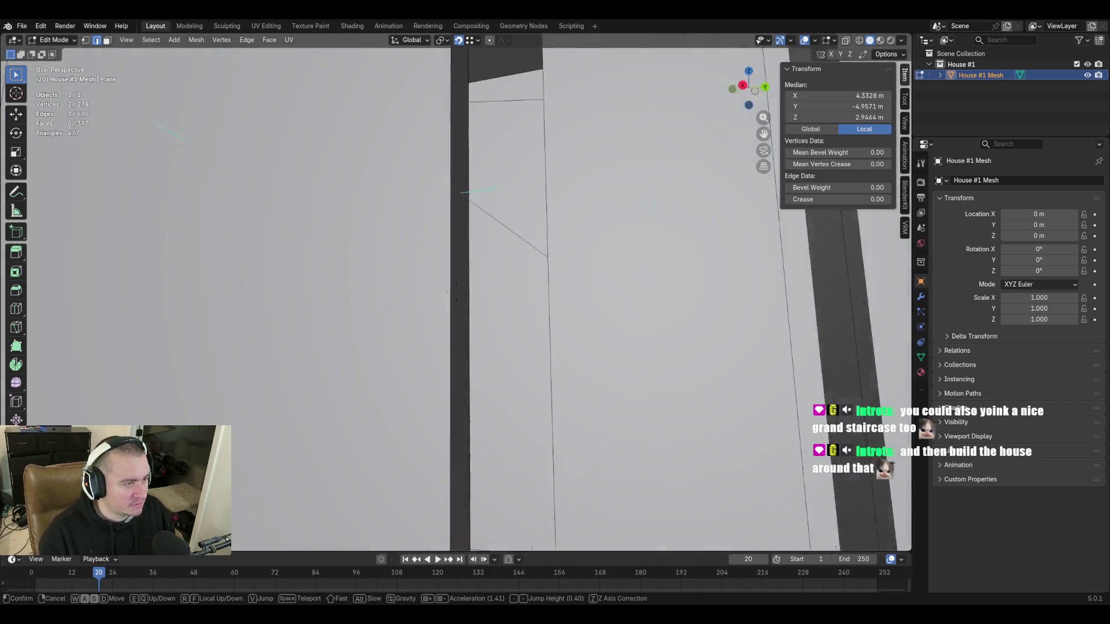
key(s)
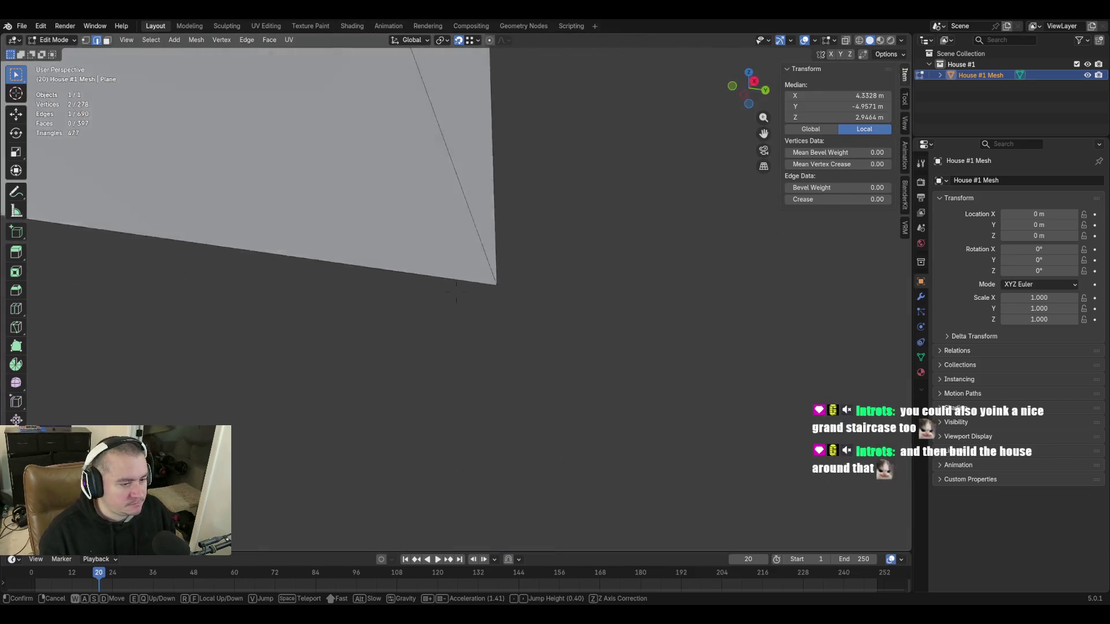
key(w)
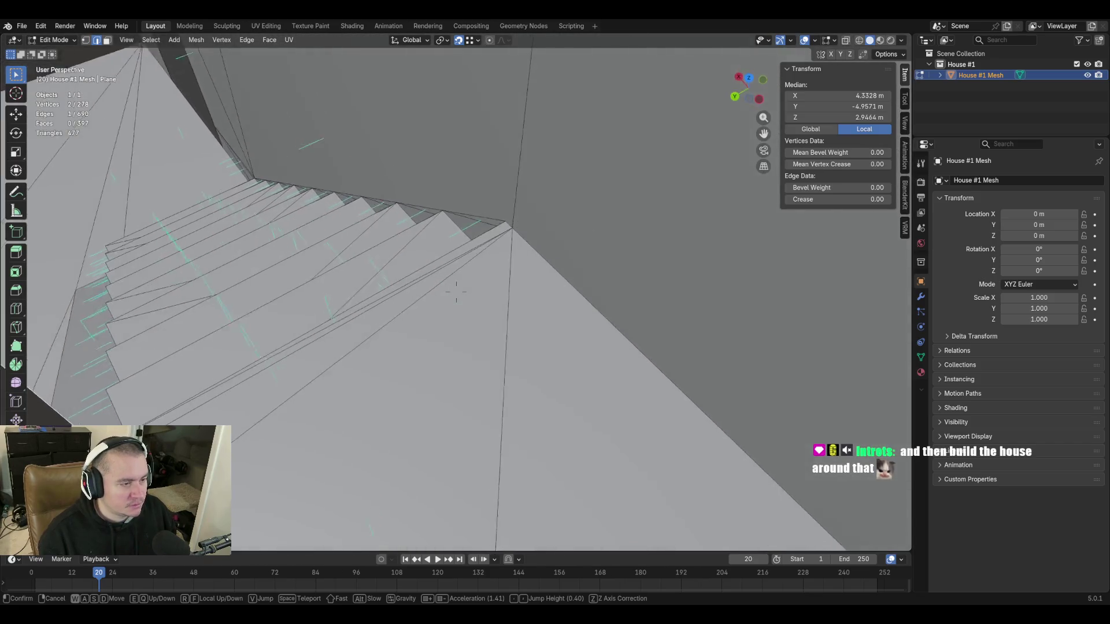
key(a)
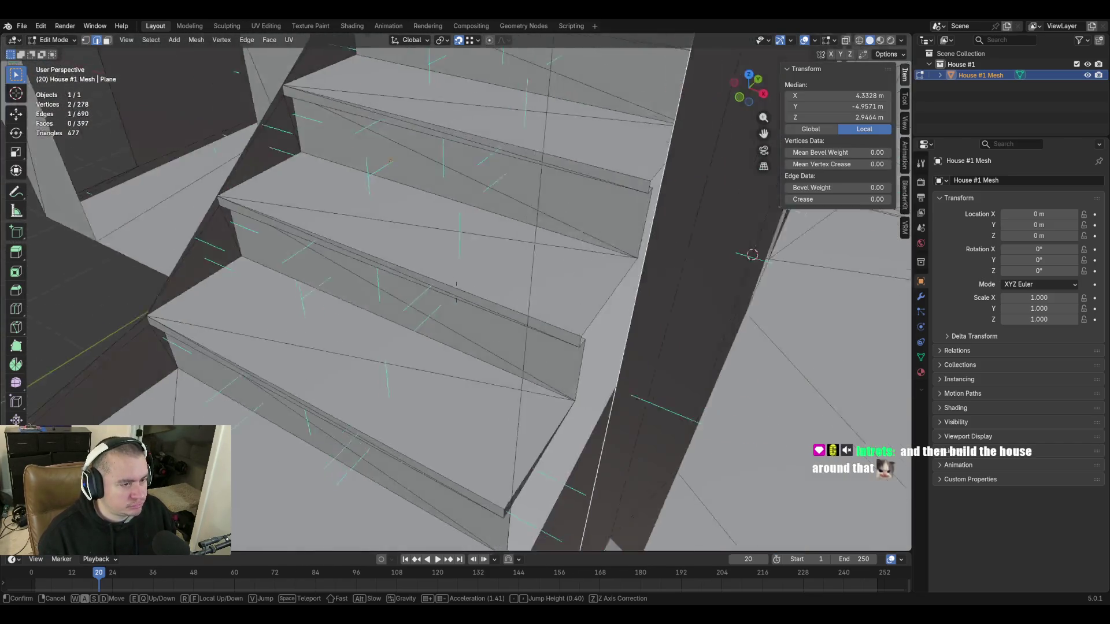
key(w)
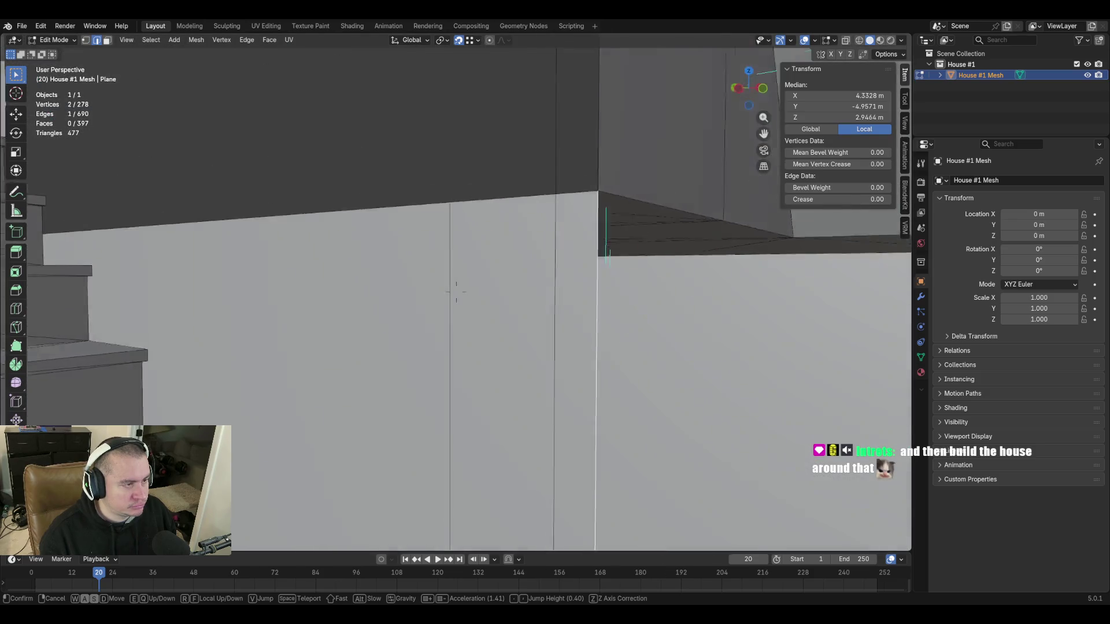
key(w)
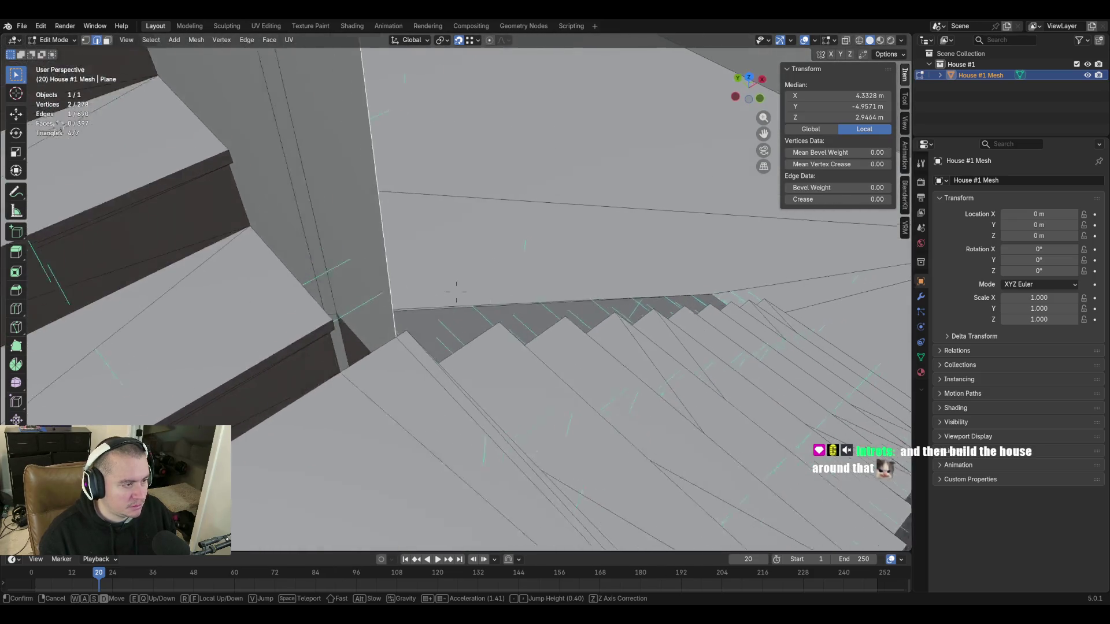
click(518, 379)
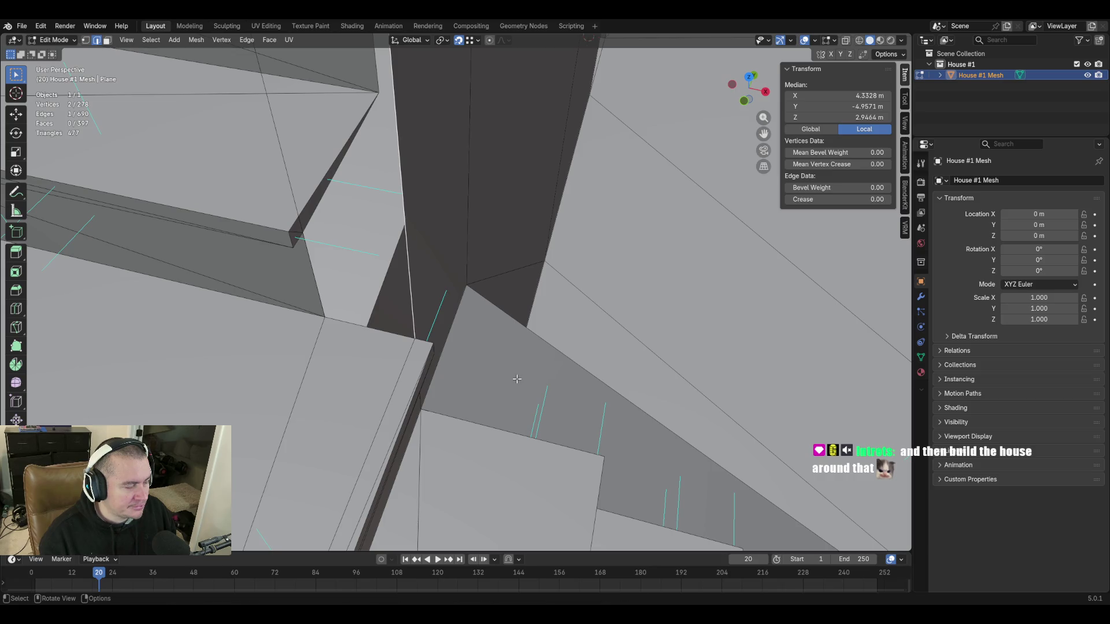
Walk past the wall column and delete the stray vertical edge with X > Edges.
key(shift+grave)
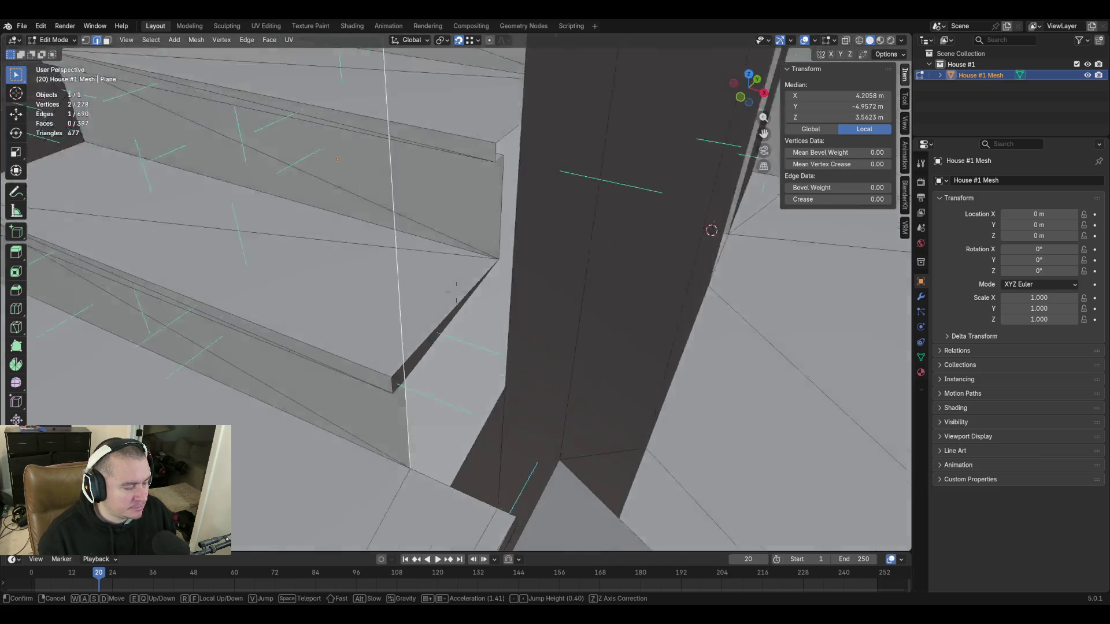
key(w)
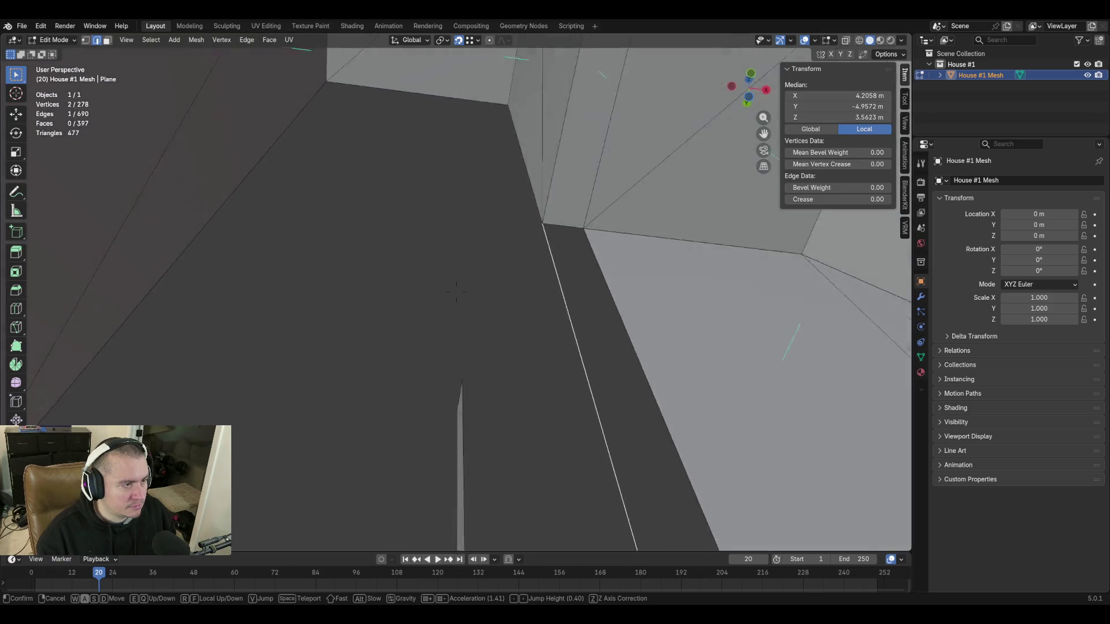
key(s)
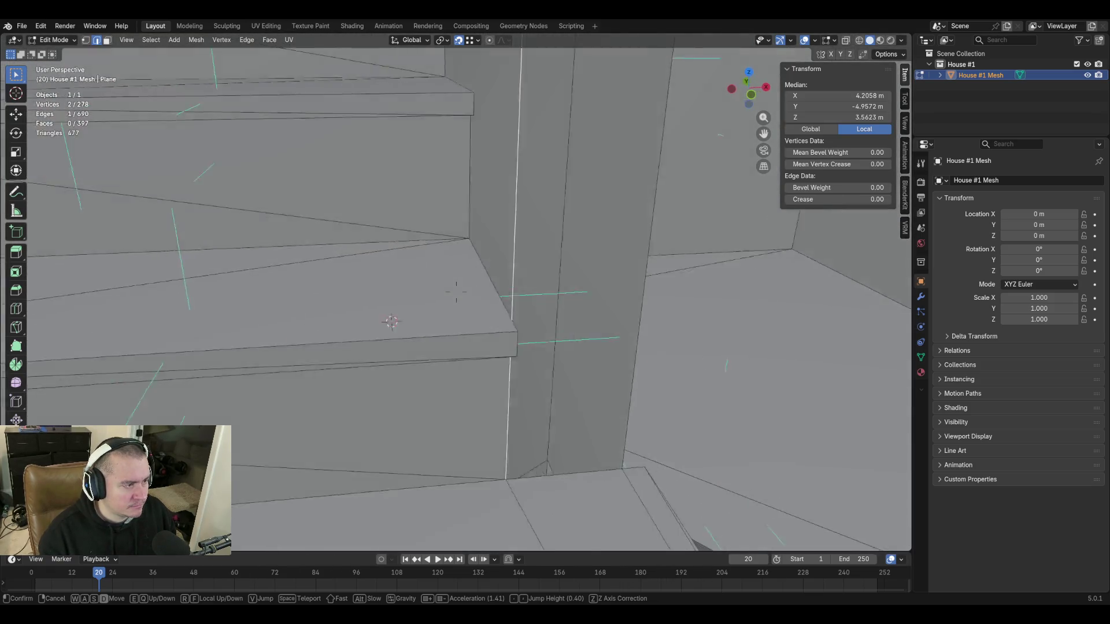
key(d)
click(432, 419)
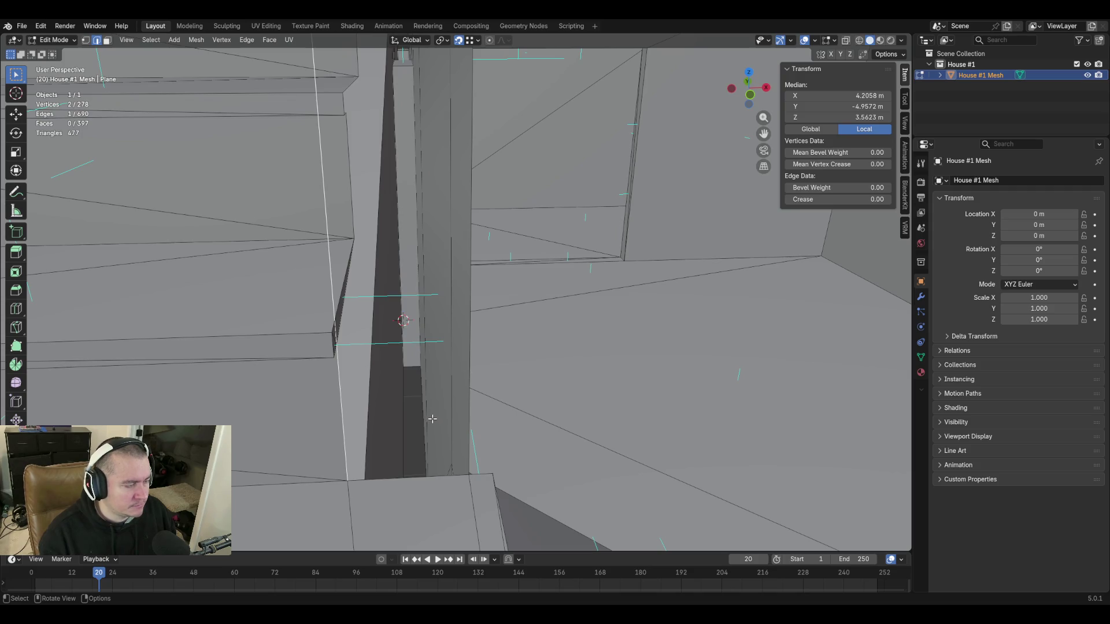
key(x)
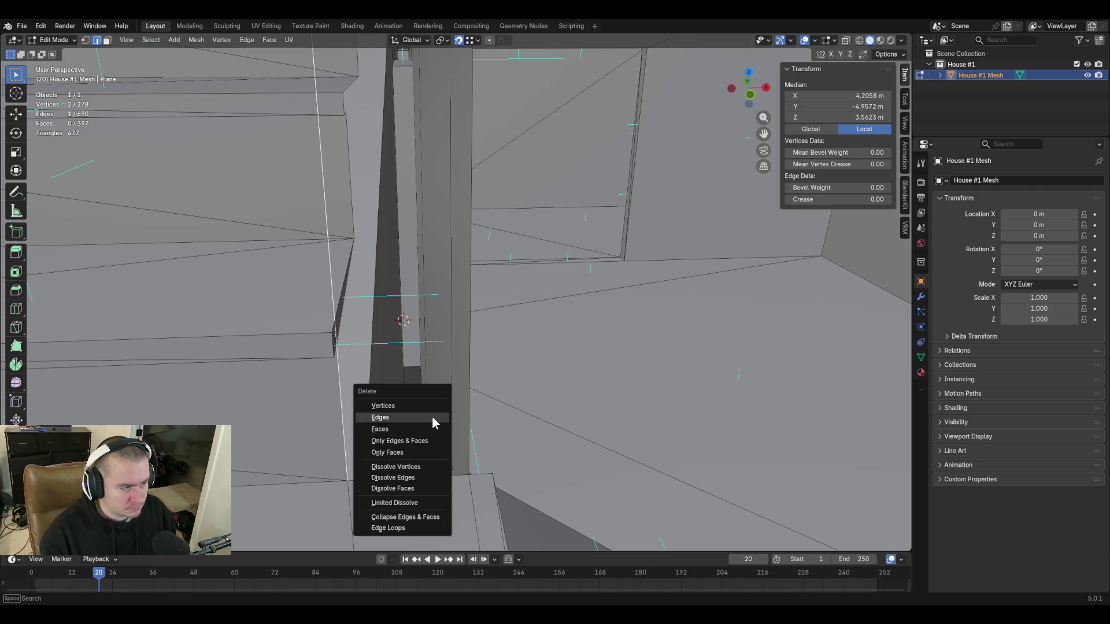
click(425, 418)
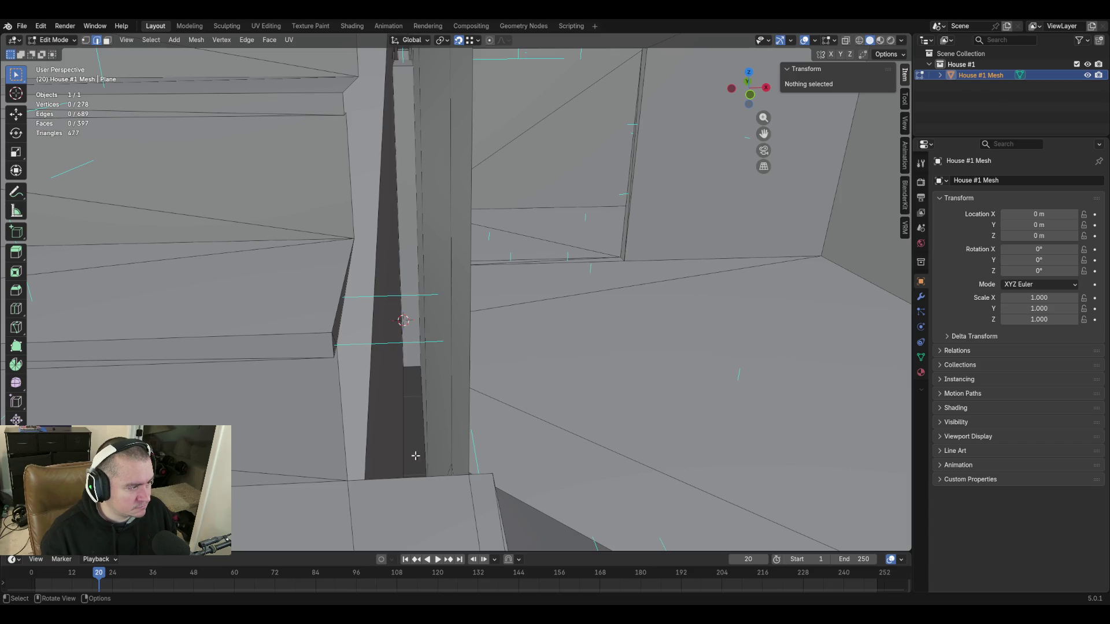
click(340, 407)
key(shift+grave)
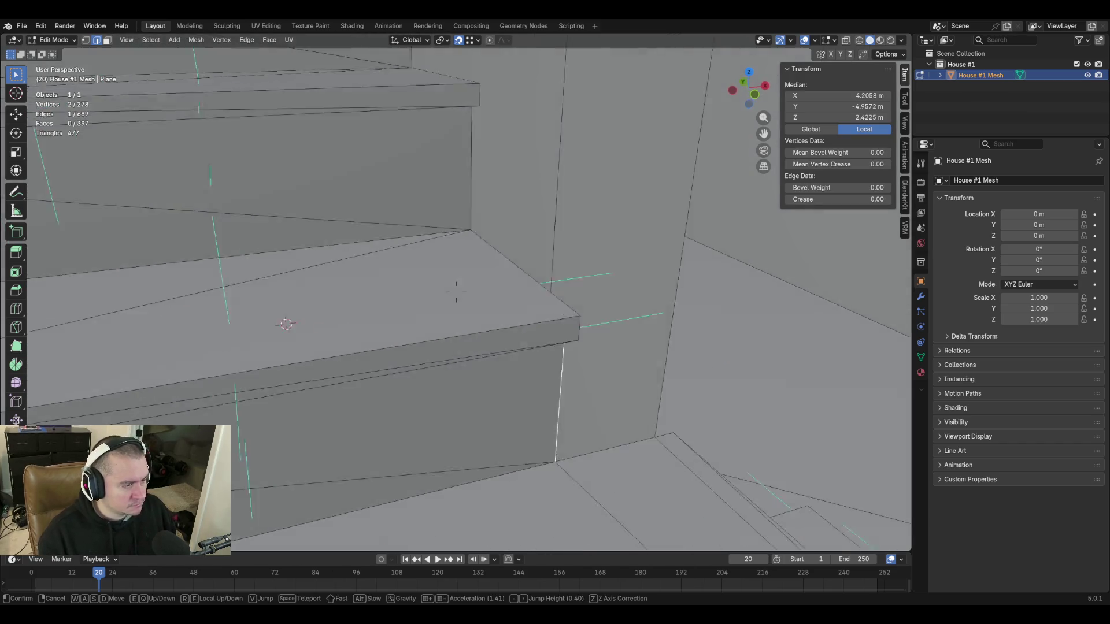
click(527, 504)
click(519, 395)
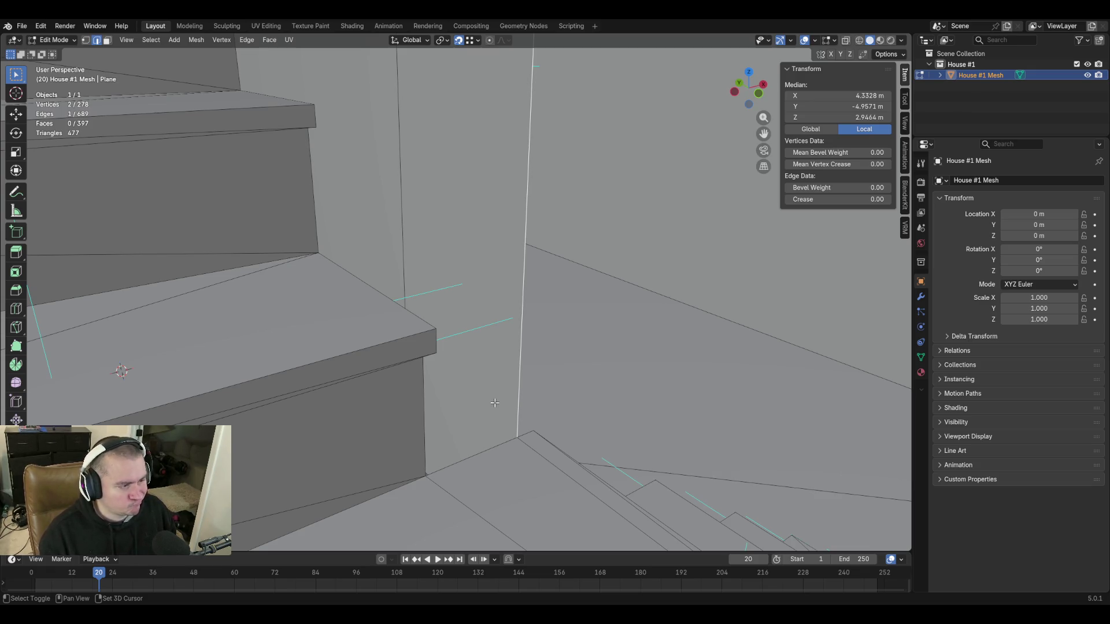
key(shift+grave)
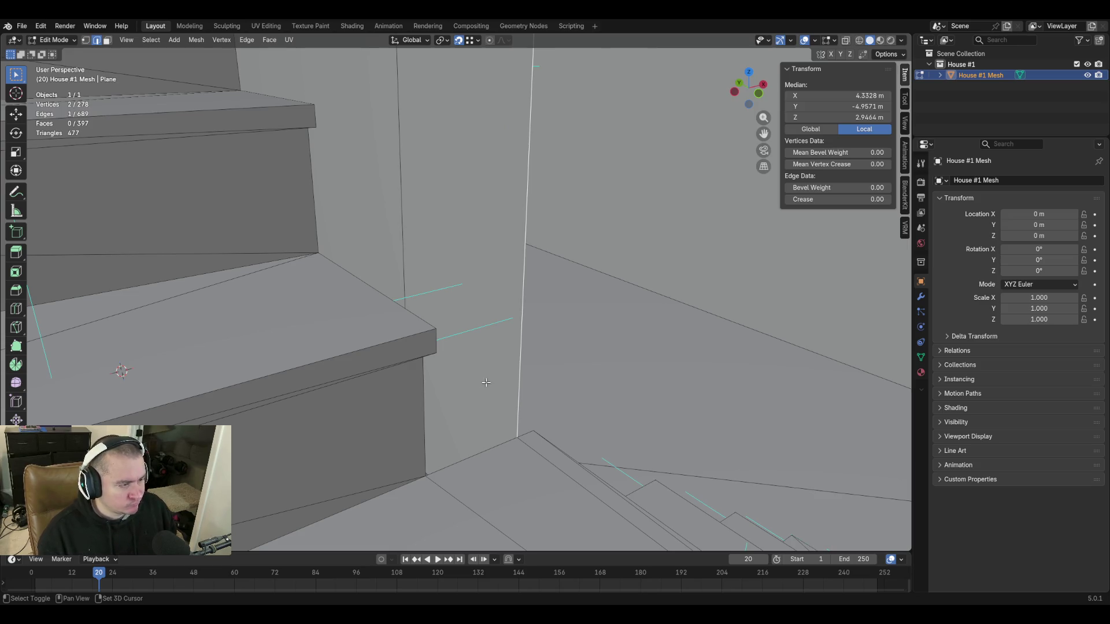
key(s)
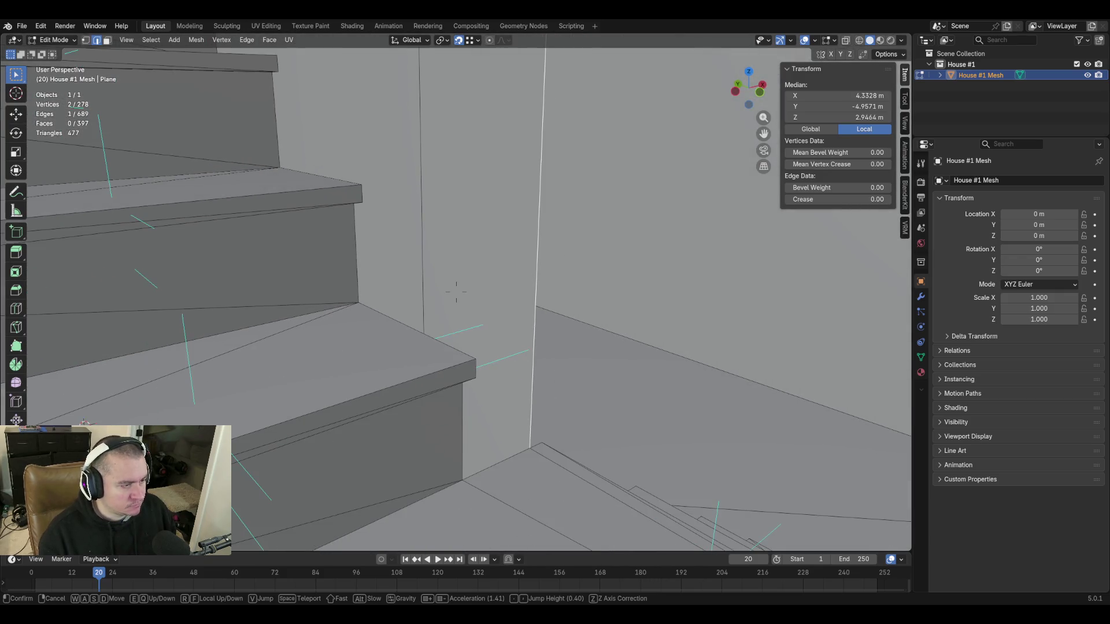
key(s)
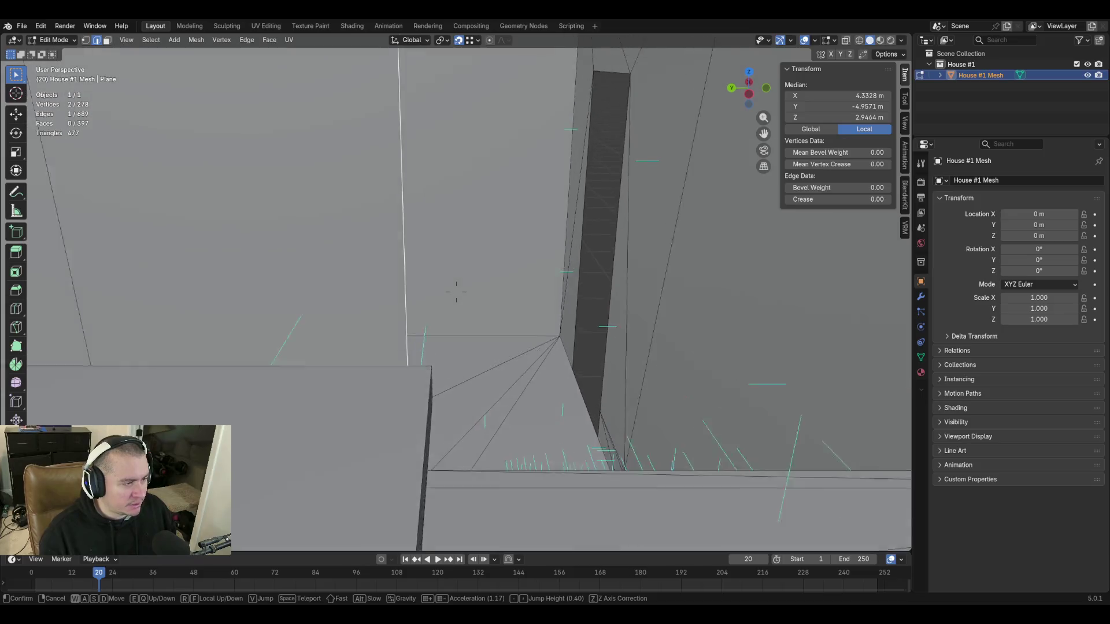
key(s)
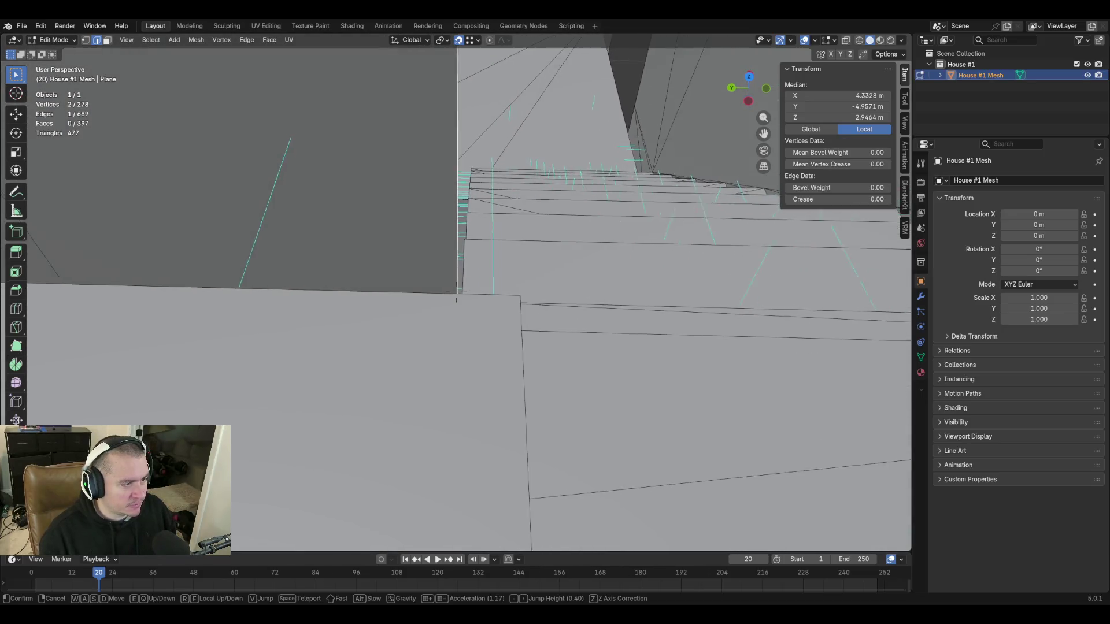
key(s)
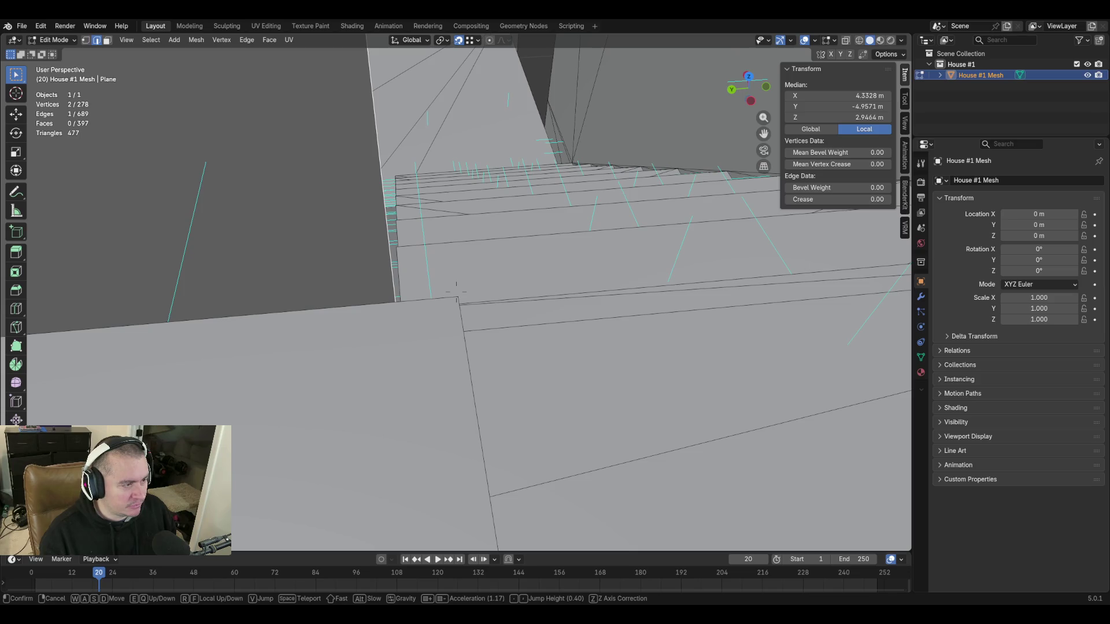
key(s)
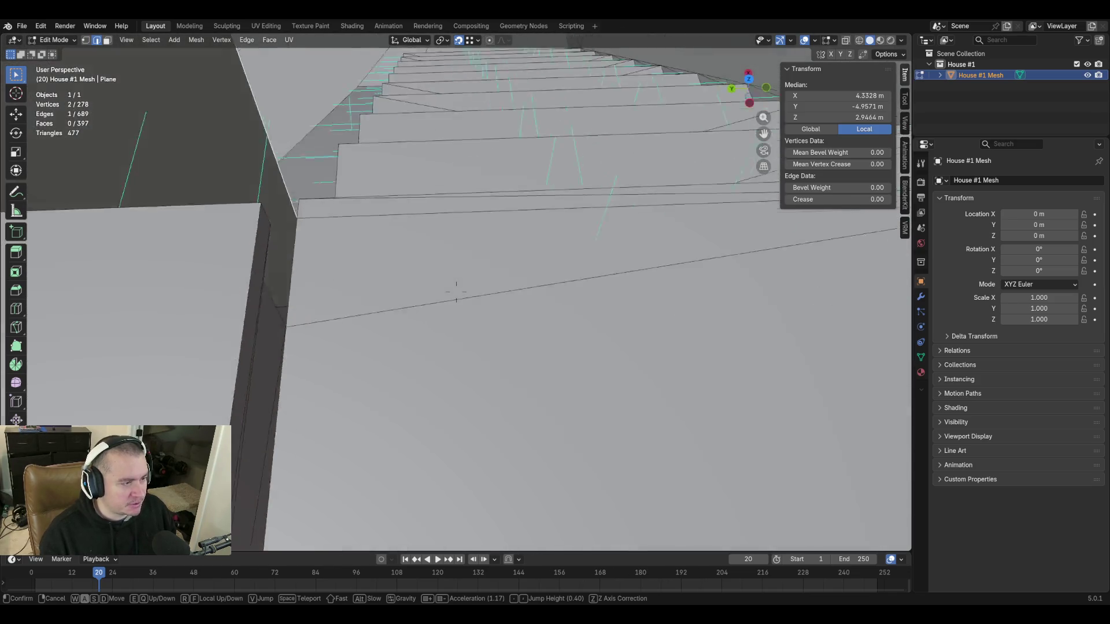
key(s)
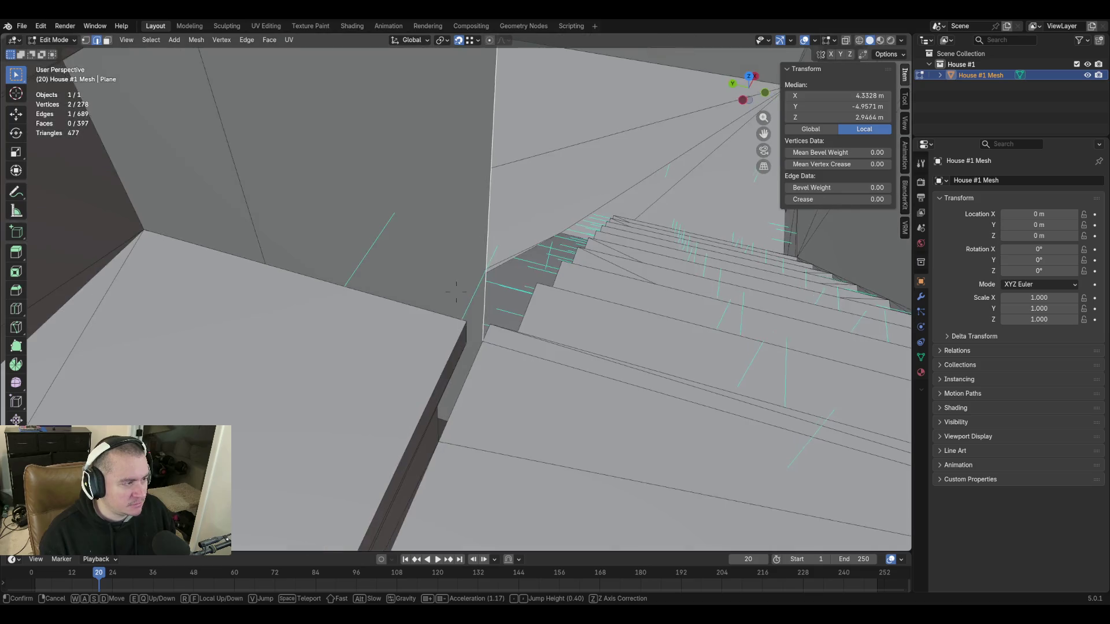
key(Return)
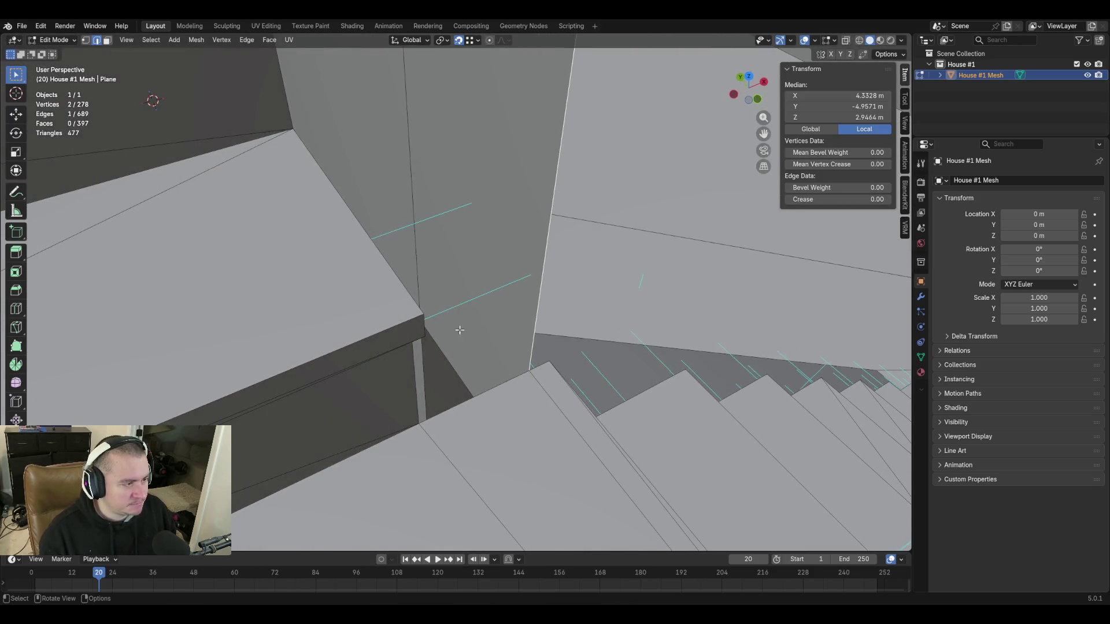
key(1)
click(411, 313)
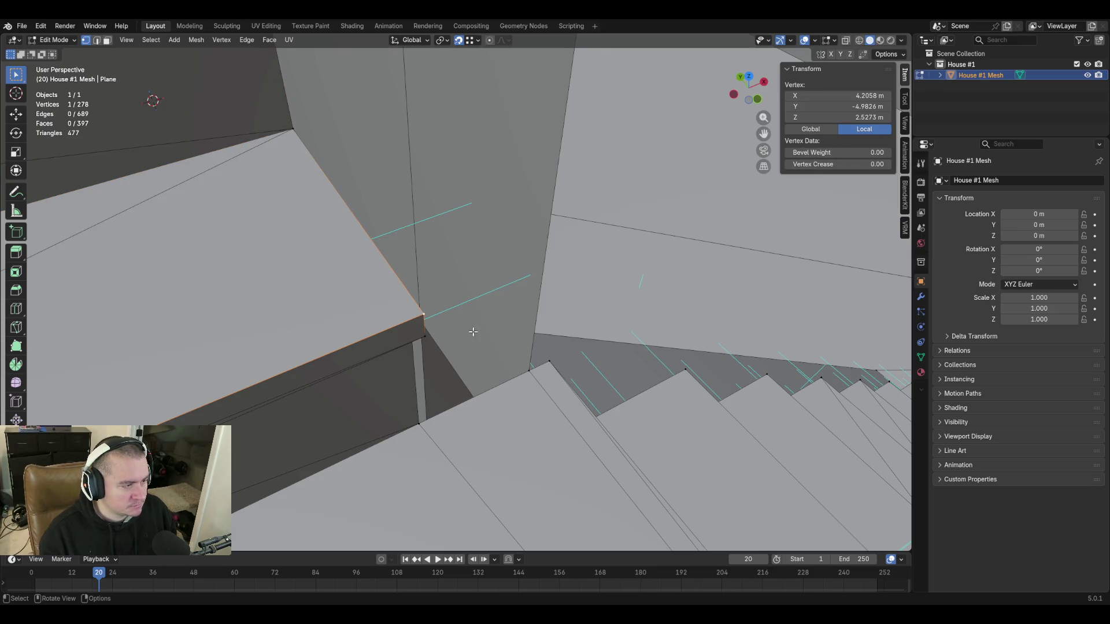
Make a knife cut across the gap at the ledge corner.
key(shift+grave)
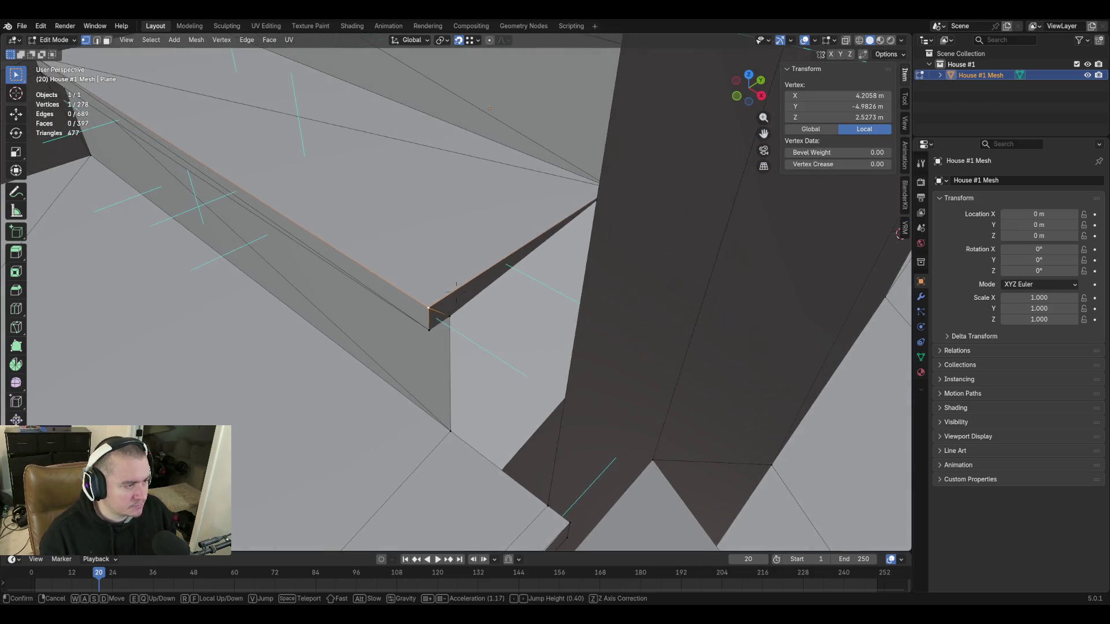
key(d)
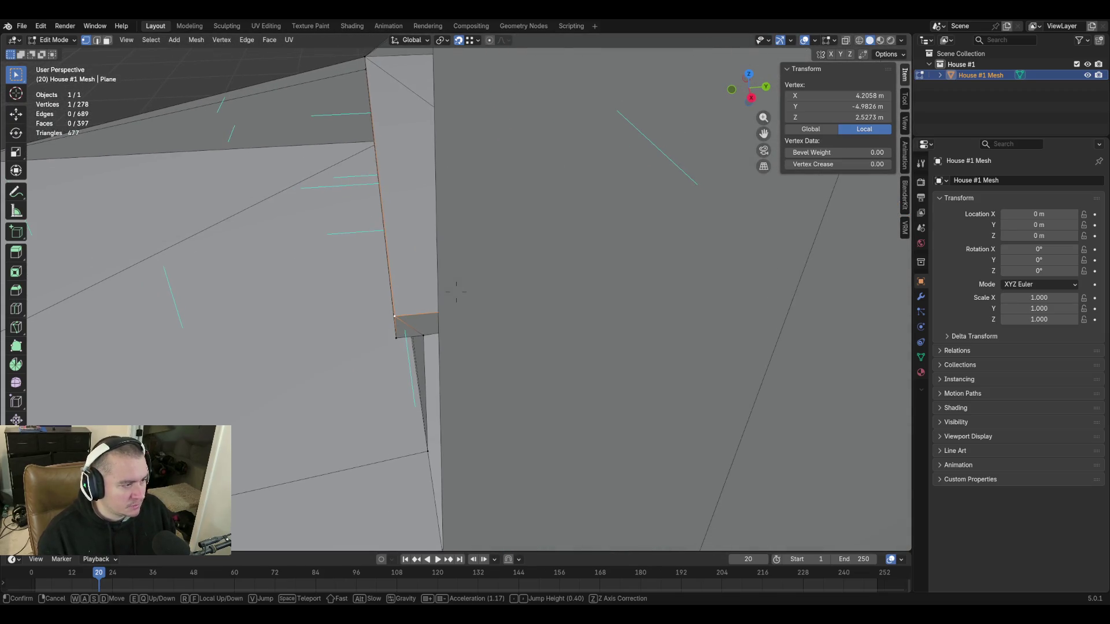
click(456, 292)
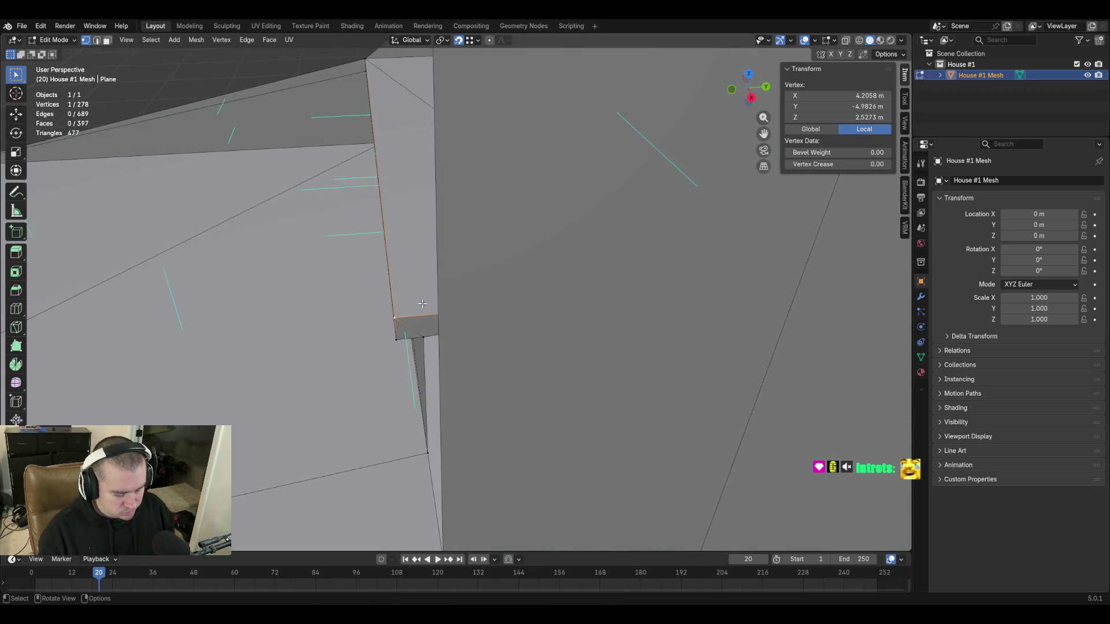
key(k)
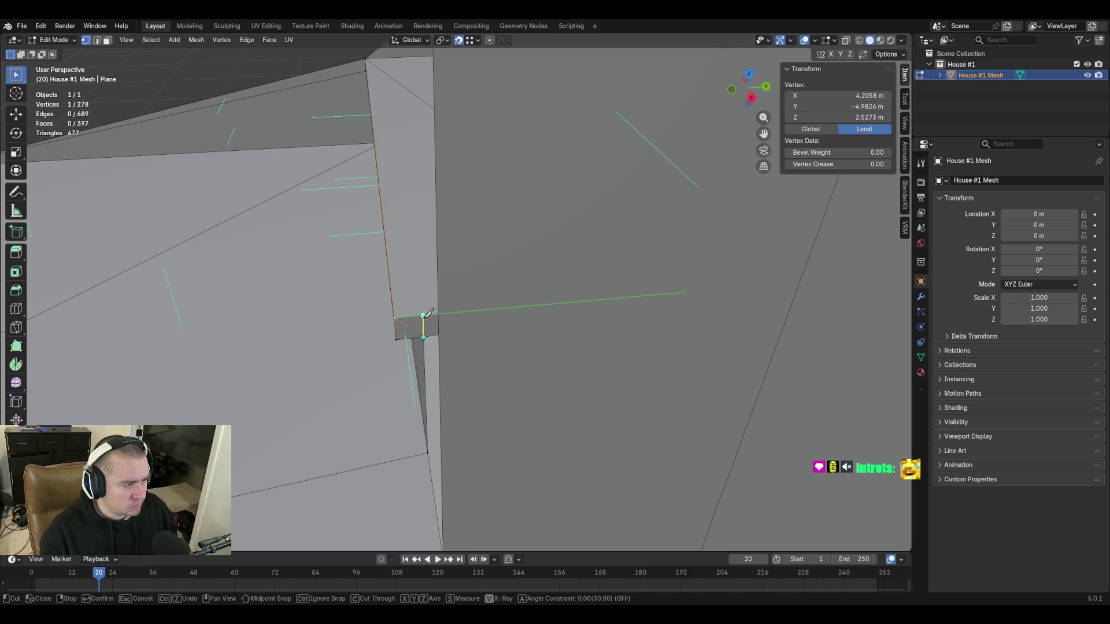
click(422, 315)
key(Return)
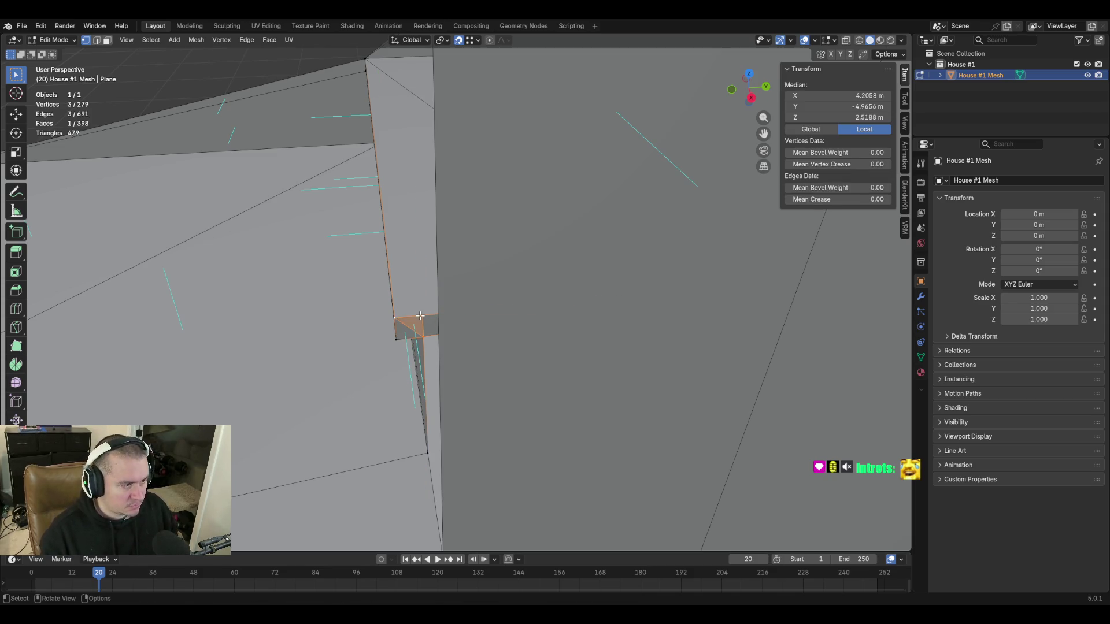
In edge select mode, delete the unwanted edge along the ledge sliver face.
middle_drag(468, 299, 435, 277)
click(445, 284)
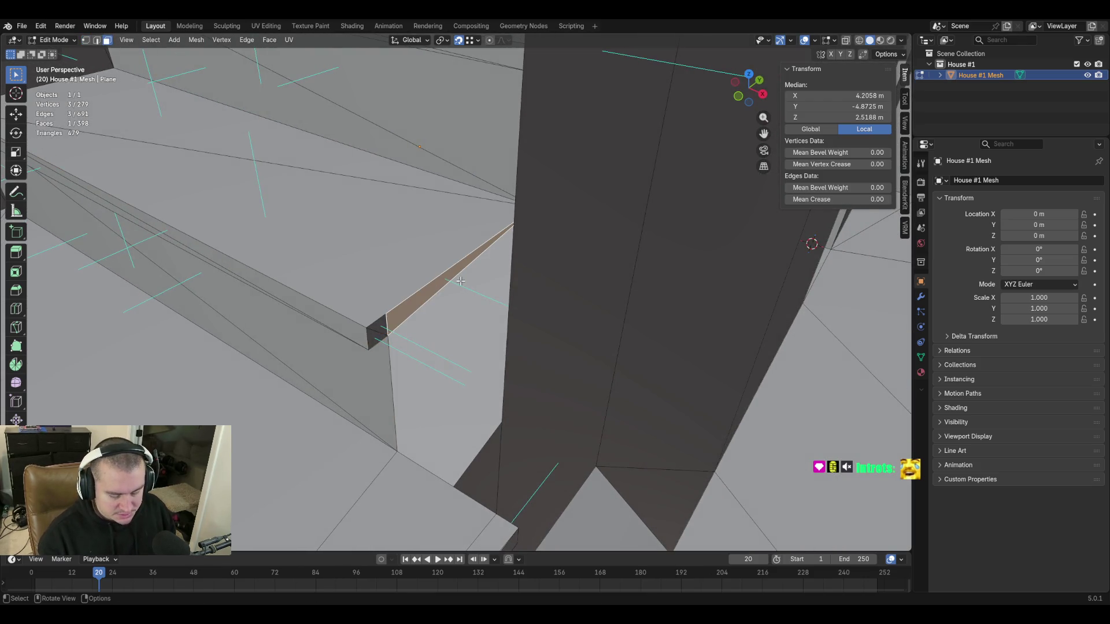
key(2)
click(445, 284)
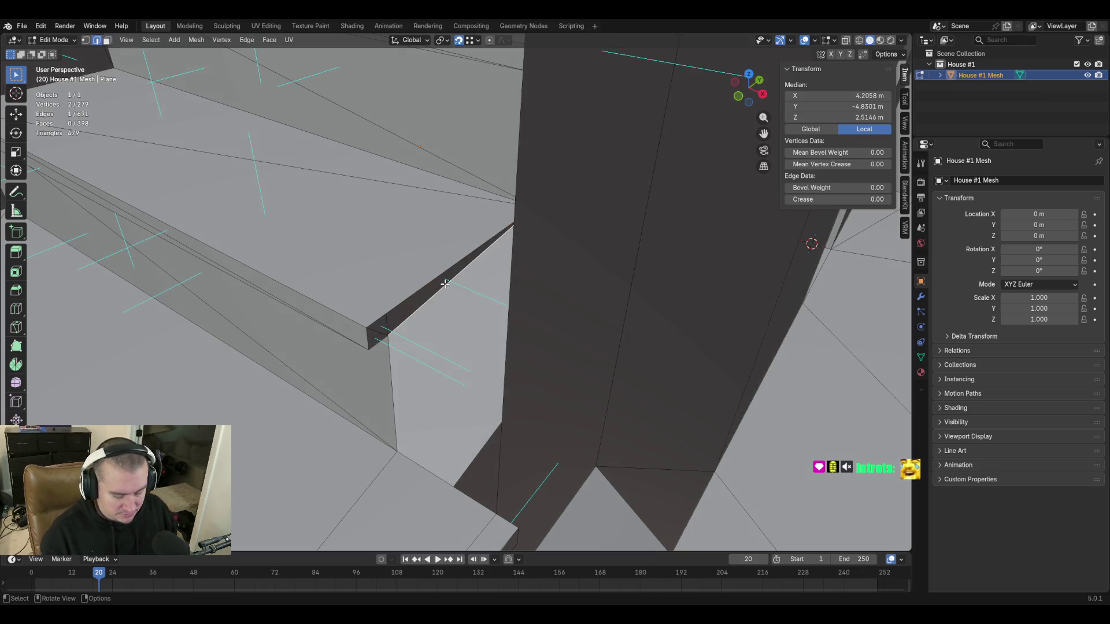
key(x)
click(445, 283)
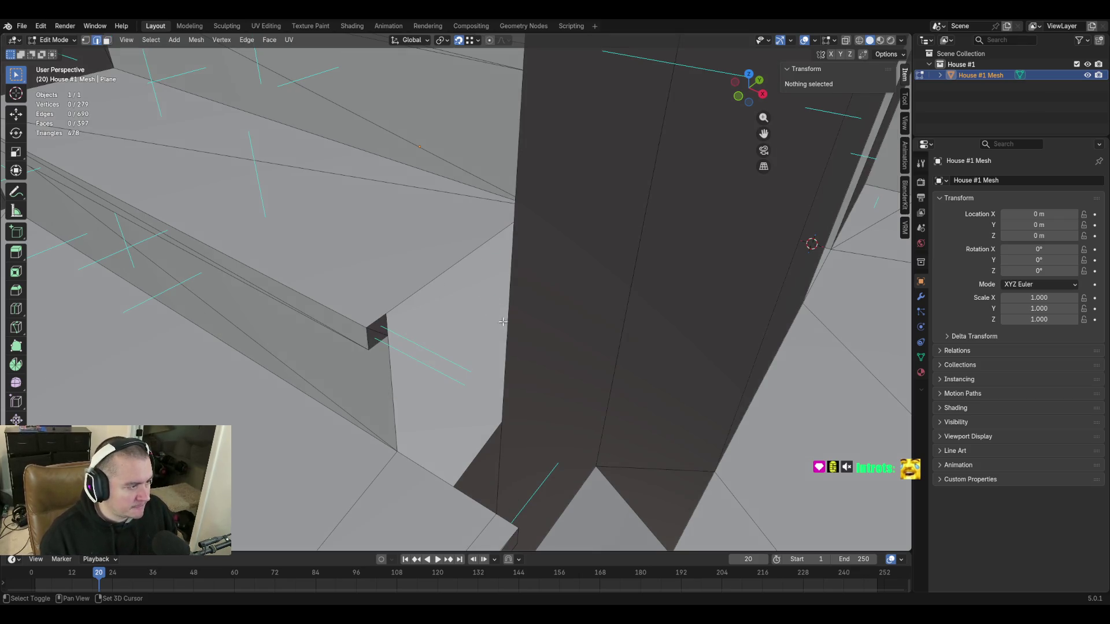
Extrude the step-corner vertex straight up along Z to place a new vertex.
key(shift+grave)
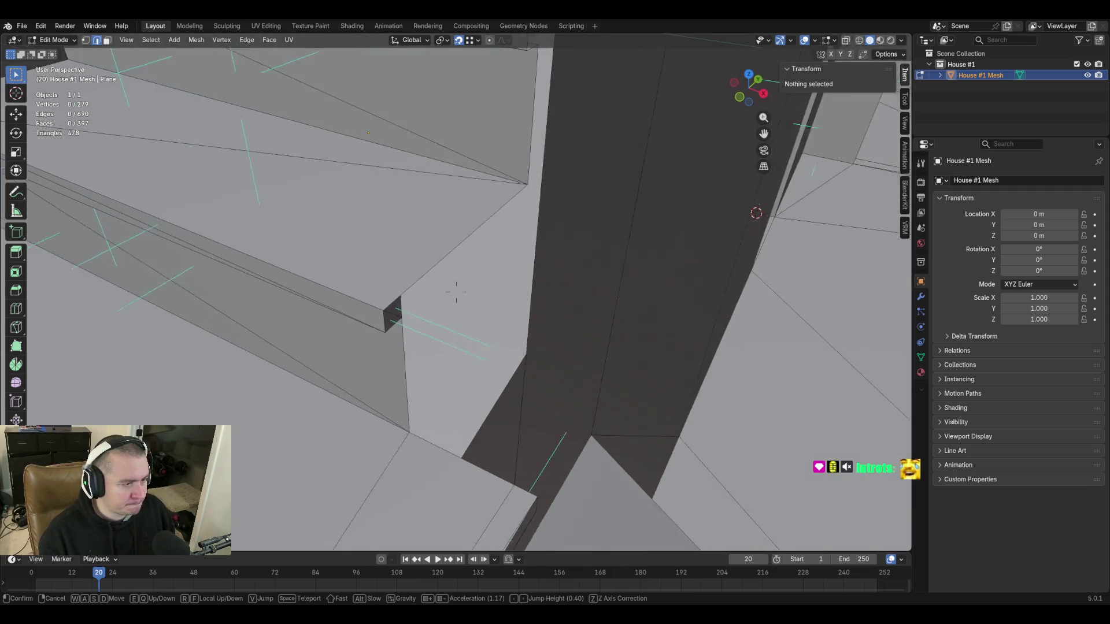
click(456, 399)
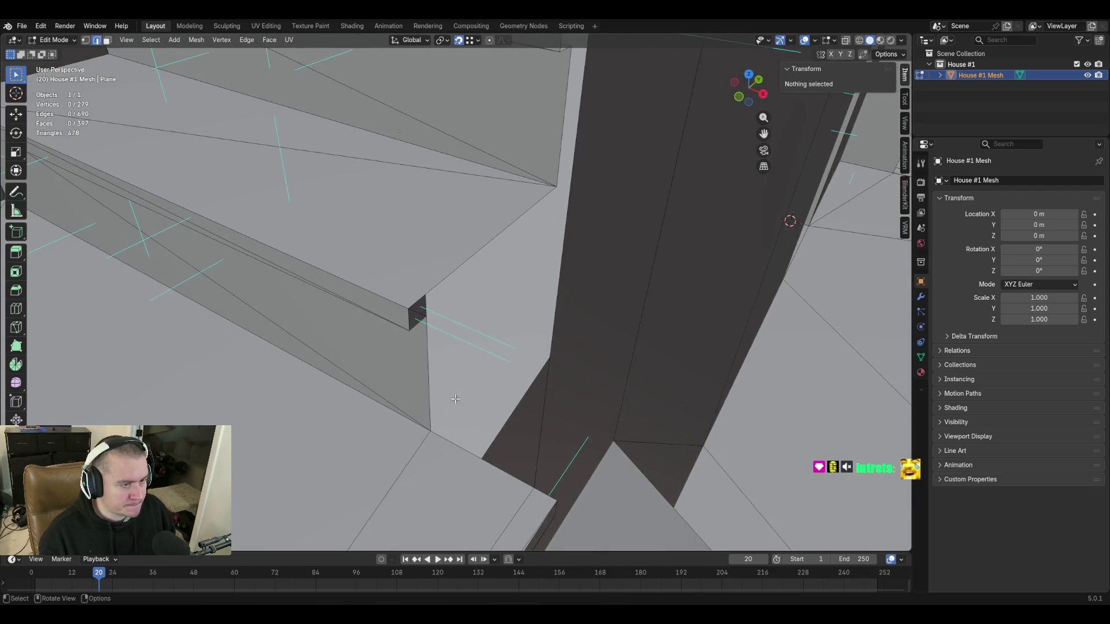
click(426, 291)
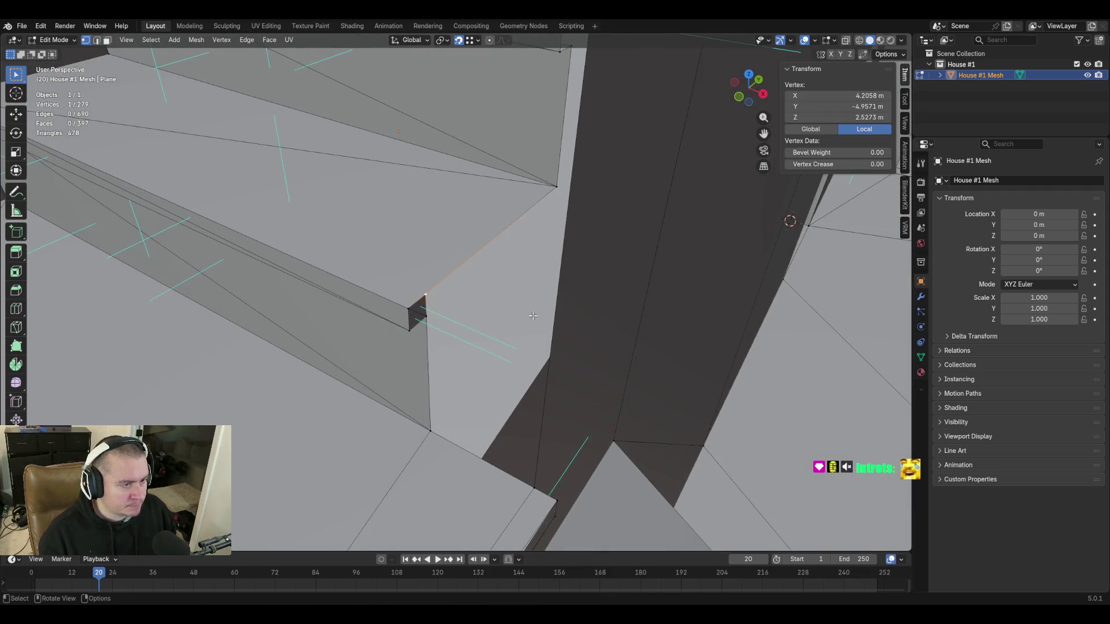
key(e)
key(z)
click(542, 248)
Fly into the stairwell to check the raised vertex, then select the vertex atop the edge.
key(shift+grave)
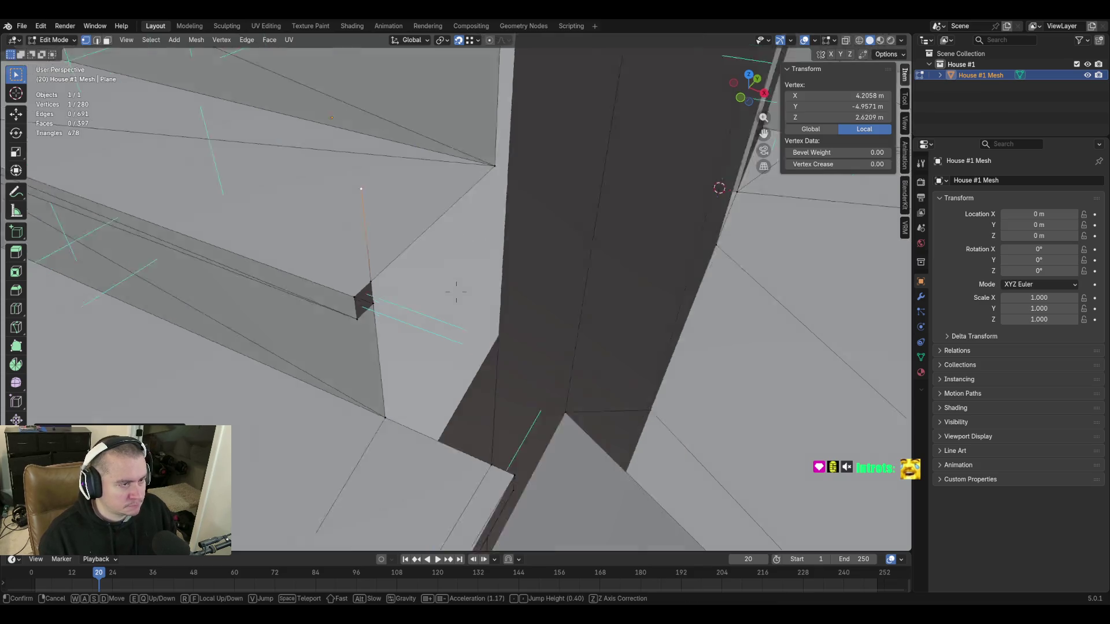
key(s)
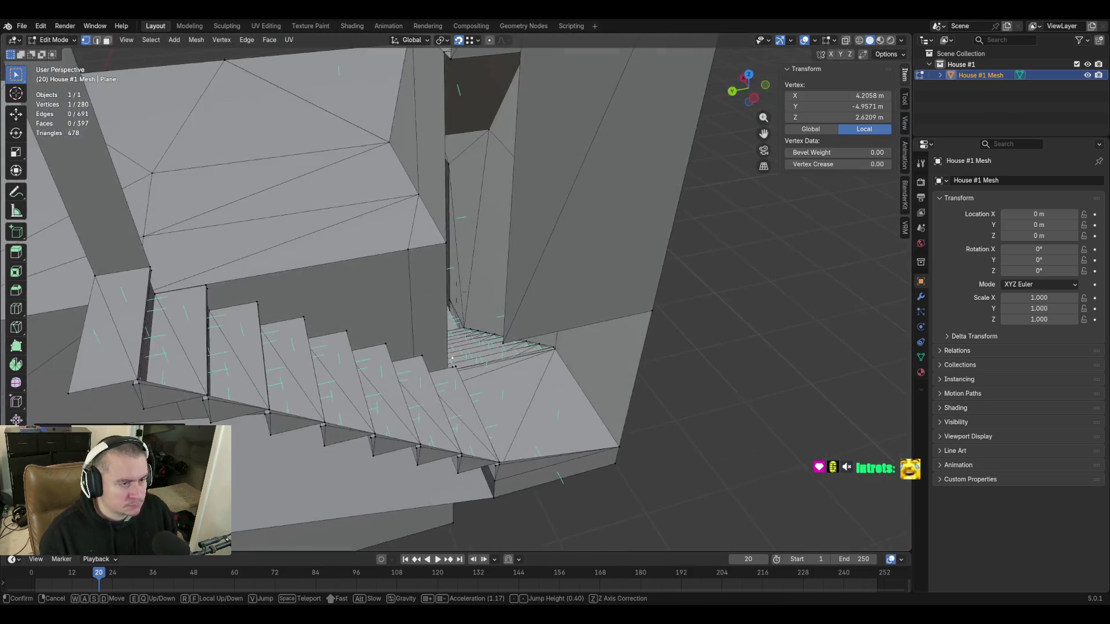
key(w)
click(390, 313)
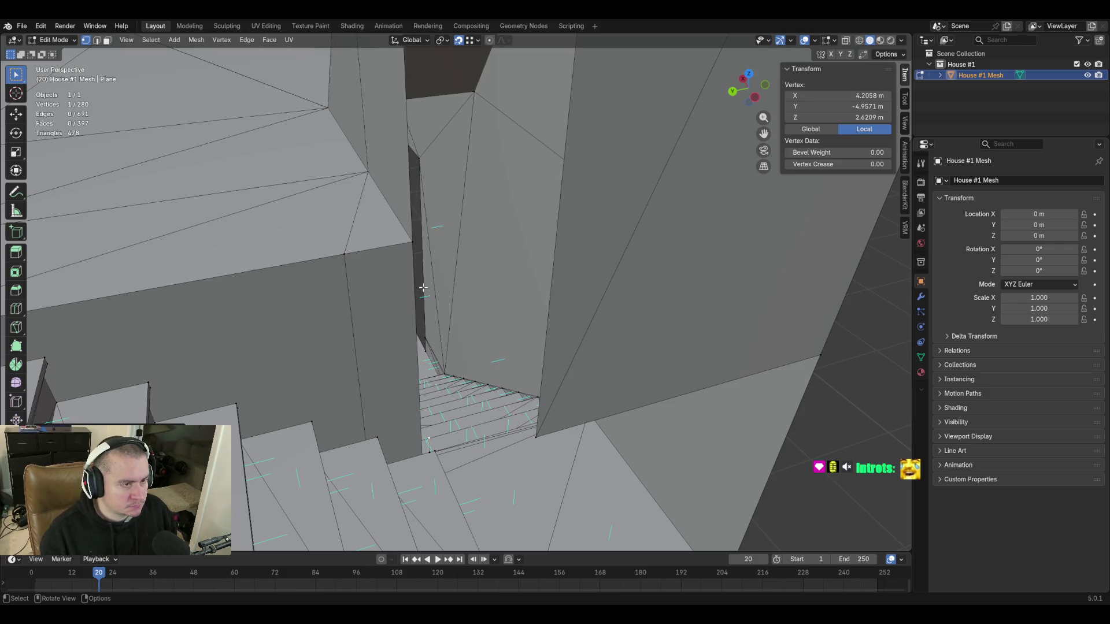
key(shift+grave)
key(w)
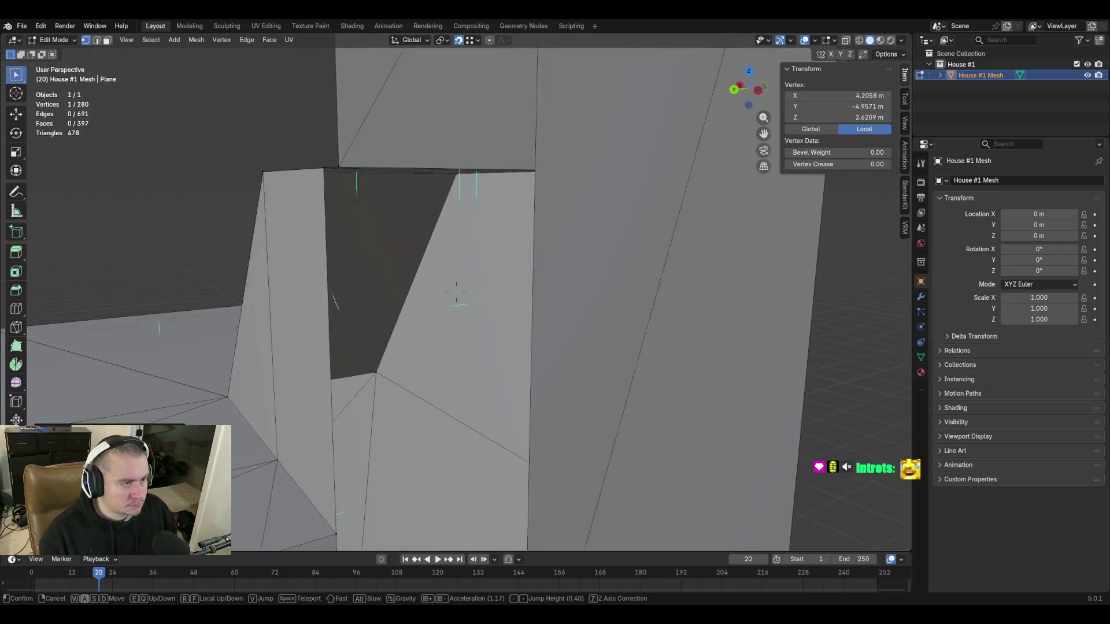
key(s)
click(373, 203)
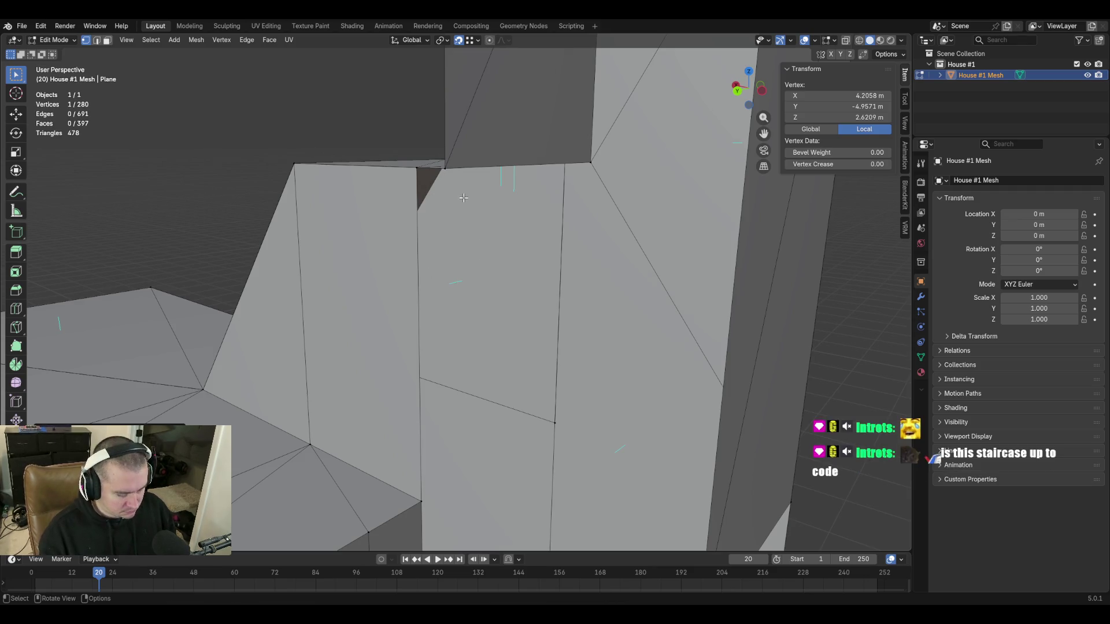
shift+click(492, 49)
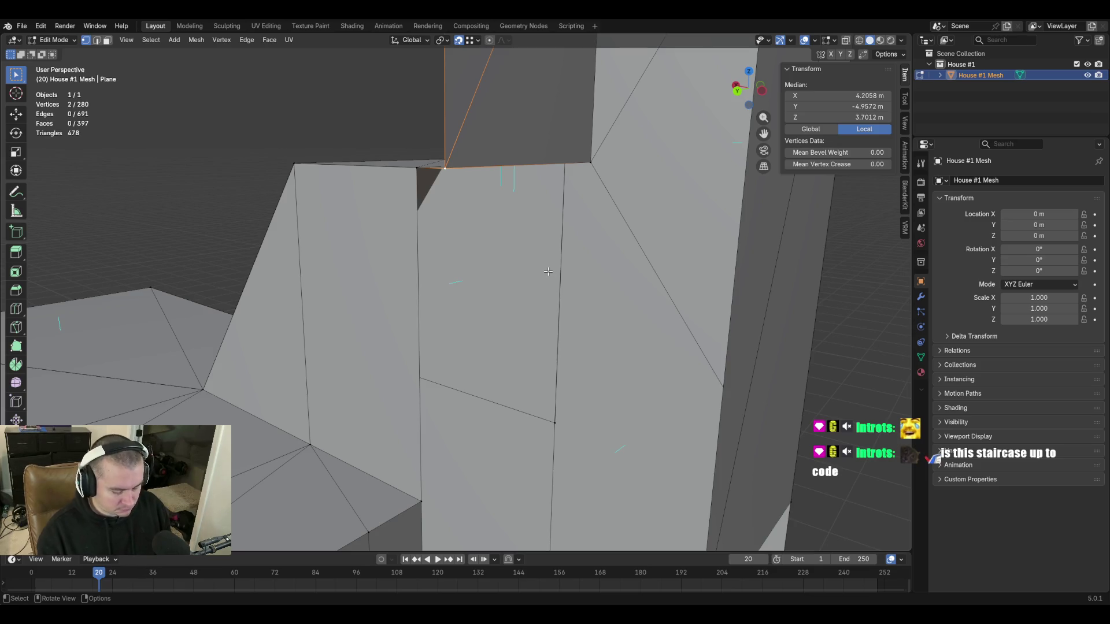
key(m)
click(547, 272)
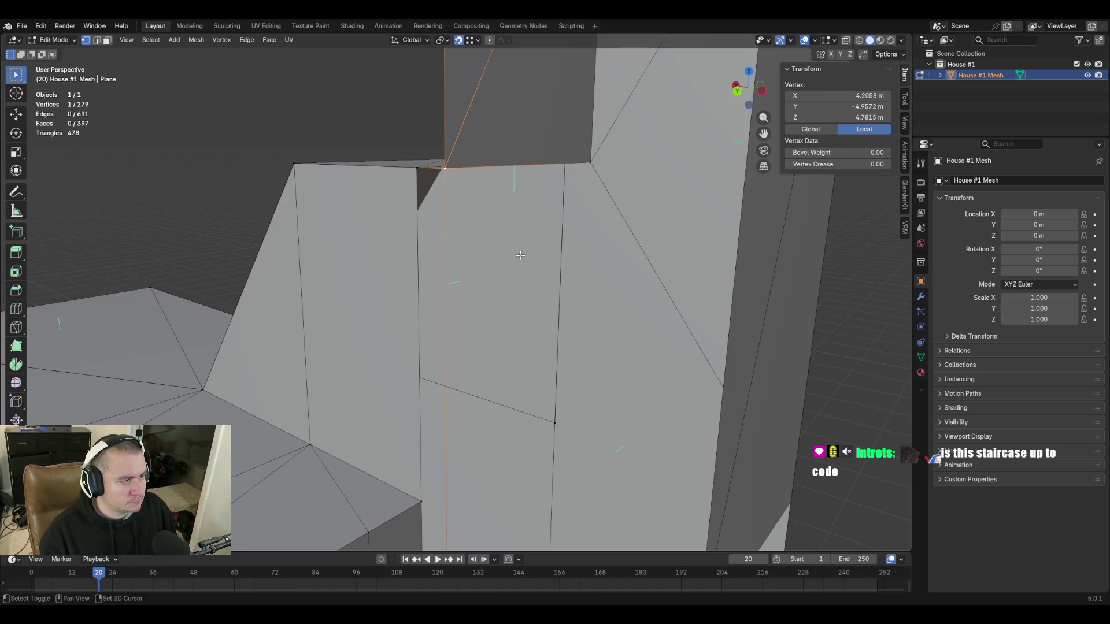
key(2)
click(445, 223)
shift+click(417, 225)
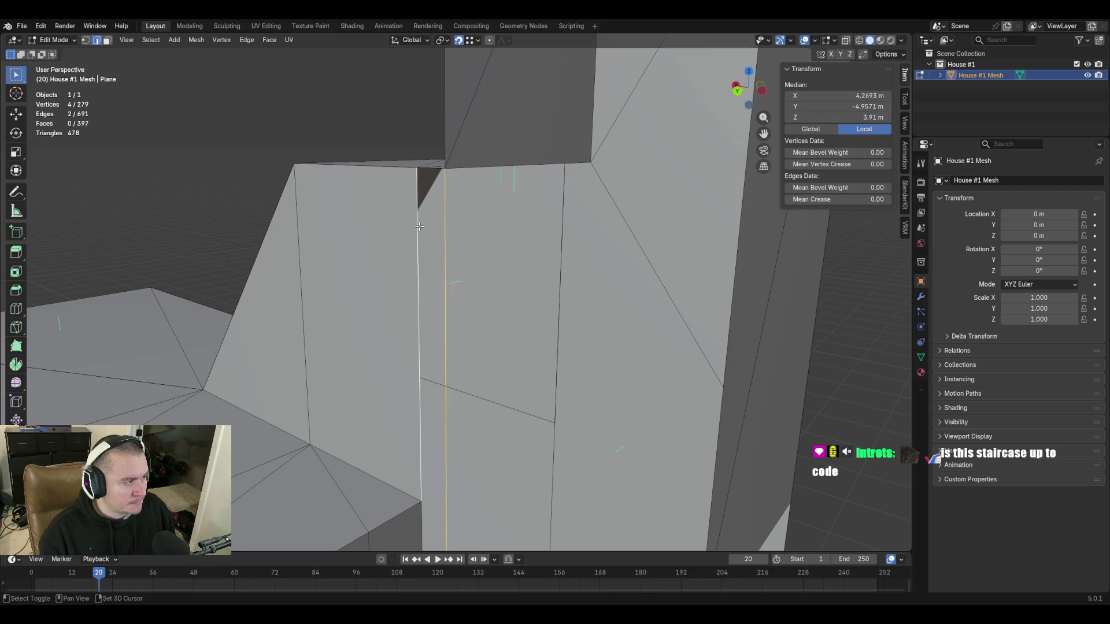
key(f)
key(shift+grave)
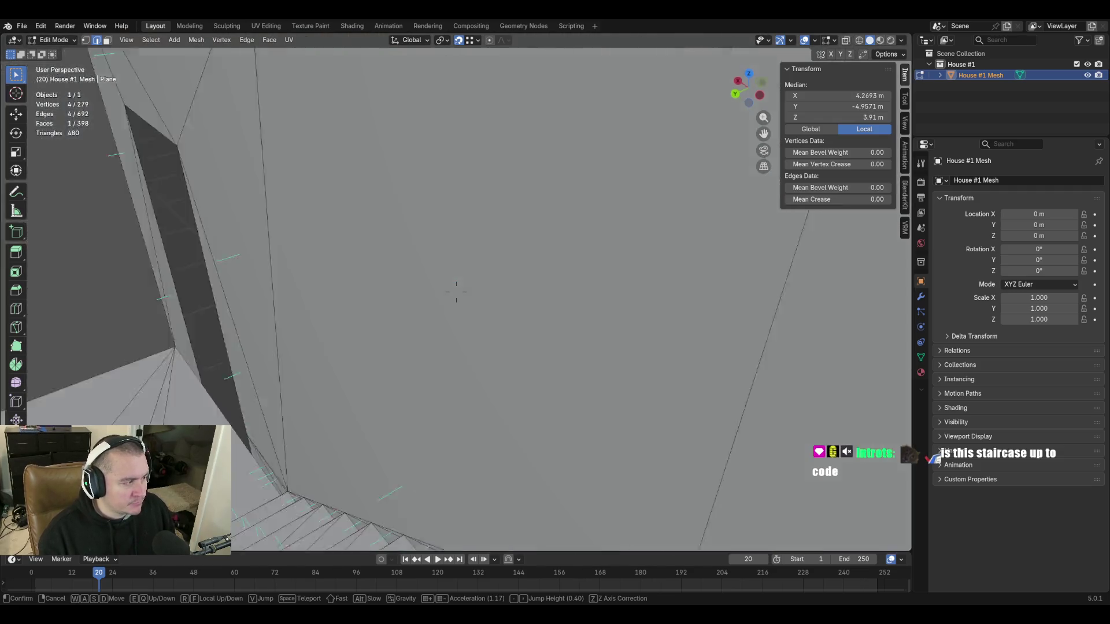
key(s)
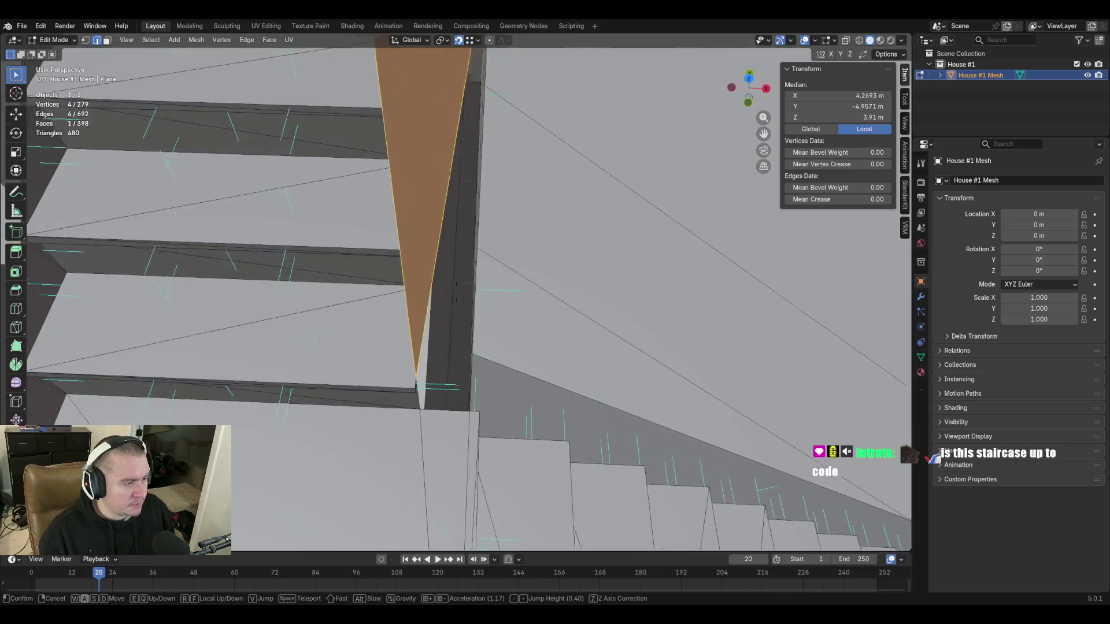
key(w)
key(w)
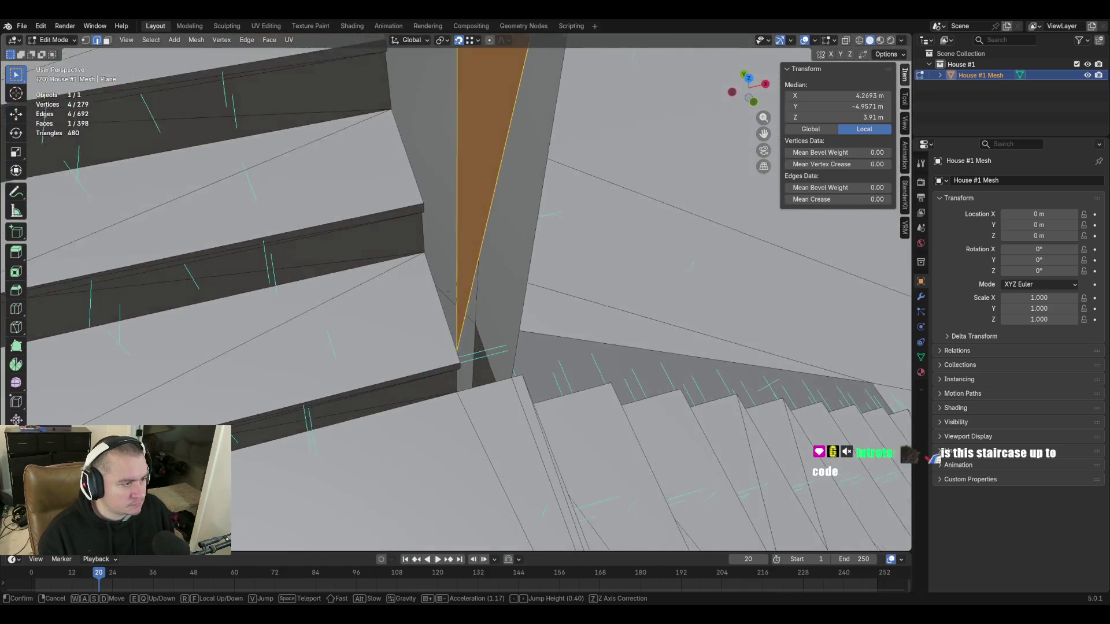
click(541, 335)
key(x)
key(f)
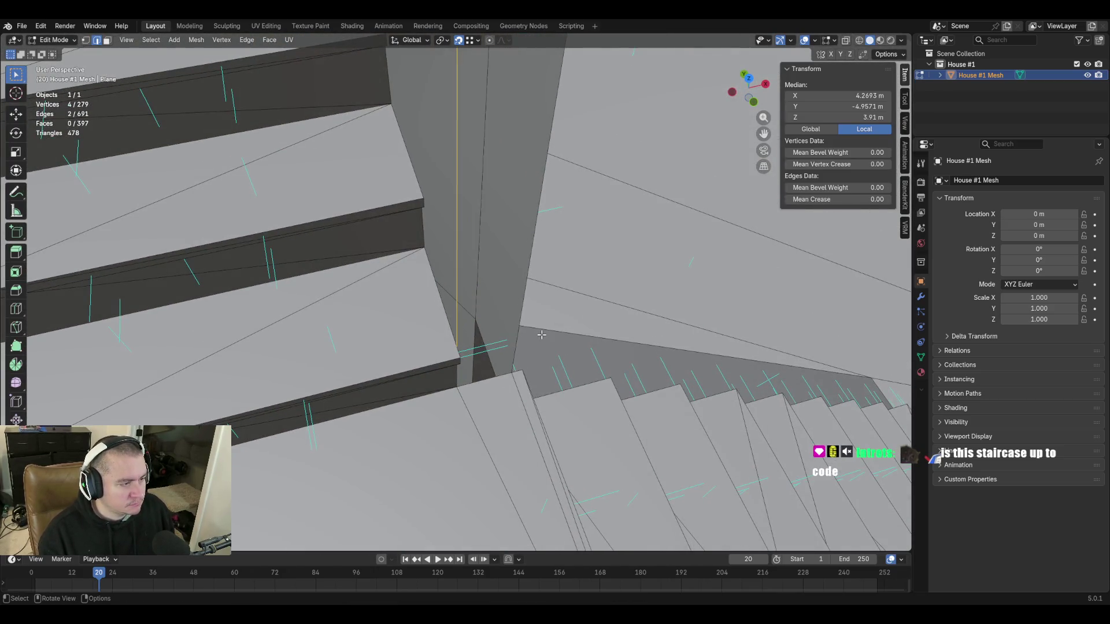
key(shift+grave)
key(s)
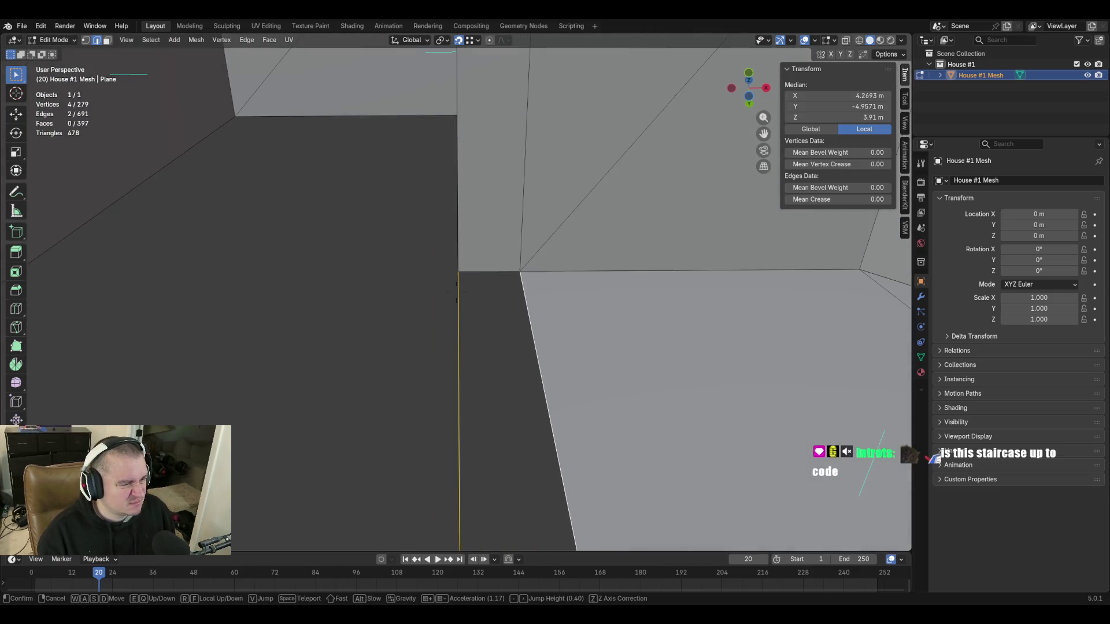
key(s)
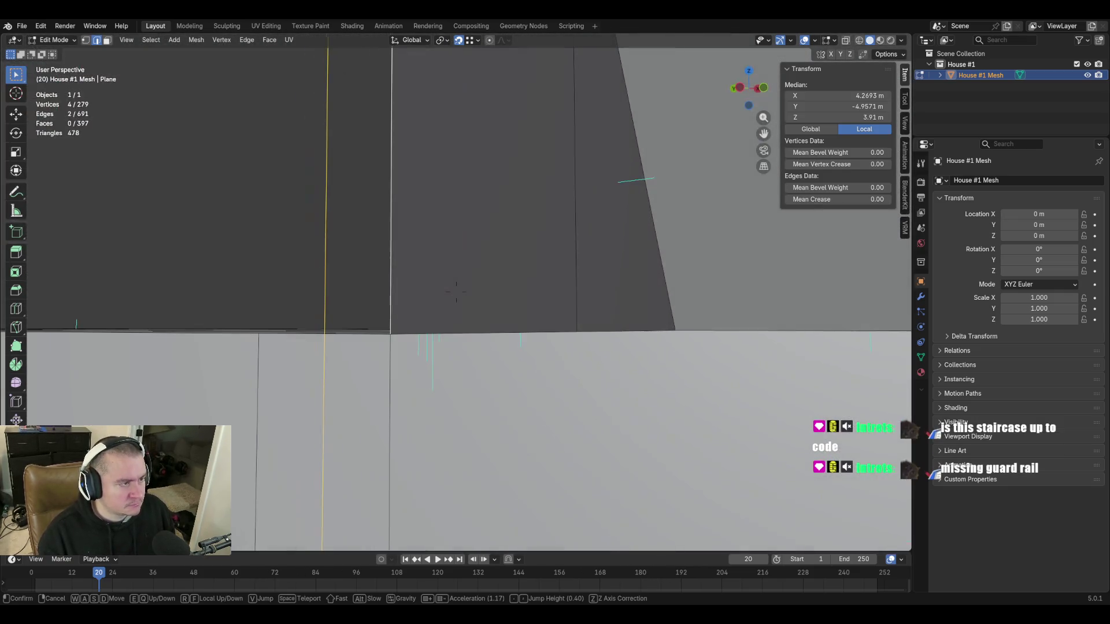
key(w)
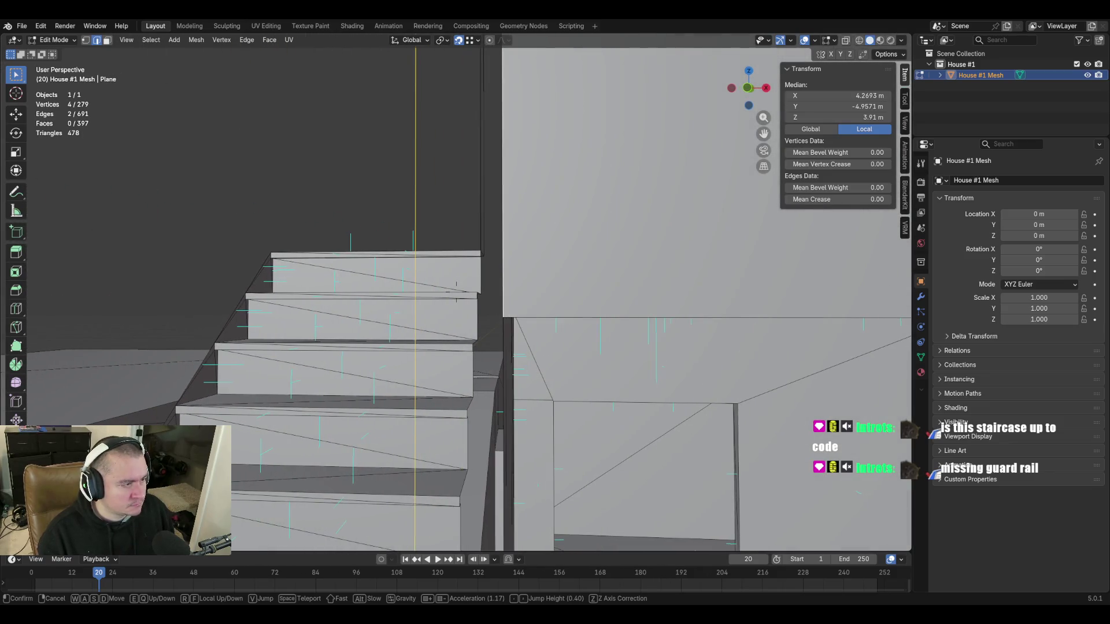
key(w)
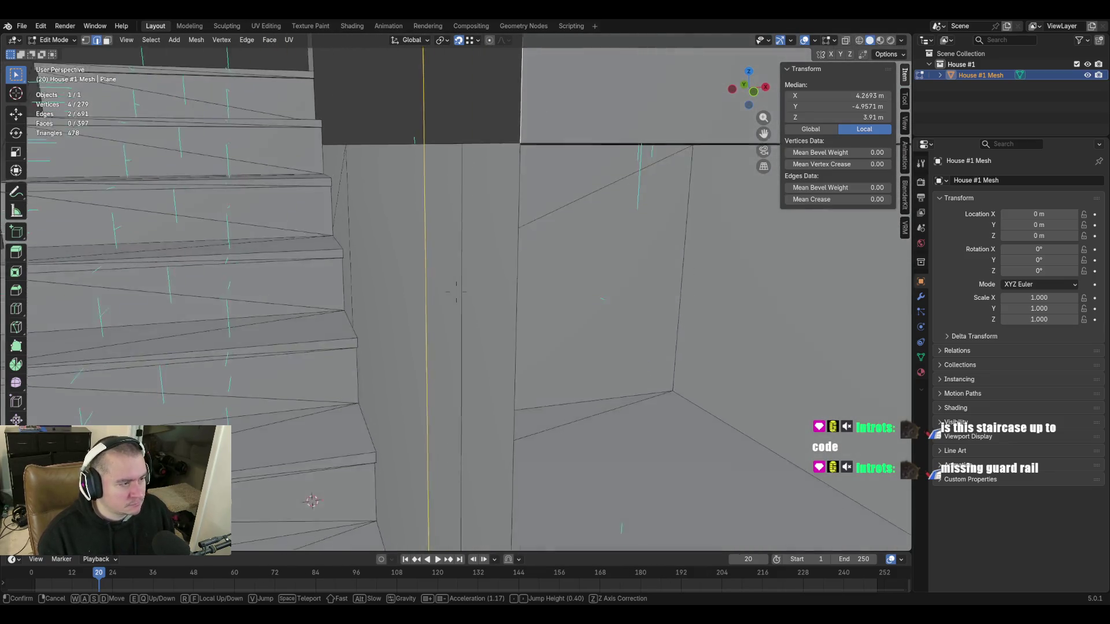
key(w)
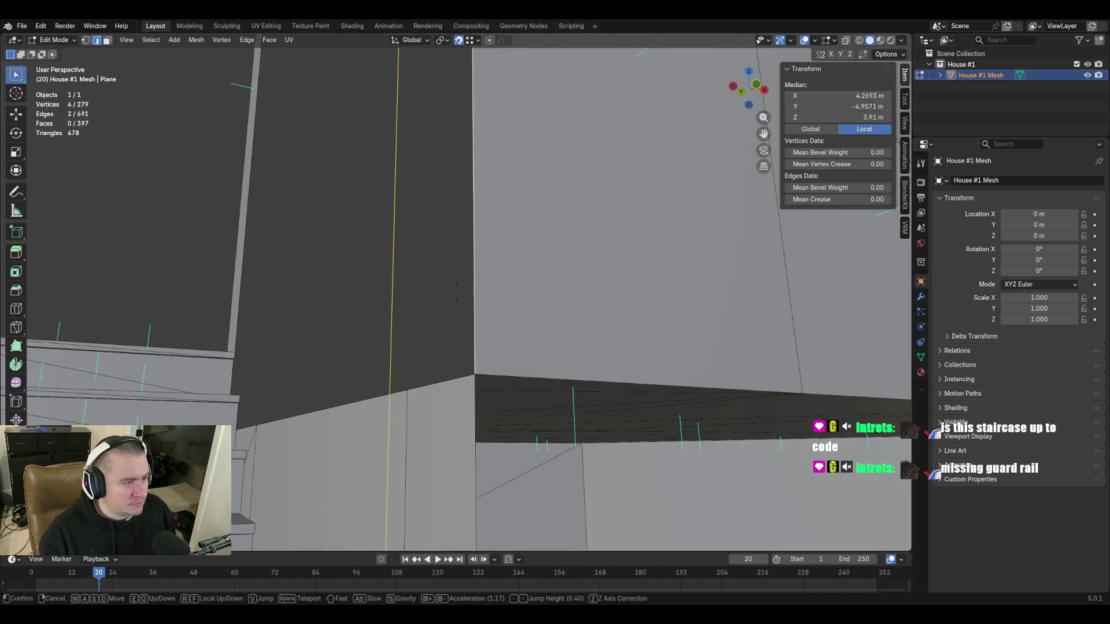
click(476, 225)
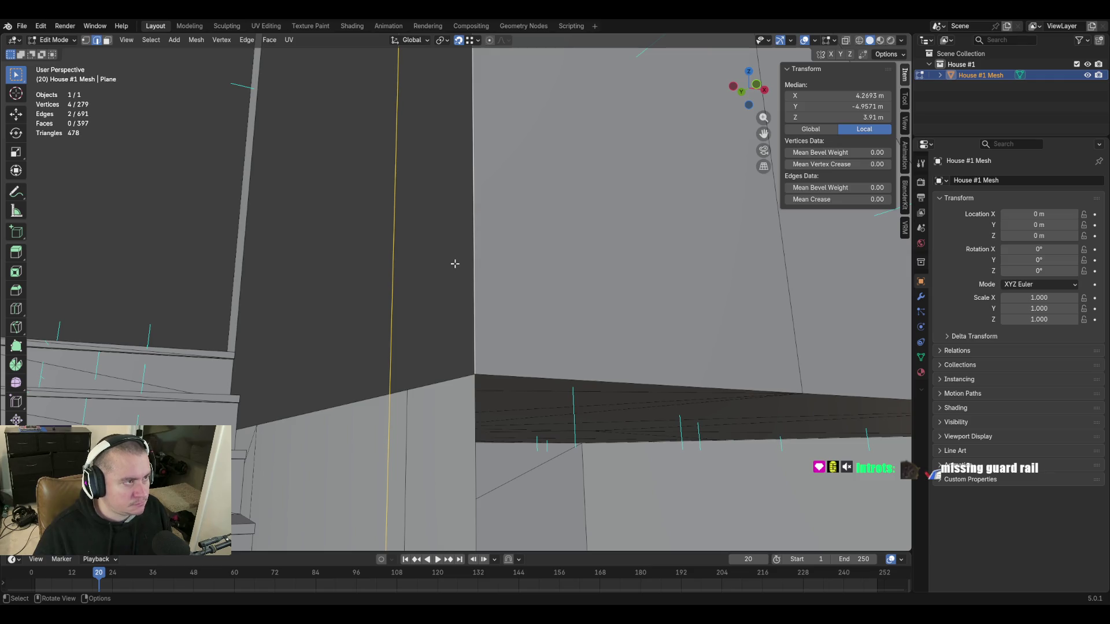
middle_drag(455, 264, 455, 264)
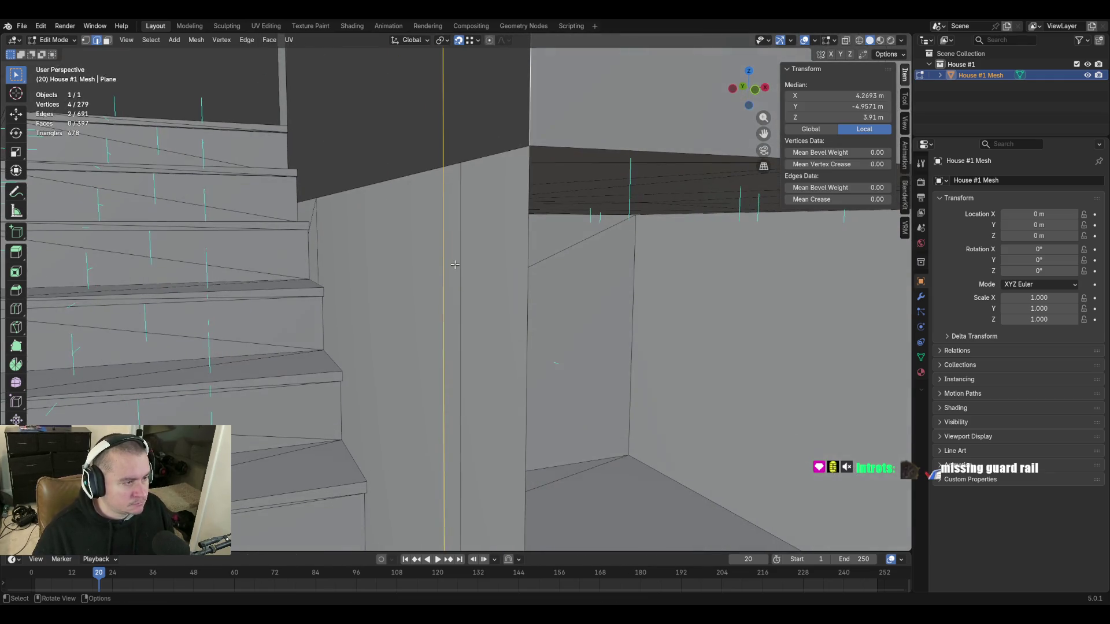
Fill two faces between pairs of selected edges at the stair-wall gap.
key(f)
middle_drag(571, 289, 571, 289)
click(446, 207)
shift+click(495, 215)
key(f)
Fill the remaining sliver and triangular gaps, bringing the mesh to 401 faces, and review the fill.
key(shift+grave)
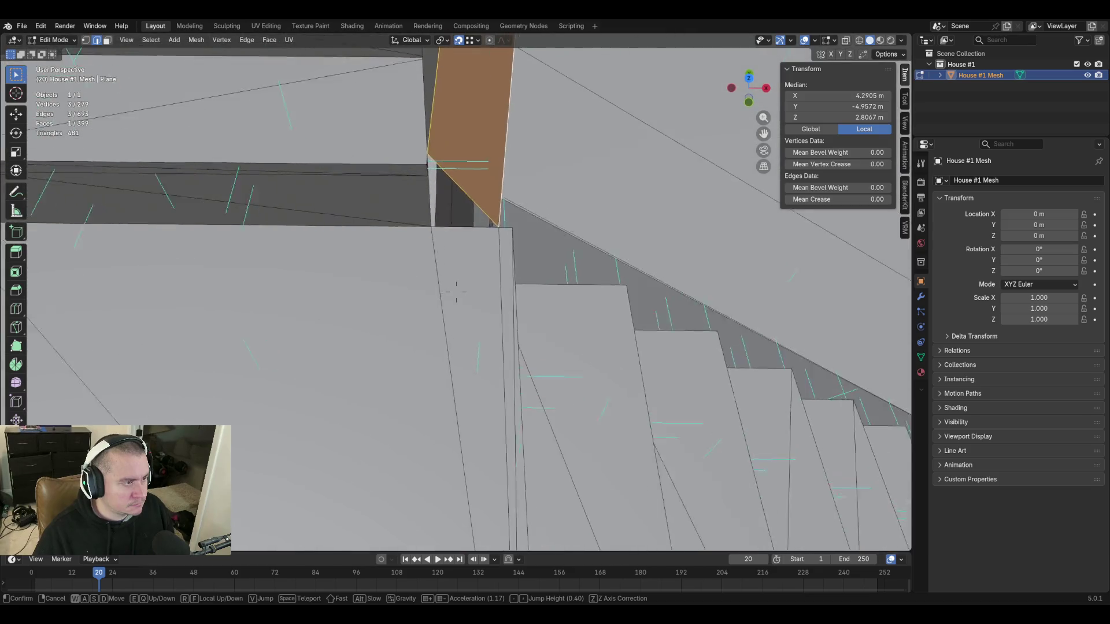
click(607, 270)
click(444, 203)
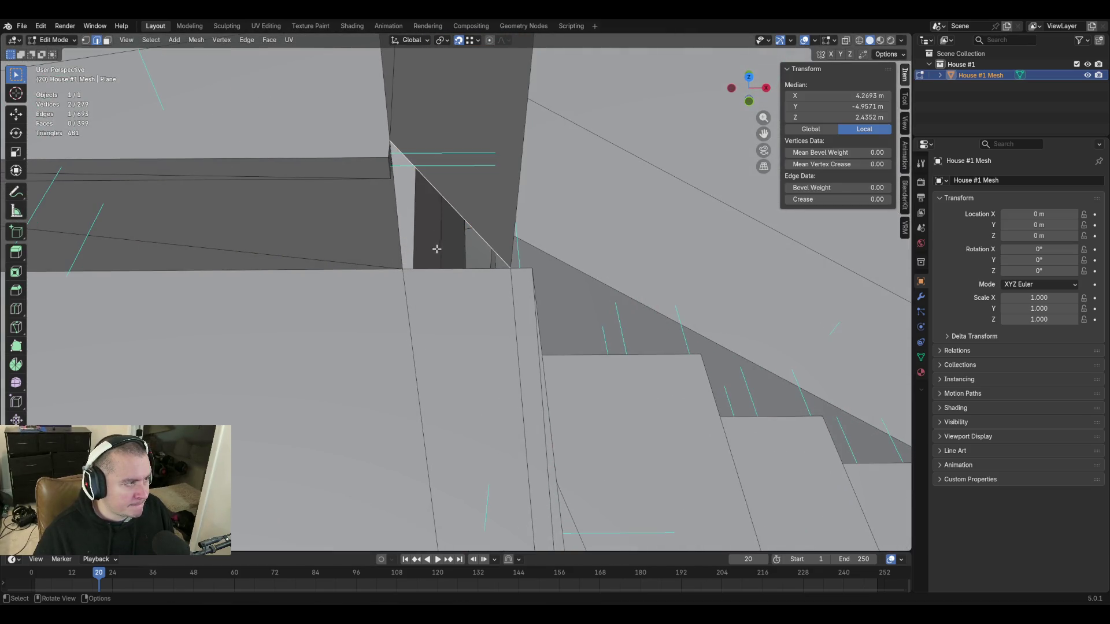
key(shift+grave)
click(456, 292)
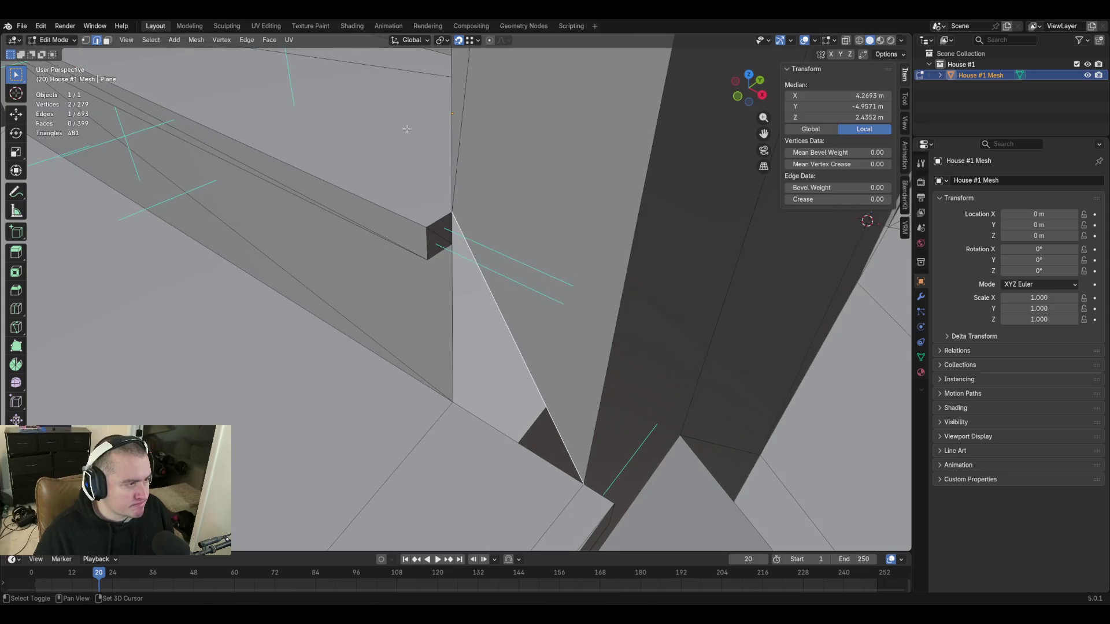
shift+click(453, 227)
key(f)
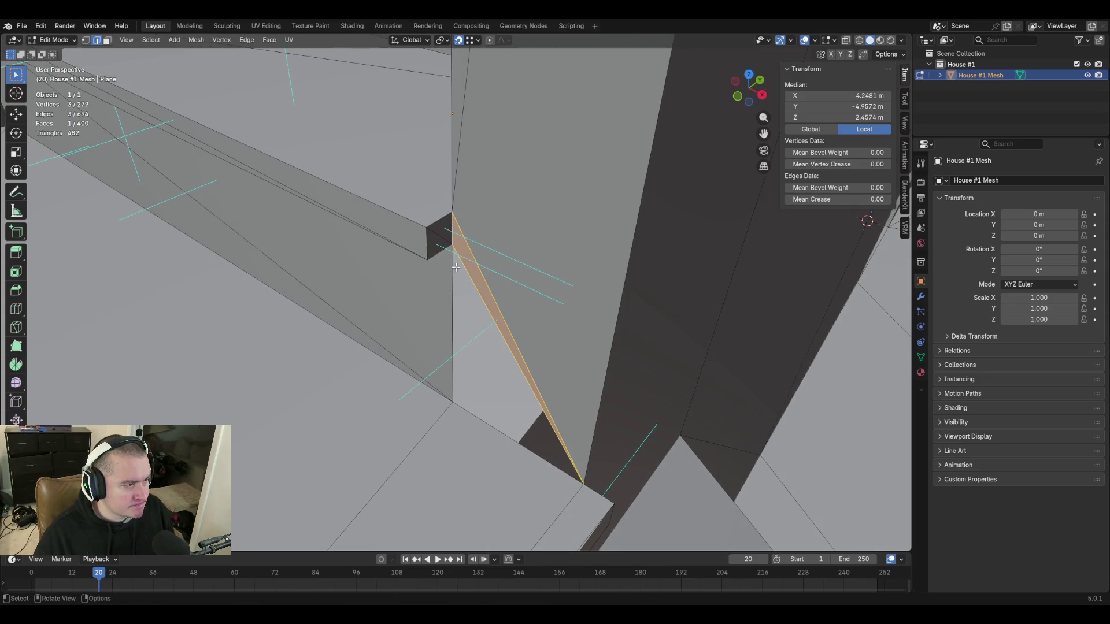
shift+click(453, 259)
key(f)
key(shift+grave)
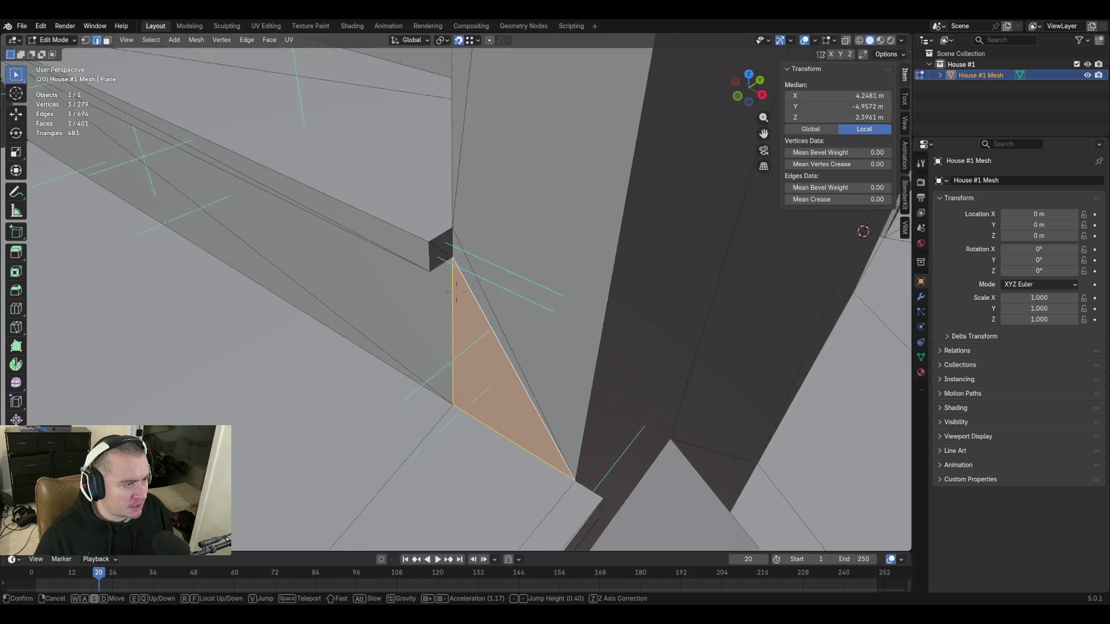
key(s)
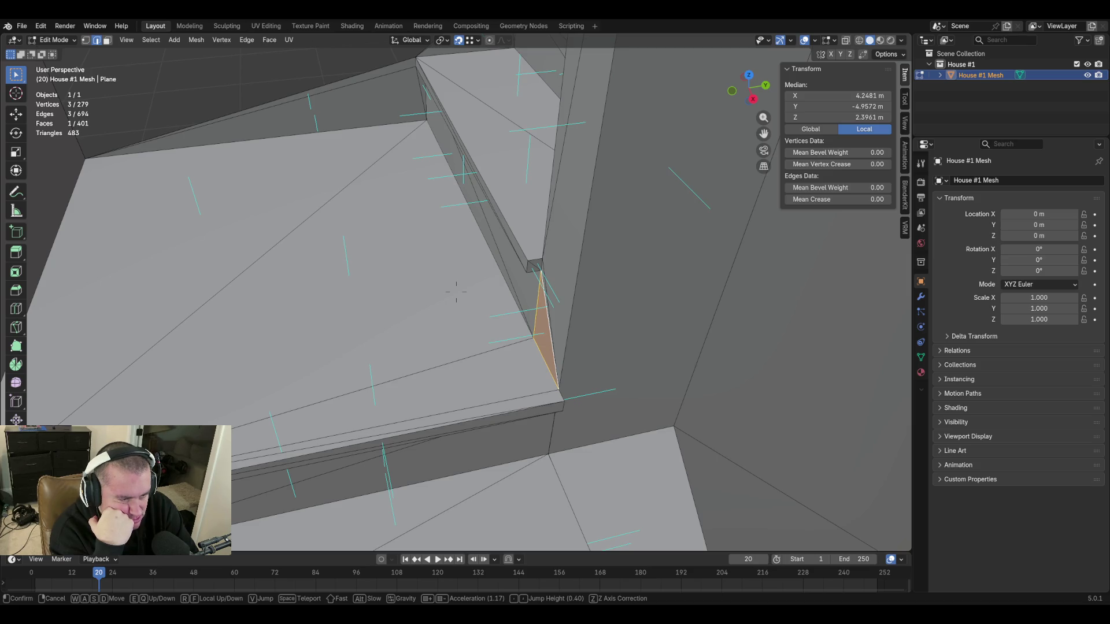
key(s)
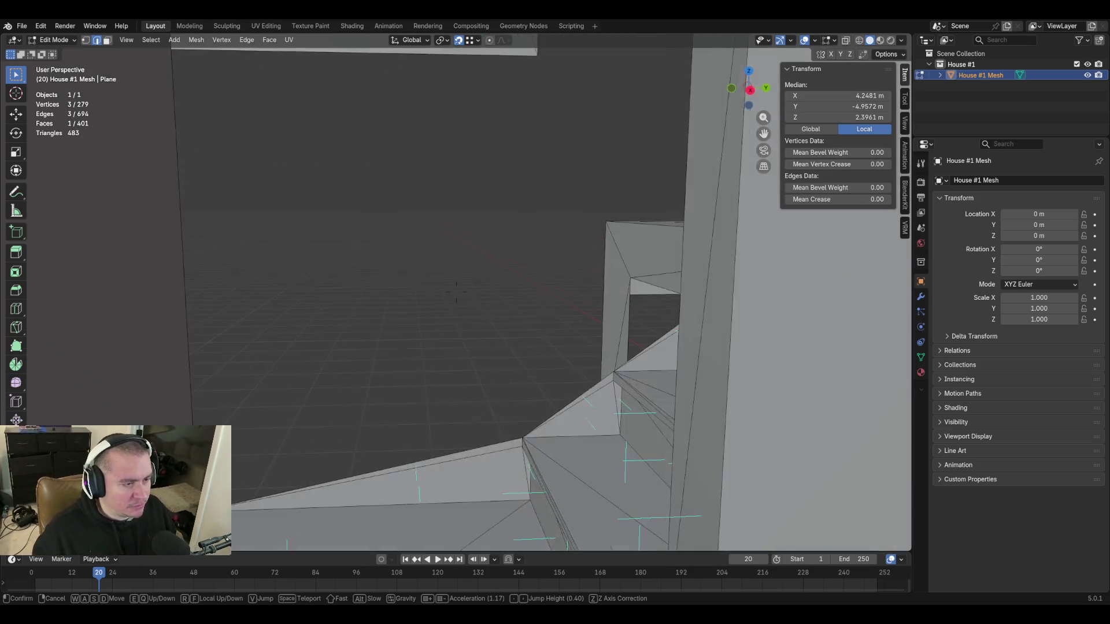
key(w)
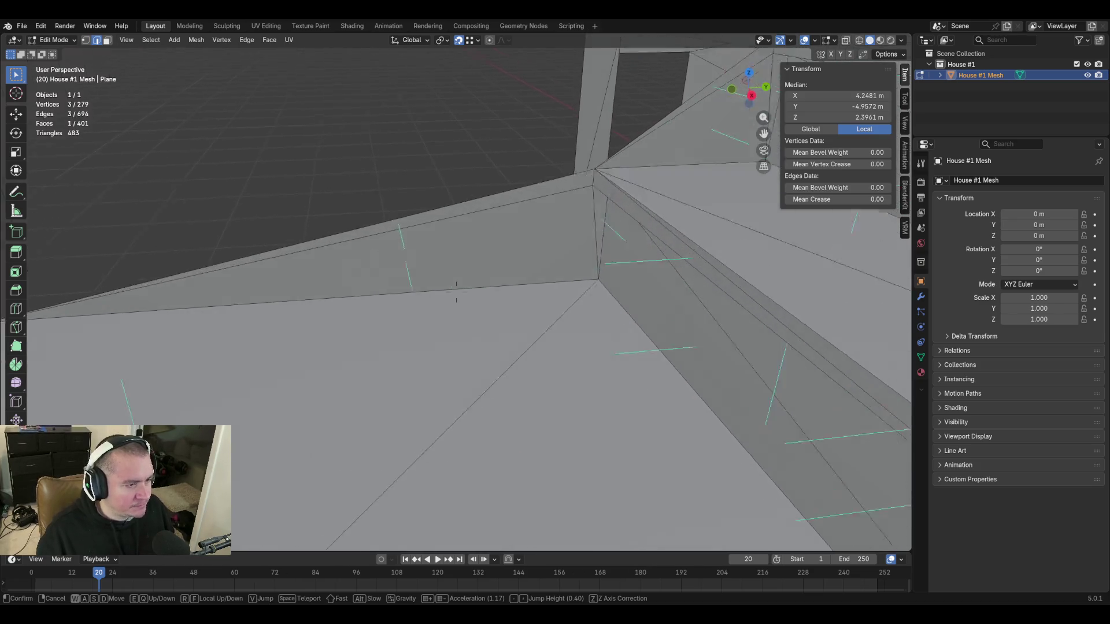
key(s)
key(w)
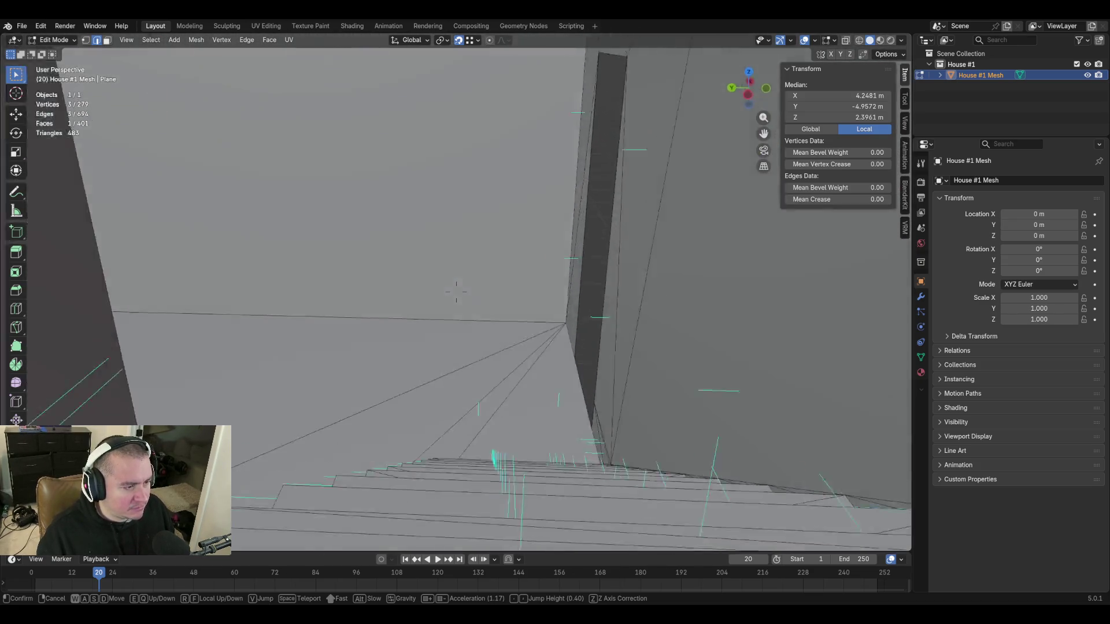
key(s)
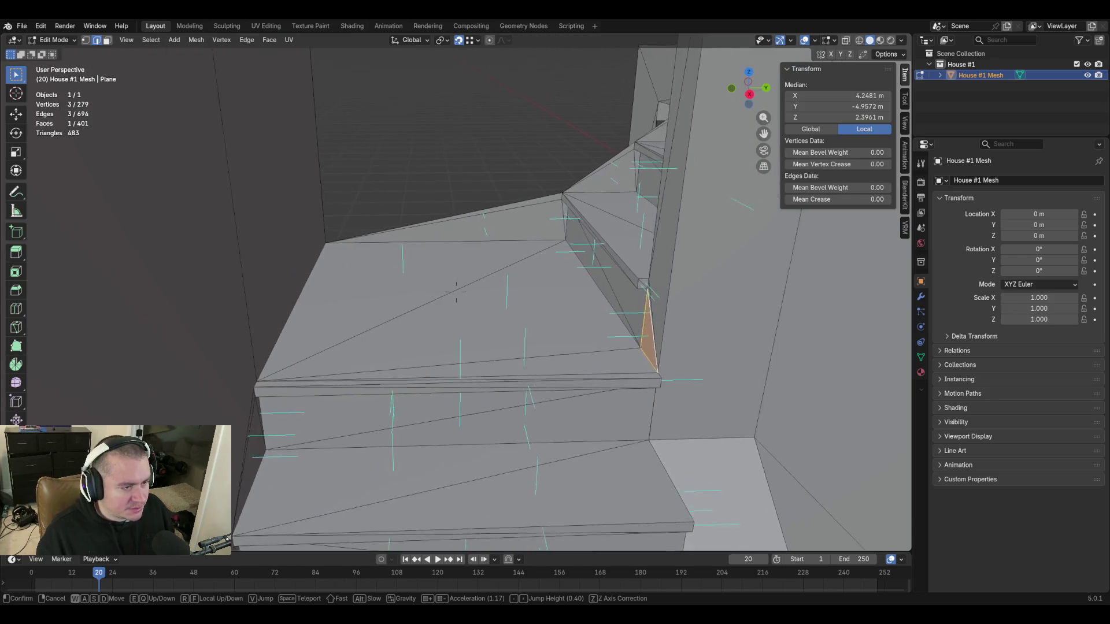
key(w)
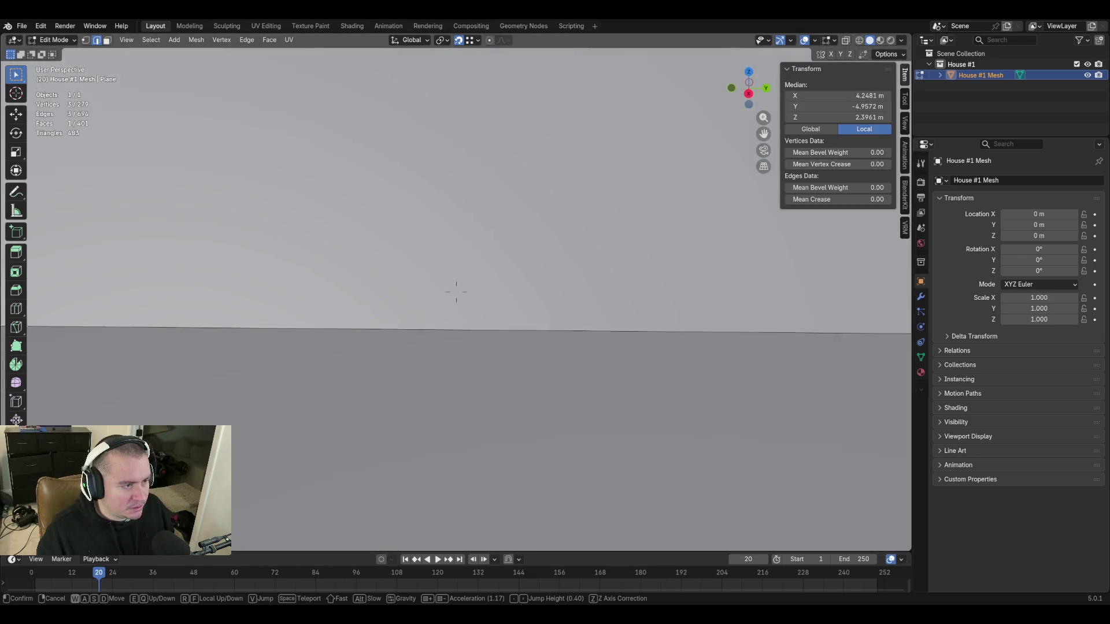
key(s)
key(s)
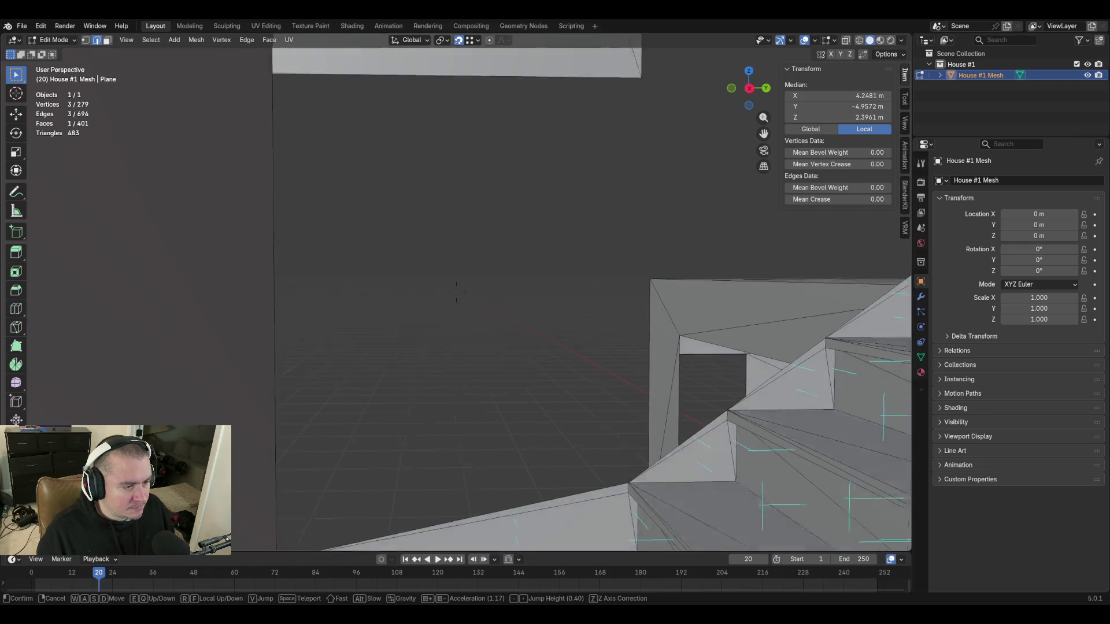
key(w)
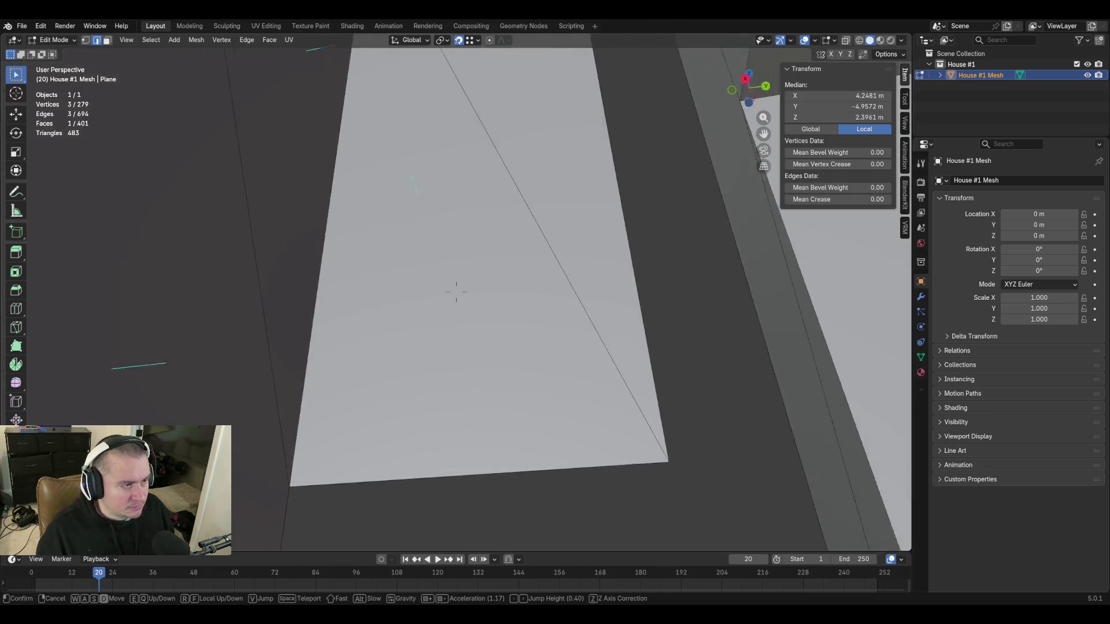
key(w)
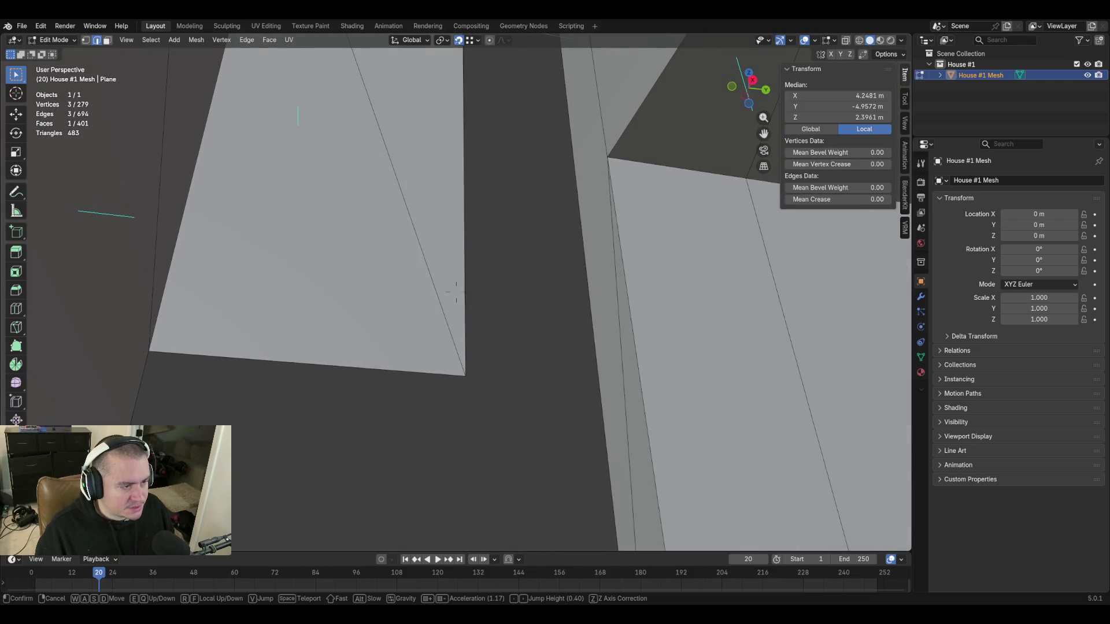
click(476, 380)
key(1)
Try deleting the upper face's corner vertex, then undo the deletion.
click(461, 374)
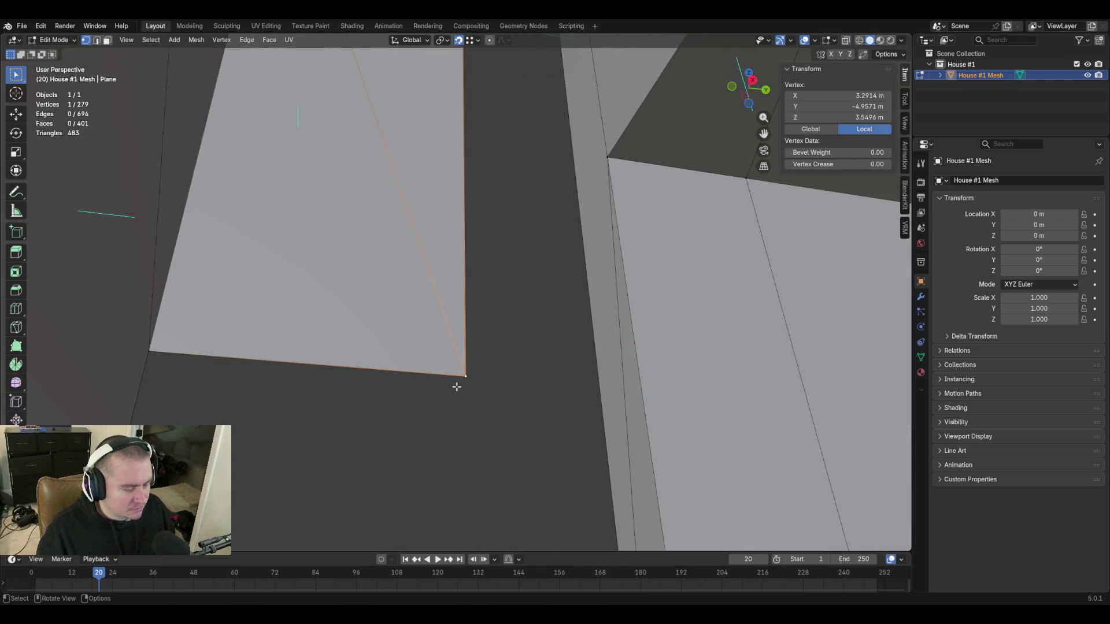
key(x)
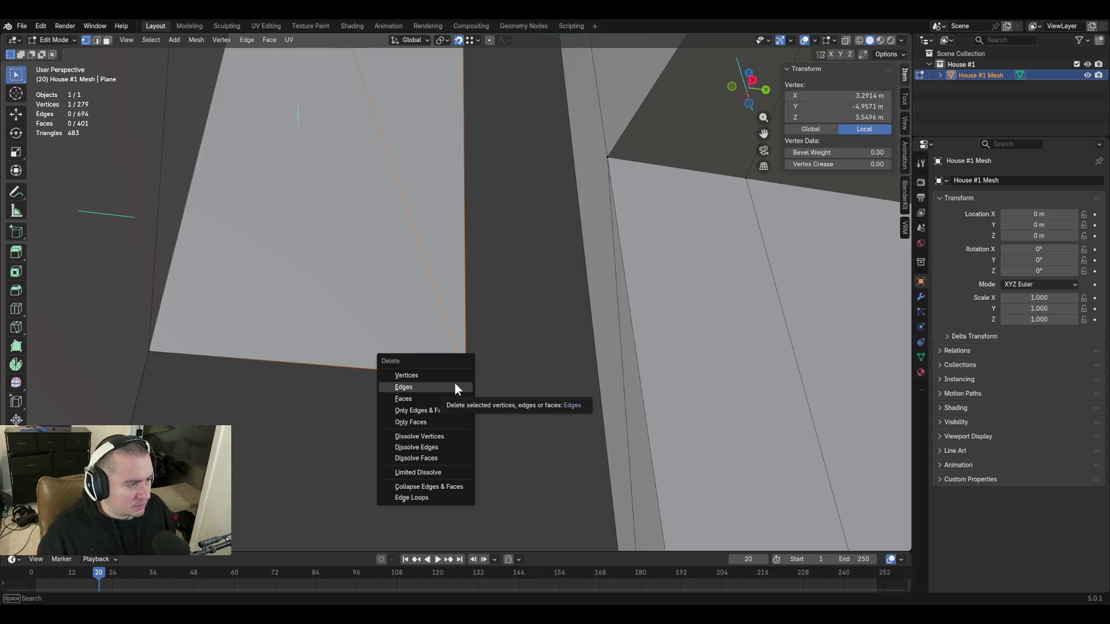
click(454, 373)
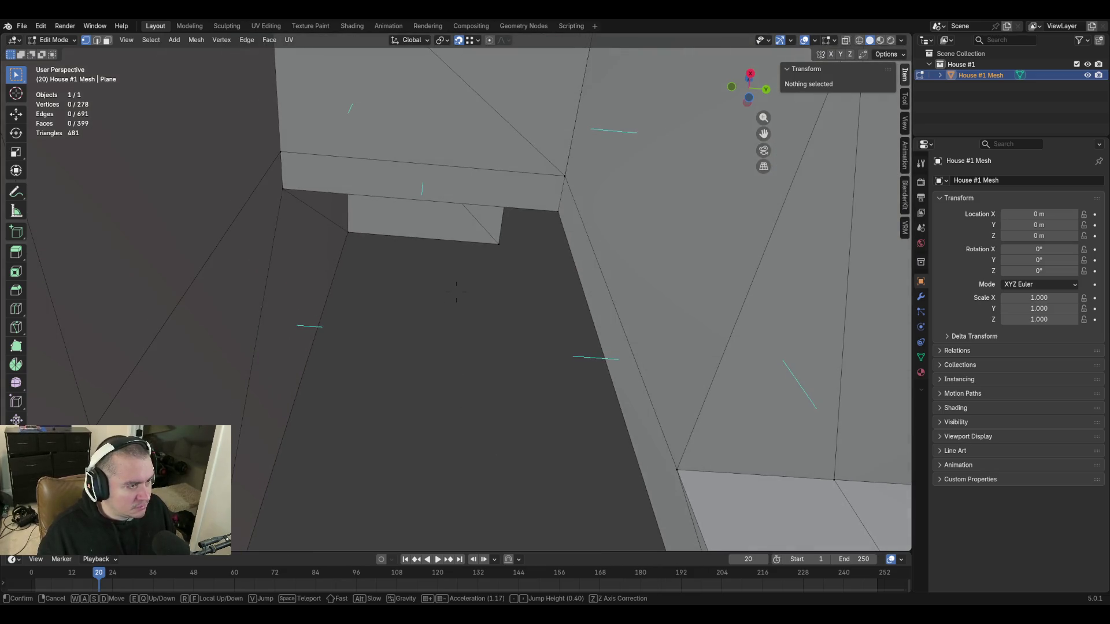
key(ctrl+z)
From beneath the landing, fill a face between the upper face's lower edge and the bottom edge.
key(shift+grave)
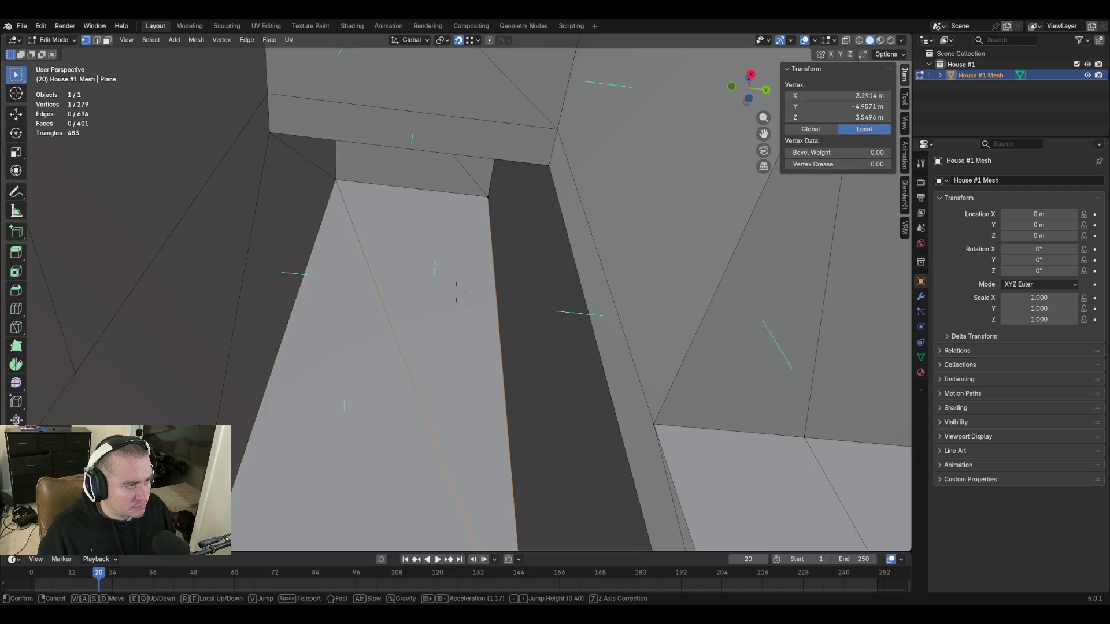
key(w)
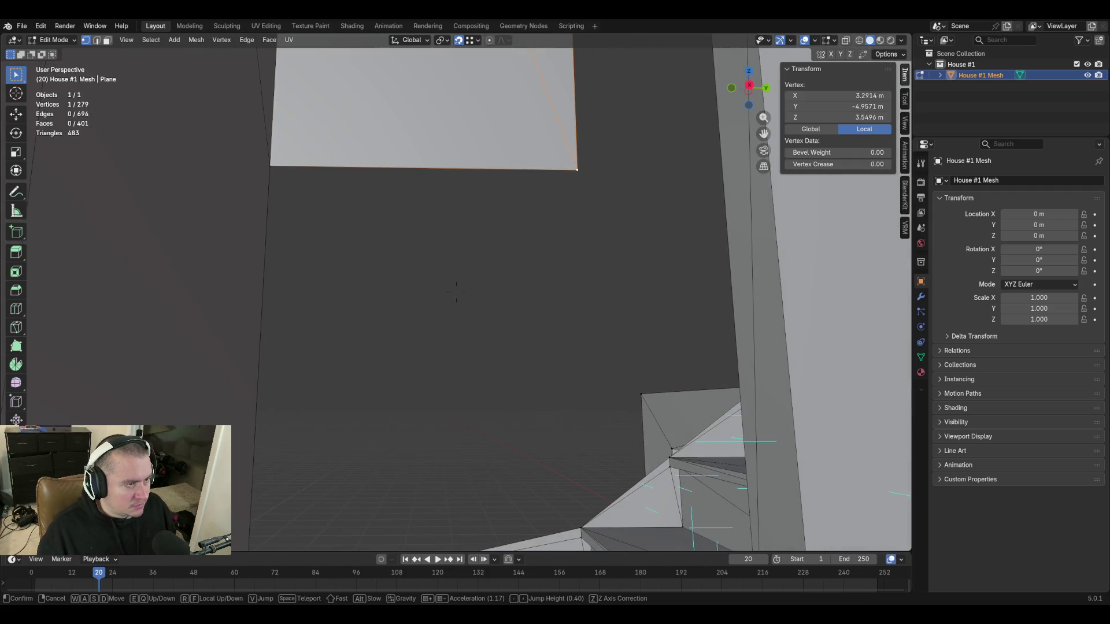
click(456, 291)
key(2)
click(479, 122)
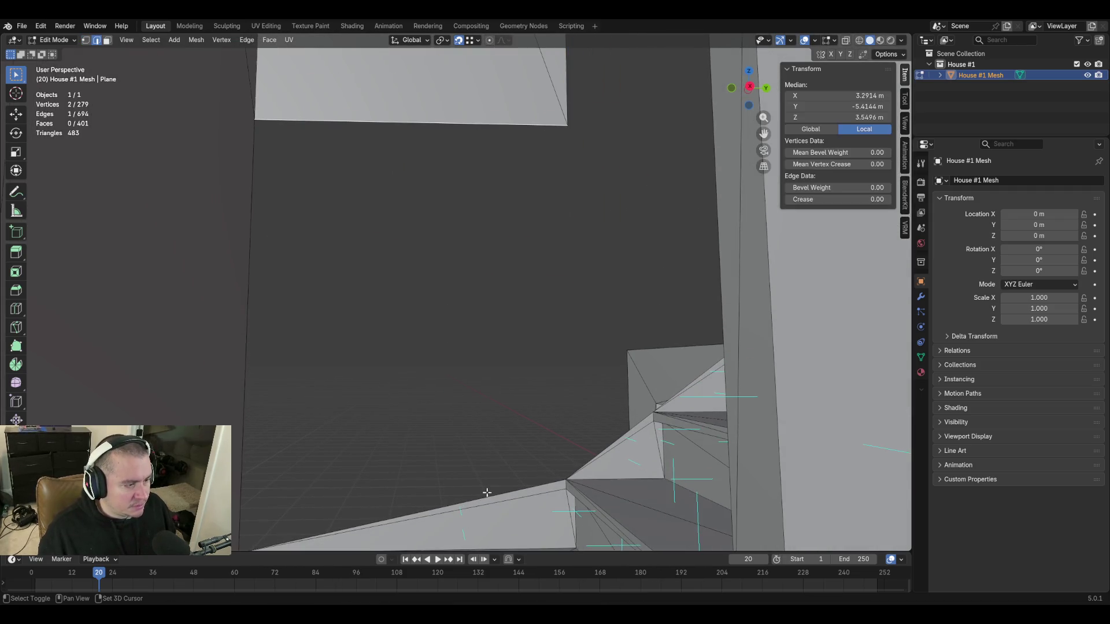
shift+click(487, 492)
key(f)
Extrude the vertical wall edge 1.499 m along Y into a new wall piece.
key(shift+grave)
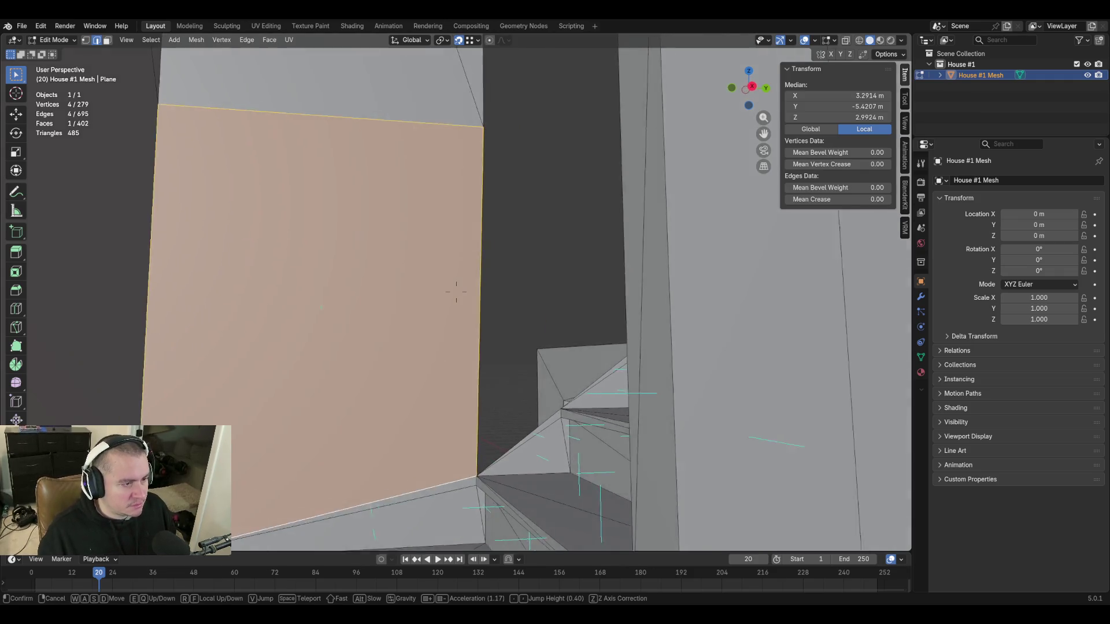
mouse_move(456, 291)
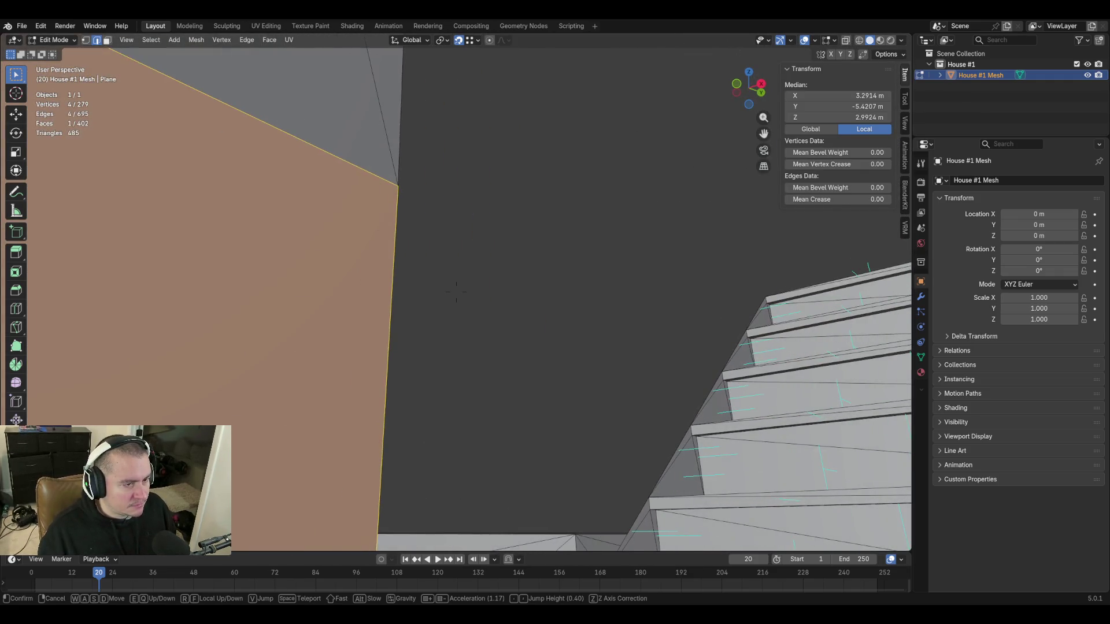
key(s)
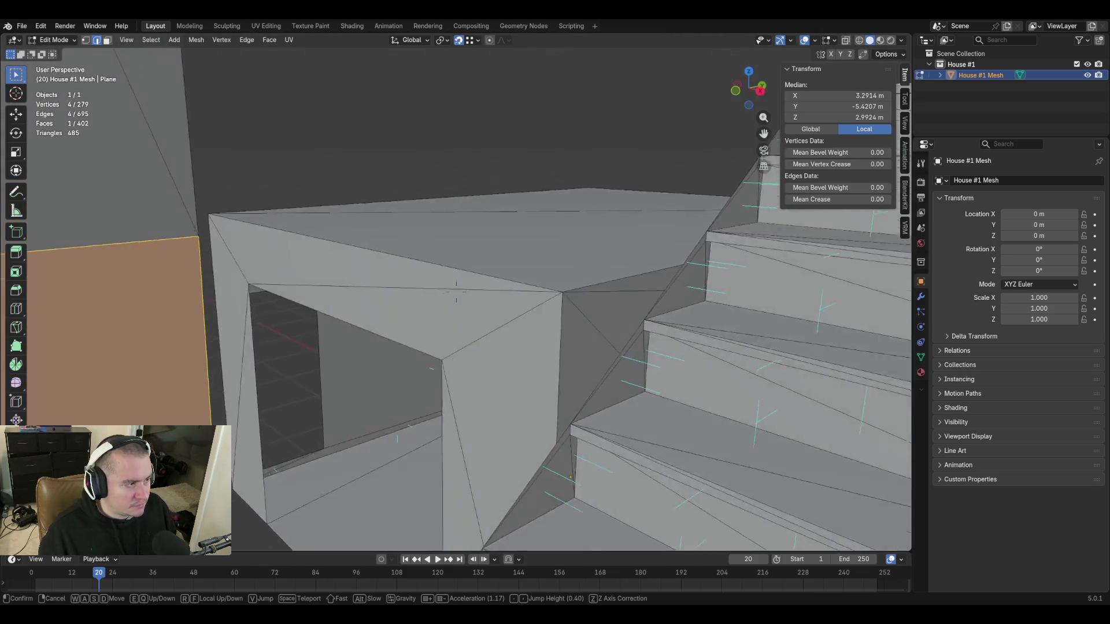
click(472, 345)
click(217, 245)
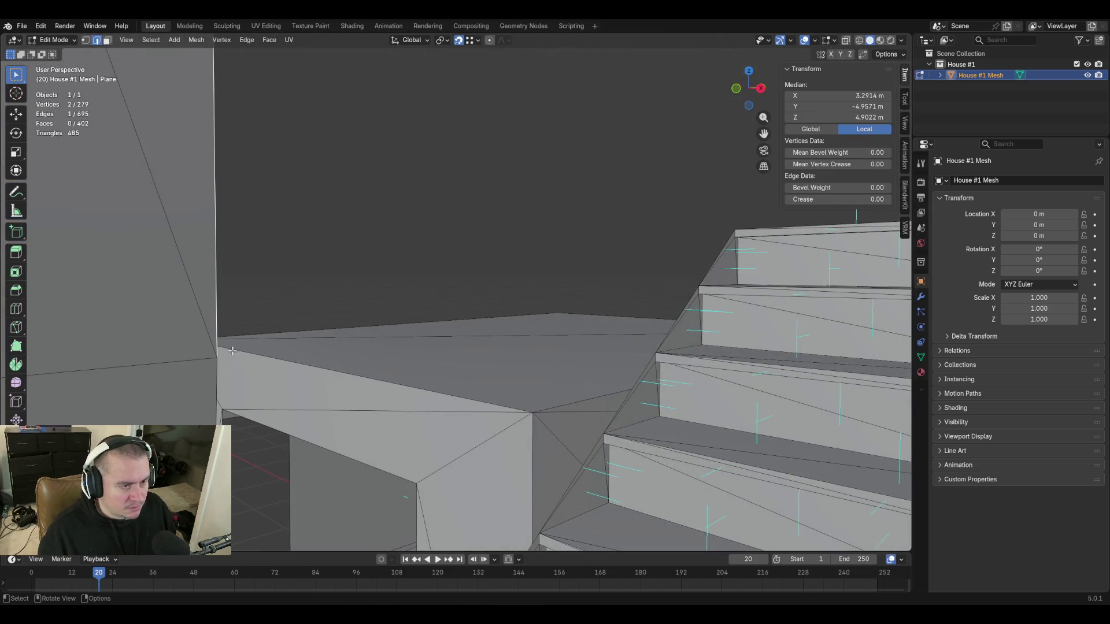
key(e)
key(y)
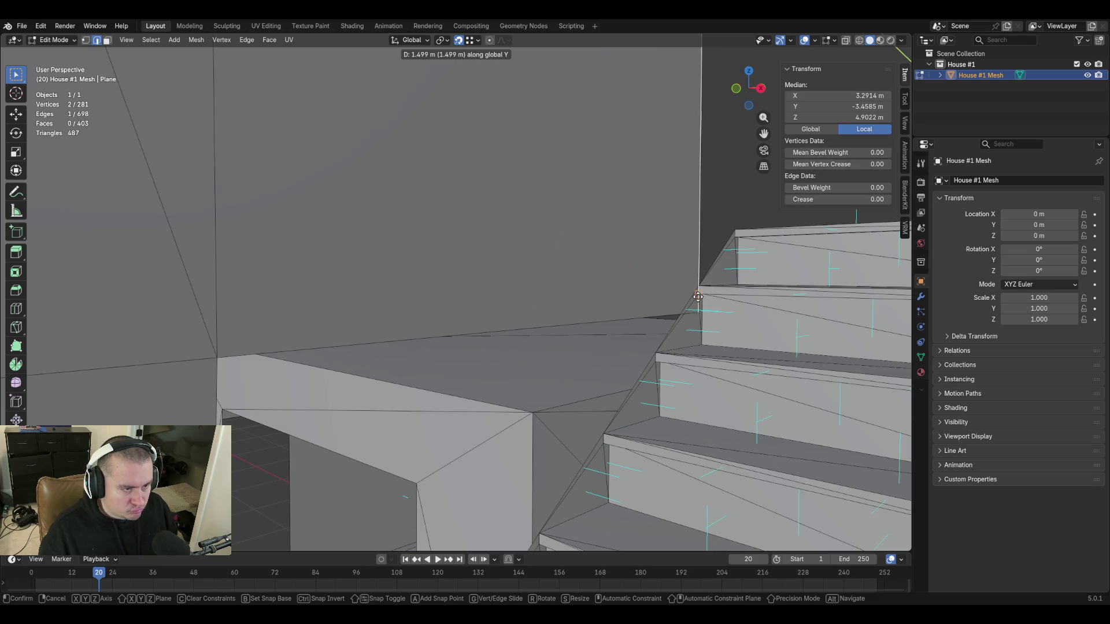
click(697, 296)
Merge the upper corner vertex and the wall corner vertex At Last.
key(shift+grave)
key(w)
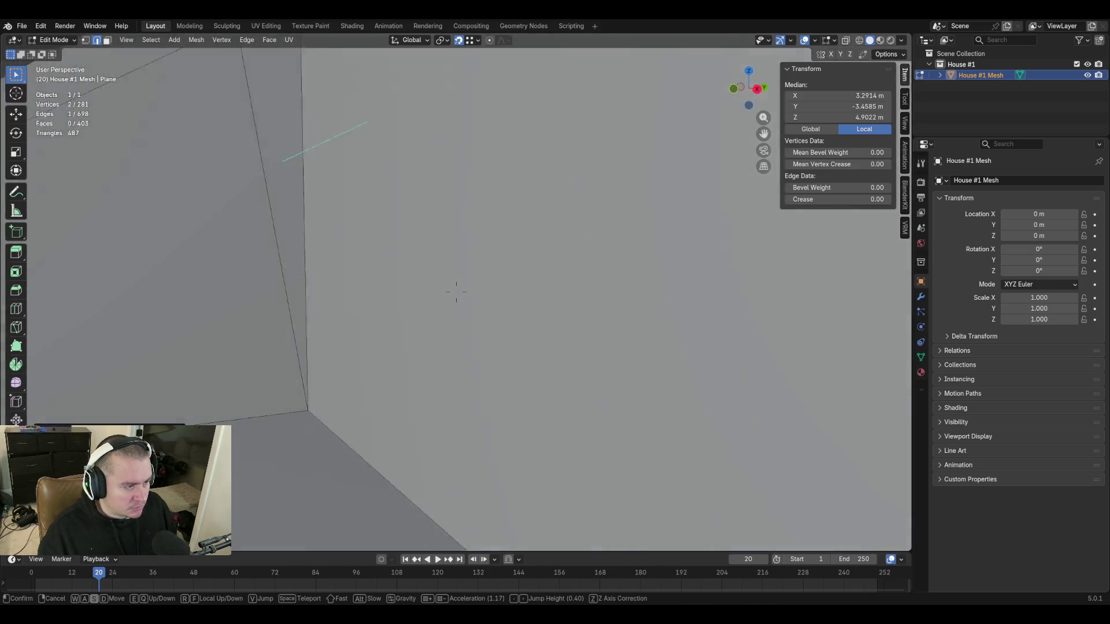
key(s)
click(566, 342)
key(1)
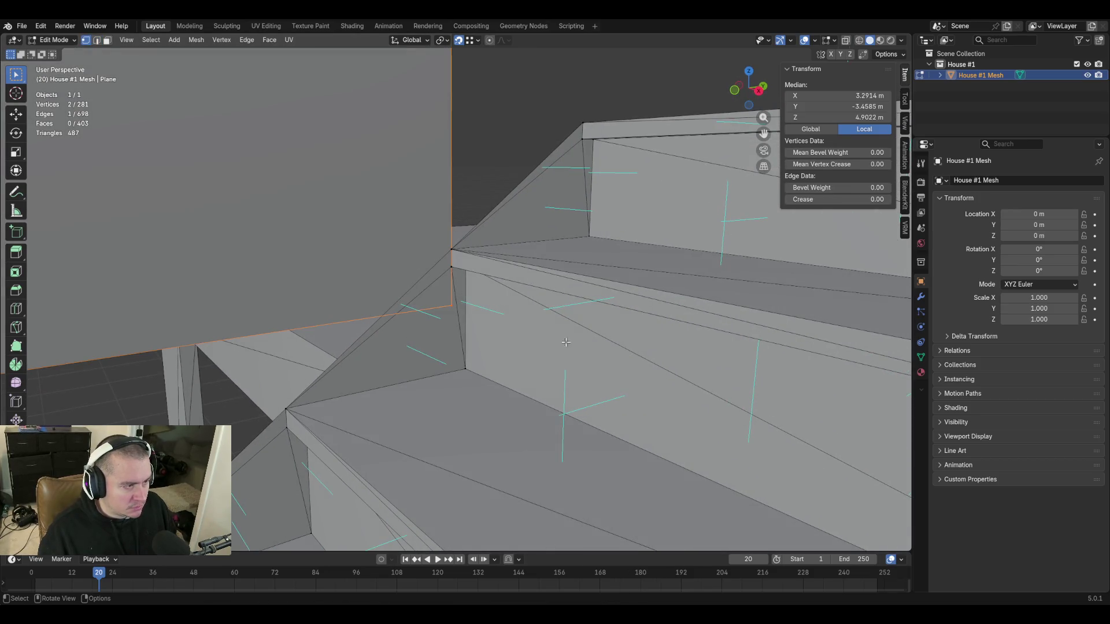
click(451, 306)
shift+click(451, 248)
key(m)
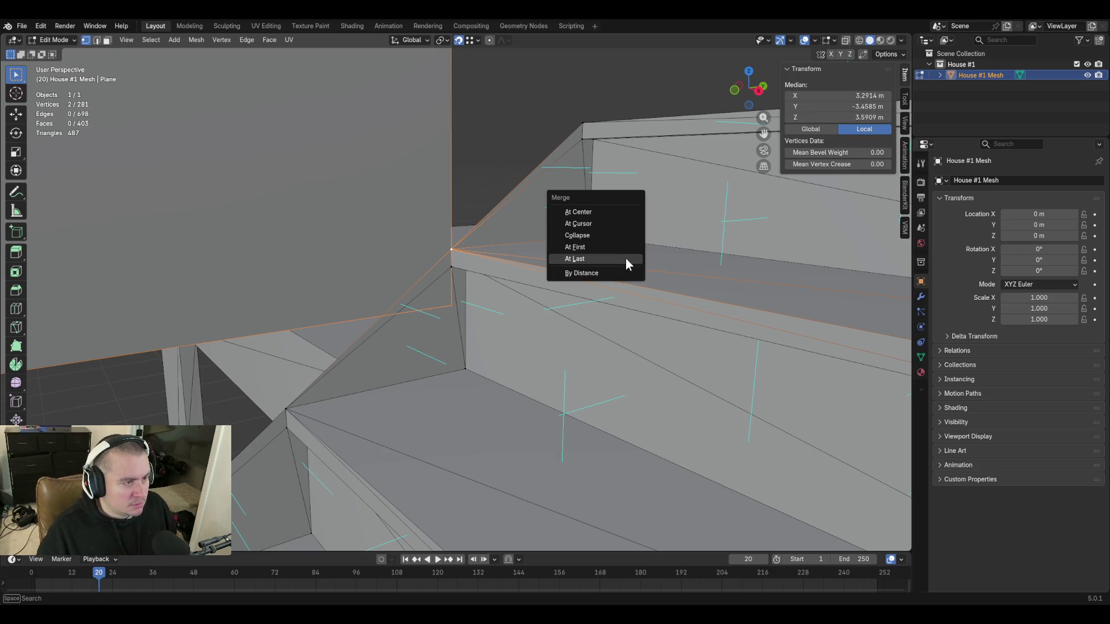
click(626, 258)
Inspect the staircase and new wall with walk navigation from near and far.
key(shift+grave)
key(s)
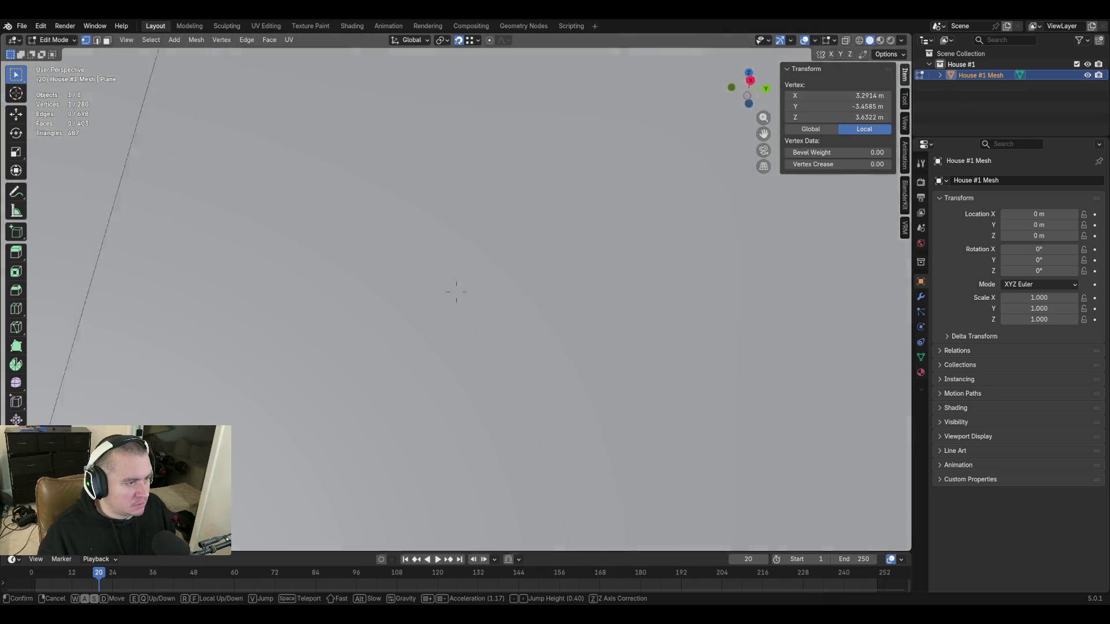
key(w)
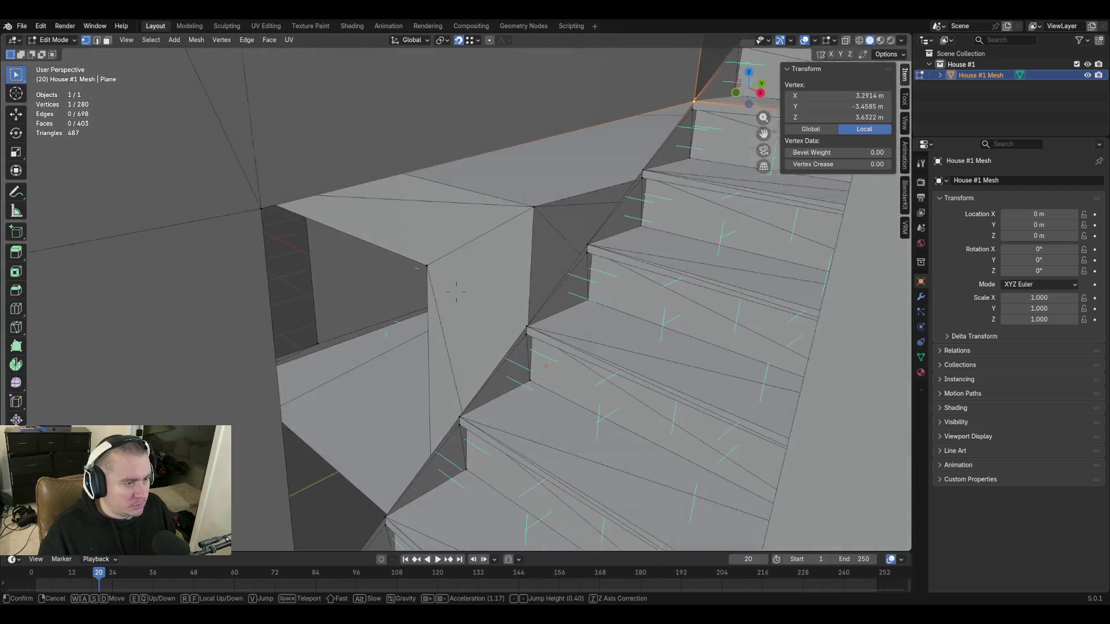
click(451, 411)
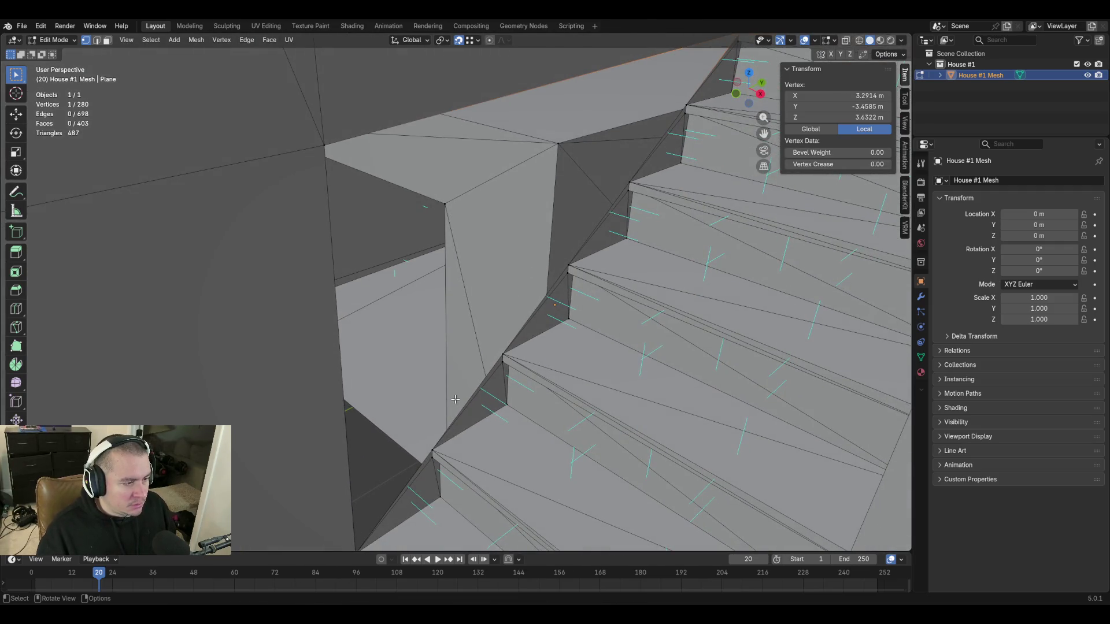
key(shift+grave)
key(s)
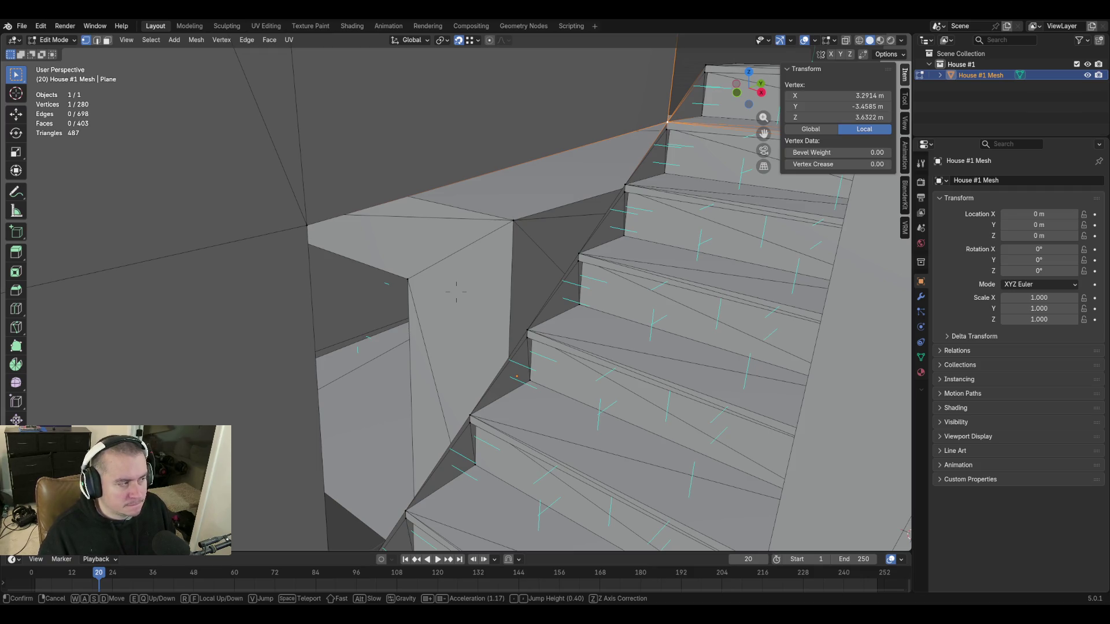
click(527, 309)
Fill the first three triangles between the wall's top edge and the upper stair edges.
key(2)
click(641, 153)
click(588, 139)
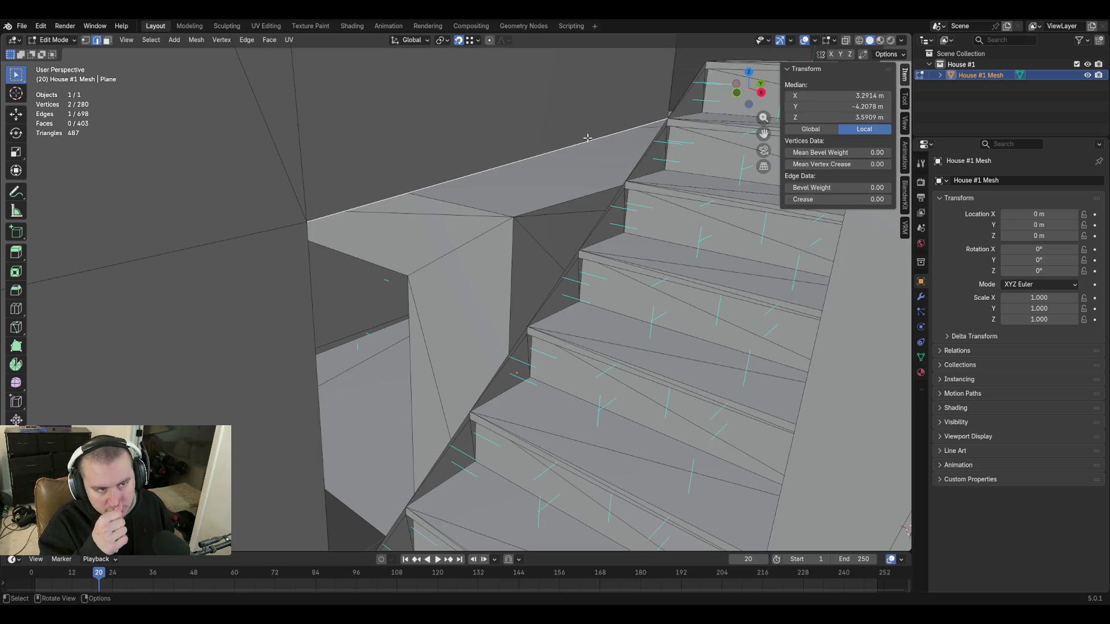
shift+click(647, 153)
key(f)
click(609, 201)
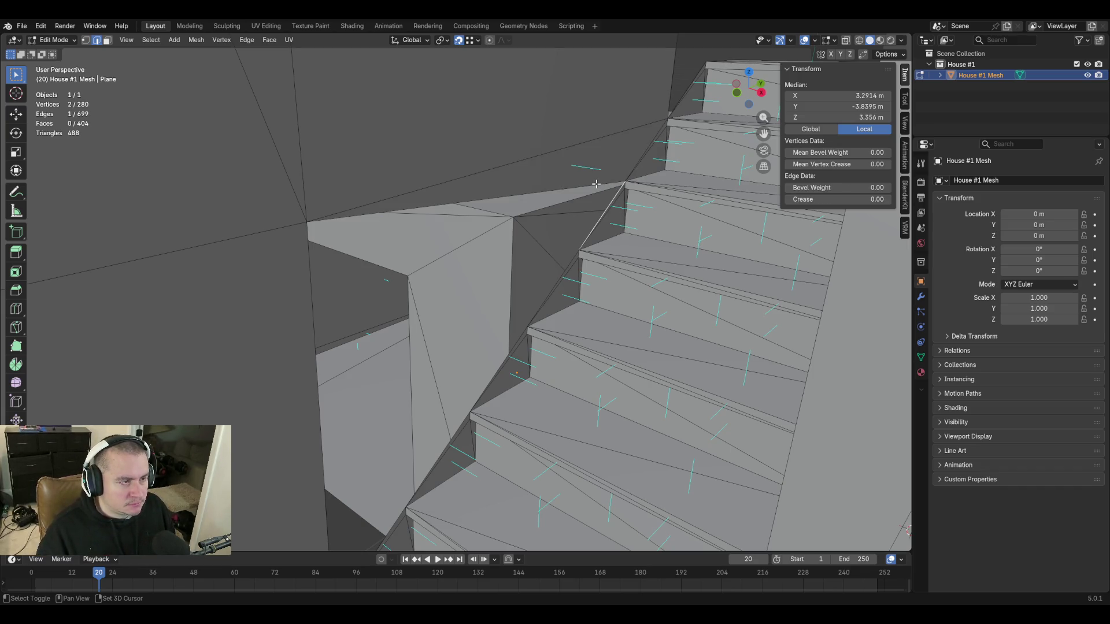
shift+click(596, 186)
key(f)
click(565, 267)
shift+click(551, 247)
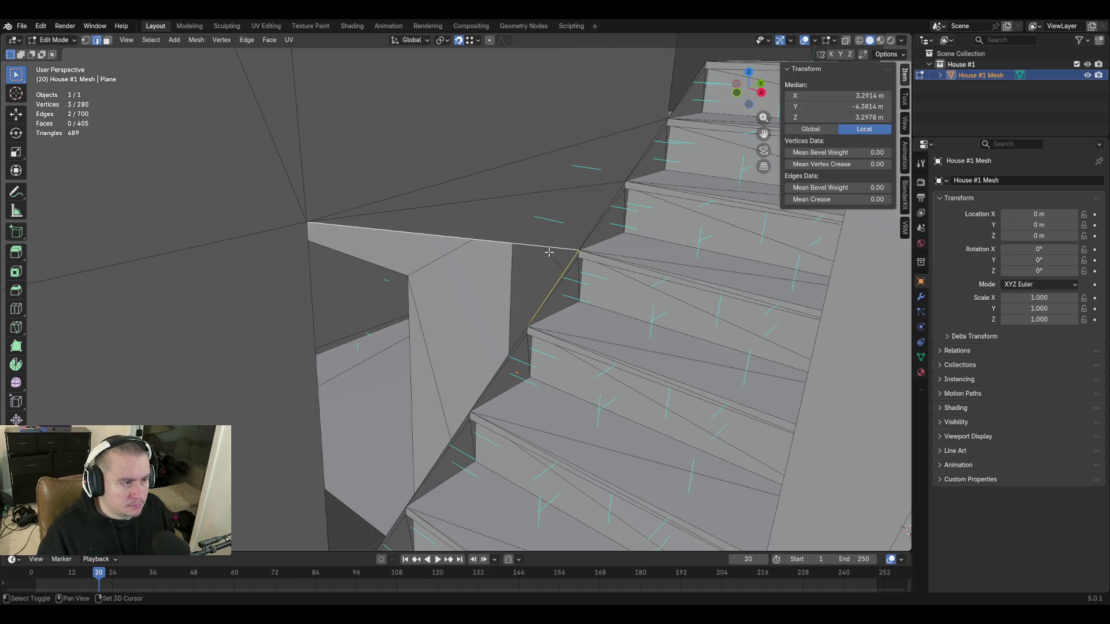
key(f)
Fill the remaining three triangles further down the stair side.
click(516, 344)
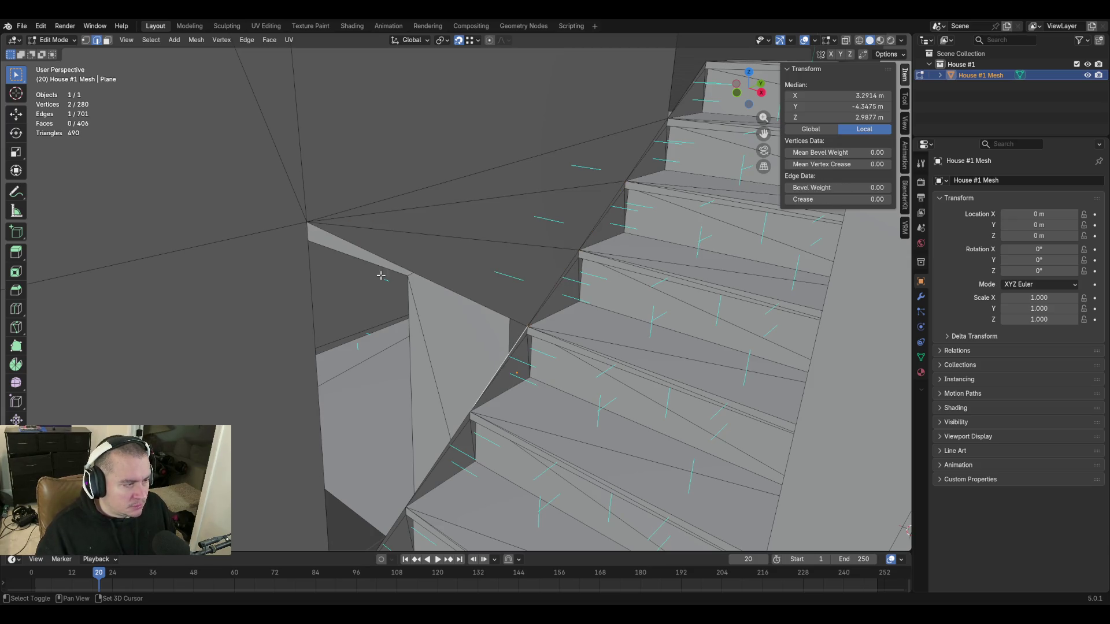
shift+click(385, 249)
key(f)
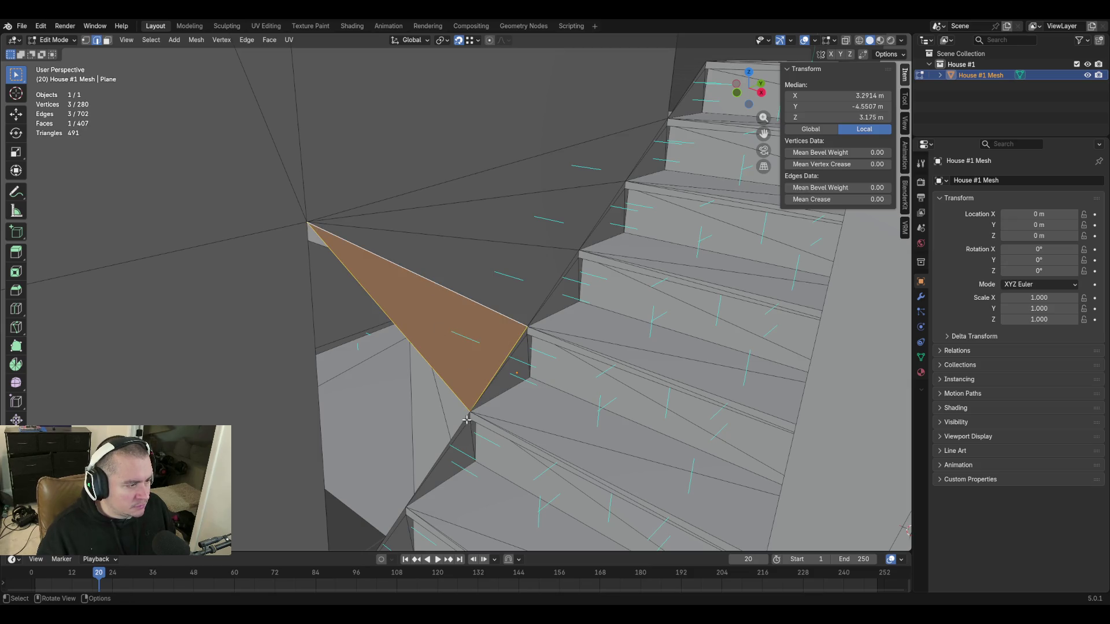
click(463, 426)
shift+click(422, 353)
key(f)
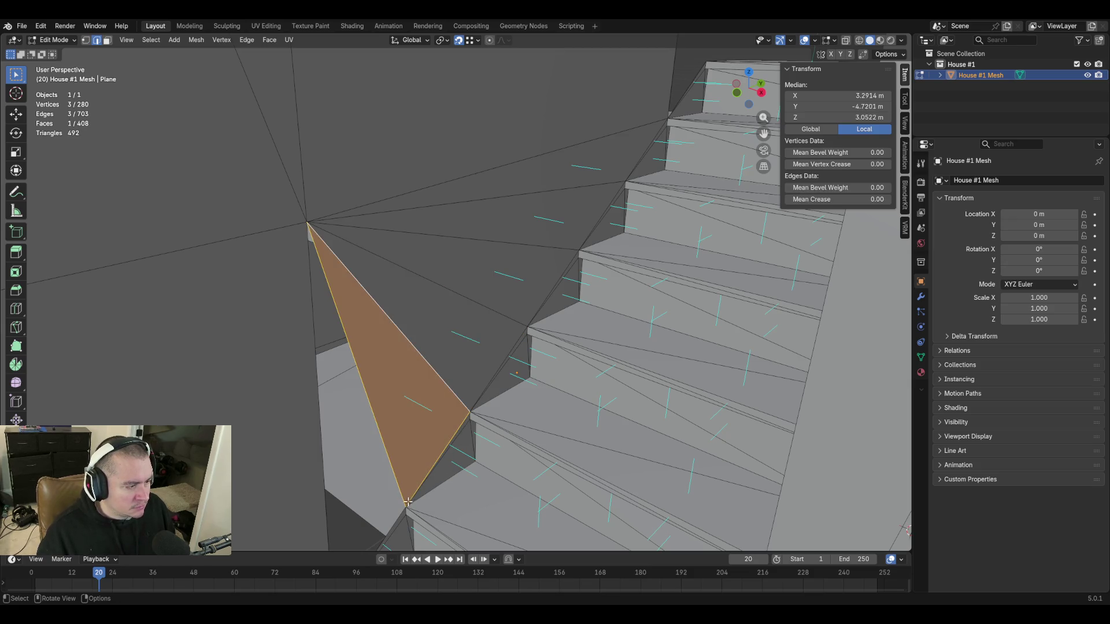
click(401, 513)
shift+click(398, 487)
key(f)
Inspect the new faces in walk view, deselect, and select the edge at the top of the stairs.
key(shift+grave)
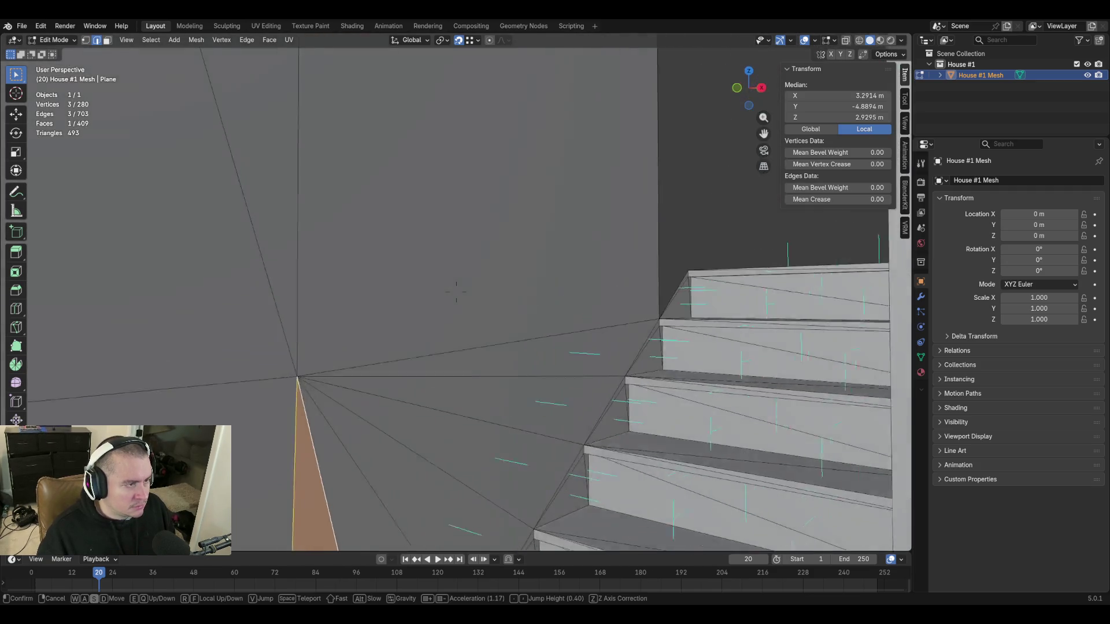
click(453, 352)
click(663, 158)
key(shift+grave)
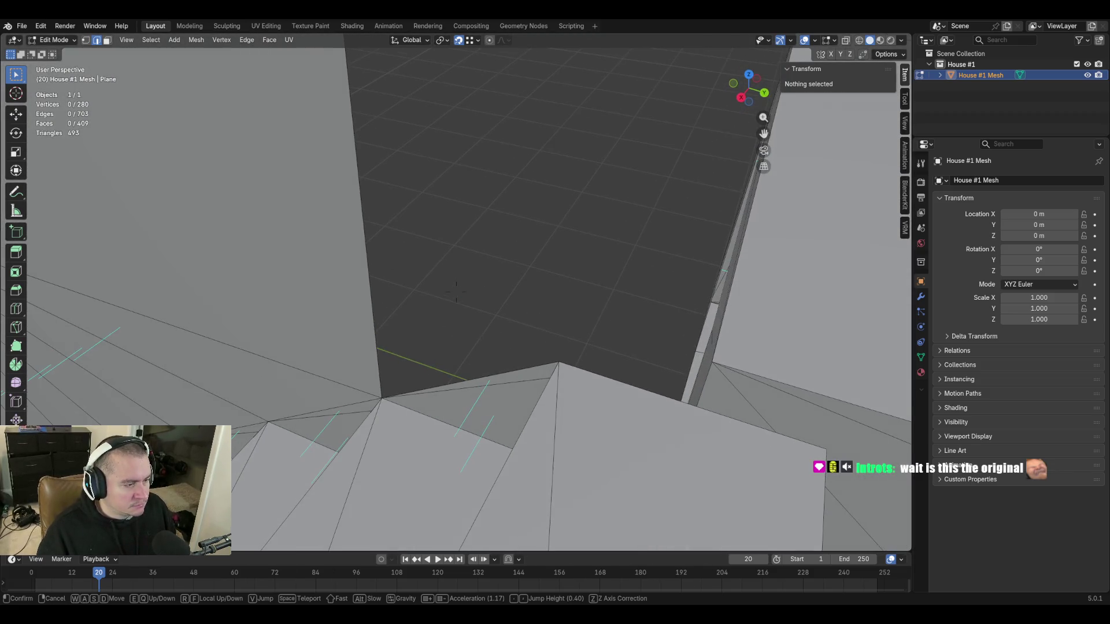
click(484, 382)
click(481, 406)
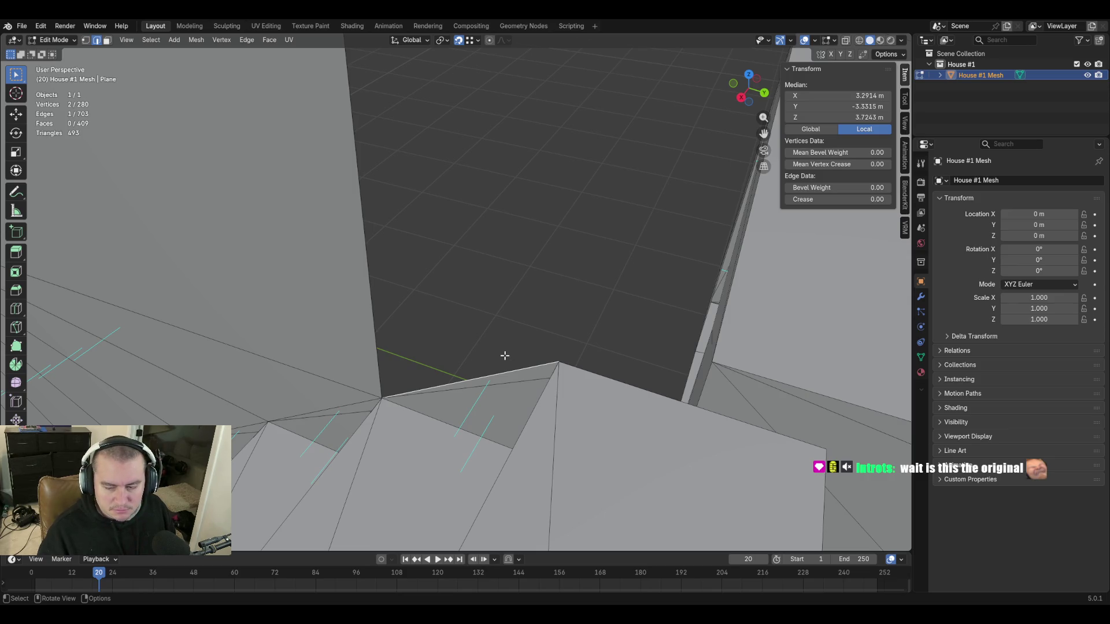
Extrude the top stair edge upward into a new wall piece.
key(shift+grave)
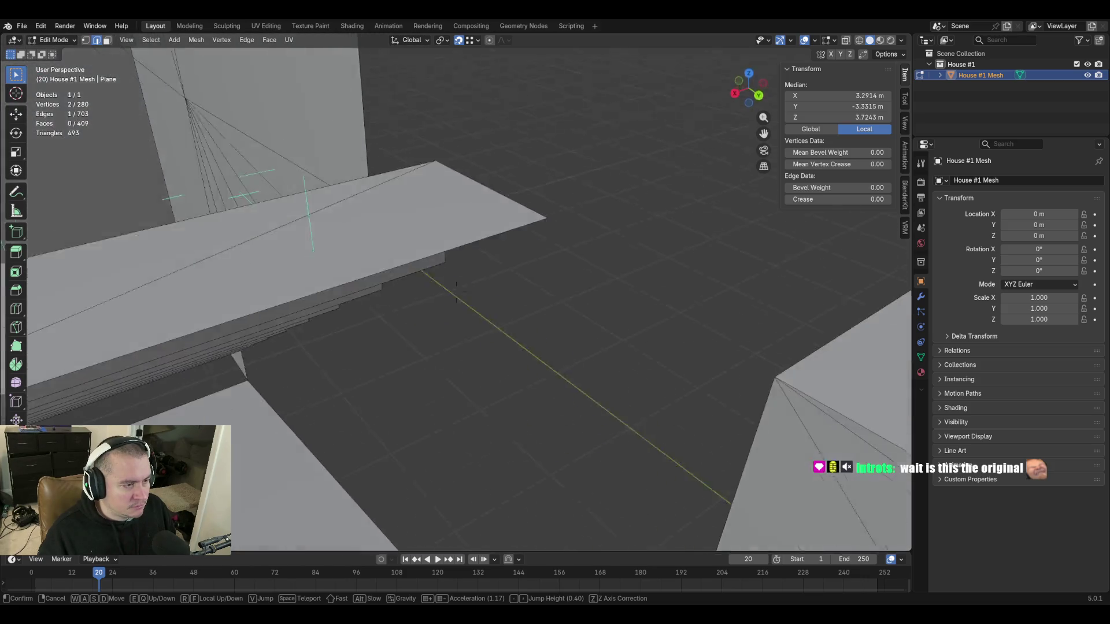
key(w)
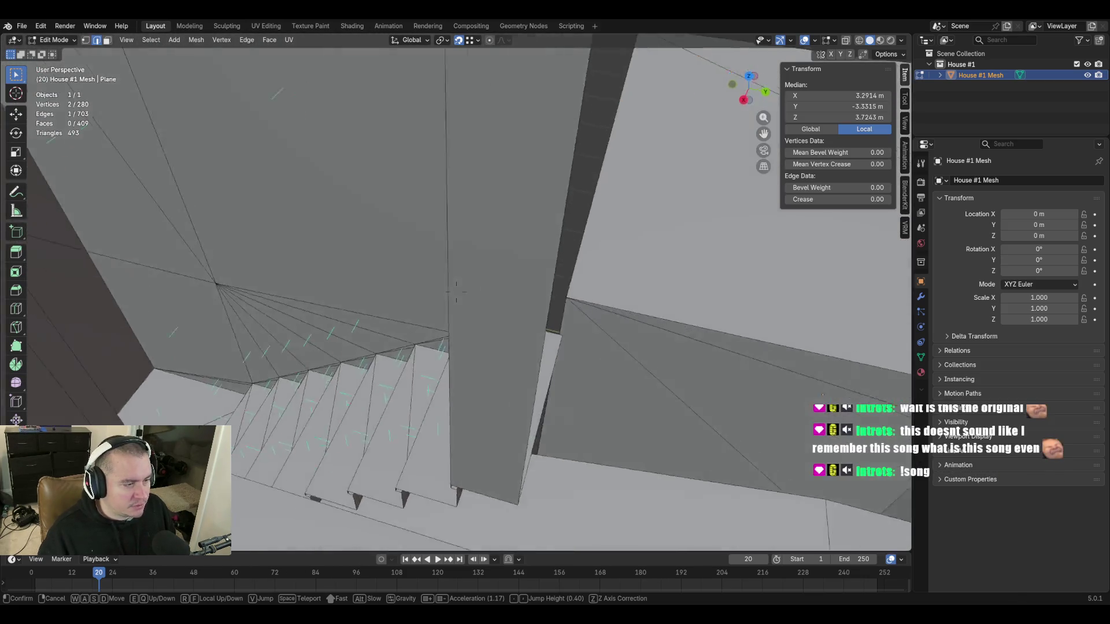
click(505, 360)
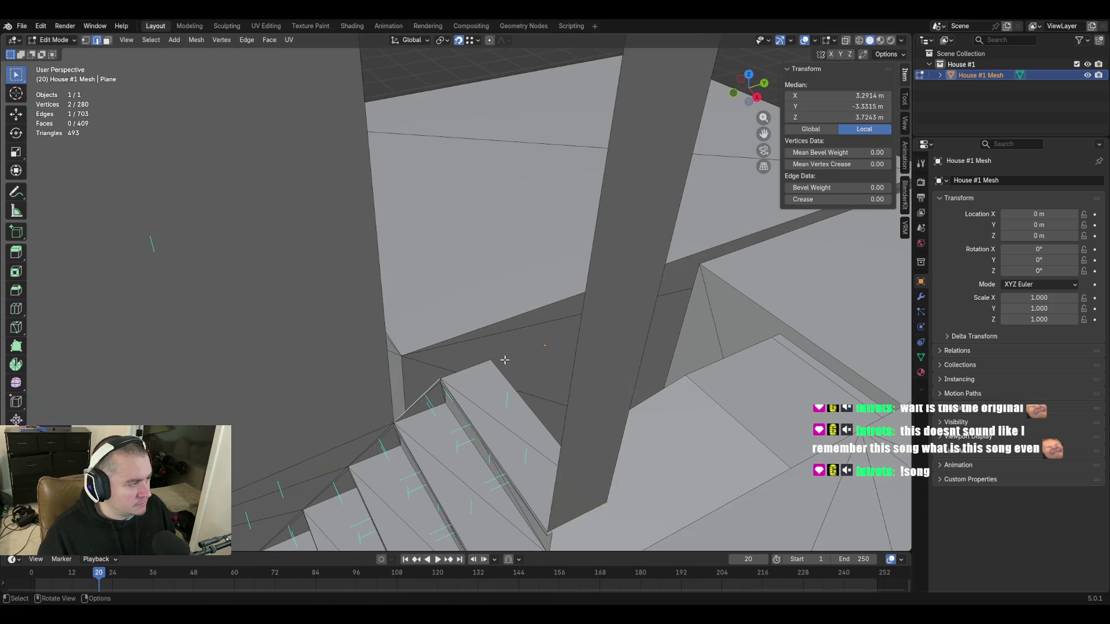
key(e)
click(478, 305)
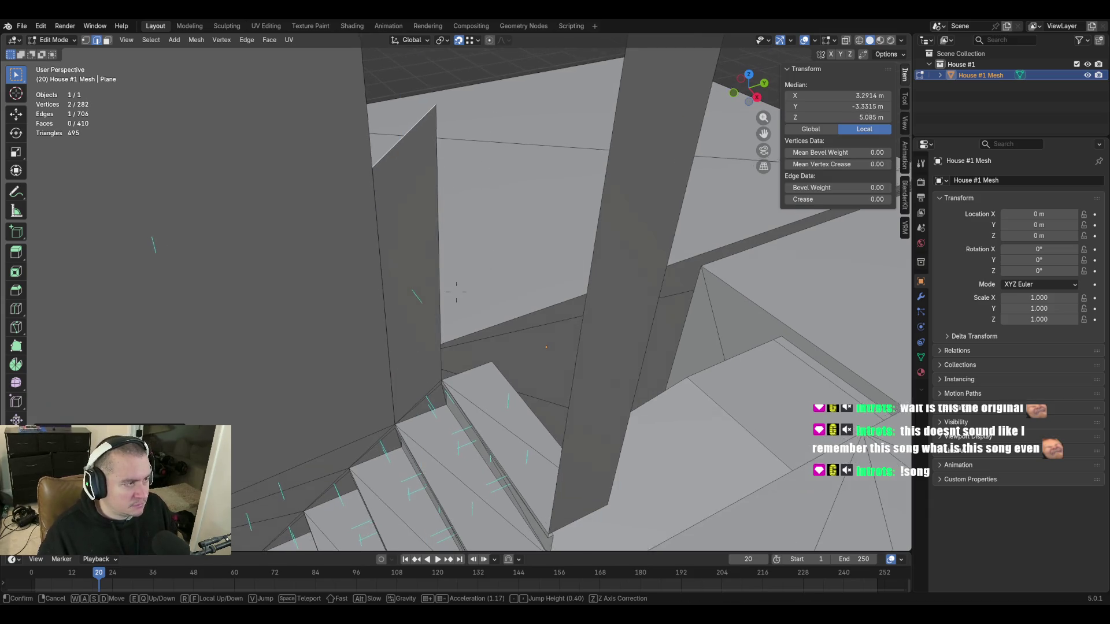
Merge the extruded corner onto the wall's top corner and set its Y to -3.2045 m.
key(shift+grave)
click(456, 292)
key(1)
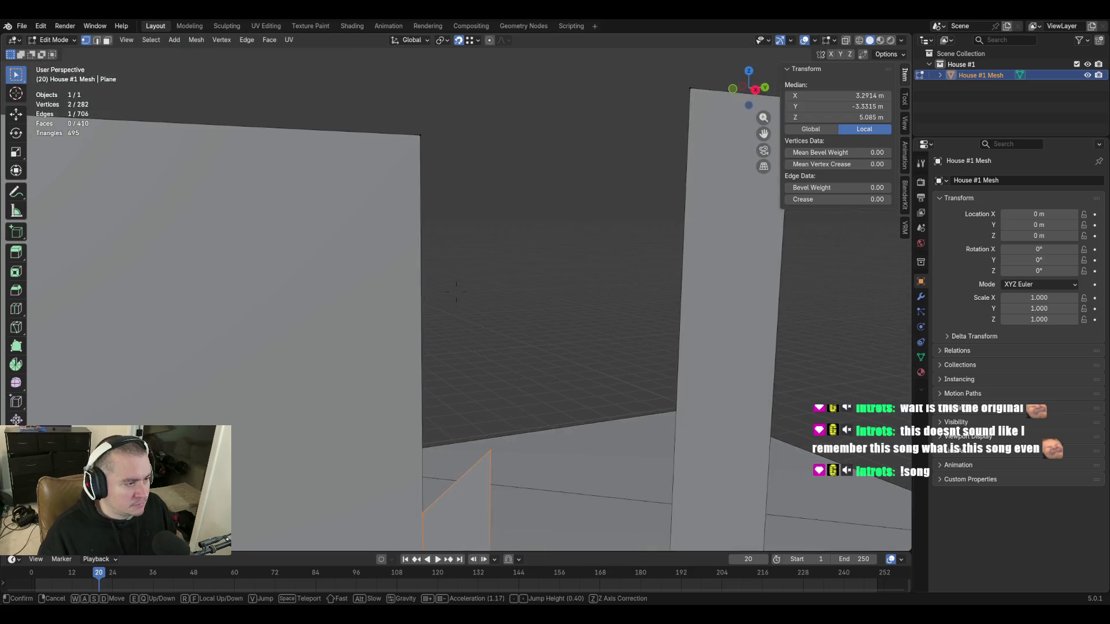
click(415, 465)
shift+click(414, 94)
key(m)
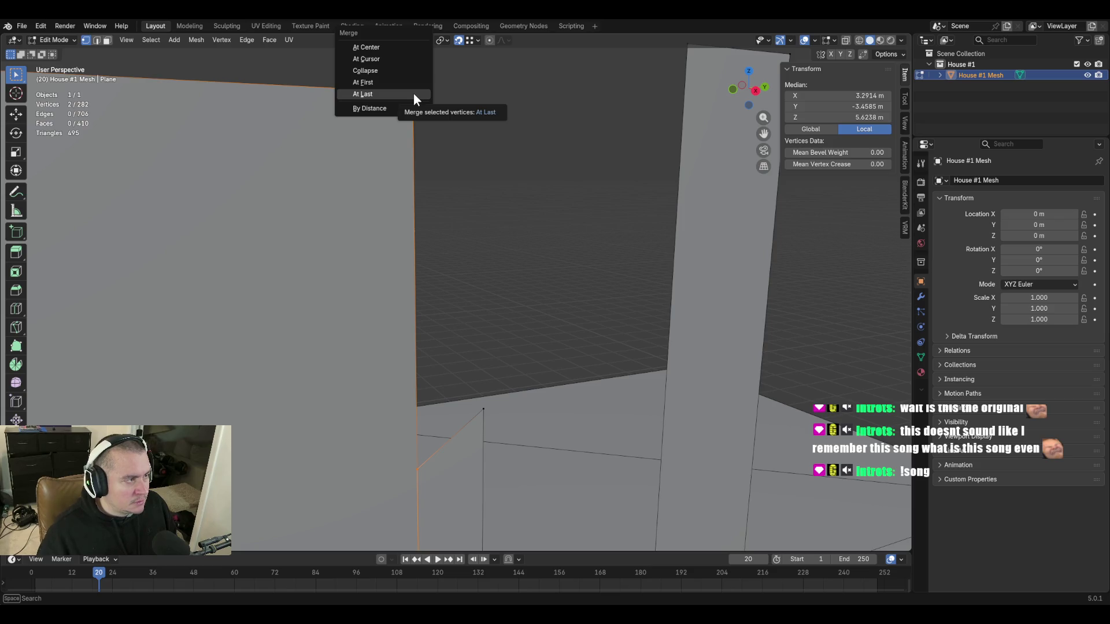
click(413, 93)
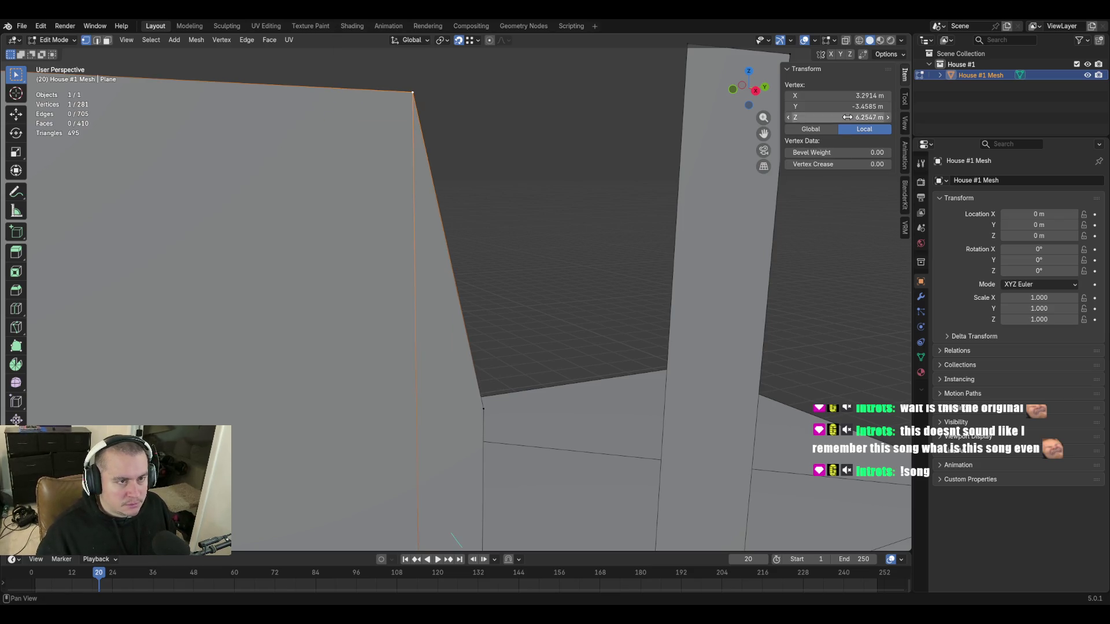
key(ctrl+v)
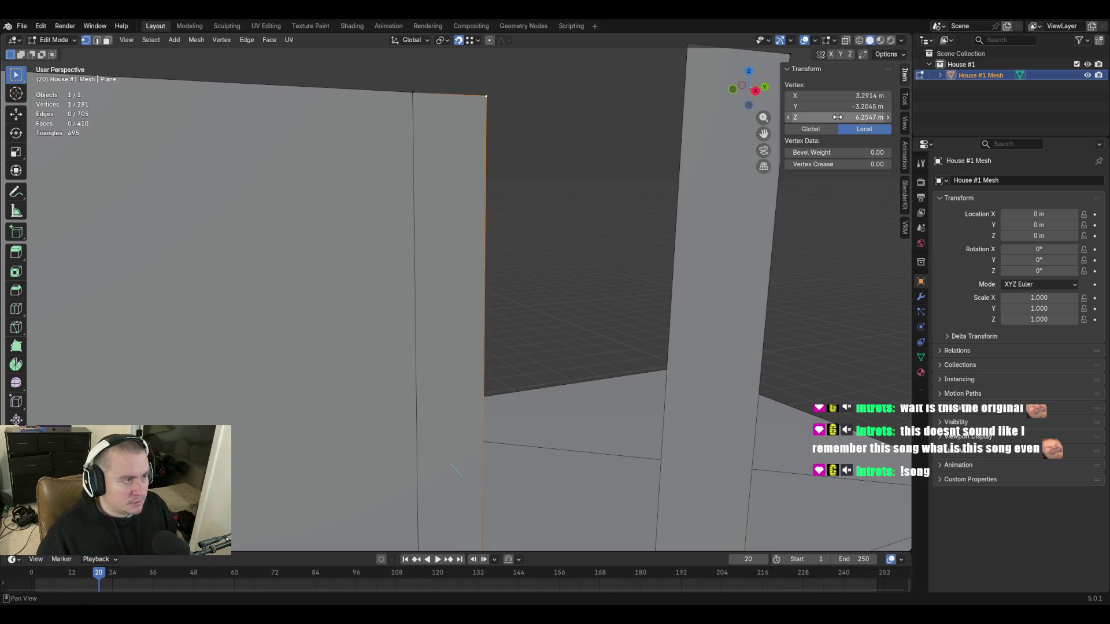
Clear the selection and fly past the stairs toward the wall.
key(alt+a)
key(shift+grave)
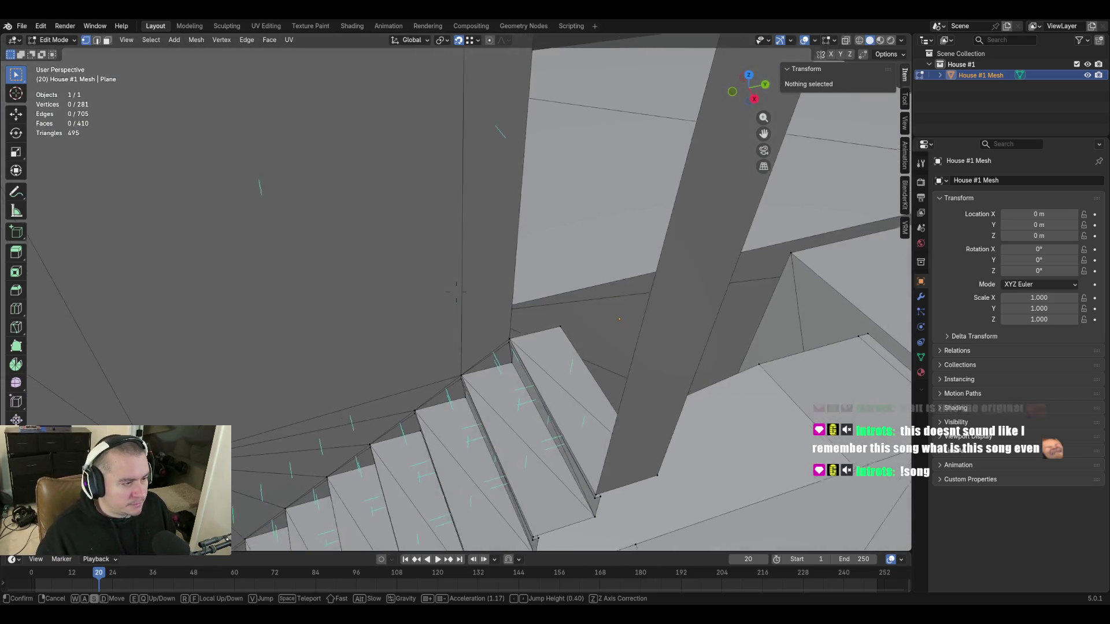
key(w)
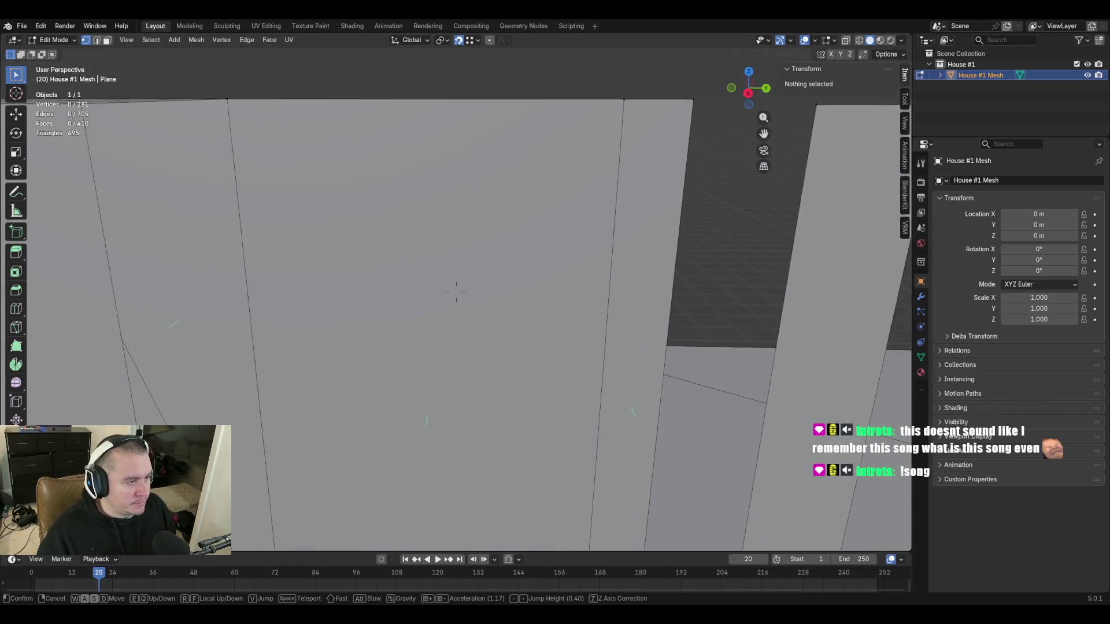
click(456, 292)
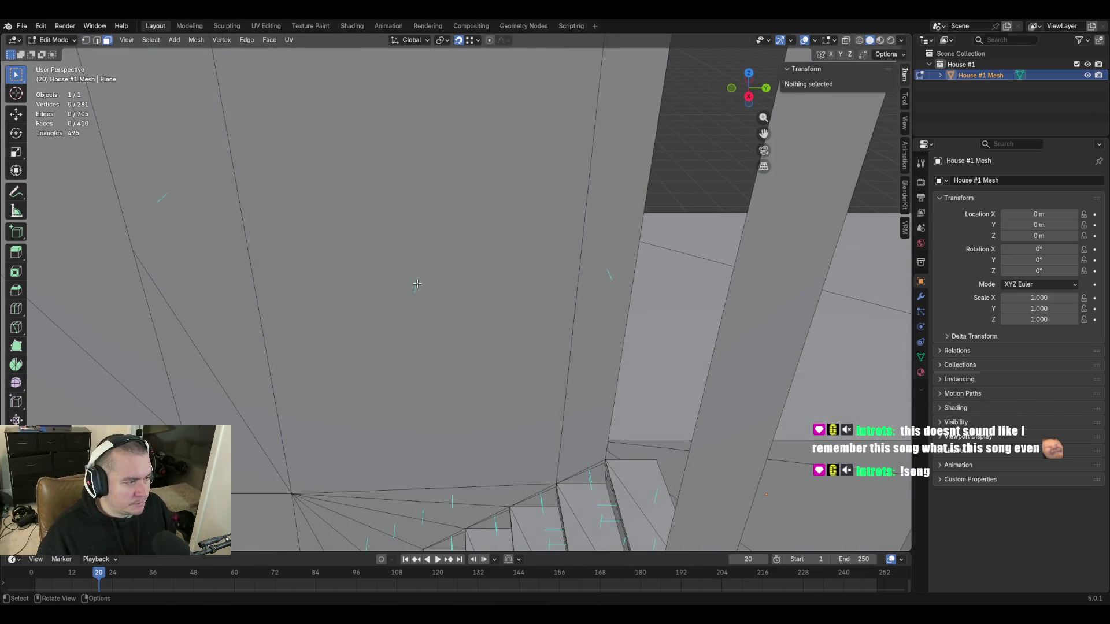
Fill between the large wall face and the narrow adjacent face, then deselect.
click(416, 283)
shift+click(615, 283)
key(f)
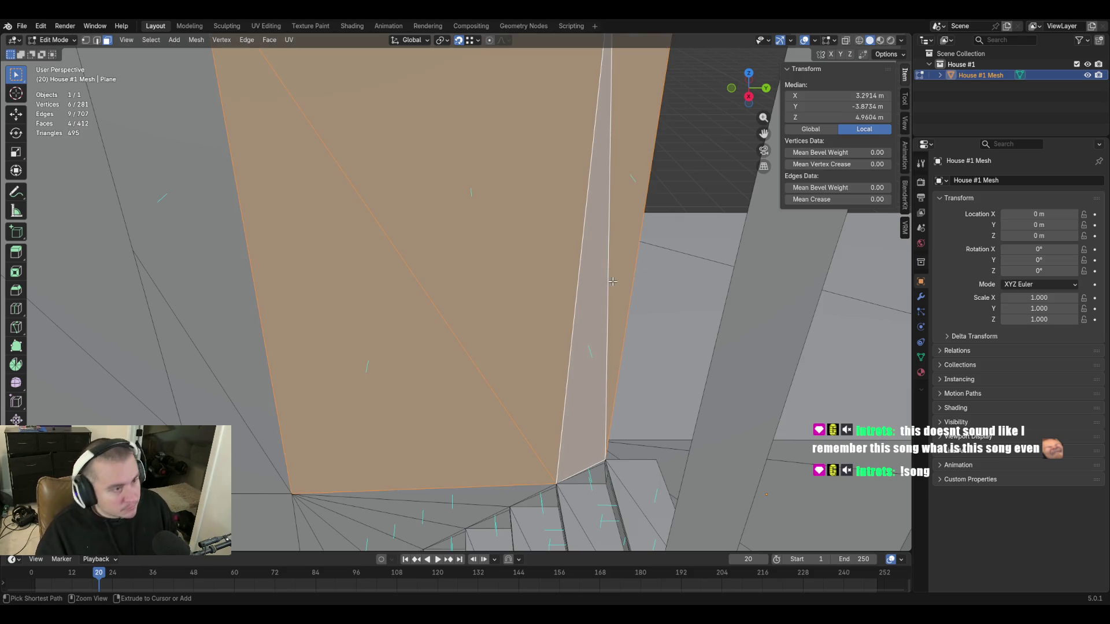
click(702, 159)
Duplicate the vertical wall edge to the right and fill a face between the two edges.
key(shift+grave)
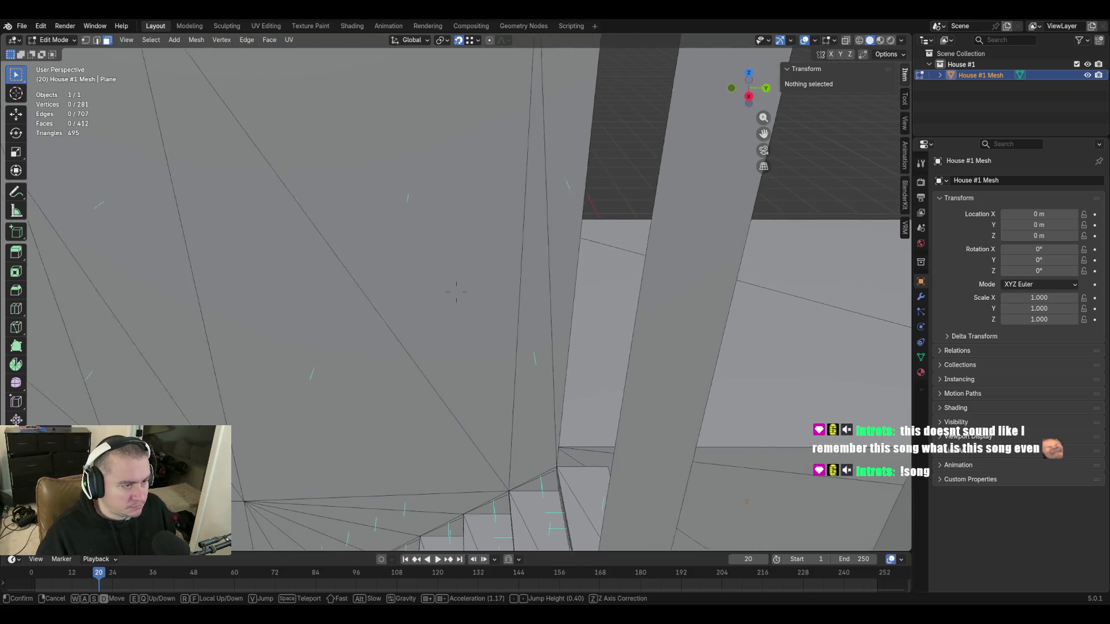
key(s)
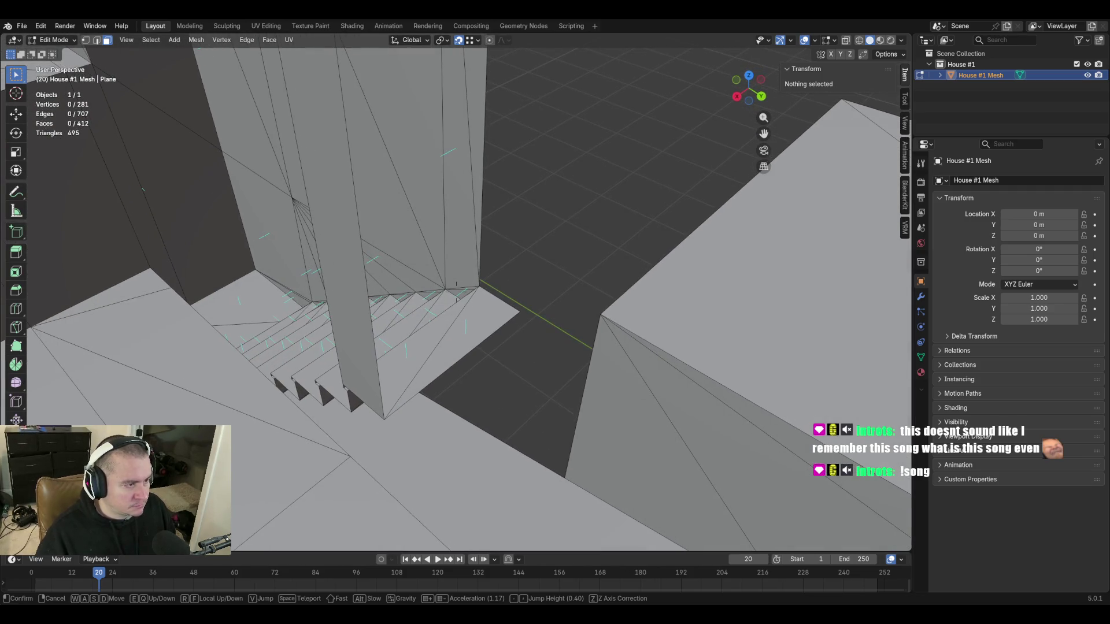
click(671, 223)
key(2)
click(485, 186)
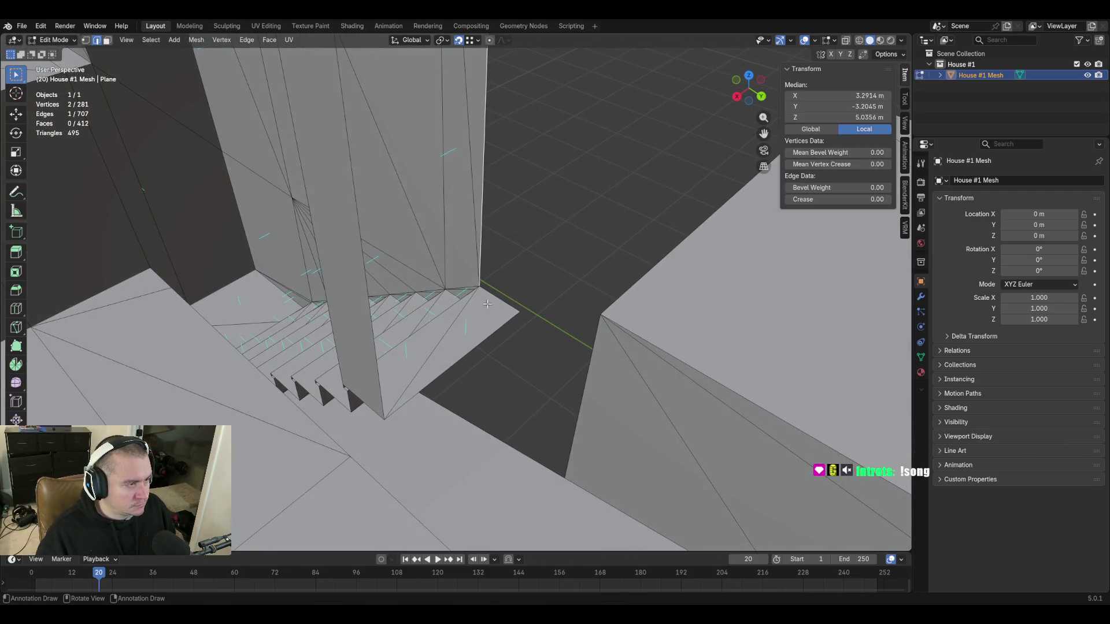
key(shift+d)
click(534, 256)
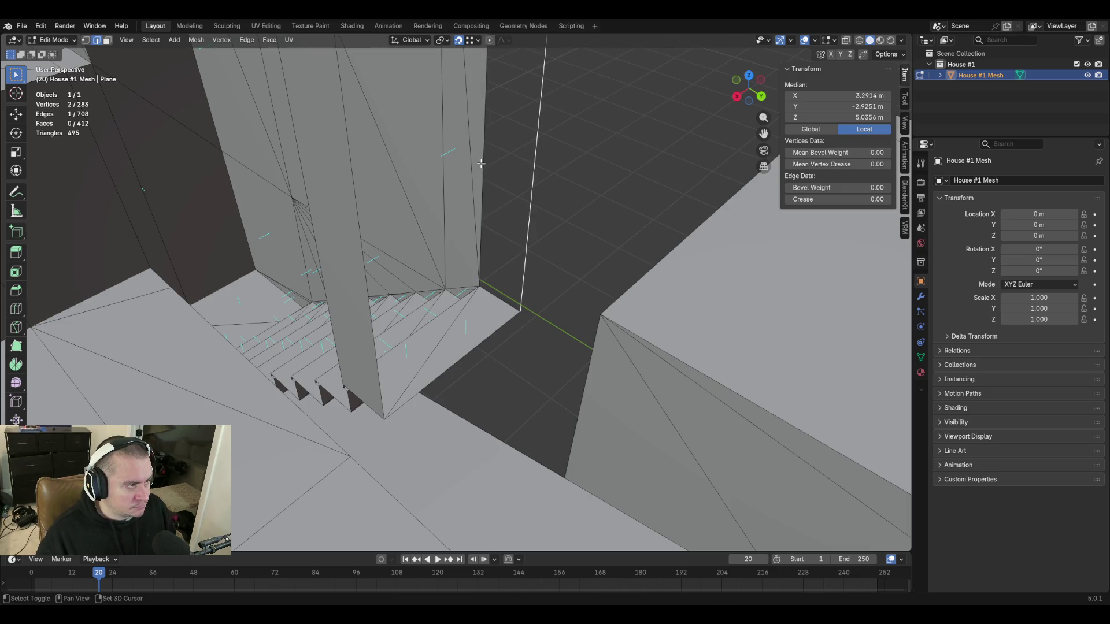
key(f)
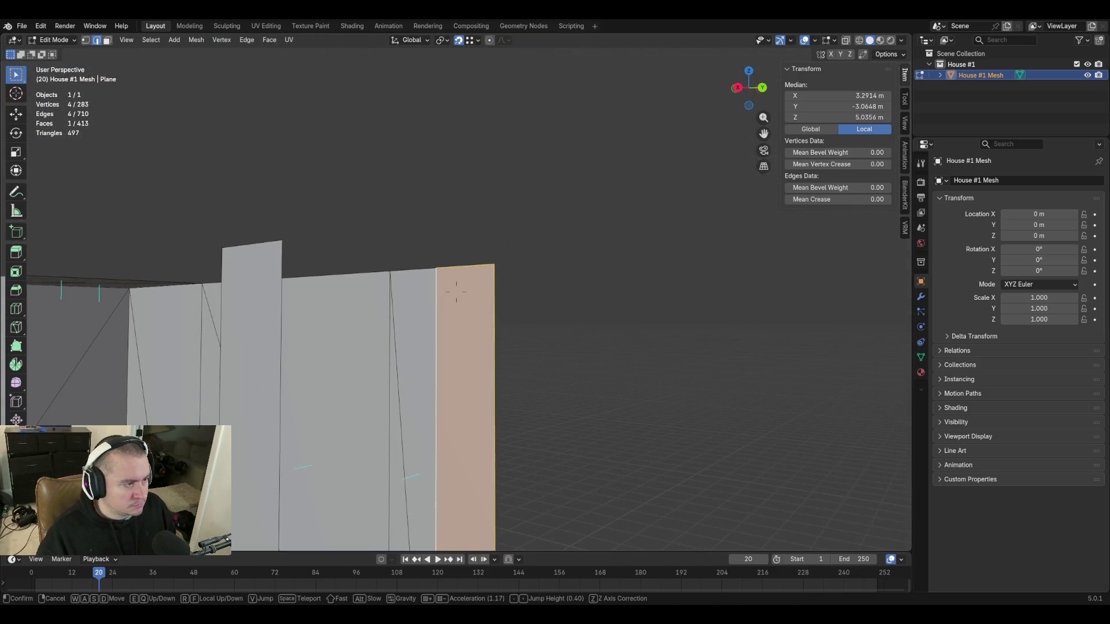
Select the tall pillar face and triangulate it with Ctrl+T.
key(shift+grave)
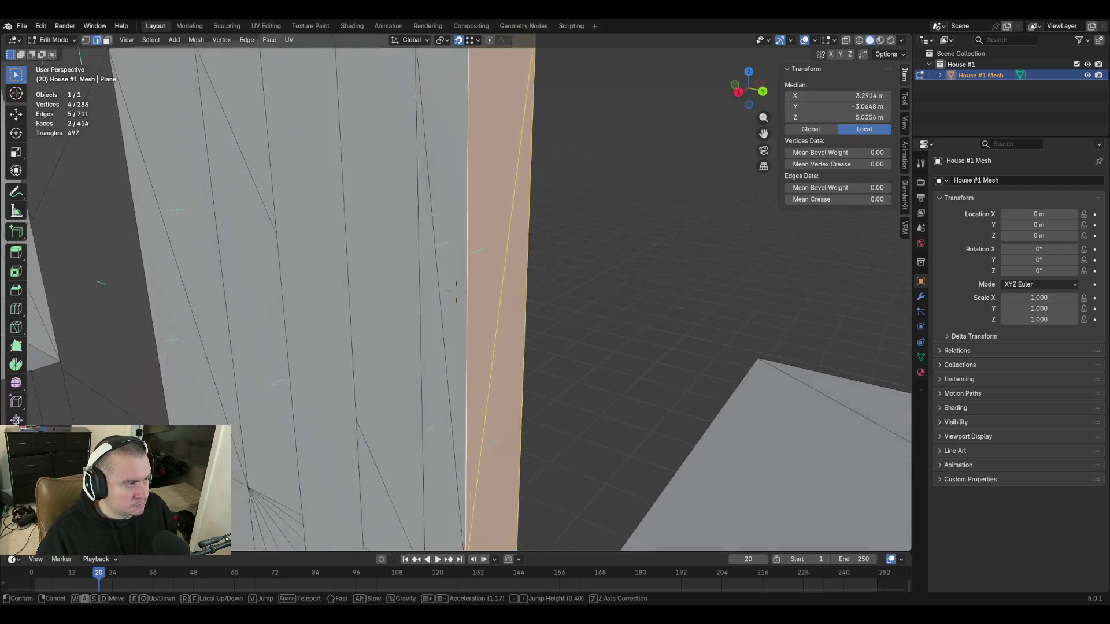
key(w)
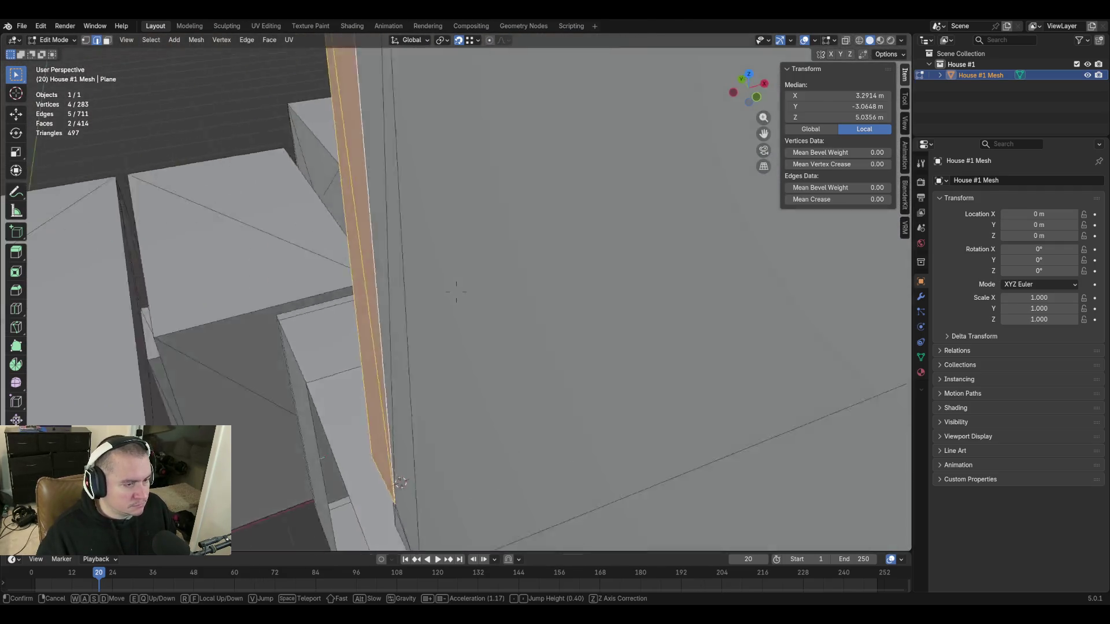
key(Escape)
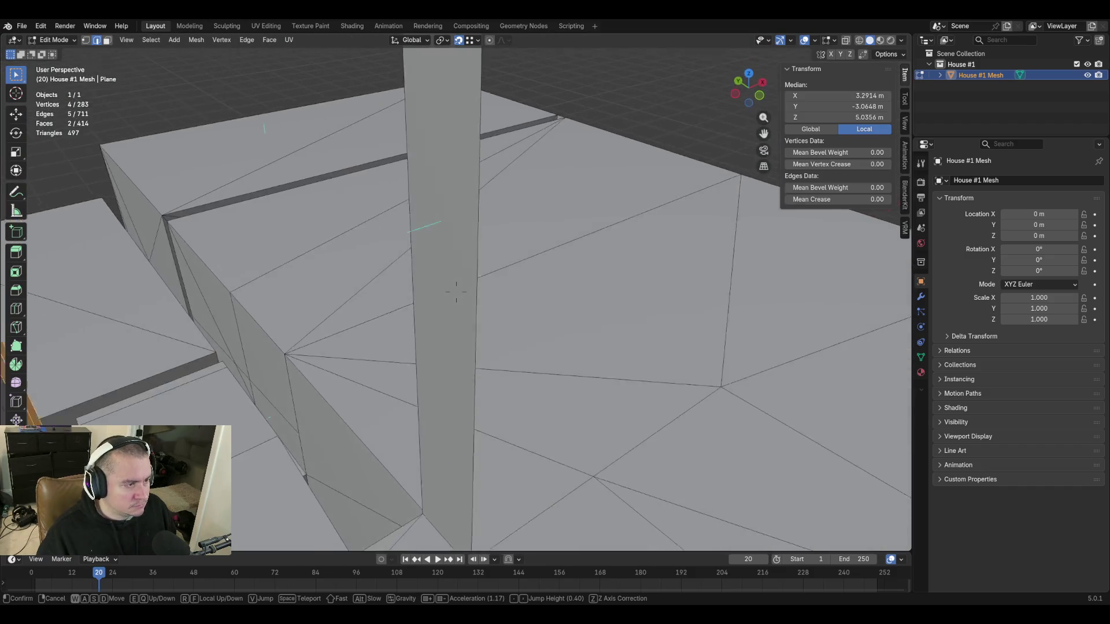
key(alt+a)
key(ctrl+z)
key(ctrl+shift+z)
key(ctrl+z)
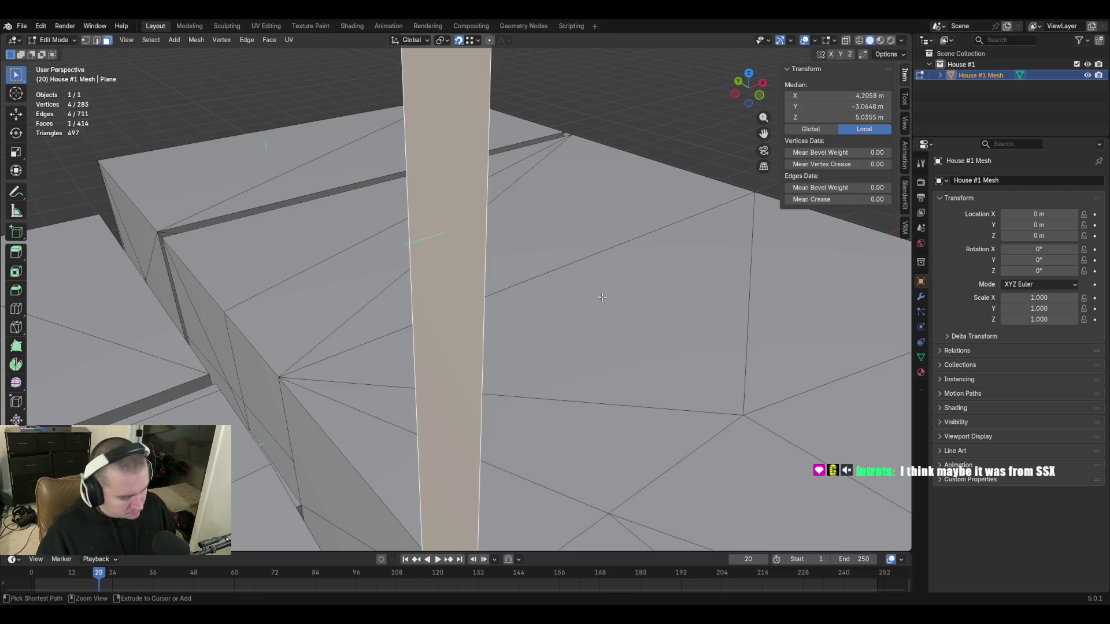
key(ctrl+t)
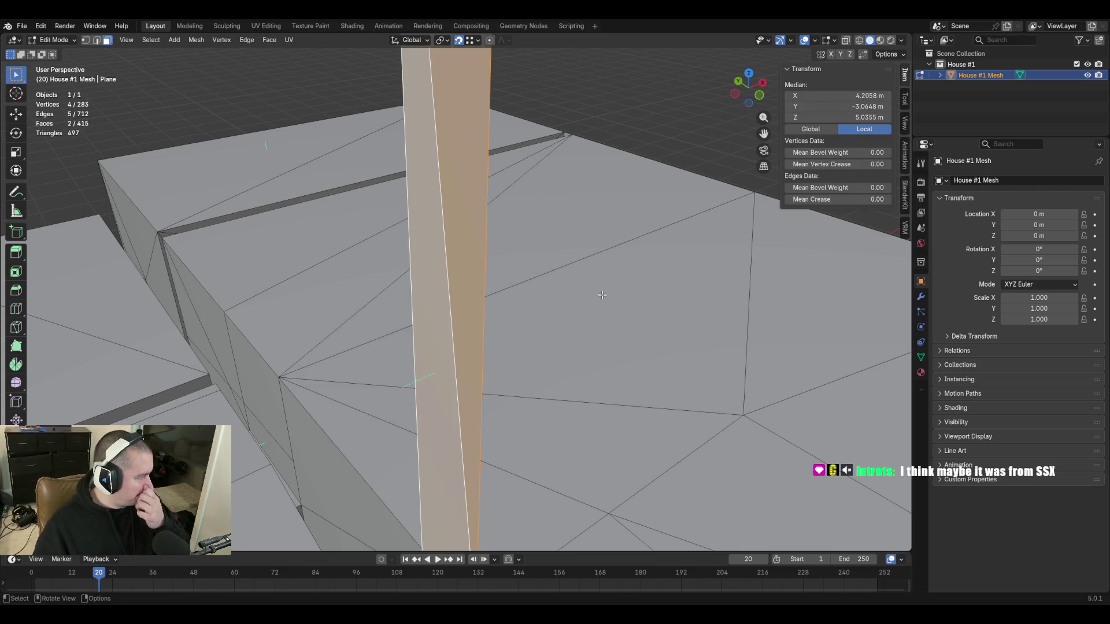
key(alt+a)
key(shift+grave)
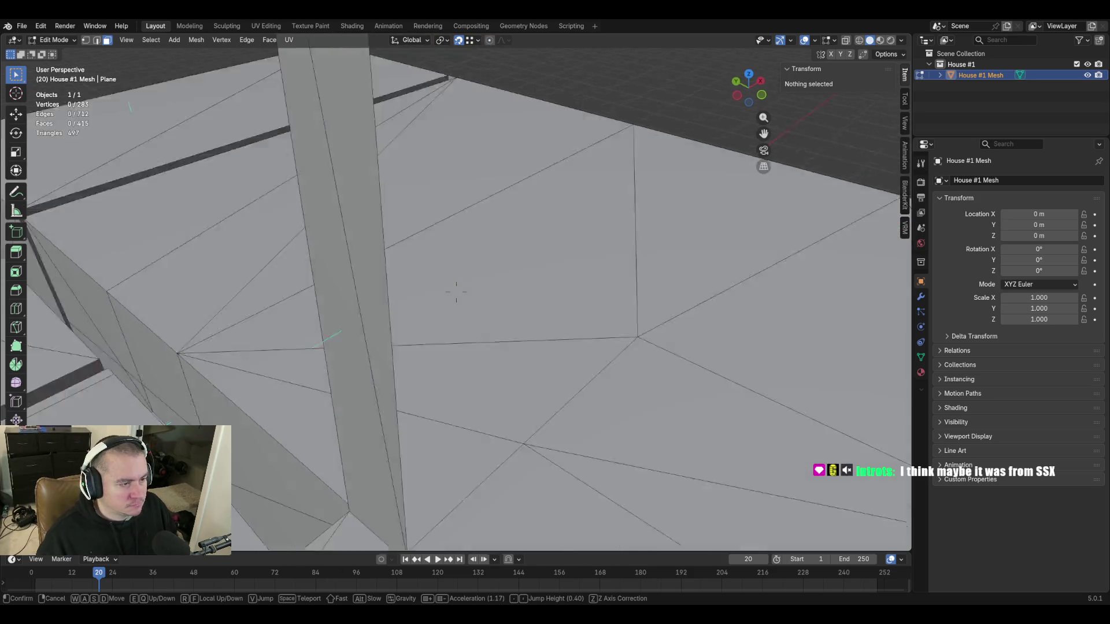
key(s)
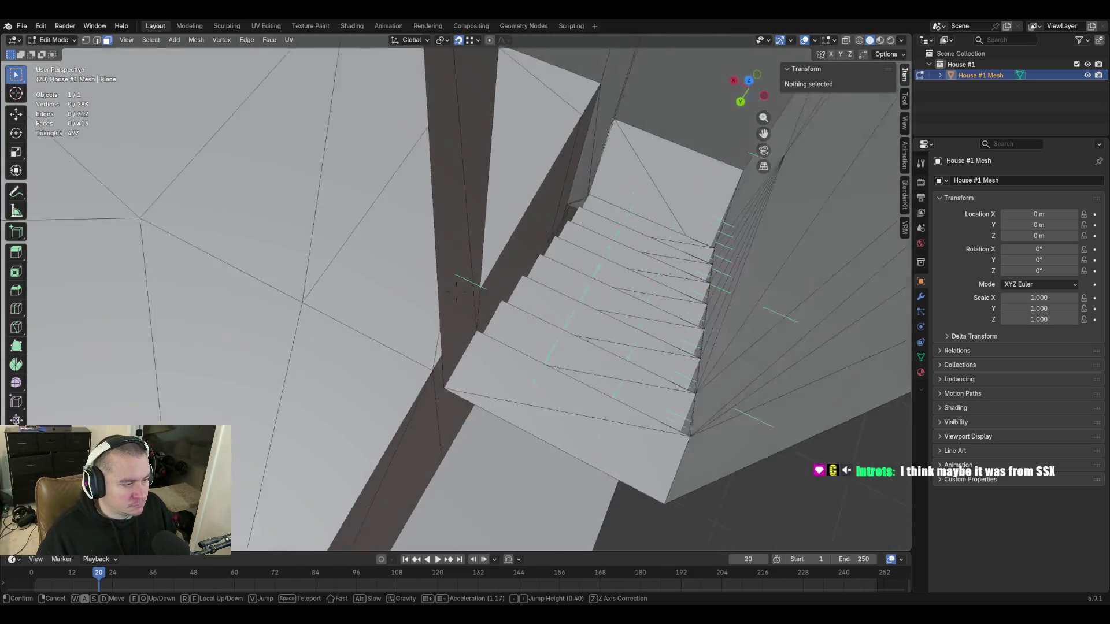
key(s)
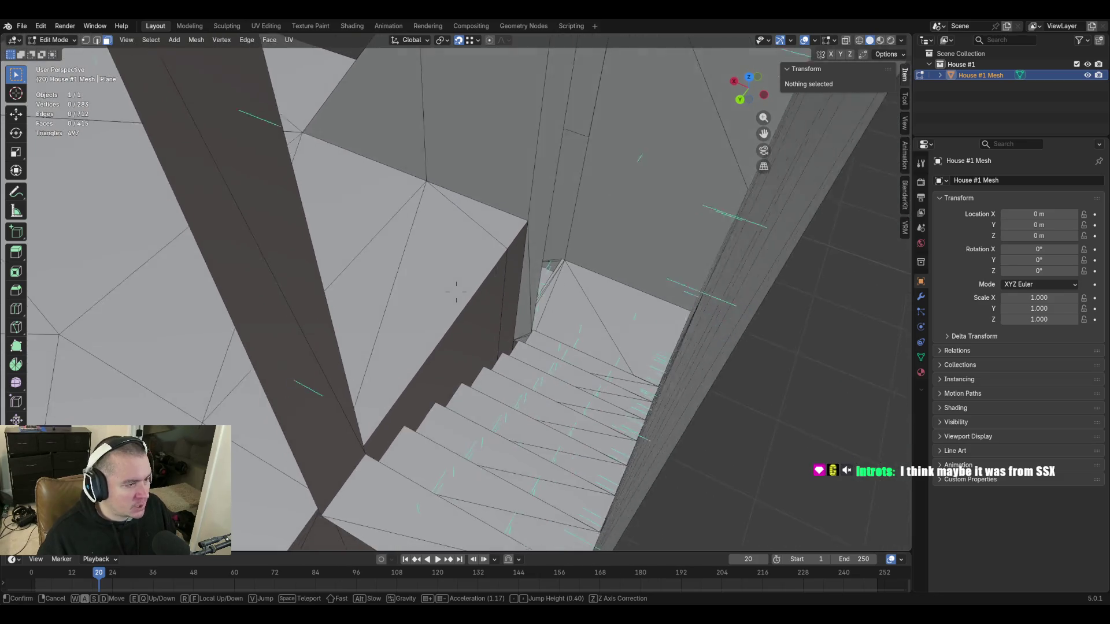
key(s)
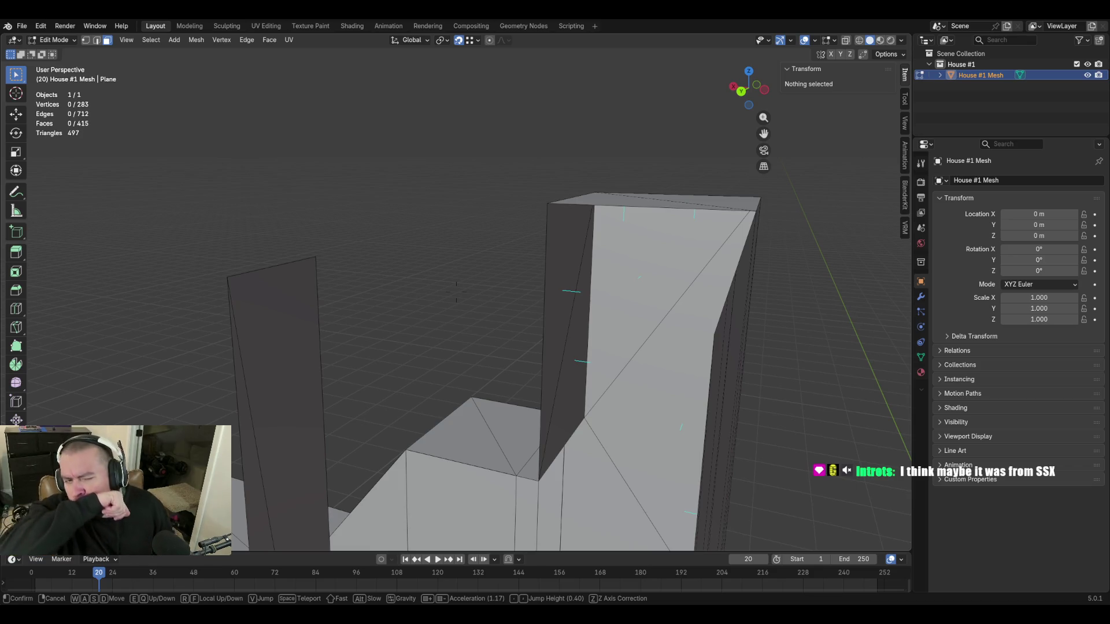
key(w)
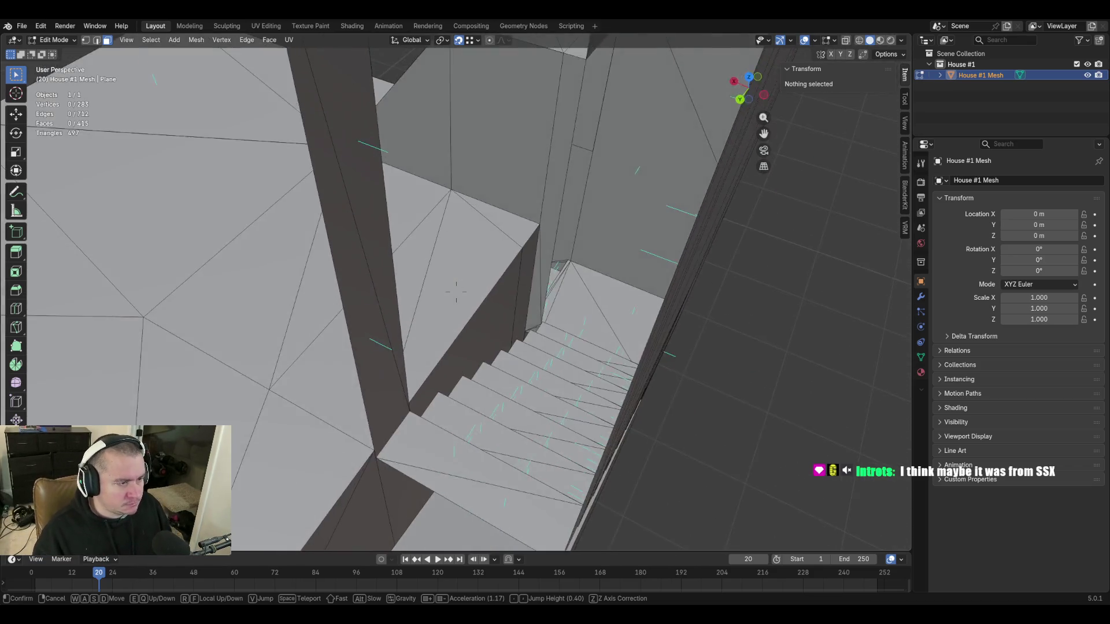
key(s)
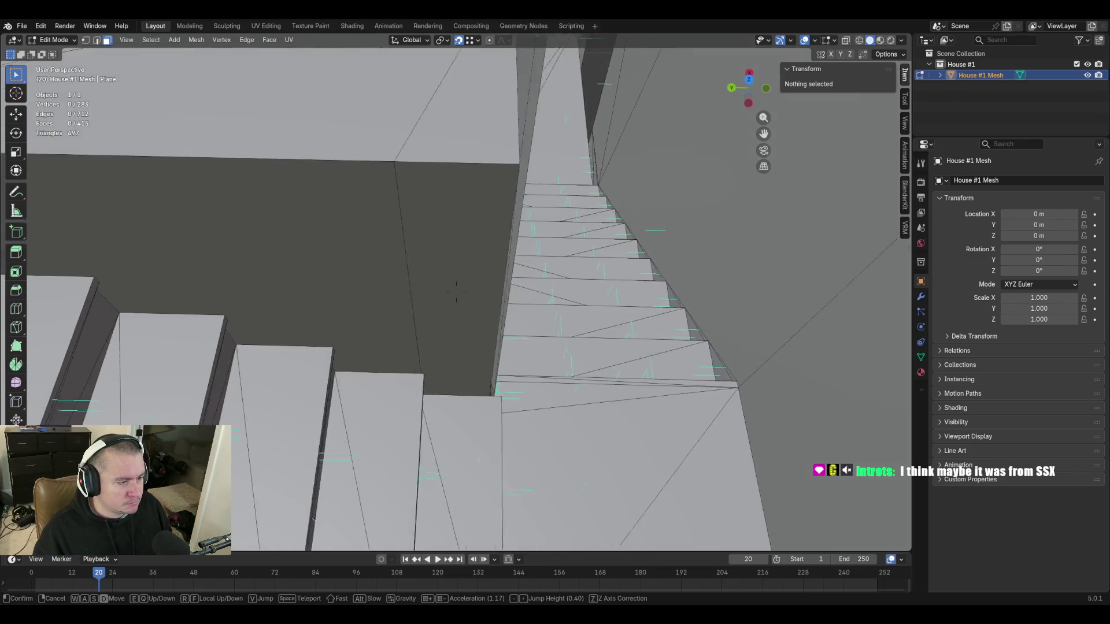
key(s)
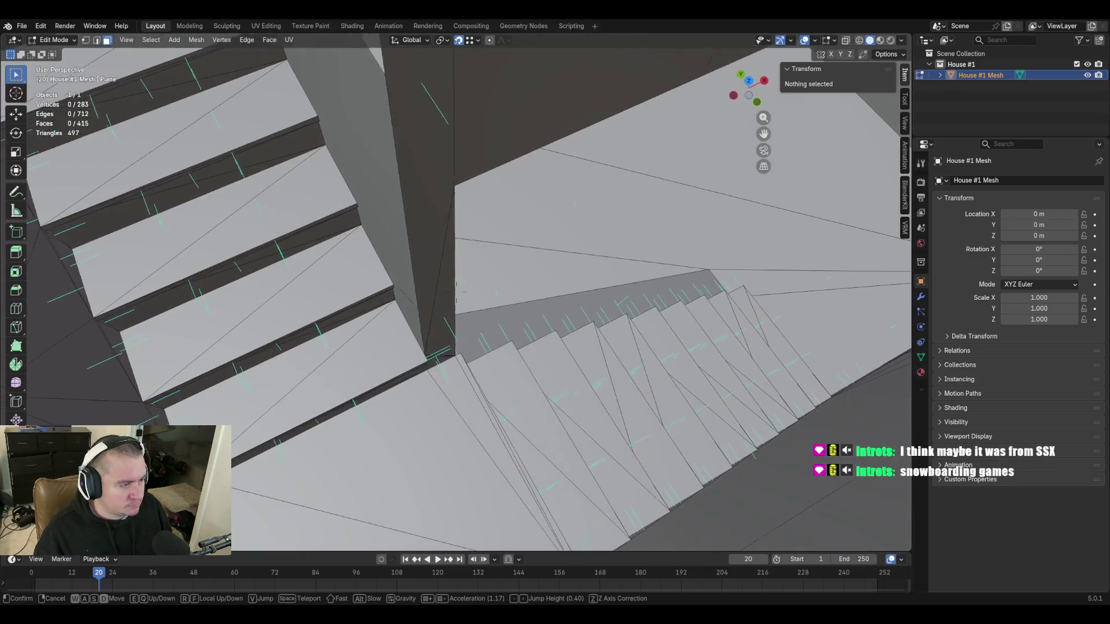
key(w)
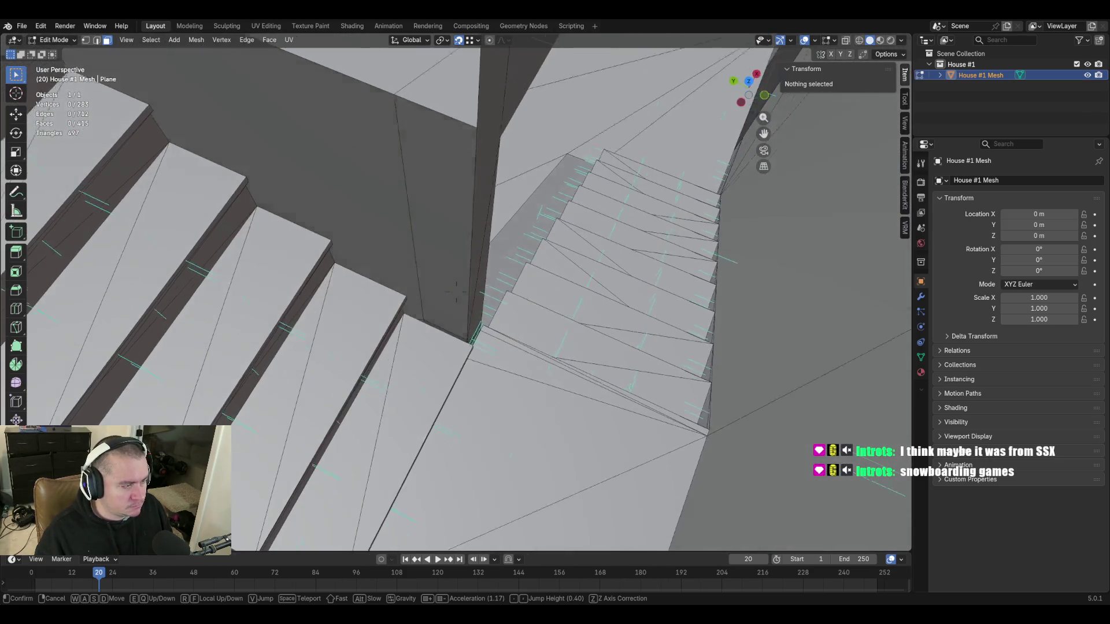
click(601, 206)
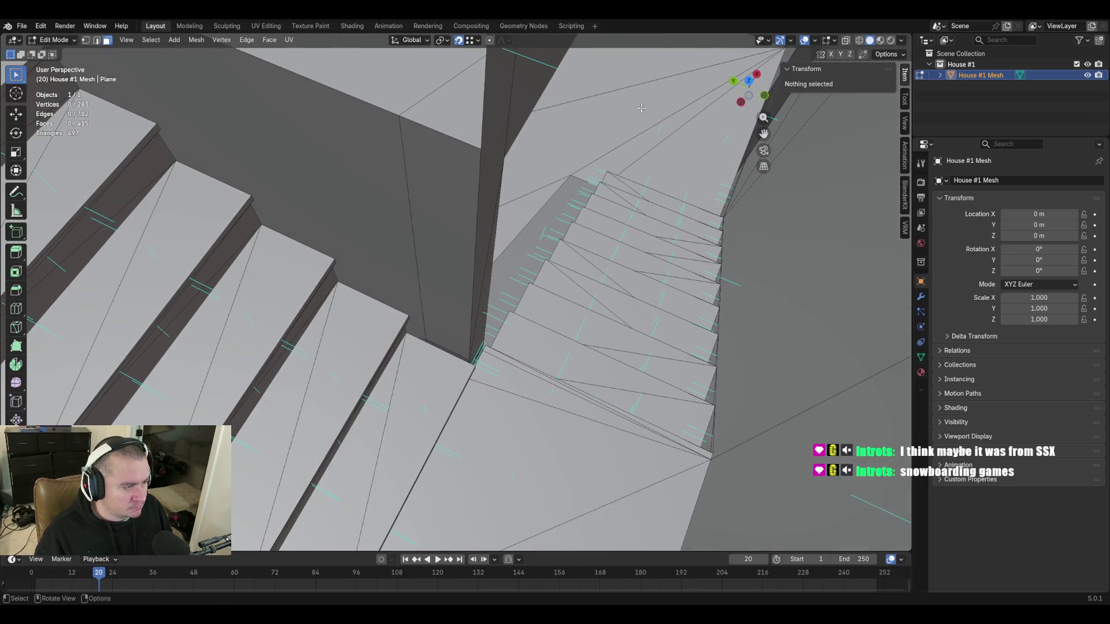
key(shift+grave)
key(w)
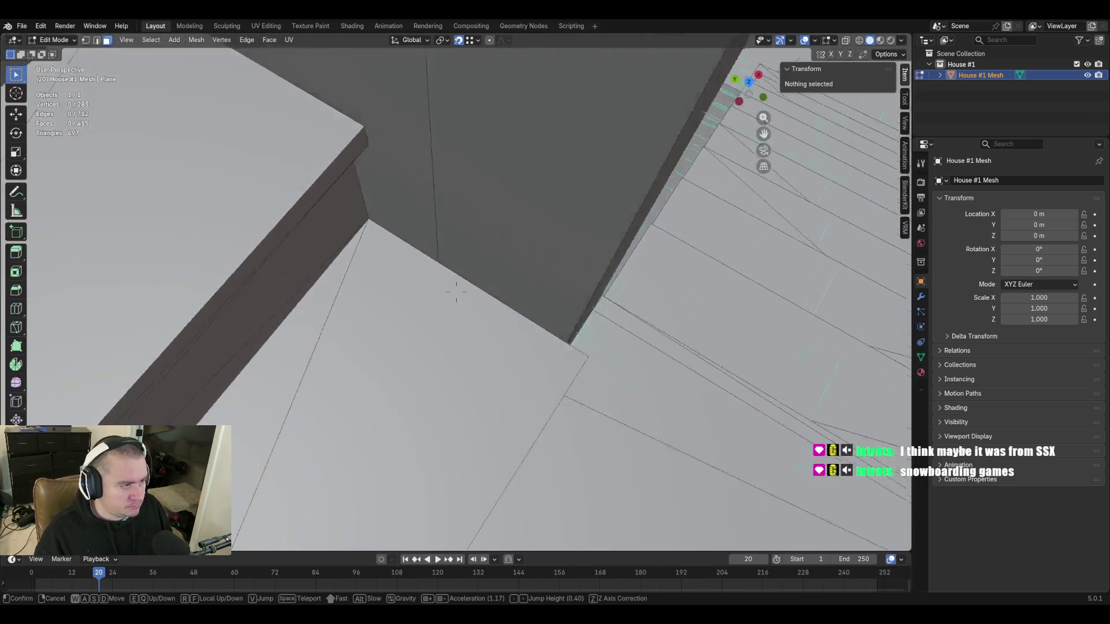
click(523, 260)
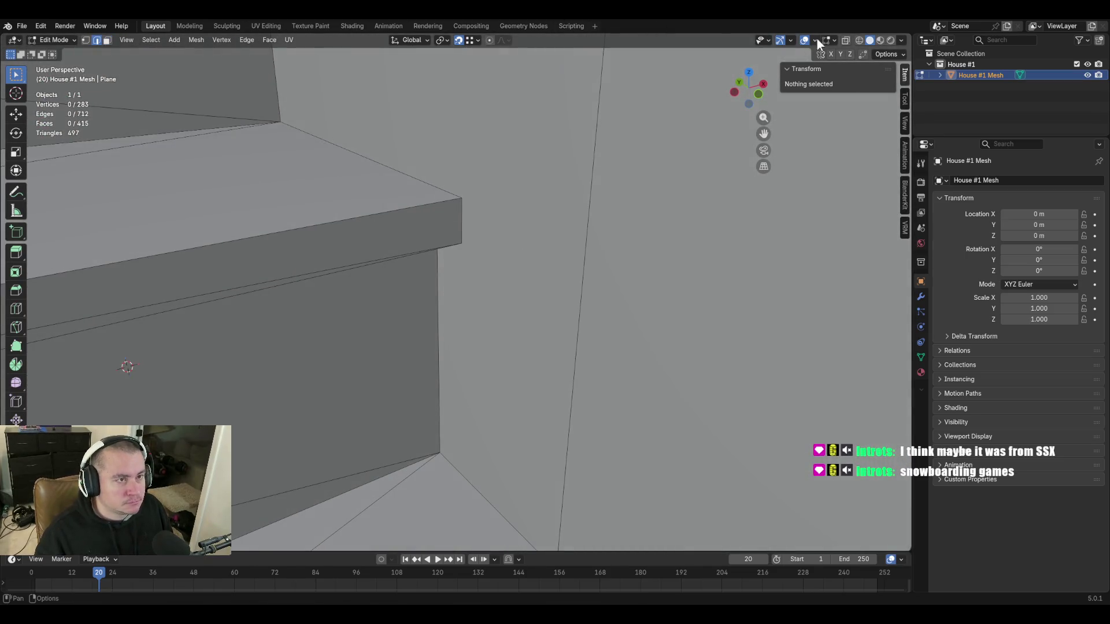
With X-ray on, fill faces at the stair corner edge and the adjacent three-vertex gap.
click(846, 40)
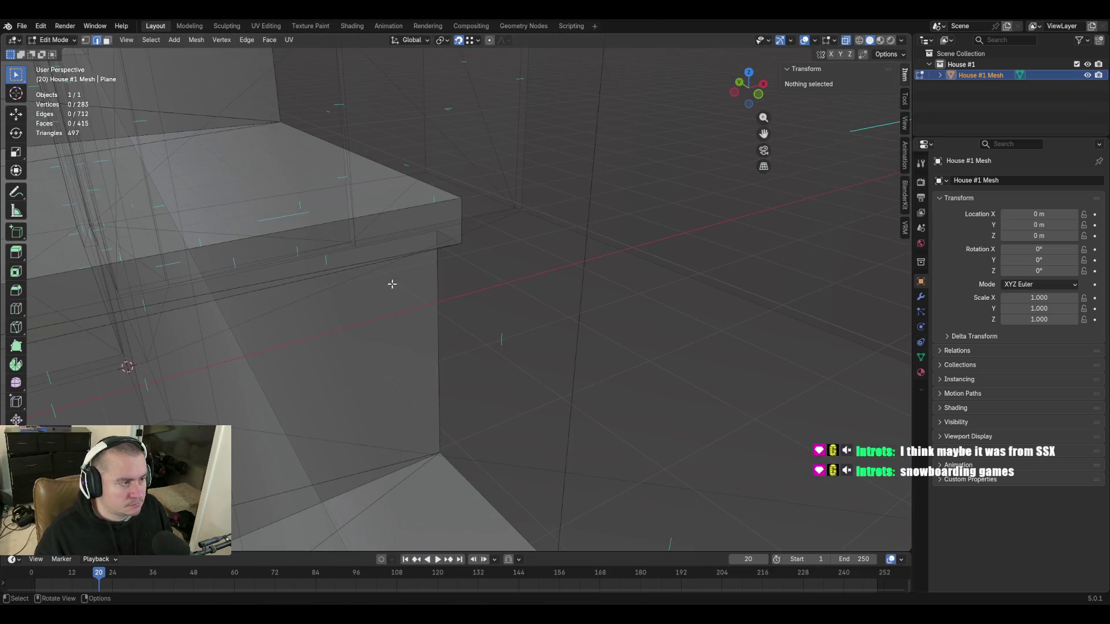
click(451, 234)
key(f)
shift+middle_drag(444, 292, 490, 317)
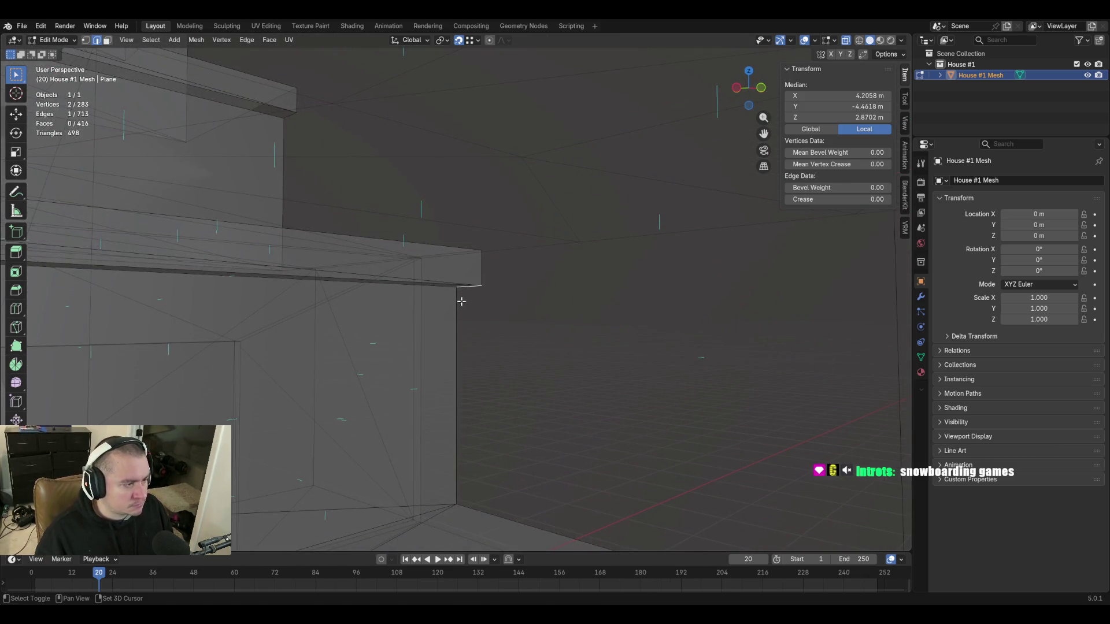
key(f)
Fill the next side gaps, including a triangle from the vertical edge at the gap.
click(286, 118)
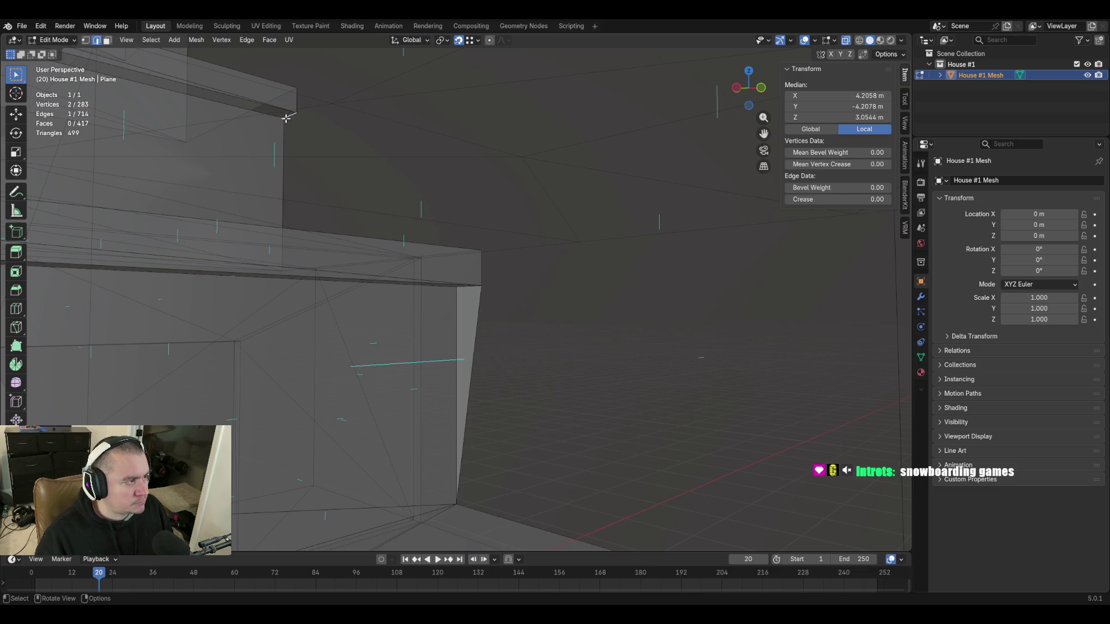
key(f)
key(shift+grave)
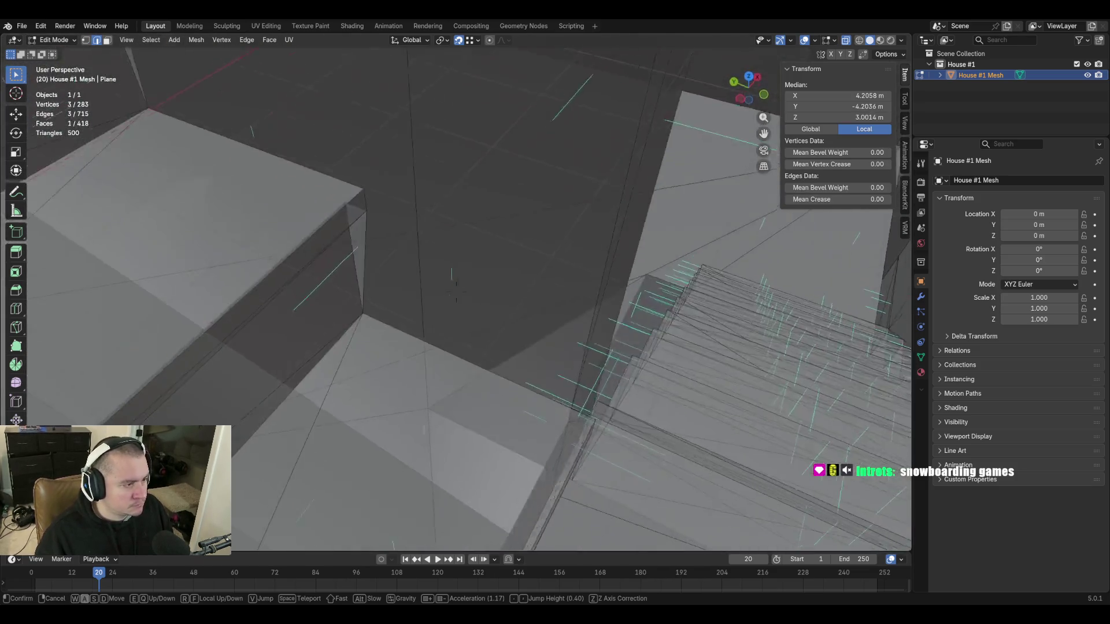
click(456, 286)
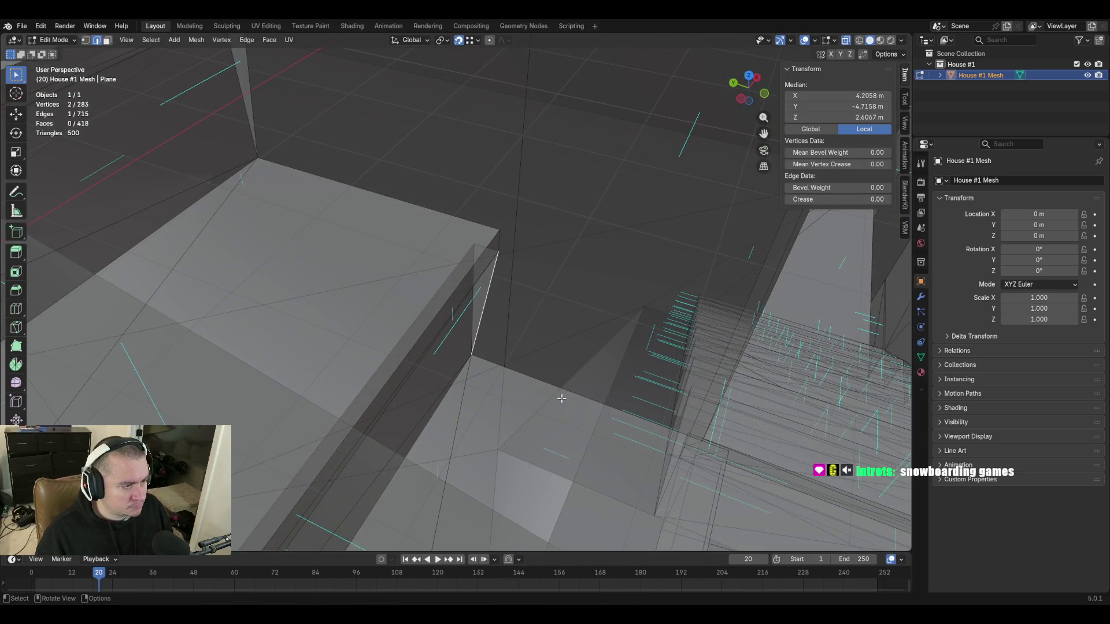
key(f)
key(shift+grave)
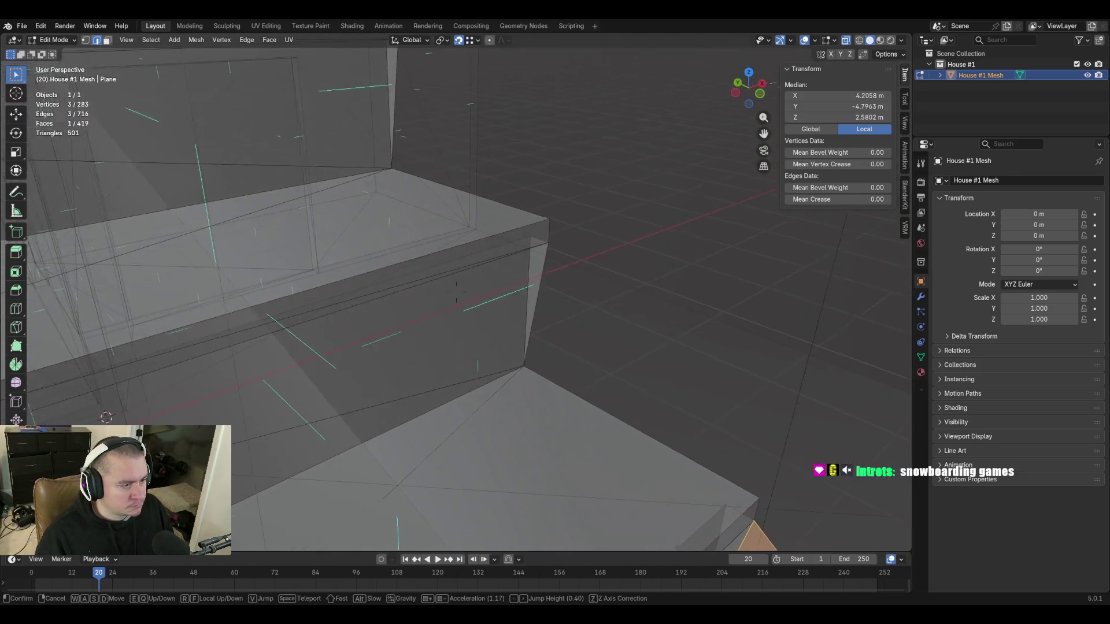
click(522, 295)
click(522, 295)
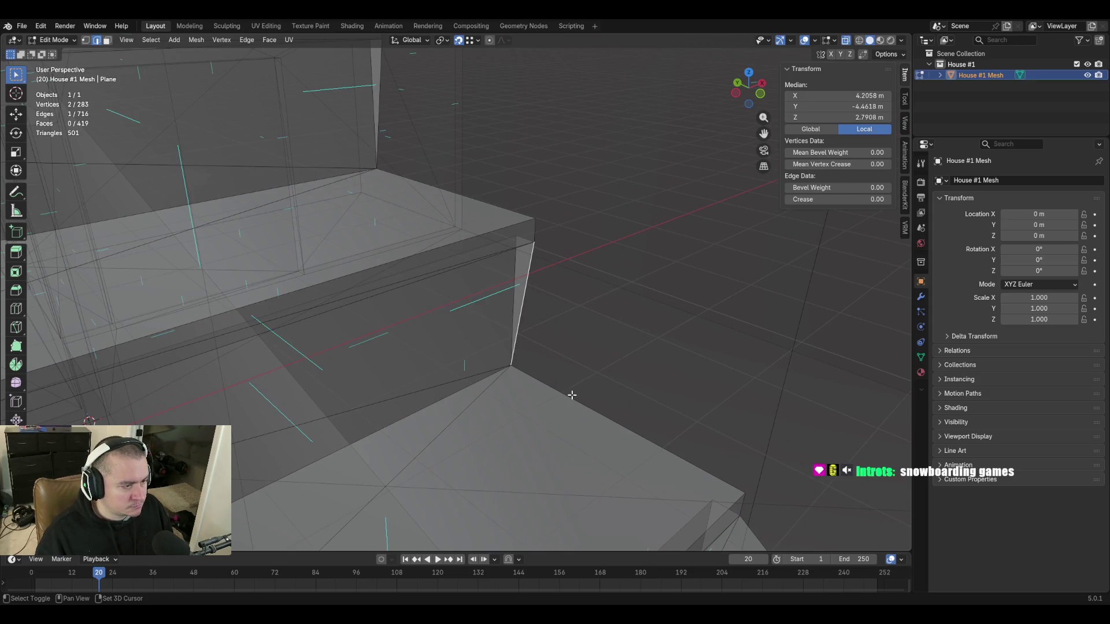
key(f)
Fill the lower right gap with a triangle and add another face beside the steps.
key(shift+grave)
click(660, 259)
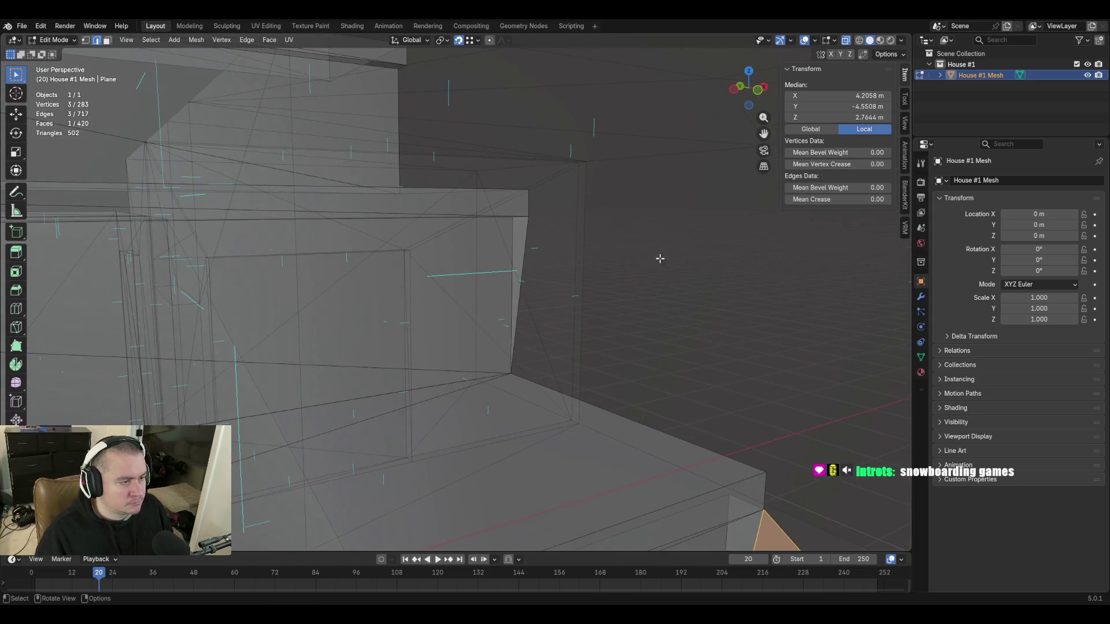
click(729, 460)
key(f)
key(shift+grave)
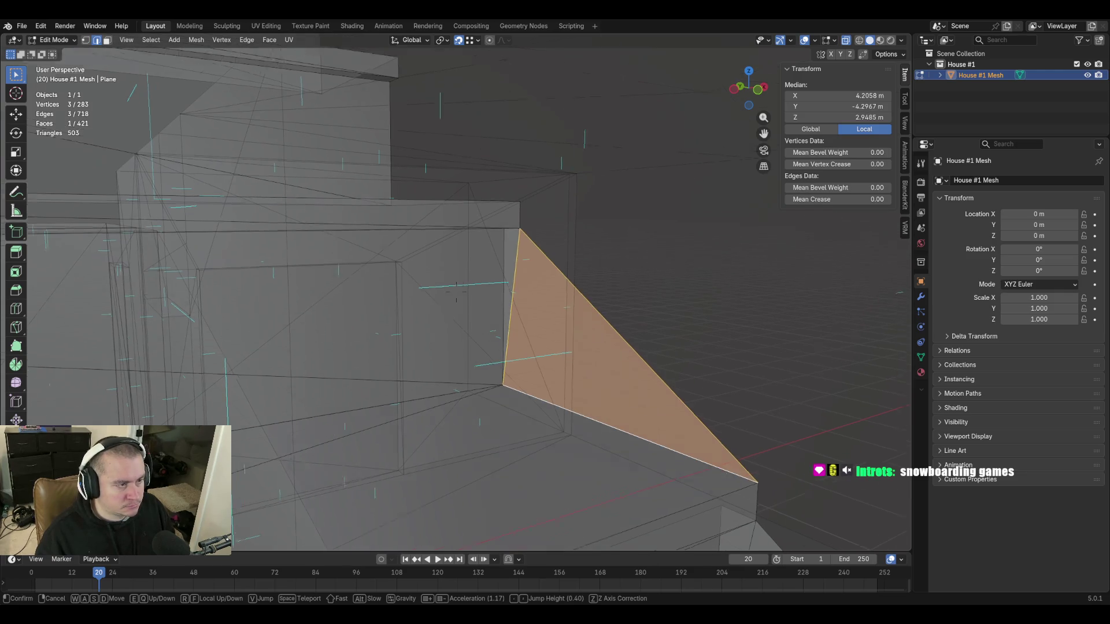
click(456, 293)
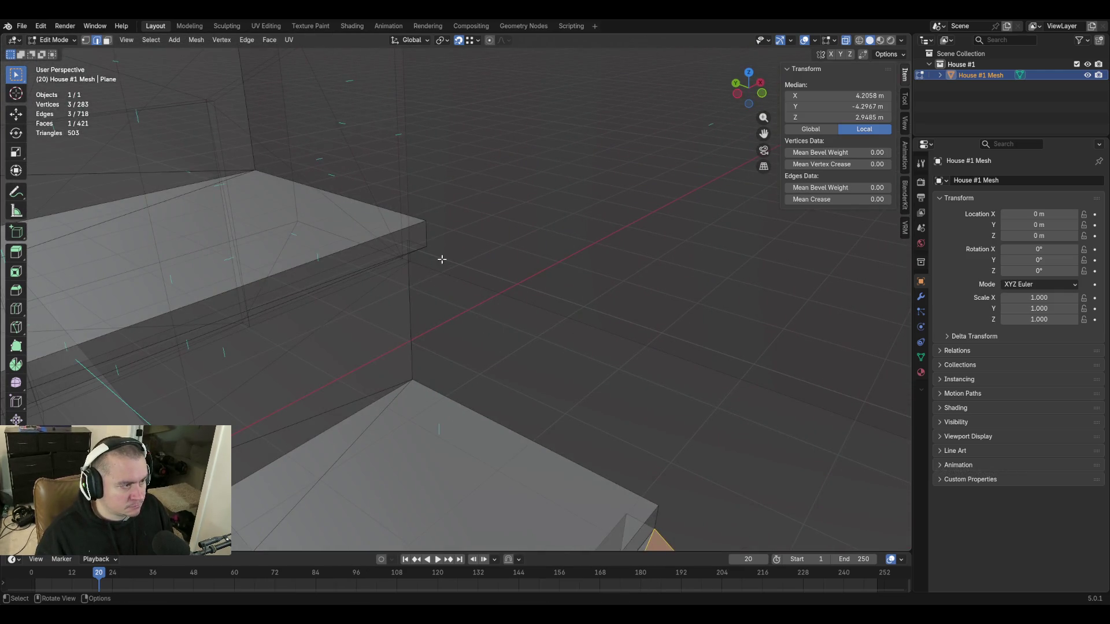
key(f)
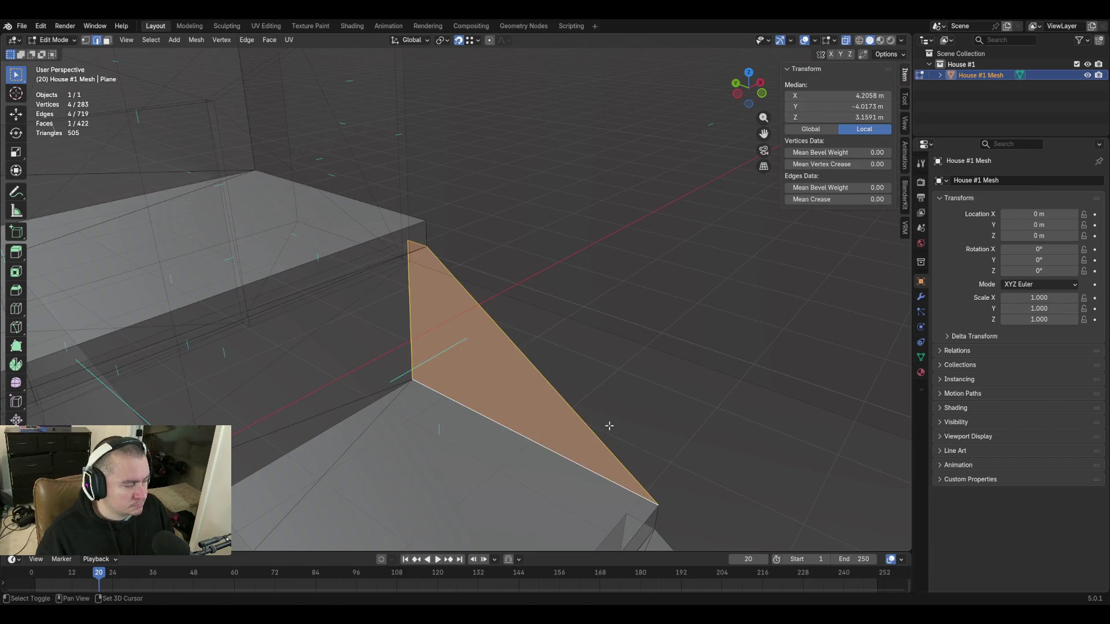
Over the steps, fill a triangle between two edges, undo it, and select the gap's long edge.
key(shift+grave)
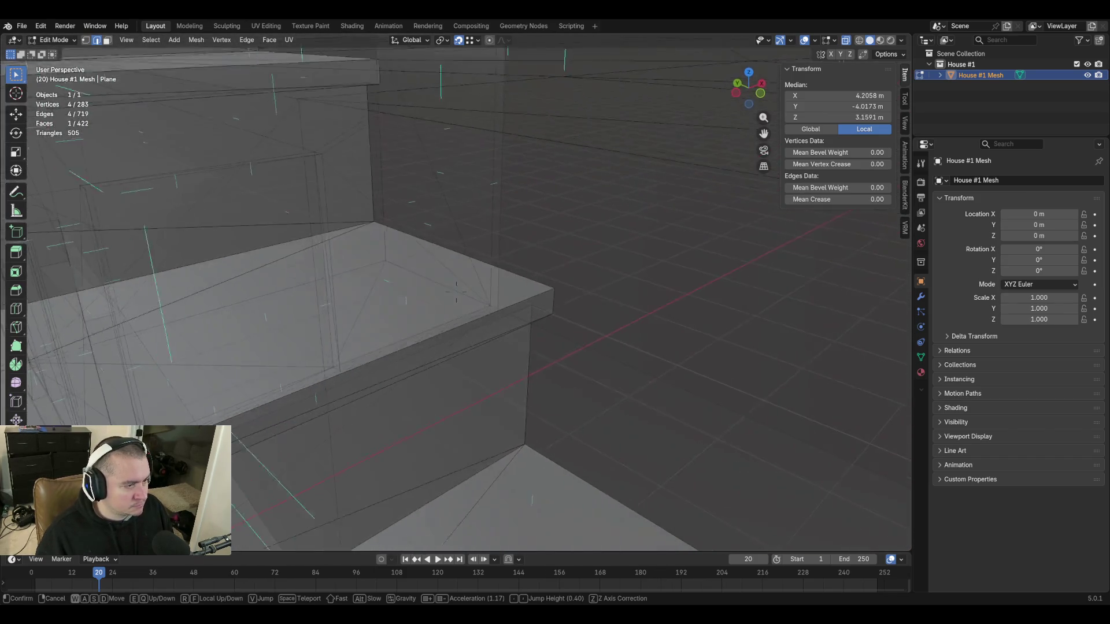
click(456, 293)
click(459, 221)
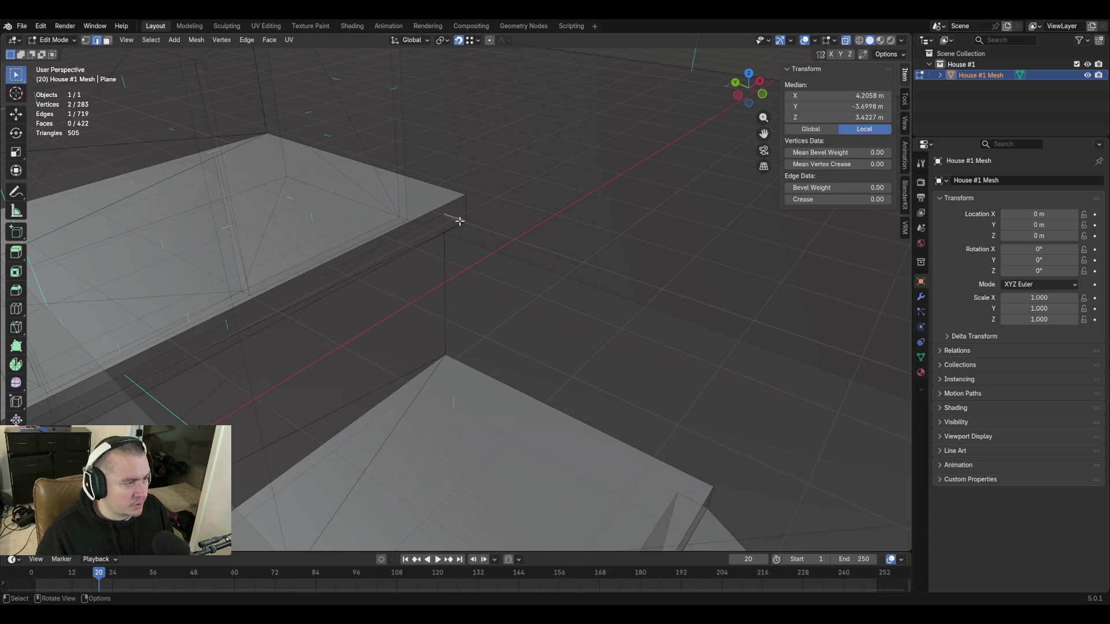
shift+click(556, 408)
key(f)
key(ctrl+z)
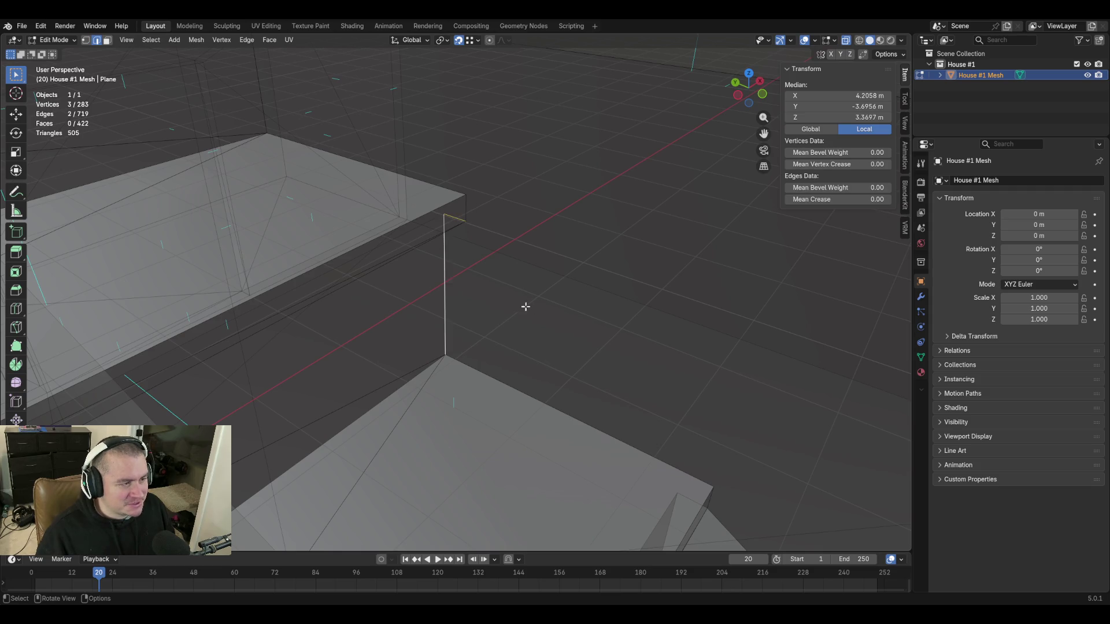
click(464, 242)
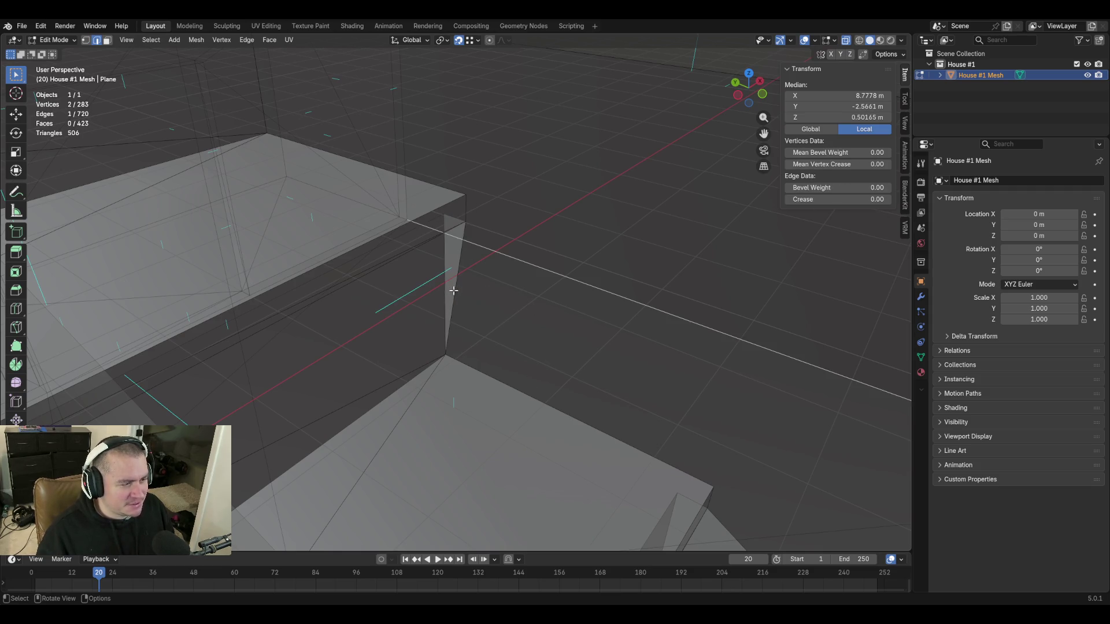
Fill two corner gaps along the stair side wall with triangles, checking the first in fly view.
key(f)
key(shift+grave)
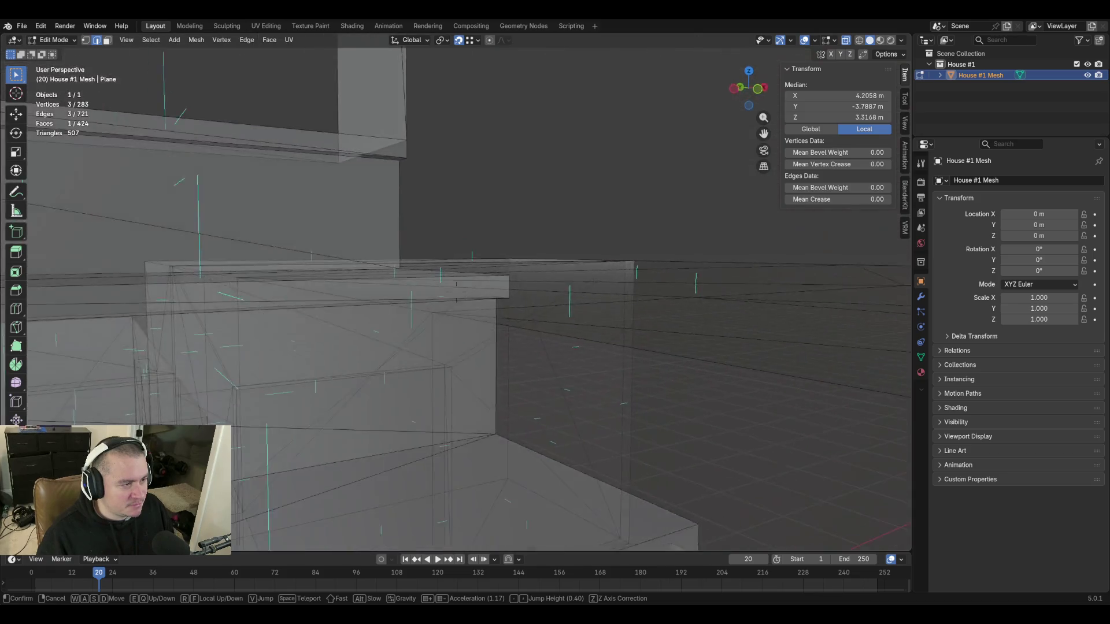
click(495, 229)
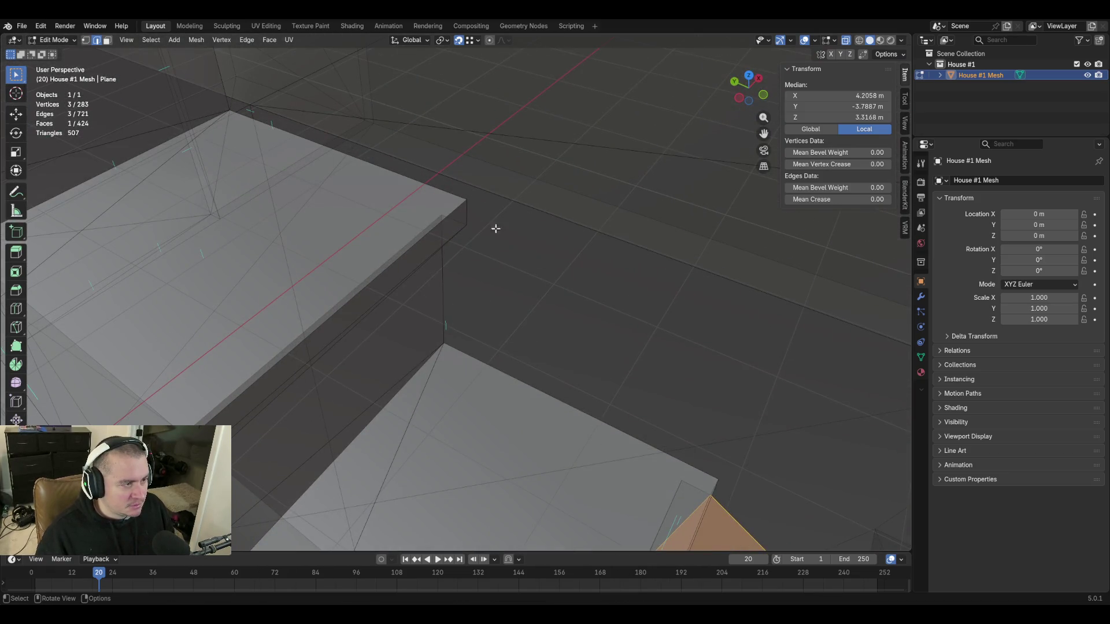
click(458, 222)
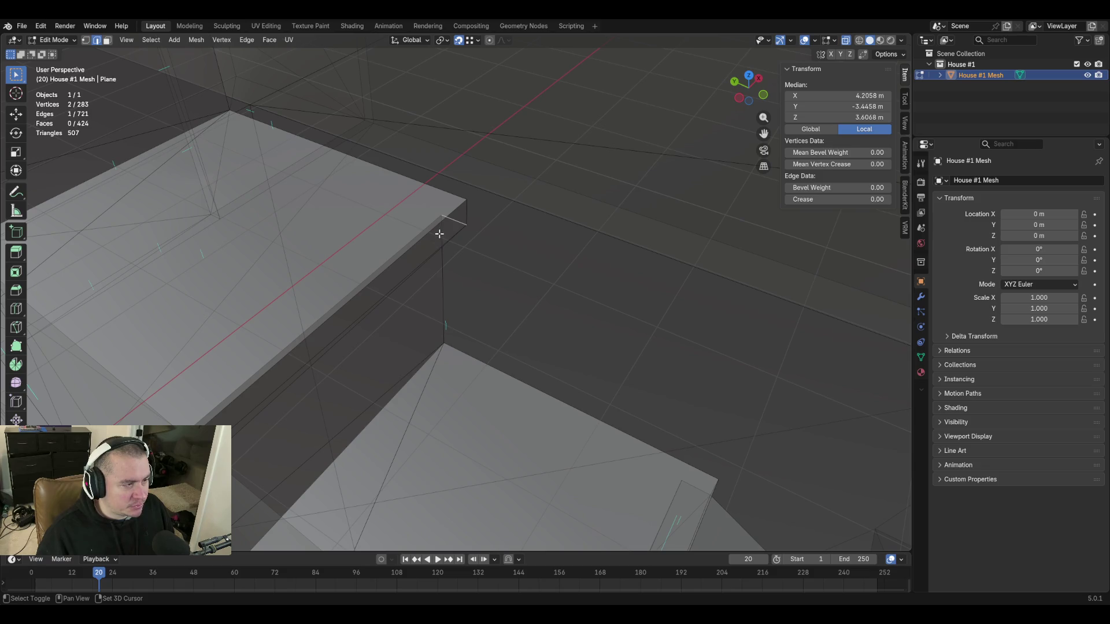
shift+click(448, 341)
key(f)
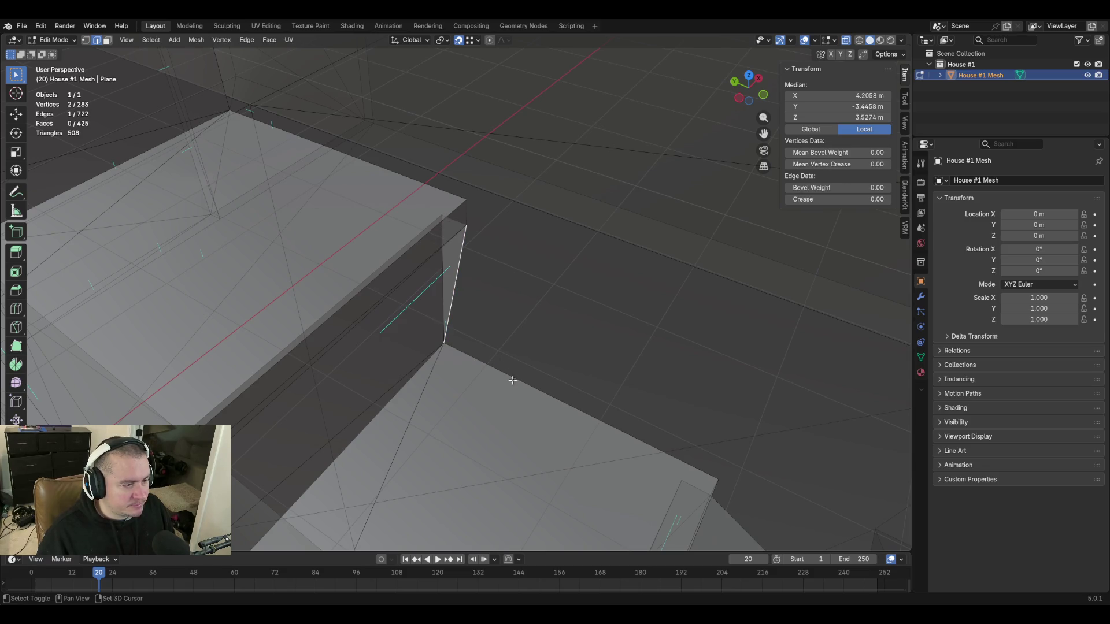
Fill three more triangles at the wall corner, down to the stair corner.
key(f)
middle_drag(525, 406, 433, 257)
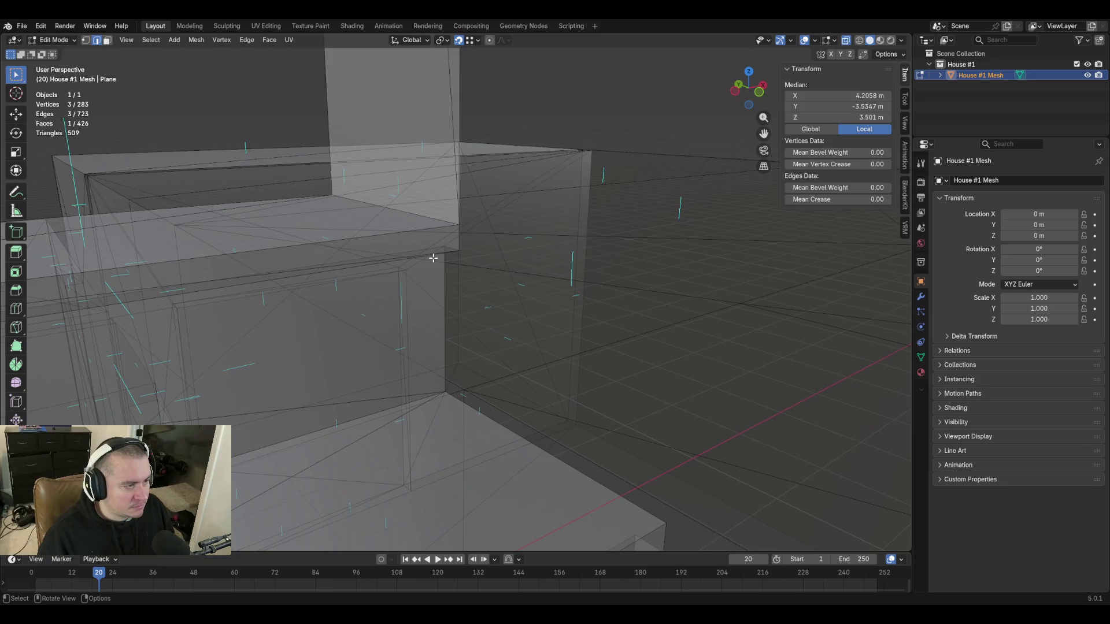
key(f)
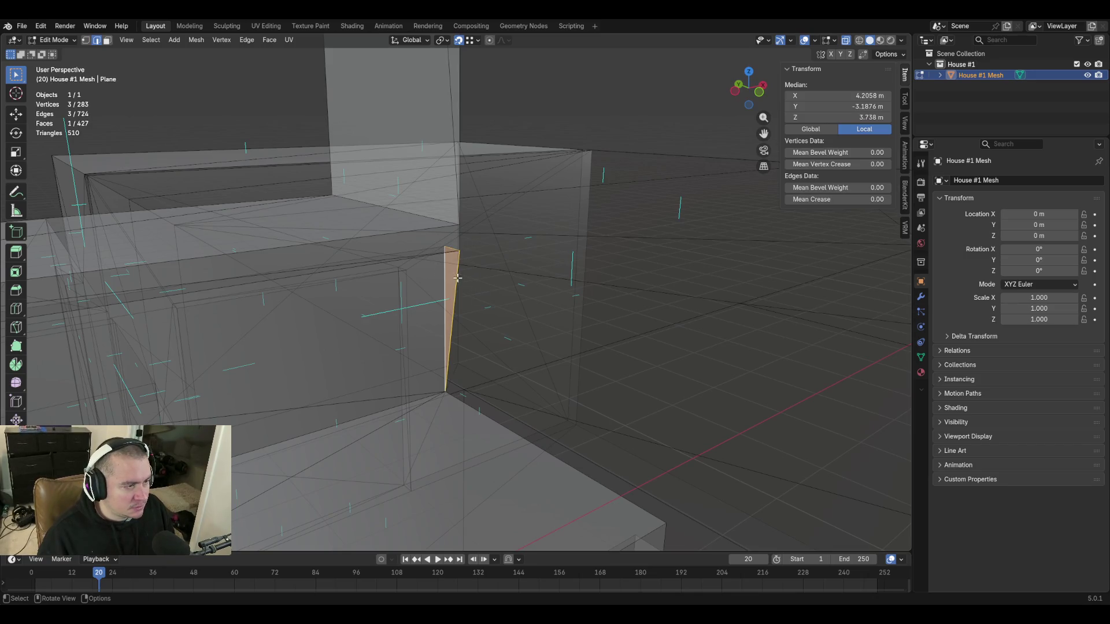
click(455, 281)
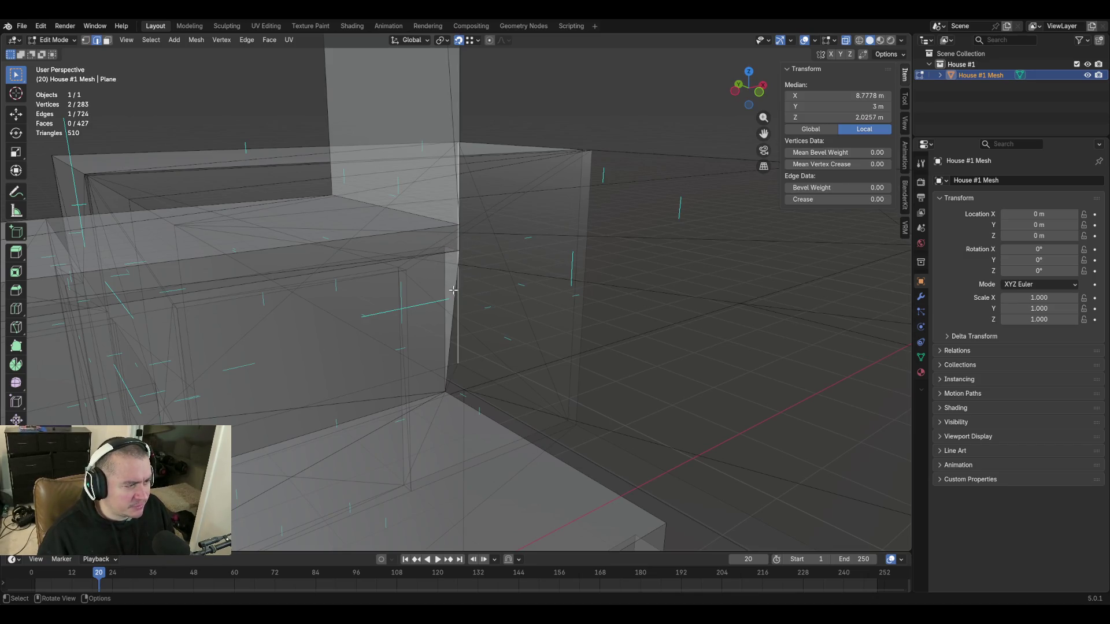
key(f)
key(shift+grave)
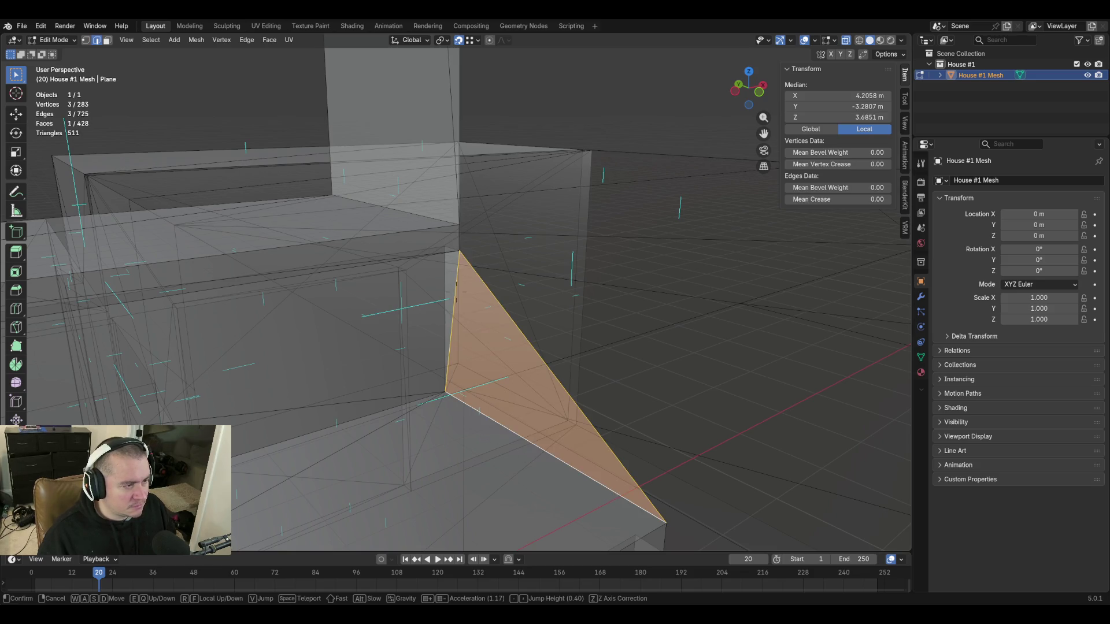
Save the file as blockout.blend while flying close to the new triangle.
key(ctrl+s)
key(w)
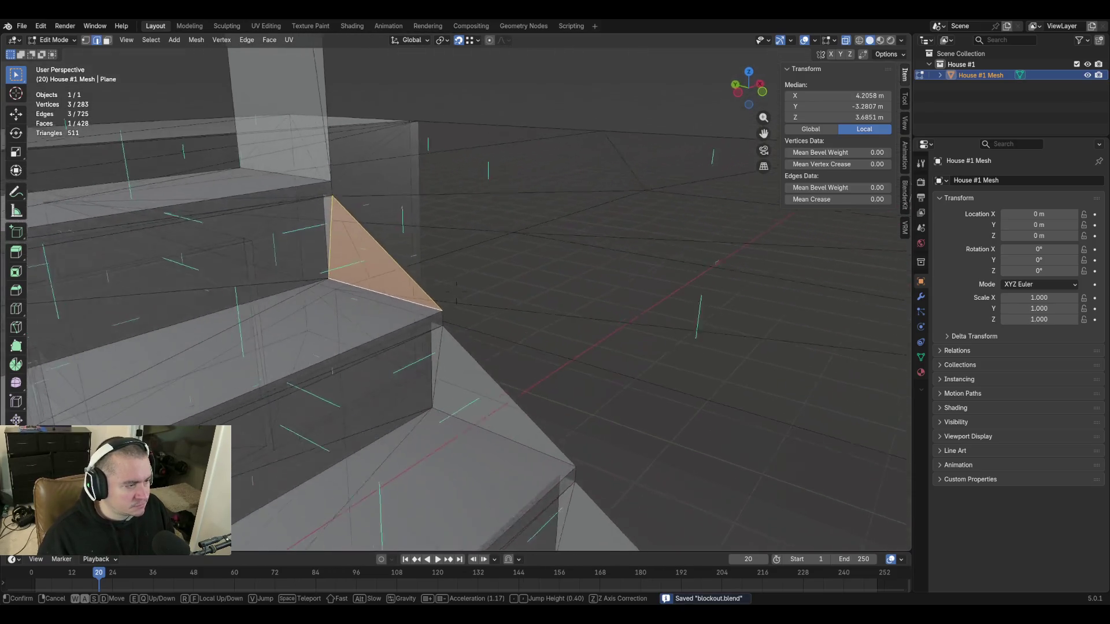
click(611, 458)
Fill the gap beside the short vertical edge with a triangle and inspect it in fly view.
click(446, 312)
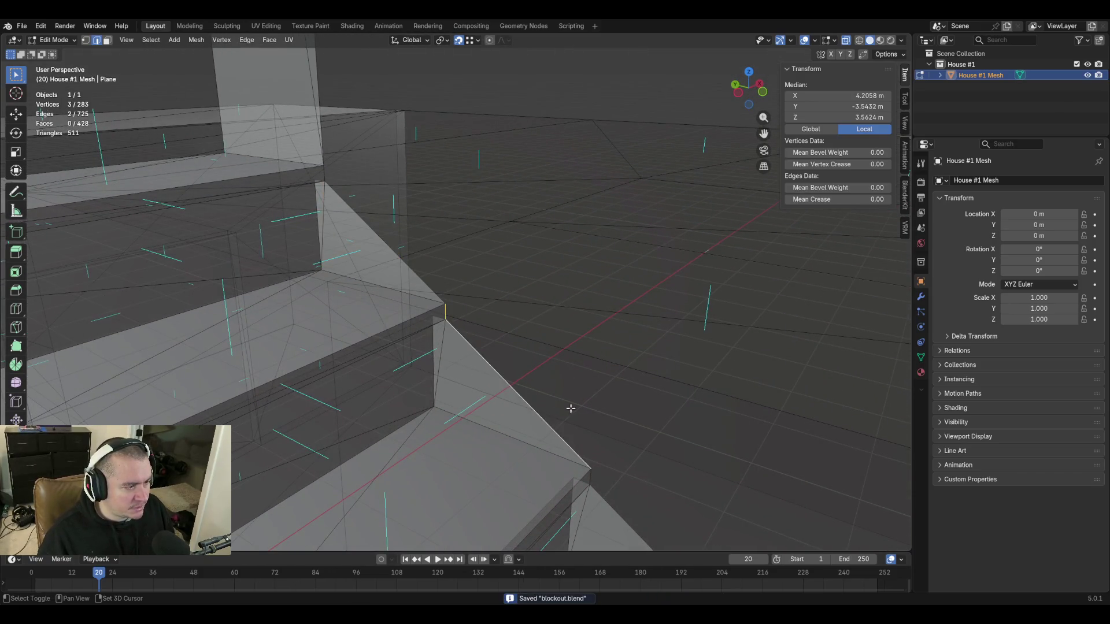
key(f)
key(shift+grave)
click(602, 441)
Fill the gap at the short edge with a triangle and inspect it in fly view.
click(148, 186)
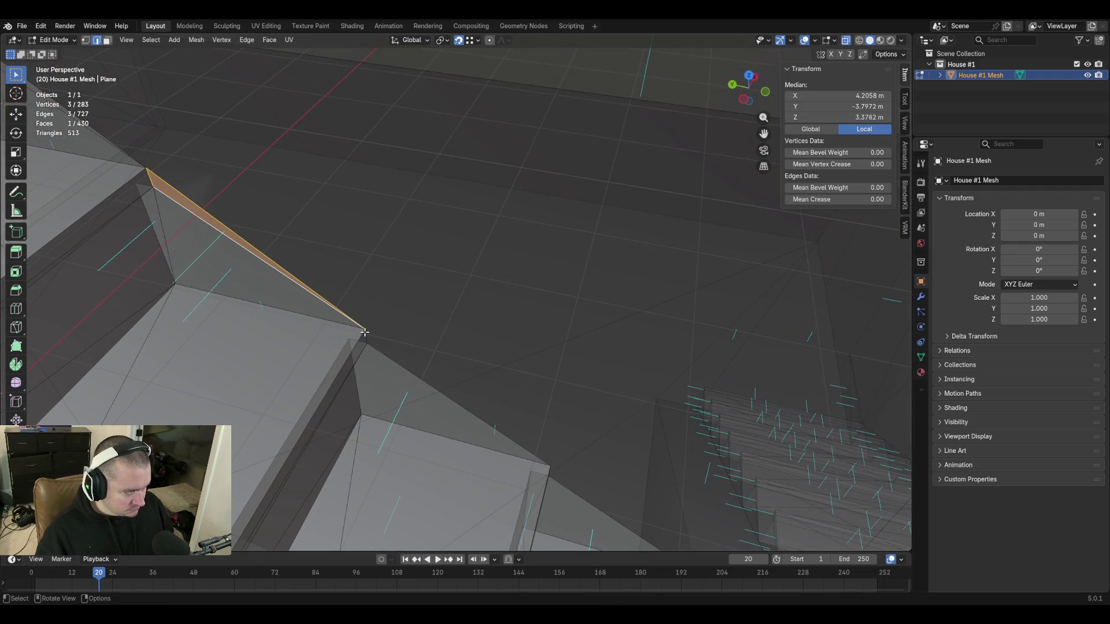
key(f)
key(shift+grave)
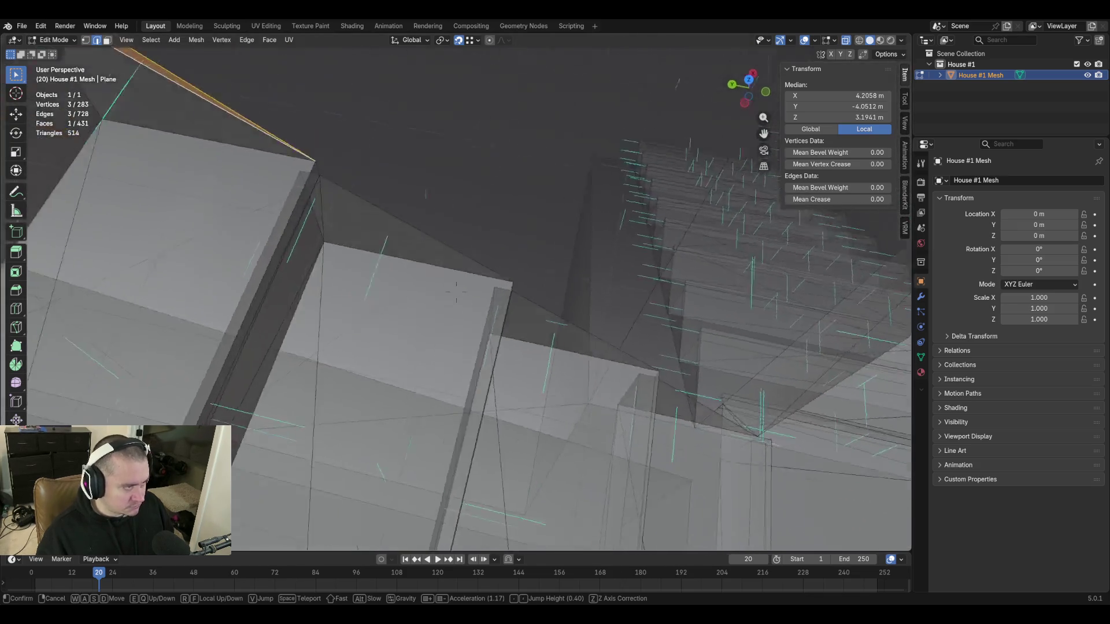
click(399, 332)
Fill the gap between the short vertical edge and the stair corner vertex with a triangle.
click(375, 278)
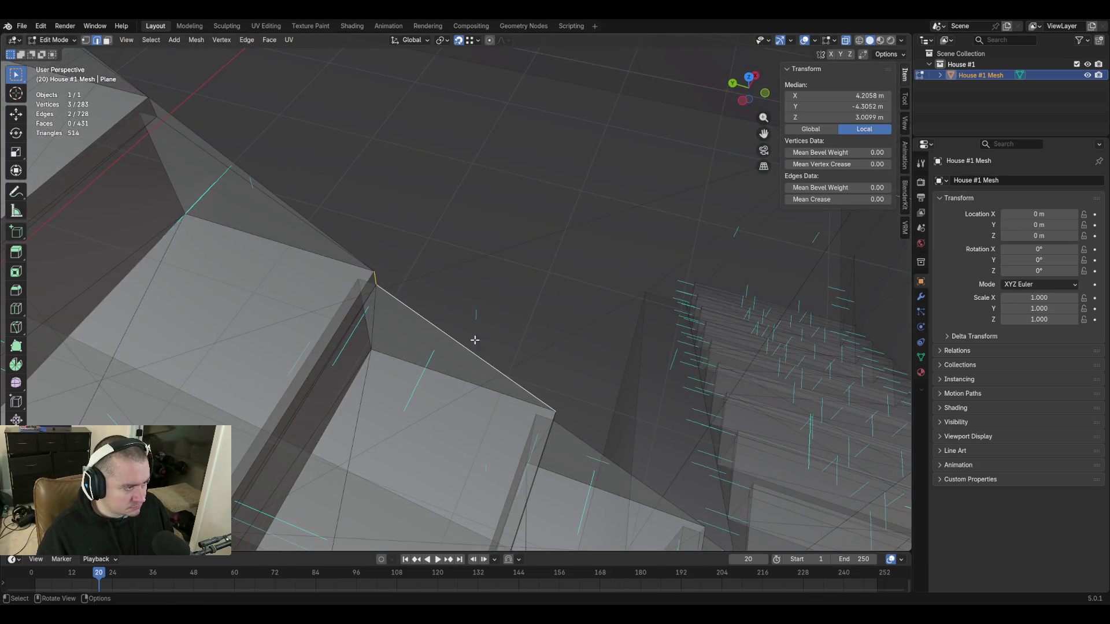
middle_drag(596, 425, 378, 361)
shift+click(318, 286)
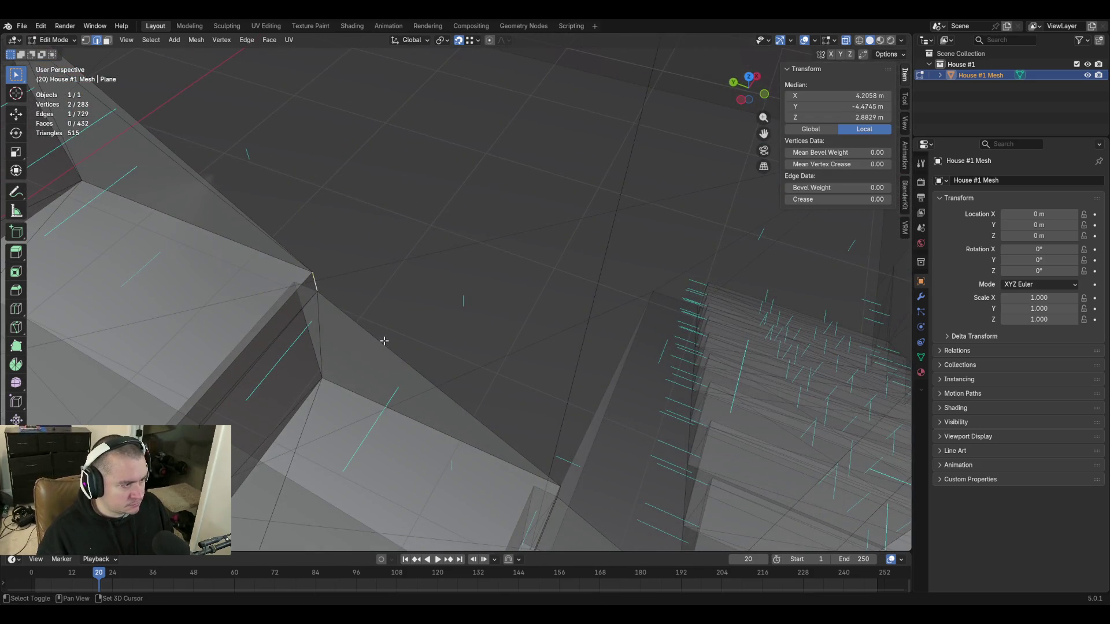
shift+click(384, 342)
key(f)
key(shift+grave)
key(Escape)
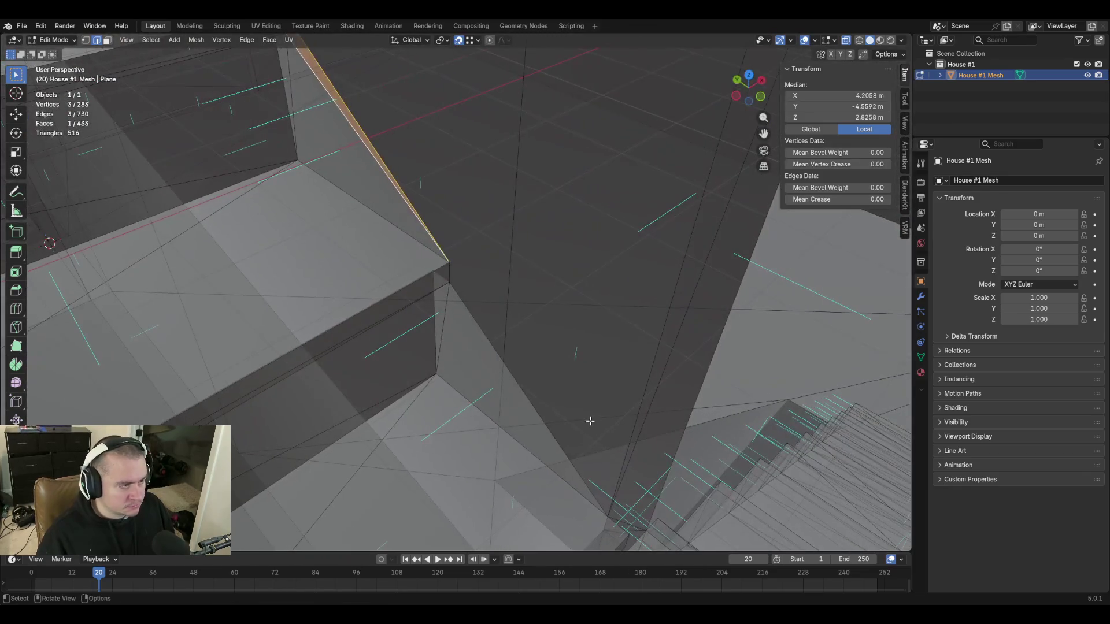
Fill the next gap along the stair side and fly around the staircase.
key(f)
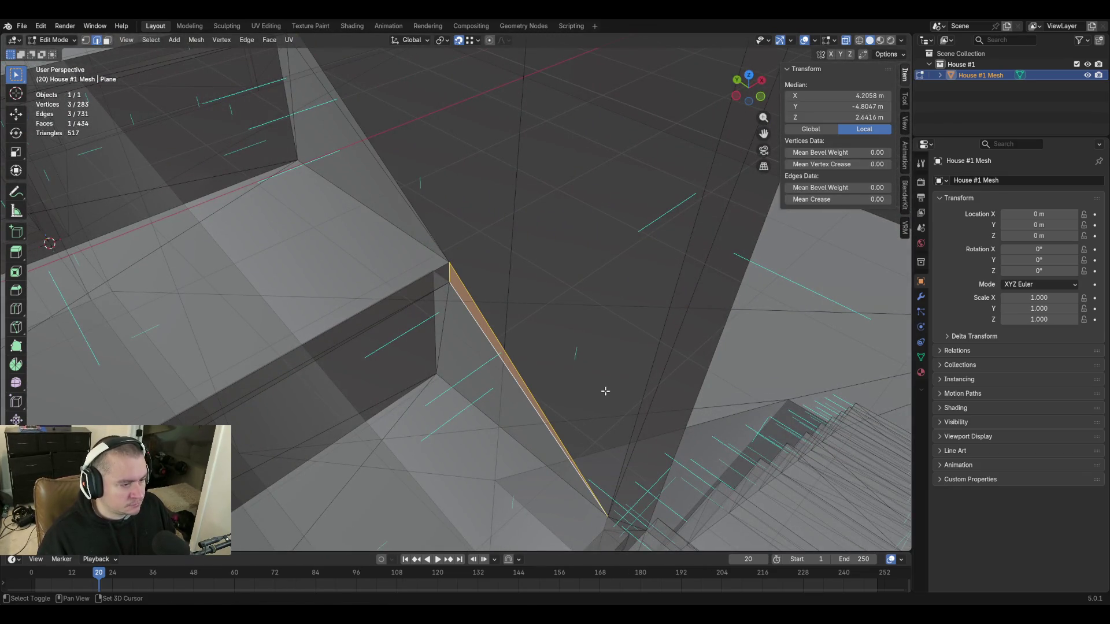
key(shift+grave)
click(599, 386)
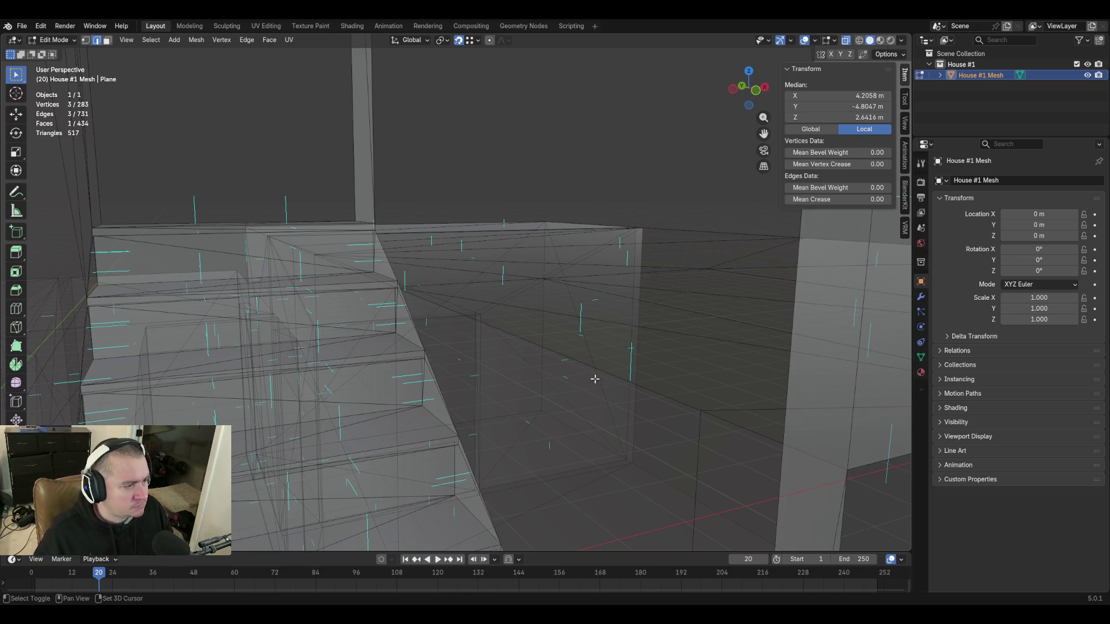
key(shift+grave)
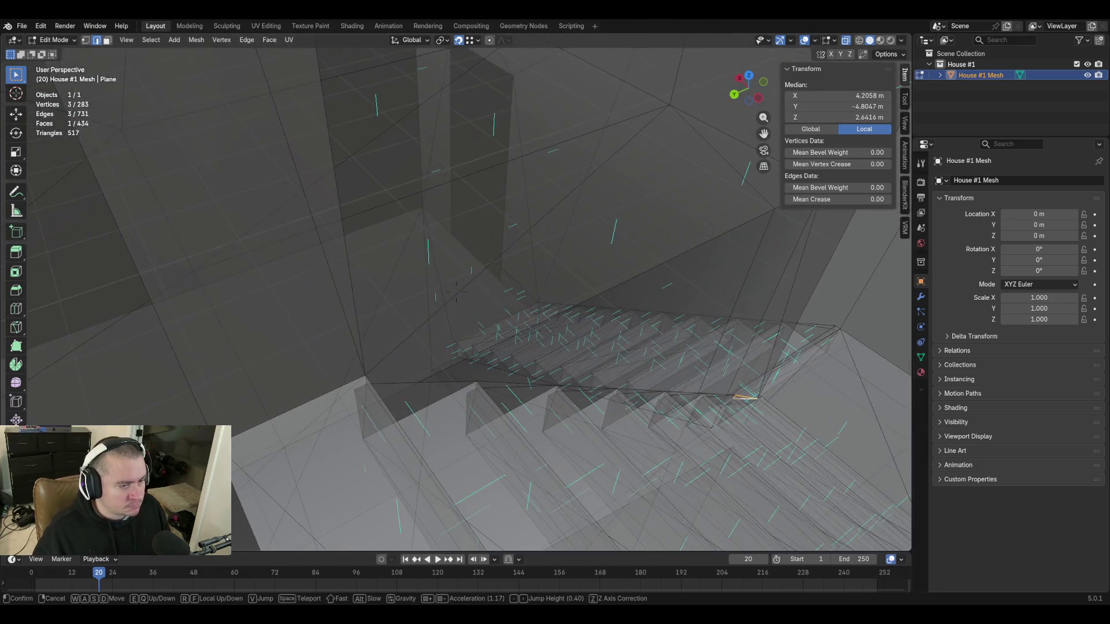
click(595, 379)
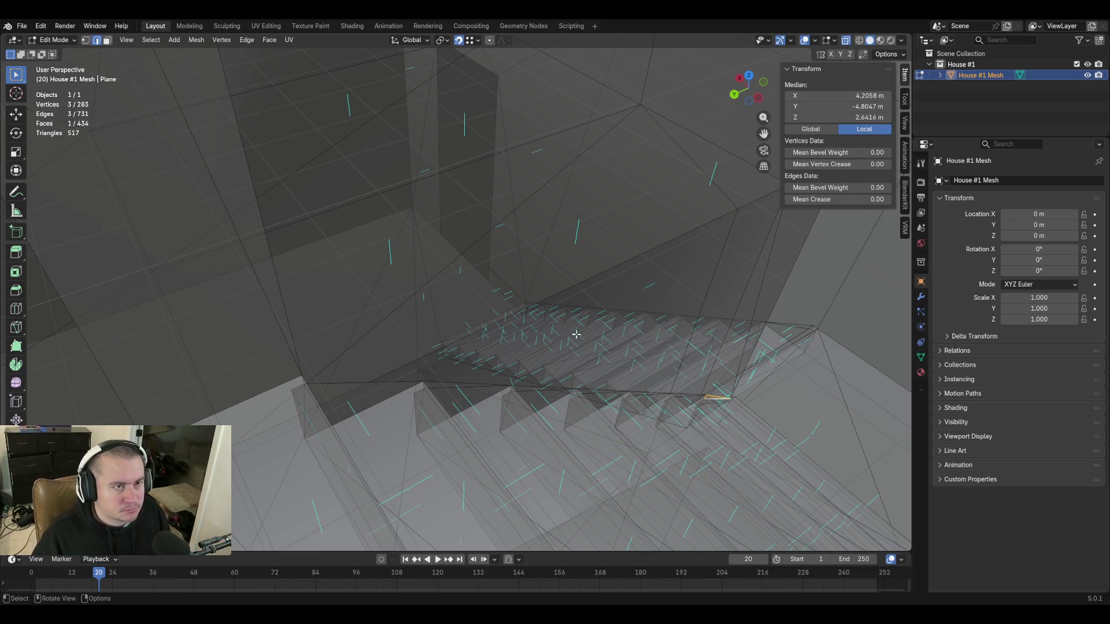
Turn off X-ray so the mesh displays solid, inspect the stairs, and fill another triangle.
click(846, 41)
key(shift+grave)
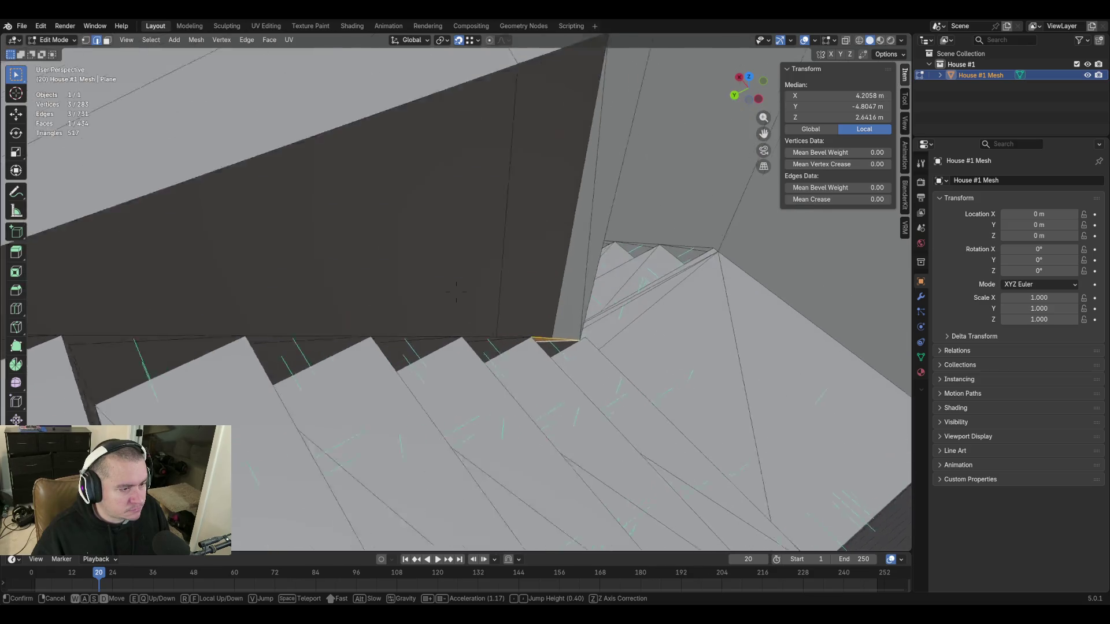
key(w)
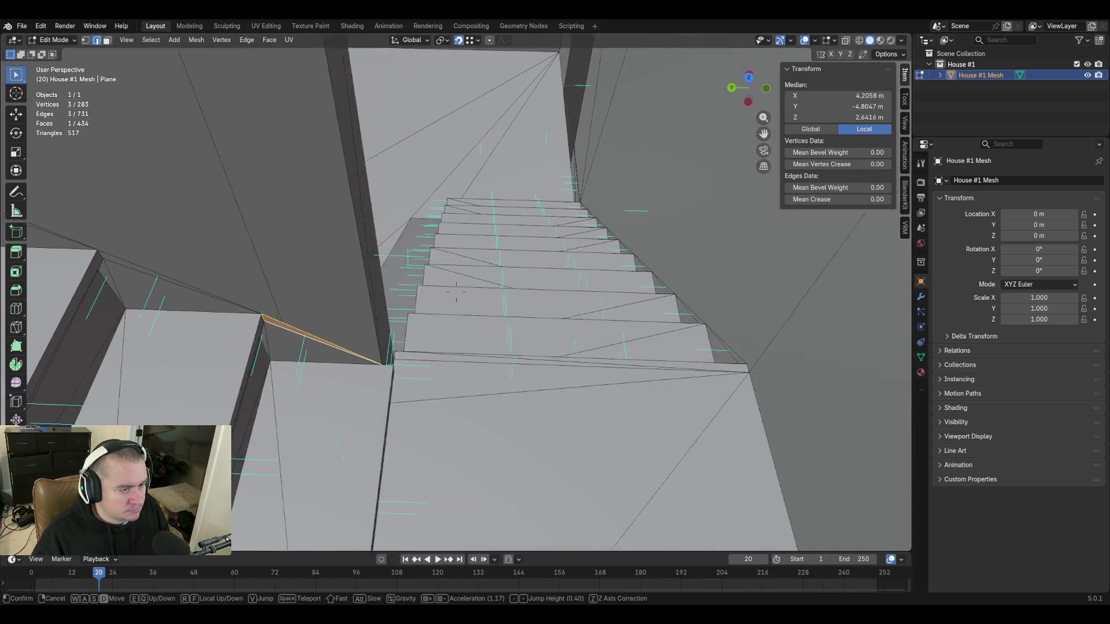
key(w)
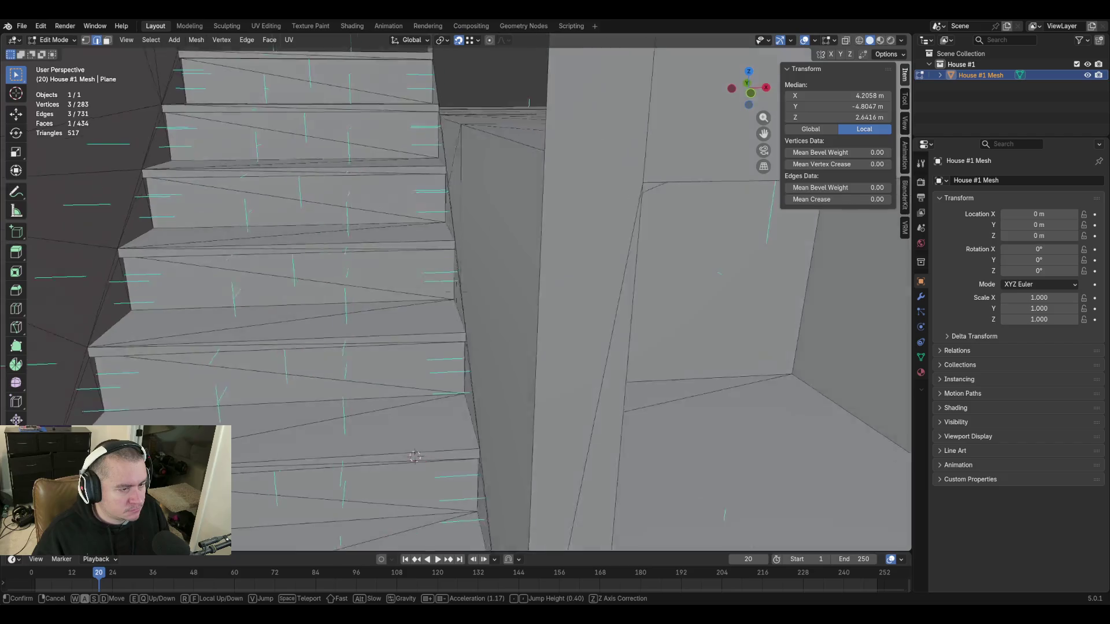
key(s)
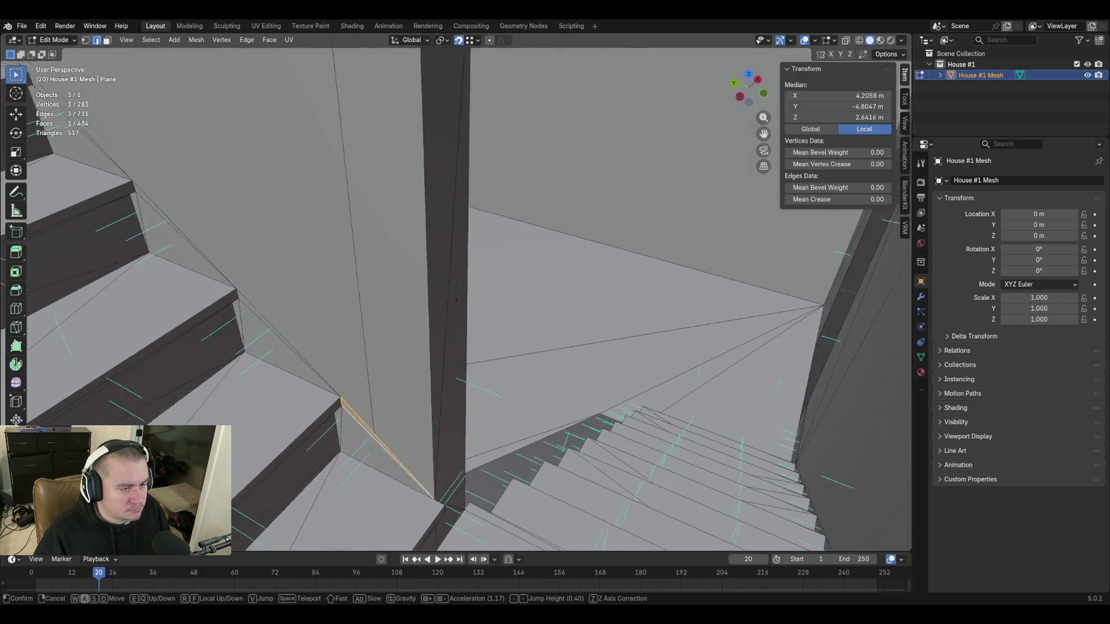
click(436, 384)
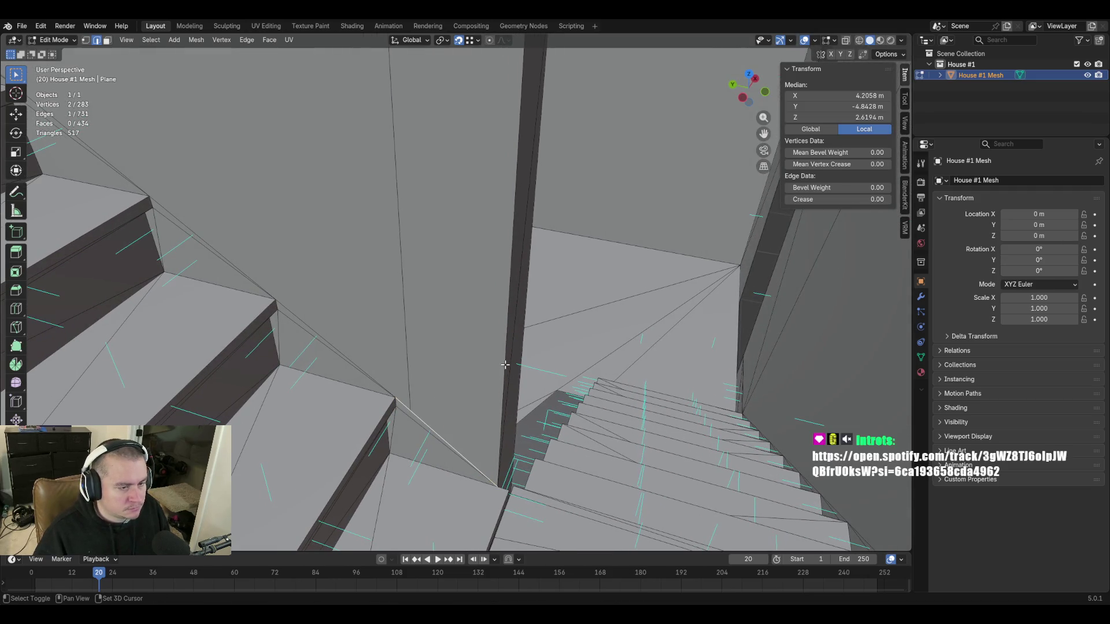
key(f)
click(355, 363)
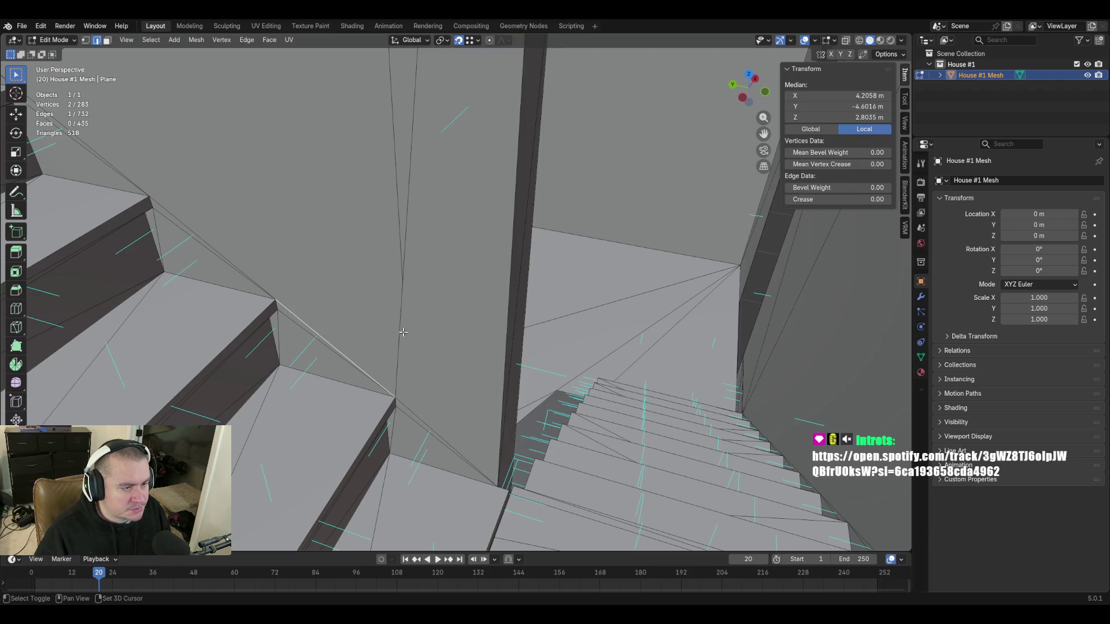
Fill three triangles between the diagonal stair edges and the wall corners.
key(f)
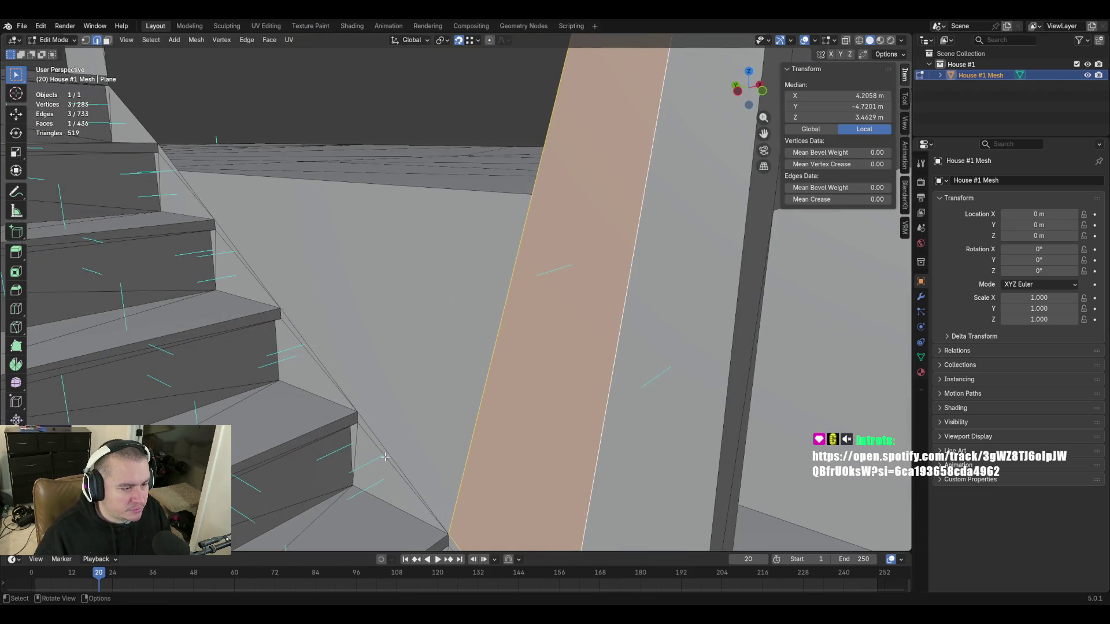
click(393, 447)
shift+click(324, 363)
key(f)
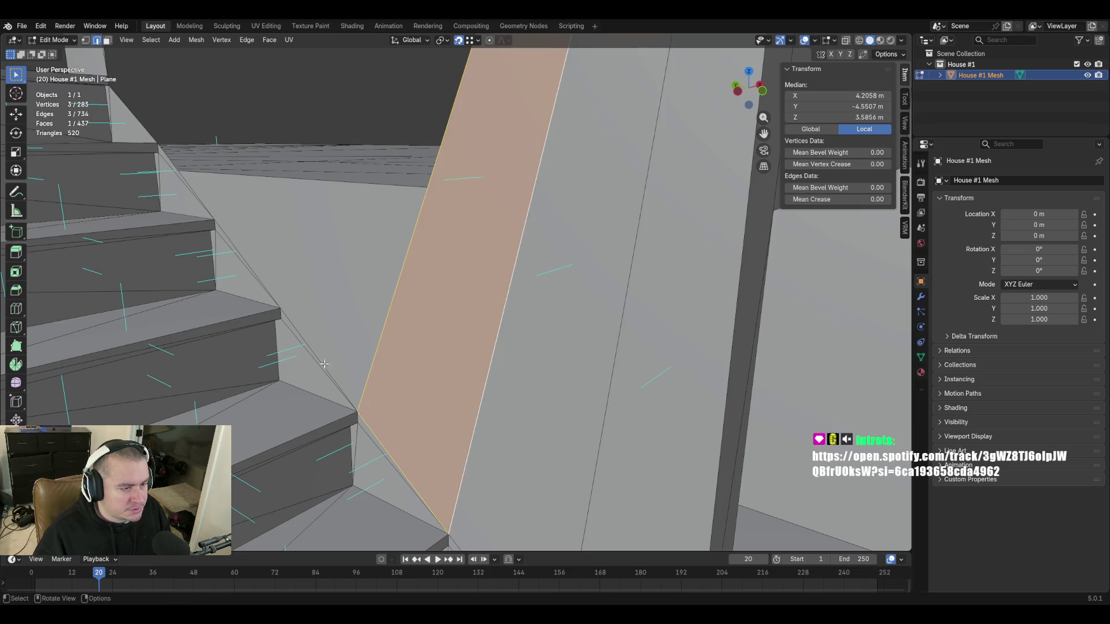
click(378, 338)
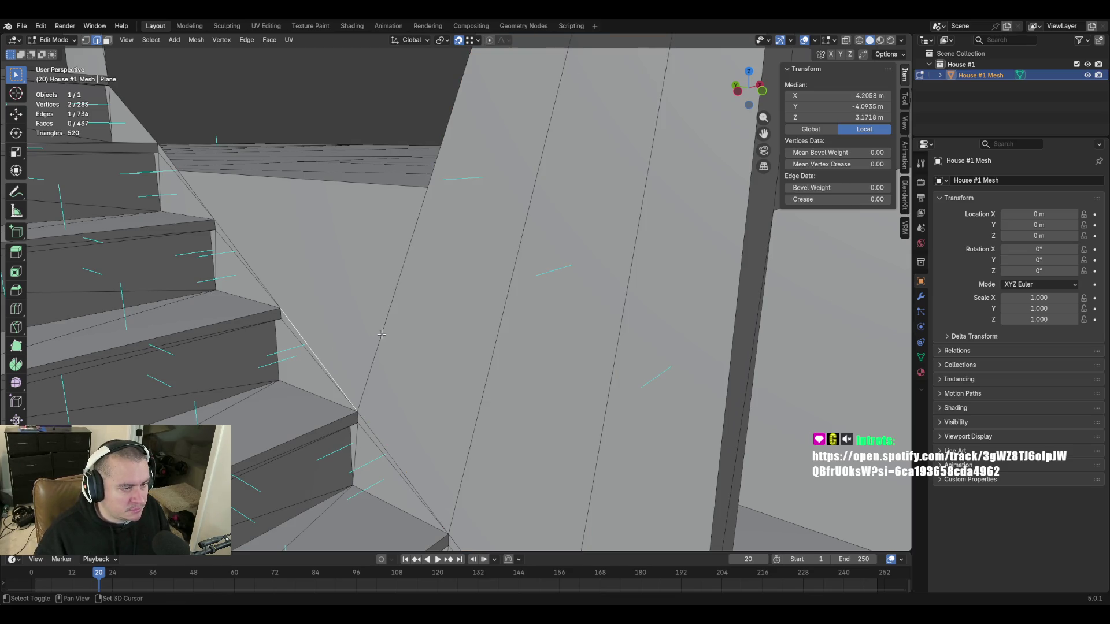
shift+click(280, 310)
key(f)
Fill three more faces between the step corners and the wall beside the steps.
click(303, 250)
shift+click(236, 232)
key(f)
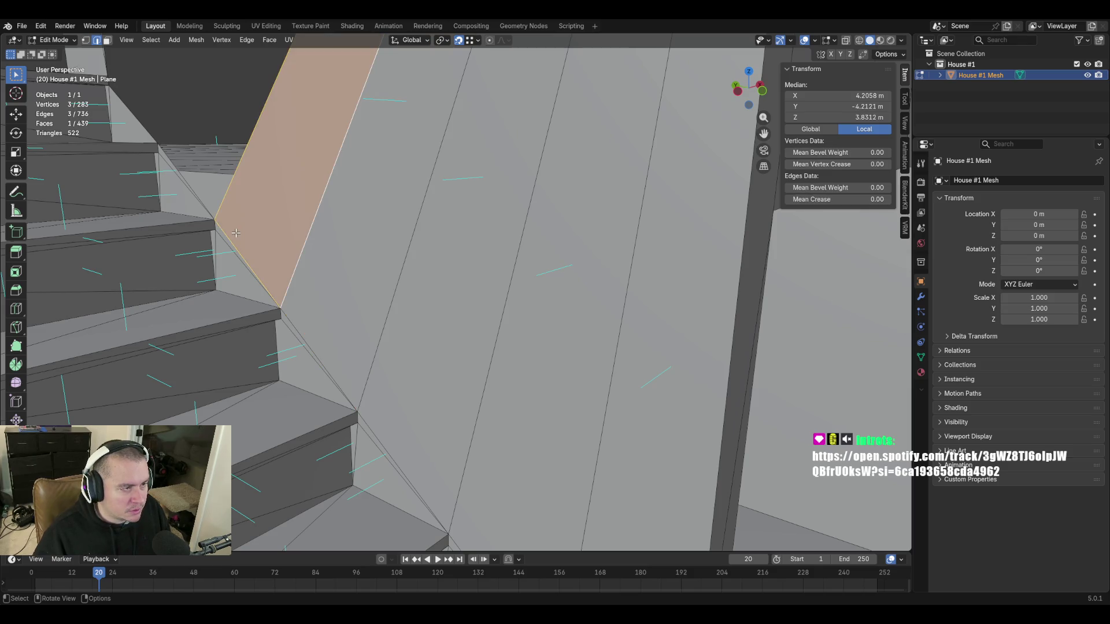
click(236, 190)
key(f)
middle_drag(251, 215, 160, 307)
click(338, 326)
key(f)
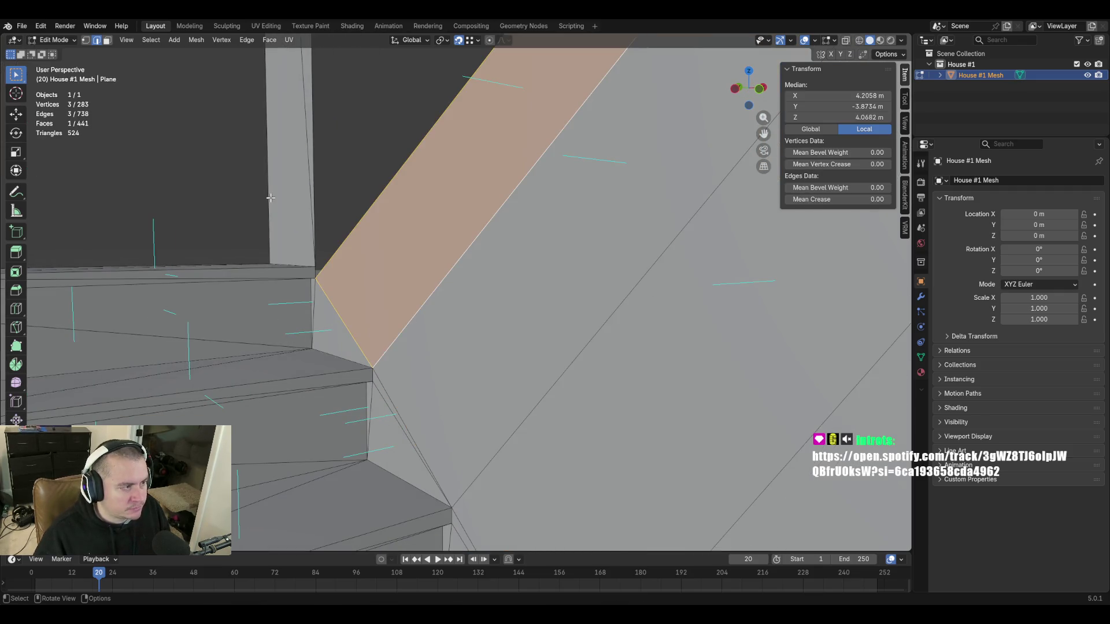
Walk through the model to check the new face against the walls and steps.
key(shift+grave)
key(w)
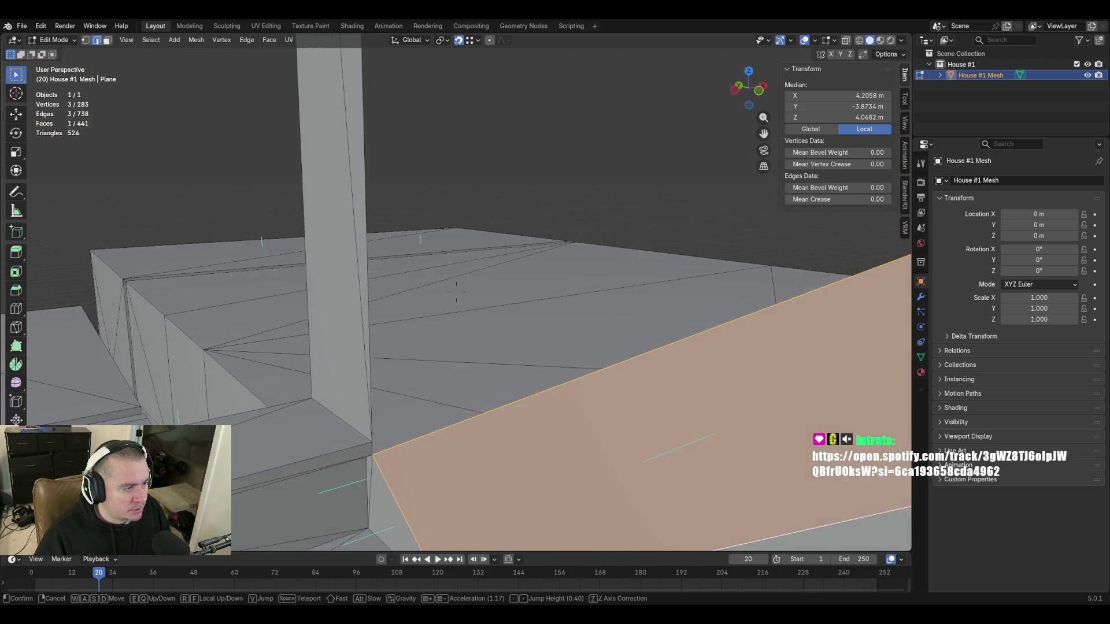
key(s)
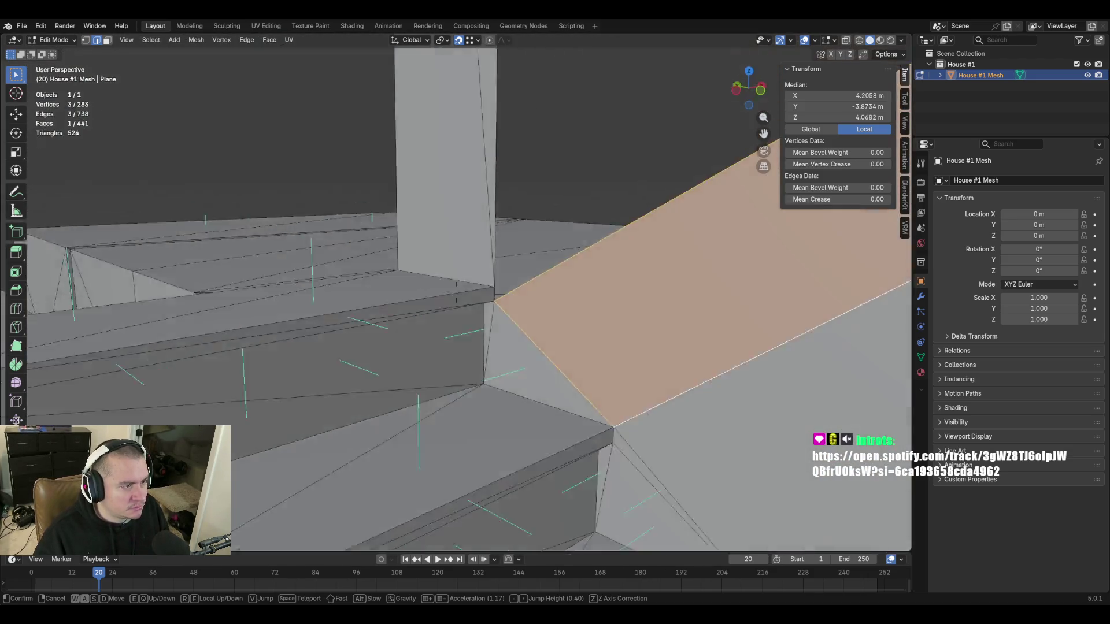
key(Return)
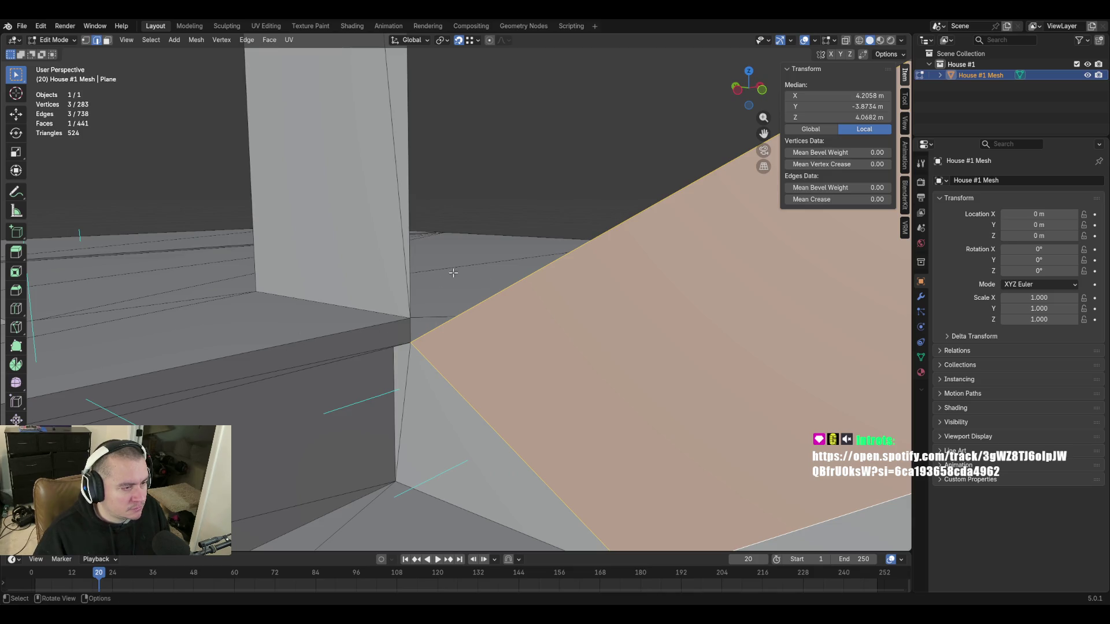
key(shift+grave)
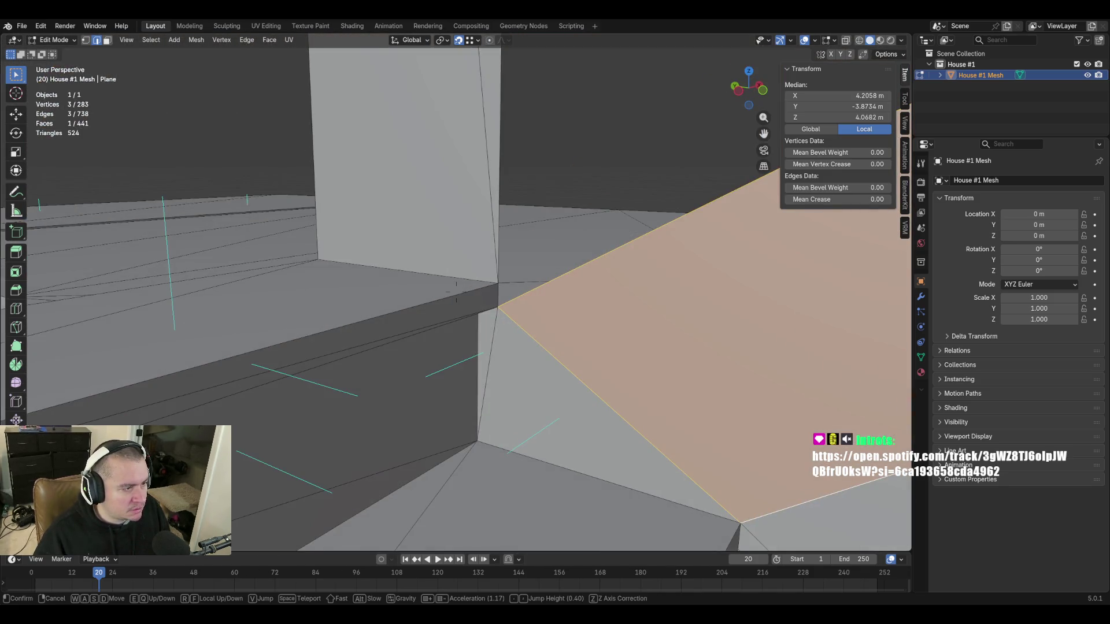
key(Return)
Delete the badly placed triangle face, refill it correctly, and fill another gap.
key(x)
click(568, 322)
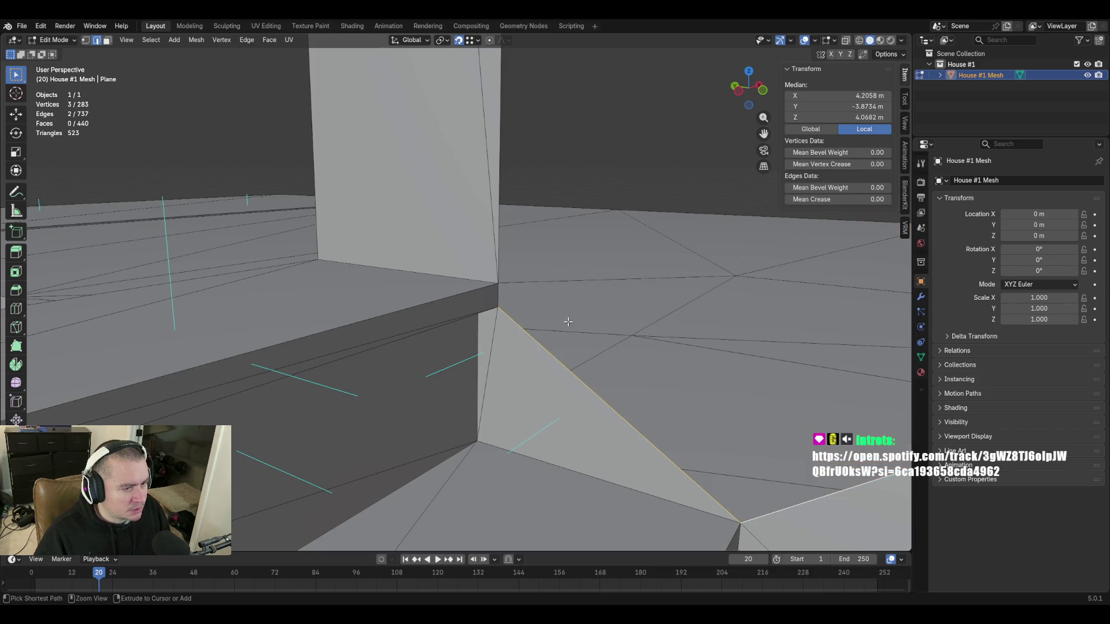
key(f)
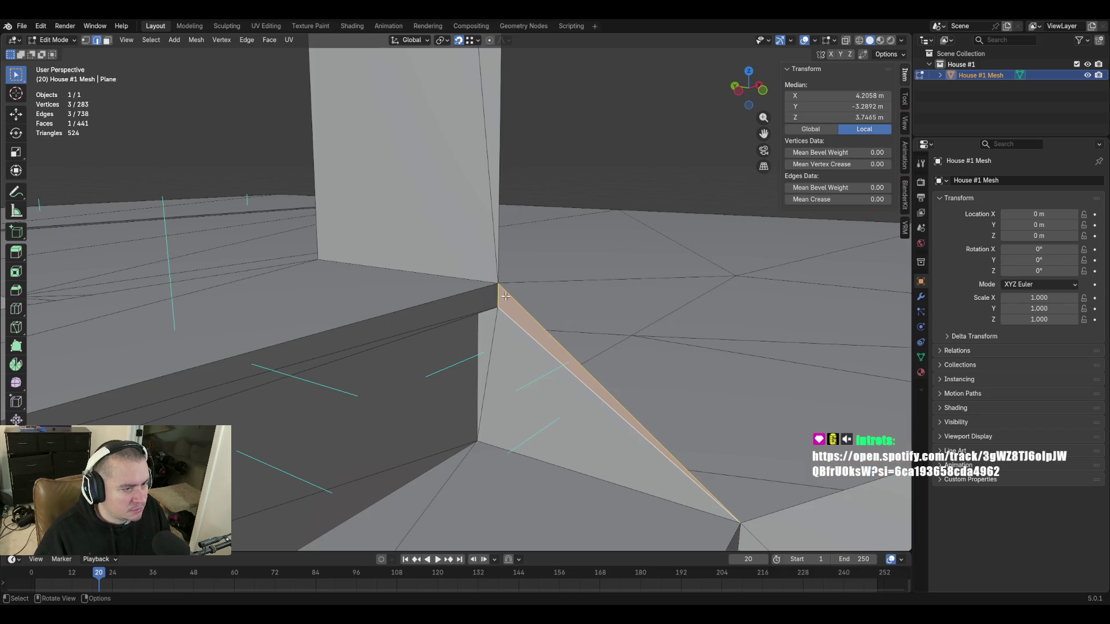
middle_drag(593, 335, 580, 380)
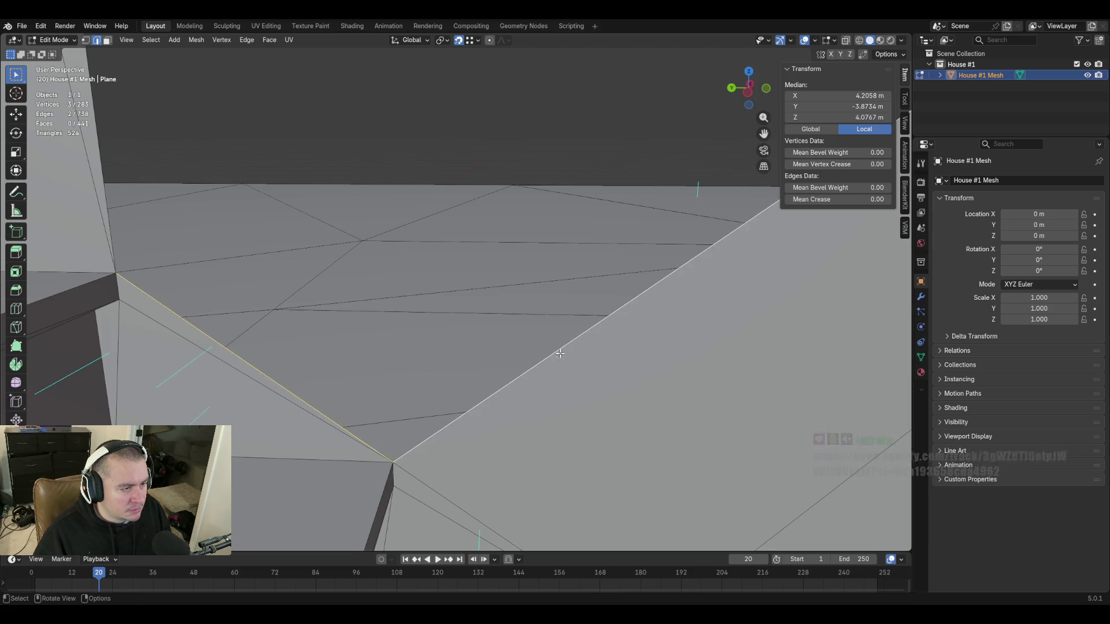
key(f)
Fill the gap between the vertical wall edge and the opposite corner, checking it in walk view.
shift+scroll(580, 380, up, 5)
click(359, 293)
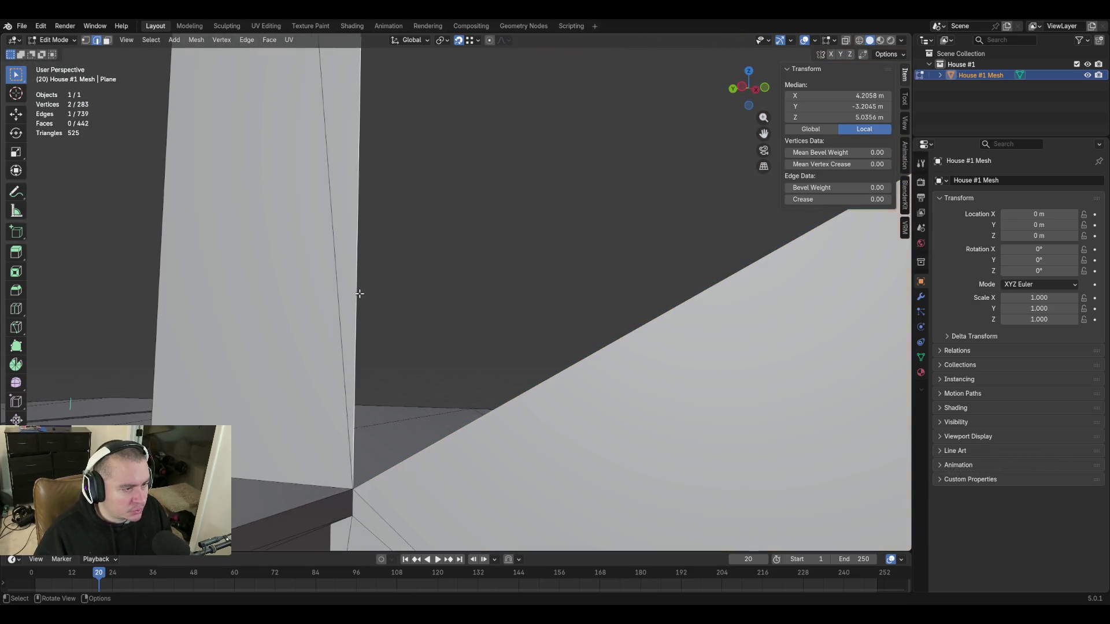
shift+click(594, 354)
key(f)
key(shift+grave)
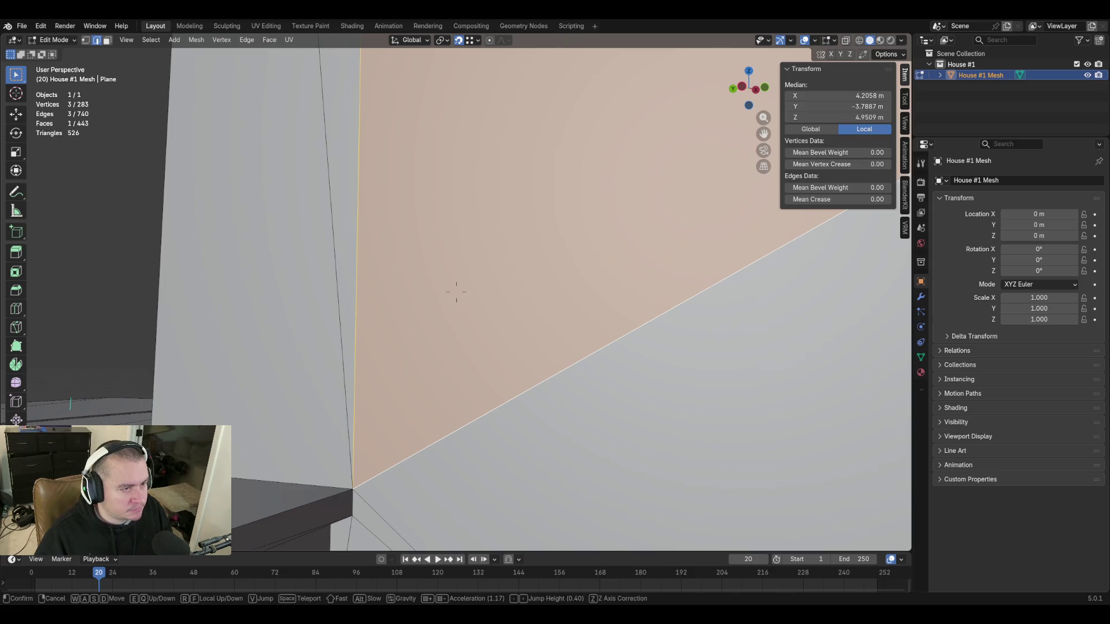
key(s)
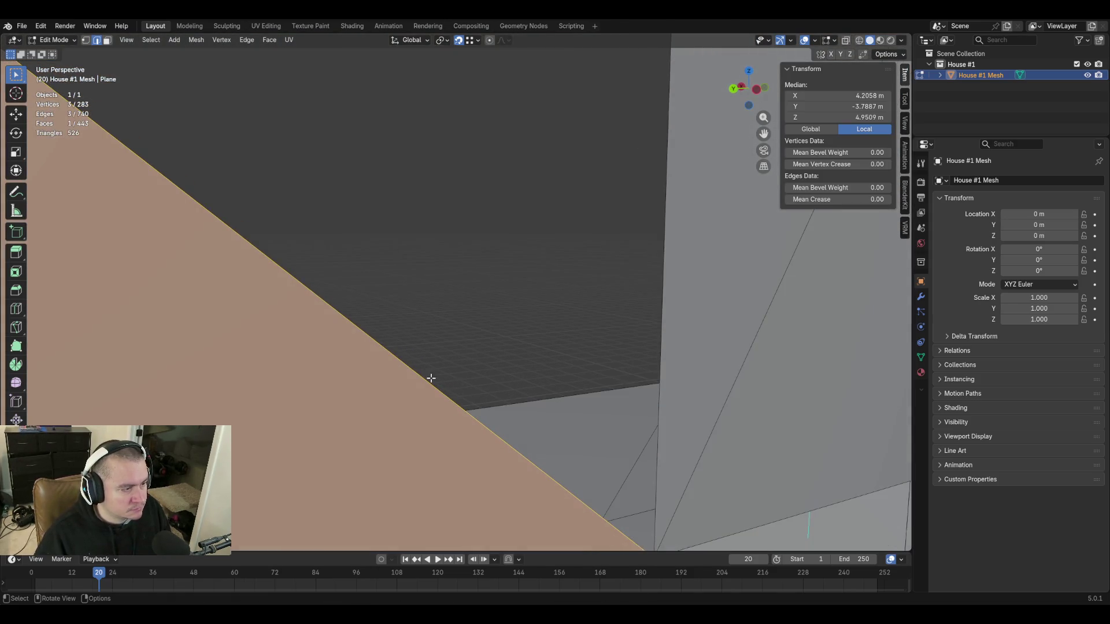
click(456, 292)
click(584, 316)
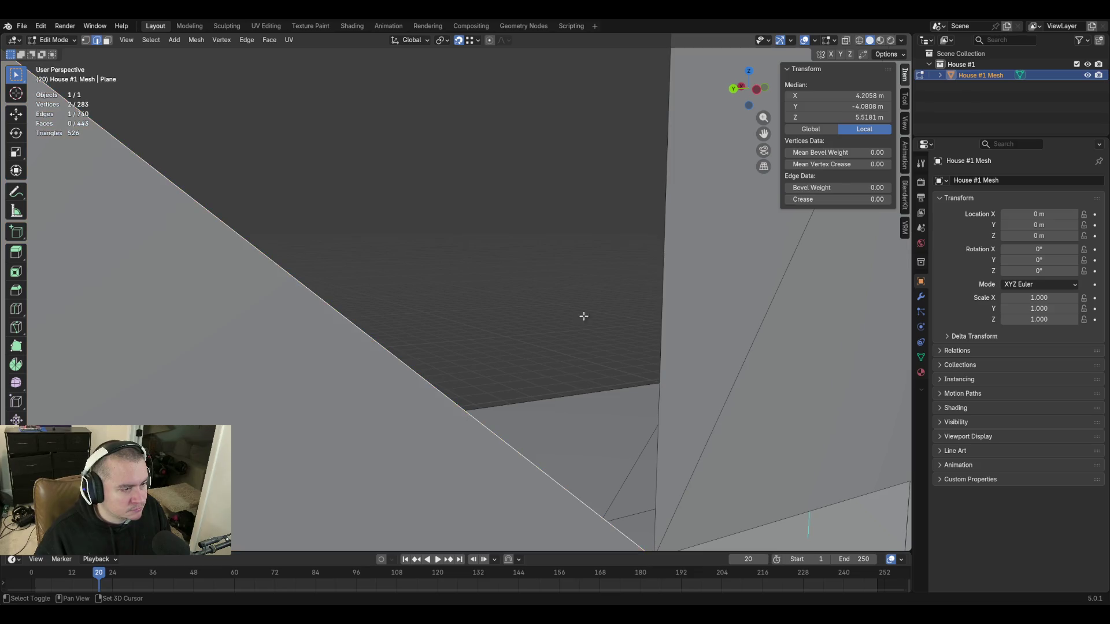
Close the last dark gap beside the staircase with a new face.
shift+click(659, 382)
key(f)
key(shift+grave)
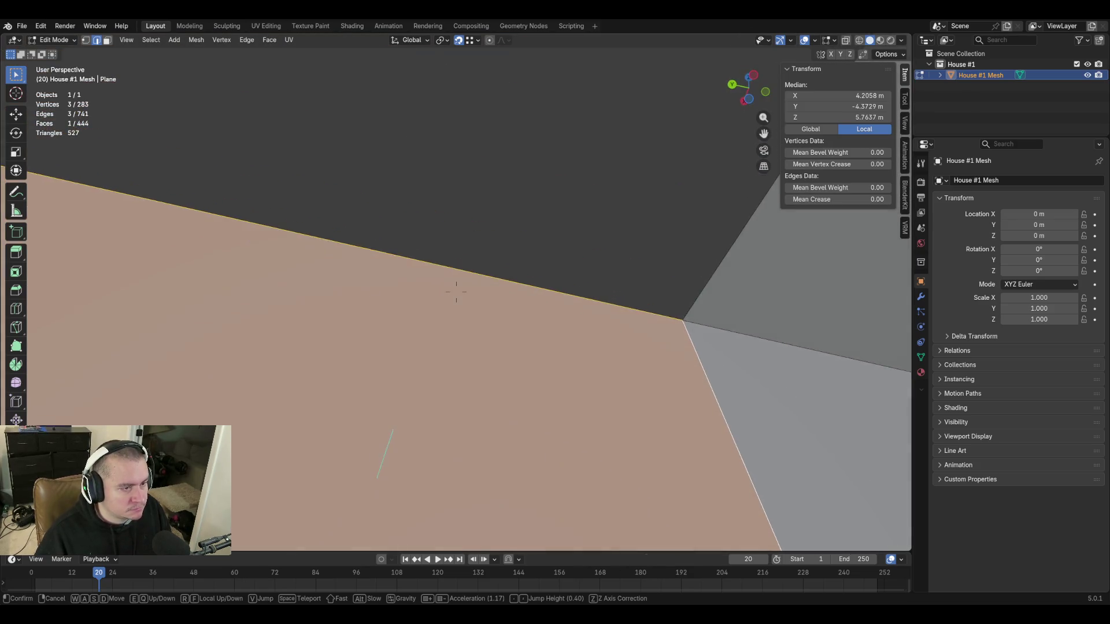
key(s)
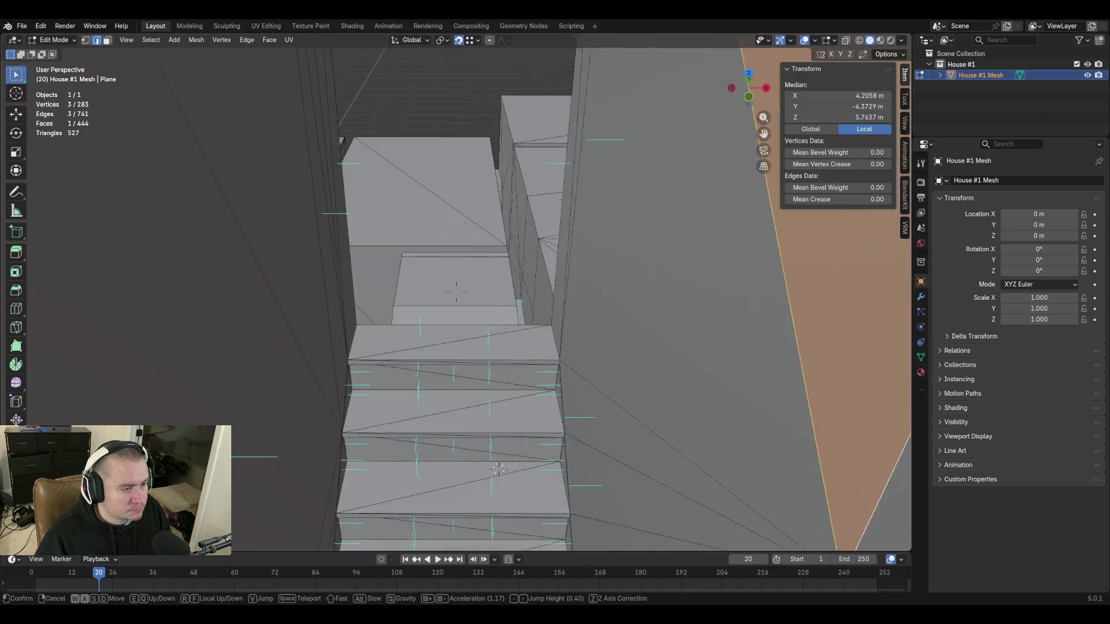
Walk around the staircase, landing and wall corner, then view the stairwell from above.
key(w)
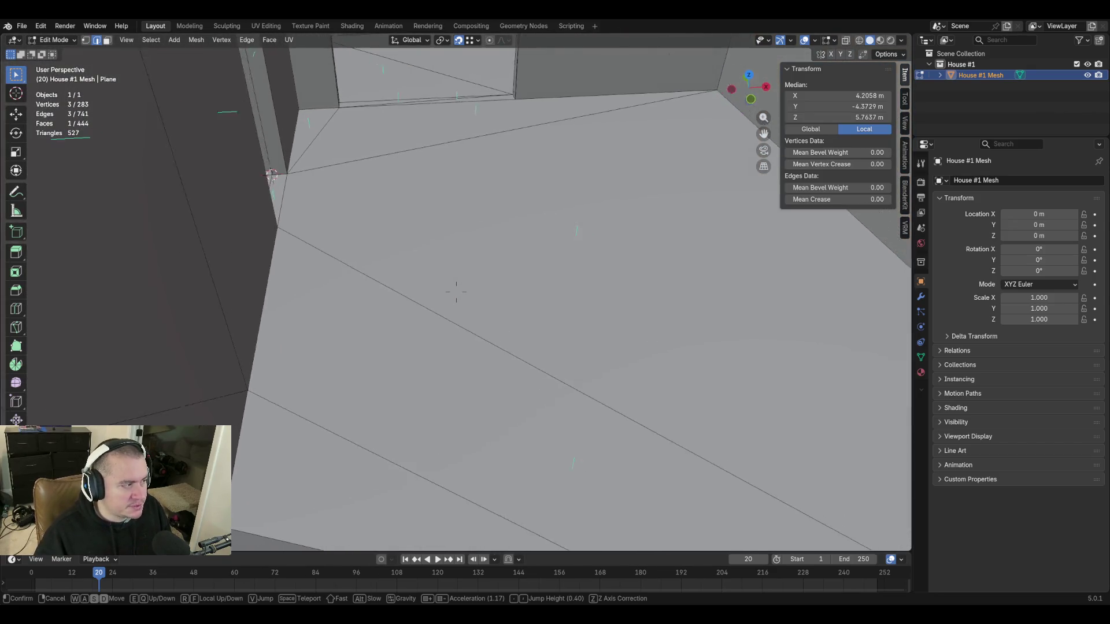
key(s)
key(w)
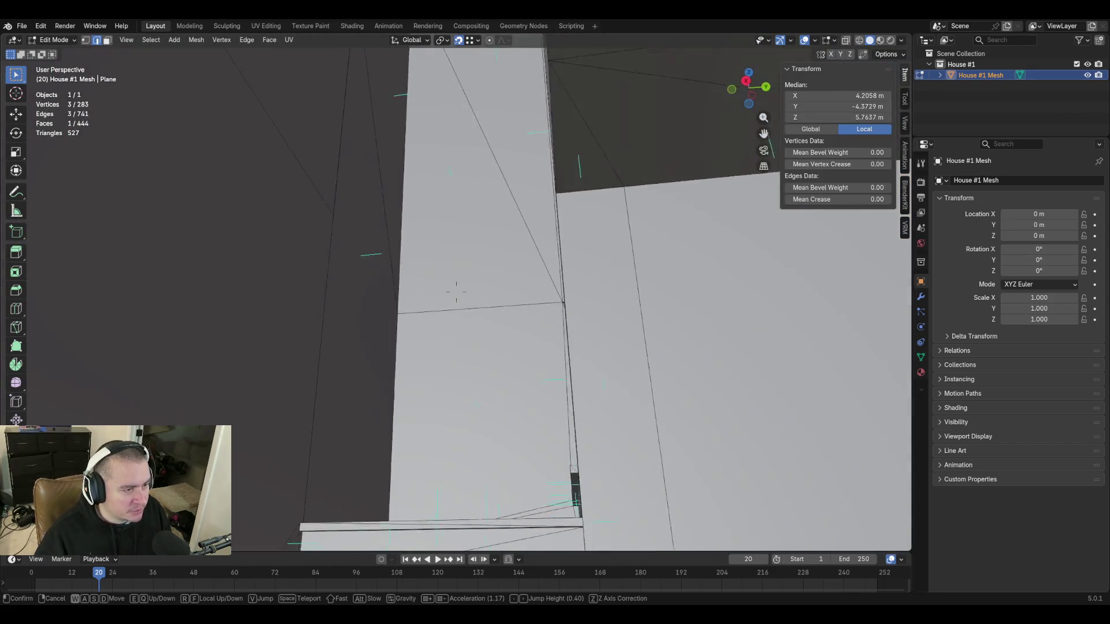
key(w)
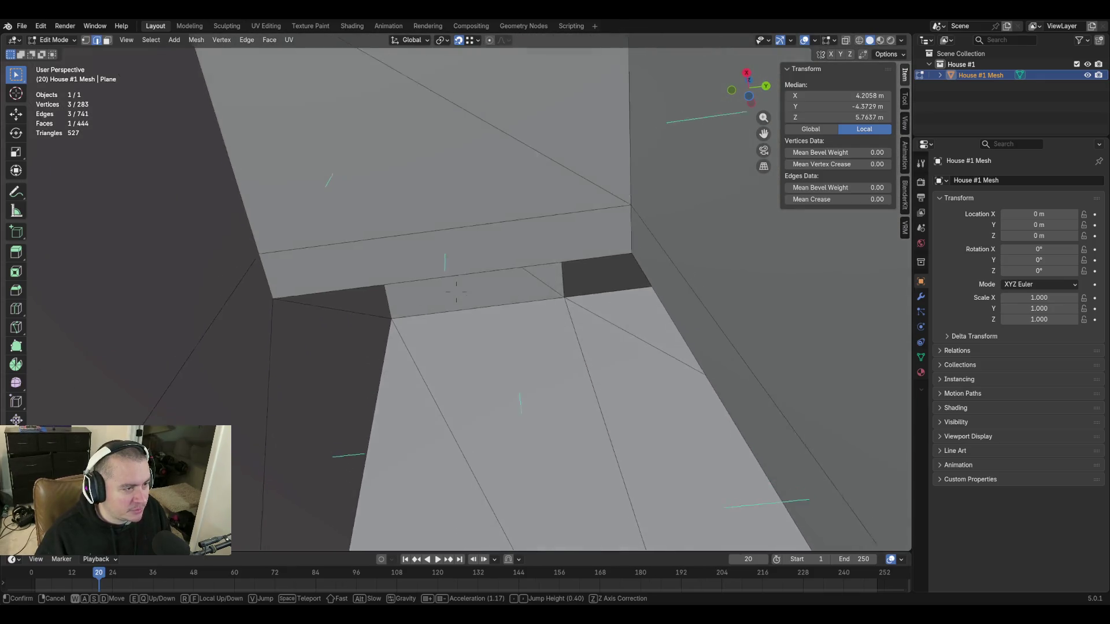
key(s)
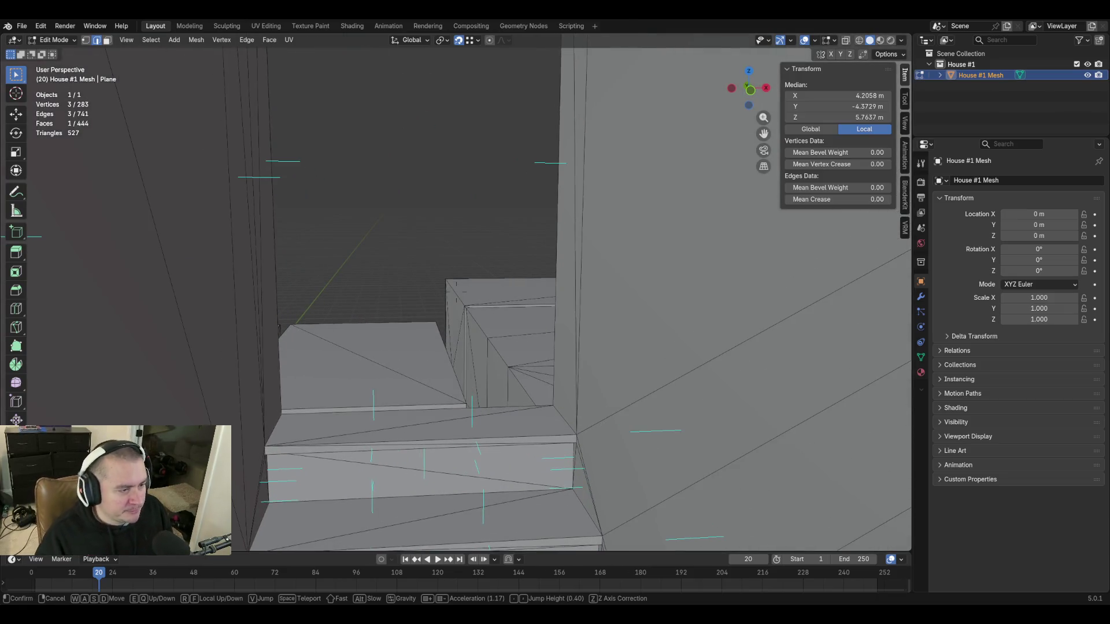
key(w)
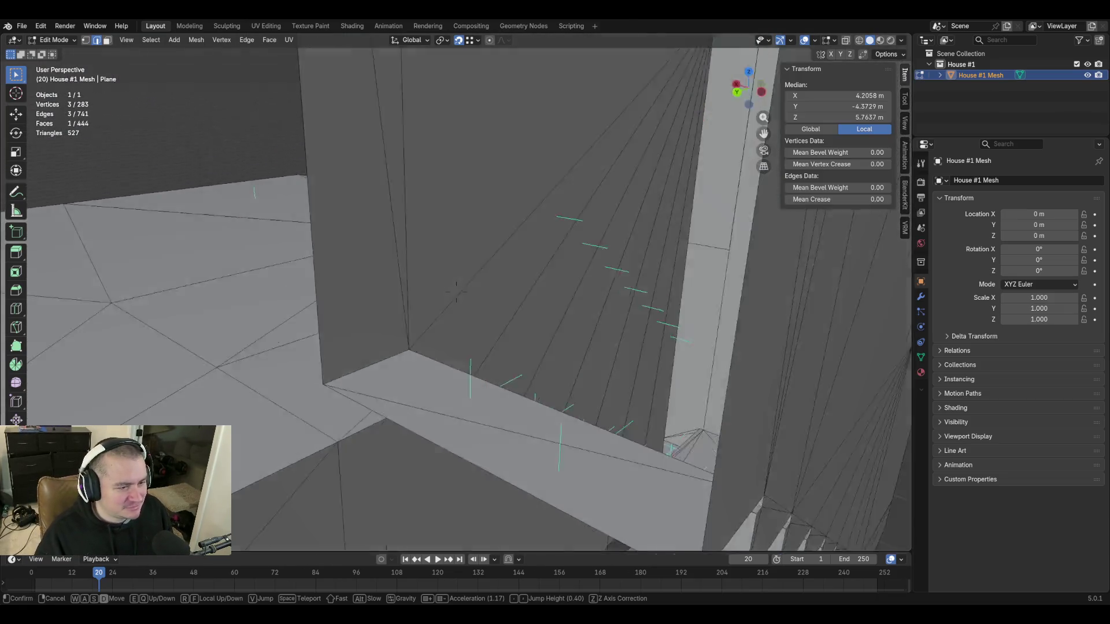
key(w)
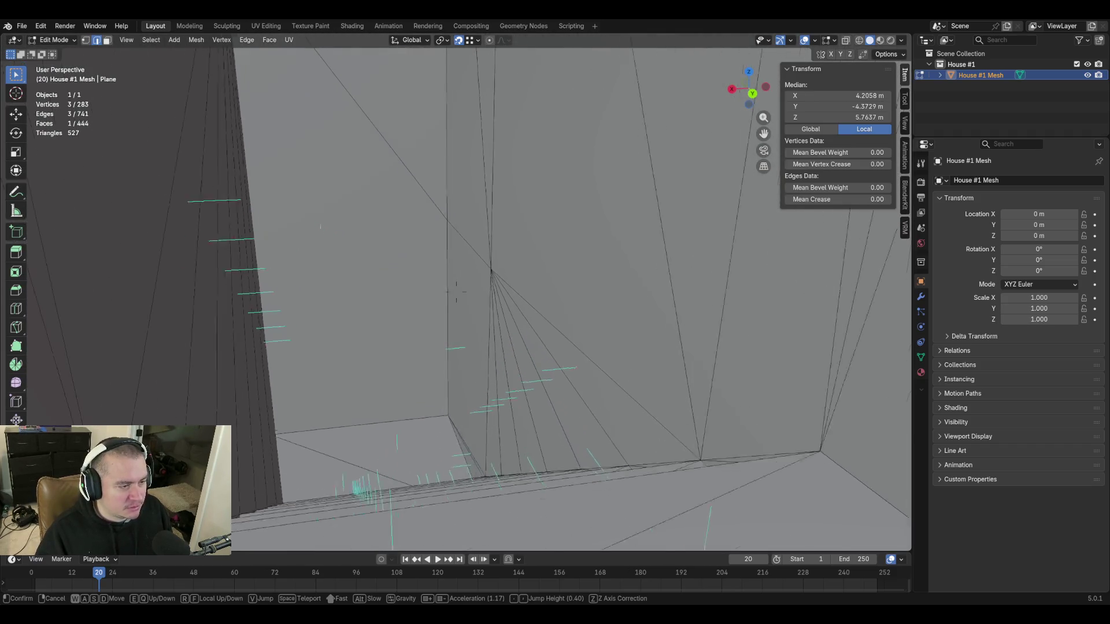
key(w)
key(s)
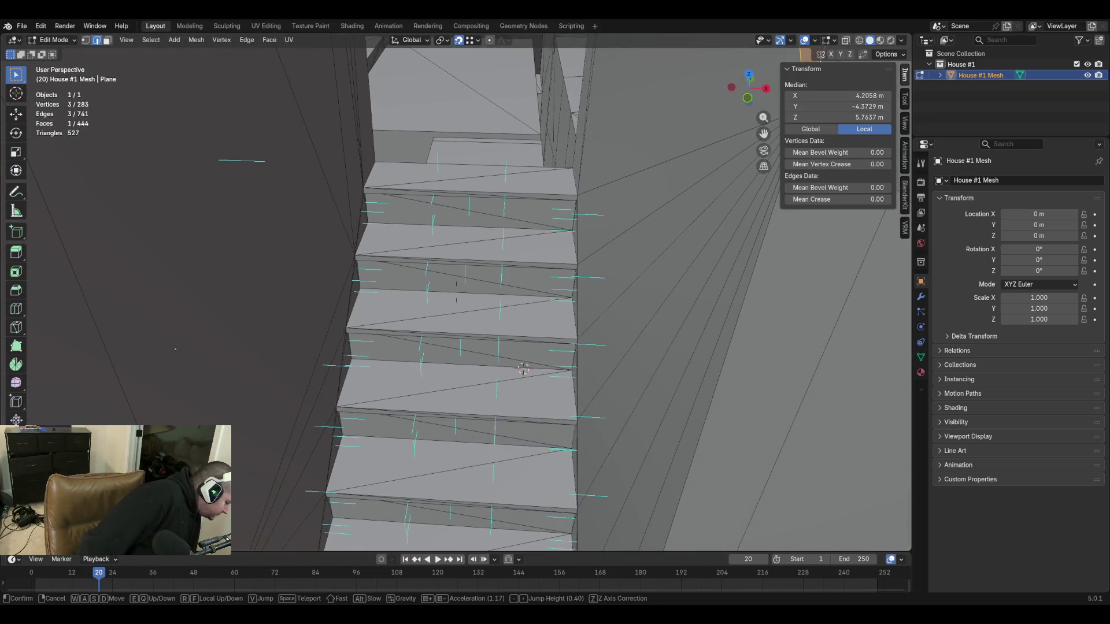
key(w)
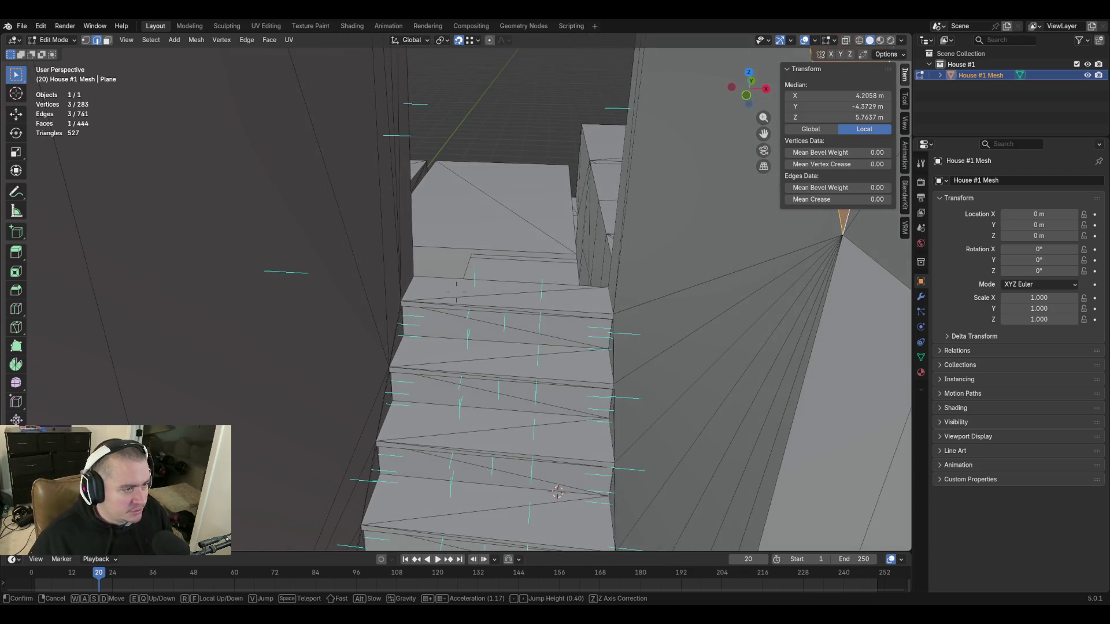
key(w)
key(w)
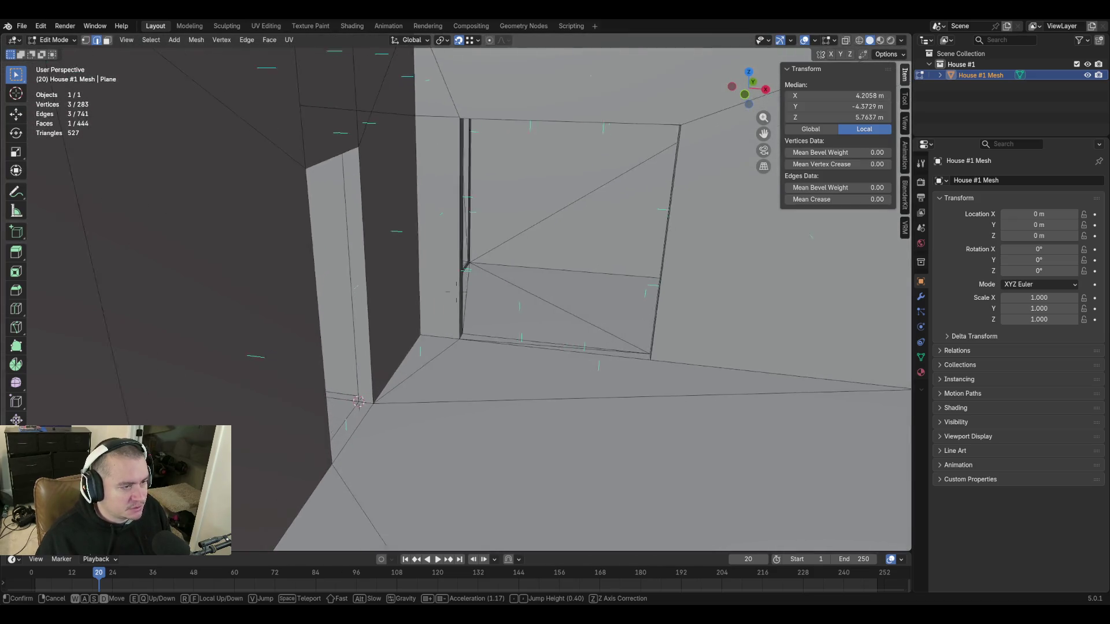
key(s)
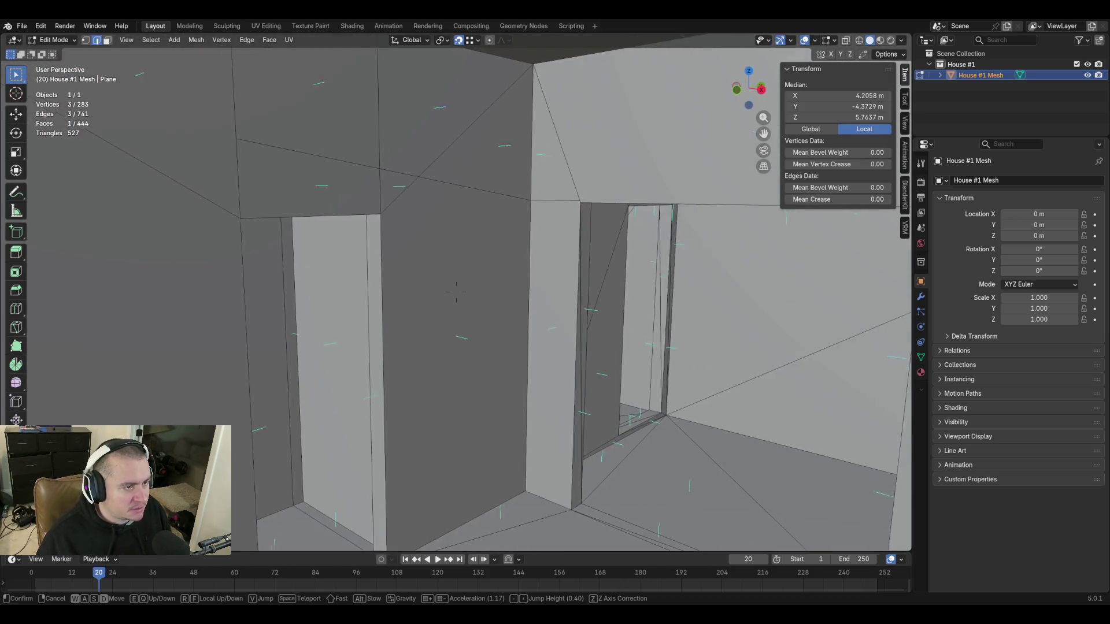
key(w)
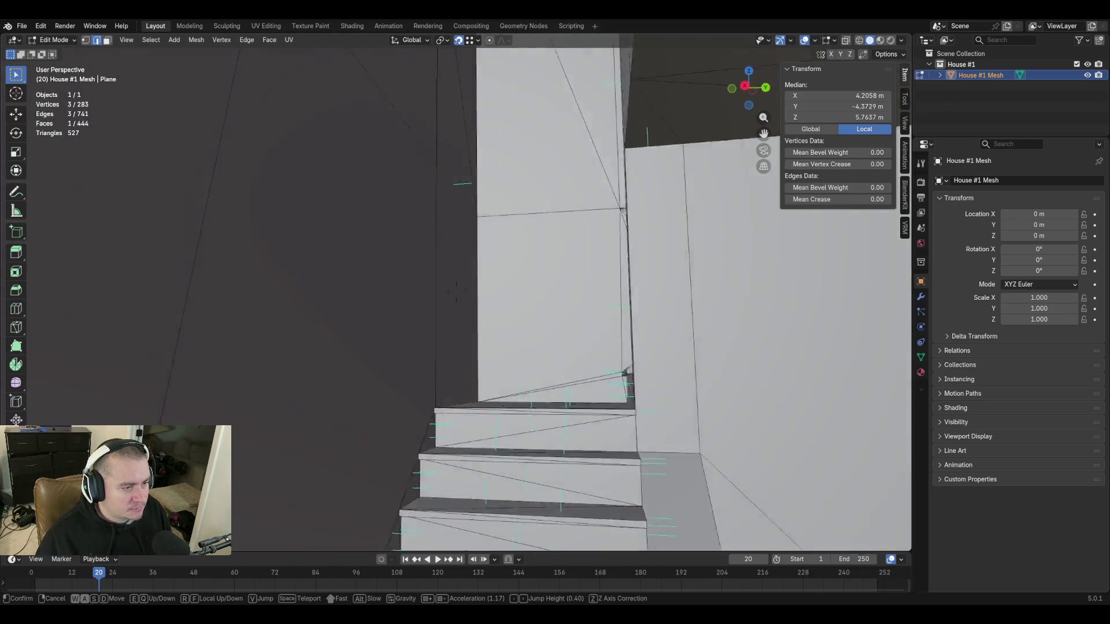
key(w)
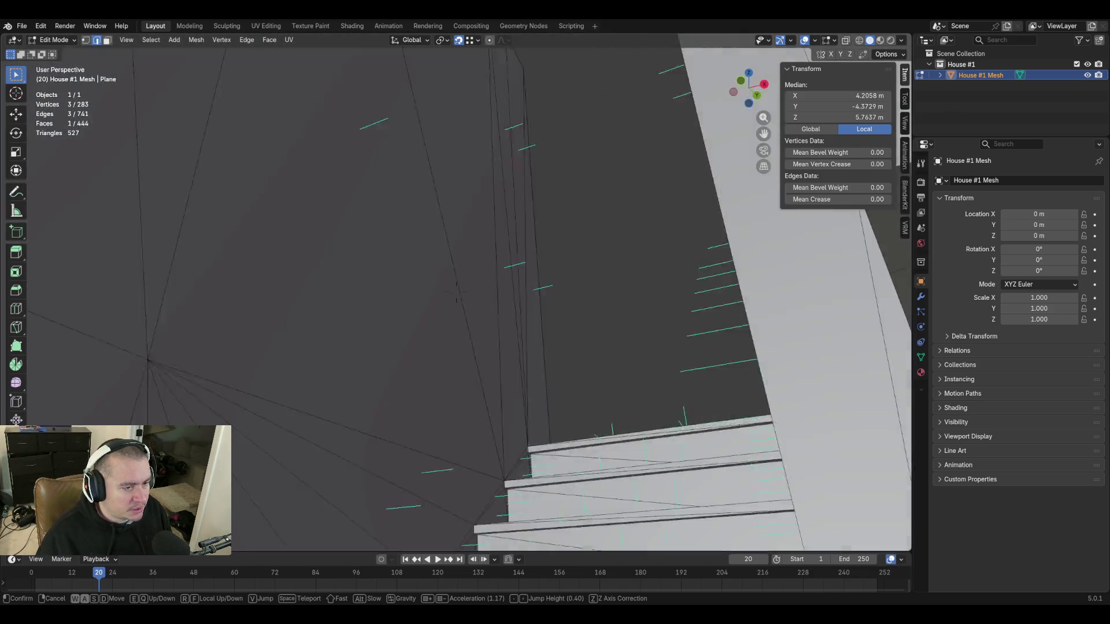
key(w)
key(w)
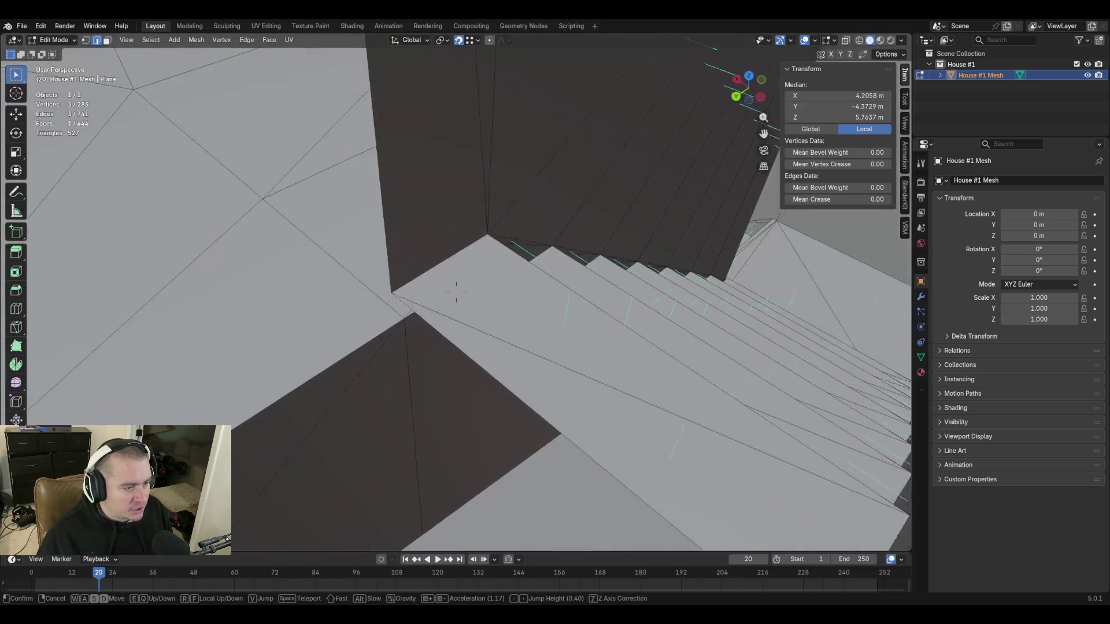
click(703, 368)
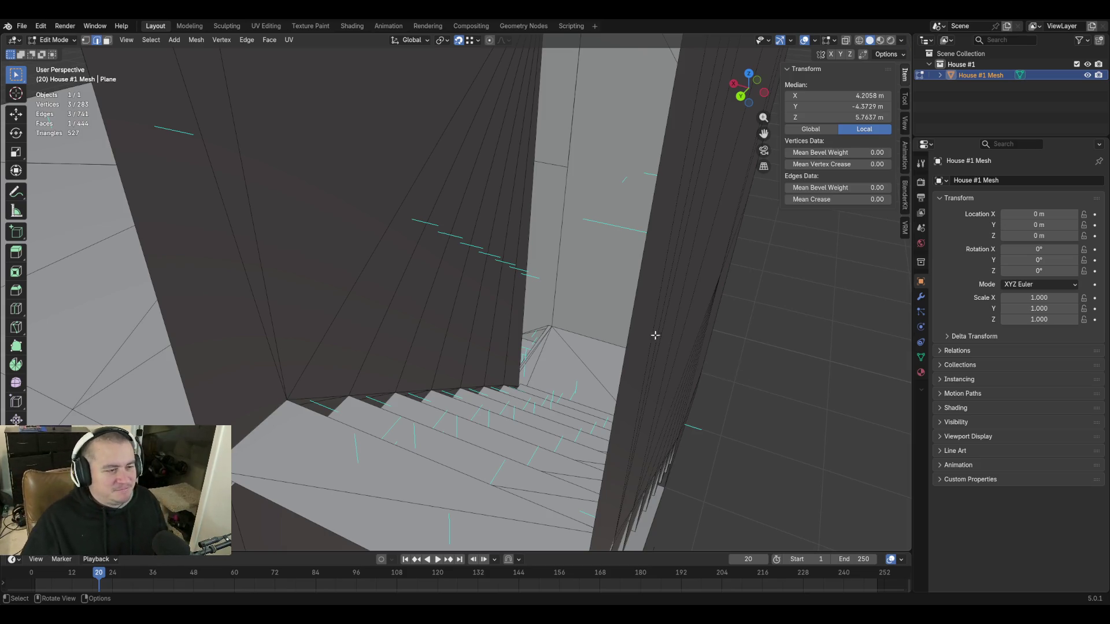
mouse_move(510, 309)
middle_down()
mouse_move(474, 315)
mouse_move(510, 310)
middle_up()
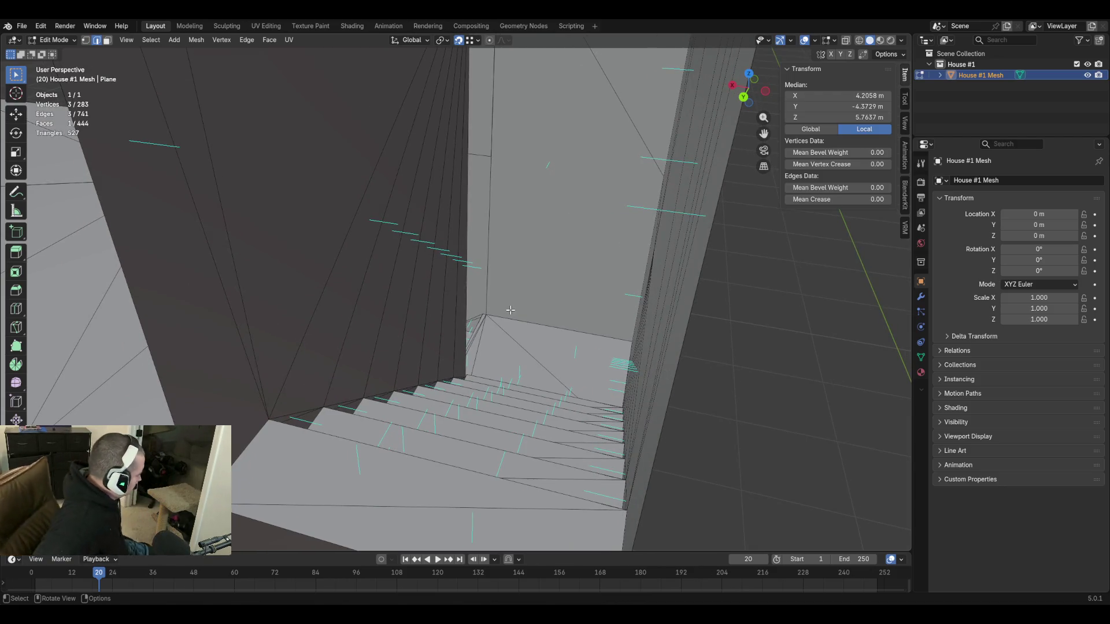
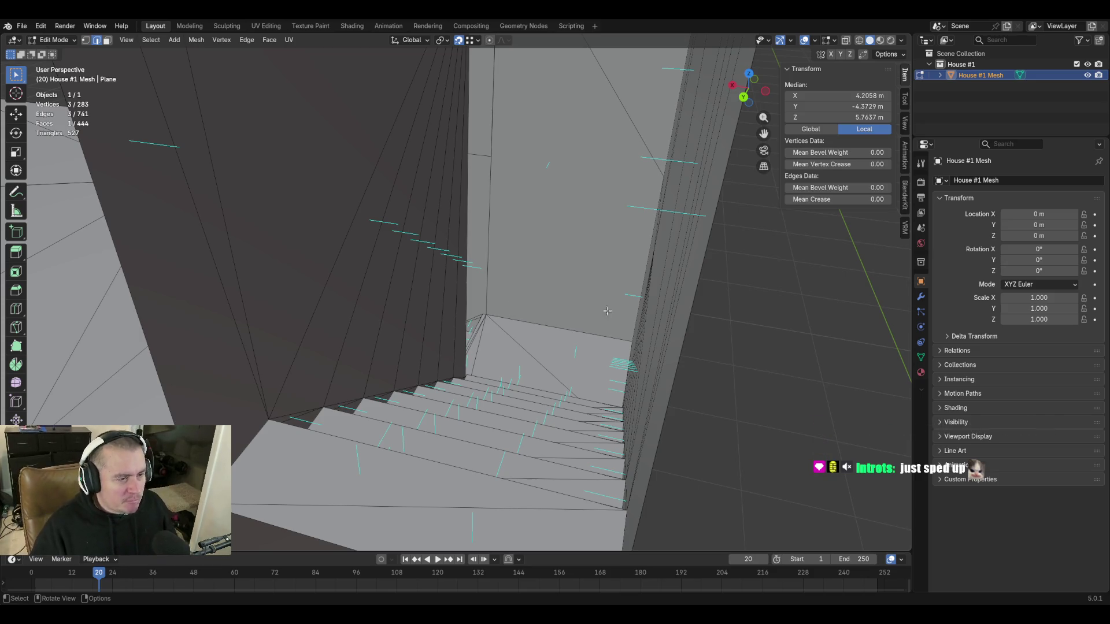
Deselect all, then fill the first gap on the stair tower's wall top with a face.
key(alt+a)
key(shift+grave)
key(s)
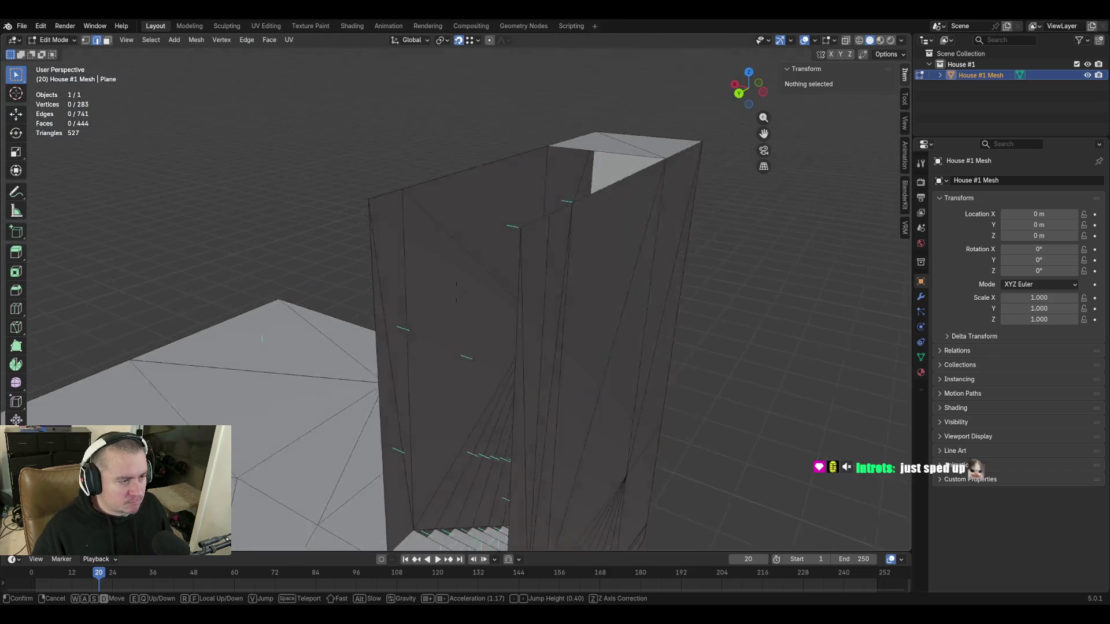
click(456, 292)
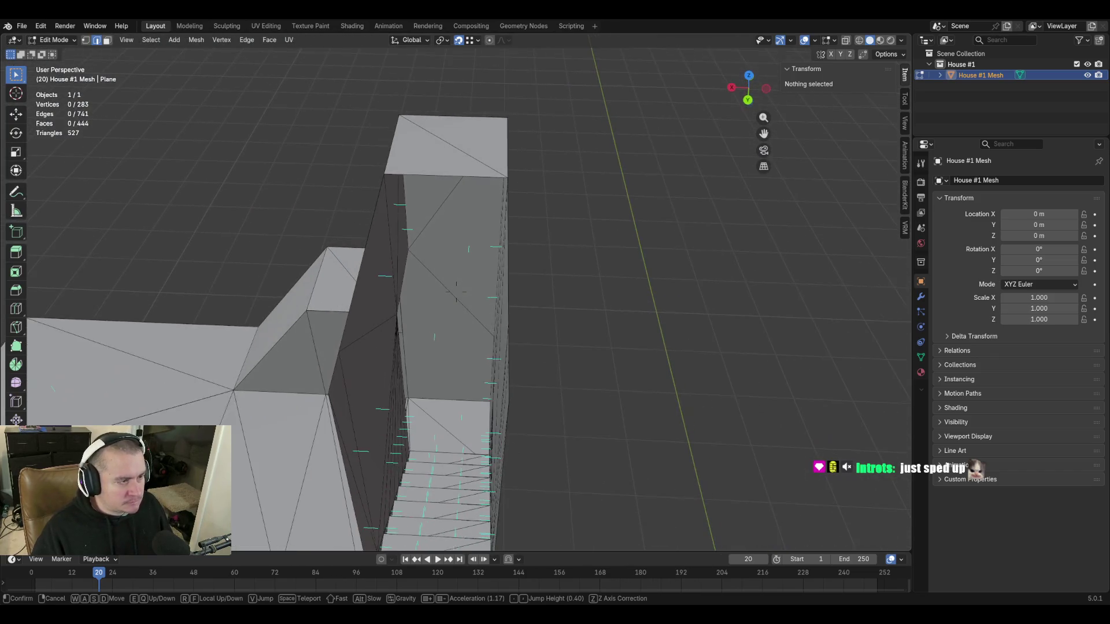
shift+click(538, 292)
middle_drag(539, 292, 550, 272)
key(f)
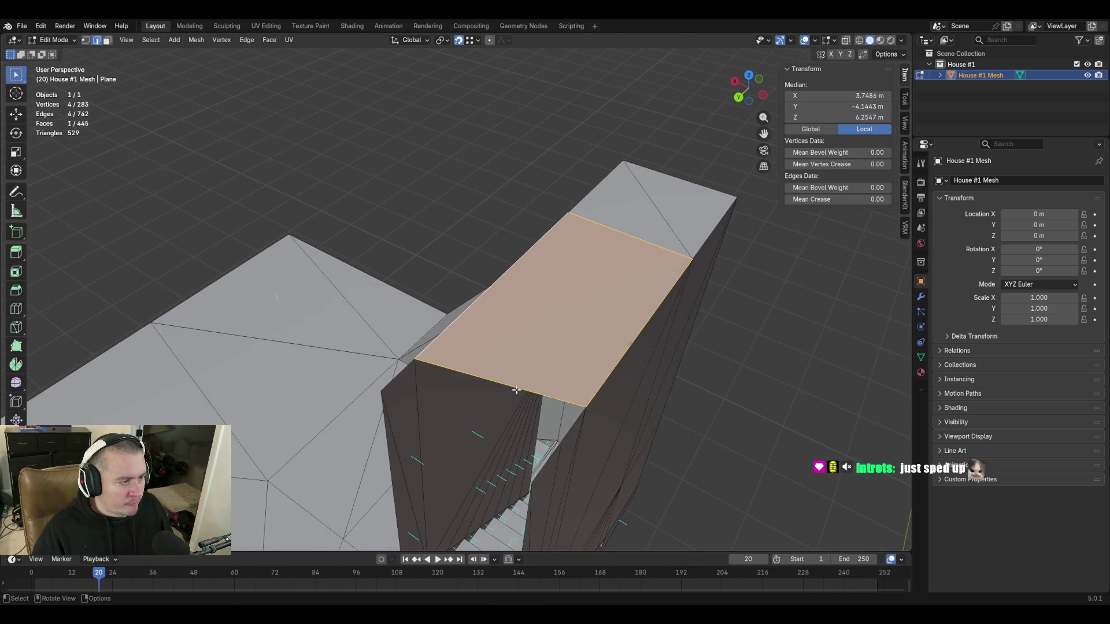
Fill the triangular gap, then select the wall's top and lower edges to close the gap between them.
shift+click(578, 435)
key(f)
key(shift+grave)
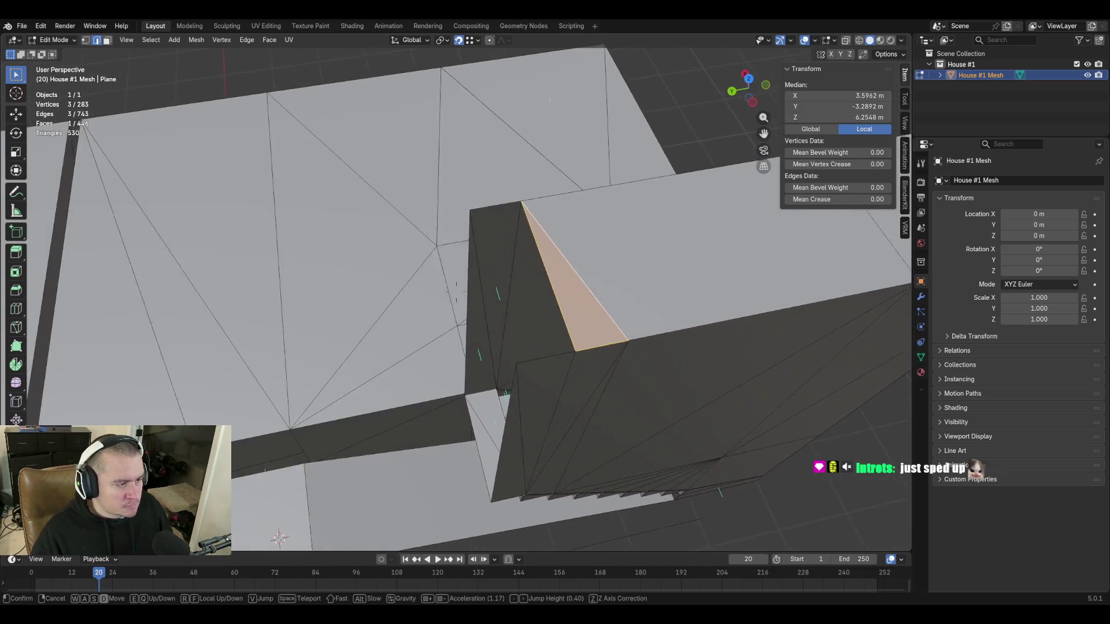
click(541, 430)
click(473, 200)
shift+click(505, 370)
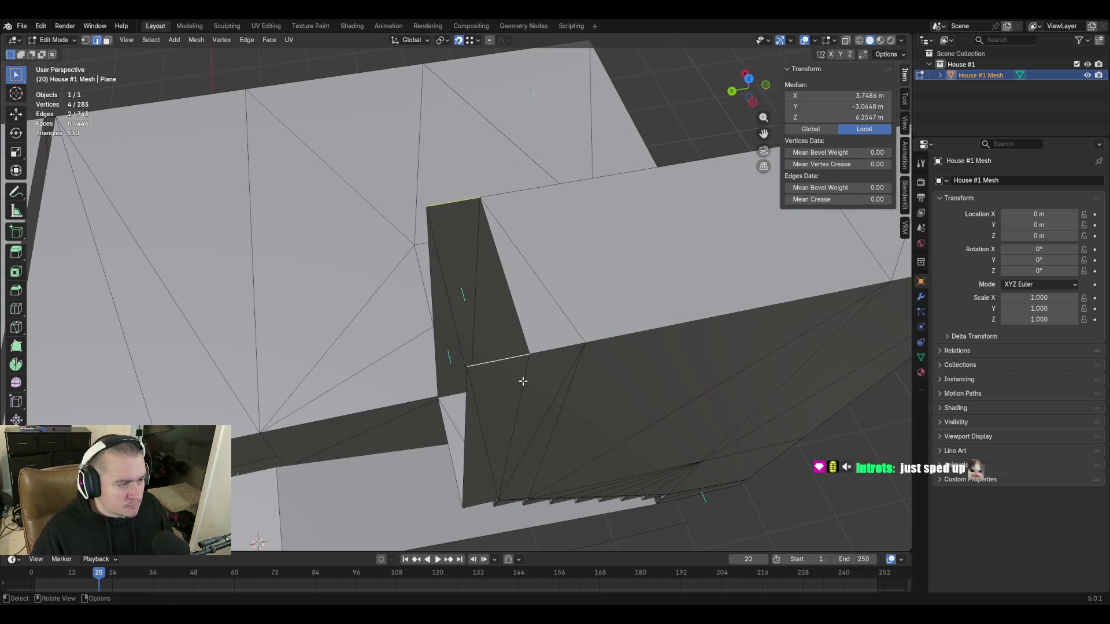
key(shift+grave)
click(563, 399)
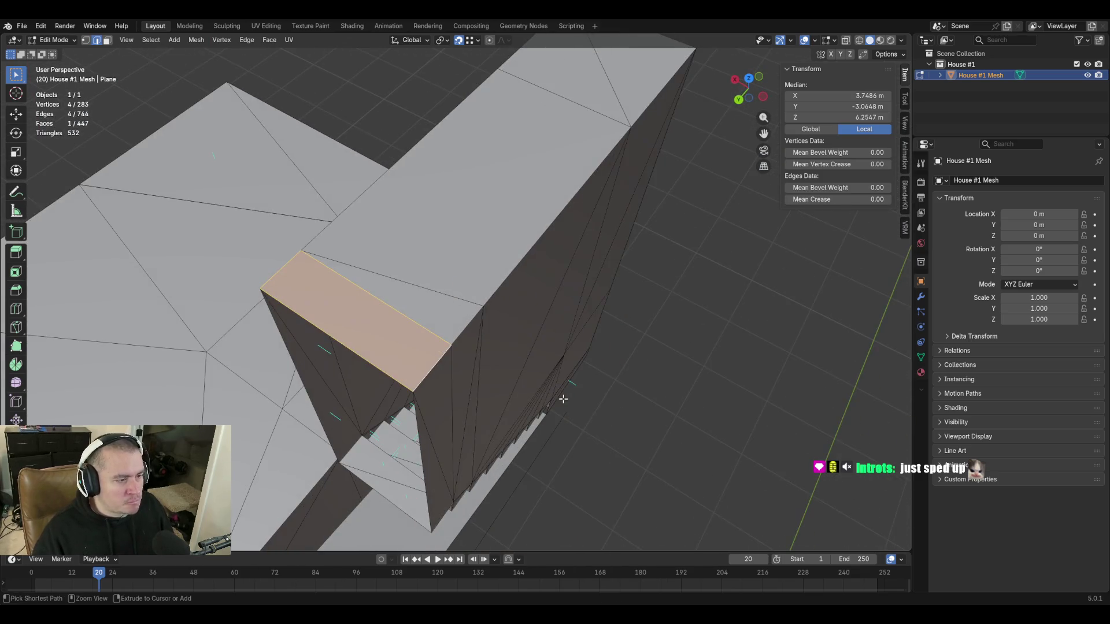
Save blockout.blend and walk back to face the room with the doorway.
key(ctrl+s)
key(shift+grave)
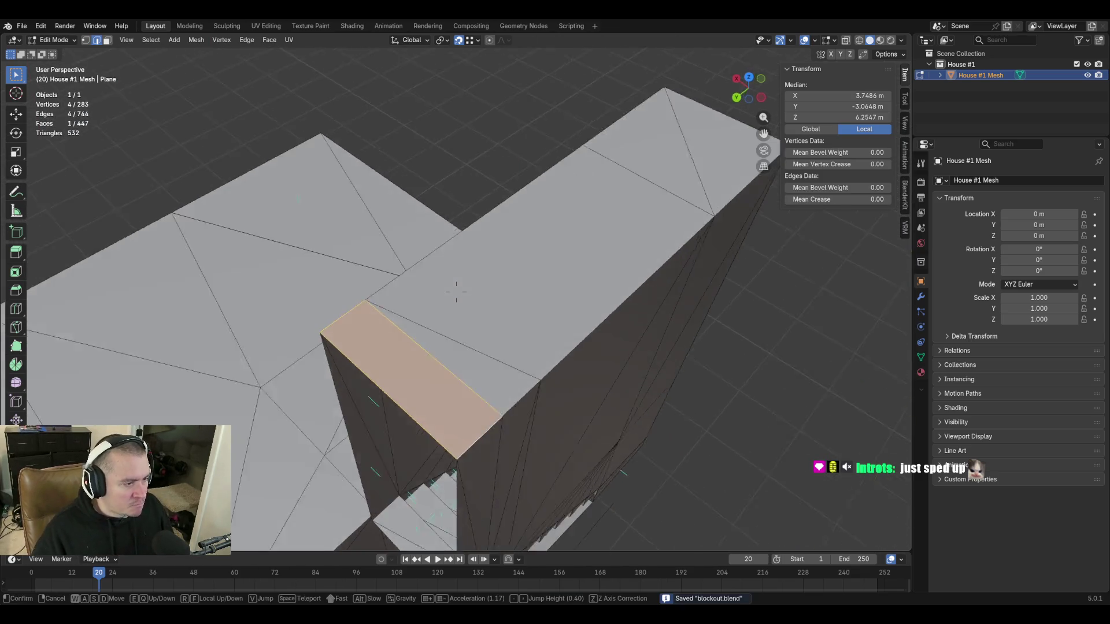
key(s)
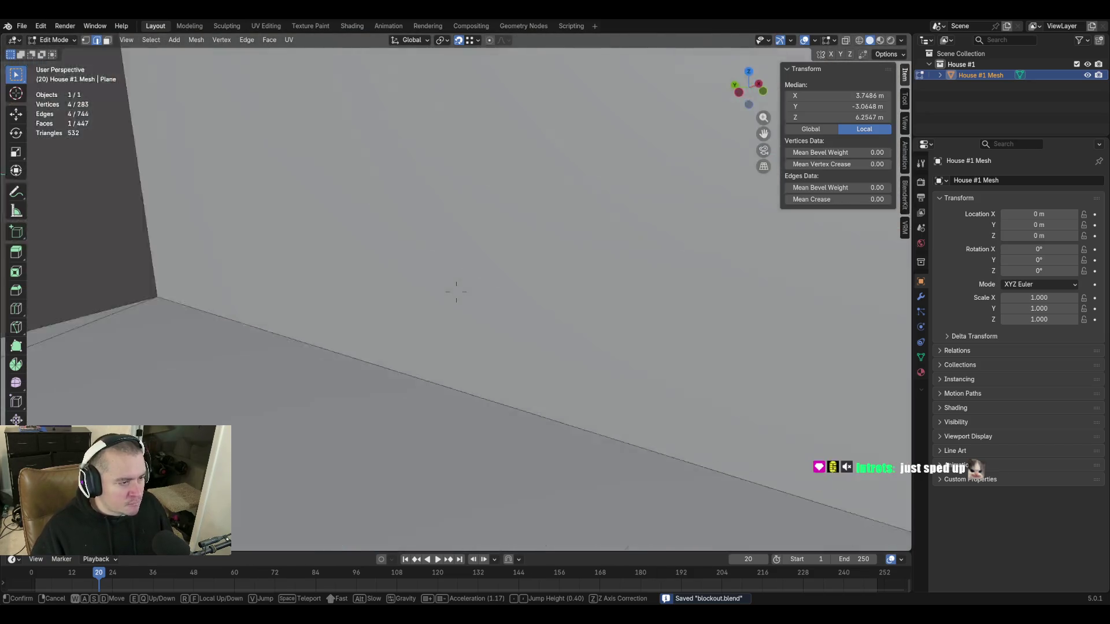
key(w)
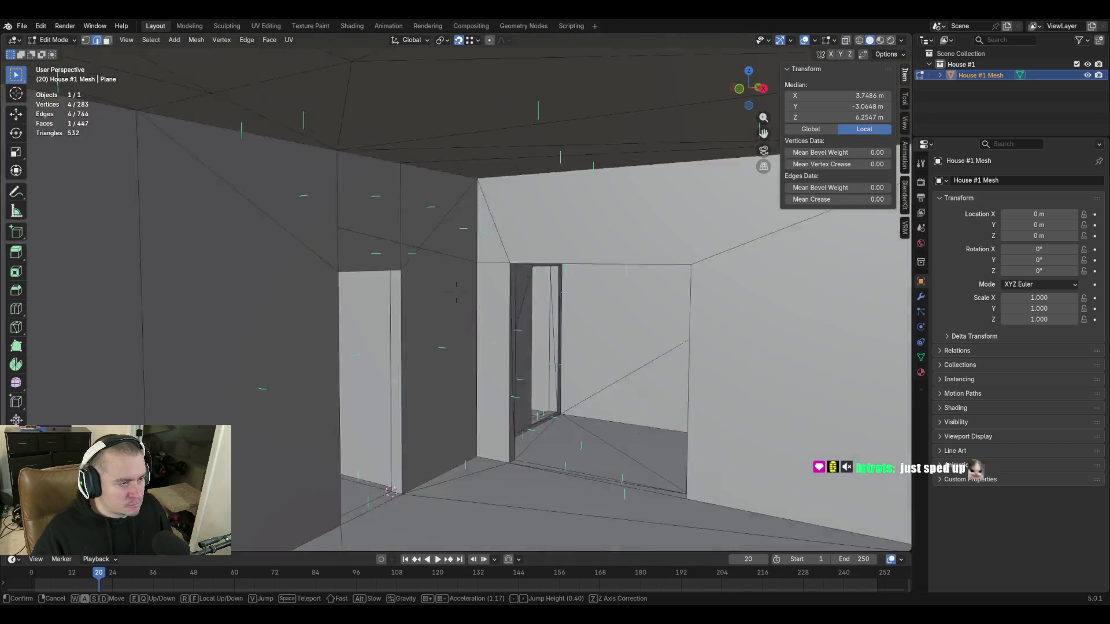
key(w)
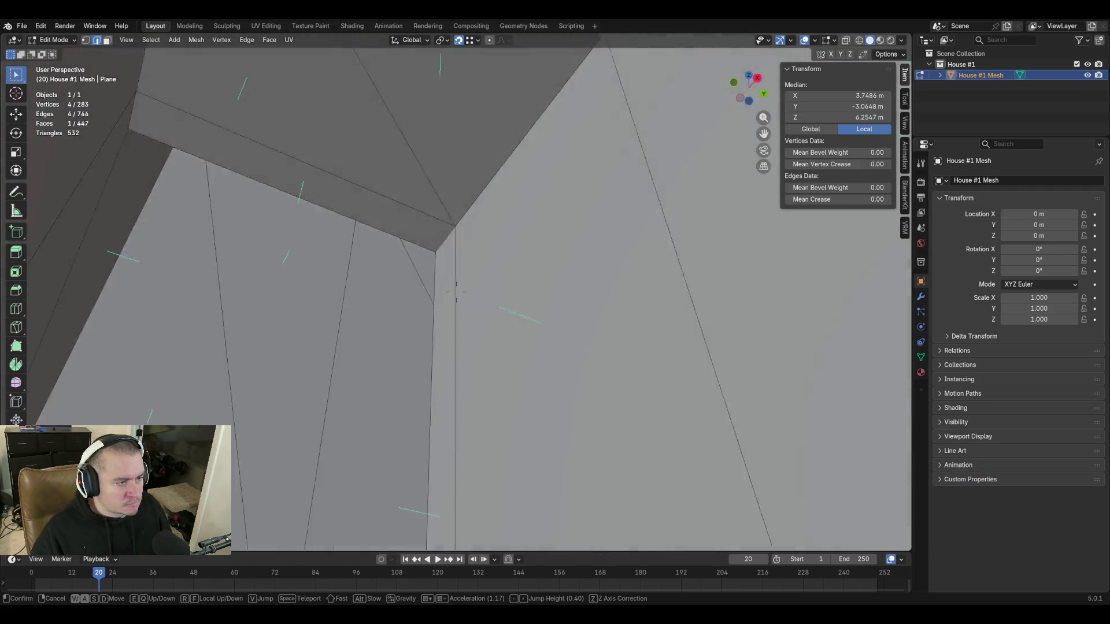
key(e)
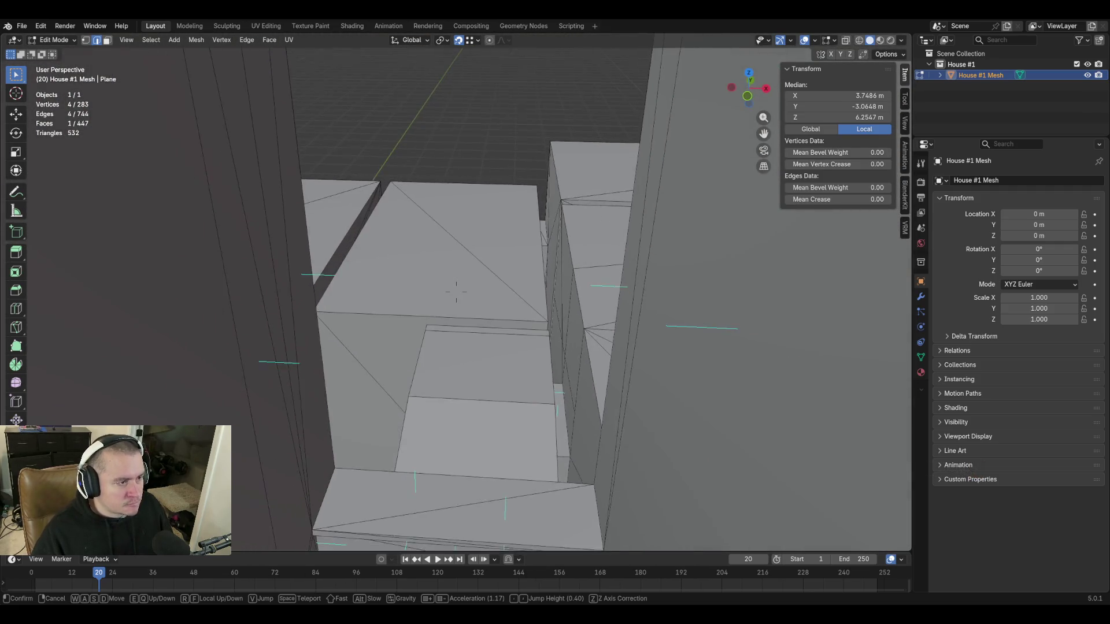
key(e)
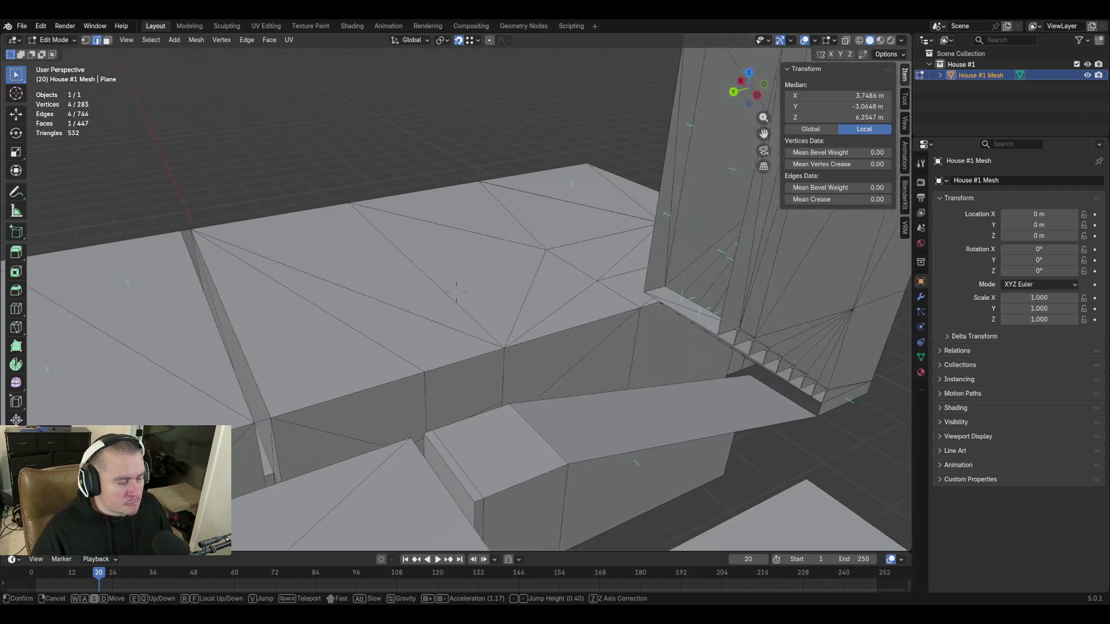
key(e)
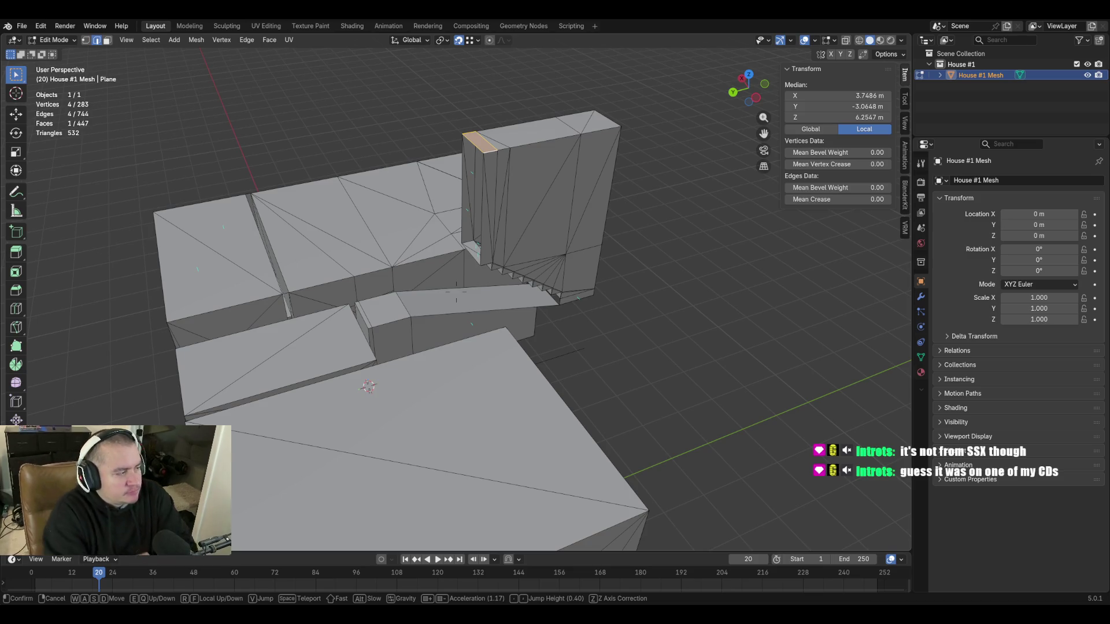
mouse_move(457, 301)
key(w)
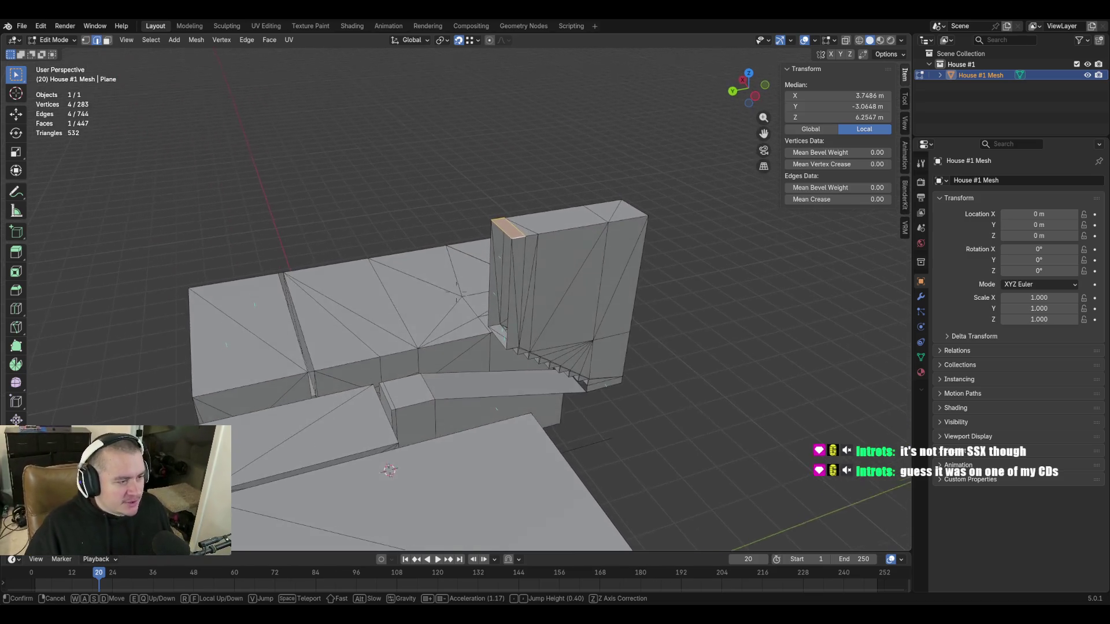
key(w)
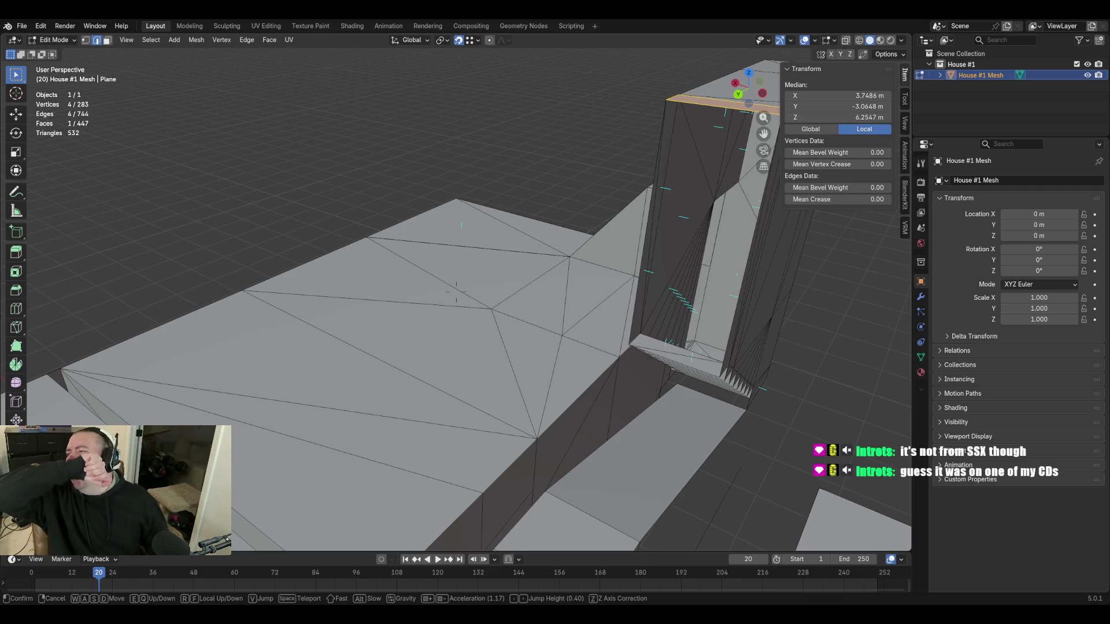
key(w)
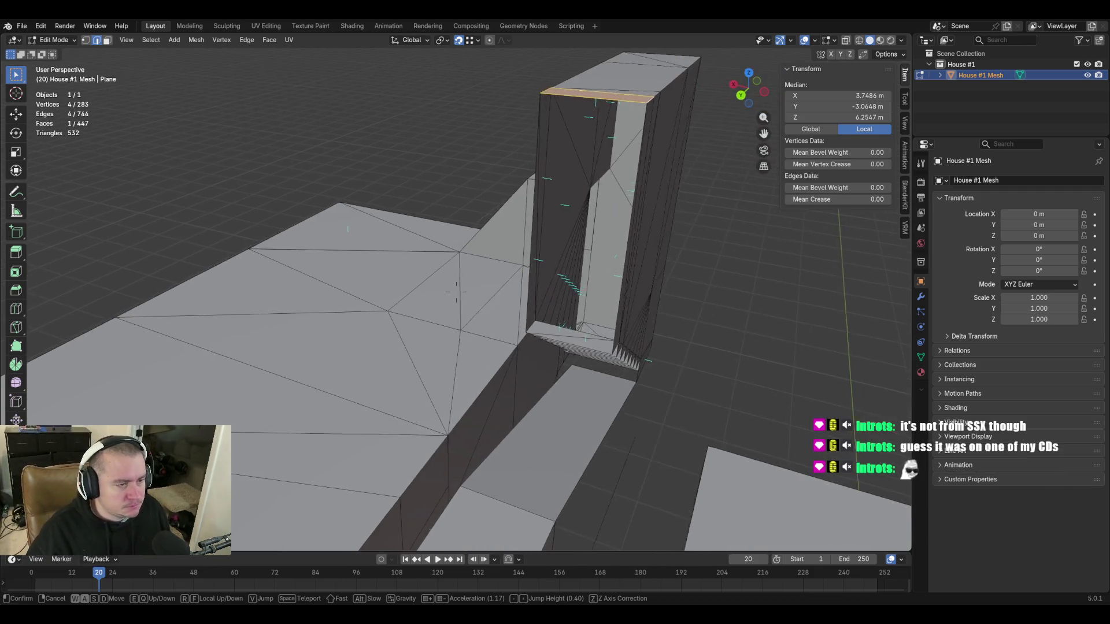
key(w)
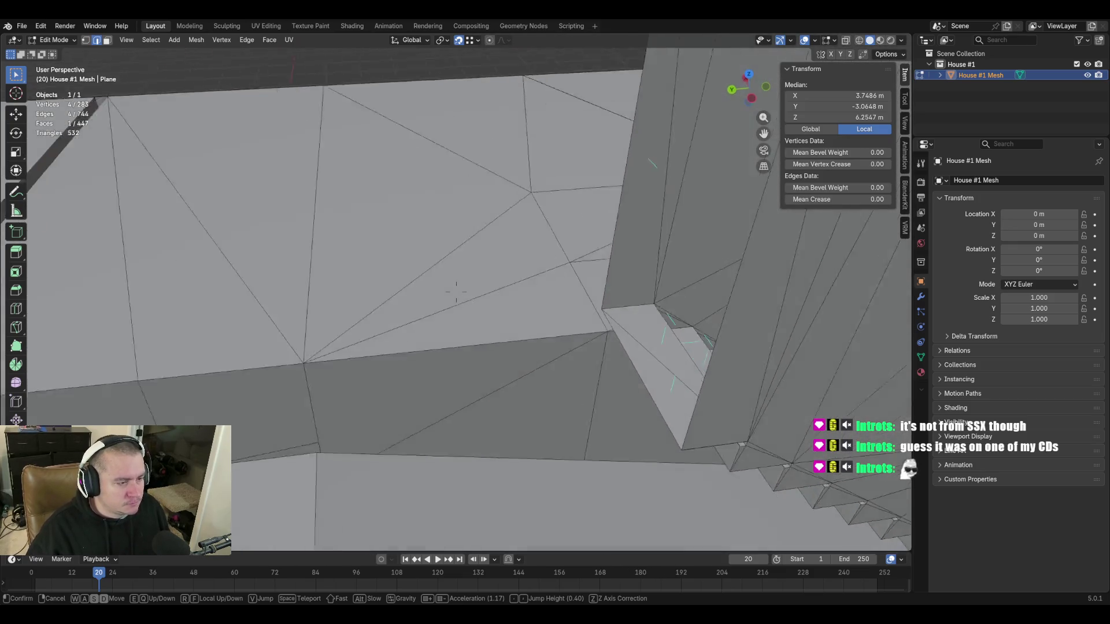
key(s)
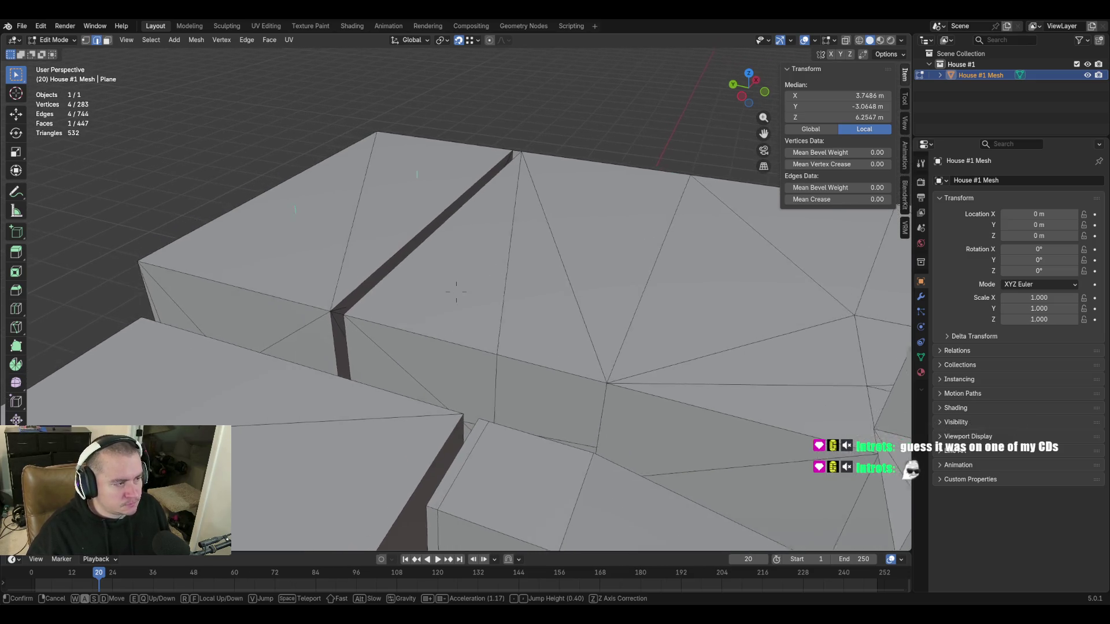
click(456, 292)
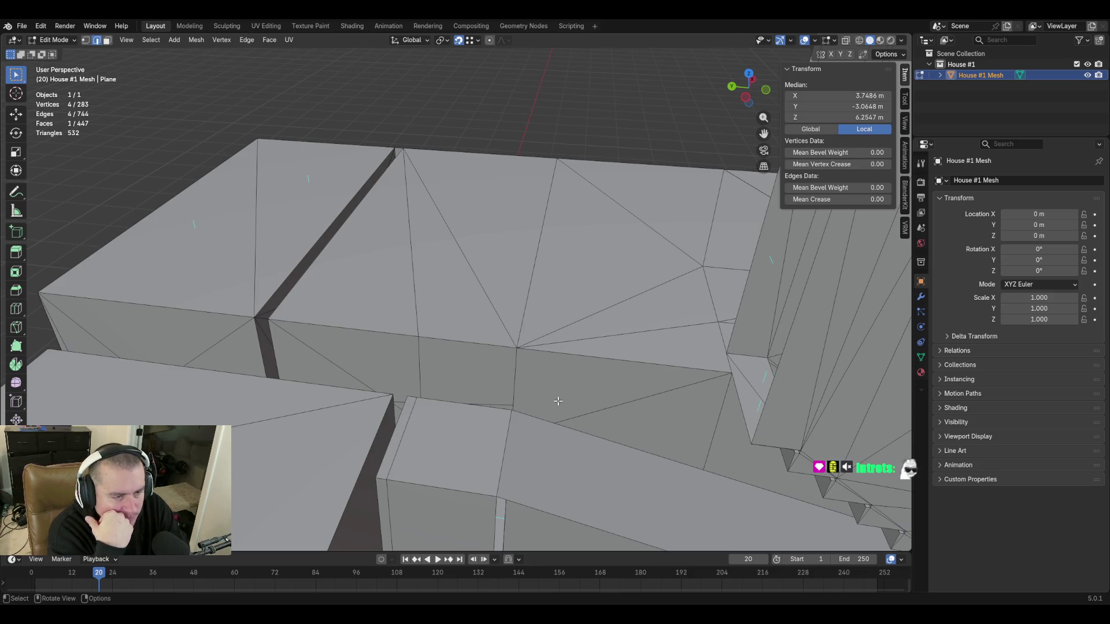
key(shift+grave)
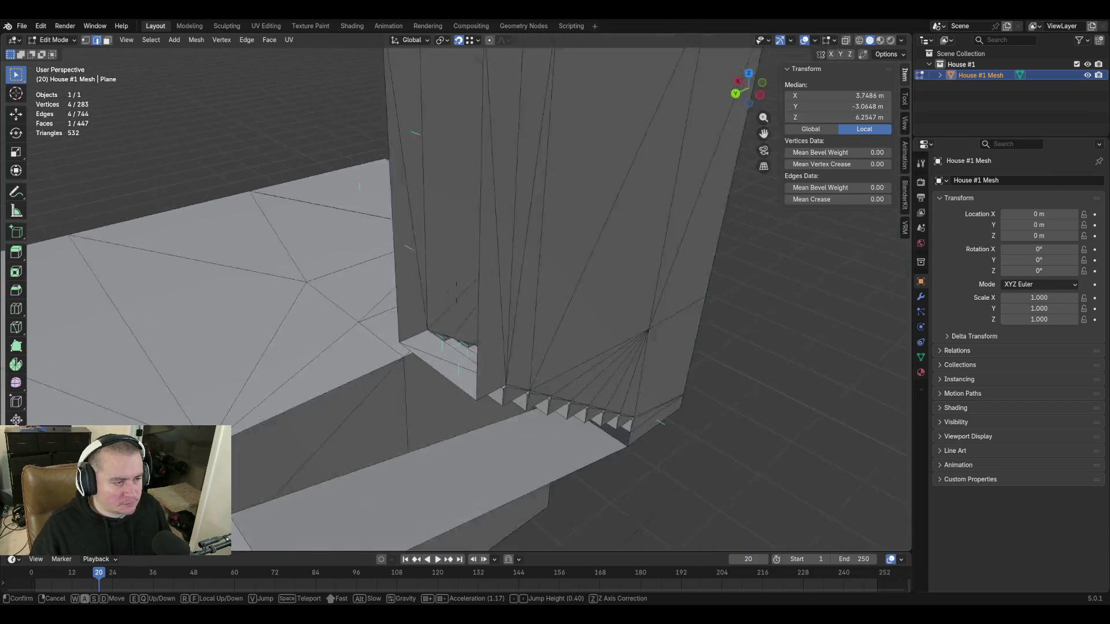
key(w)
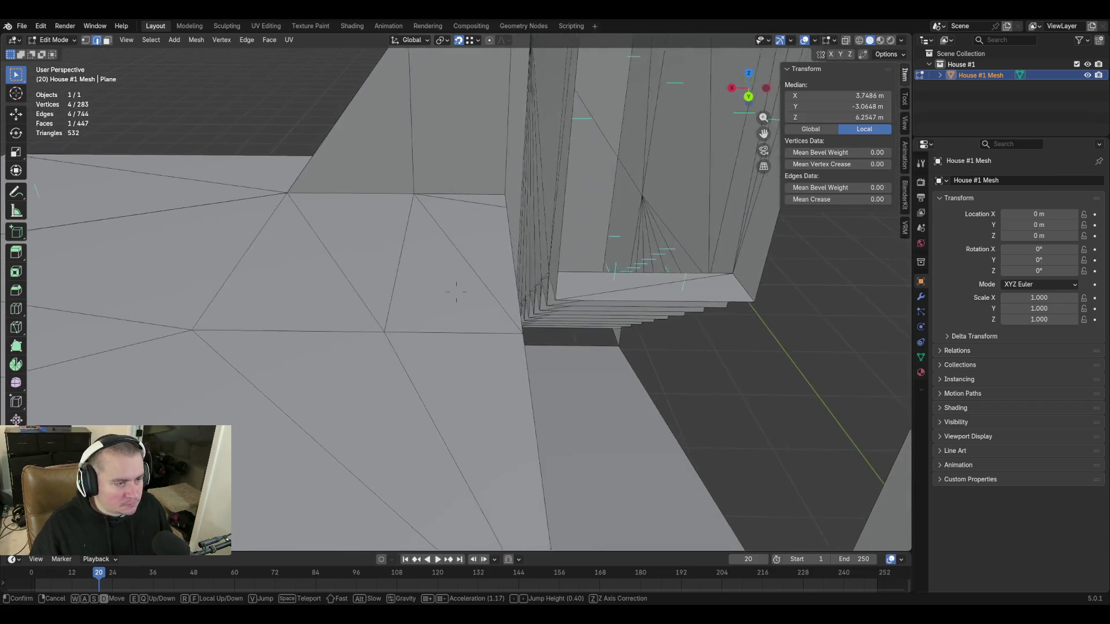
key(d)
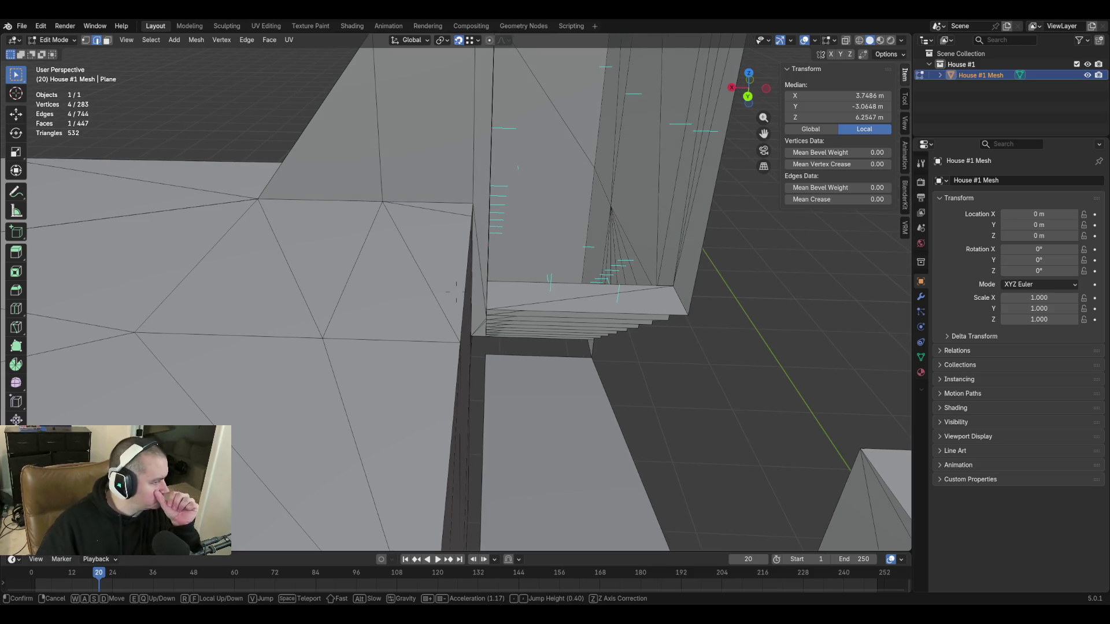
key(a)
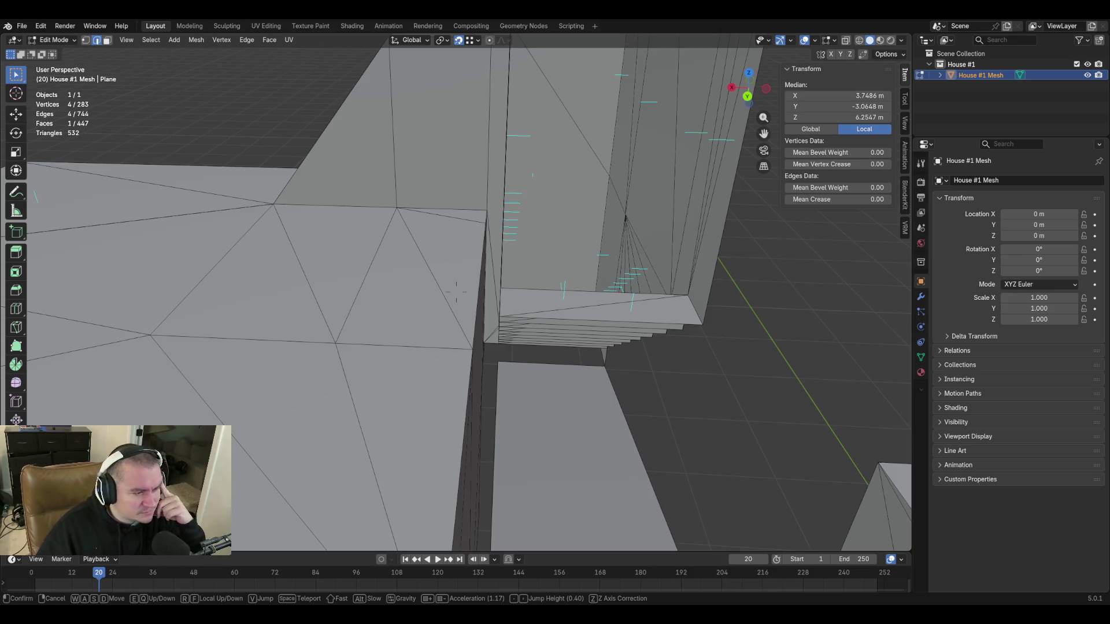
key(e)
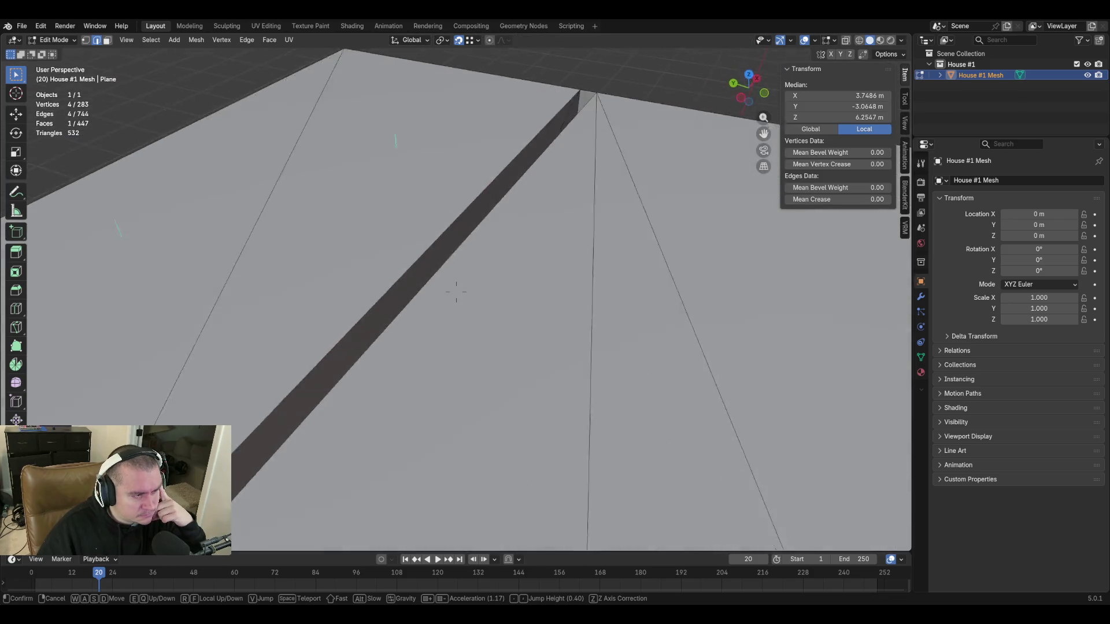
key(q)
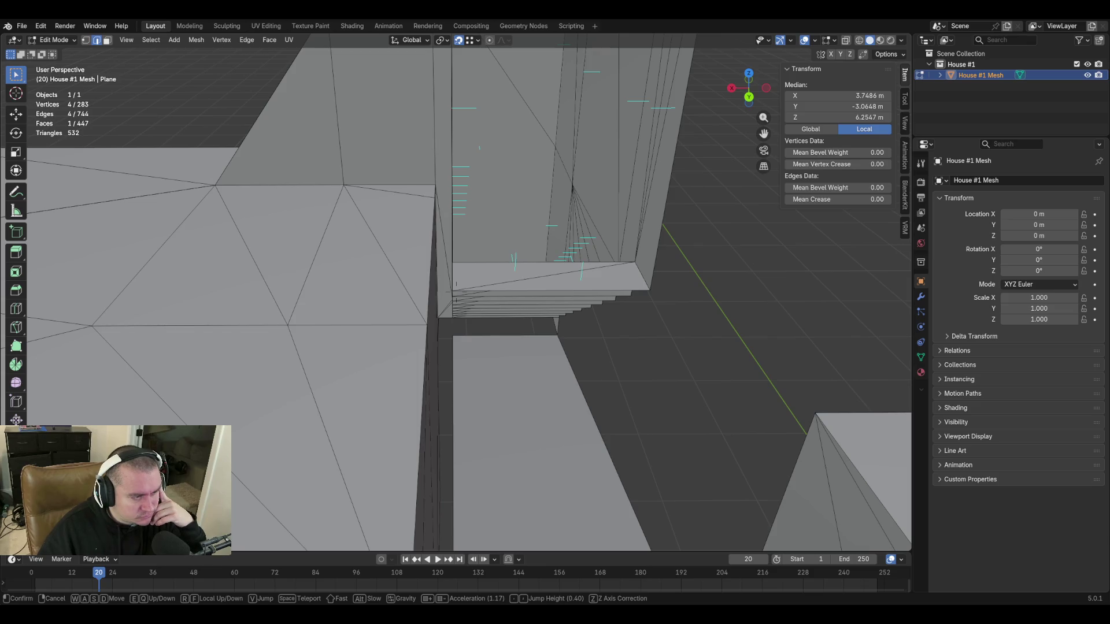
click(539, 361)
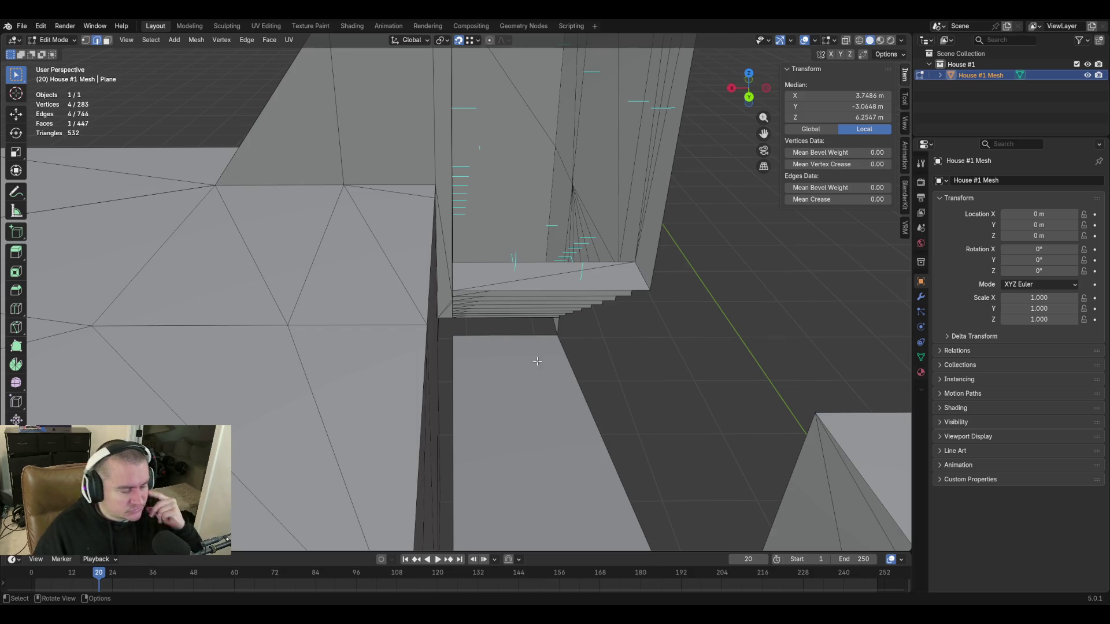
key(shift+grave)
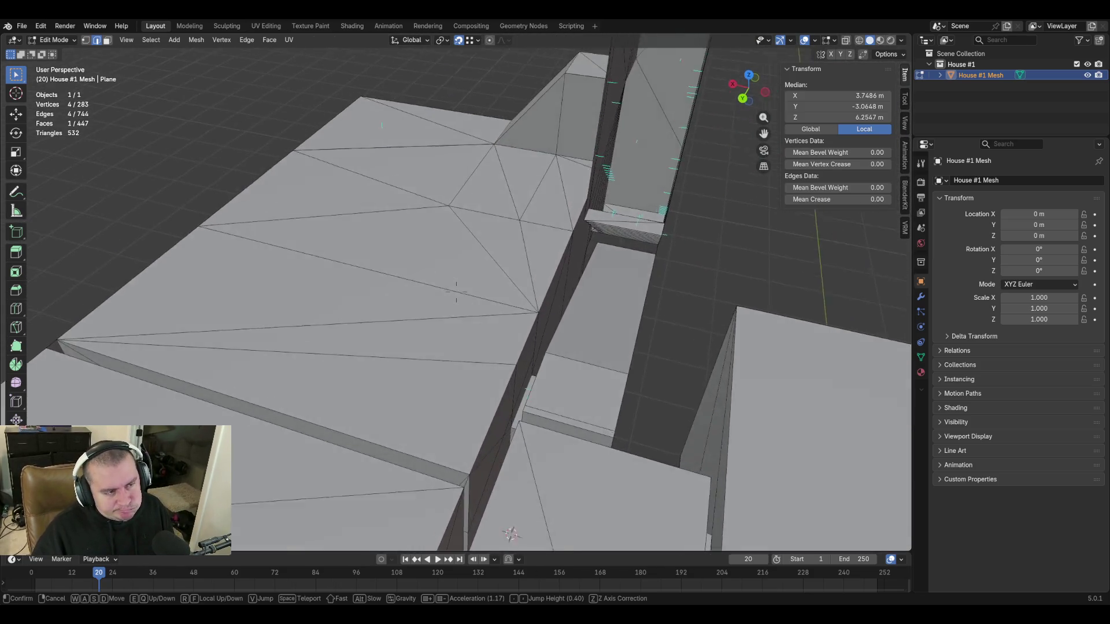
click(531, 342)
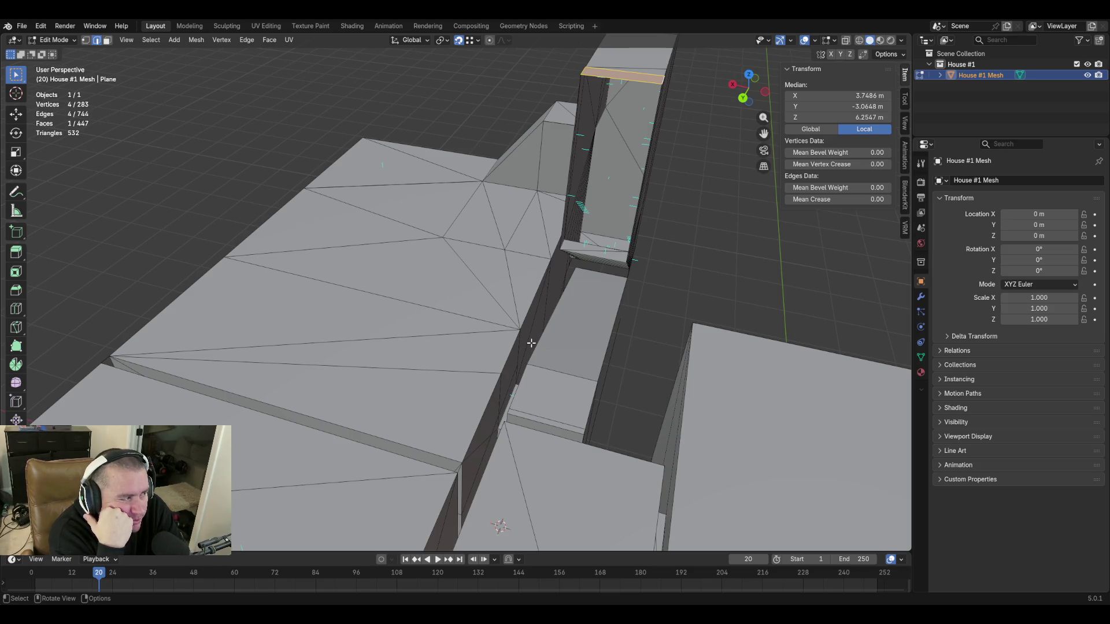
Select the sloped block's top edges, the left wall edges and the groove's top edge along the roof border.
key(shift+grave)
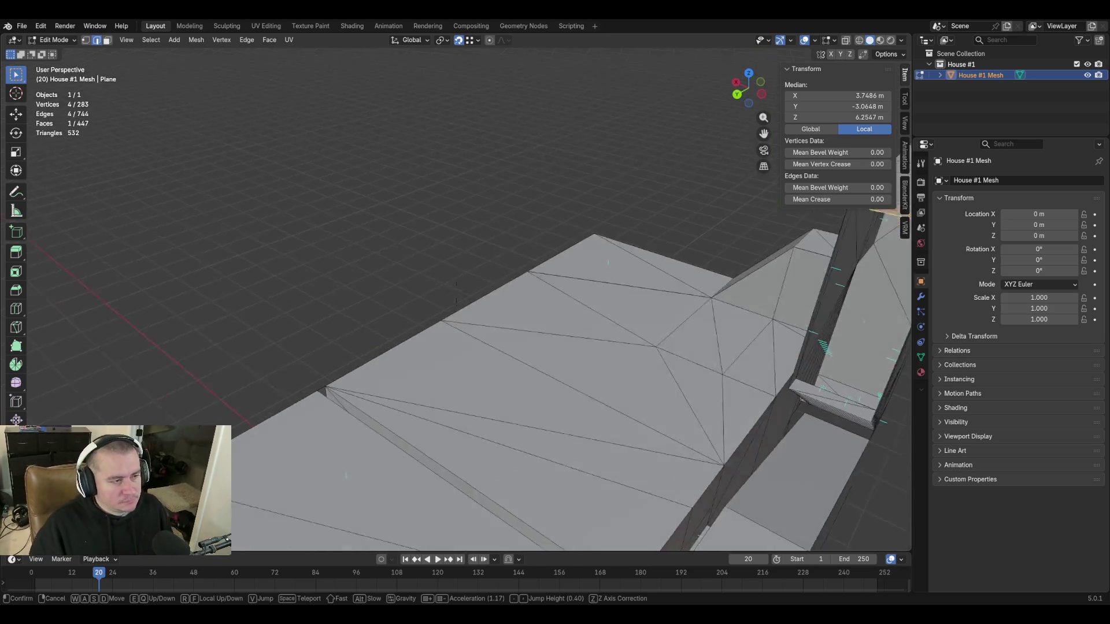
key(w)
click(658, 282)
middle_drag(657, 283, 612, 155)
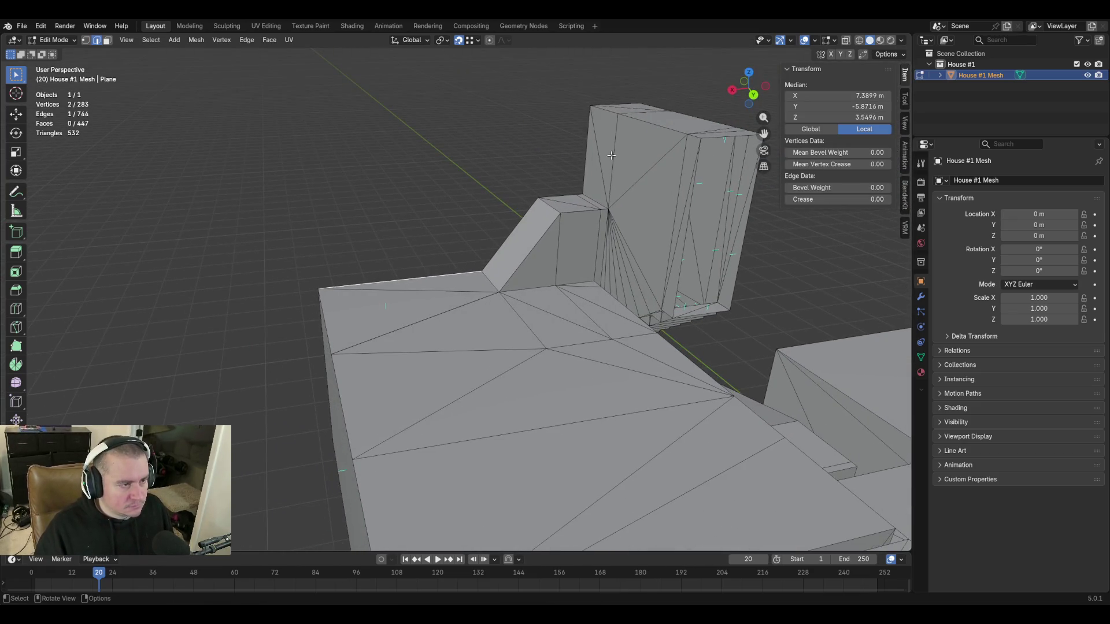
shift+click(563, 197)
shift+click(512, 229)
shift+click(326, 321)
shift+click(343, 421)
shift+middle_drag(476, 319, 417, 185)
shift+click(328, 295)
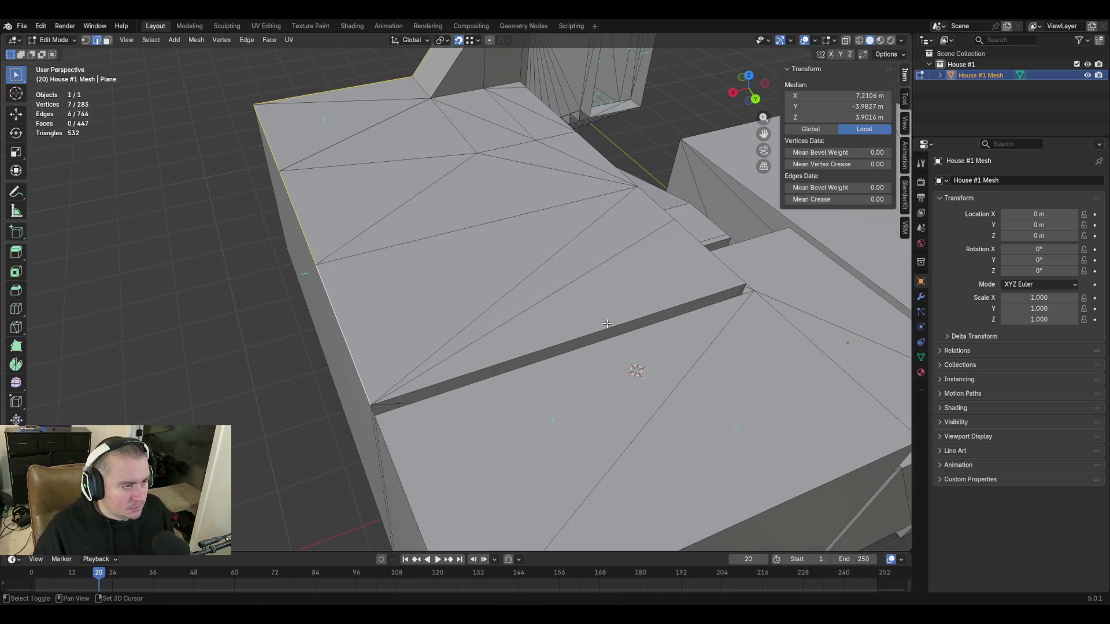
shift+click(501, 362)
shift+click(721, 263)
shift+click(625, 173)
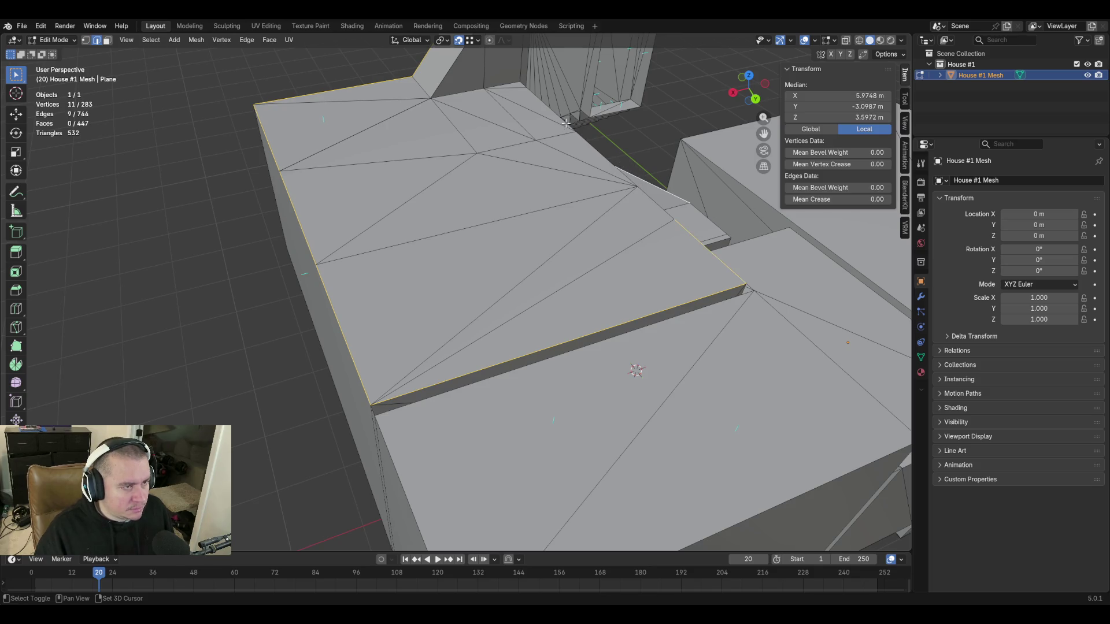
shift+click(659, 187)
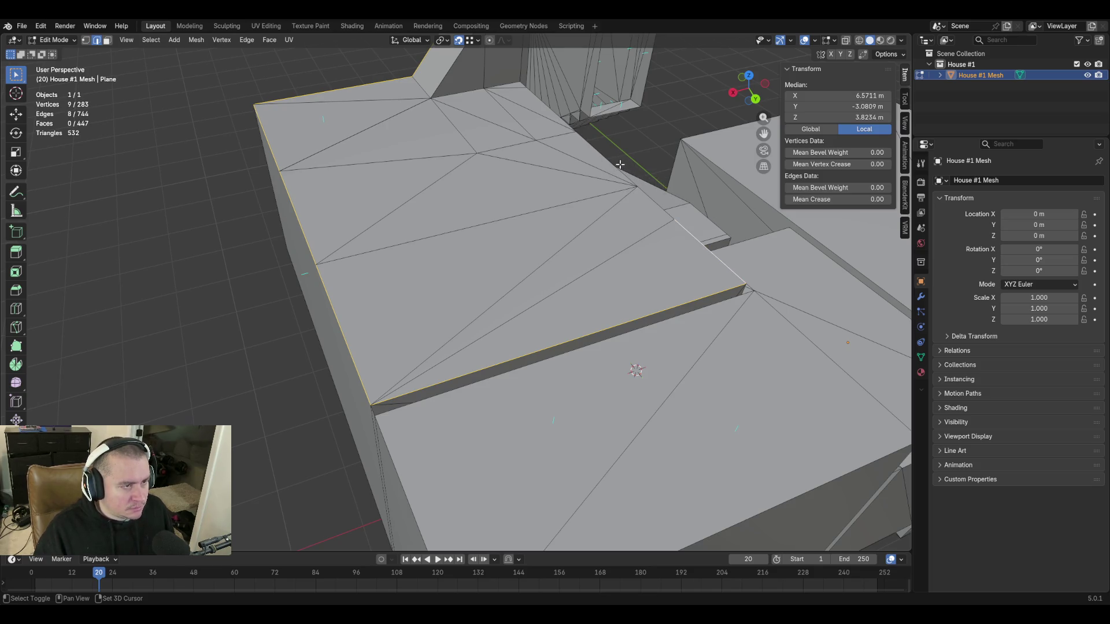
shift+click(607, 156)
Extend the border edge chain around the stair tower, dropping a mistakenly picked tower edge.
key(shift+grave)
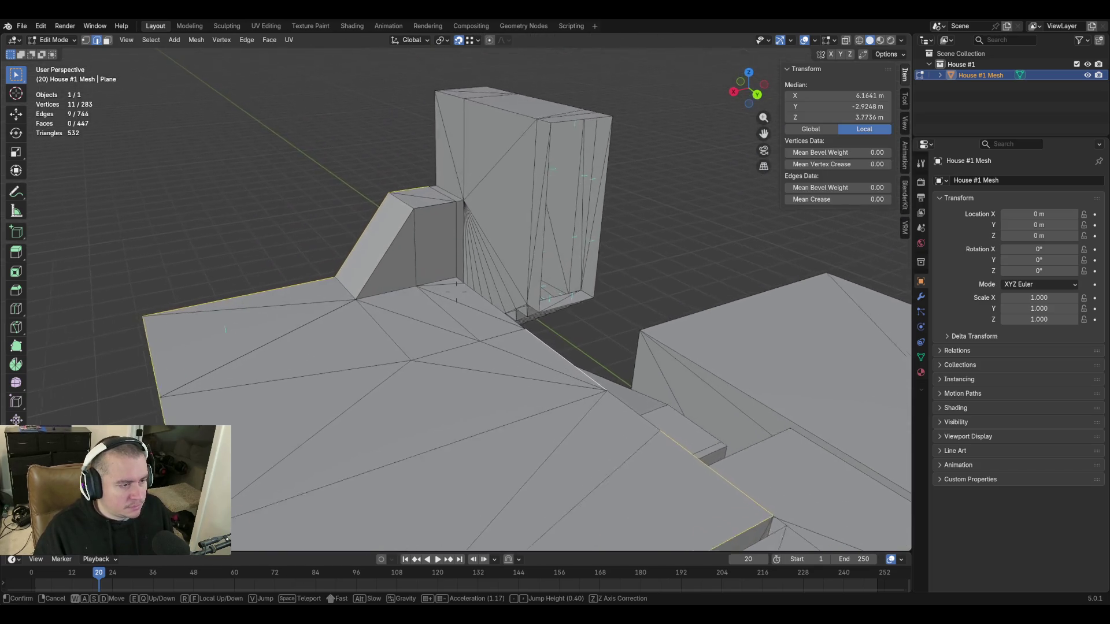
key(w)
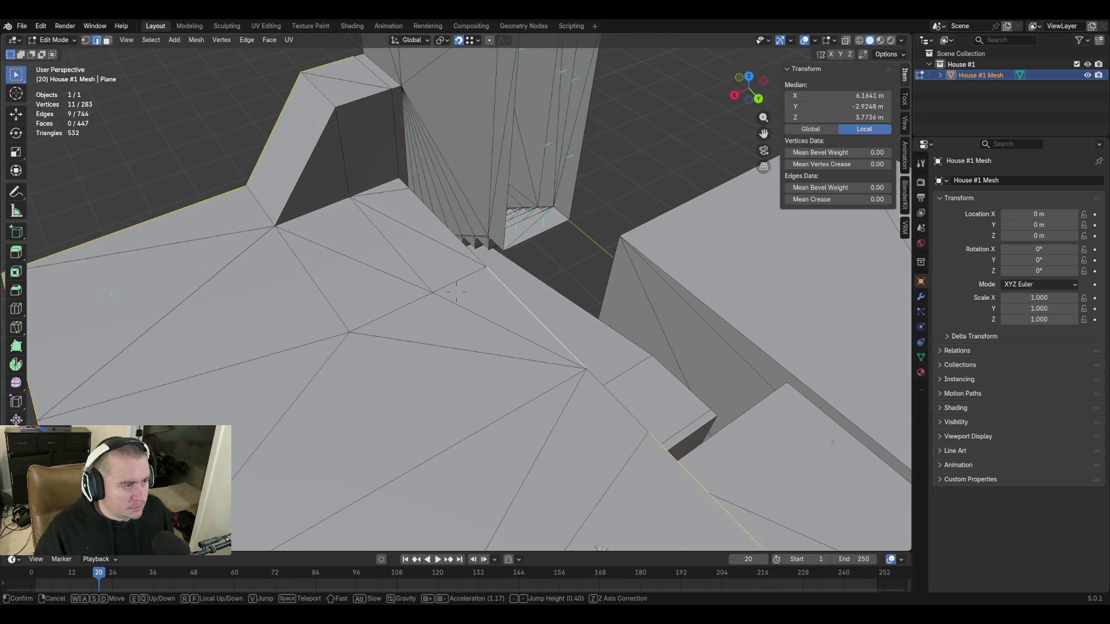
click(456, 292)
shift+click(427, 215)
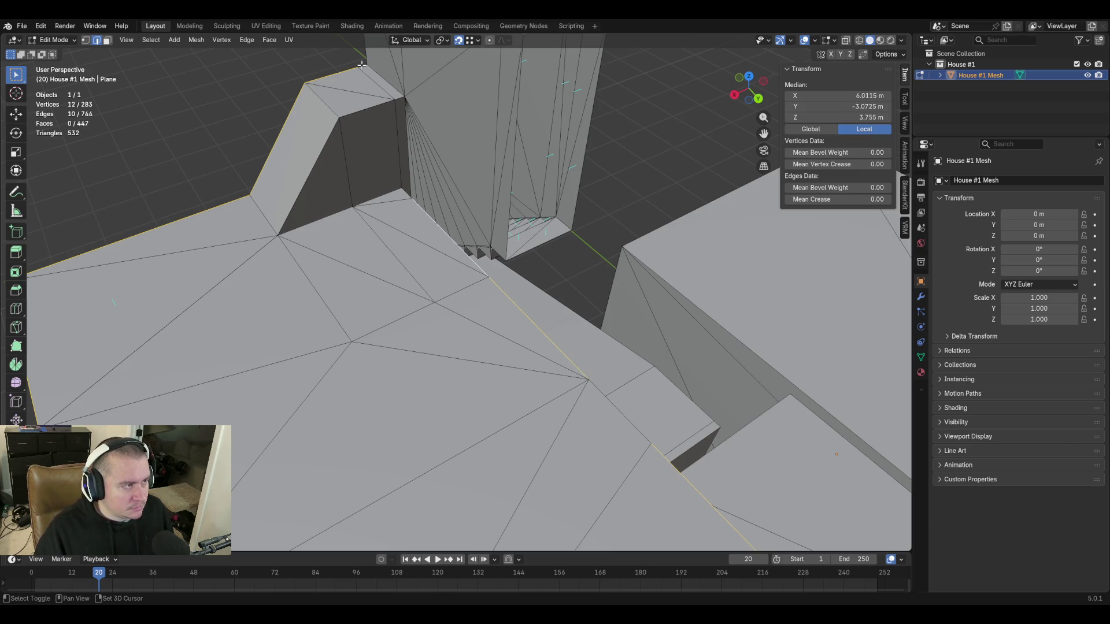
shift+click(500, 140)
key(shift+grave)
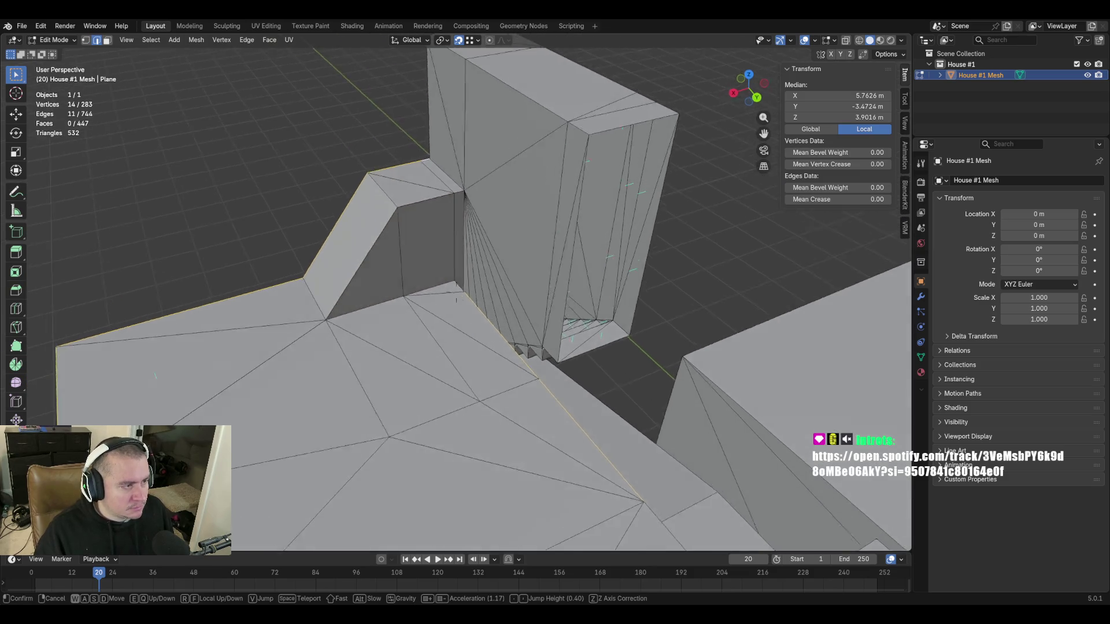
key(w)
click(500, 234)
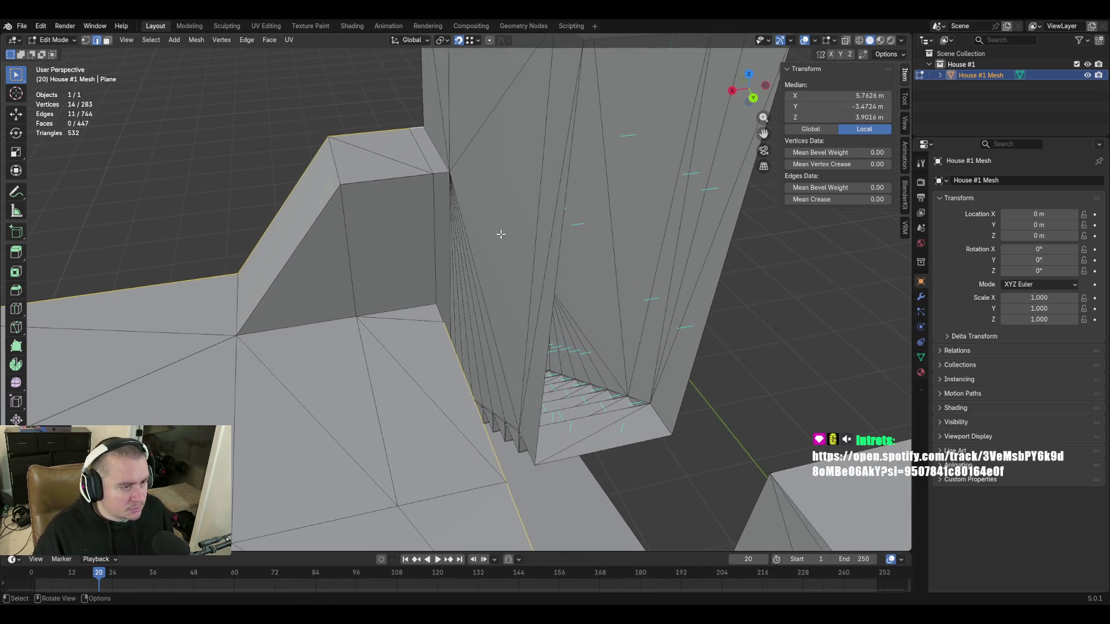
shift+click(440, 312)
shift+click(445, 161)
shift+click(431, 142)
Fly through the stair interior and over the roof to check the edge selection.
key(shift+grave)
key(s)
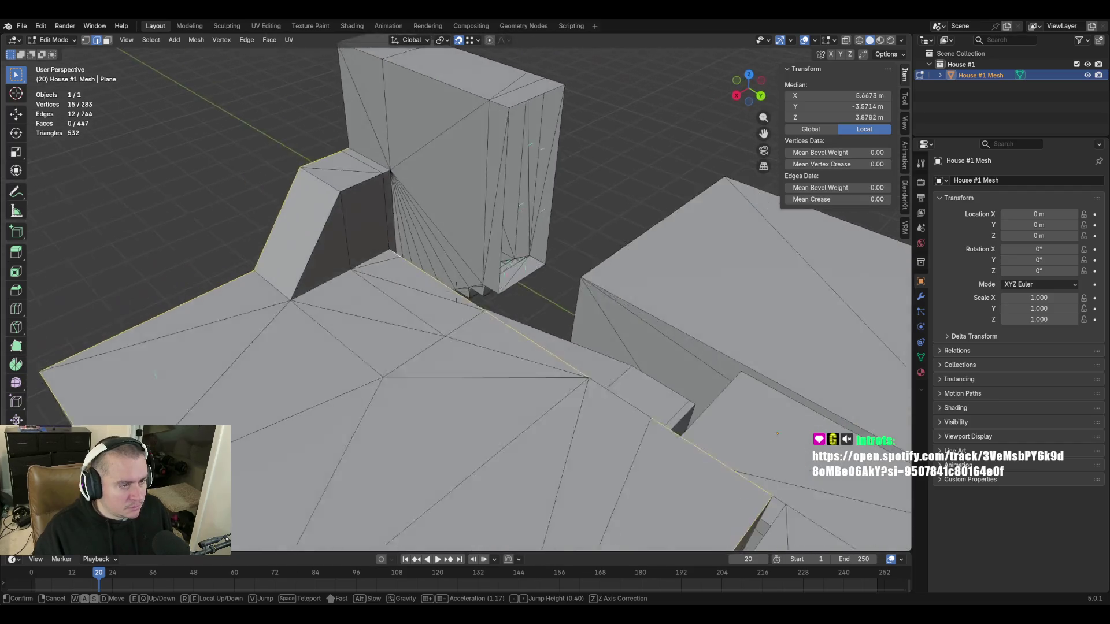
key(a)
key(w)
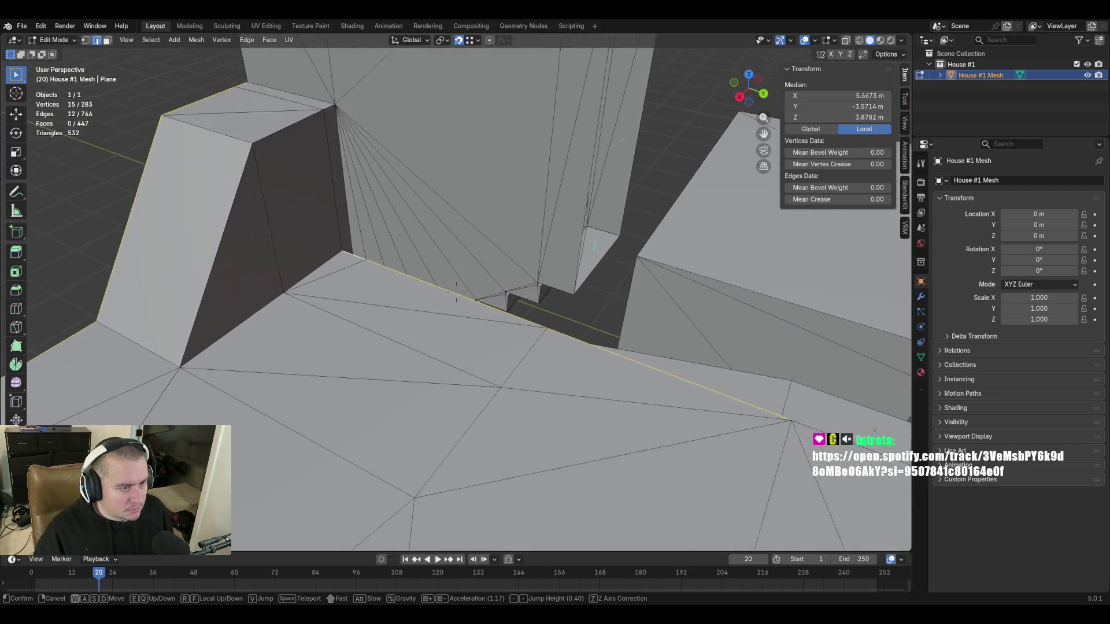
key(w)
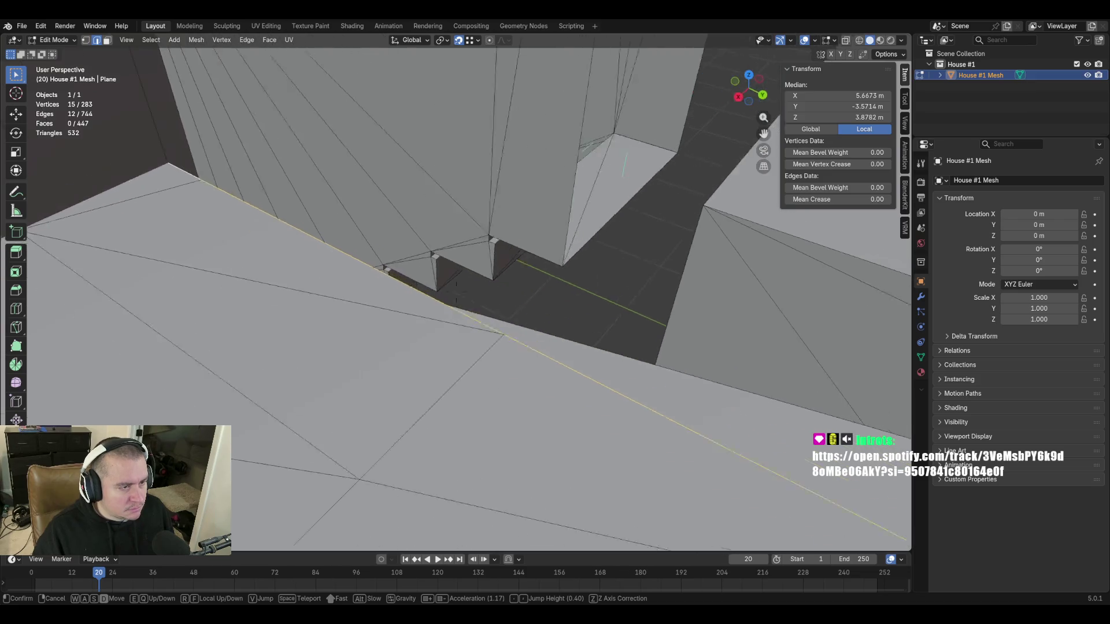
key(w)
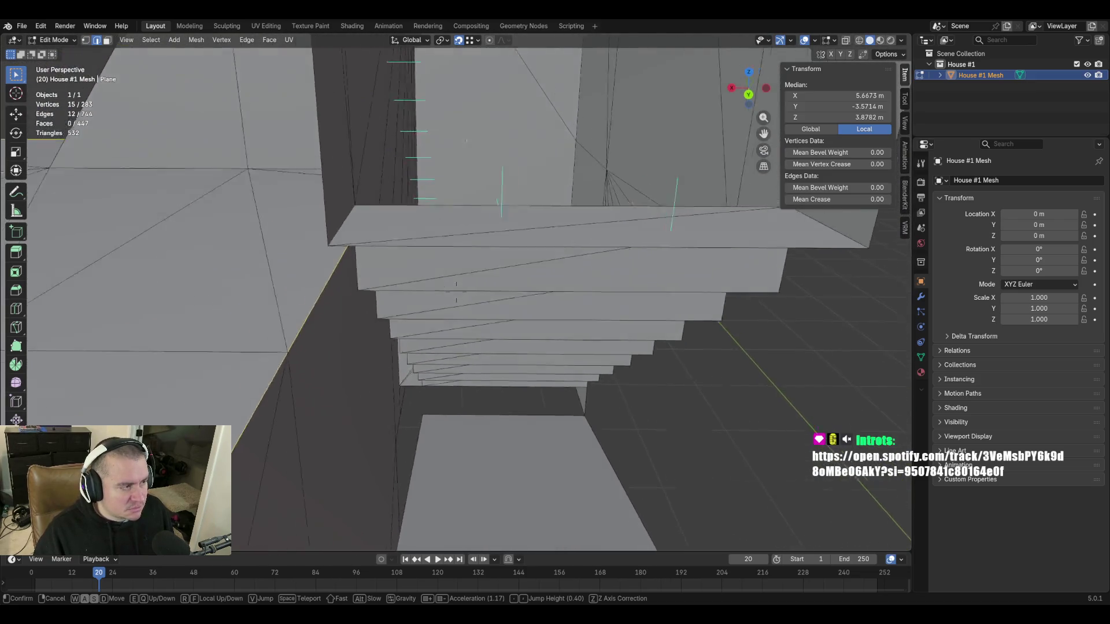
key(w)
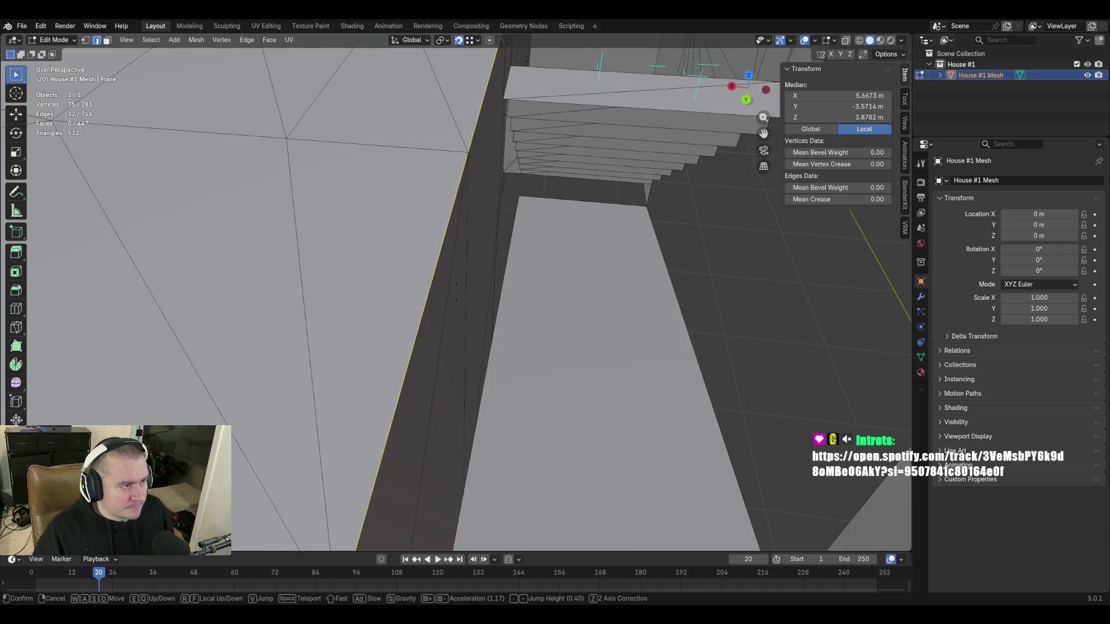
click(478, 119)
key(shift+grave)
key(s)
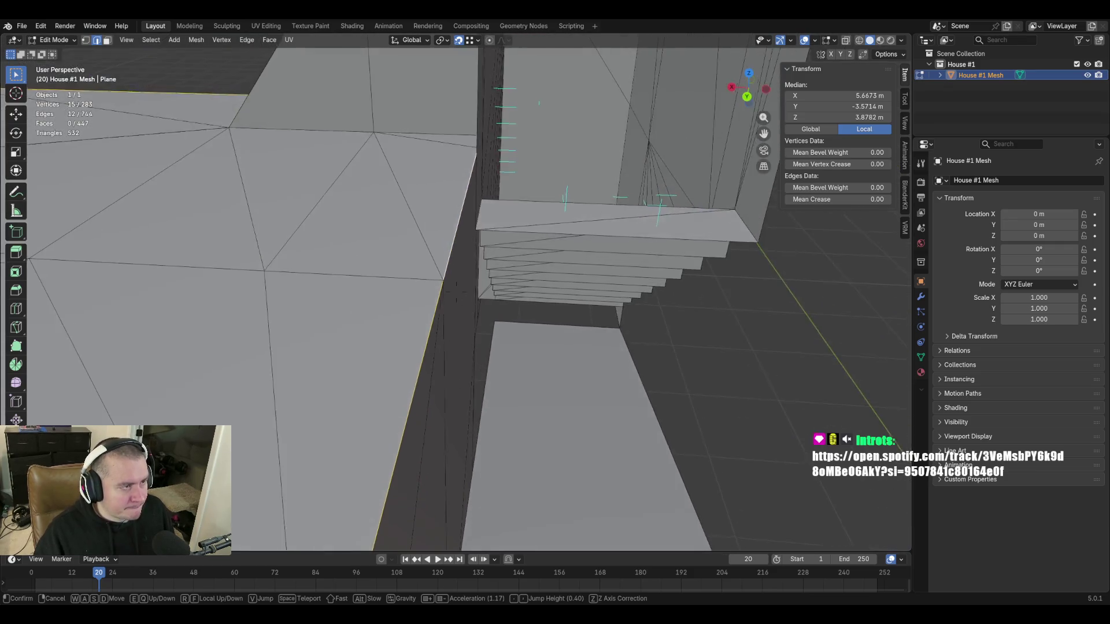
key(s)
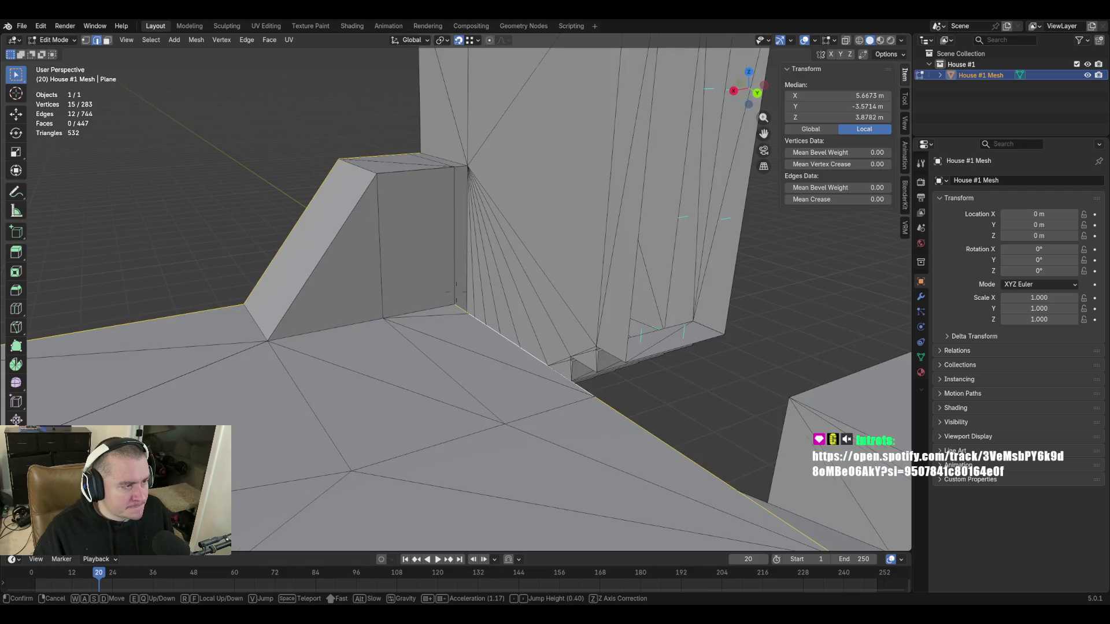
key(w)
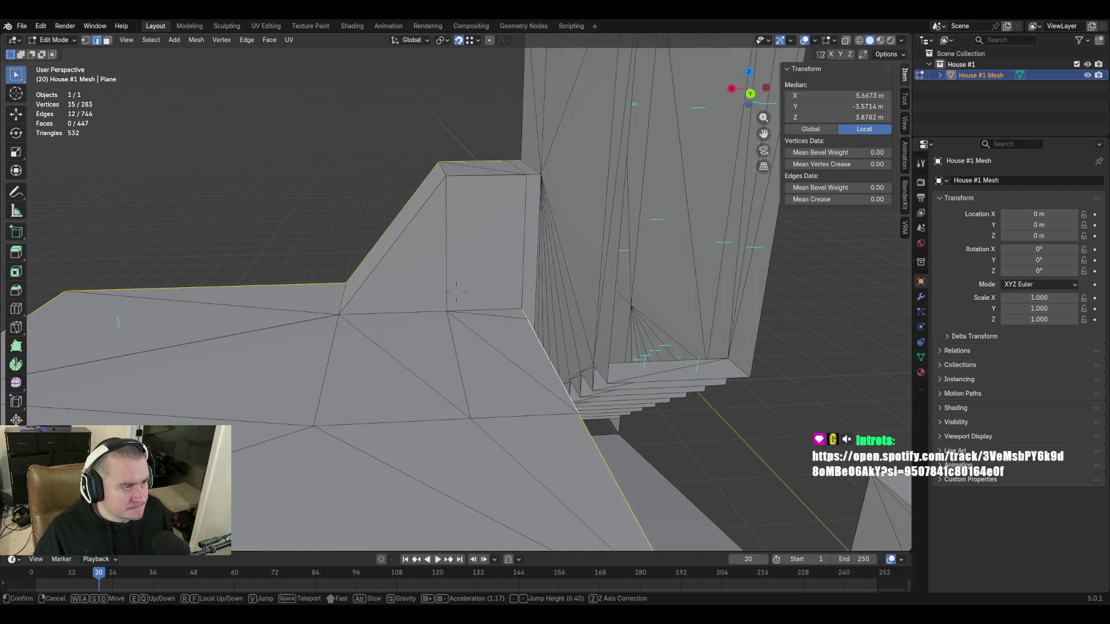
key(w)
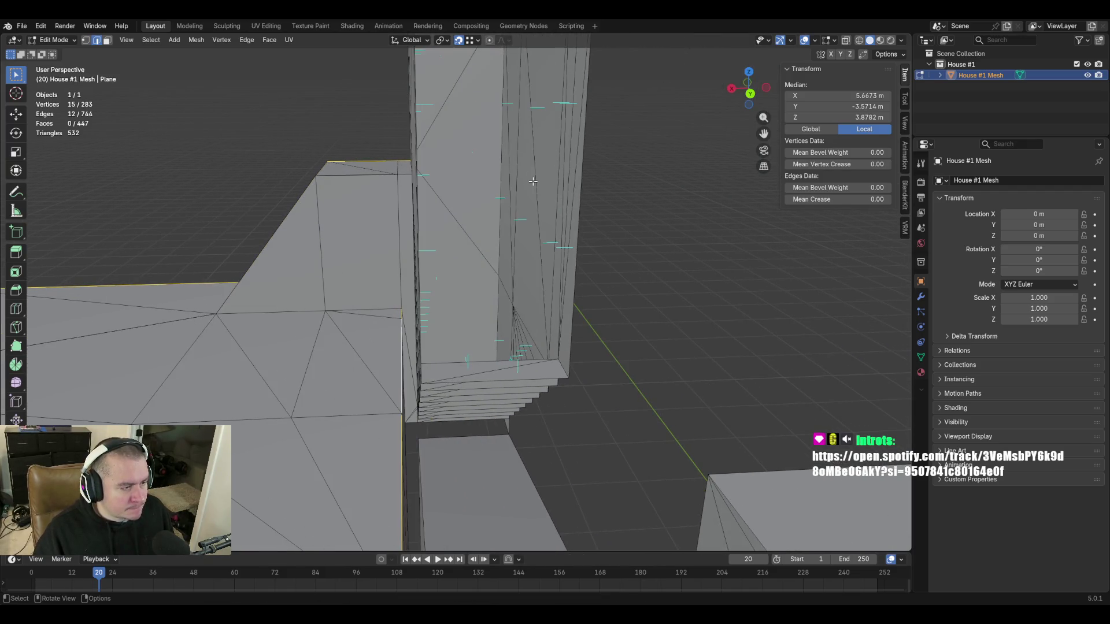
key(w)
key(shift+w)
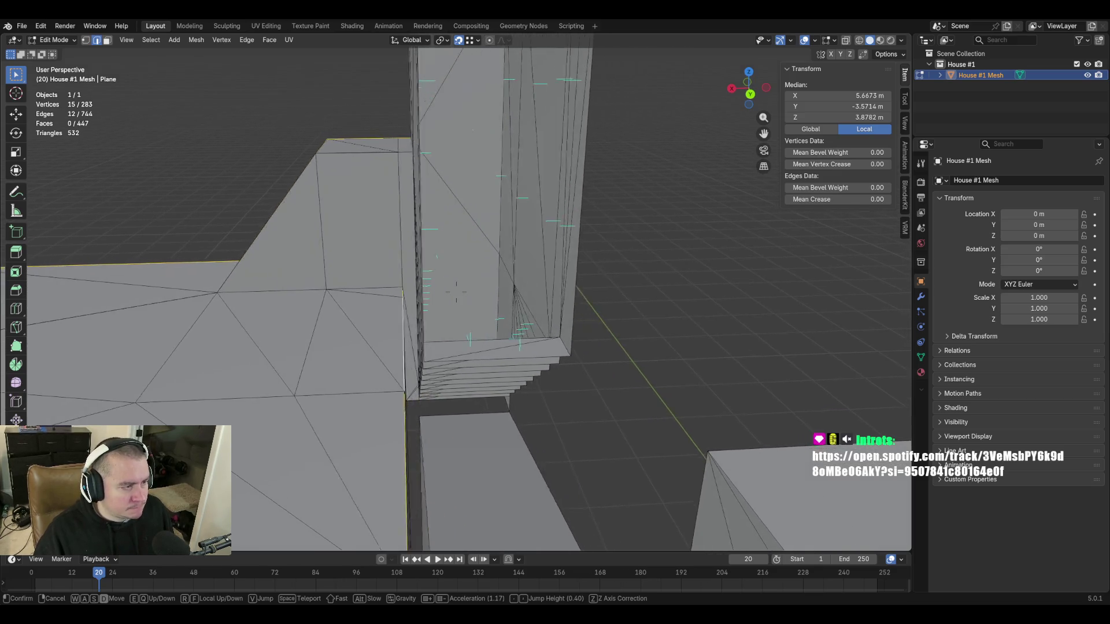
key(s)
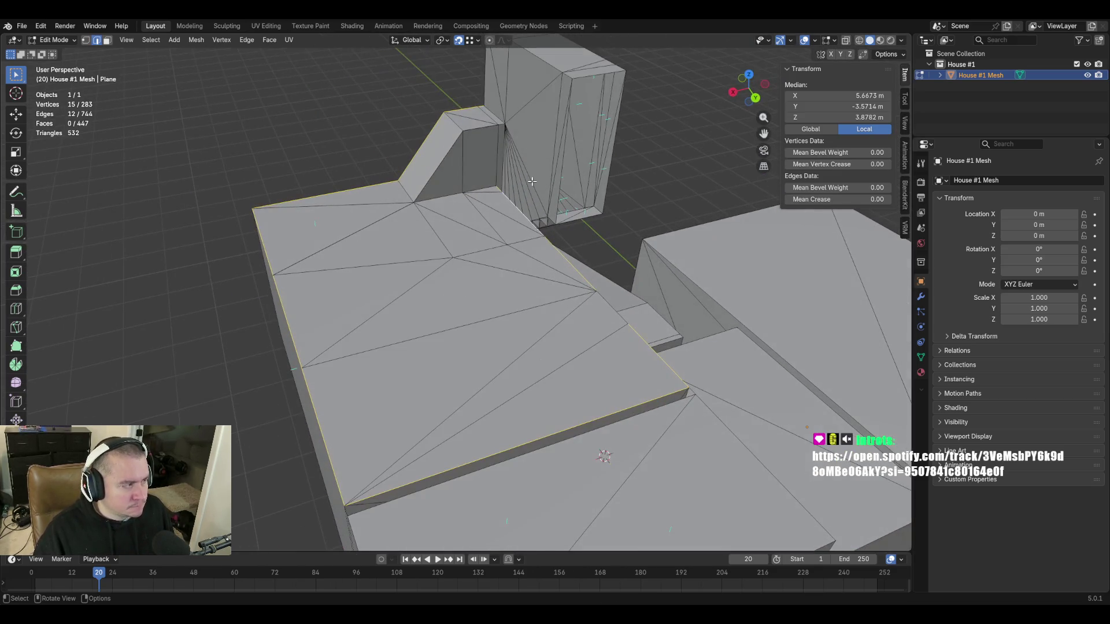
key(Return)
Extrude the chained roof border edges straight up along Z into parapet walls.
click(16, 171)
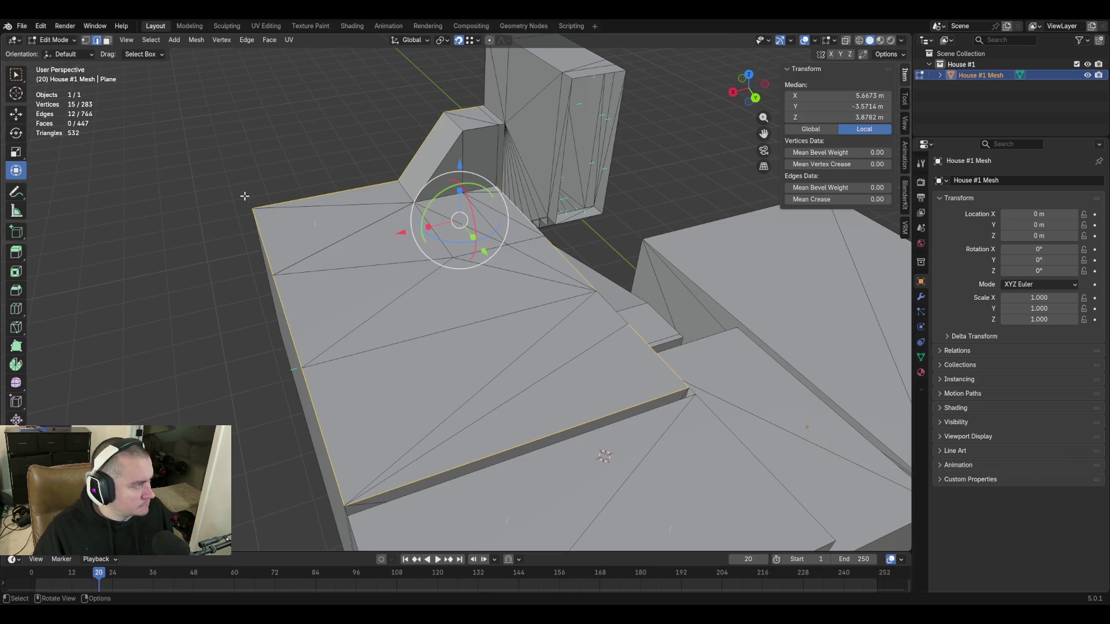
key(e)
key(z)
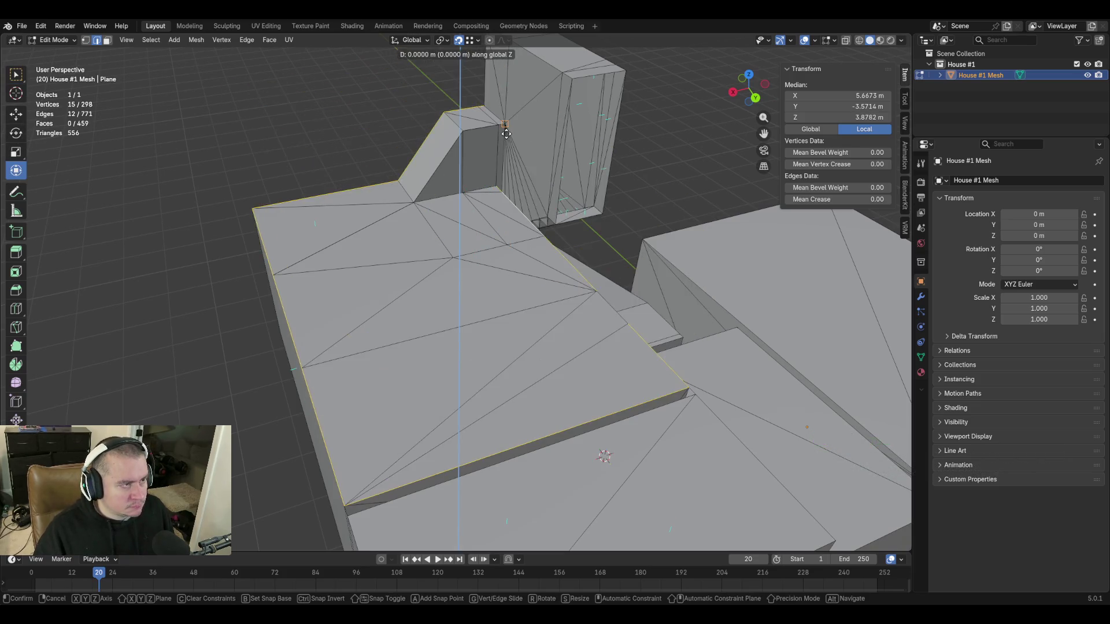
click(504, 147)
Raise the new wall tops, then lower them slightly along Z.
drag(460, 58, 460, 35)
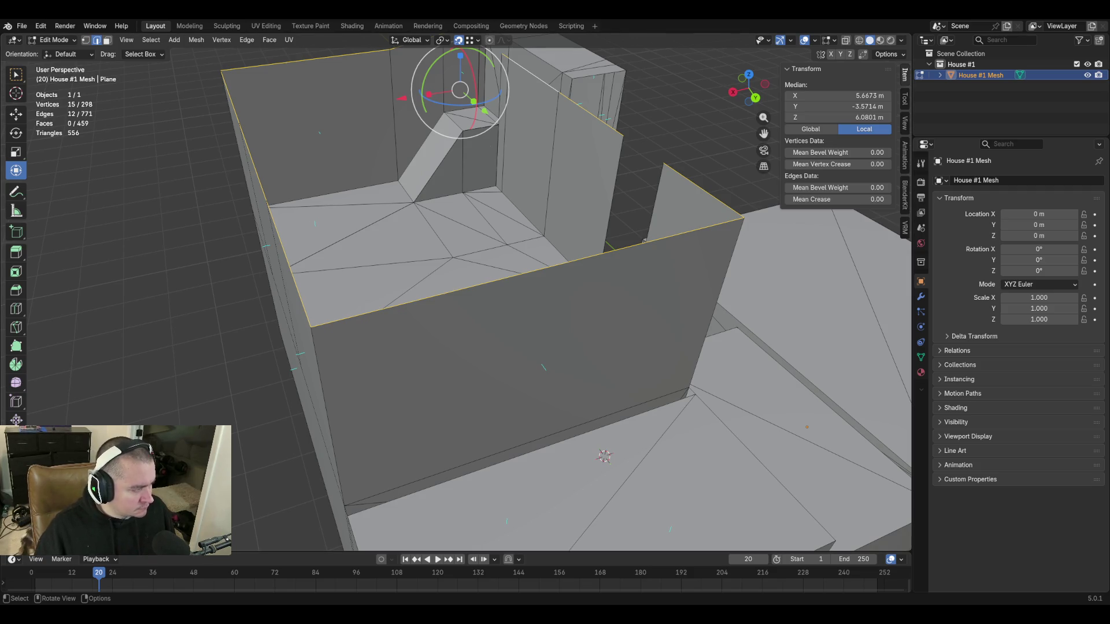
mouse_move(656, 129)
shift+middle_down()
mouse_move(639, 253)
mouse_move(689, 241)
mouse_move(679, 240)
shift+middle_up()
key(g)
key(z)
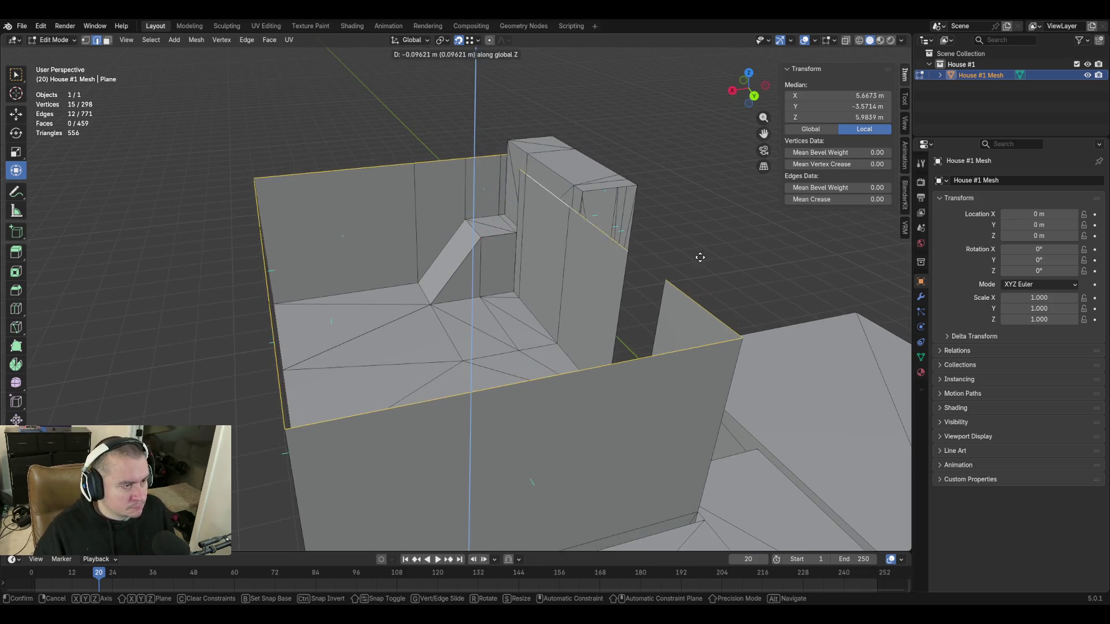
click(682, 325)
Match the wall tops' height to the tower top's 6.2547 m.
key(shift+grave)
key(w)
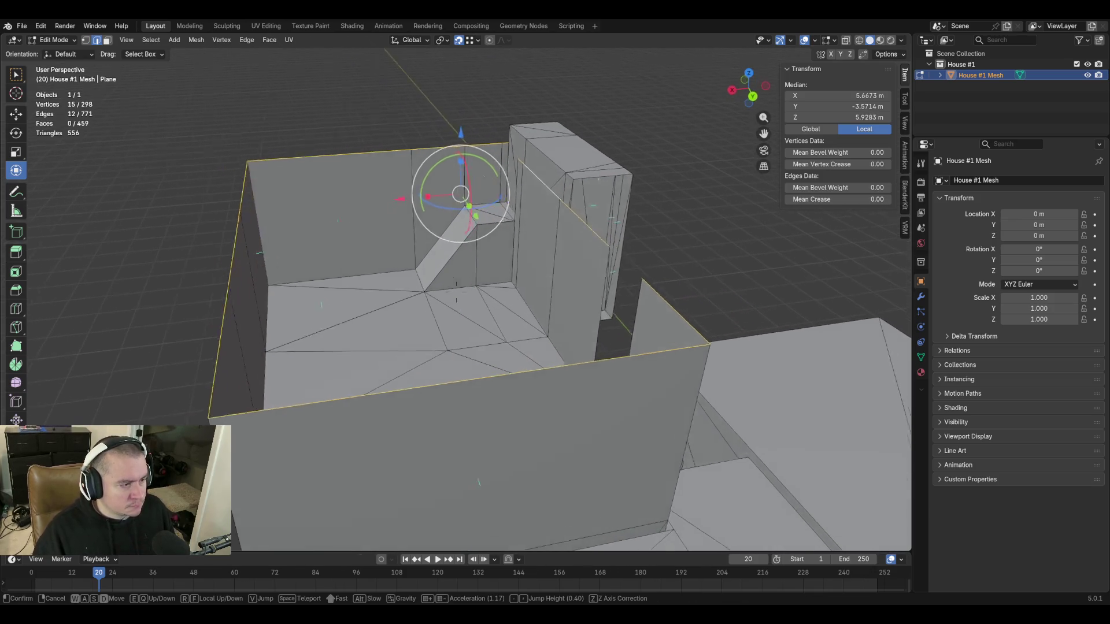
key(e)
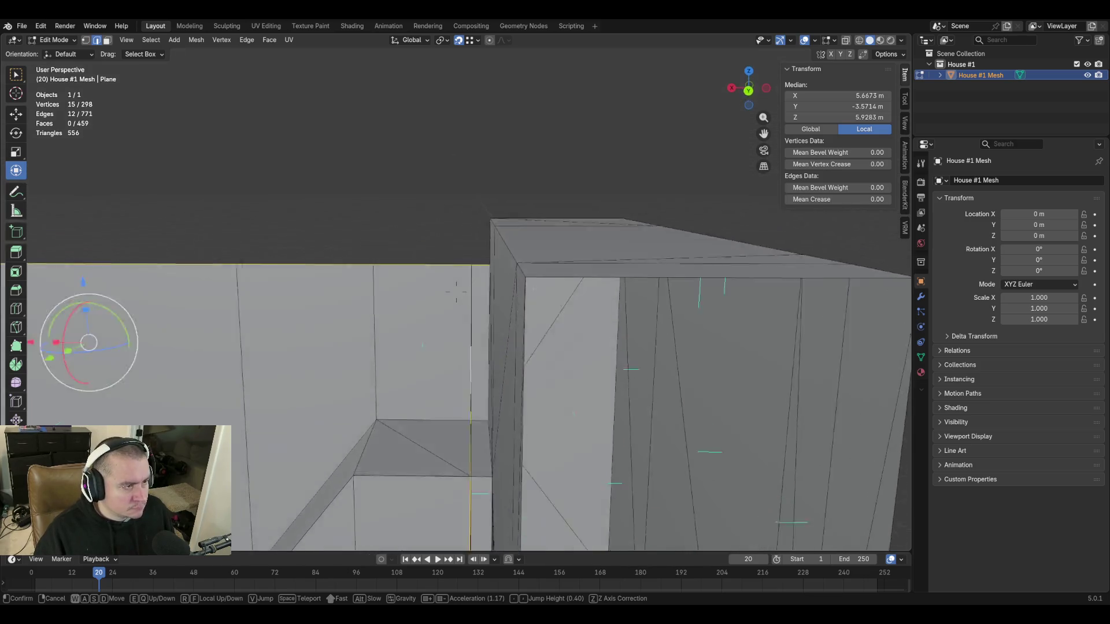
key(q)
key(s)
click(456, 292)
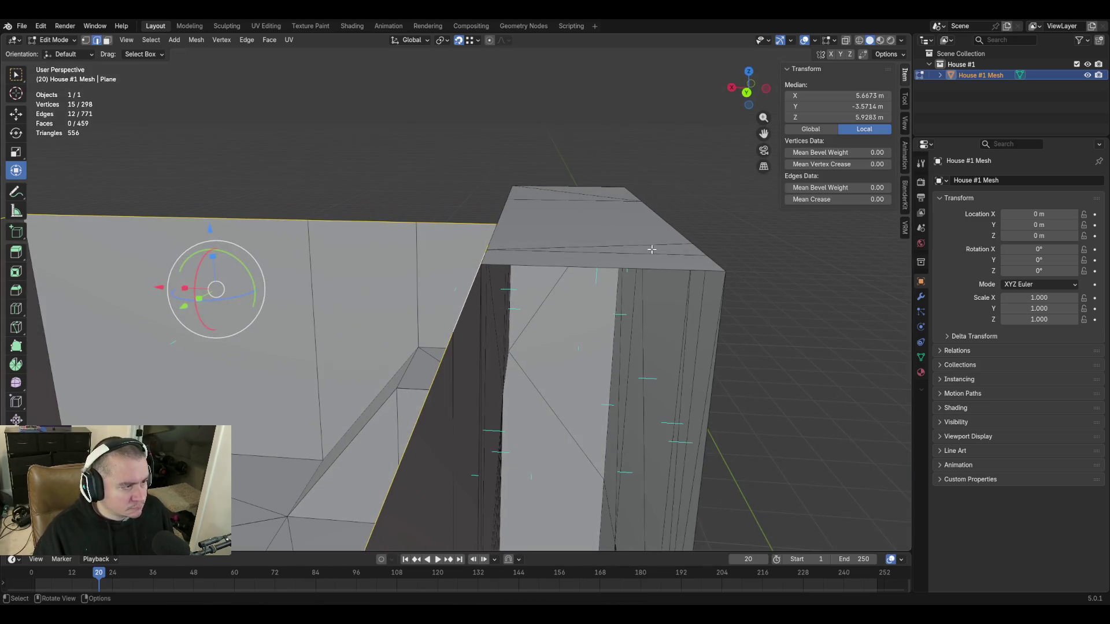
click(521, 265)
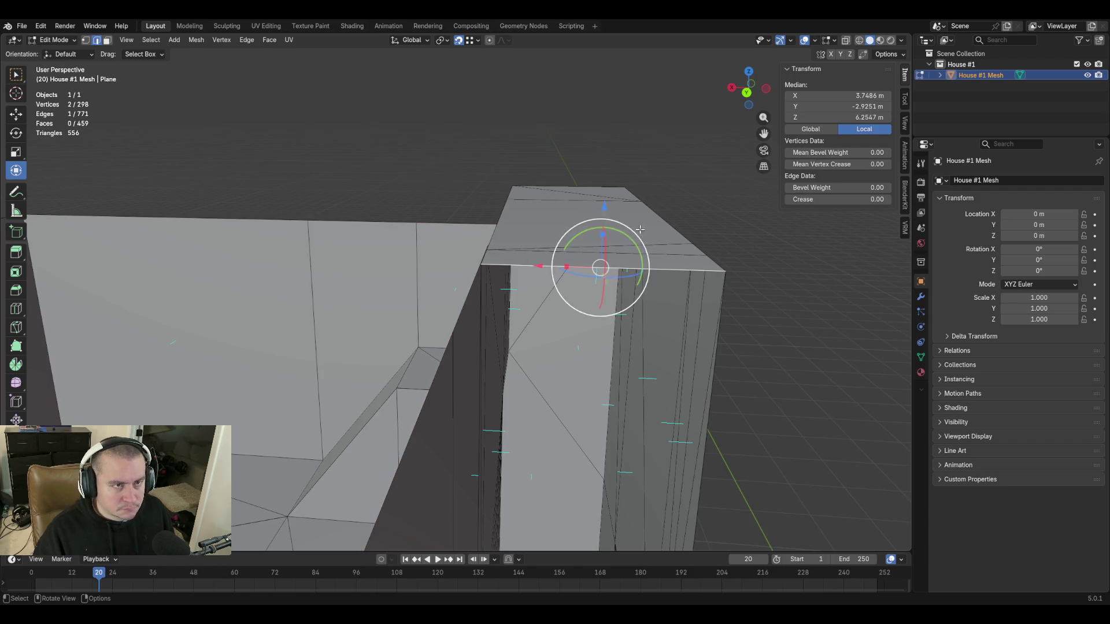
click(863, 118)
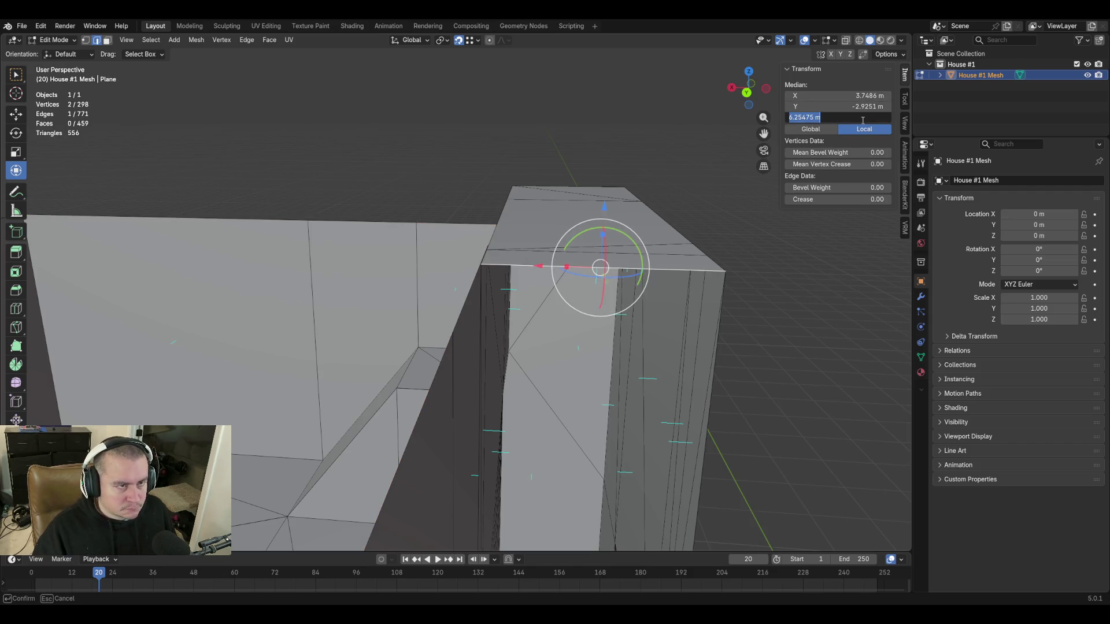
key(Return)
alt+click(387, 151)
click(830, 116)
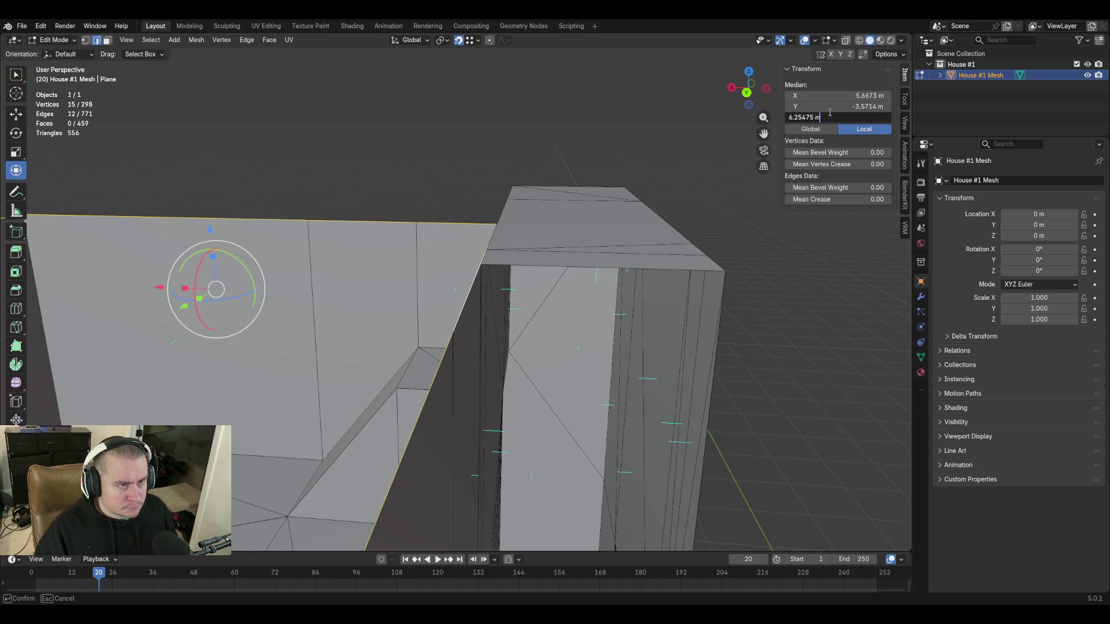
key(Return)
Fill the gap beside the tall wall and the neighbouring triangular gap with faces.
key(shift+grave)
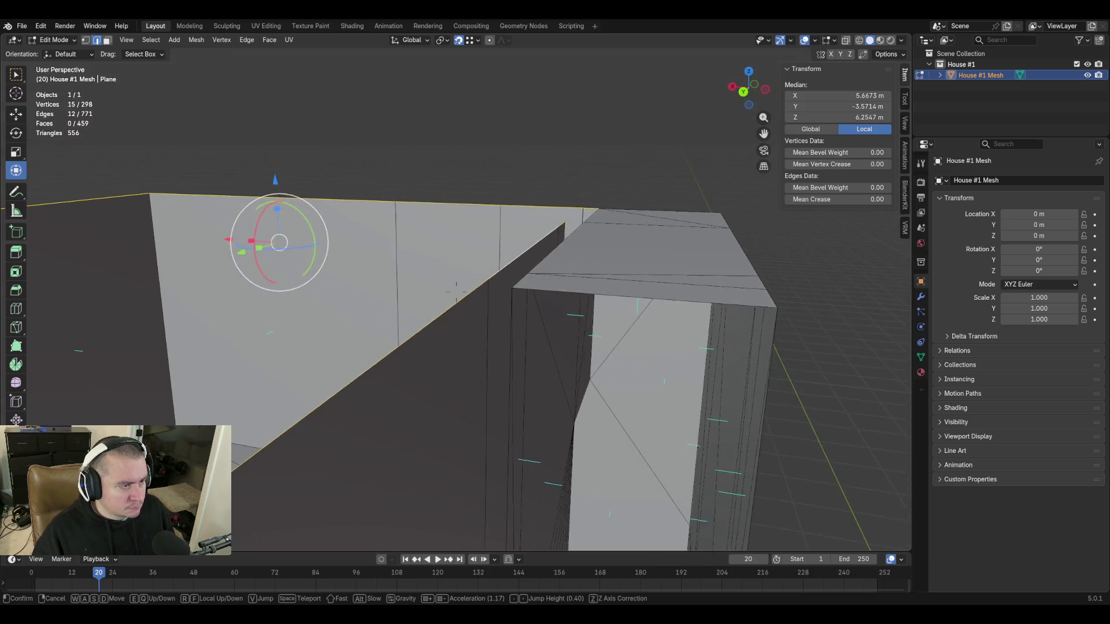
key(w)
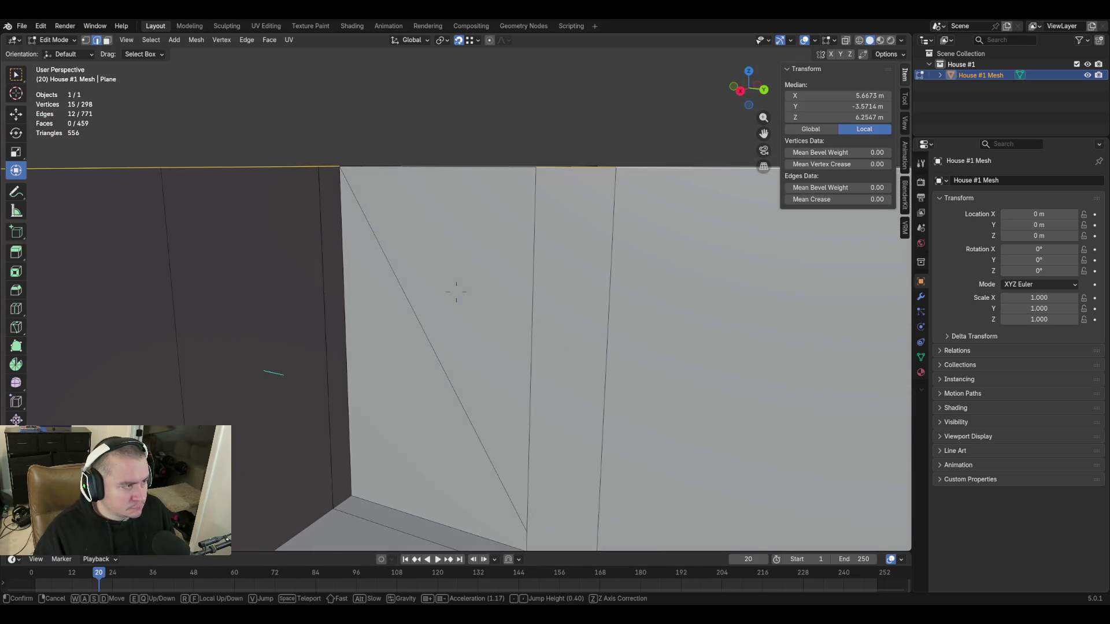
click(456, 292)
click(539, 188)
shift+click(403, 500)
key(f)
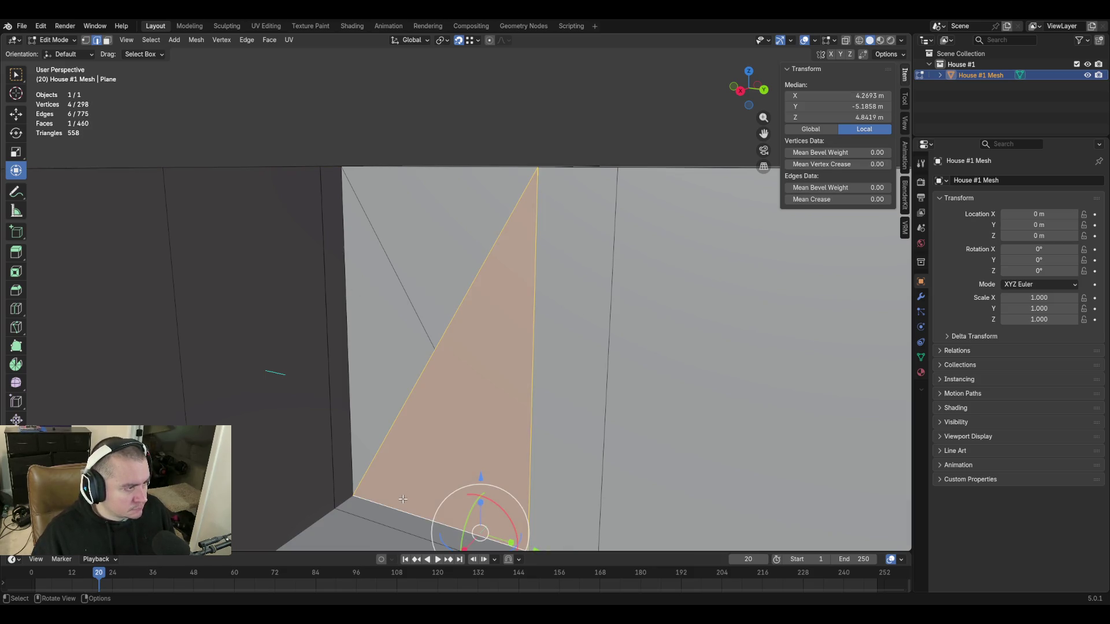
click(346, 324)
shift+click(430, 358)
key(f)
Walk around the house to inspect the raised walls and staircase.
key(shift+grave)
key(s)
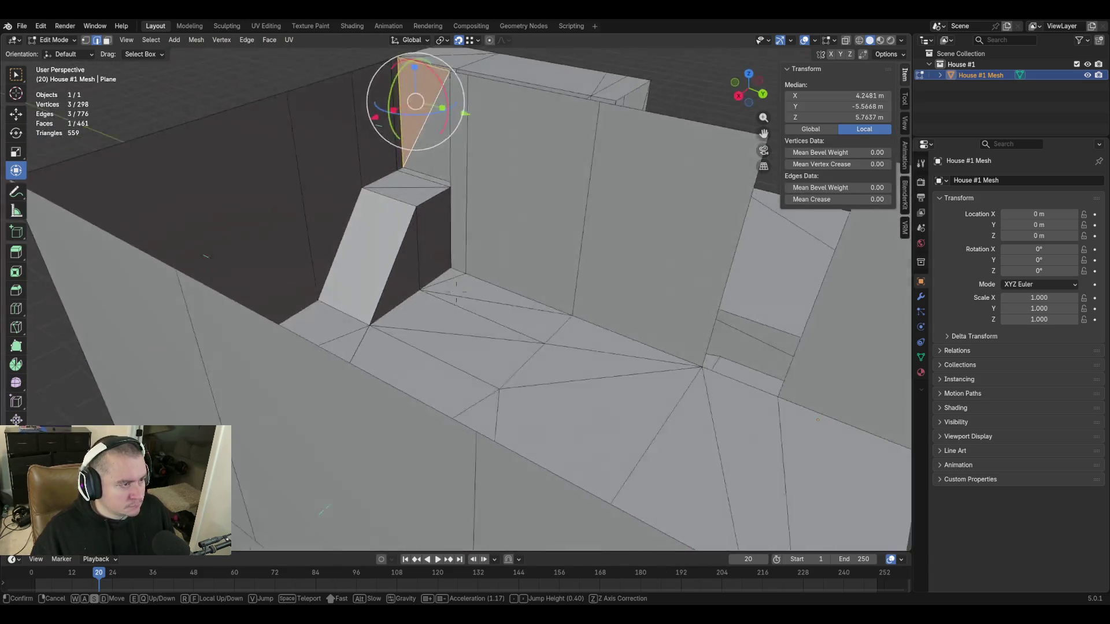
key(w)
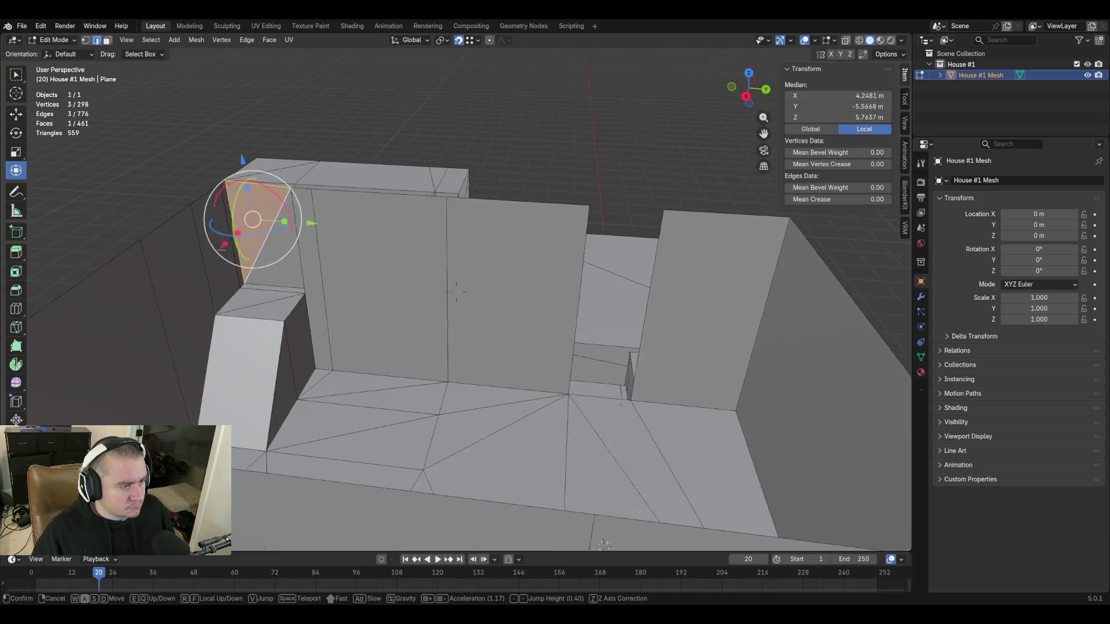
key(shift+w)
key(w)
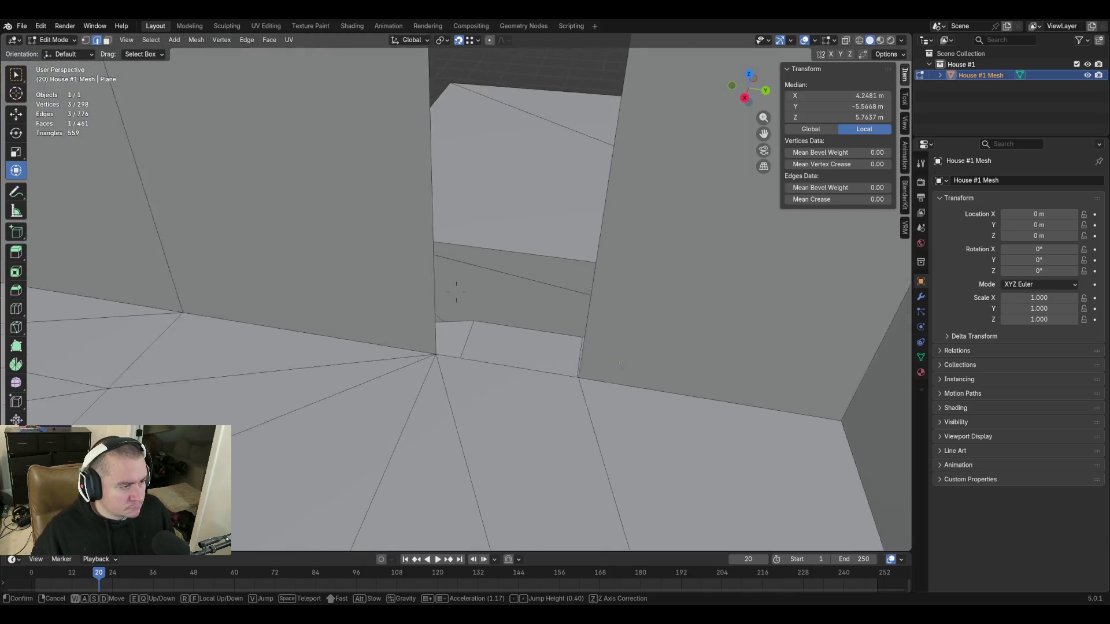
key(w)
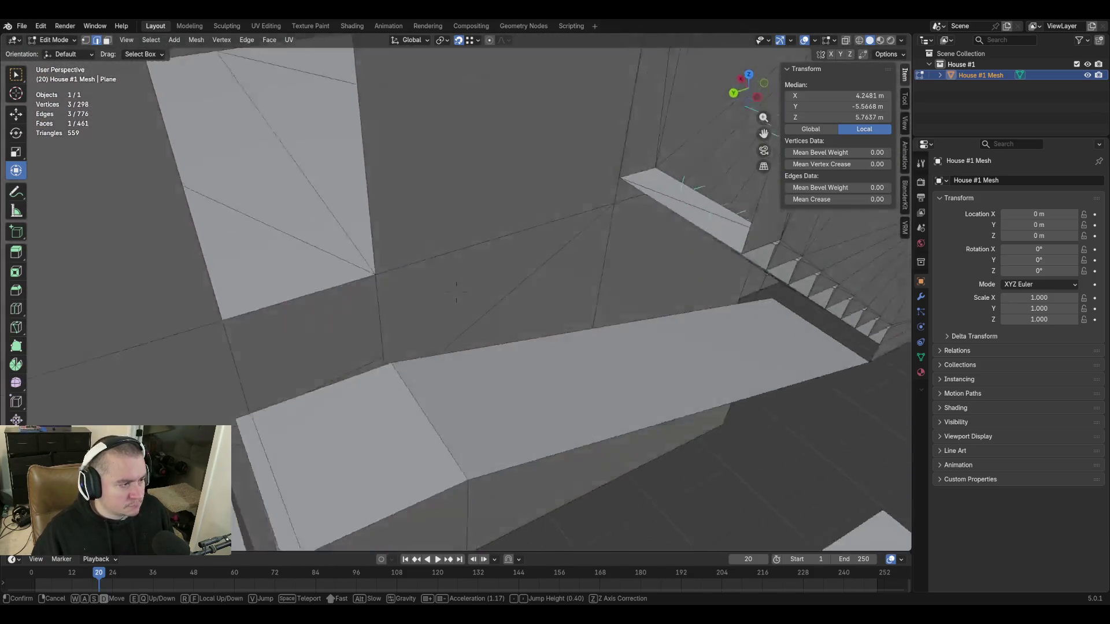
key(s)
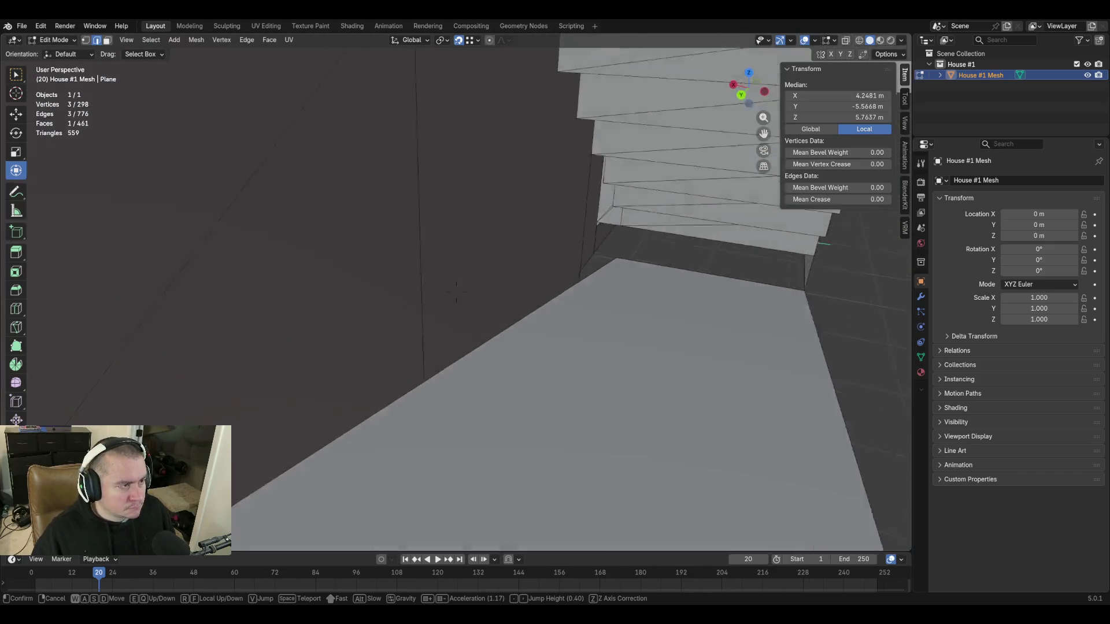
key(w)
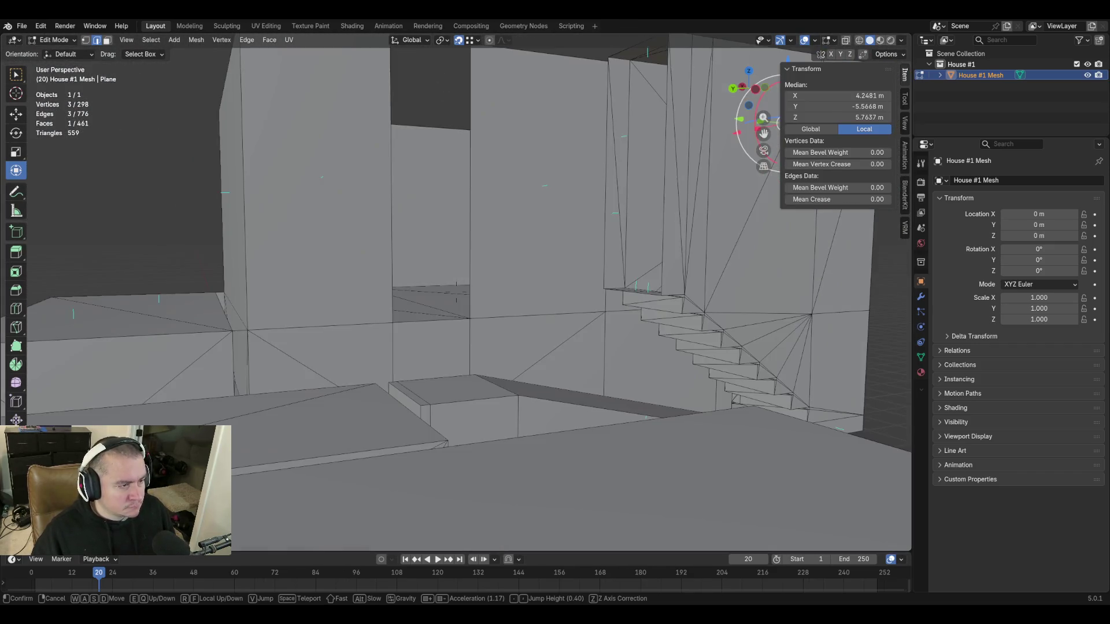
key(s)
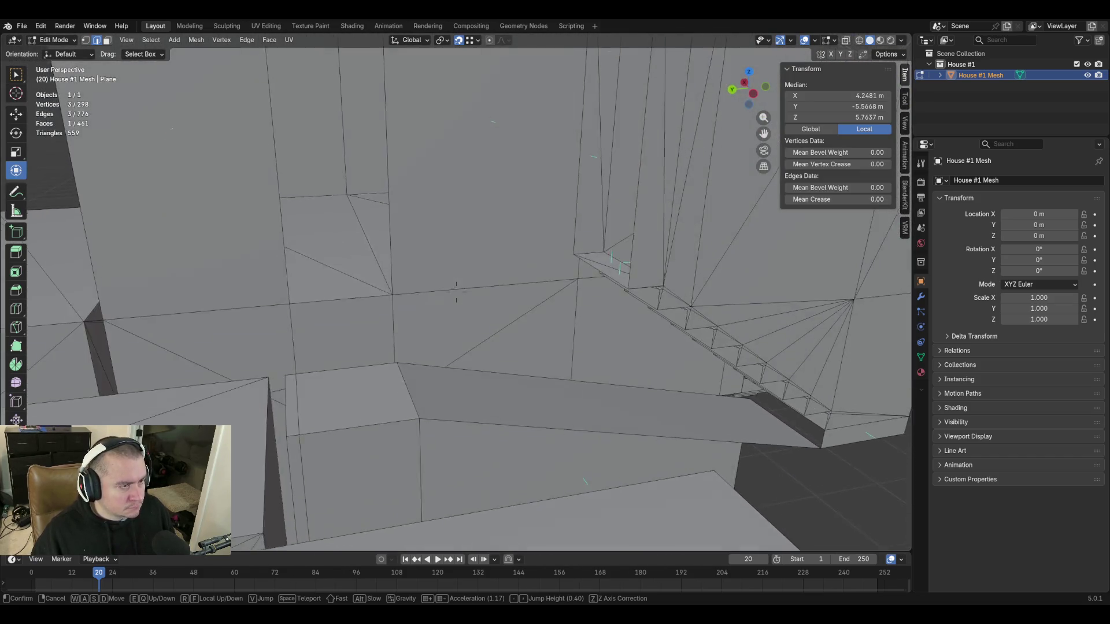
click(563, 397)
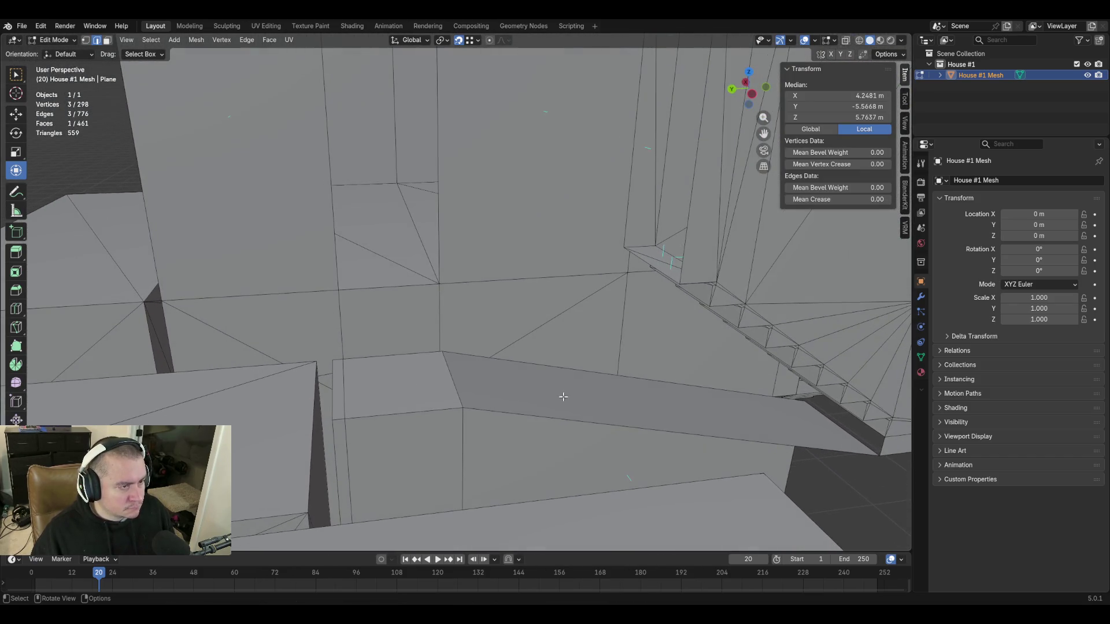
Extrude the wall edge along Y into a narrow ledge face.
click(643, 262)
key(e)
key(x)
key(y)
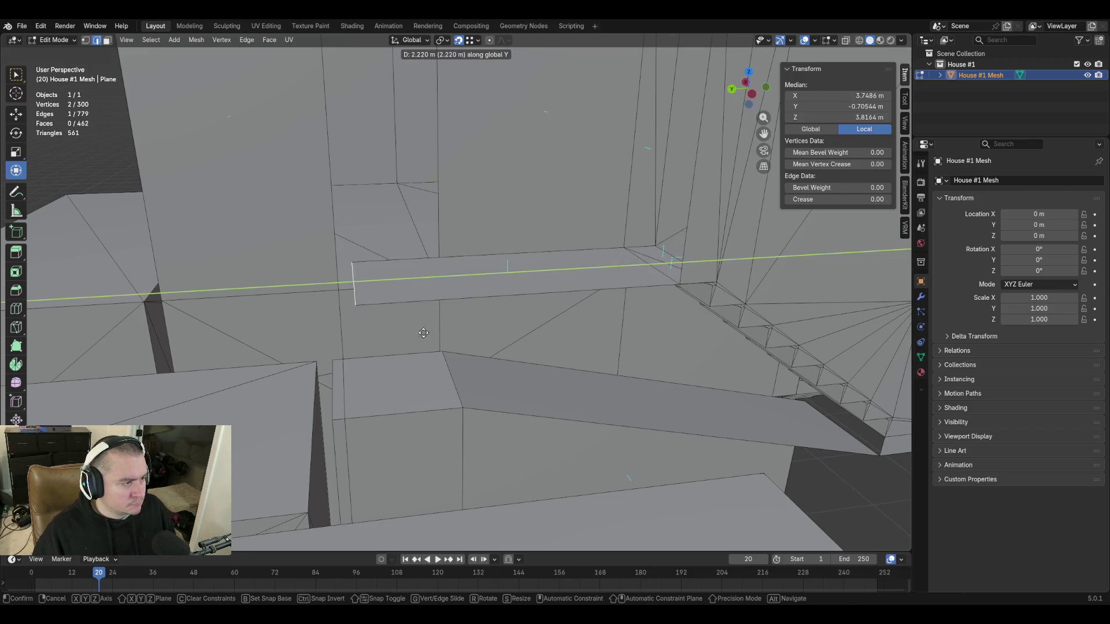
click(382, 332)
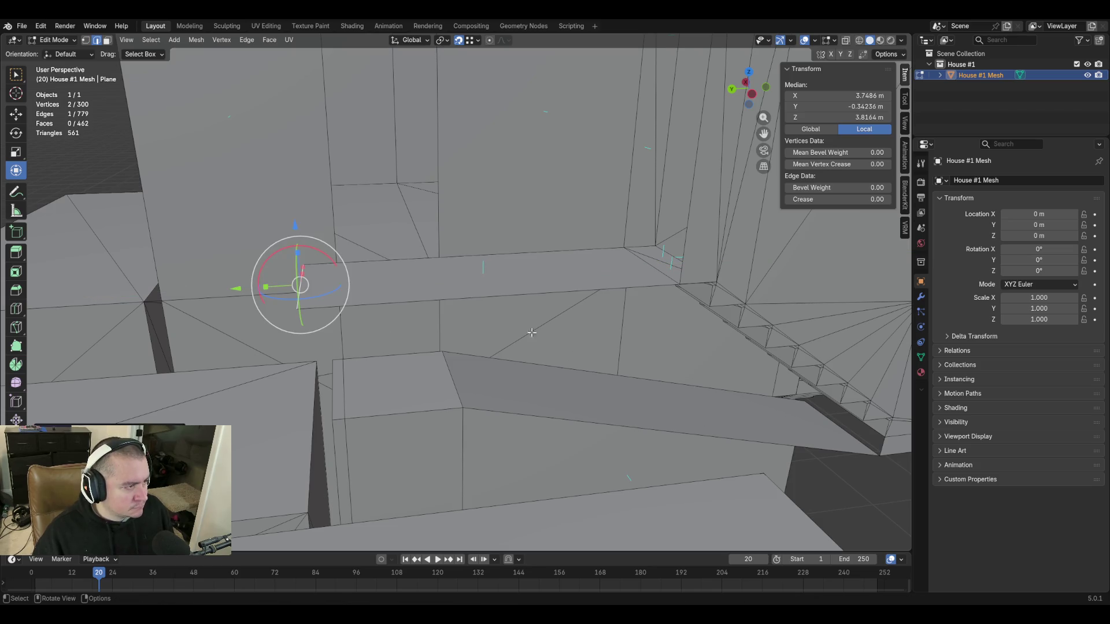
Slide the ledge's end edge along Y to a new position.
key(shift+grave)
click(520, 303)
key(g)
key(y)
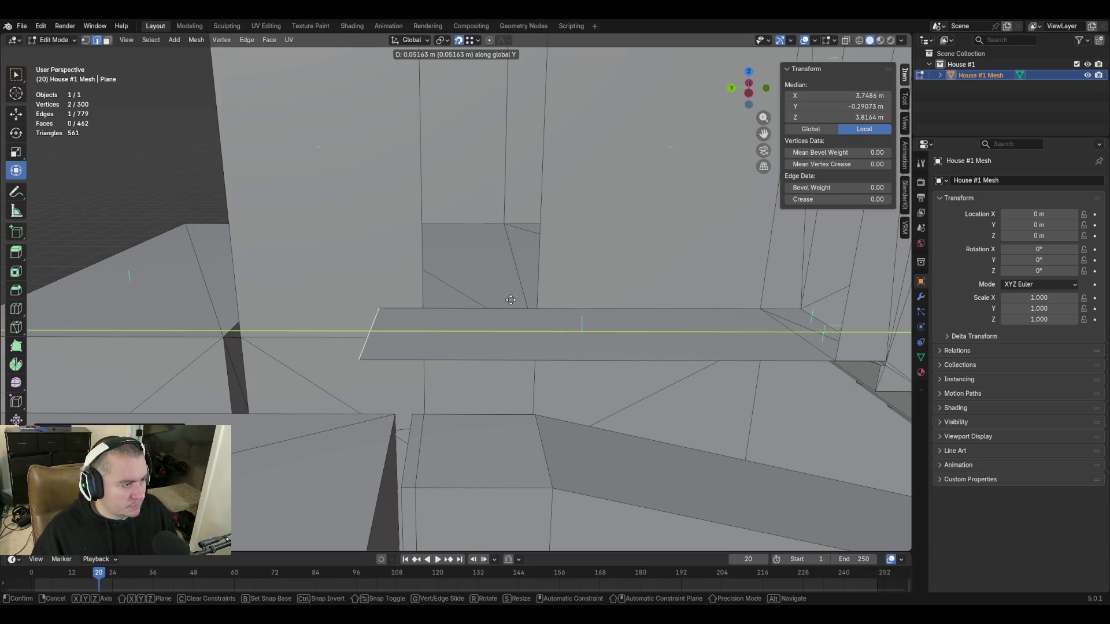
click(486, 300)
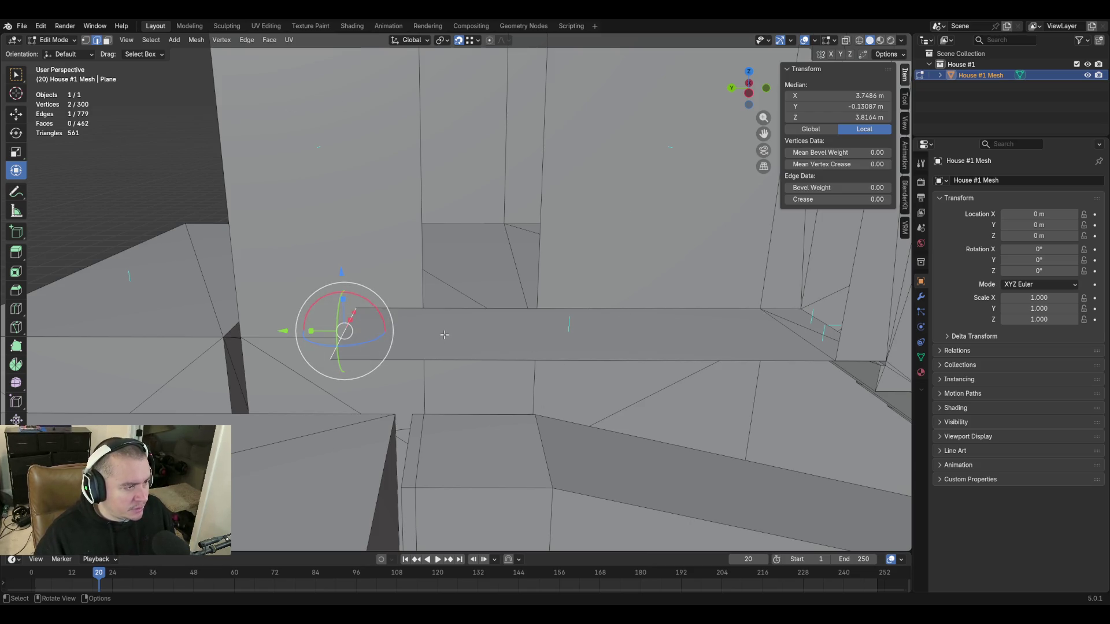
Set the ledge's other end edge to a Median Y of -0.58835 m.
click(420, 244)
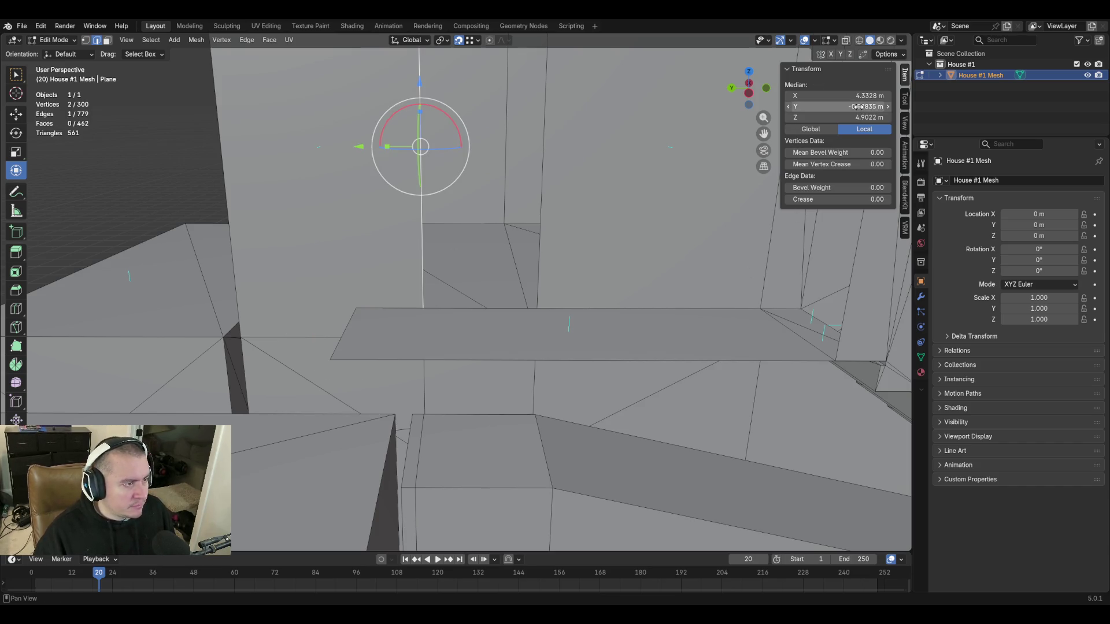
key(g)
key(Escape)
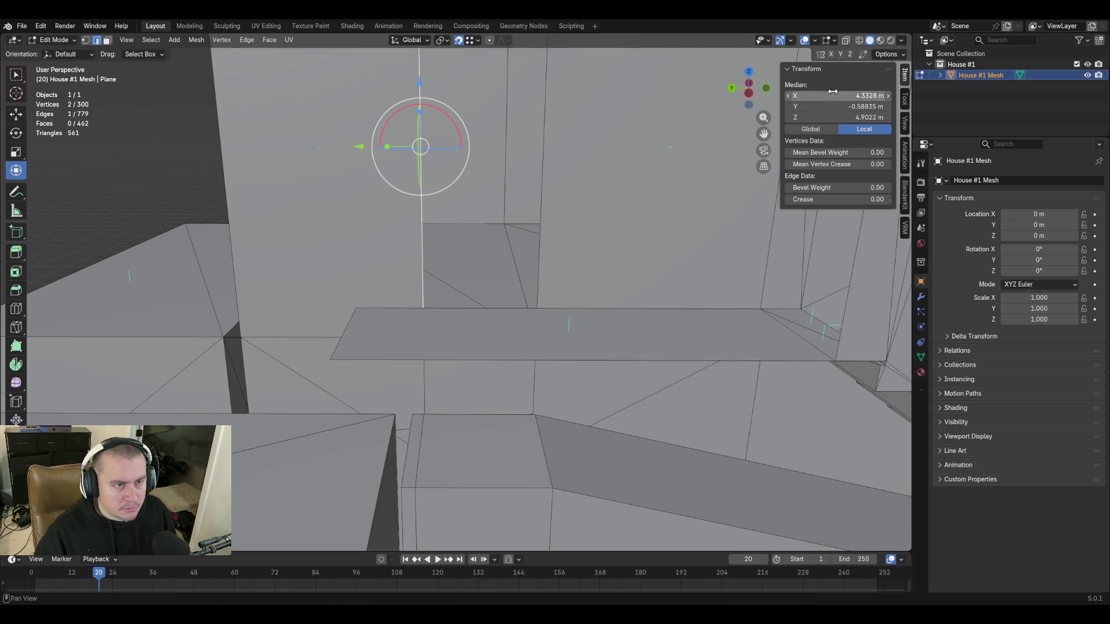
click(832, 106)
key(Escape)
key(ctrl+z)
click(832, 106)
click(832, 108)
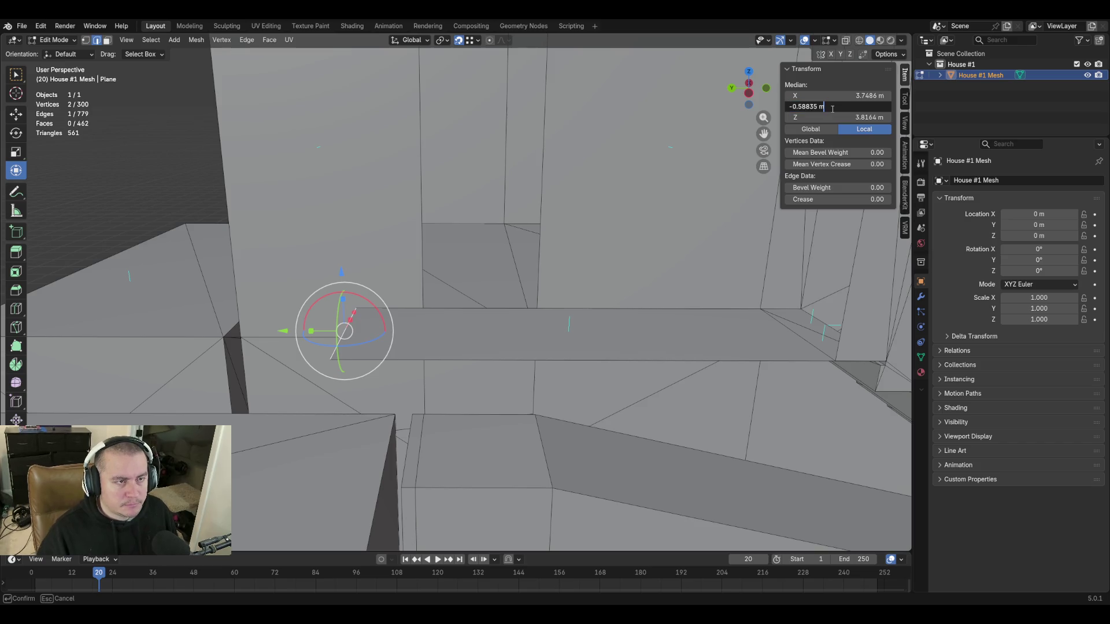
key(Return)
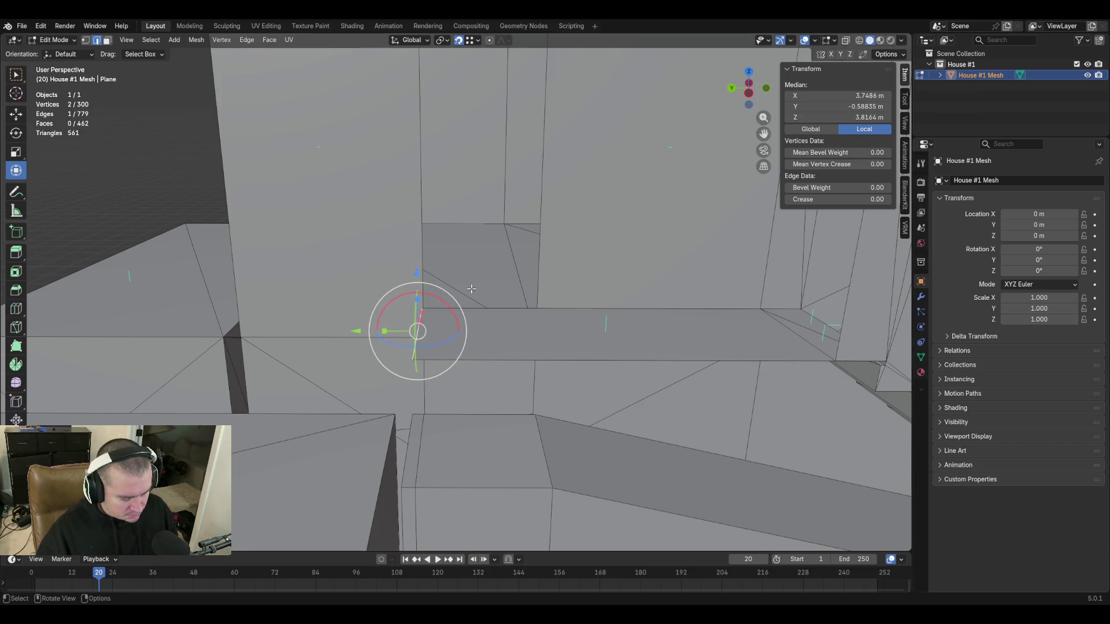
Move the edge 0.508 m along Y and walk close to inspect the ledge.
key(g)
key(y)
key(ctrl+v)
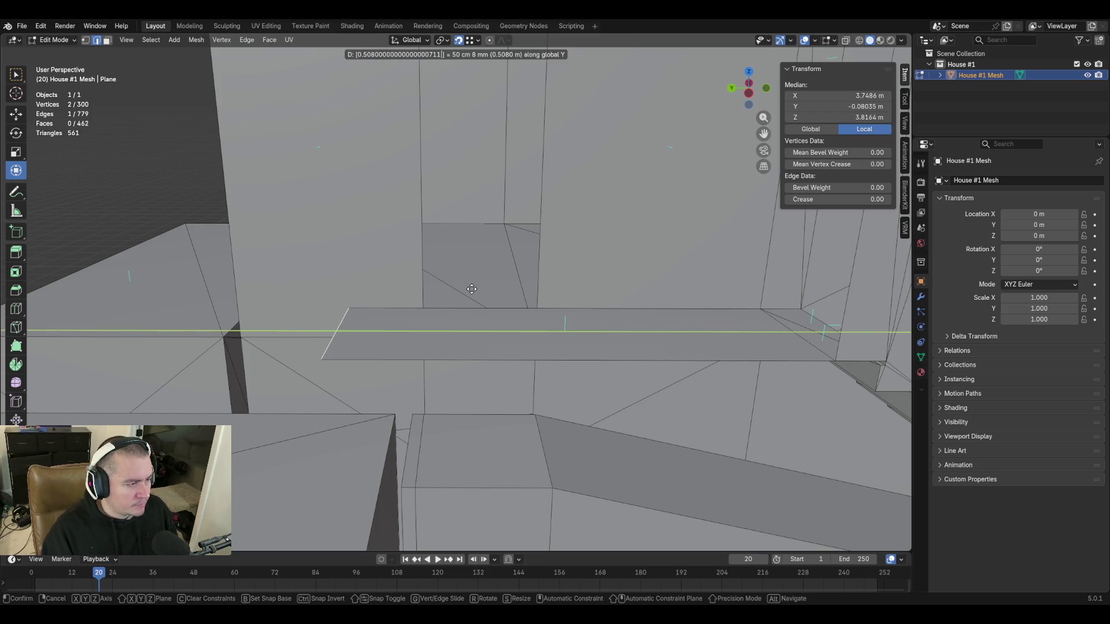
key(Return)
key(shift+grave)
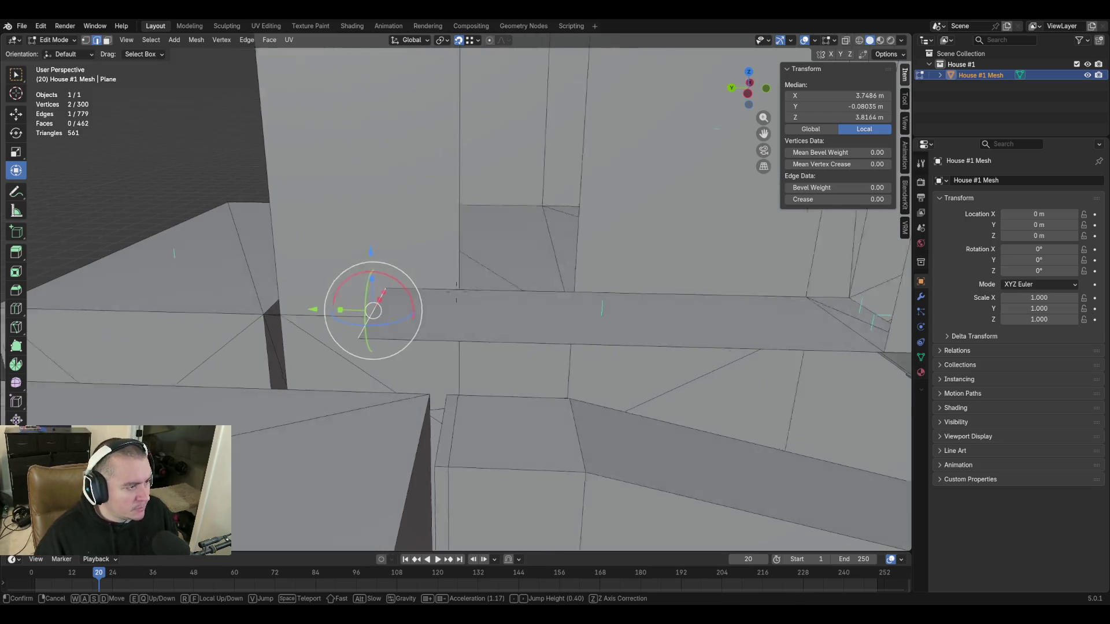
key(w)
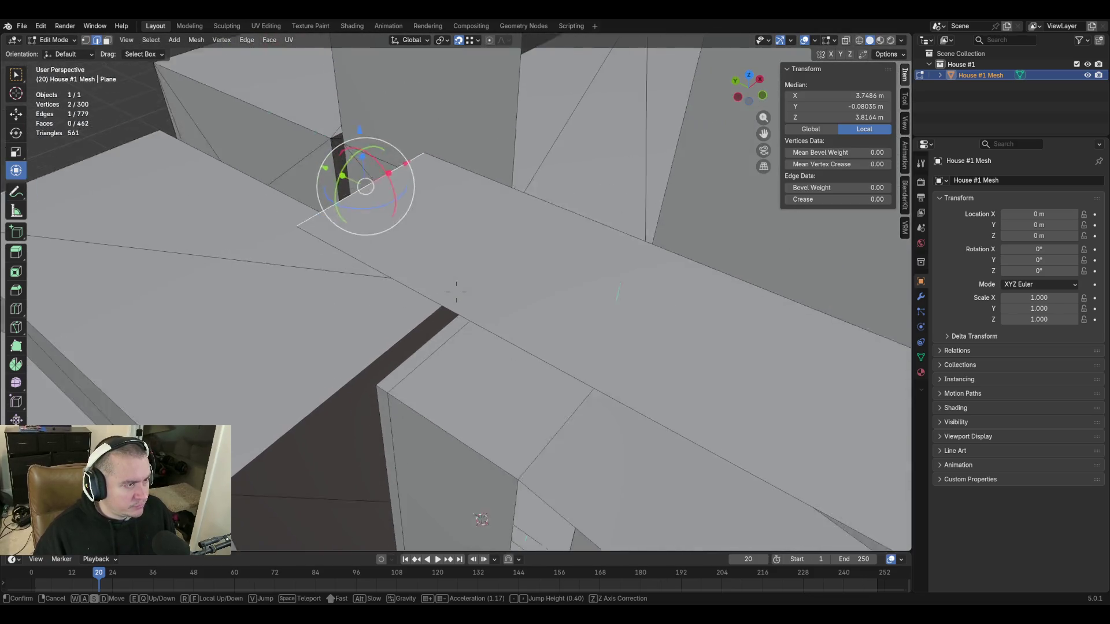
key(w)
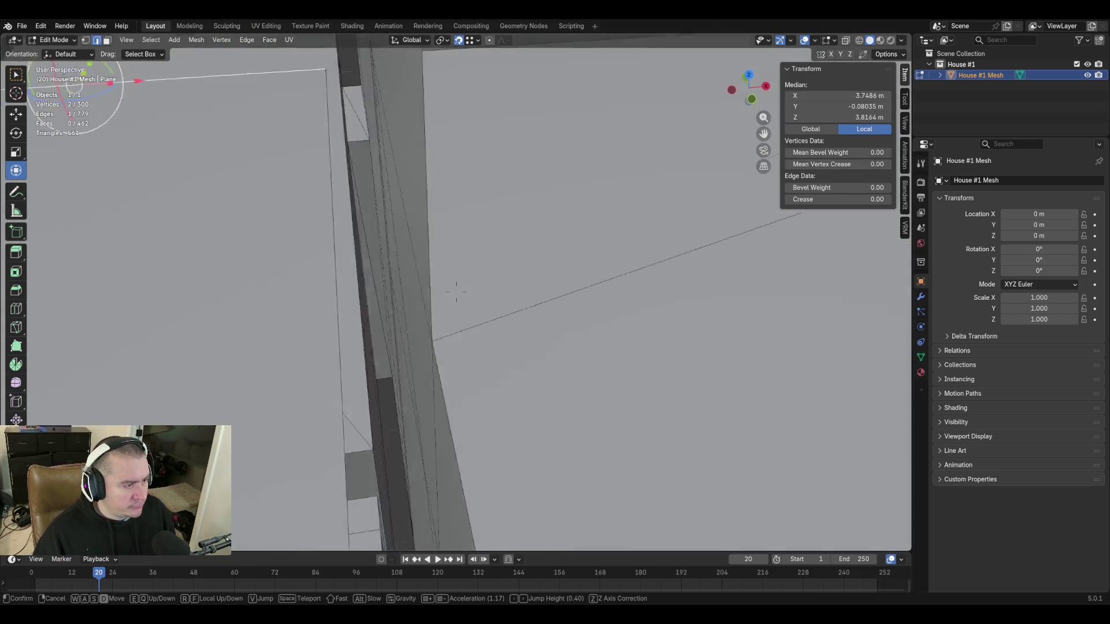
key(w)
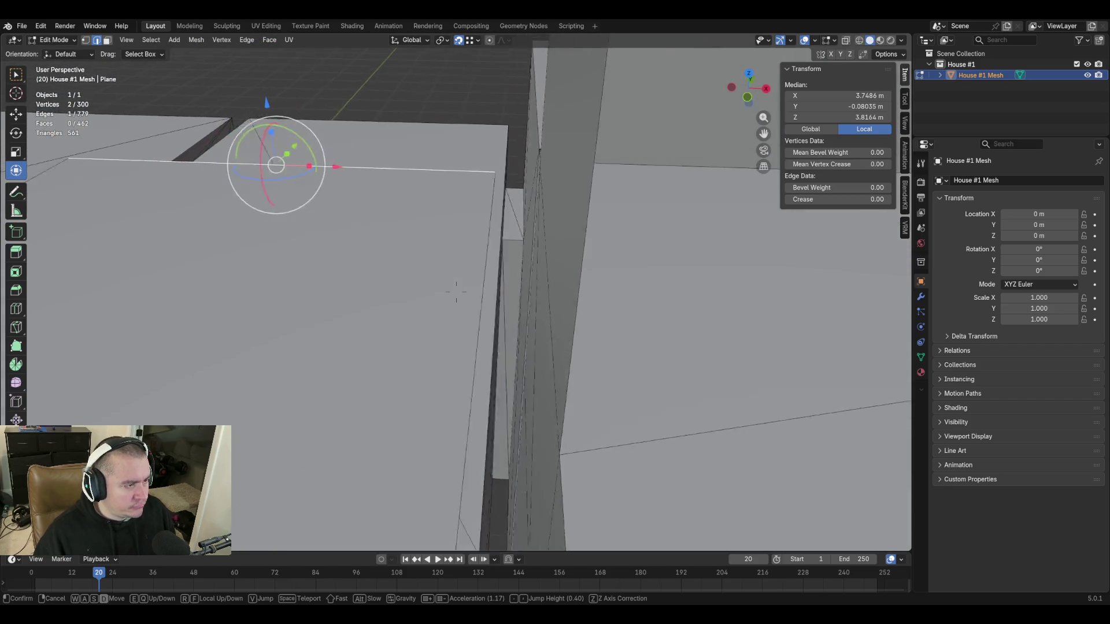
Extrude the ledge edge straight up along Z to form a low lip.
click(537, 268)
shift+scroll(537, 268, down, 3)
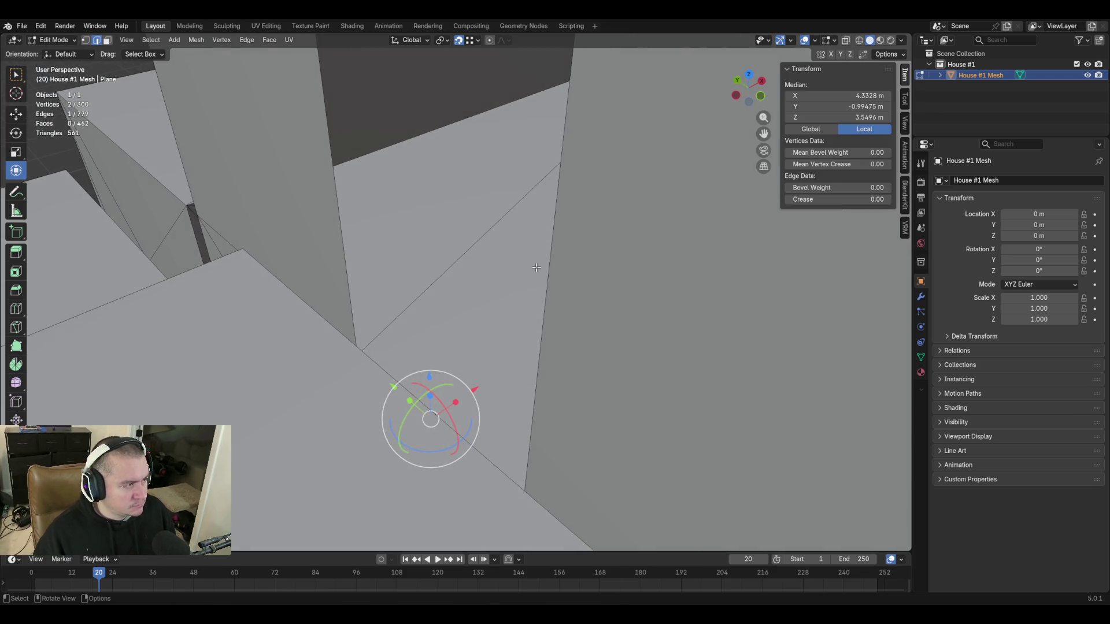
key(e)
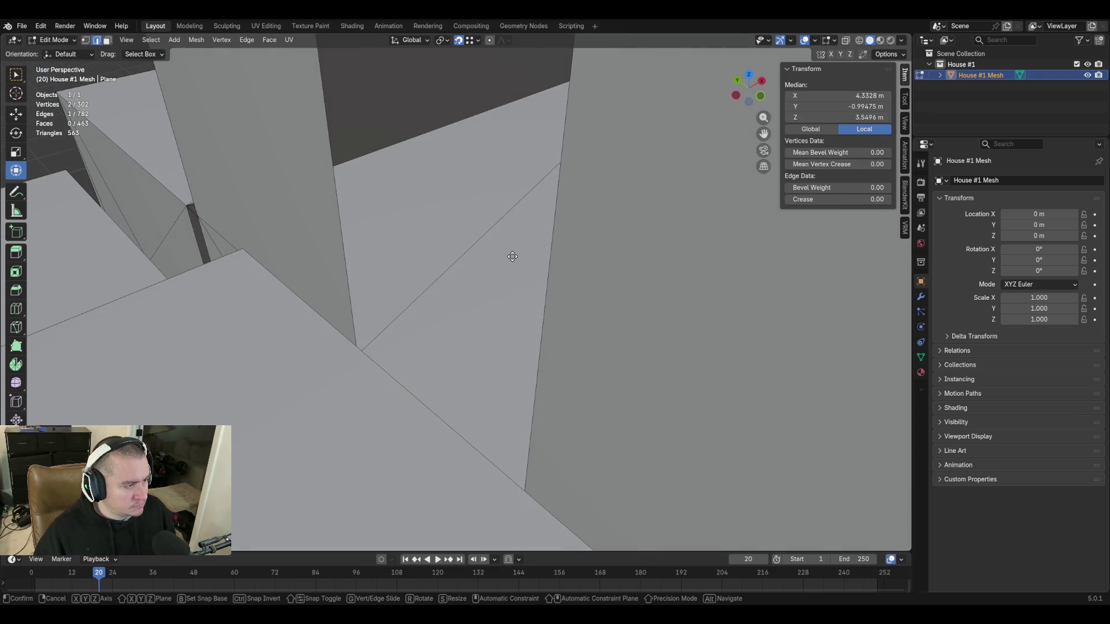
key(z)
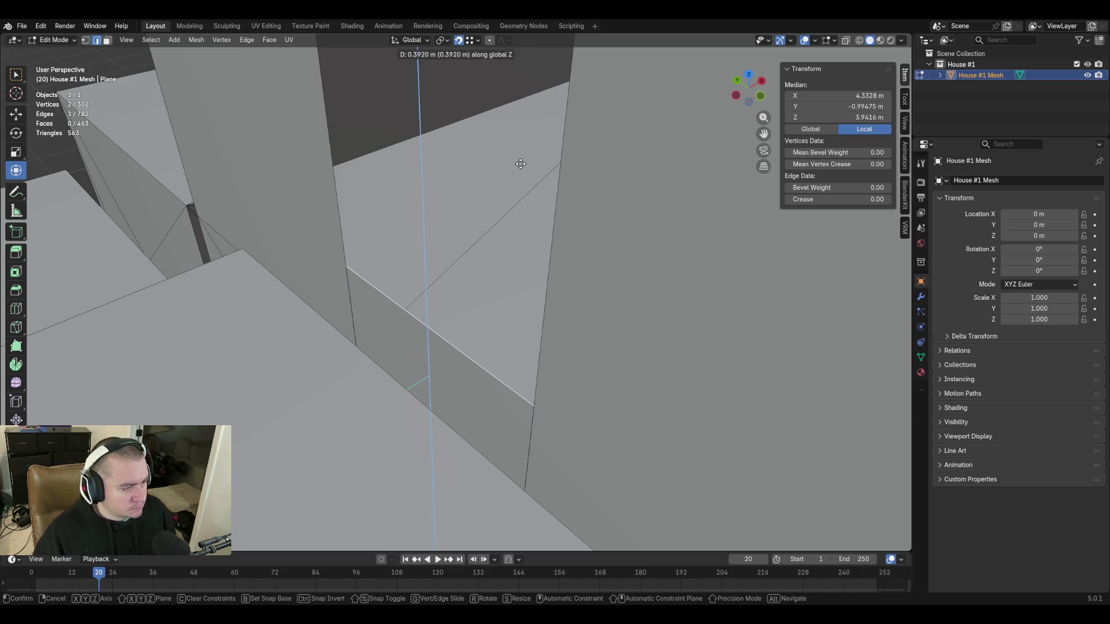
click(524, 181)
Walk around to inspect the new lip, undoing an accidental vertex move.
key(shift+grave)
click(456, 292)
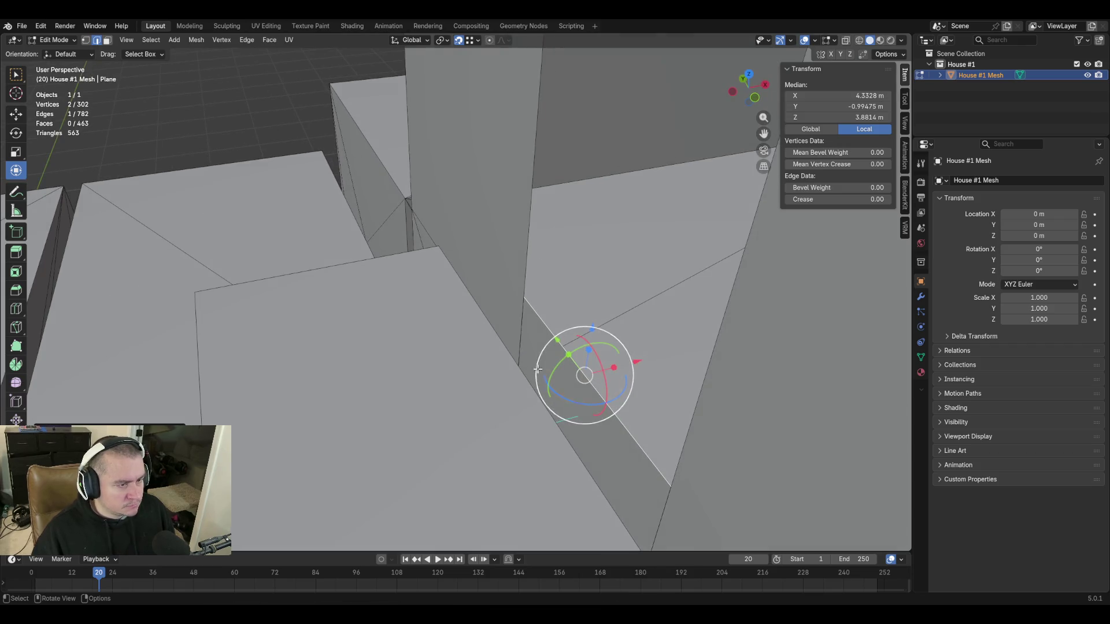
drag(594, 370, 645, 537)
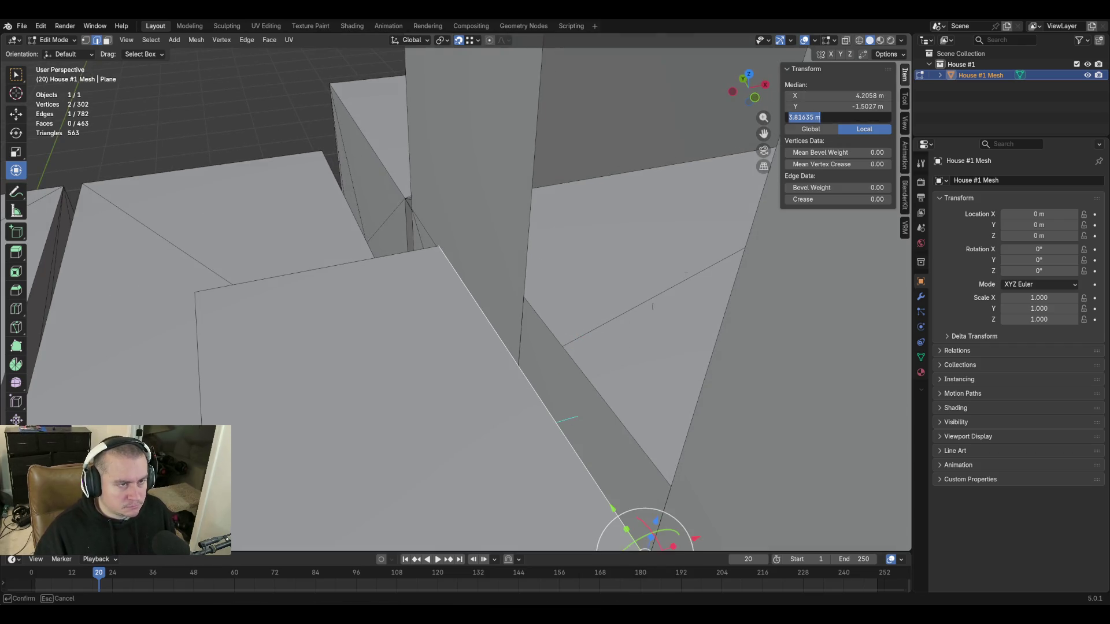
key(ctrl+z)
Set the raised edge's Median Z to 3.81635 m and save blockout.blend.
click(834, 117)
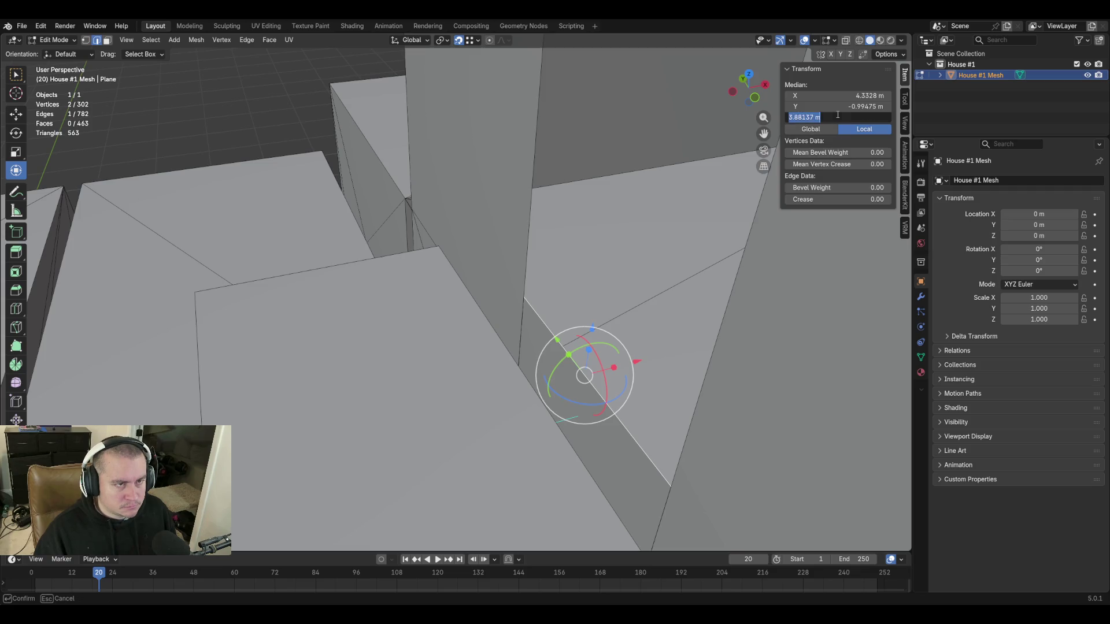
text(3.81635)
key(Return)
key(ctrl+s)
Subdivide the vertical wall edge.
click(526, 273)
right_click(526, 236)
click(526, 234)
Select the edge on the right and reopen its edge operations, cancelling a stray extrusion.
click(723, 314)
right_click(724, 315)
click(723, 315)
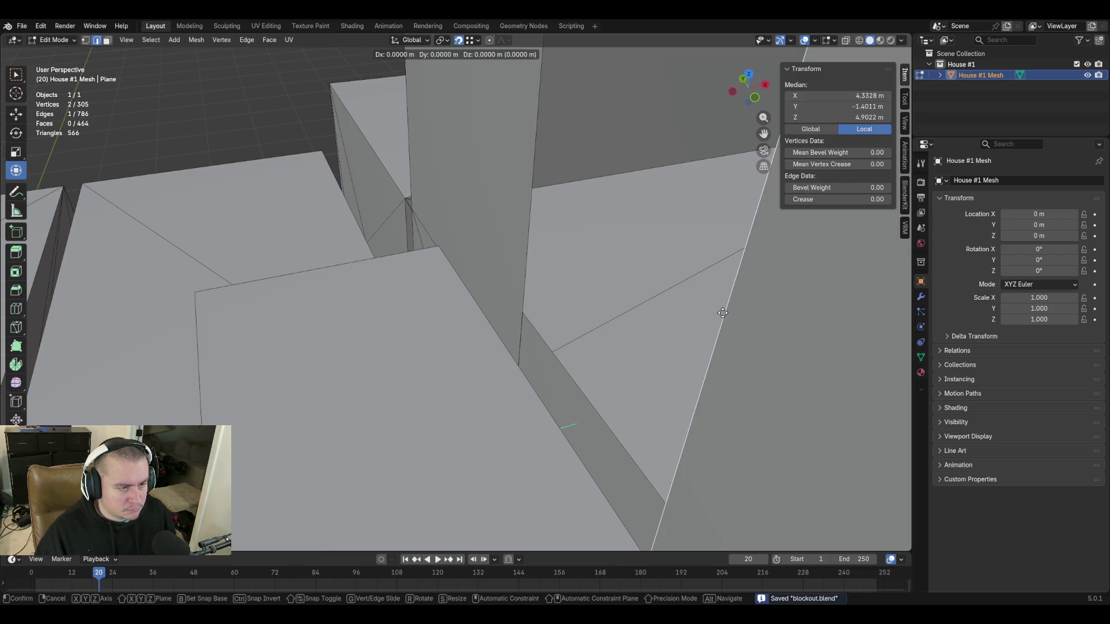
right_click(723, 313)
right_click(726, 307)
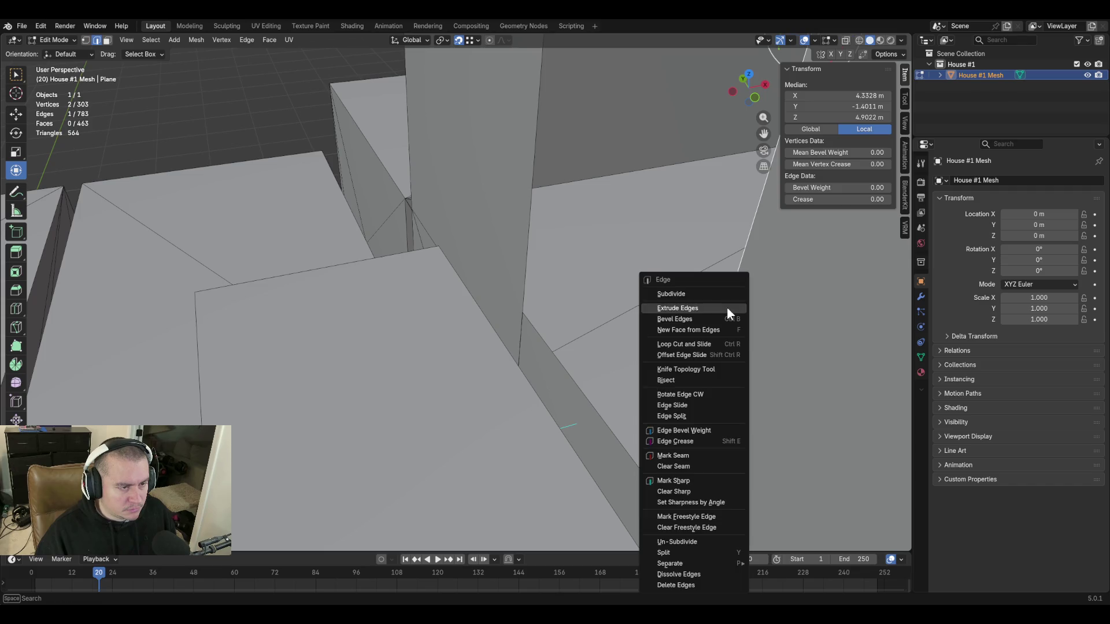